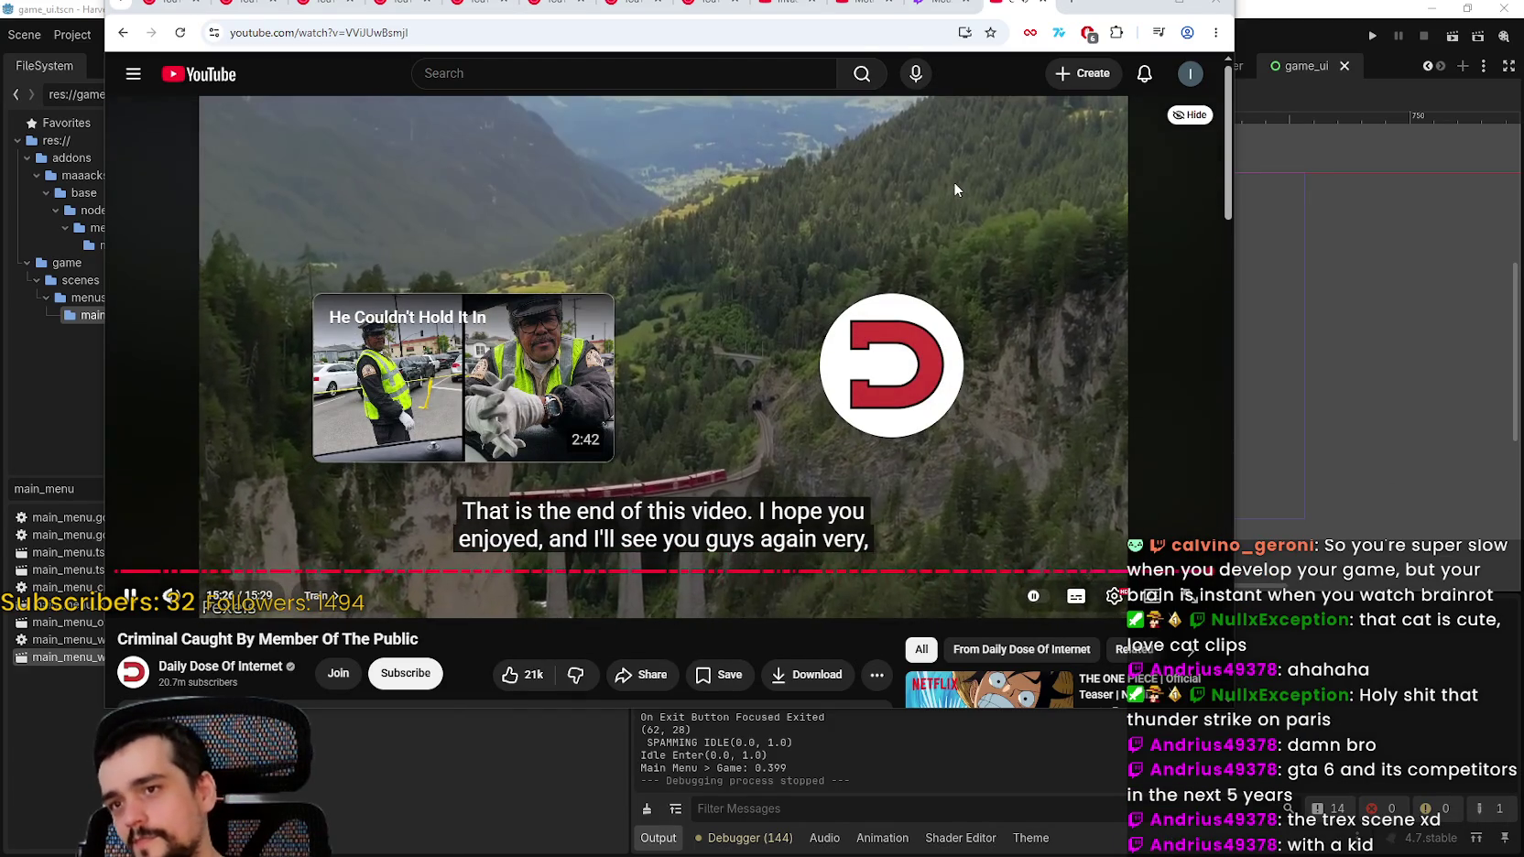
Step: Pause the finished YouTube video and drag the browser window lower down the screen
left_click(979, 167)
left_click_drag(1114, 7, 1111, 80)
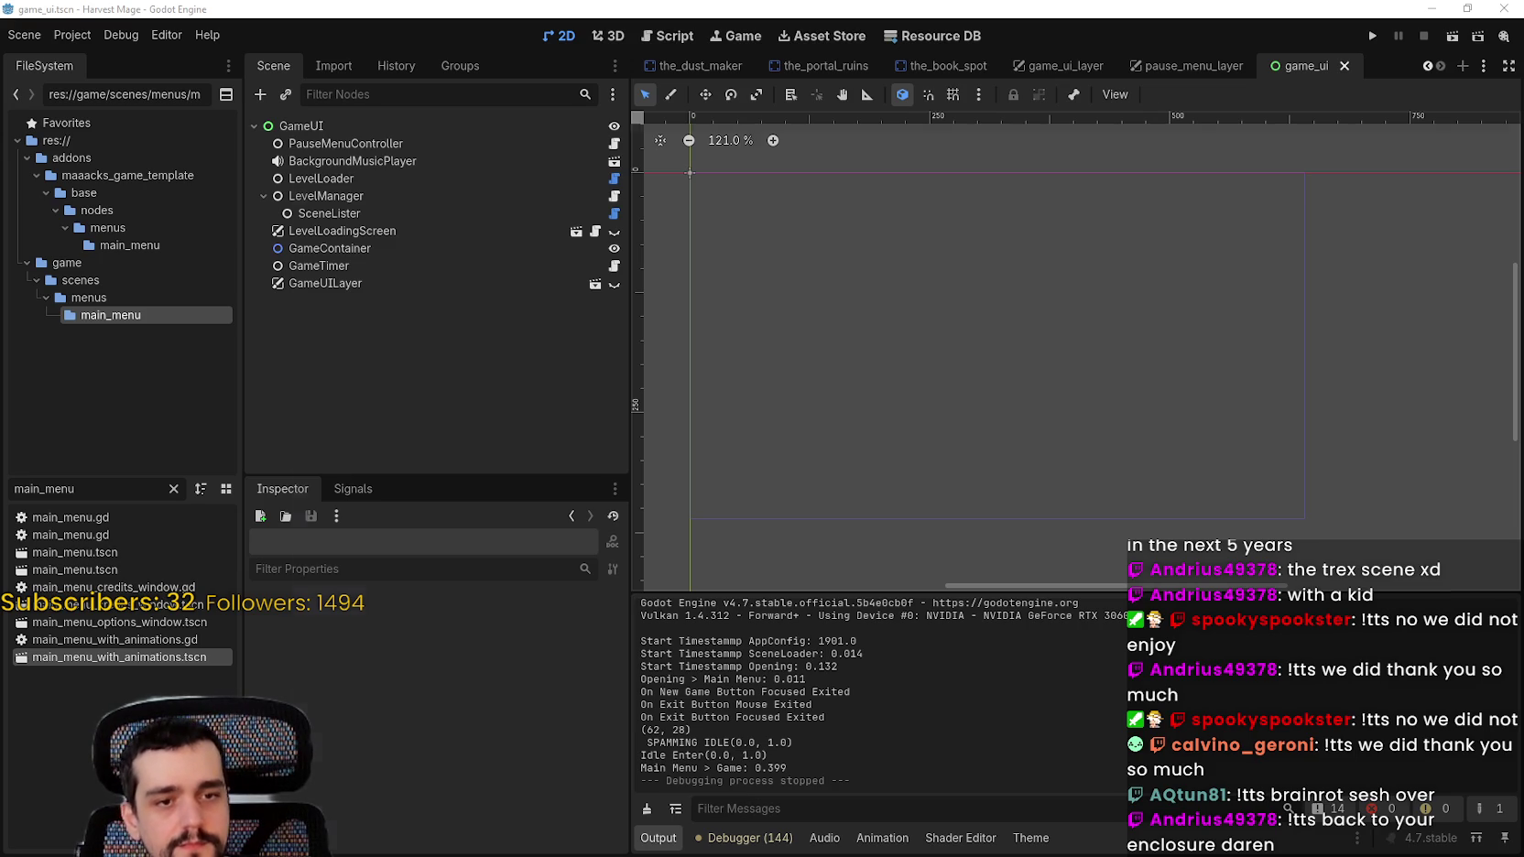
Step: Reload the SteamDB page in the browser, then minimize the browser
key("alt+Tab")
right_click(1306, 288)
left_click(1290, 348)
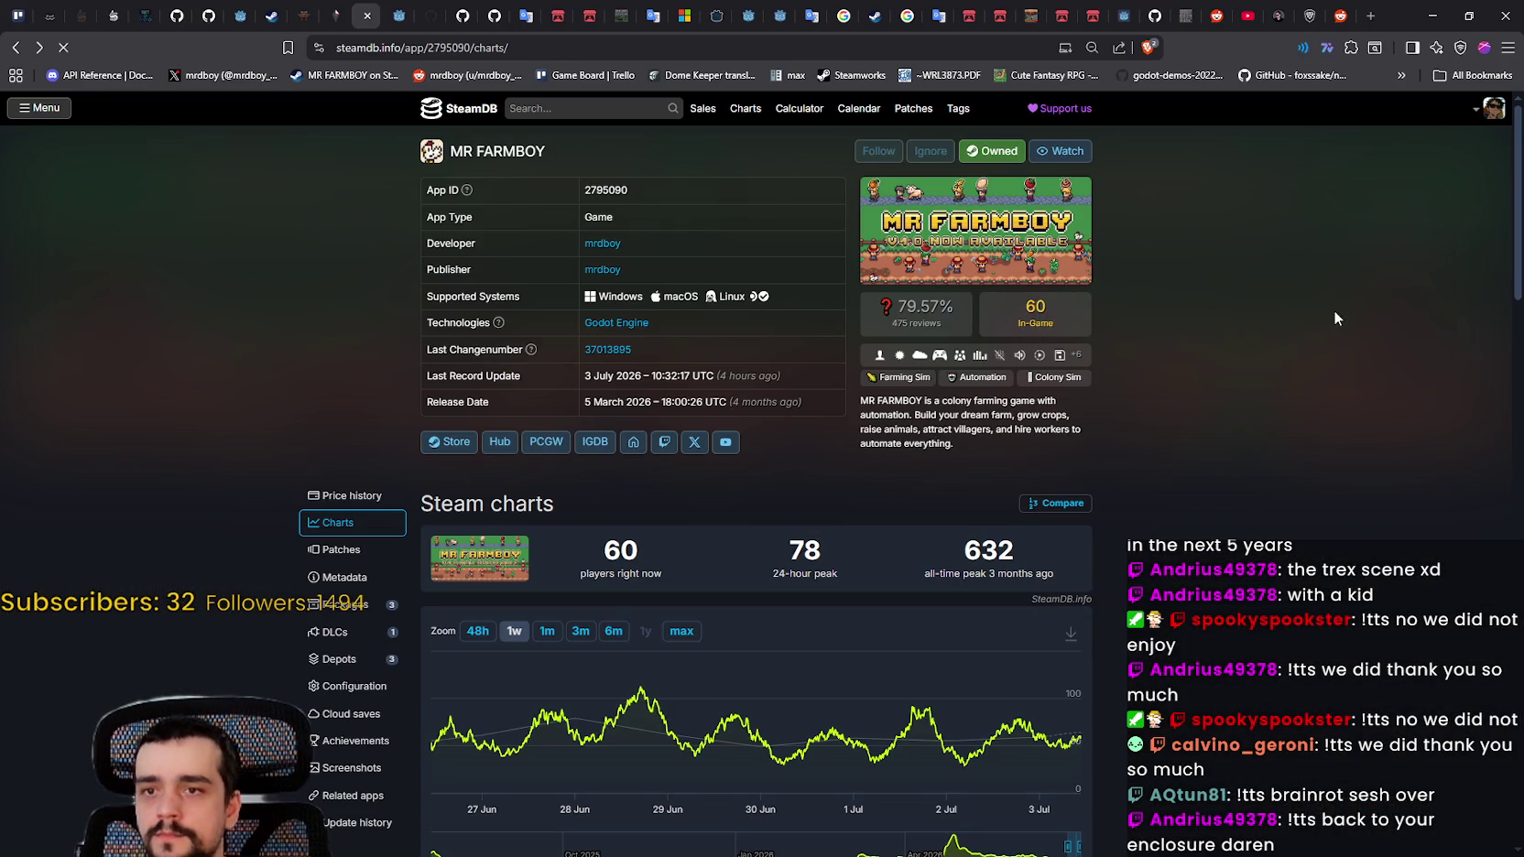
left_click(1432, 16)
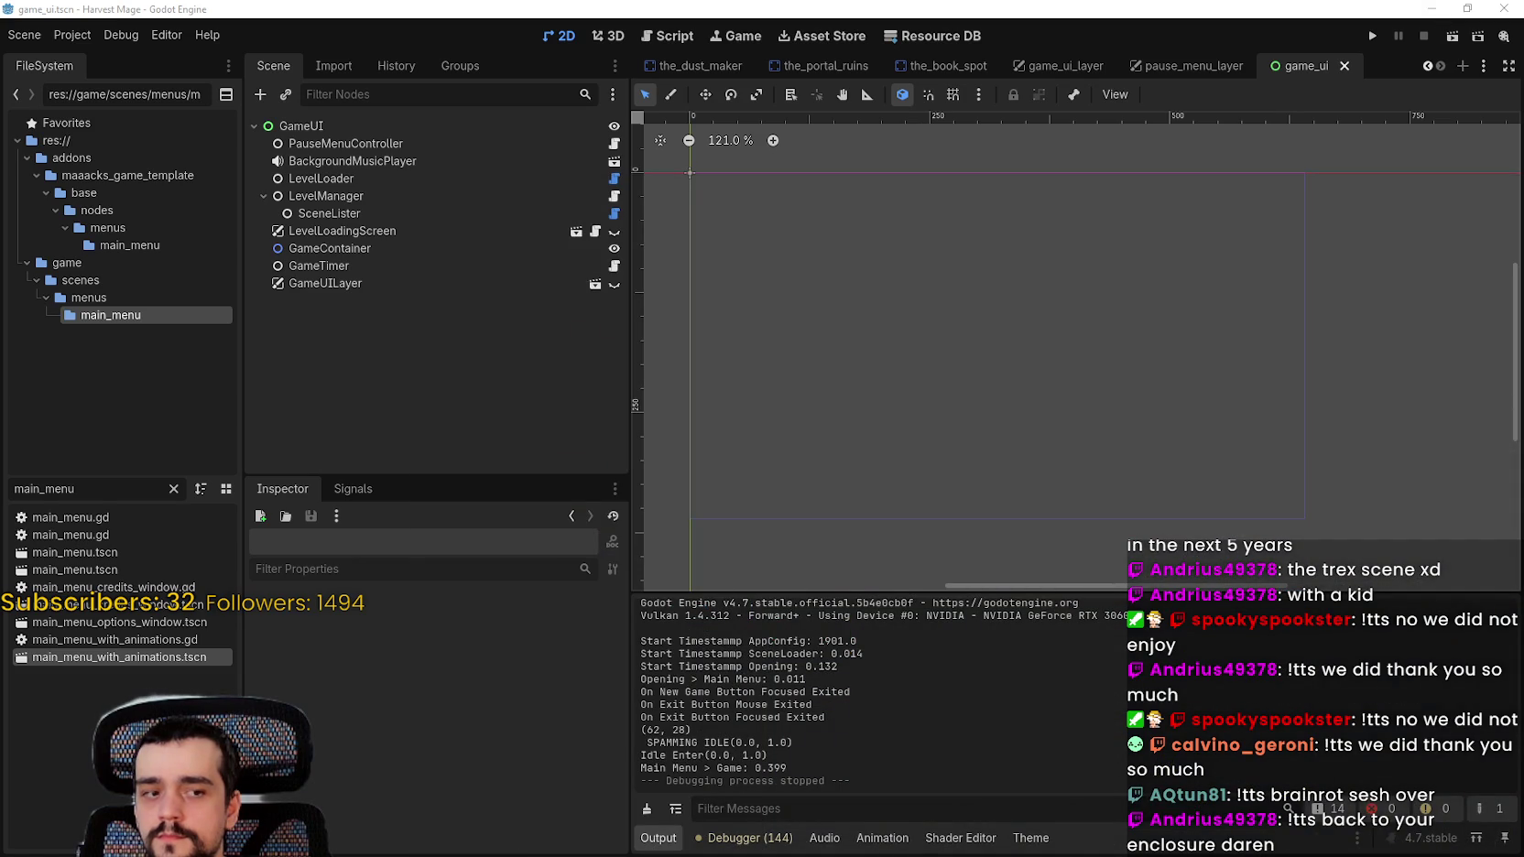
Step: Back in Godot, pan the empty 2D view and save the current scene
key("alt+Tab")
key("alt+Tab")
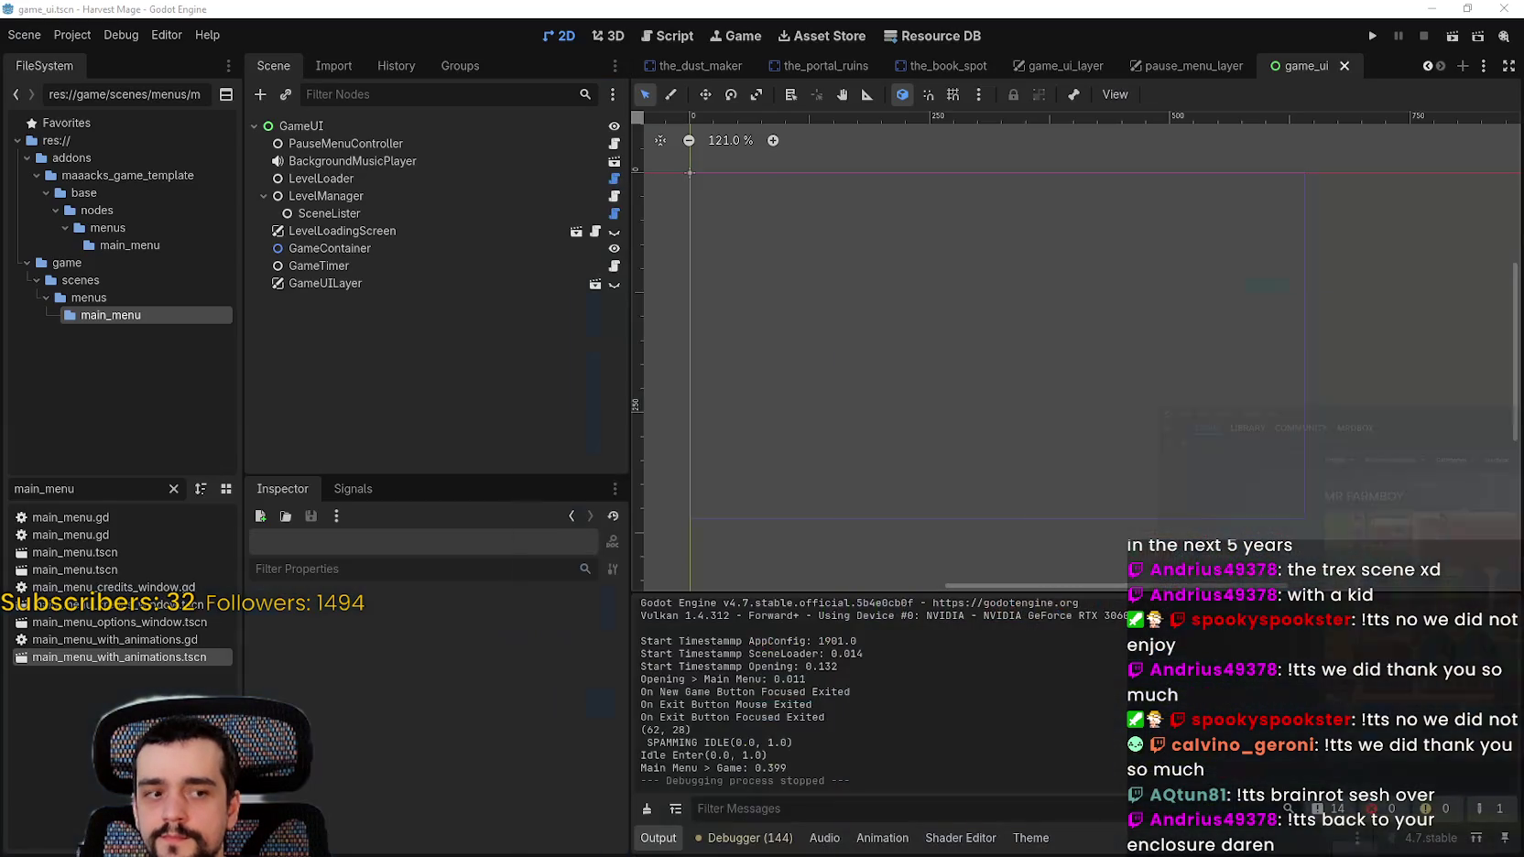
scroll("up", 3)
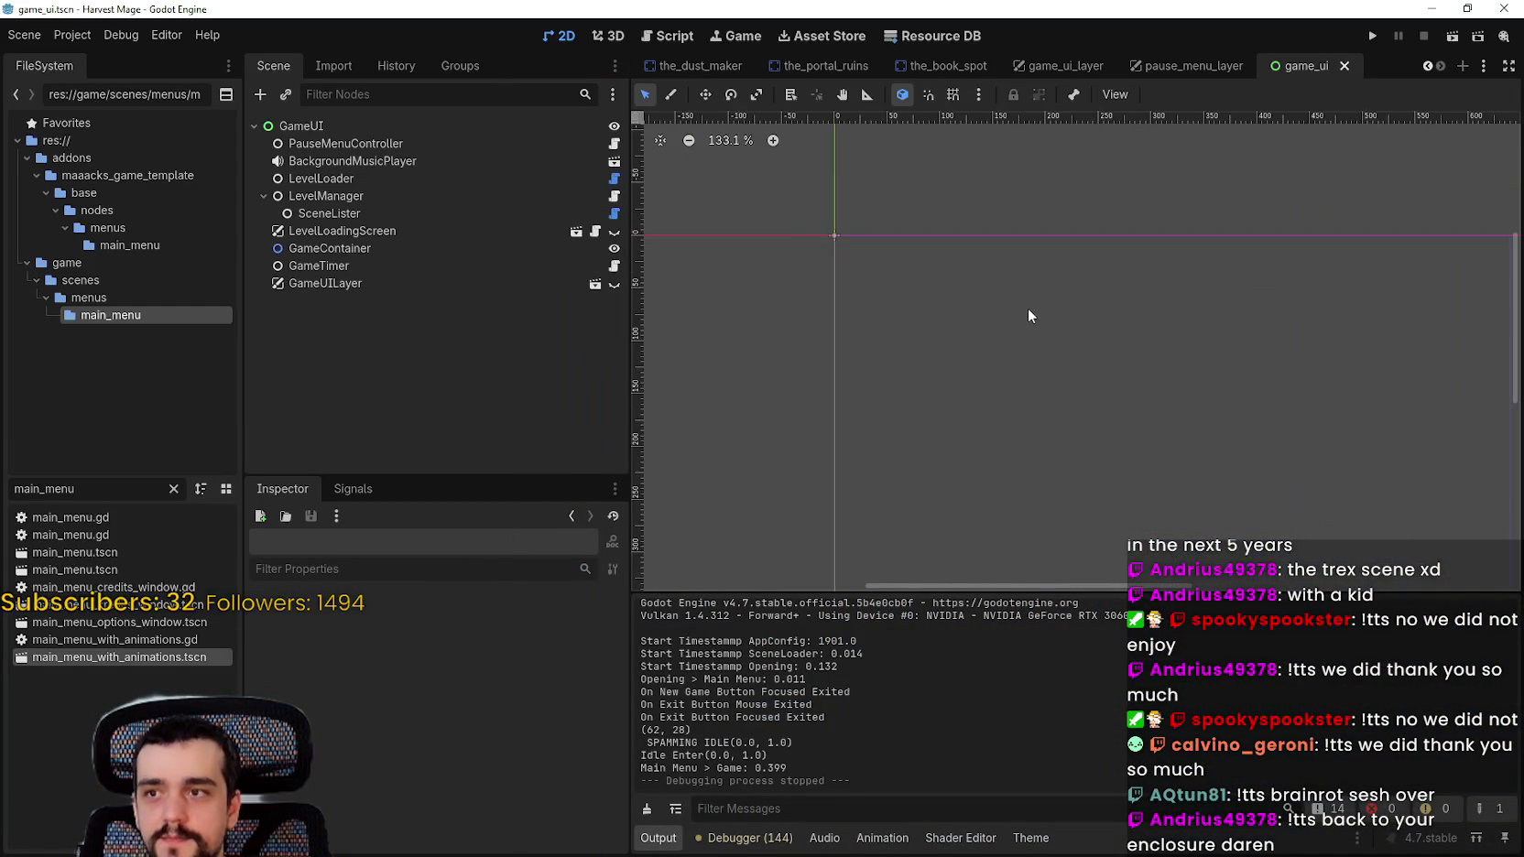
left_click_drag(1080, 267, 1119, 259)
key("ctrl+s")
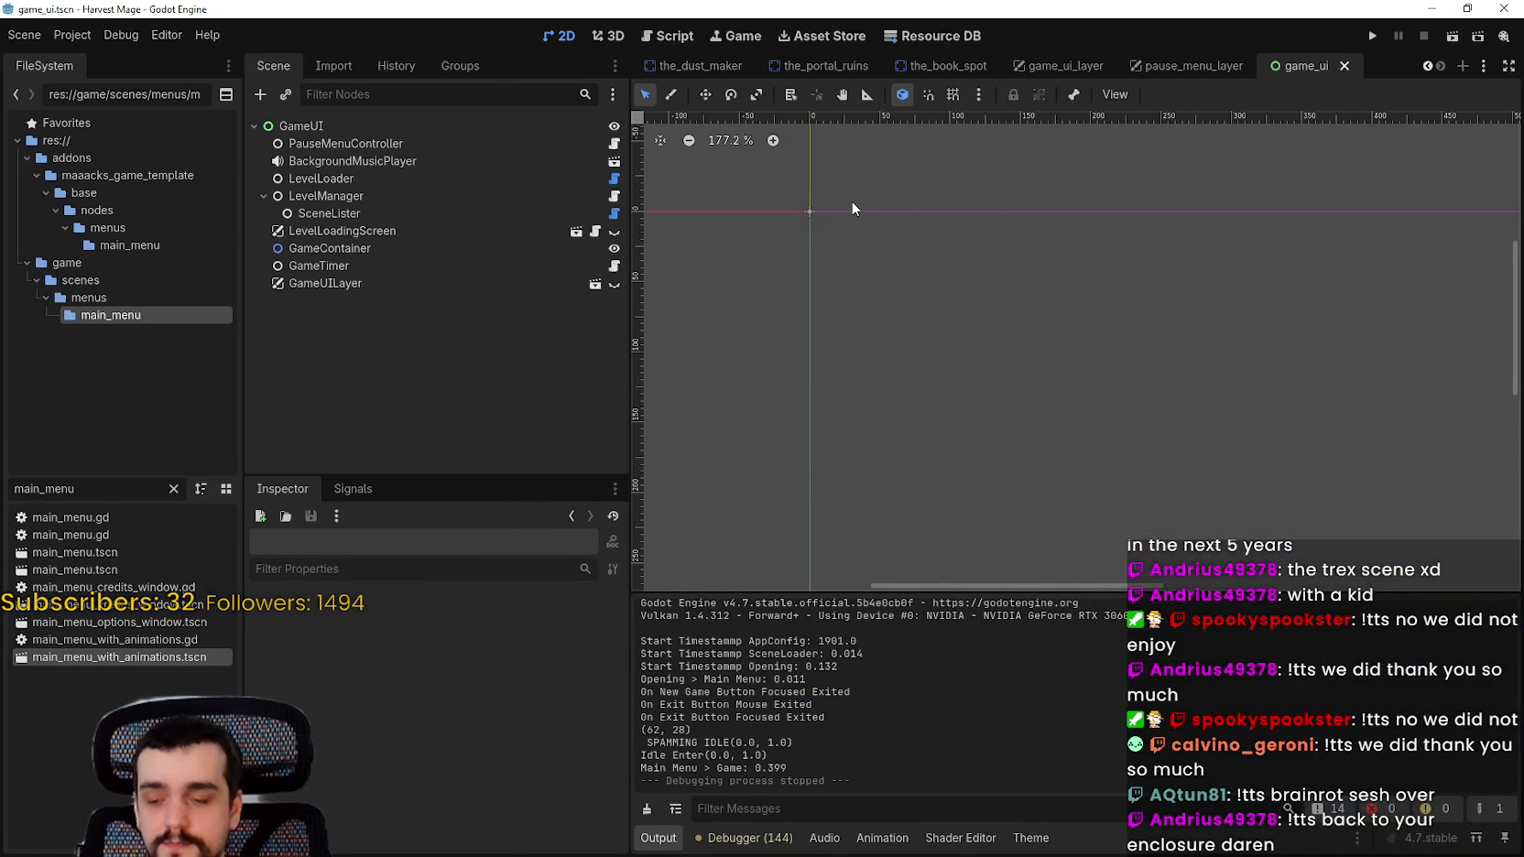
Step: Filter the FileSystem for 'the_vi' and open the_village.tscn
mouse_move(838, 66)
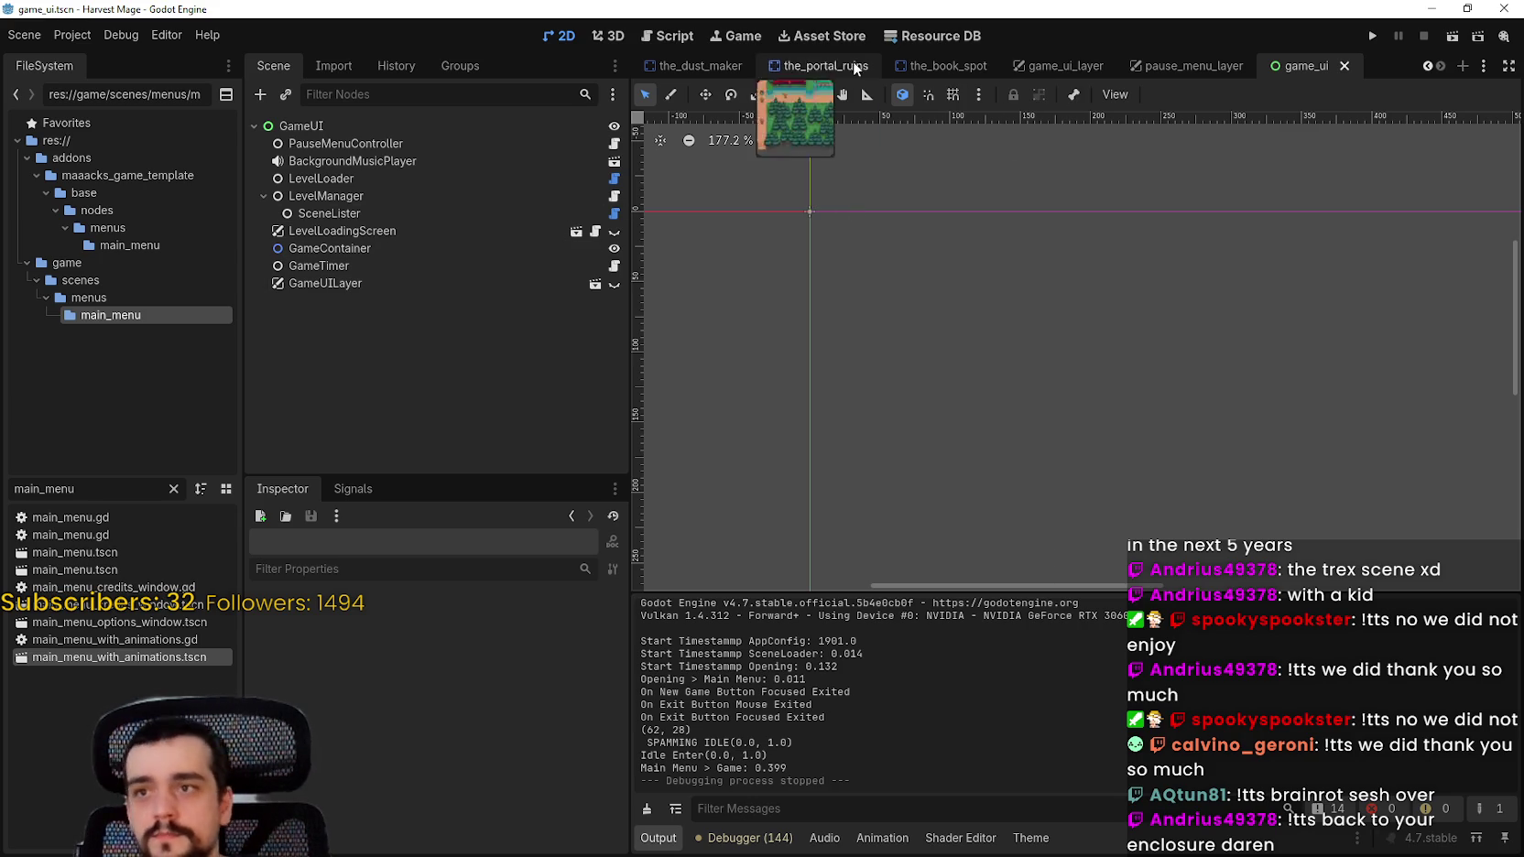
left_click(105, 485)
key("ctrl+a")
type("the_")
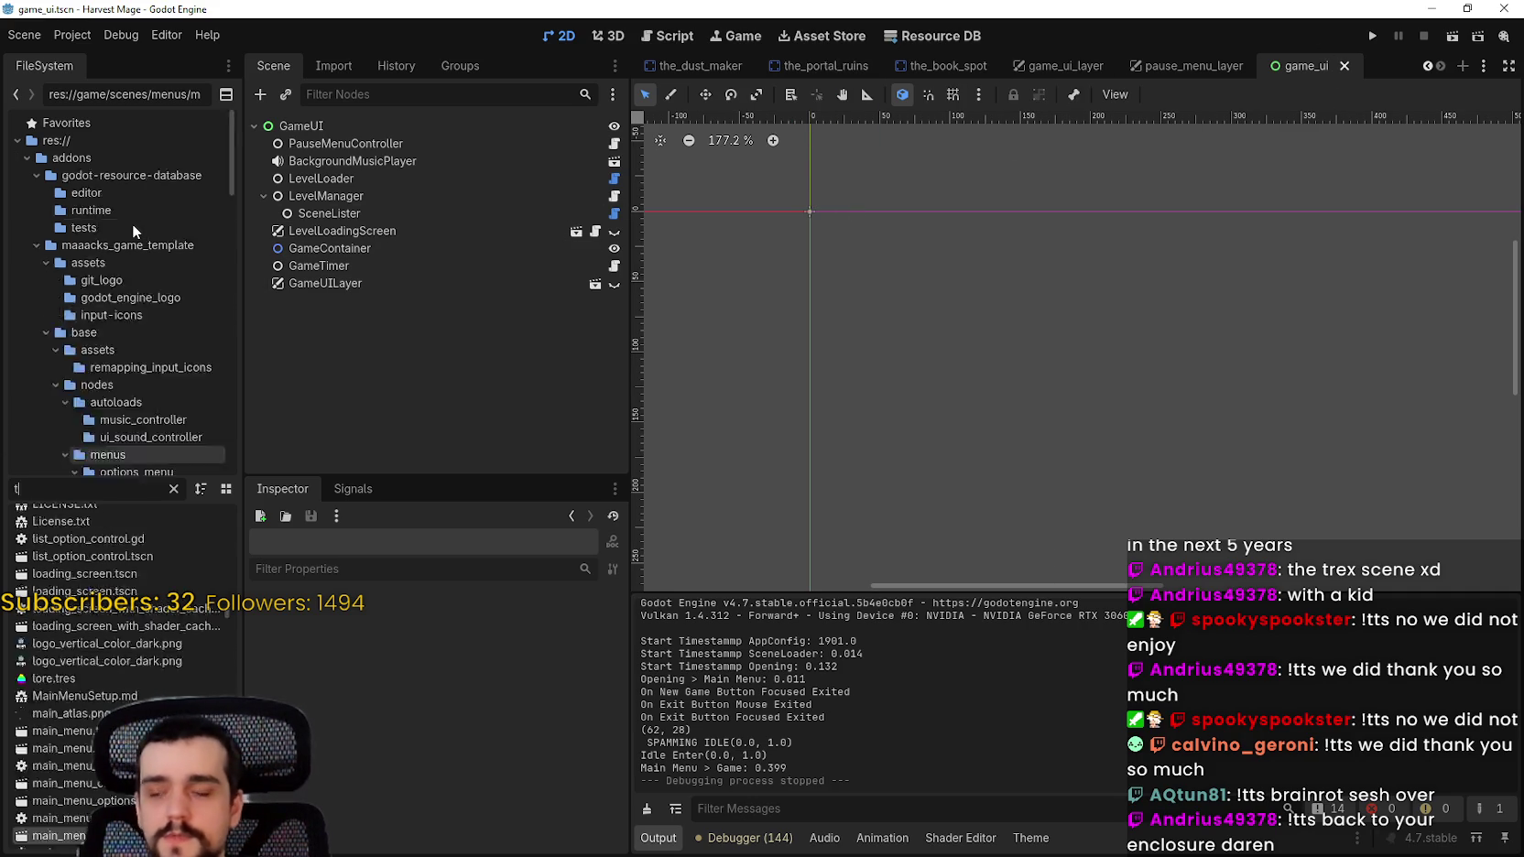
type("vi")
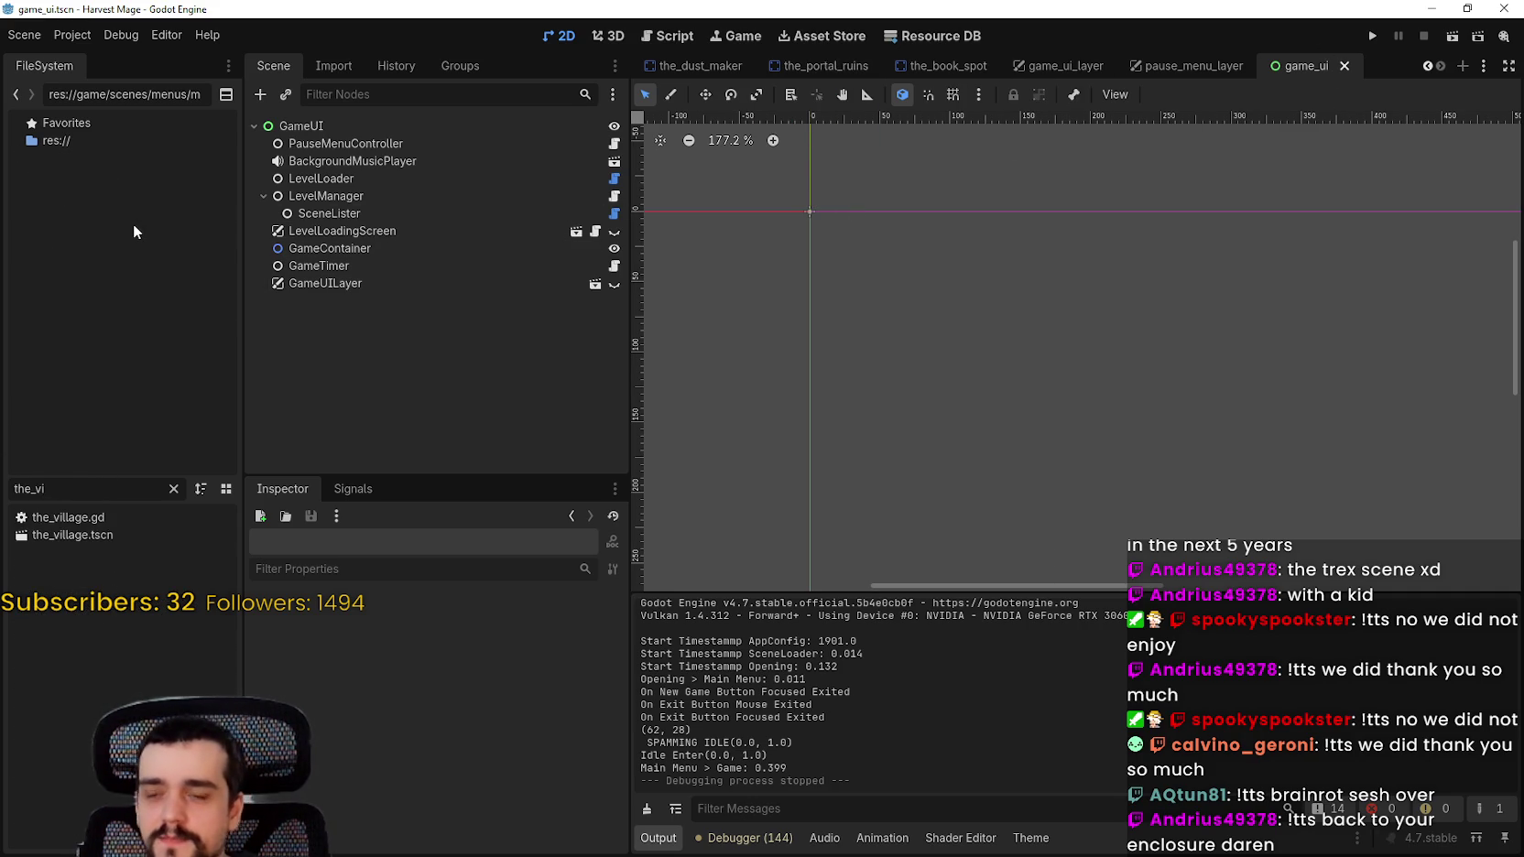
left_click(114, 532)
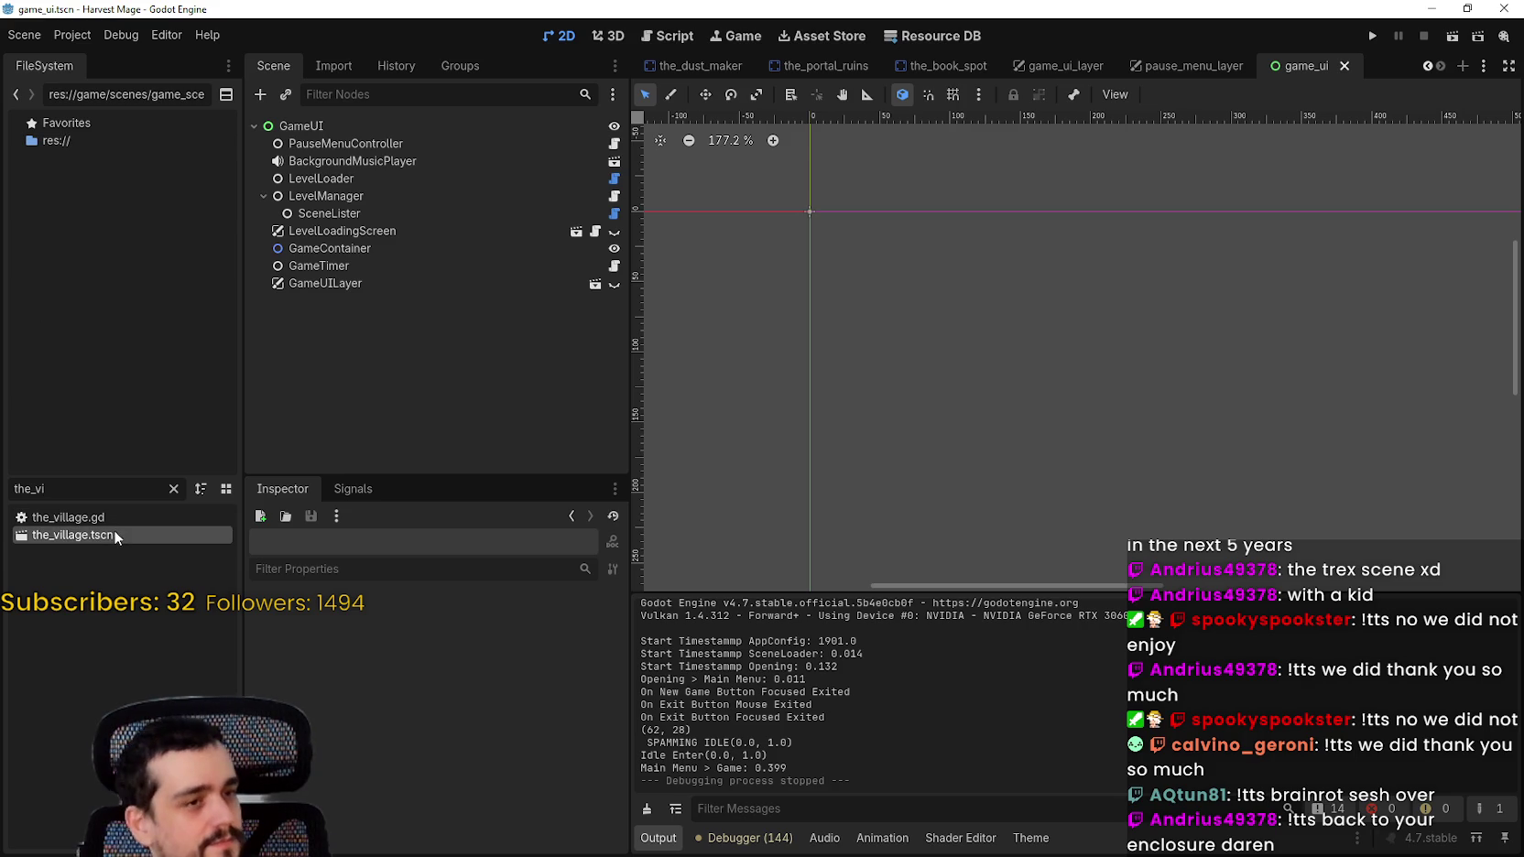
double_click(110, 532)
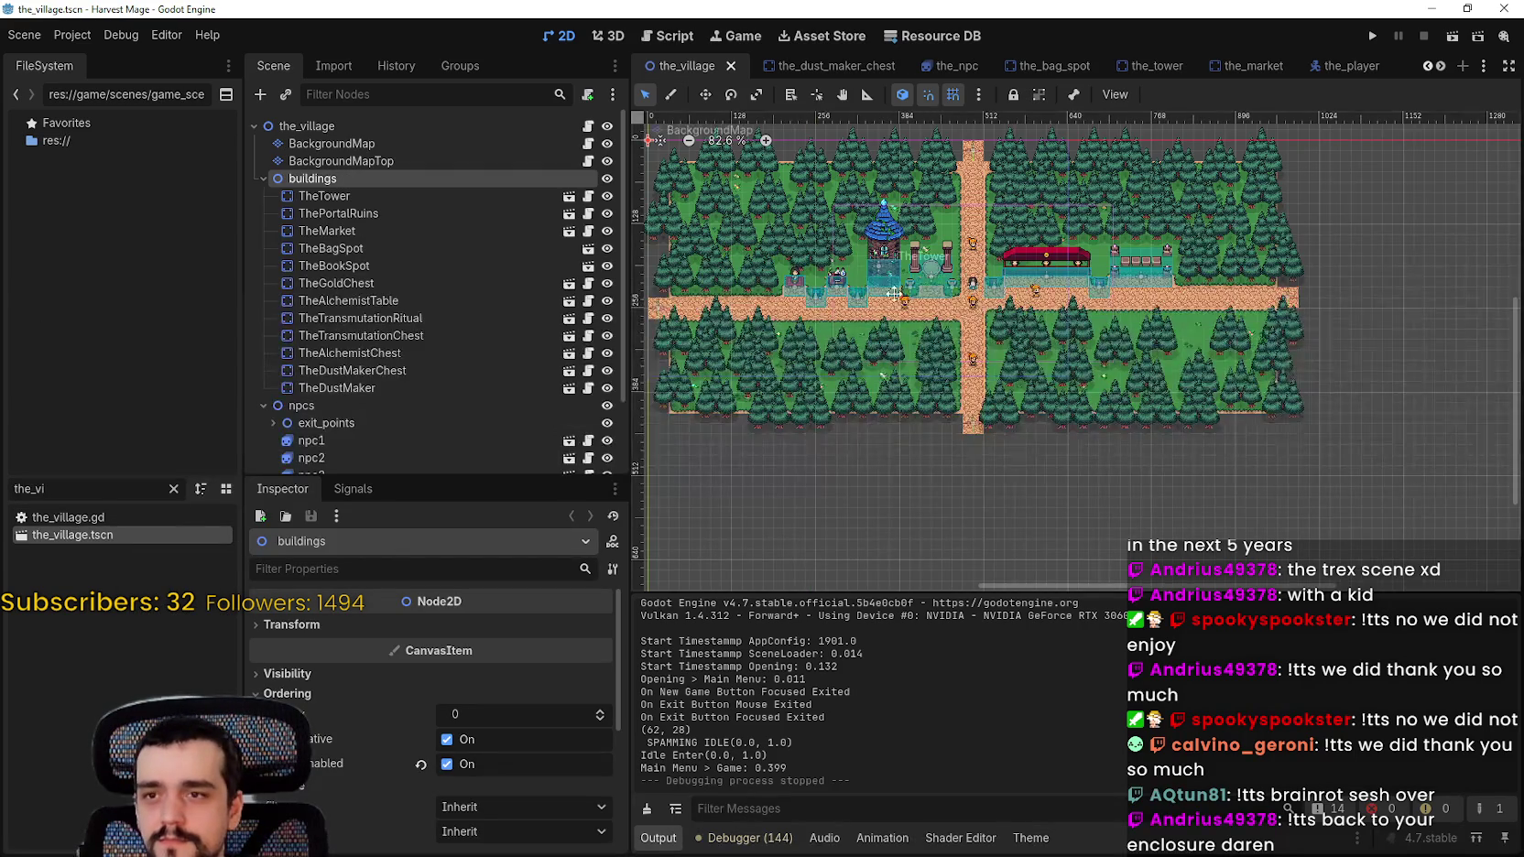
Step: Save the village scene, open the_village.gd and select AppConfig.start_timestamp_game on line 13
key("ctrl+s")
left_click(586, 126)
left_click(1028, 286)
left_click(1042, 326)
left_click(1136, 486)
left_click(1141, 501)
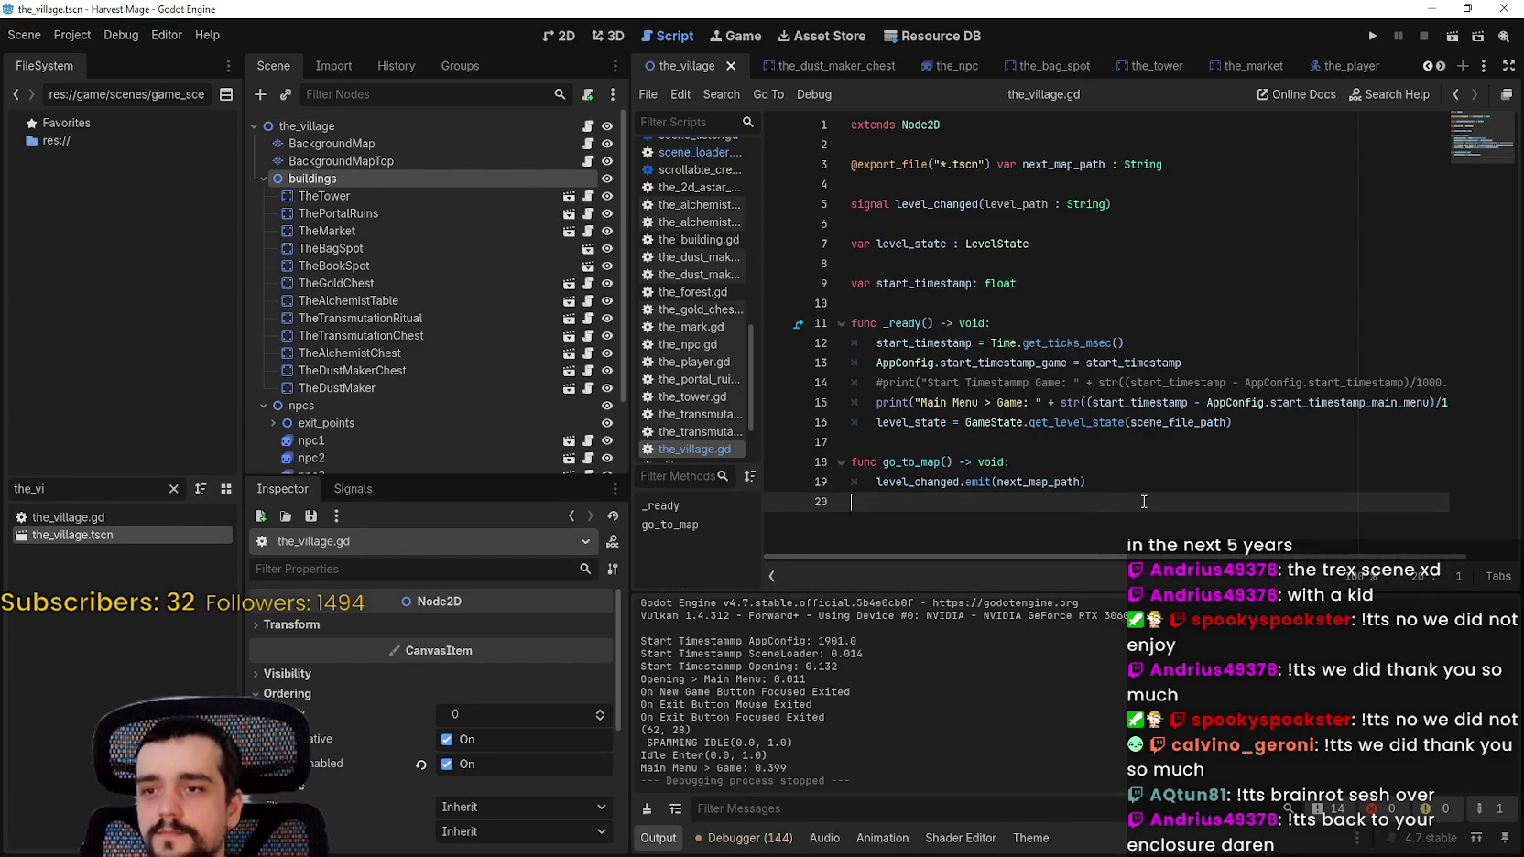
left_click(1128, 444)
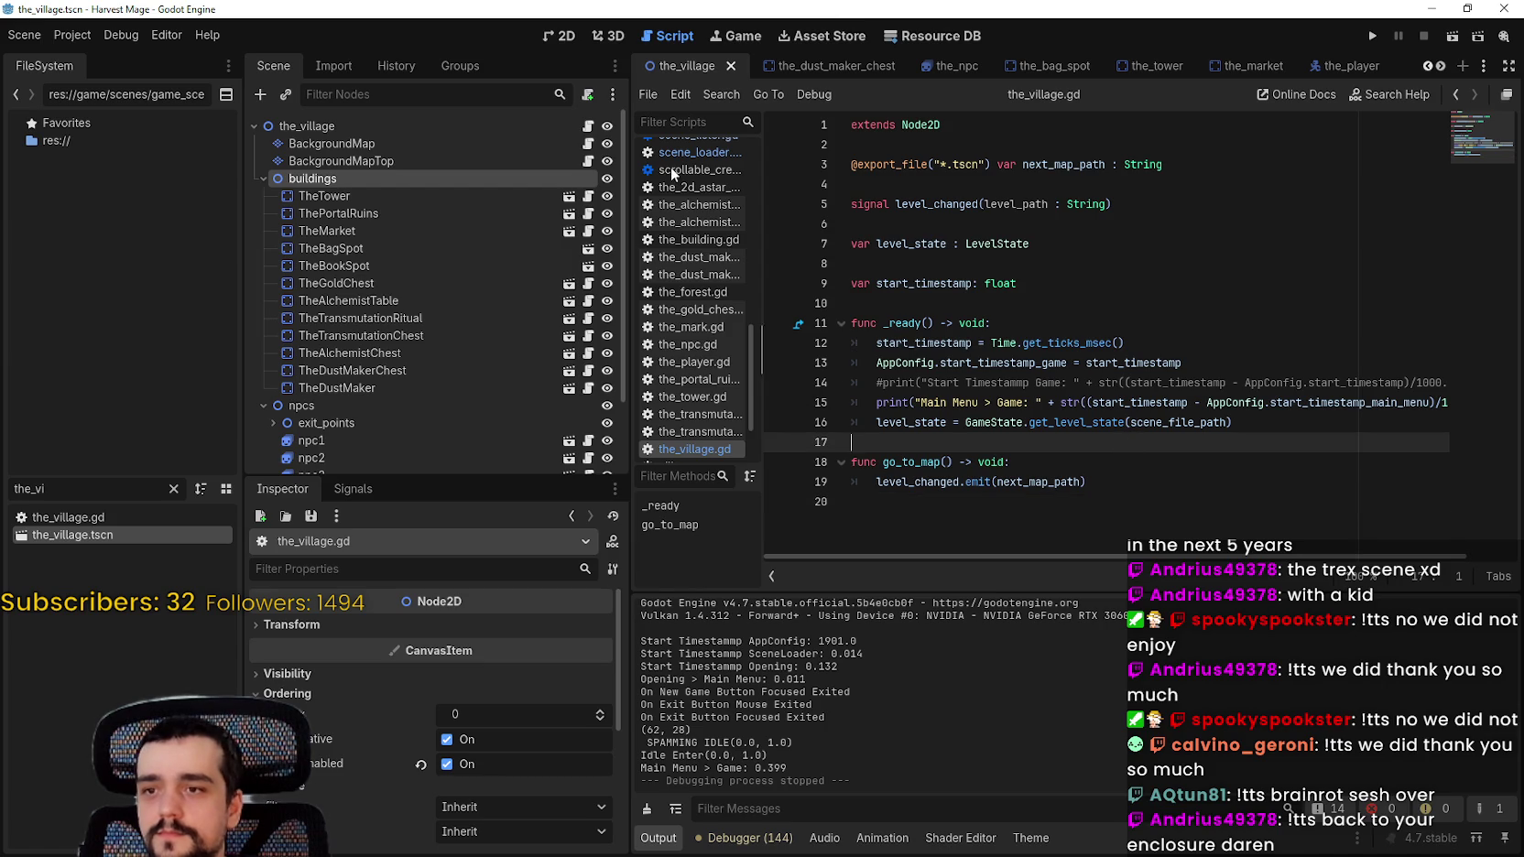
left_click(938, 421)
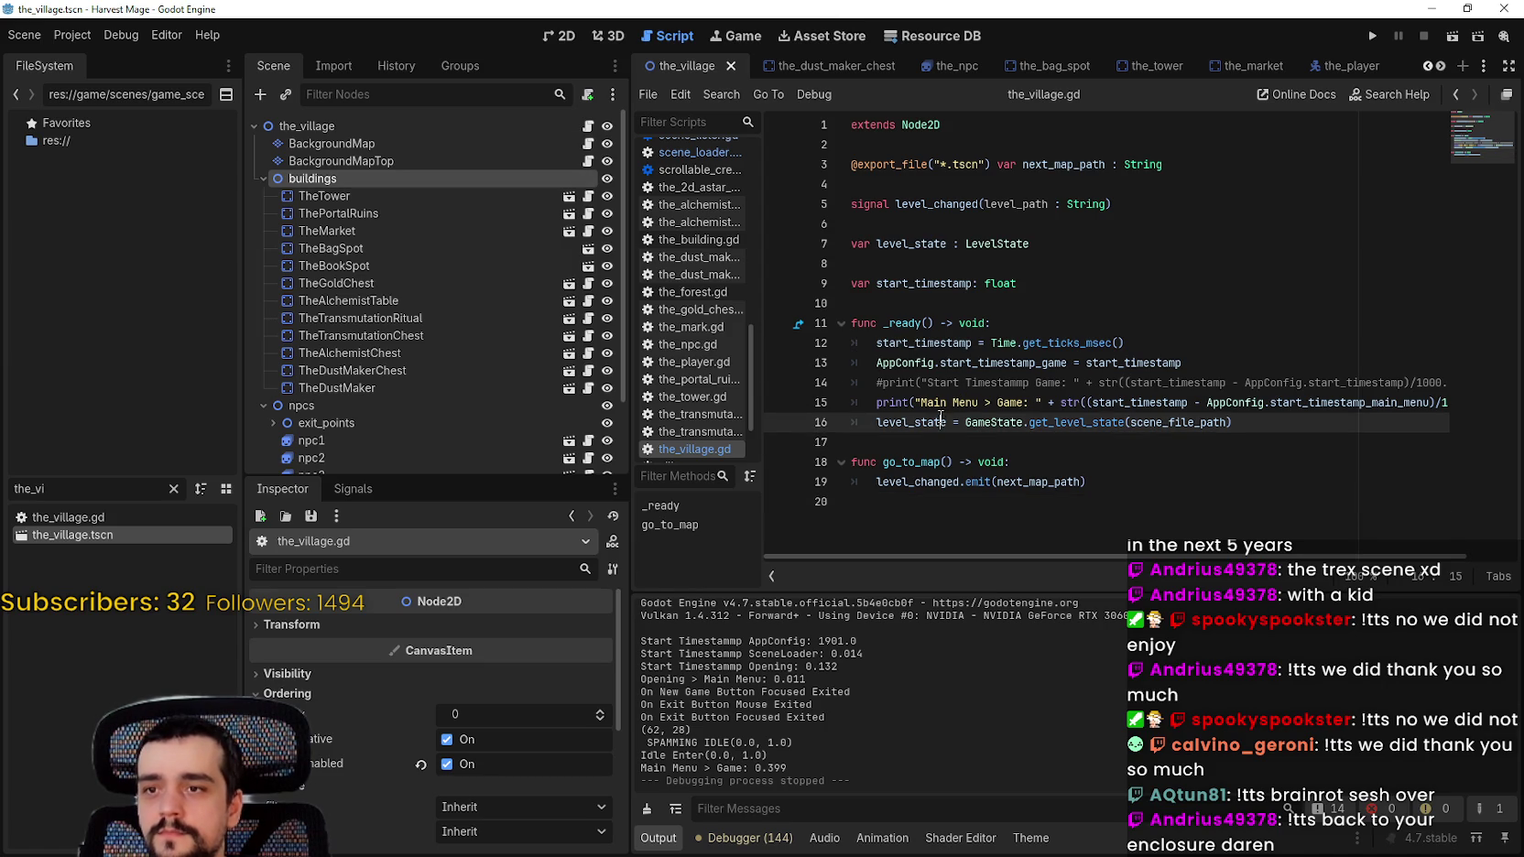
left_click_drag(876, 362, 1066, 363)
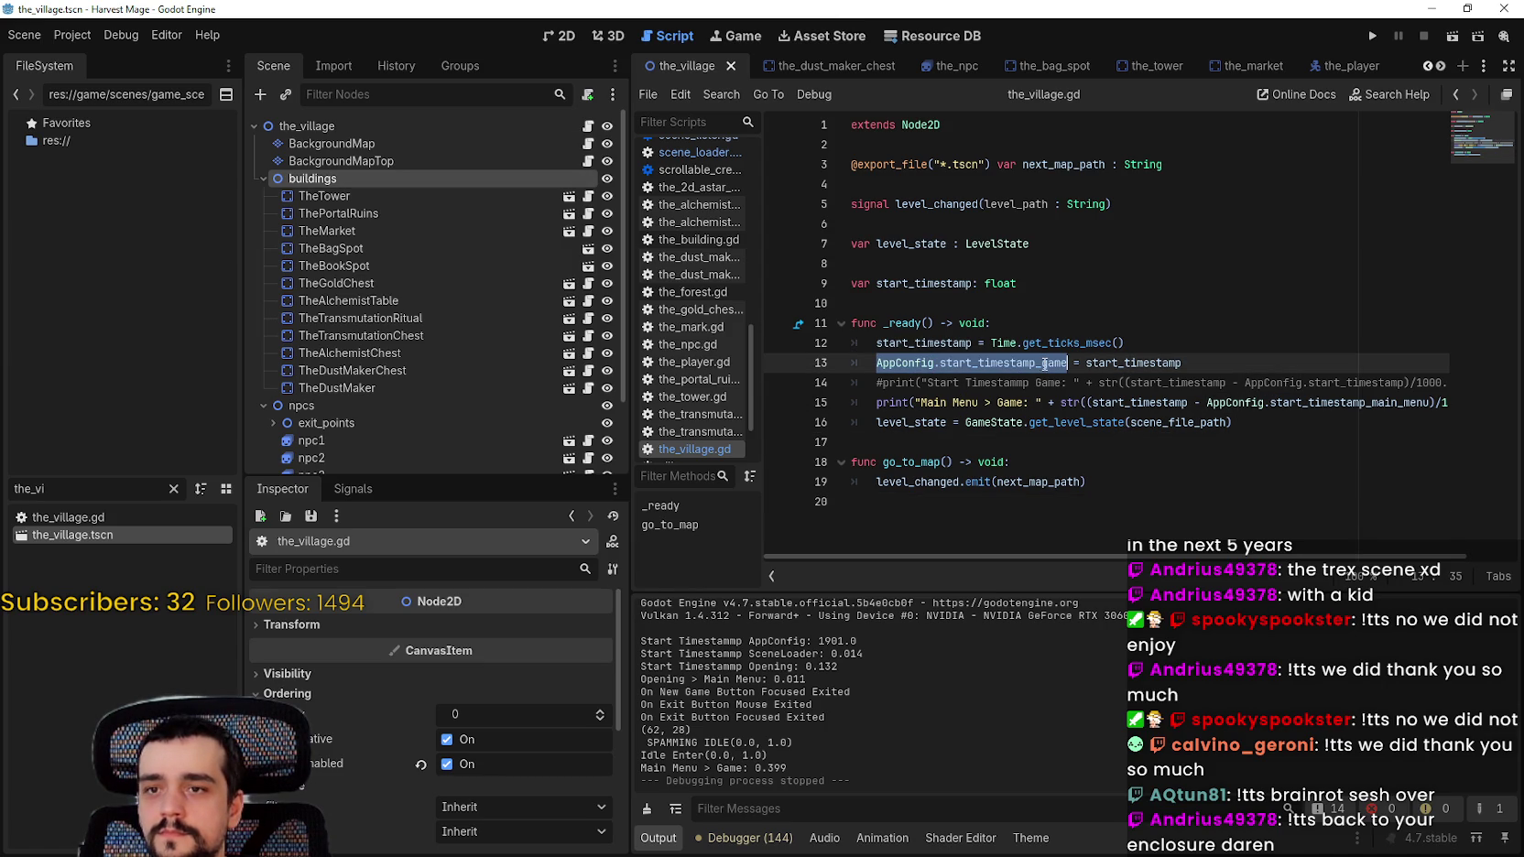
Step: Collapse the buildings and npcs groups under the_village, then switch to the main_menu scene
left_click(327, 127)
left_click(265, 180)
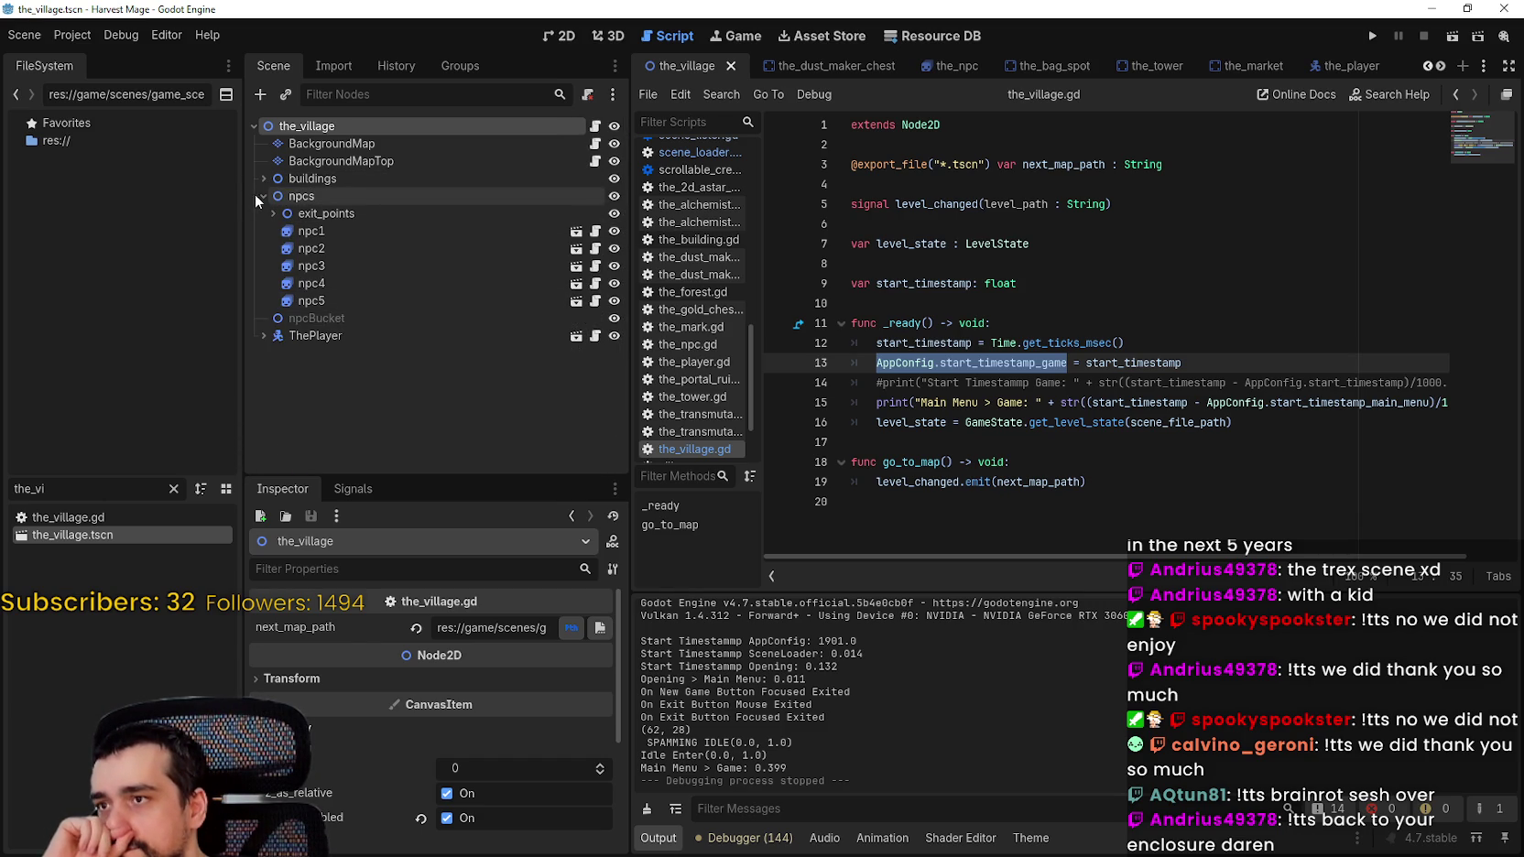
left_click(259, 195)
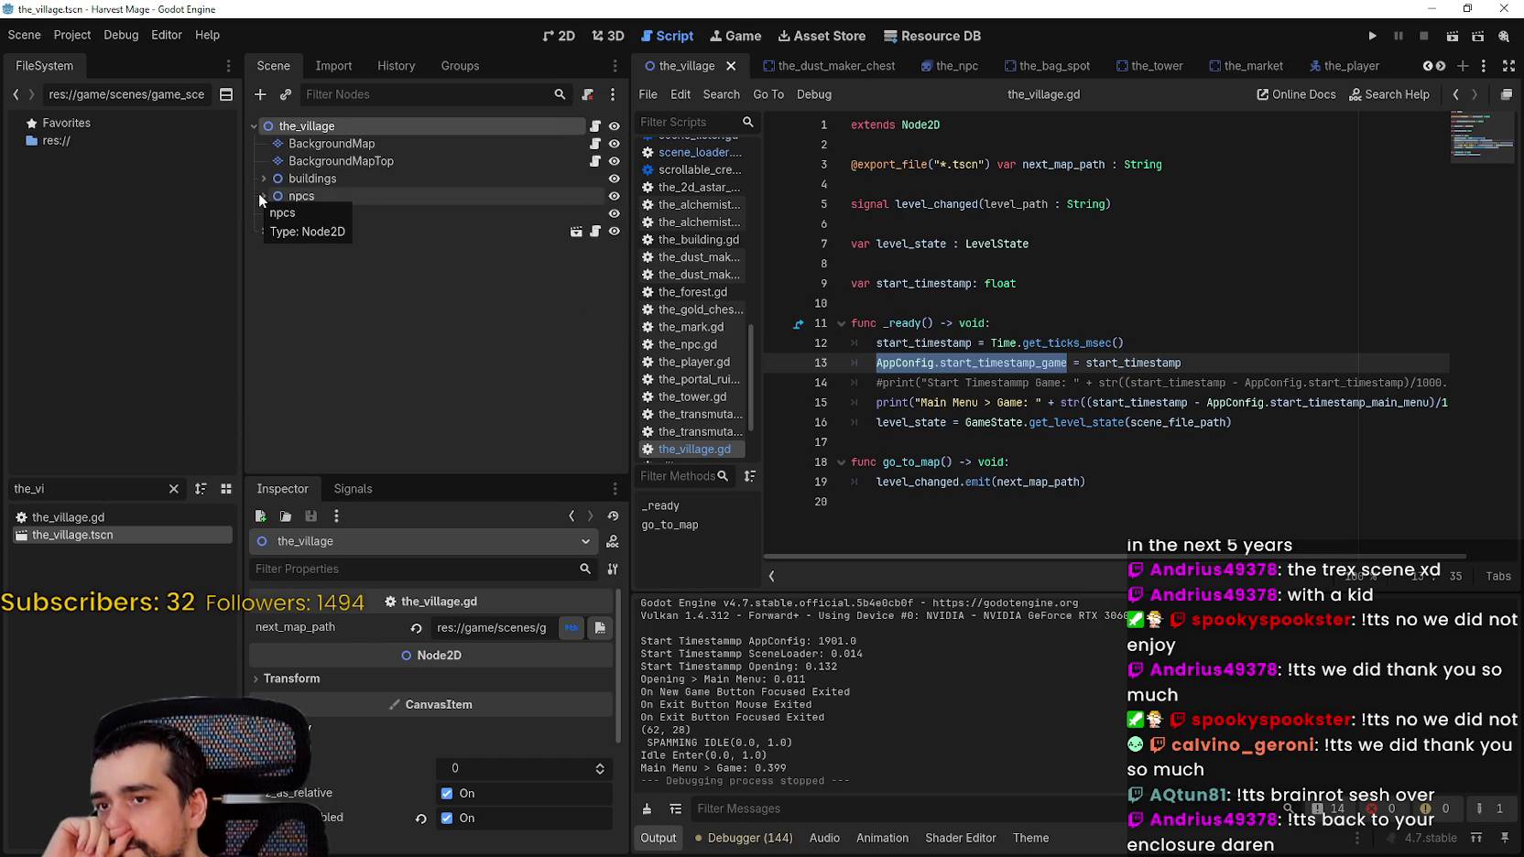
left_click(1181, 402)
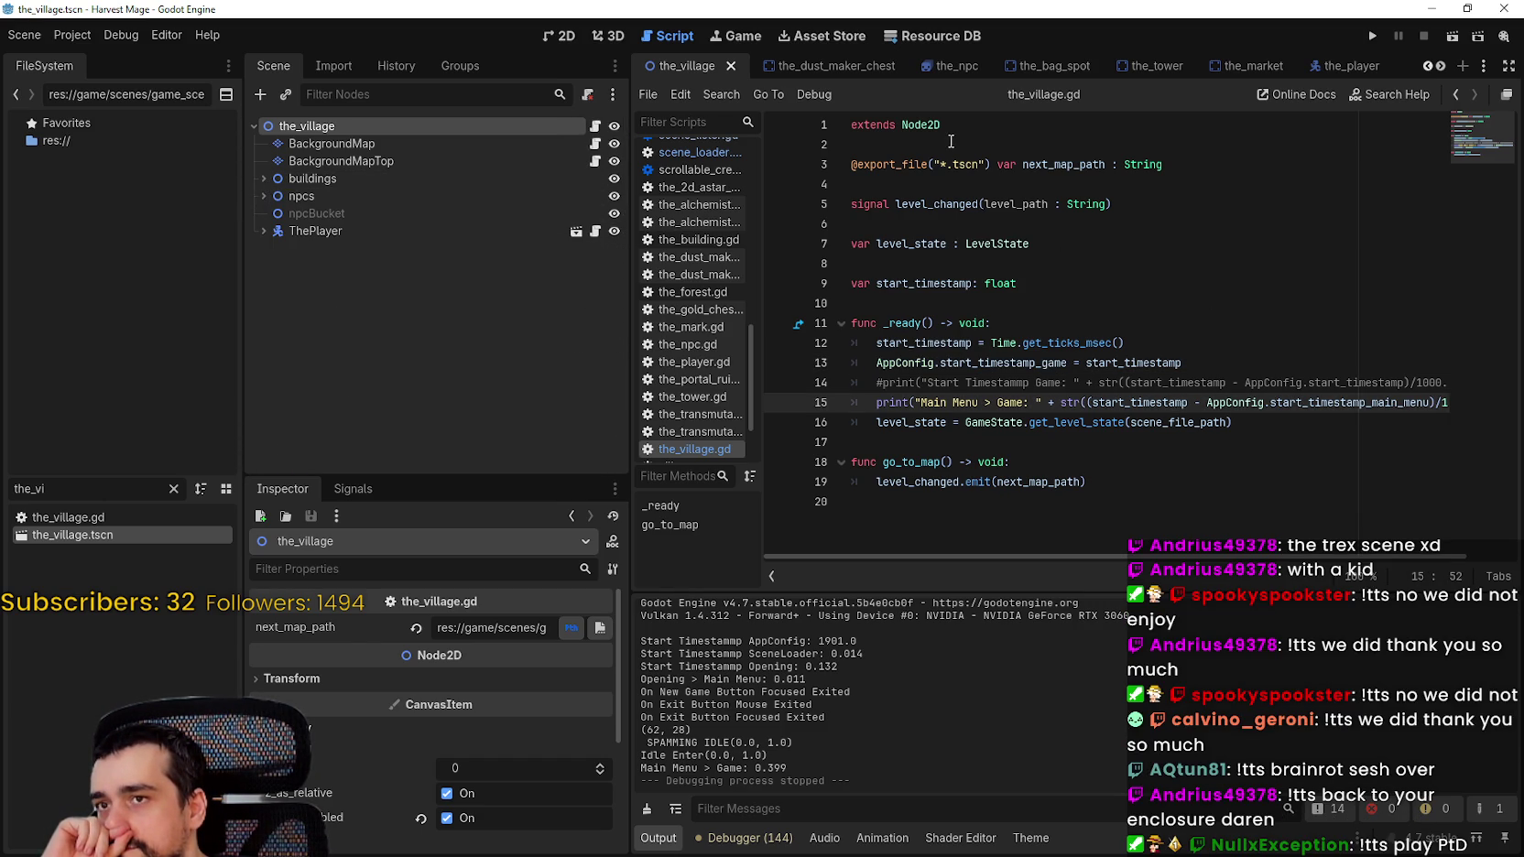
scroll("down", 3)
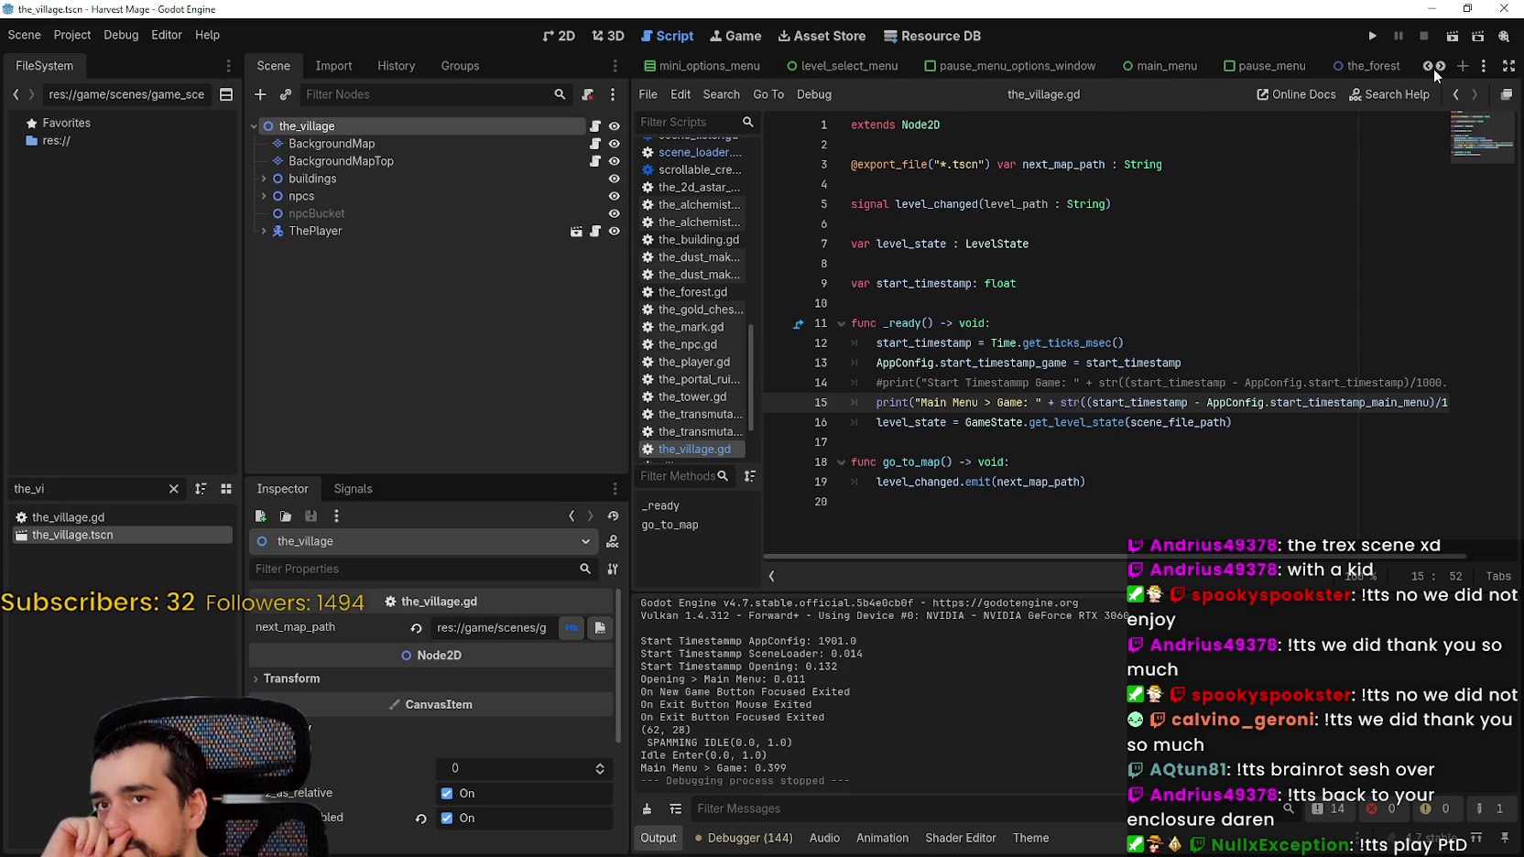
key("ctrl+Tab")
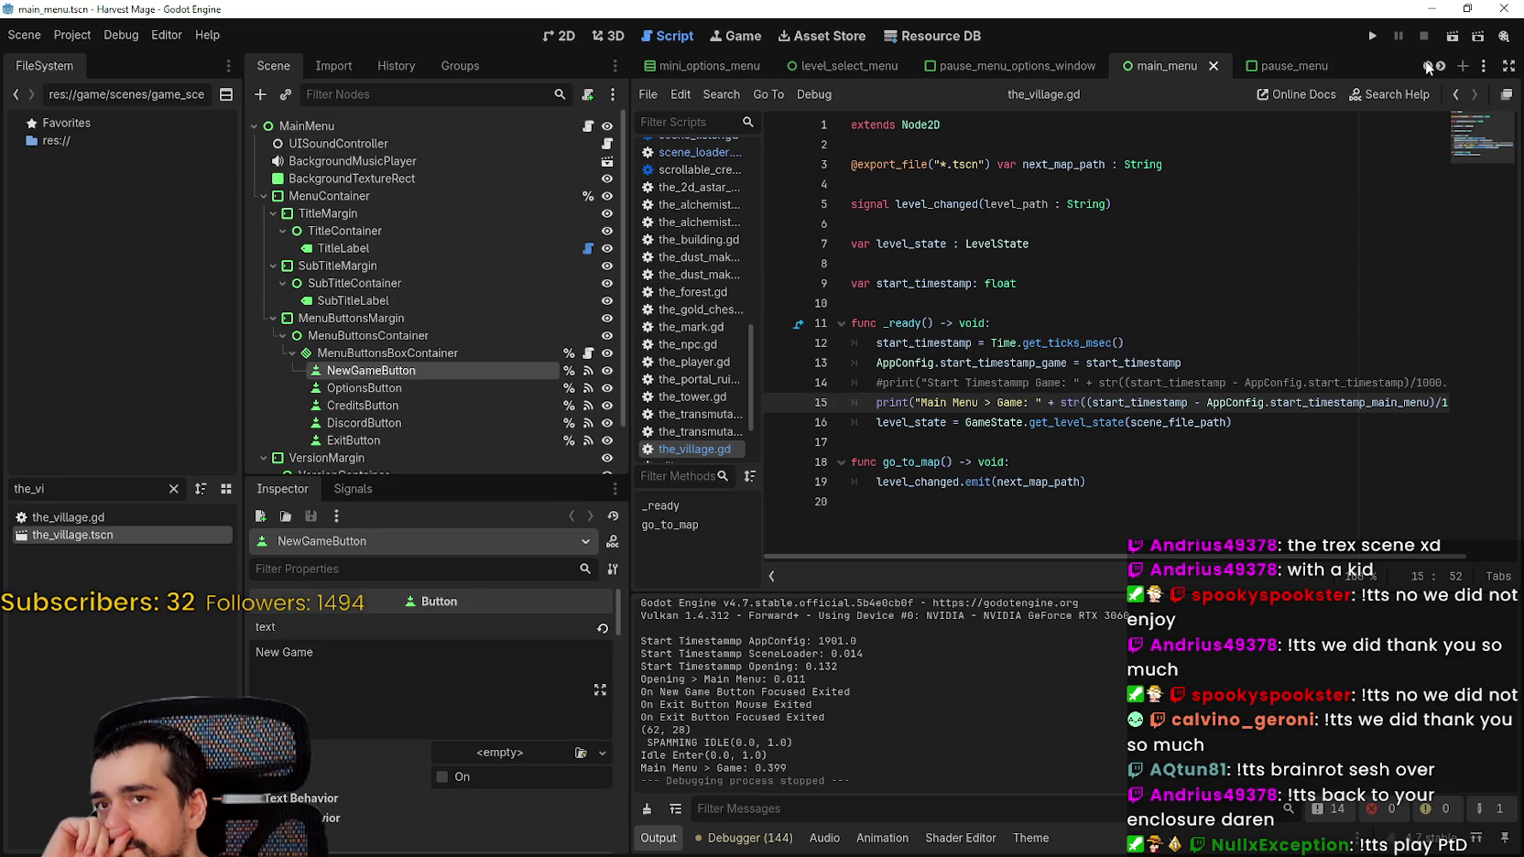
Step: Filter the FileSystem for 'main' and open the main_menu_with_animations scene
double_click(101, 488)
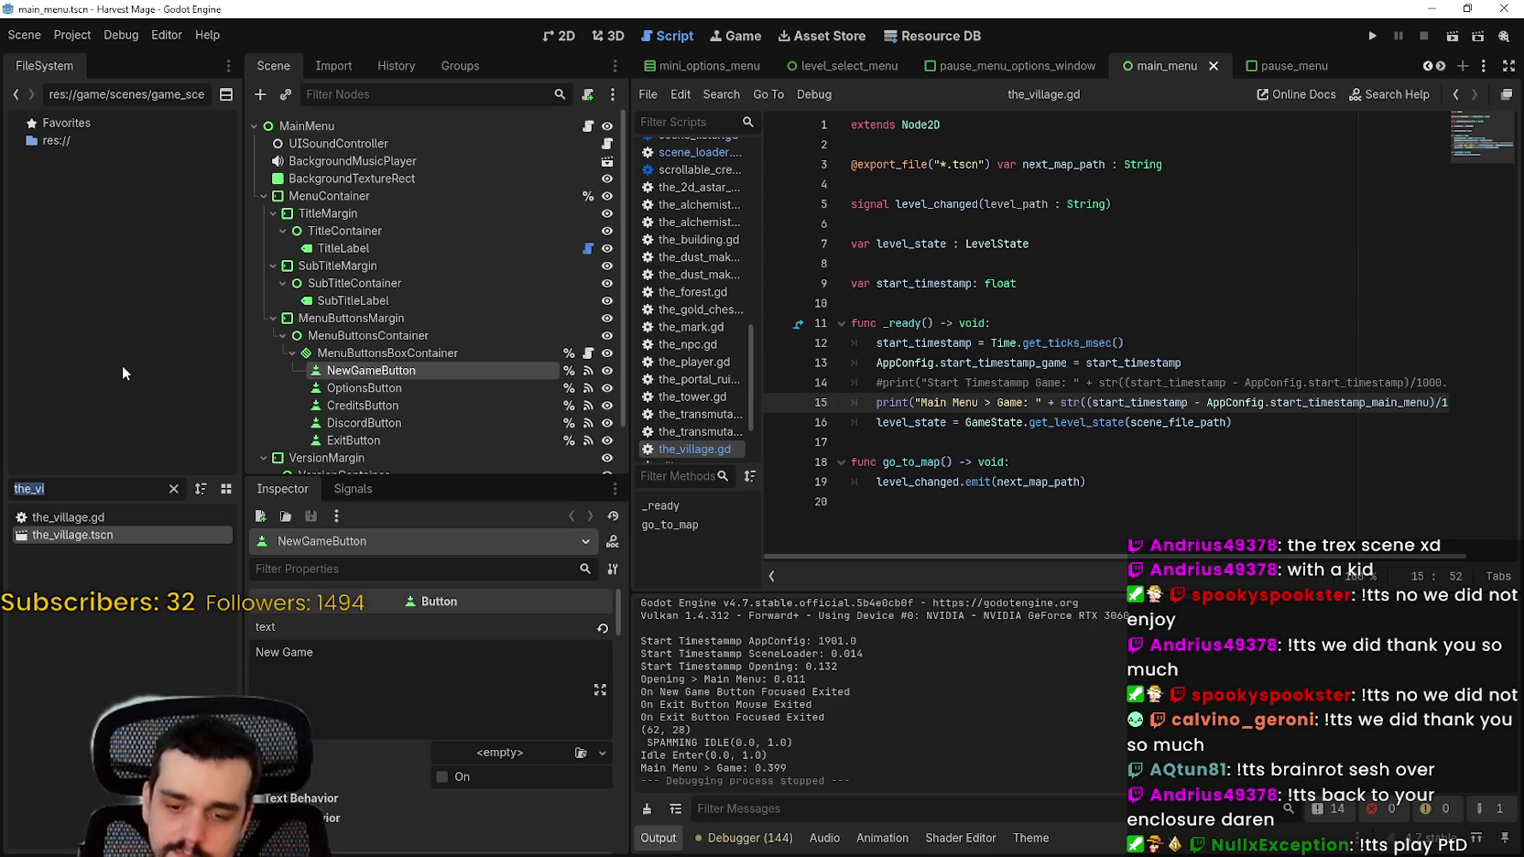
type("main")
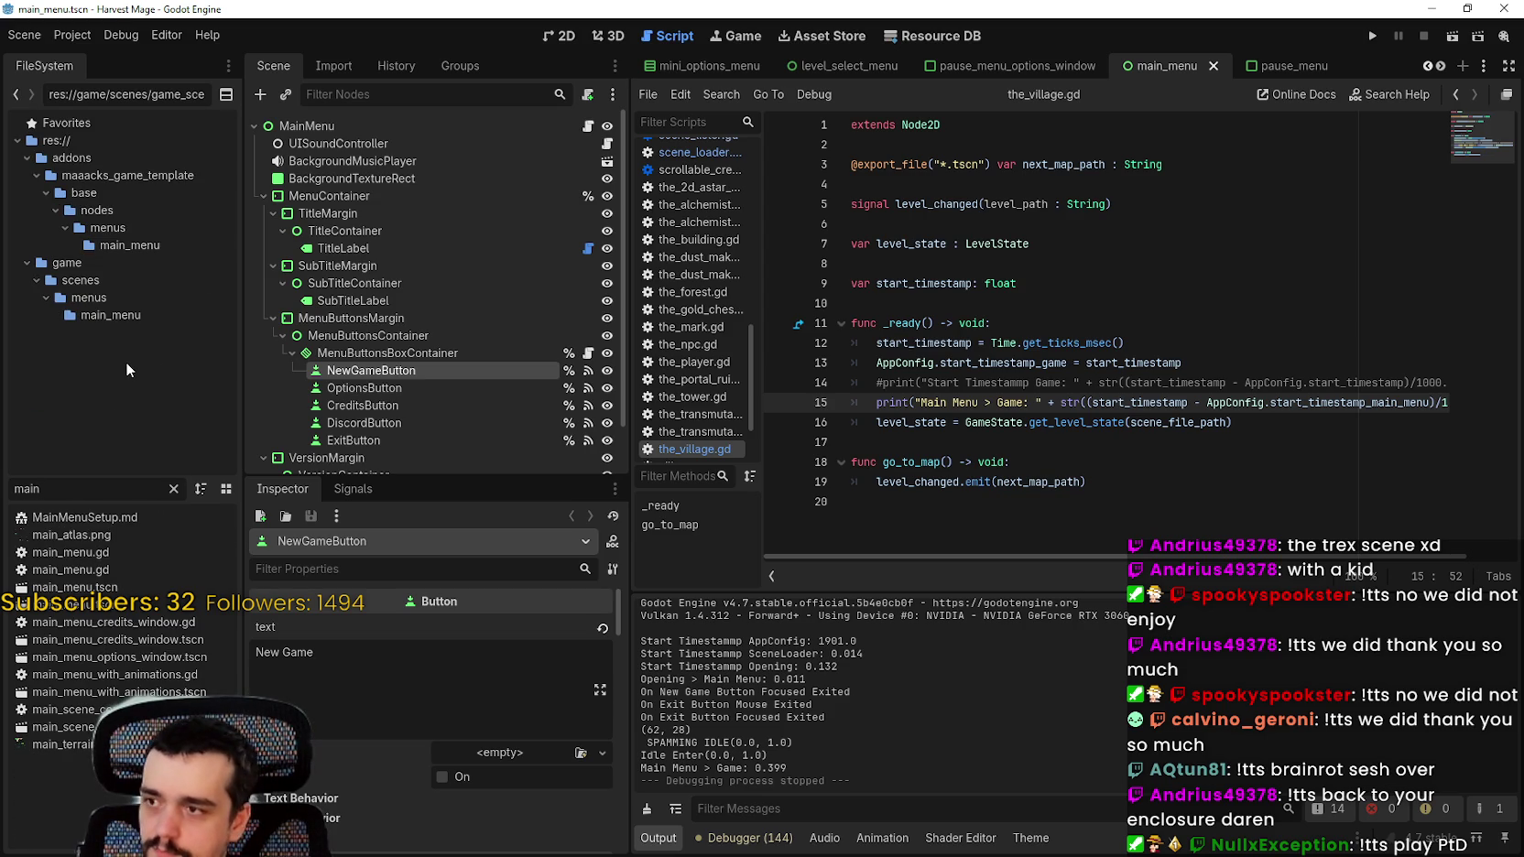
left_click(135, 591)
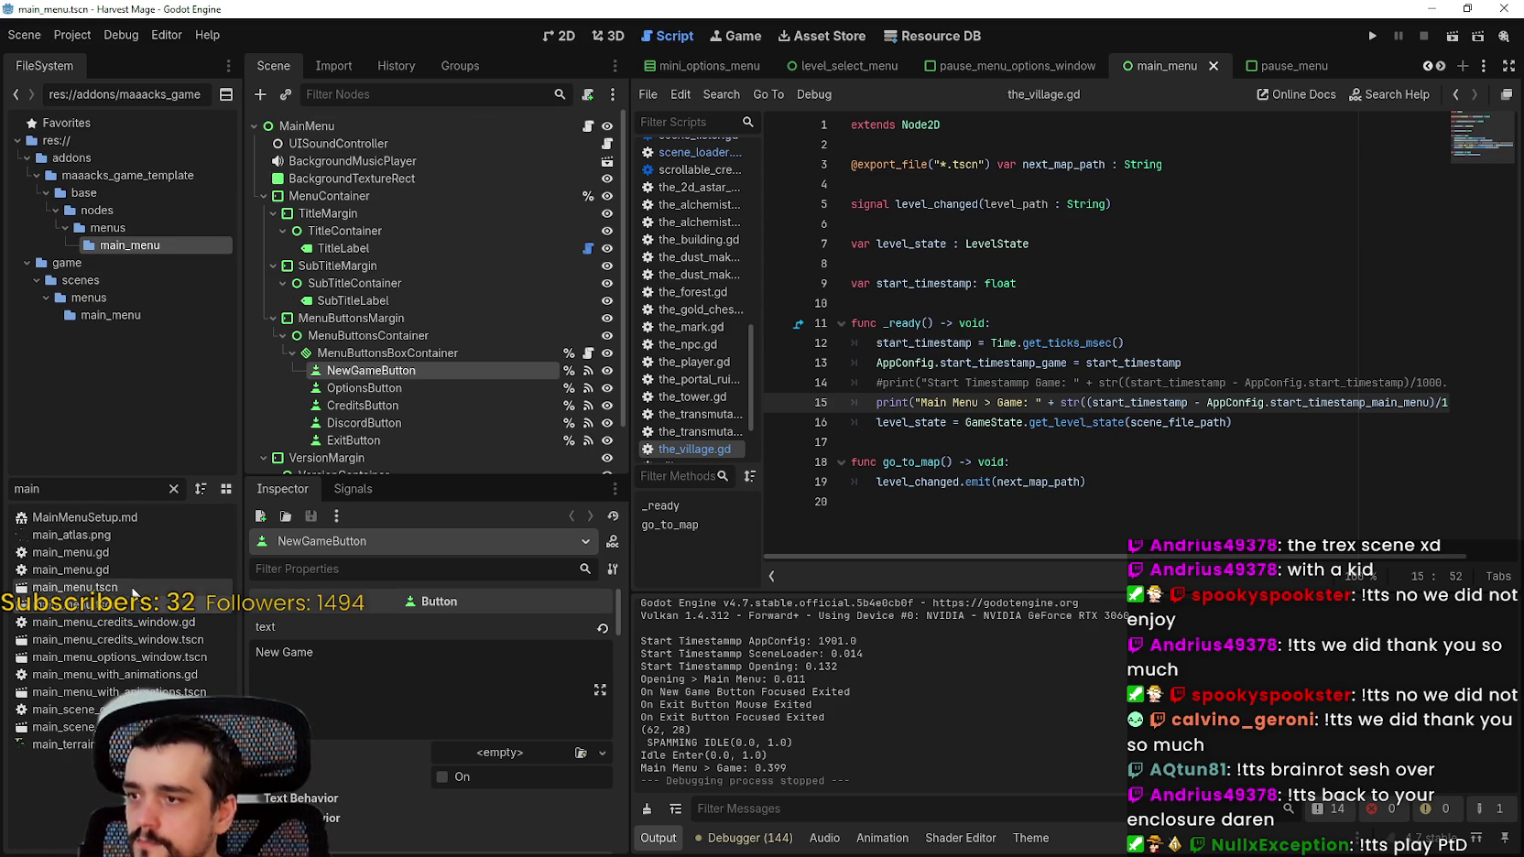
double_click(82, 691)
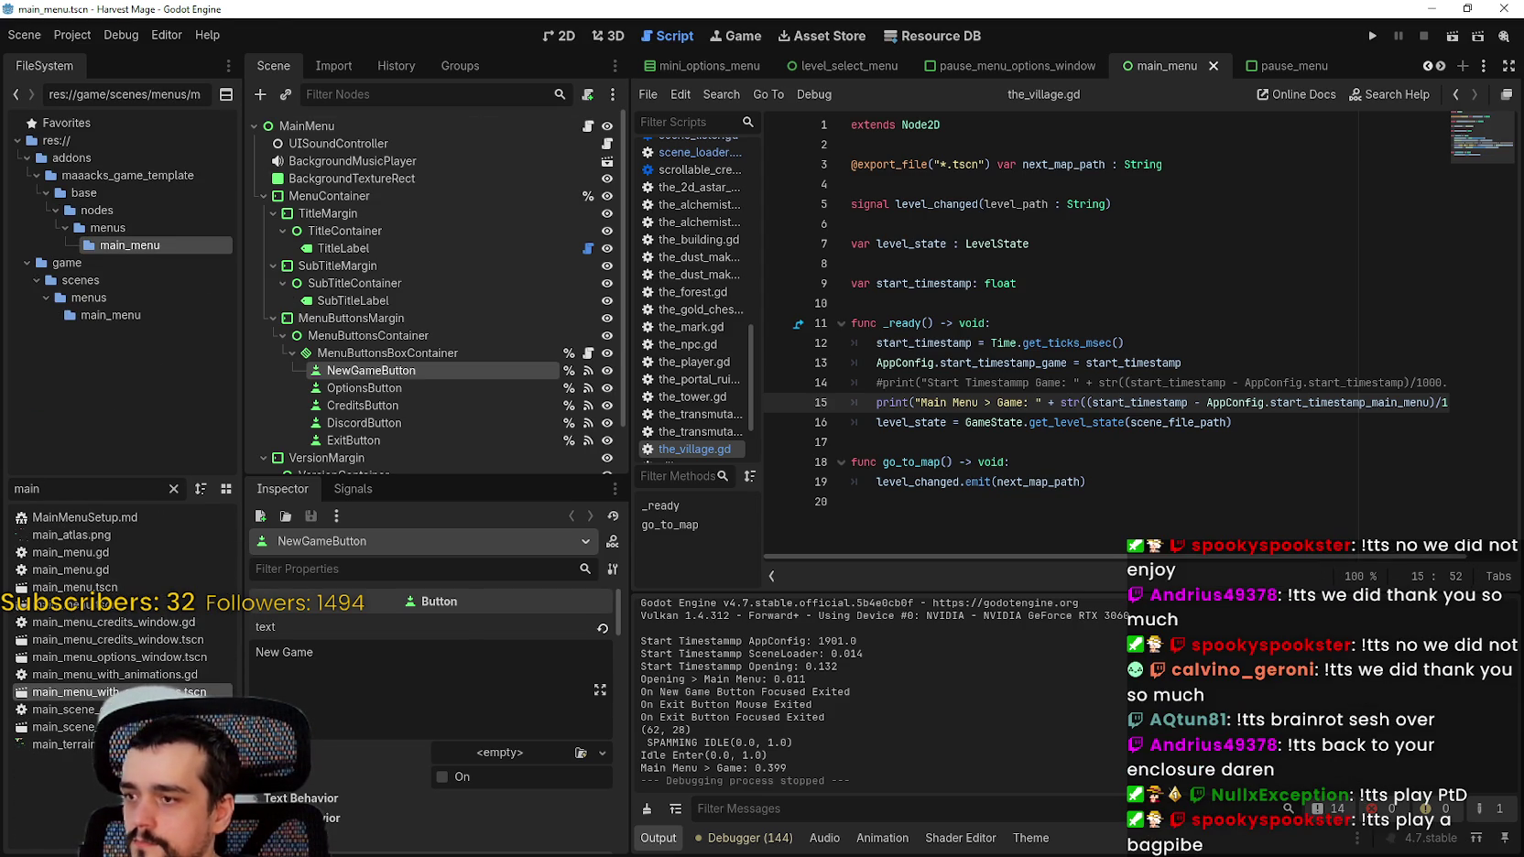
Step: Open the MainMenu node's script and jump to the continue_game definition
left_click(479, 125)
left_click(595, 126)
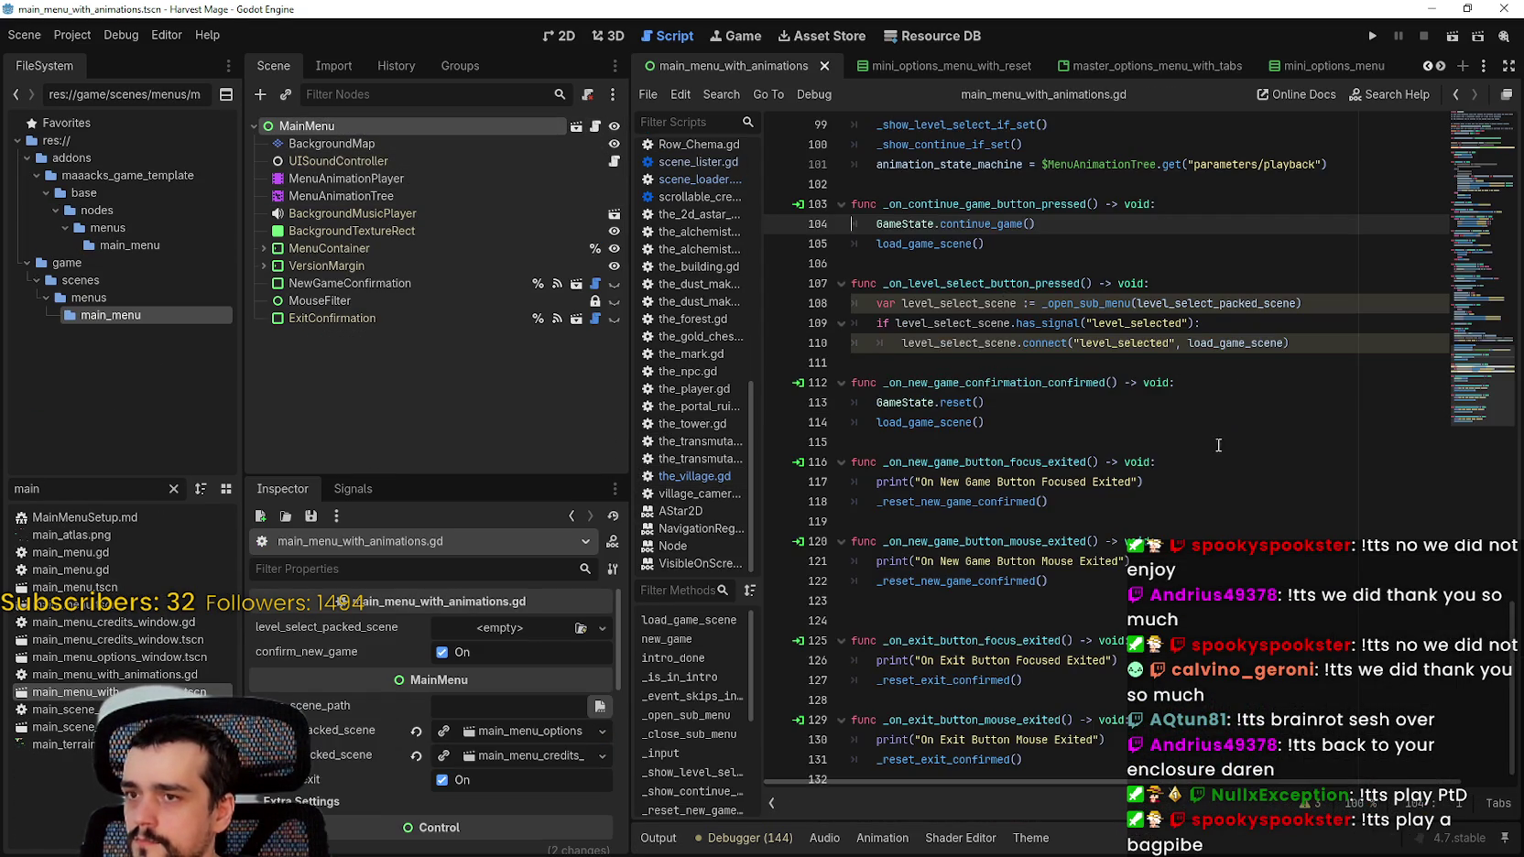
scroll("up", 3)
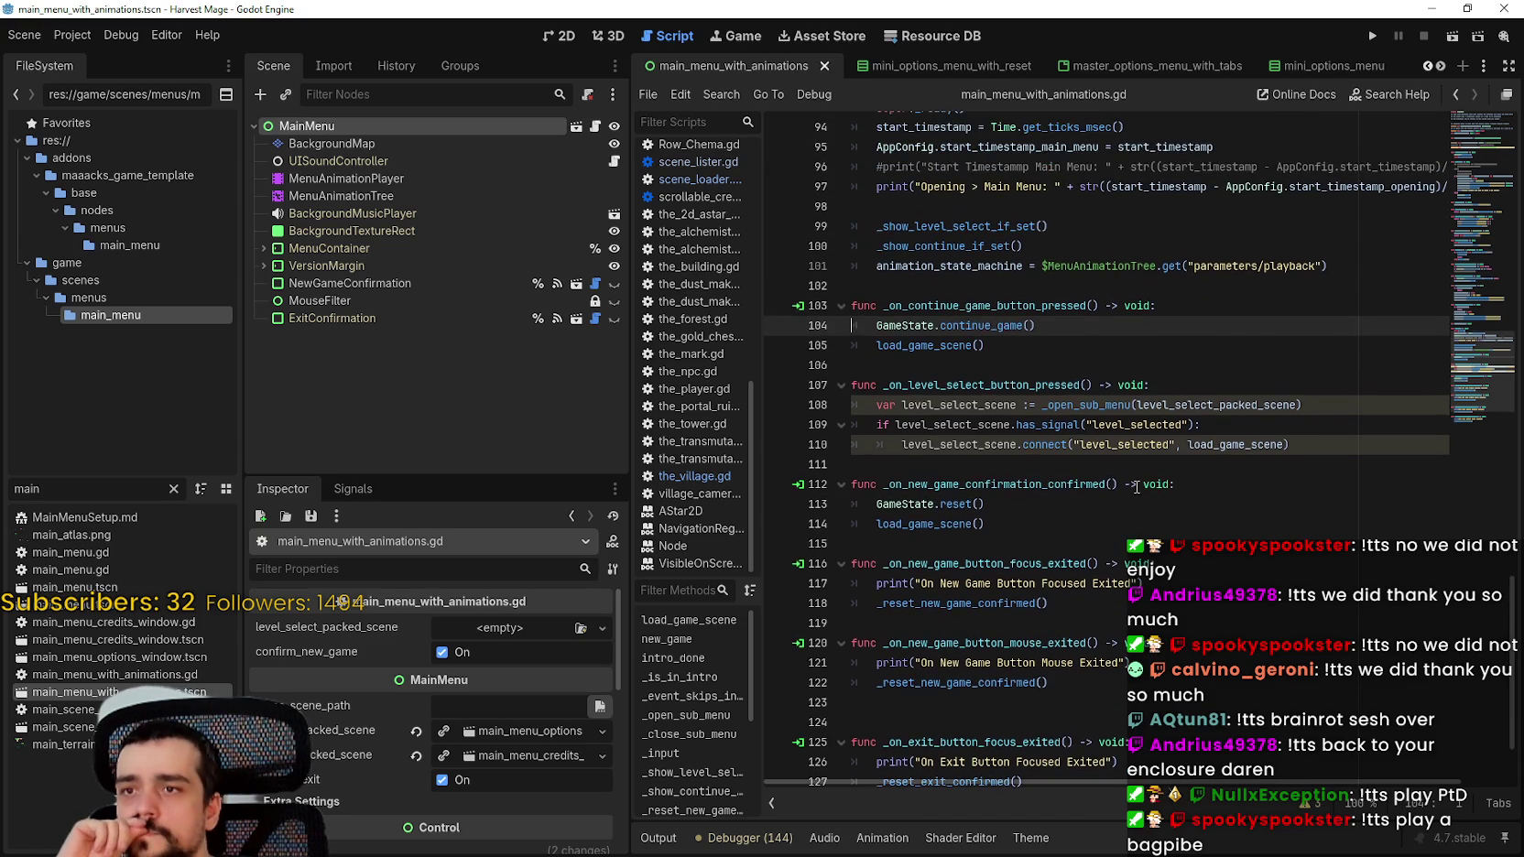
left_click(933, 345)
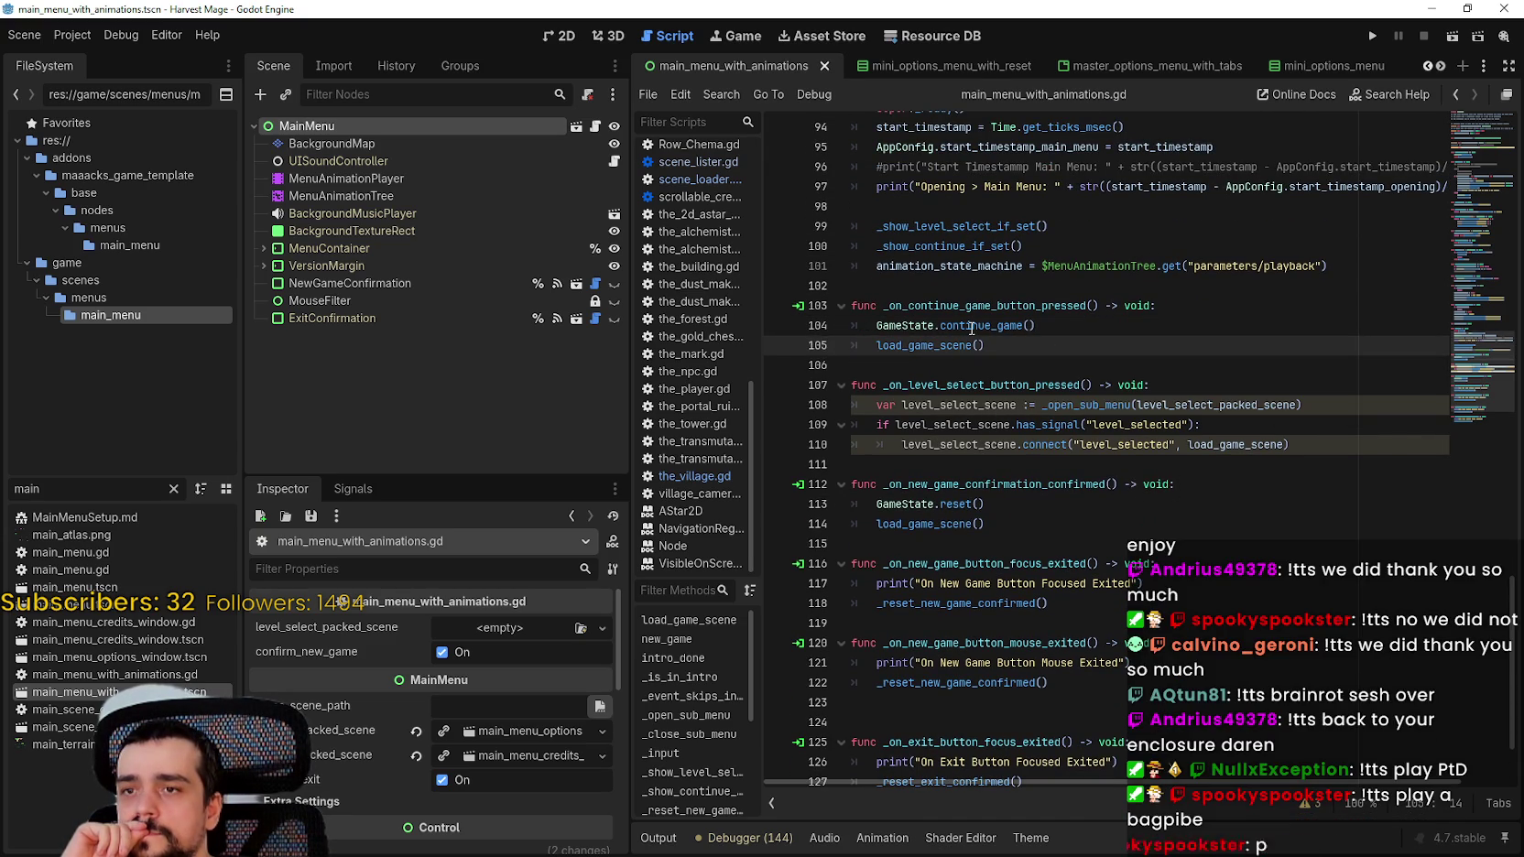
right_click(977, 332)
left_click(1014, 581)
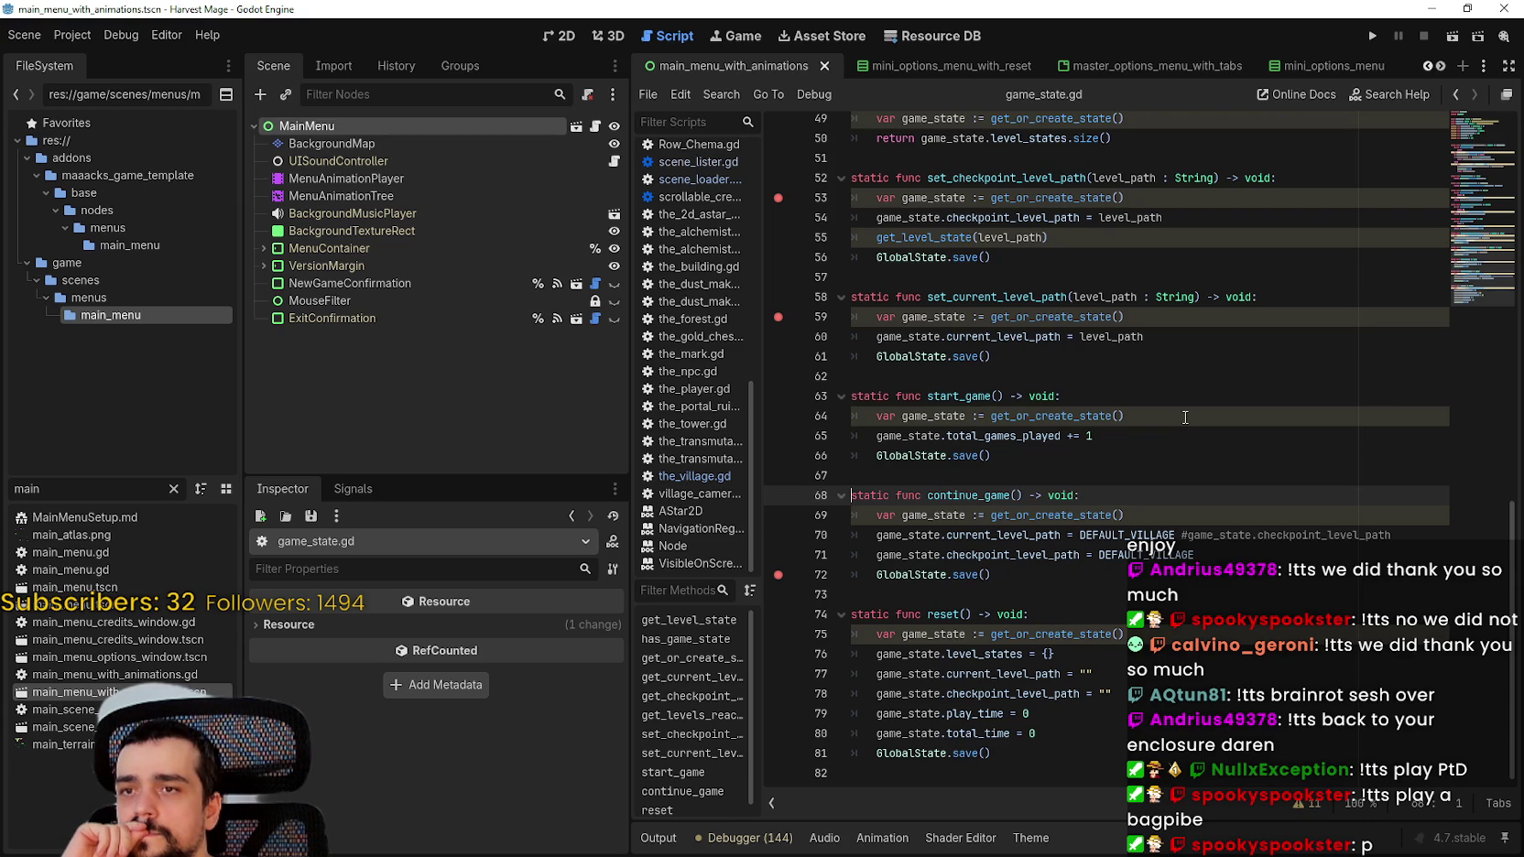
Step: Scroll the script tabs and bring up main_menu_with_animations.gd
scroll("up", 3)
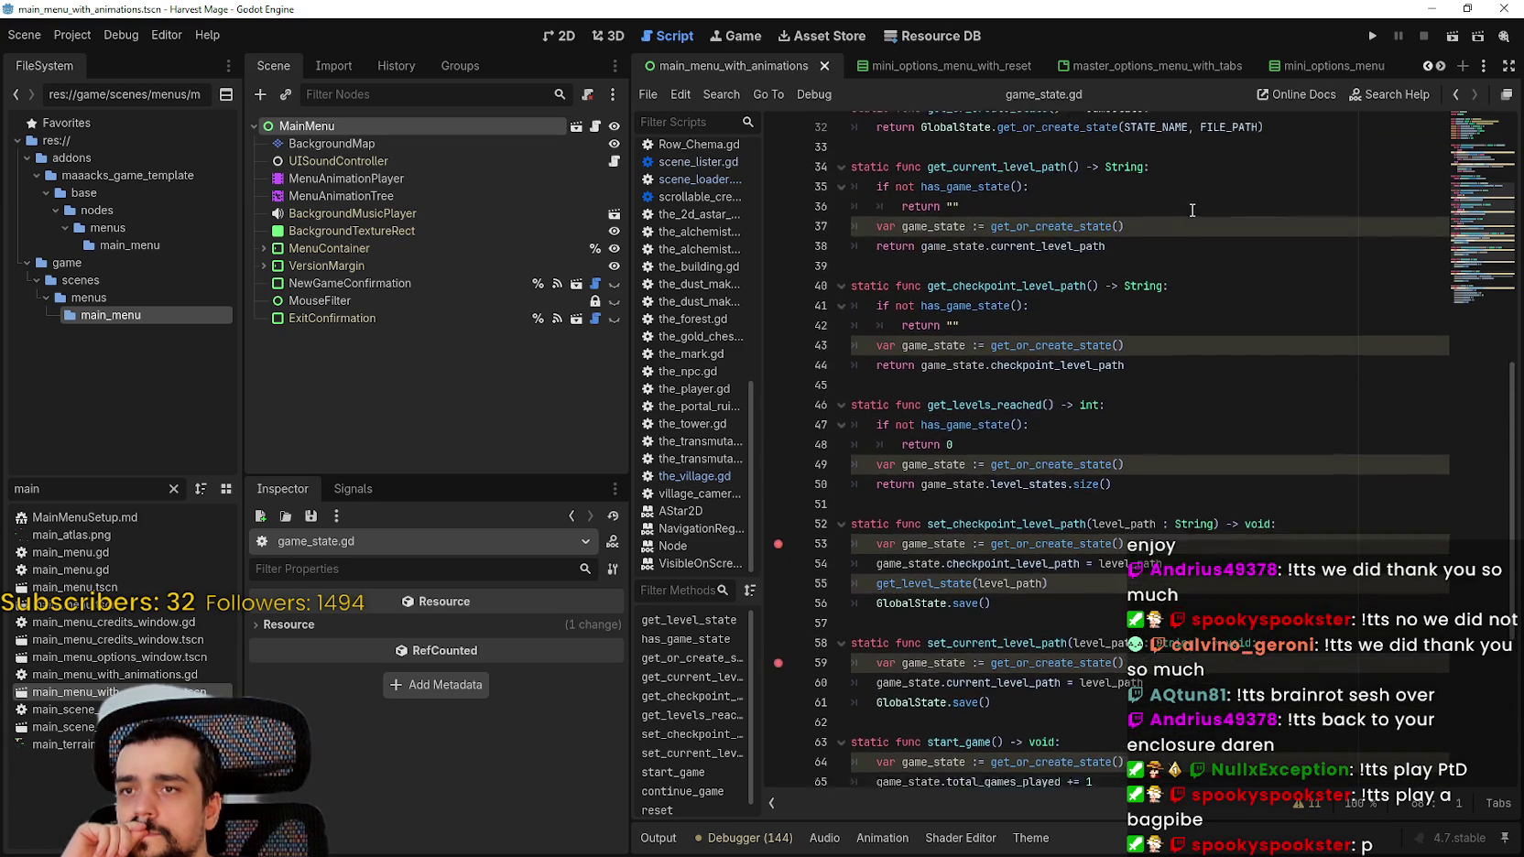
scroll("down", 3)
left_click(1428, 66)
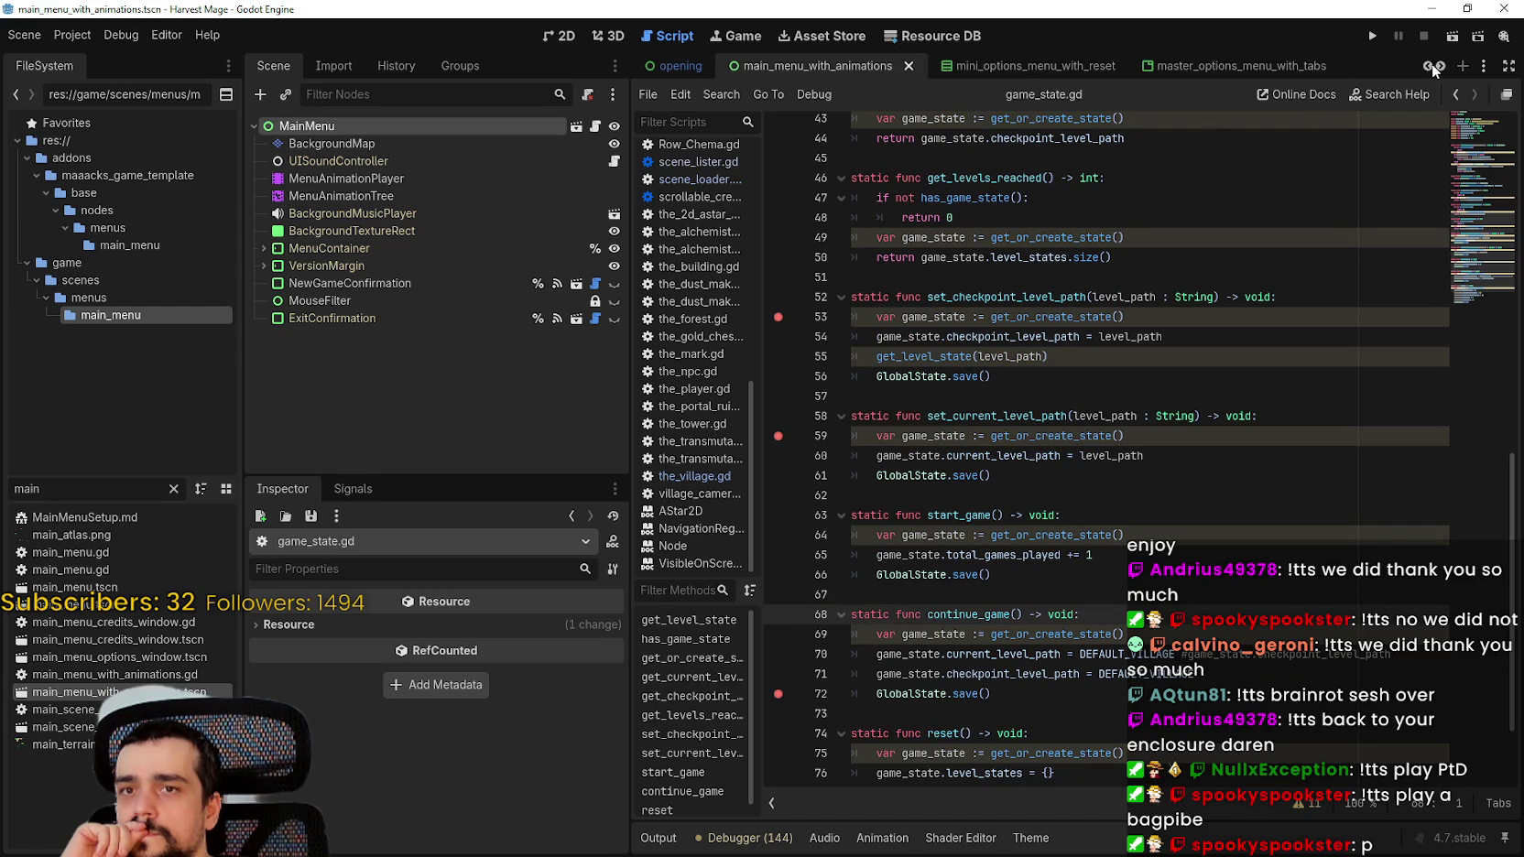
left_click(1431, 66)
left_click(595, 127)
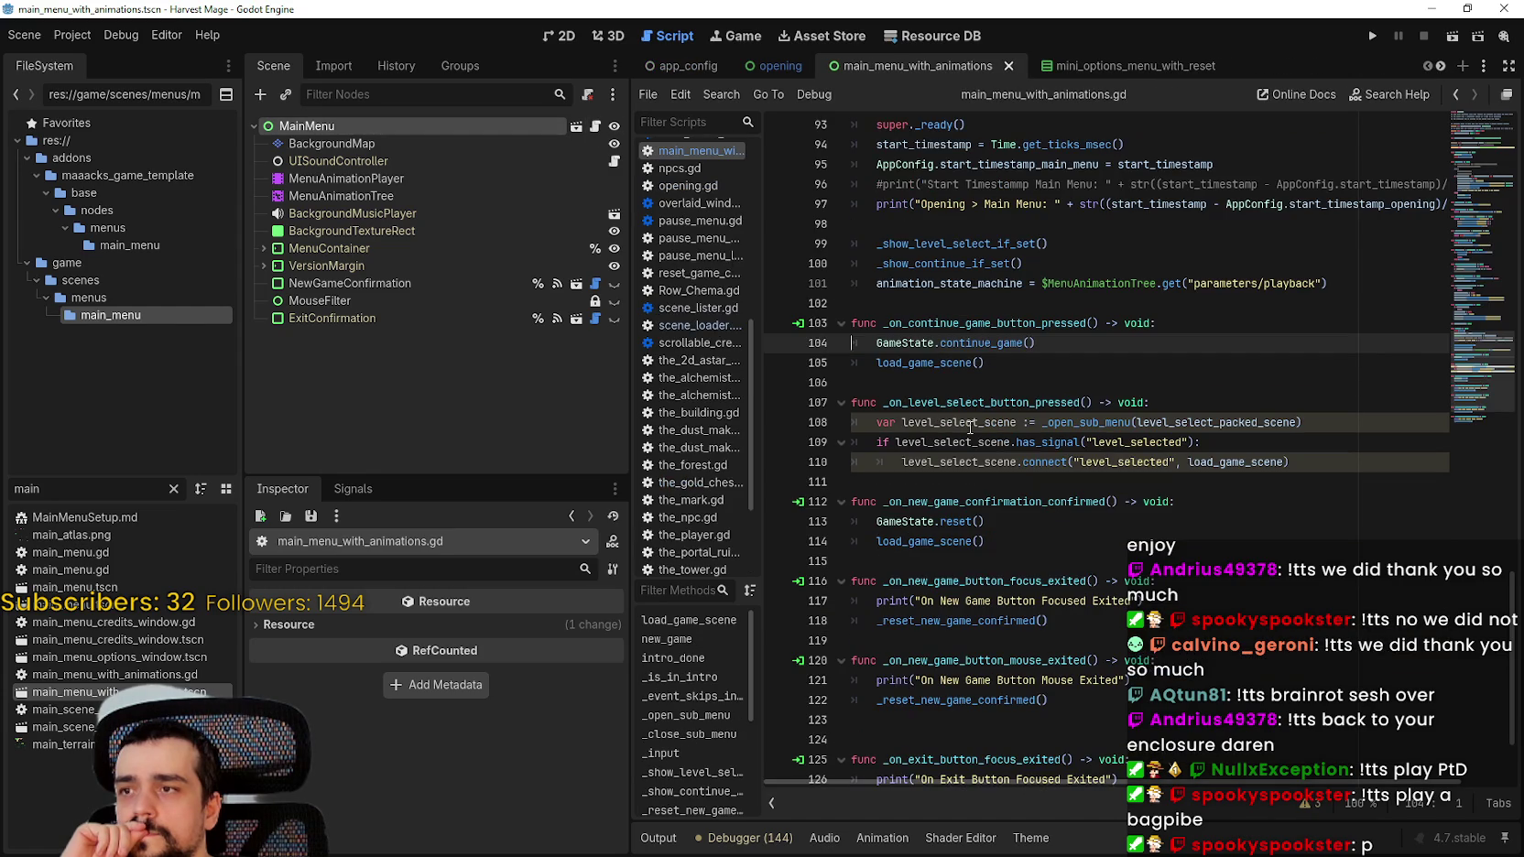
Step: Look up load_game_scene twice to reach its definition in main_menu.gd
right_click(945, 364)
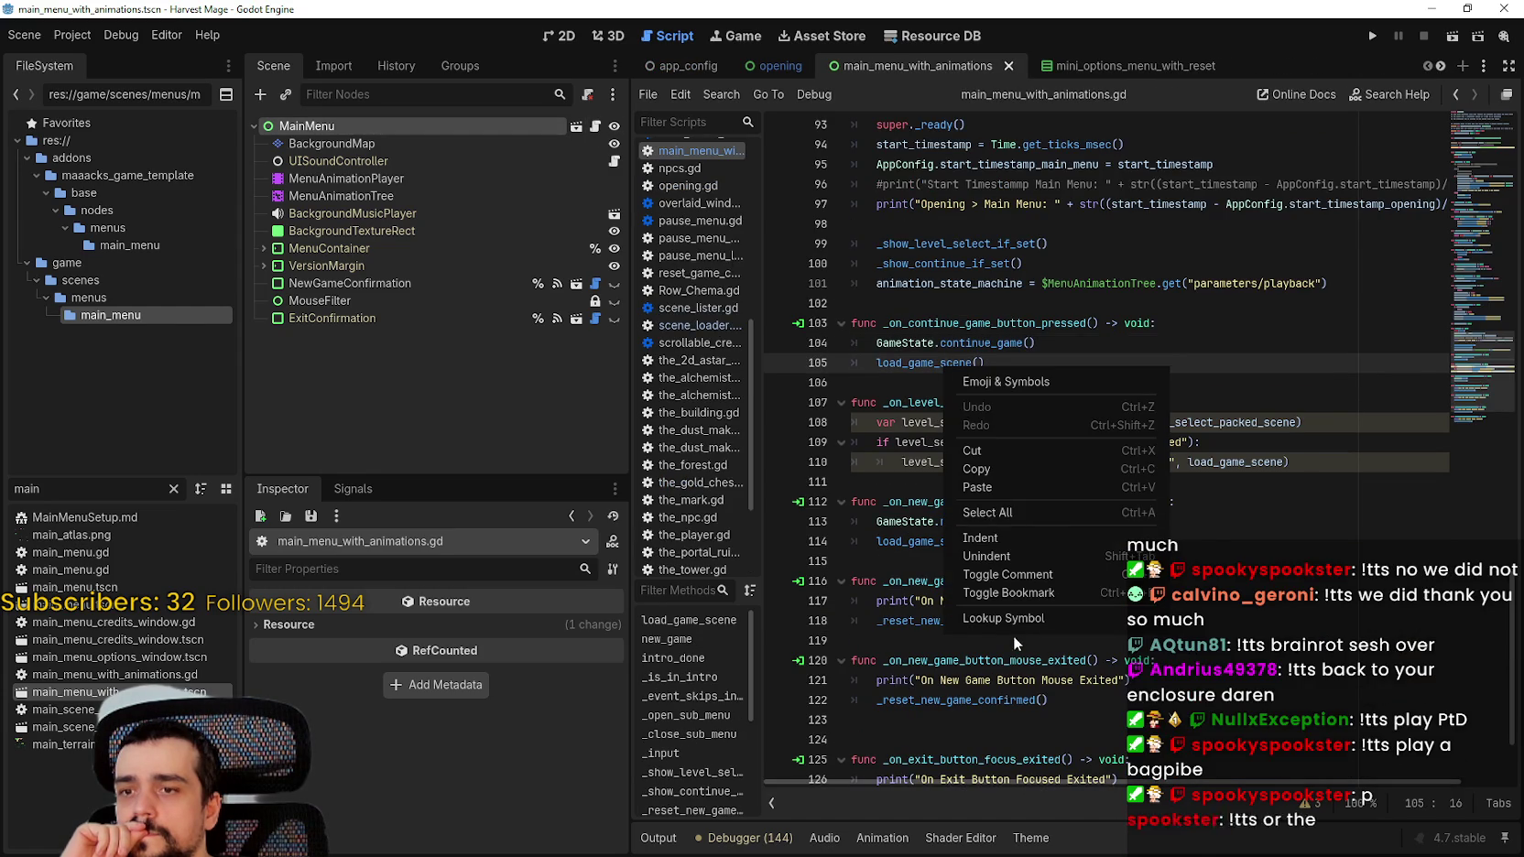
left_click(1012, 638)
scroll("down", 3)
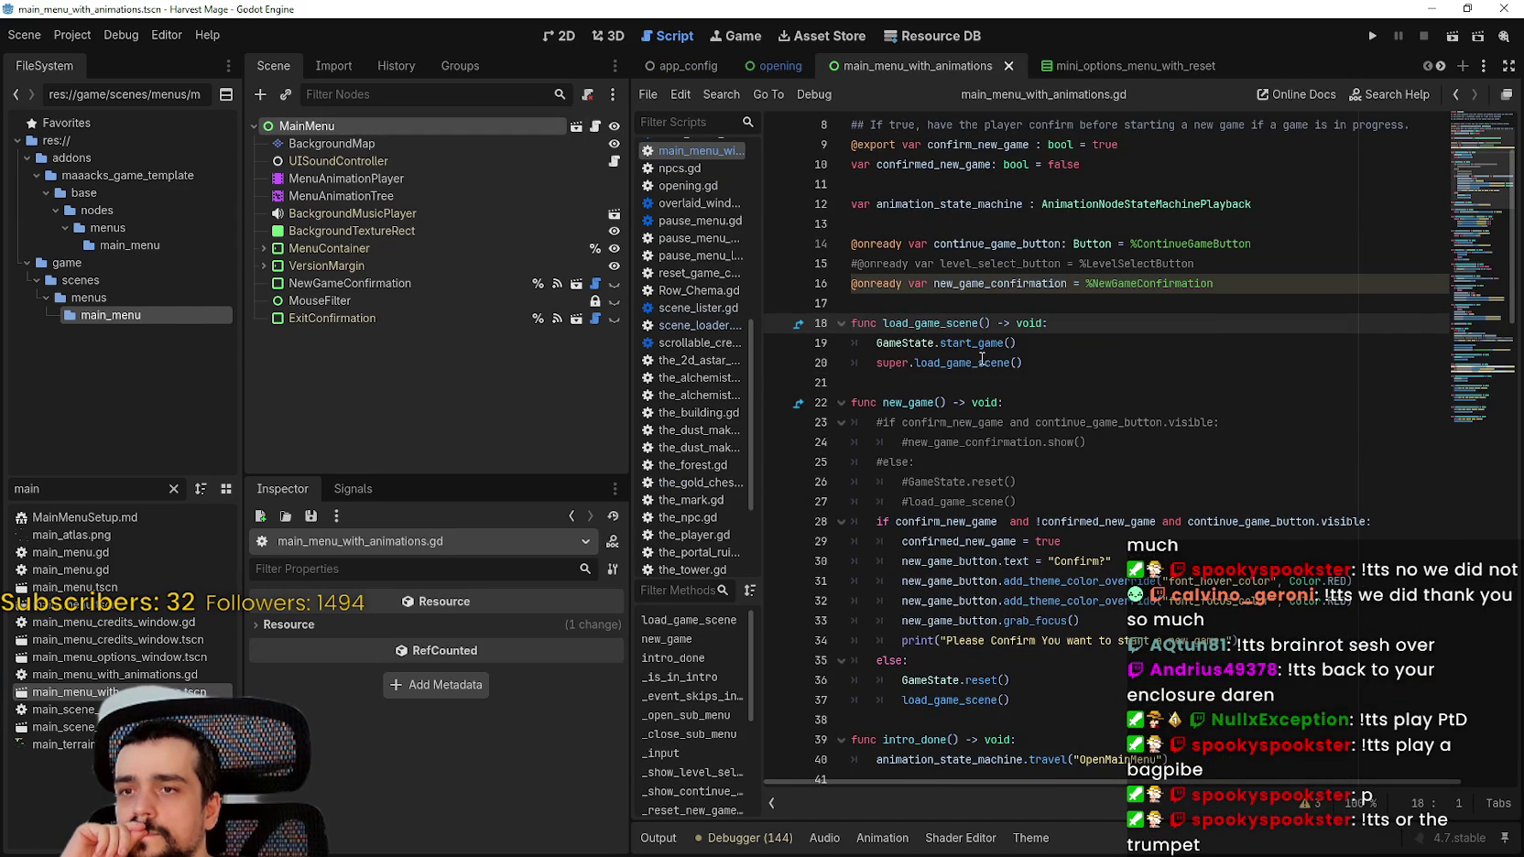
left_click(981, 361)
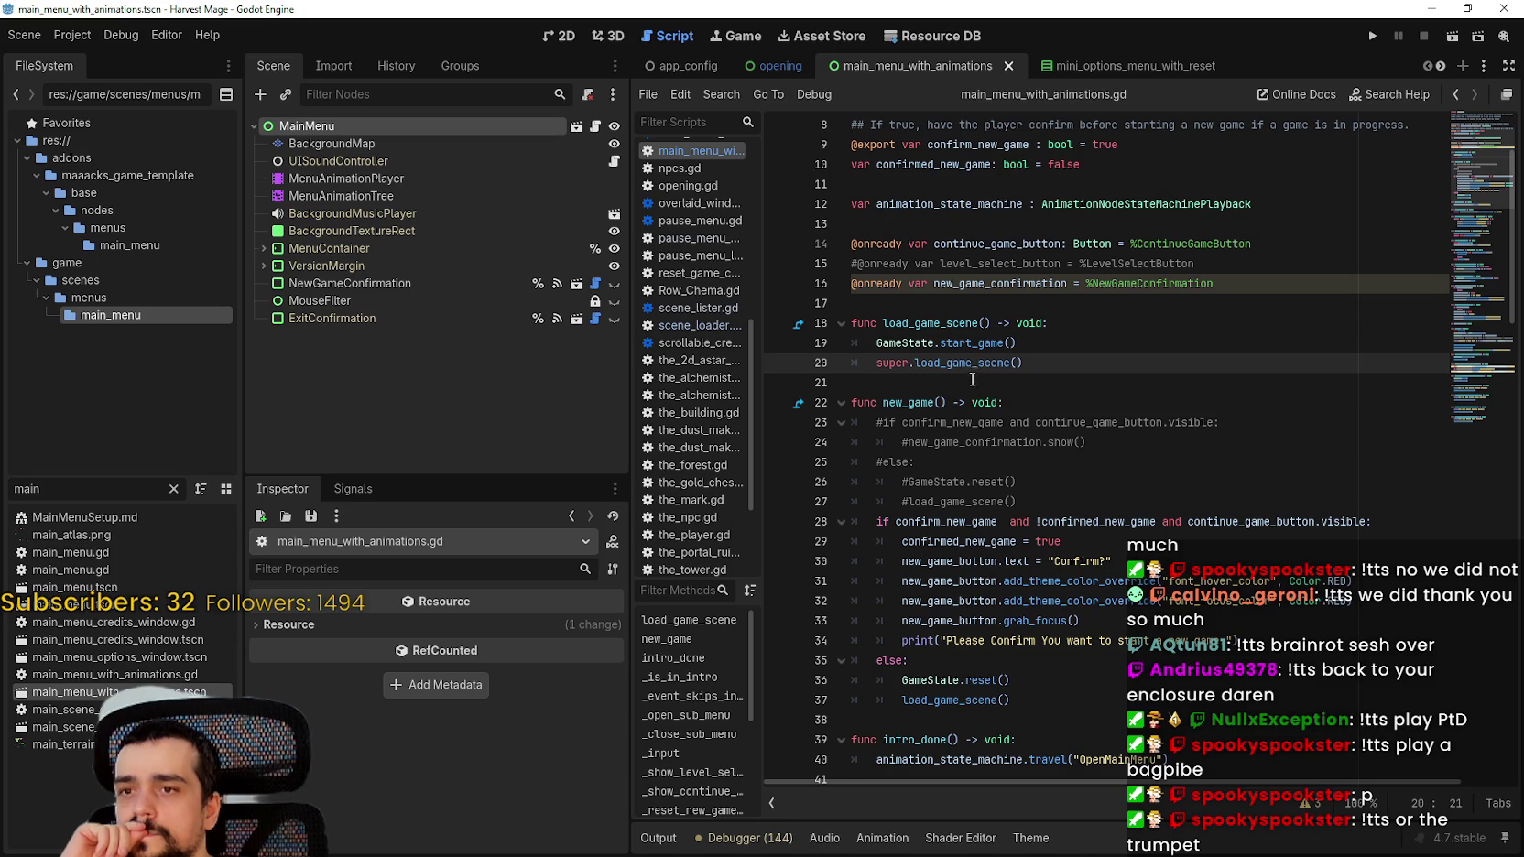
right_click(957, 364)
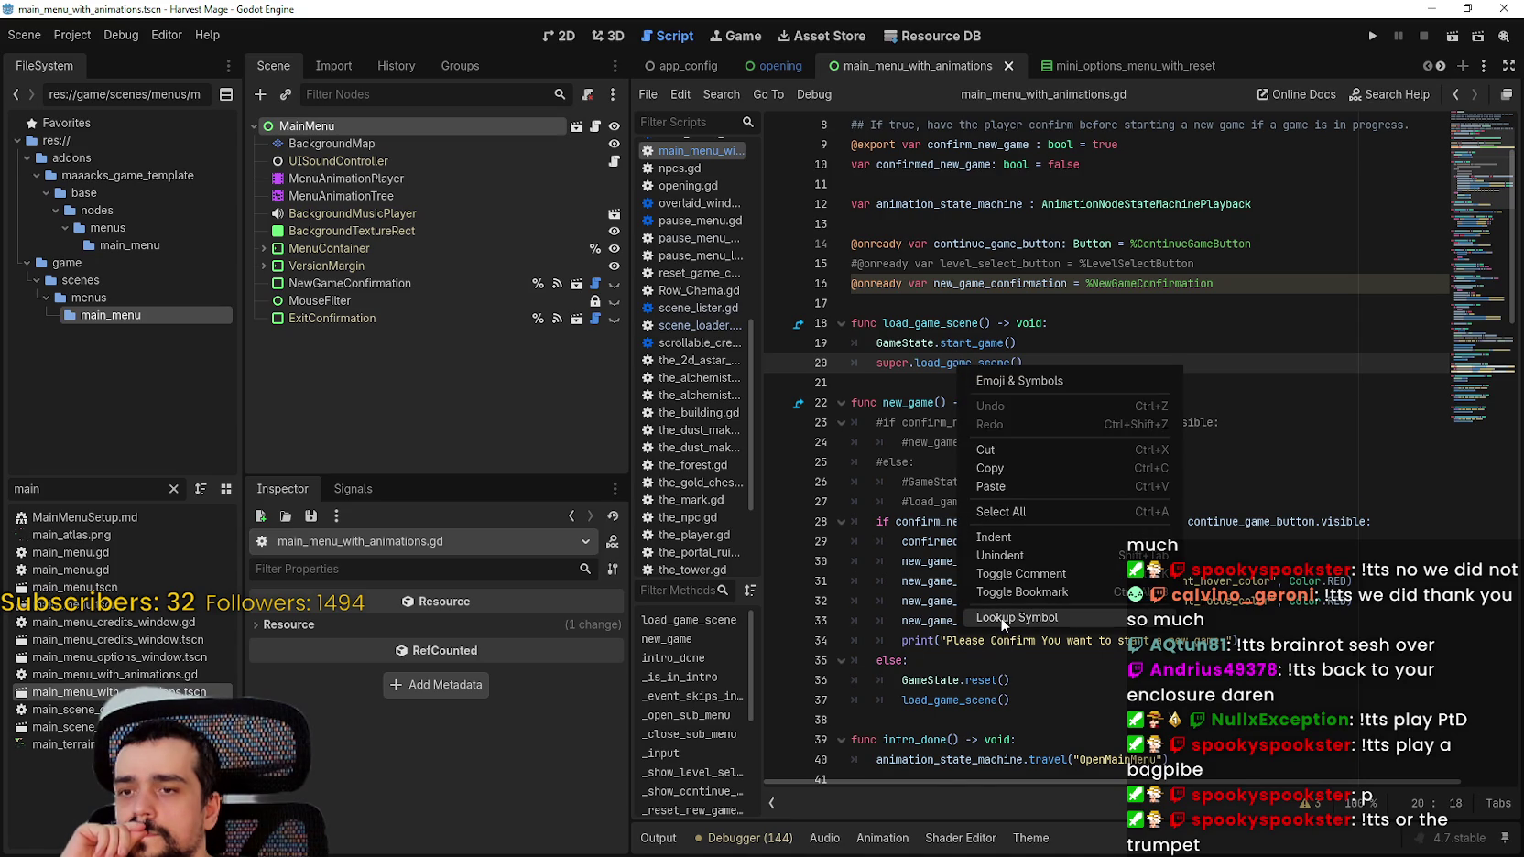
left_click(1000, 616)
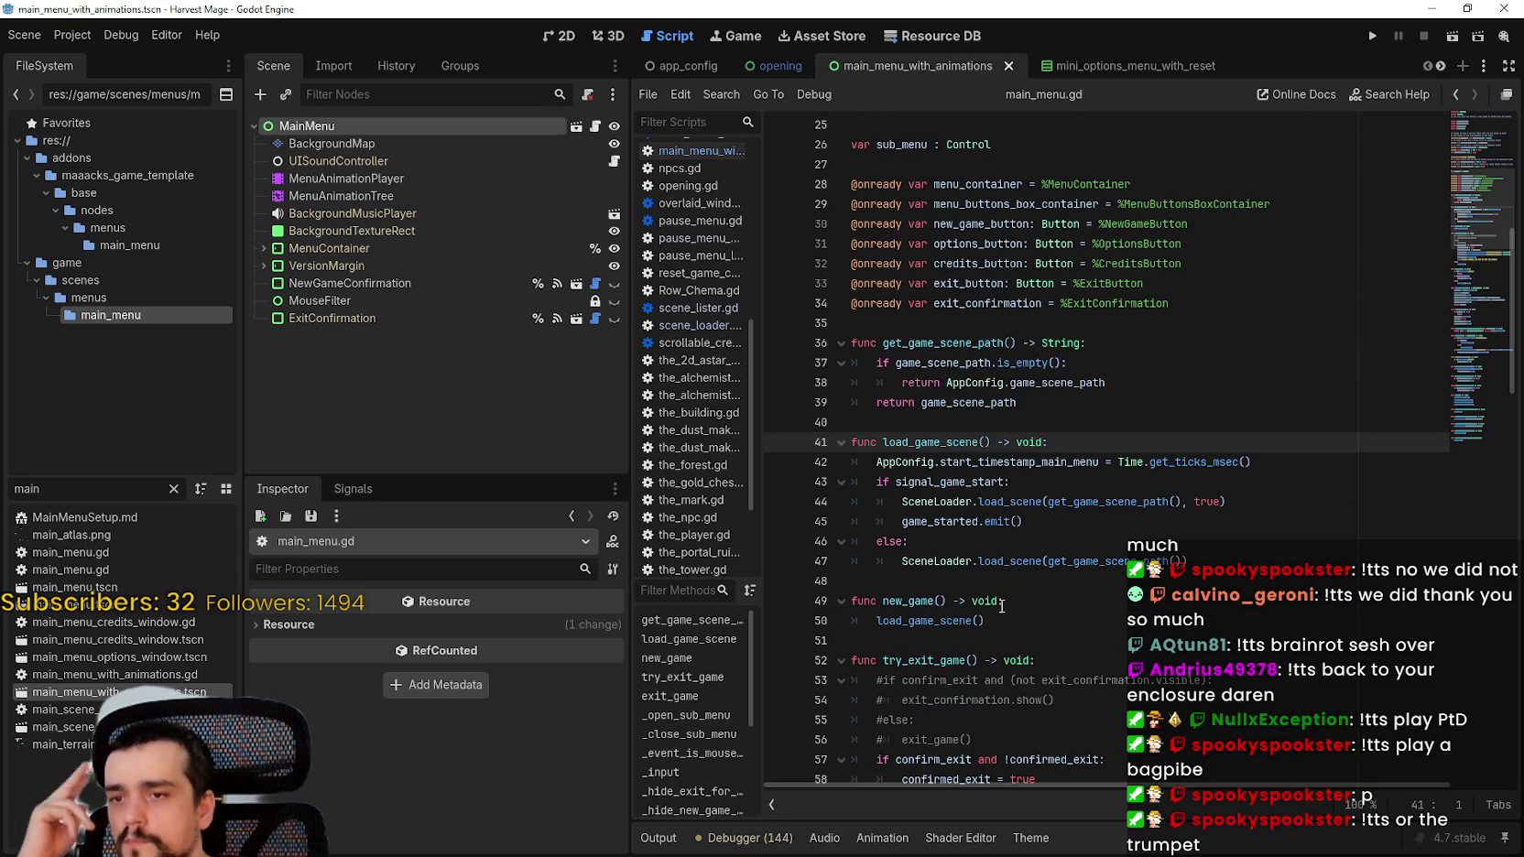
scroll("down", 3)
scroll("up", 3)
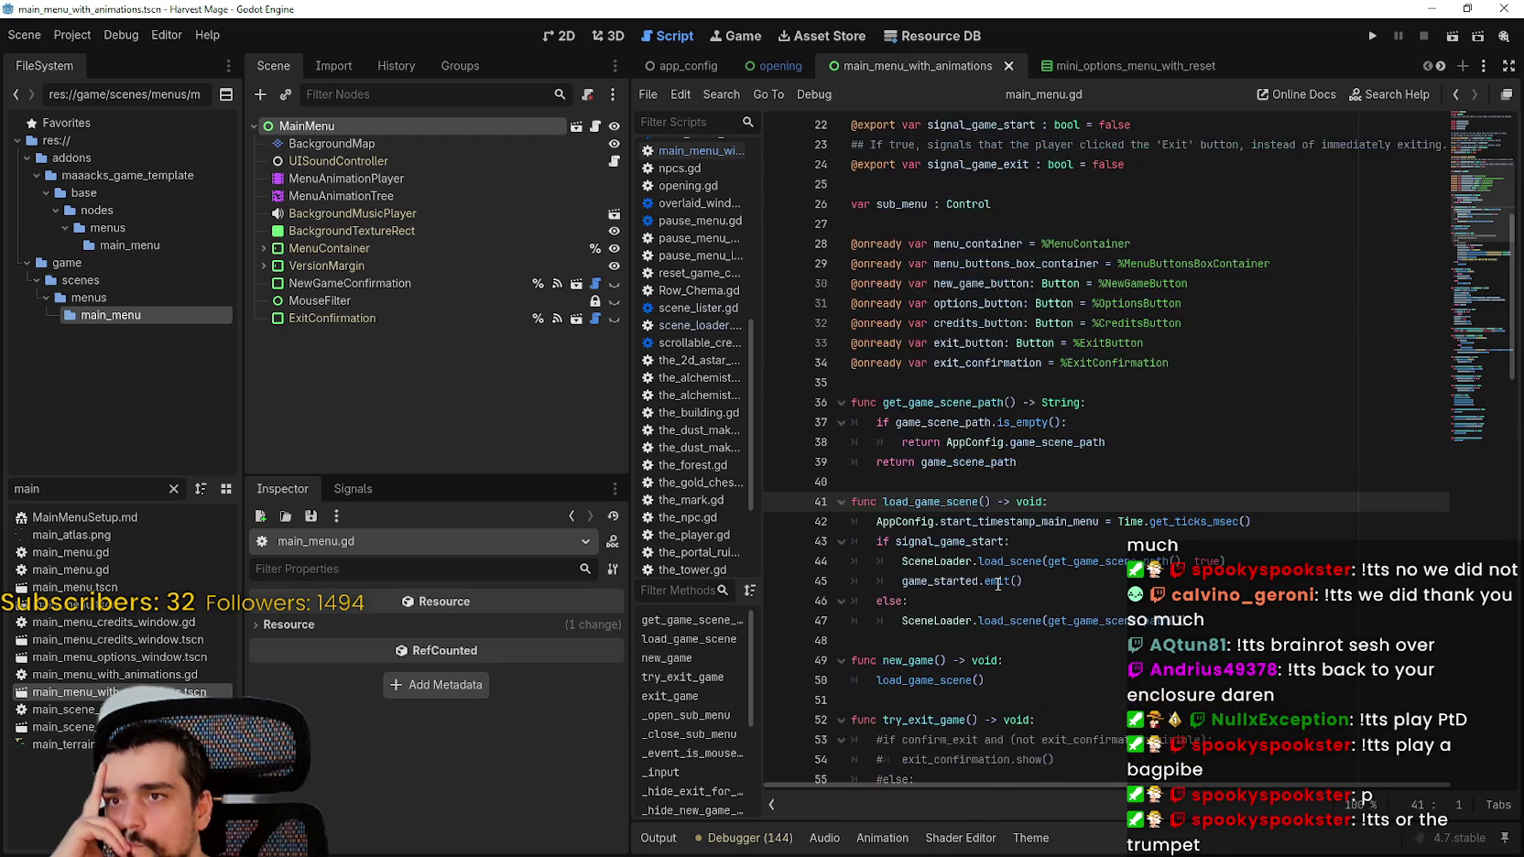
scroll("down", 3)
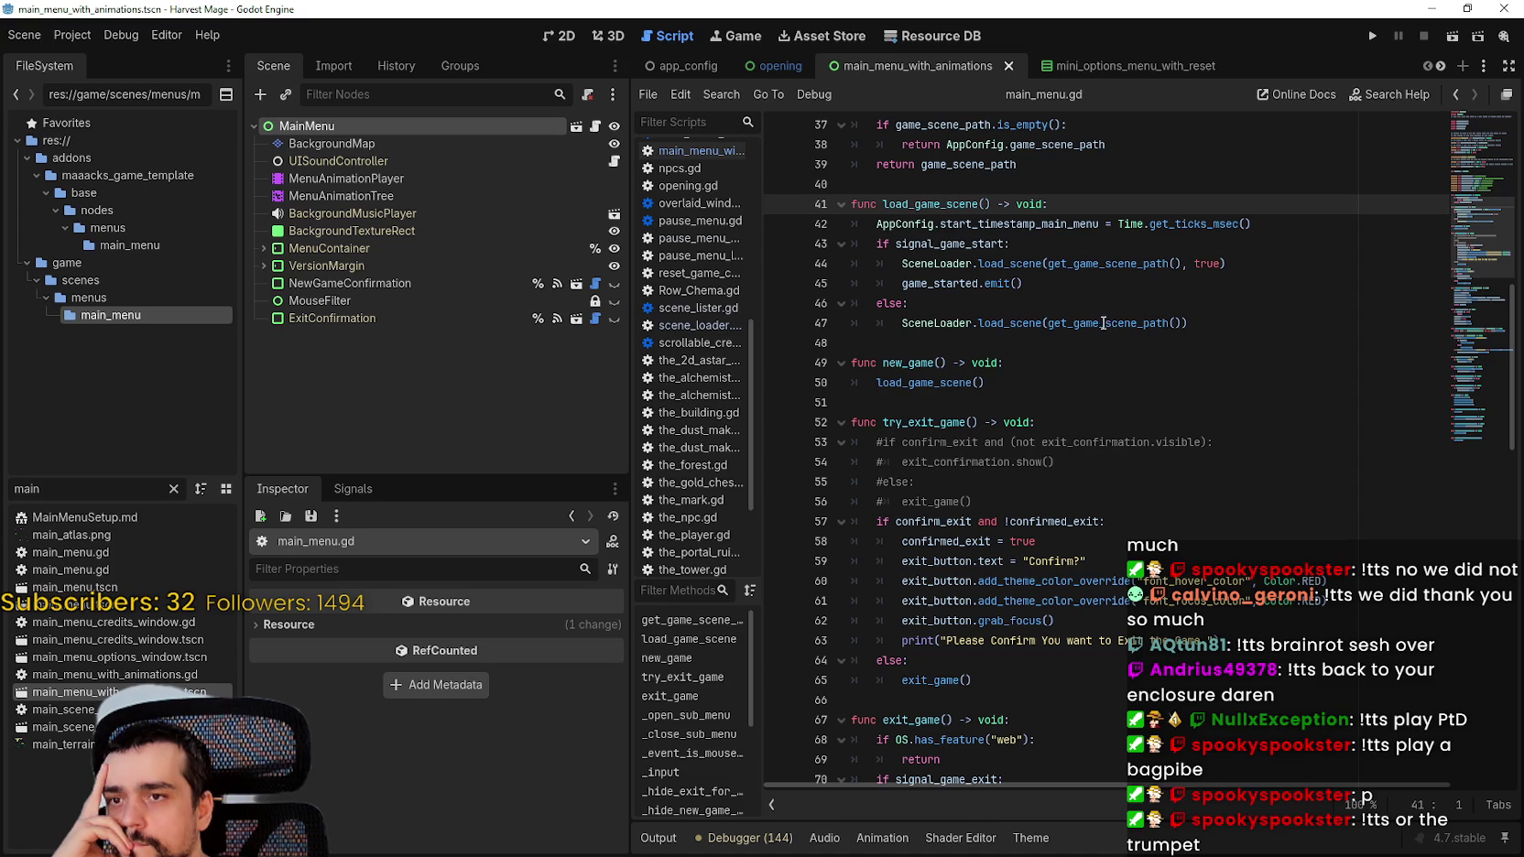
Step: Search the project for game_started and jump to the game_started.emit() match on line 45
mouse_move(1100, 325)
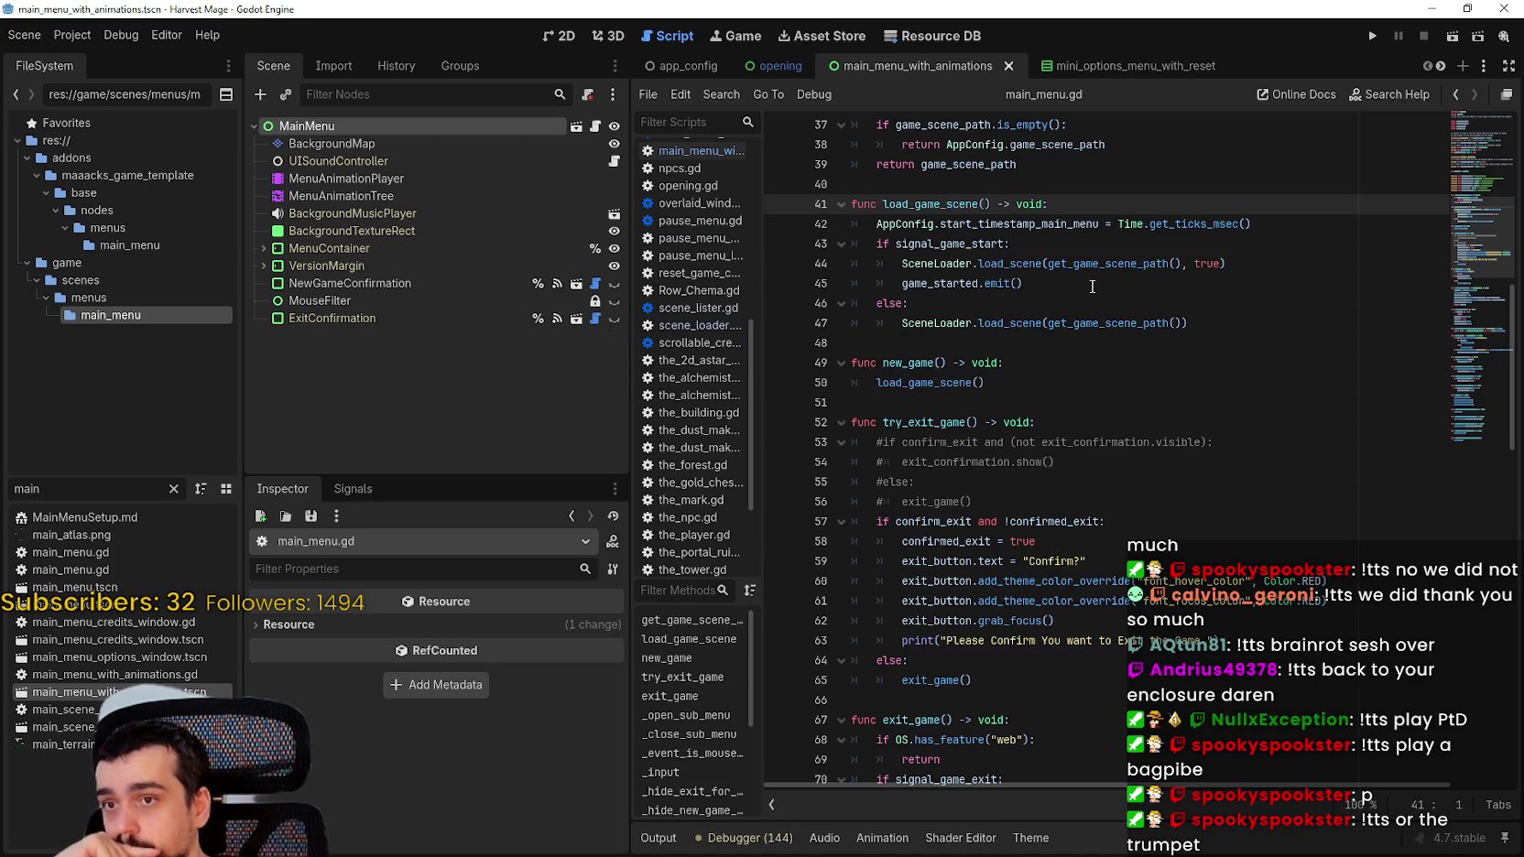
mouse_move(963, 283)
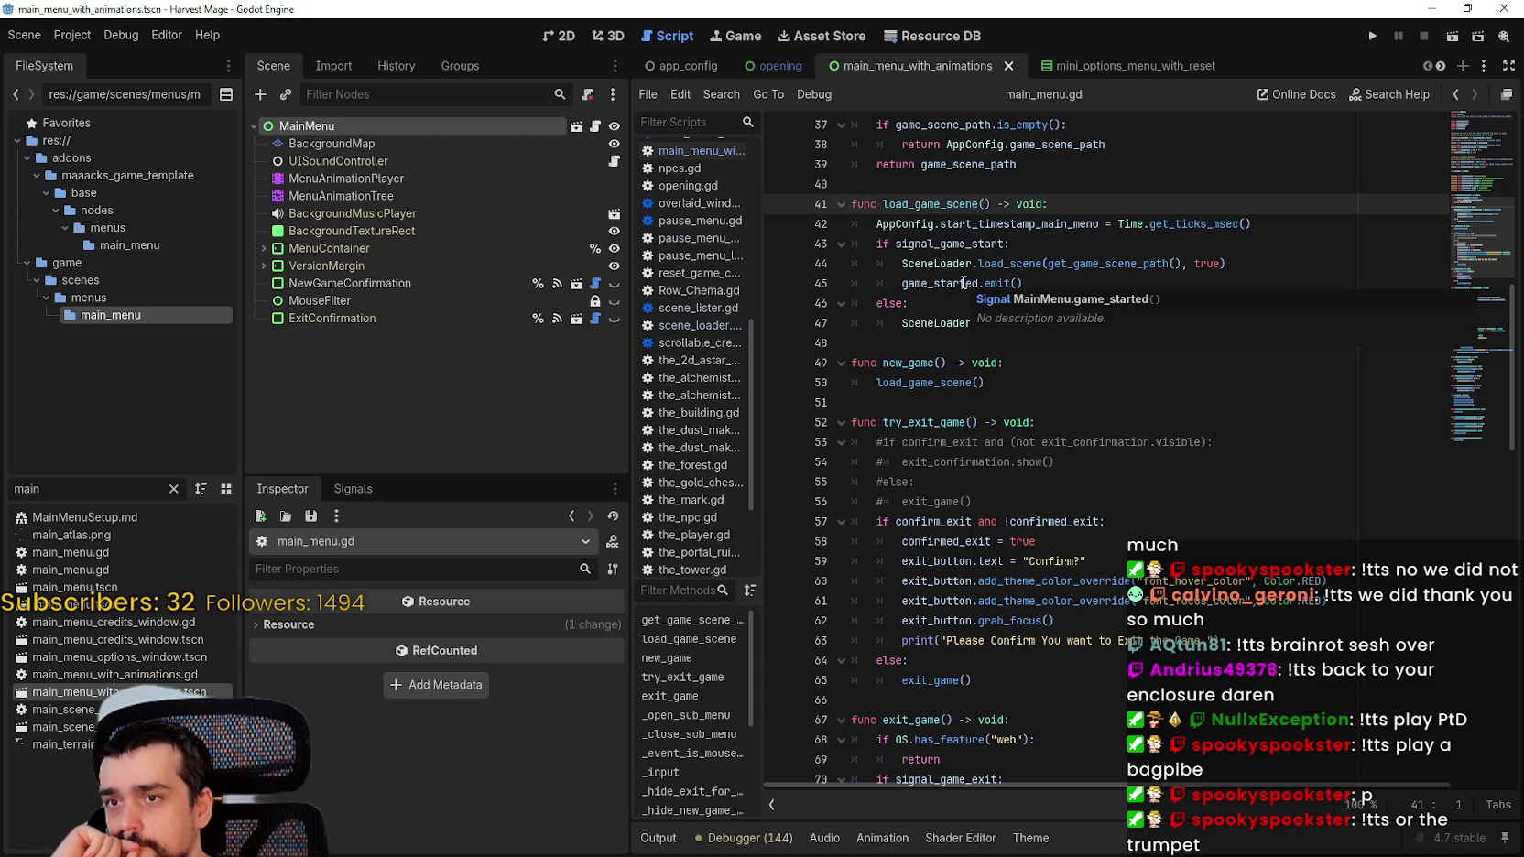
double_click(962, 283)
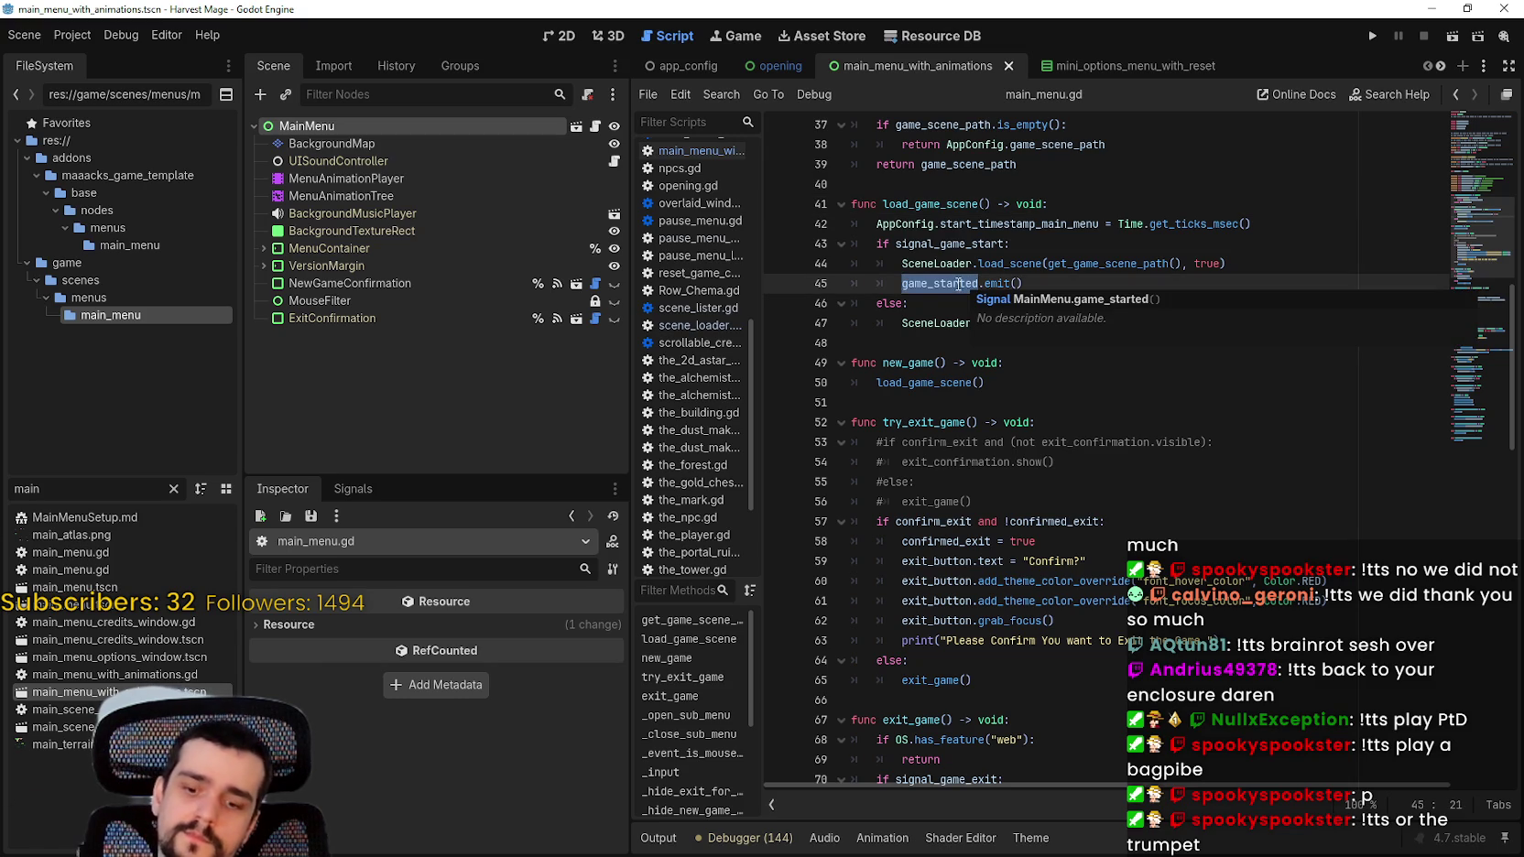
key("ctrl+shift+f")
left_click(773, 494)
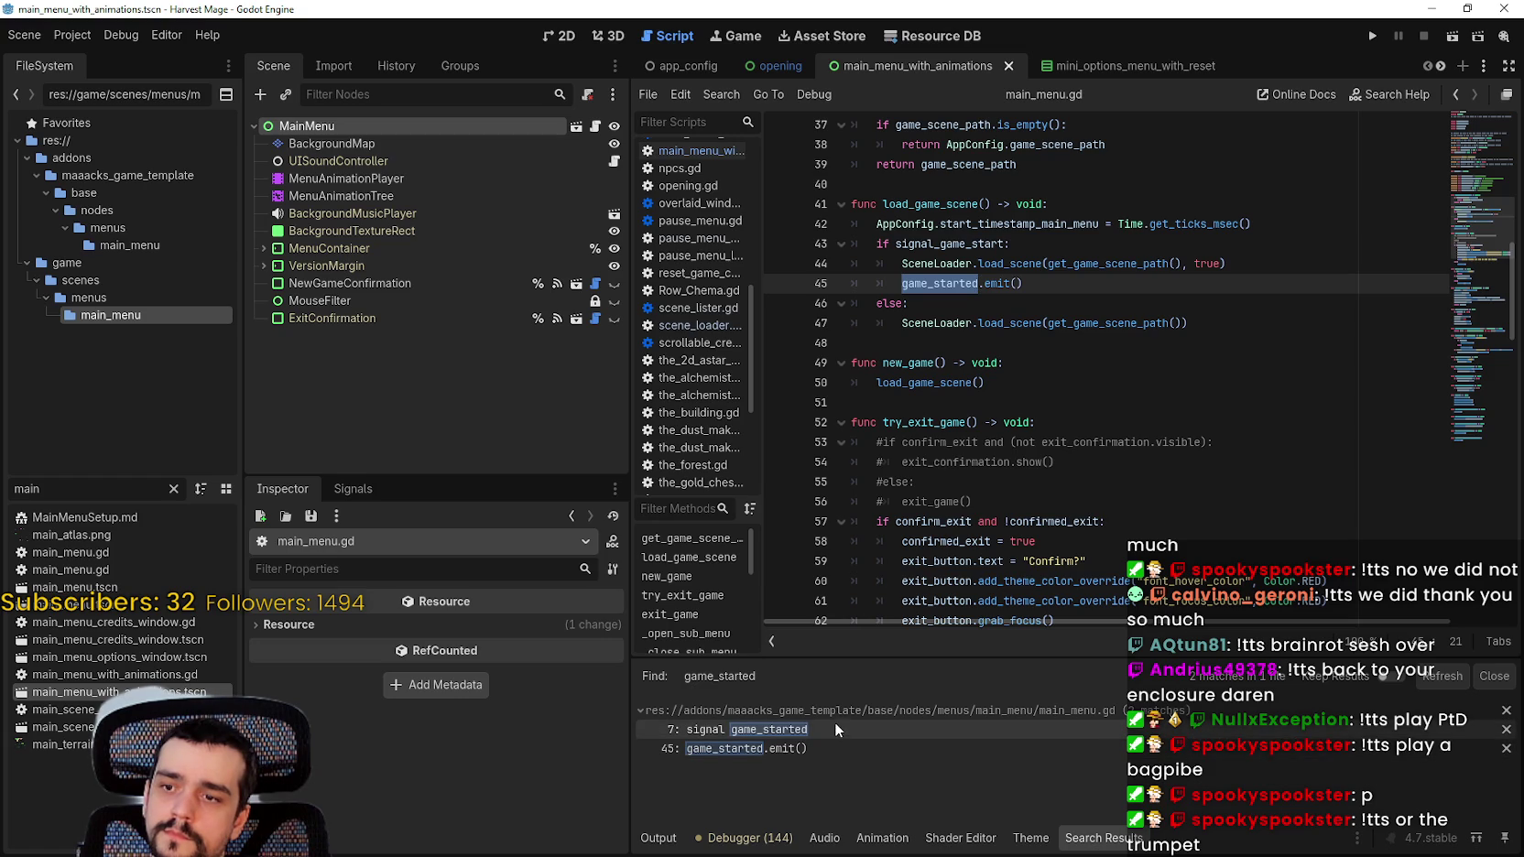
left_click(826, 744)
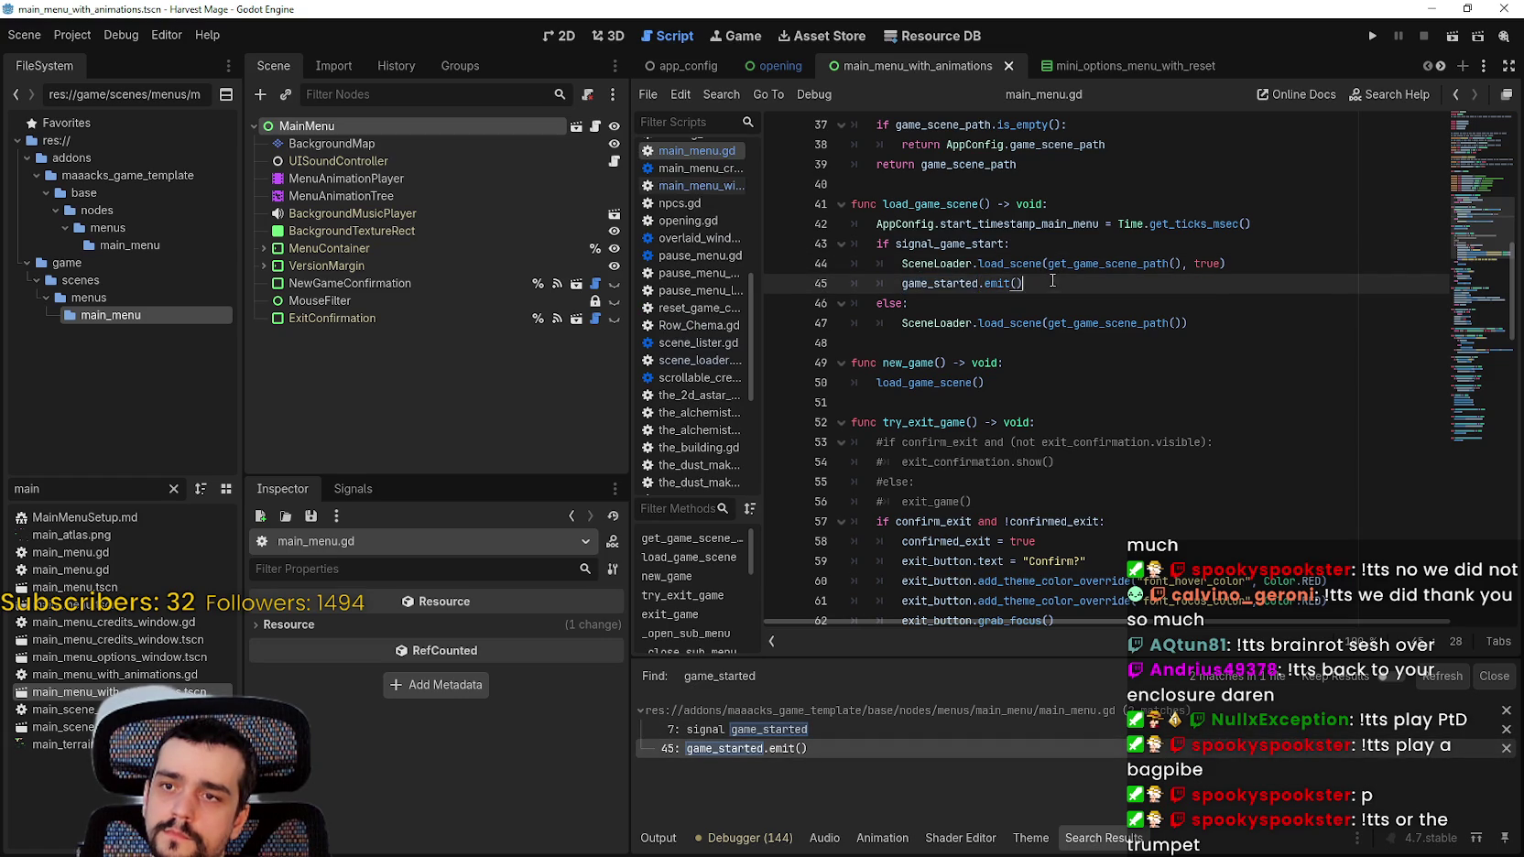
Step: Select game_started in its line 7 signal declaration and step between the declaration and emit results
scroll("up", 3)
scroll("up", 3)
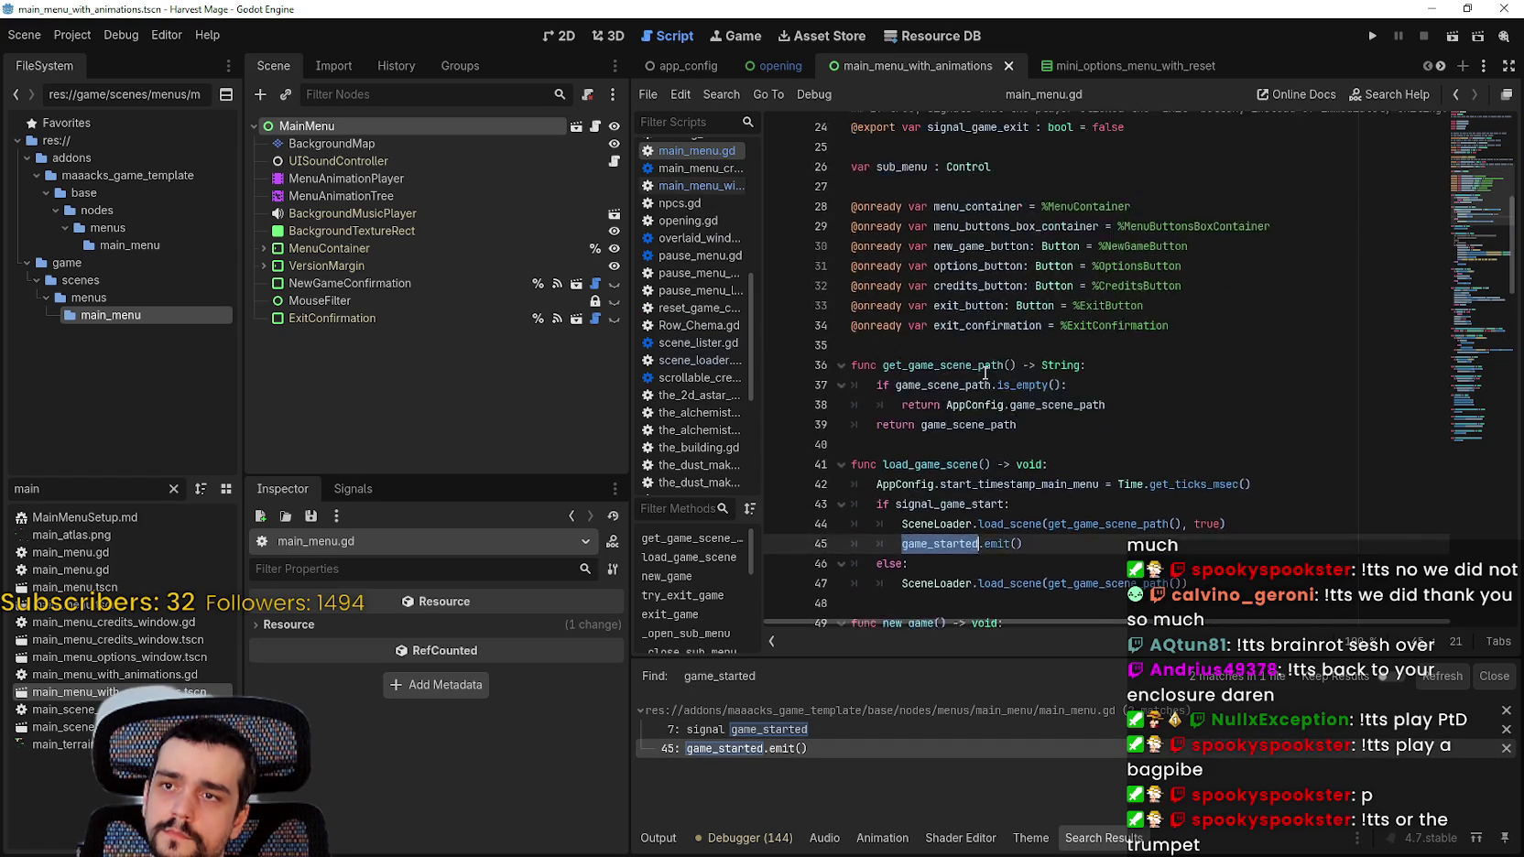
scroll("up", 3)
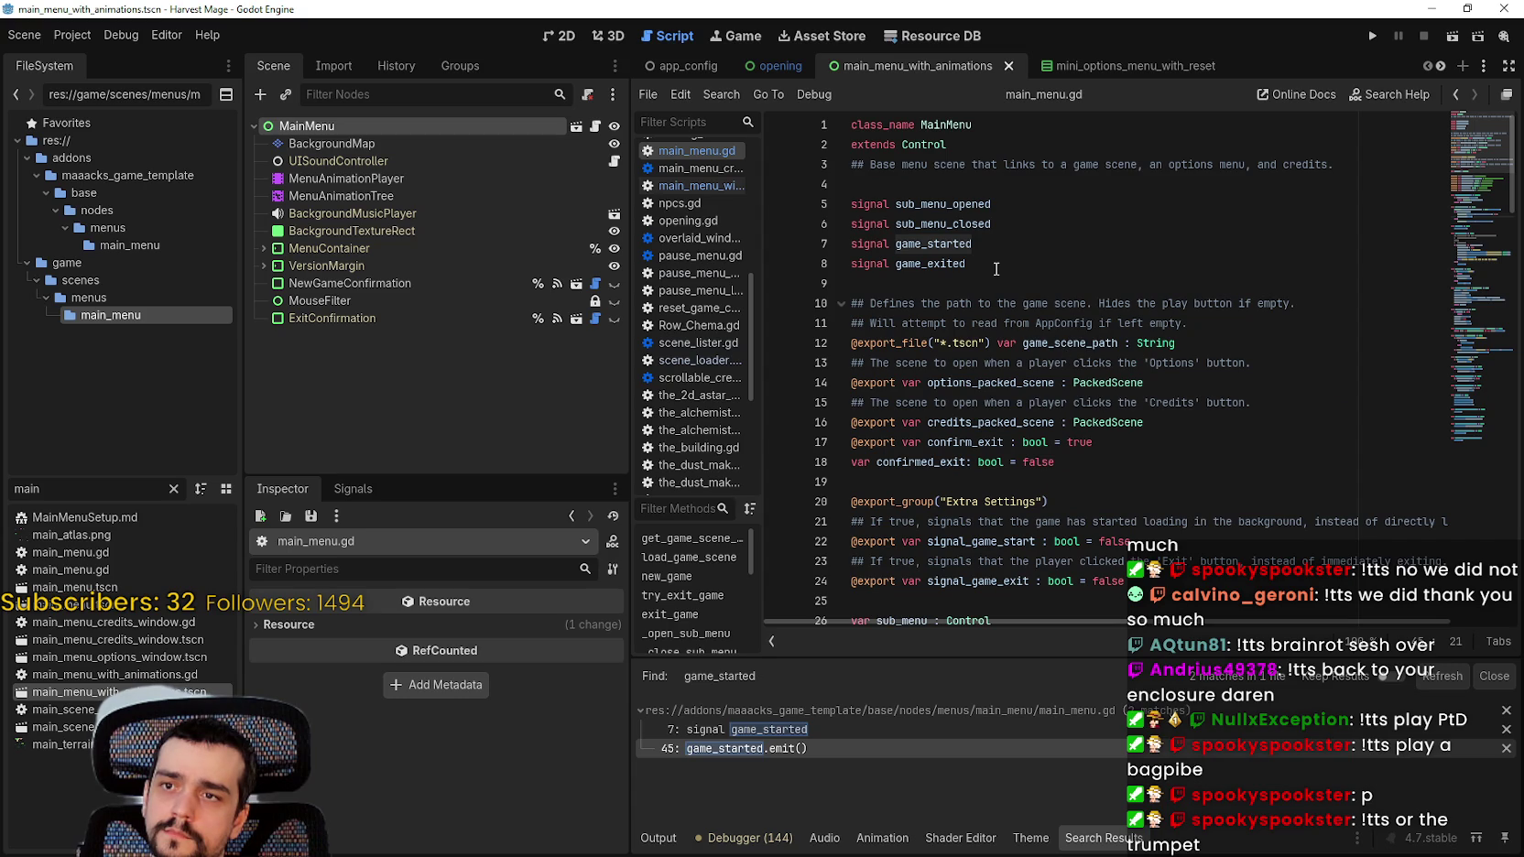
double_click(976, 248)
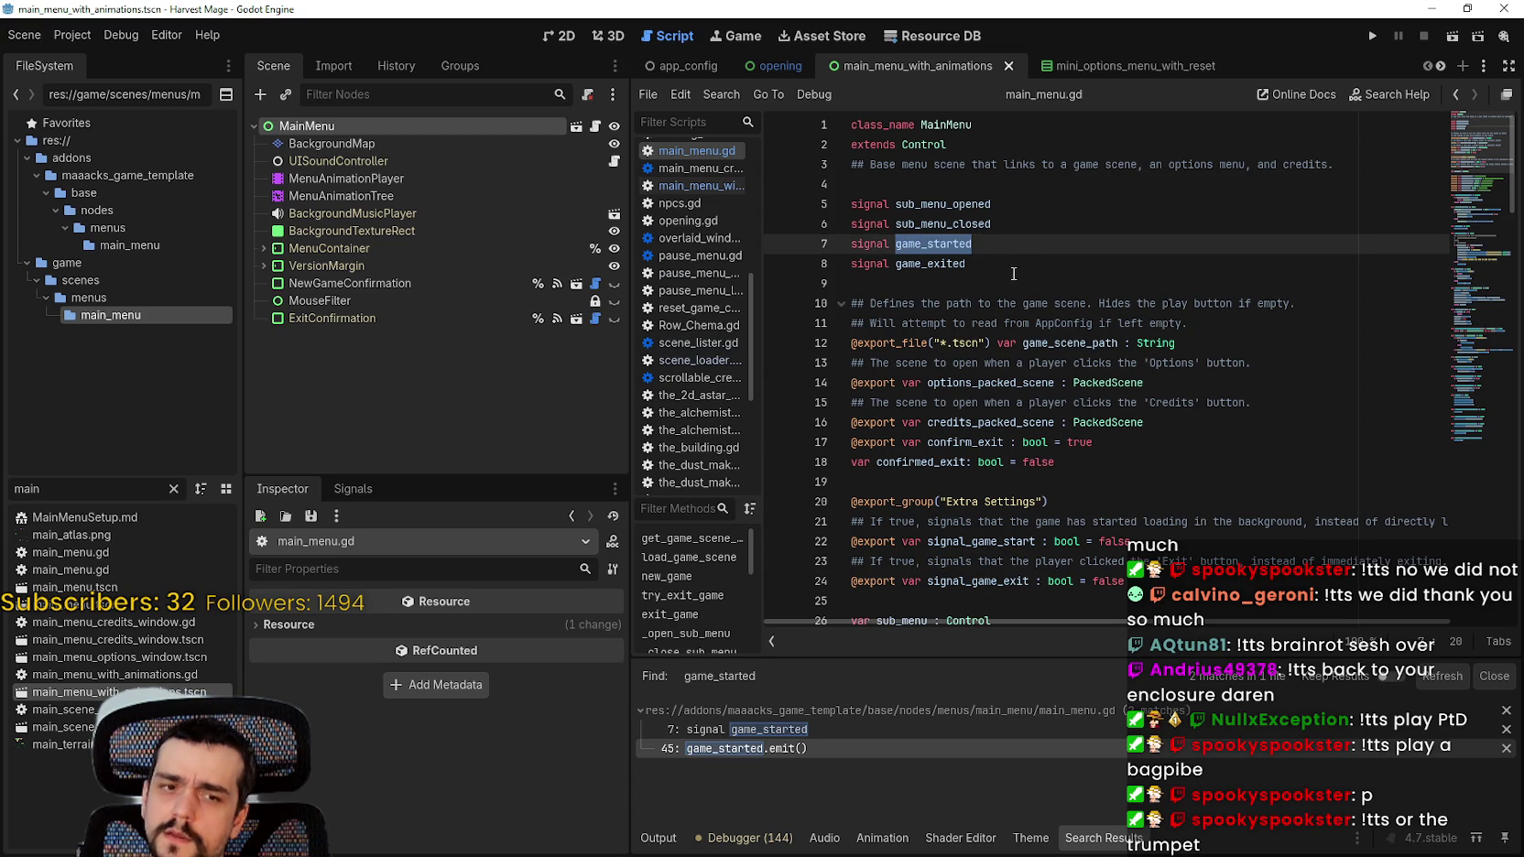
scroll("down", 3)
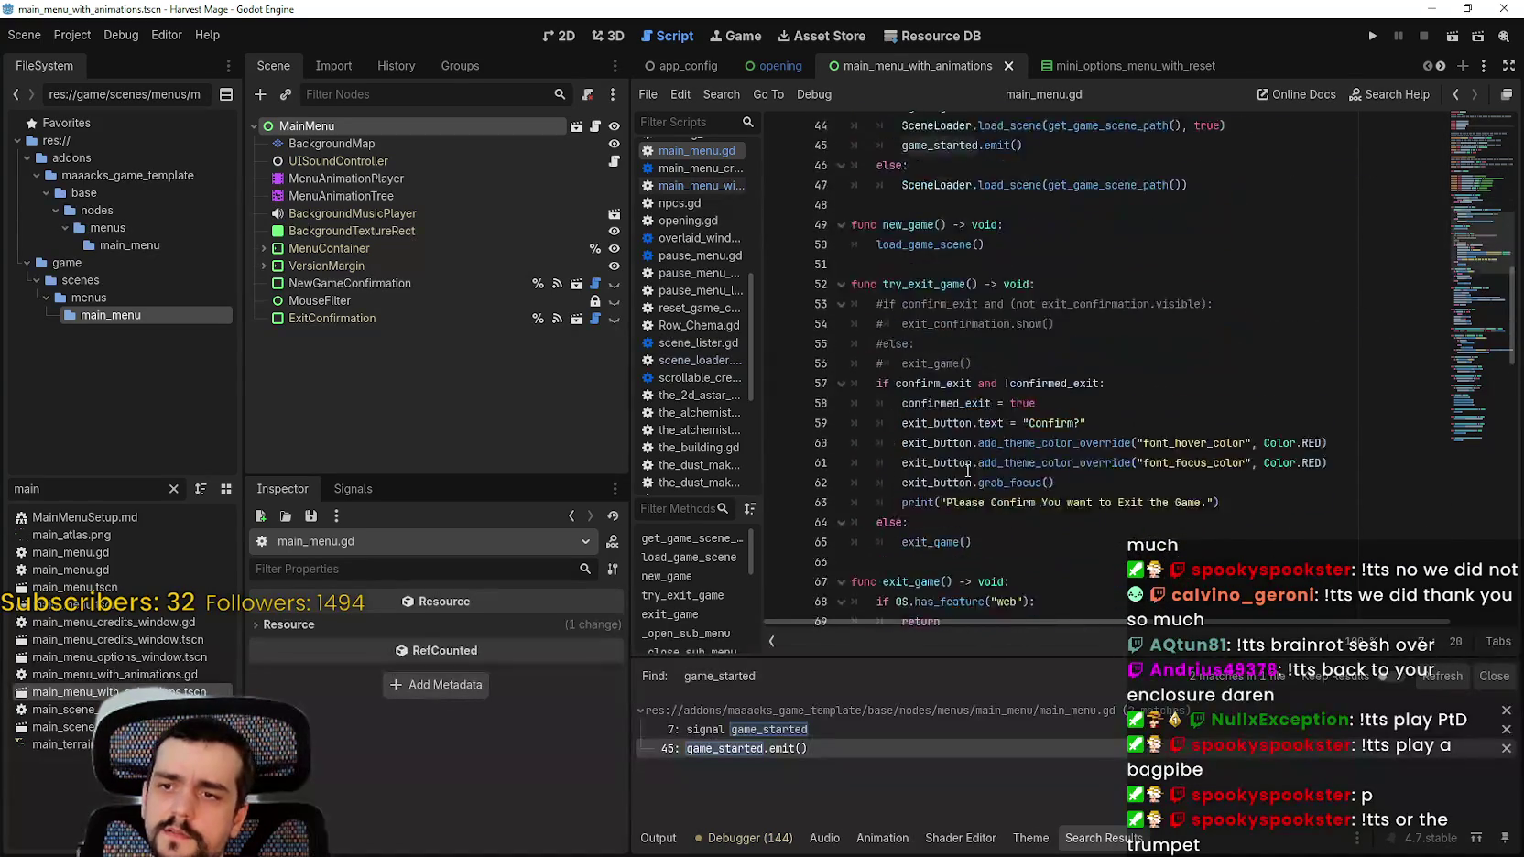
left_click(985, 730)
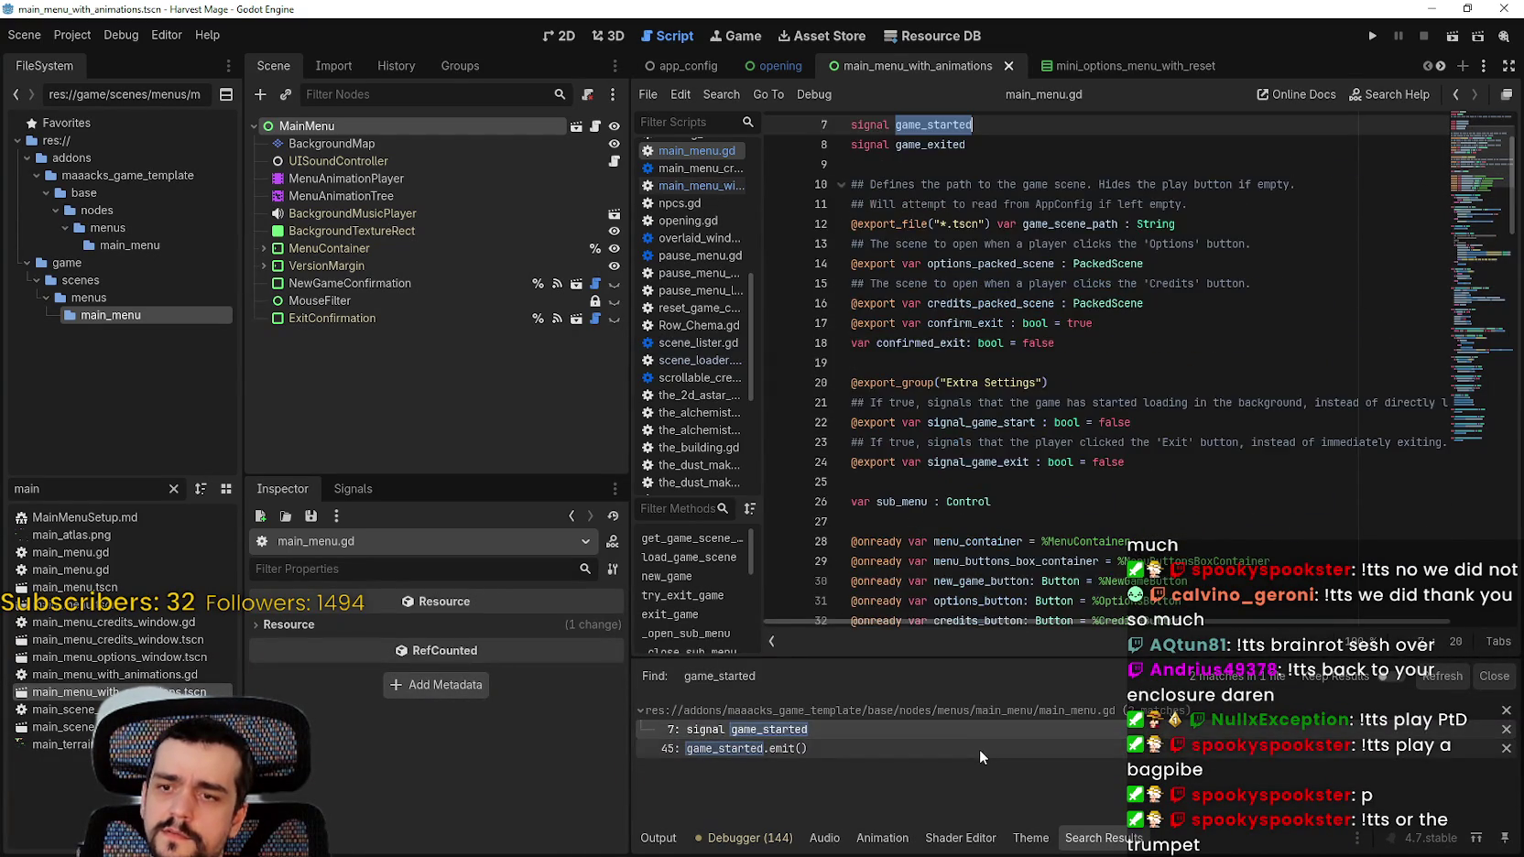
left_click(979, 747)
Step: Reselect the game_started name on line 45 and open Find in Files for it again
key("shift+End")
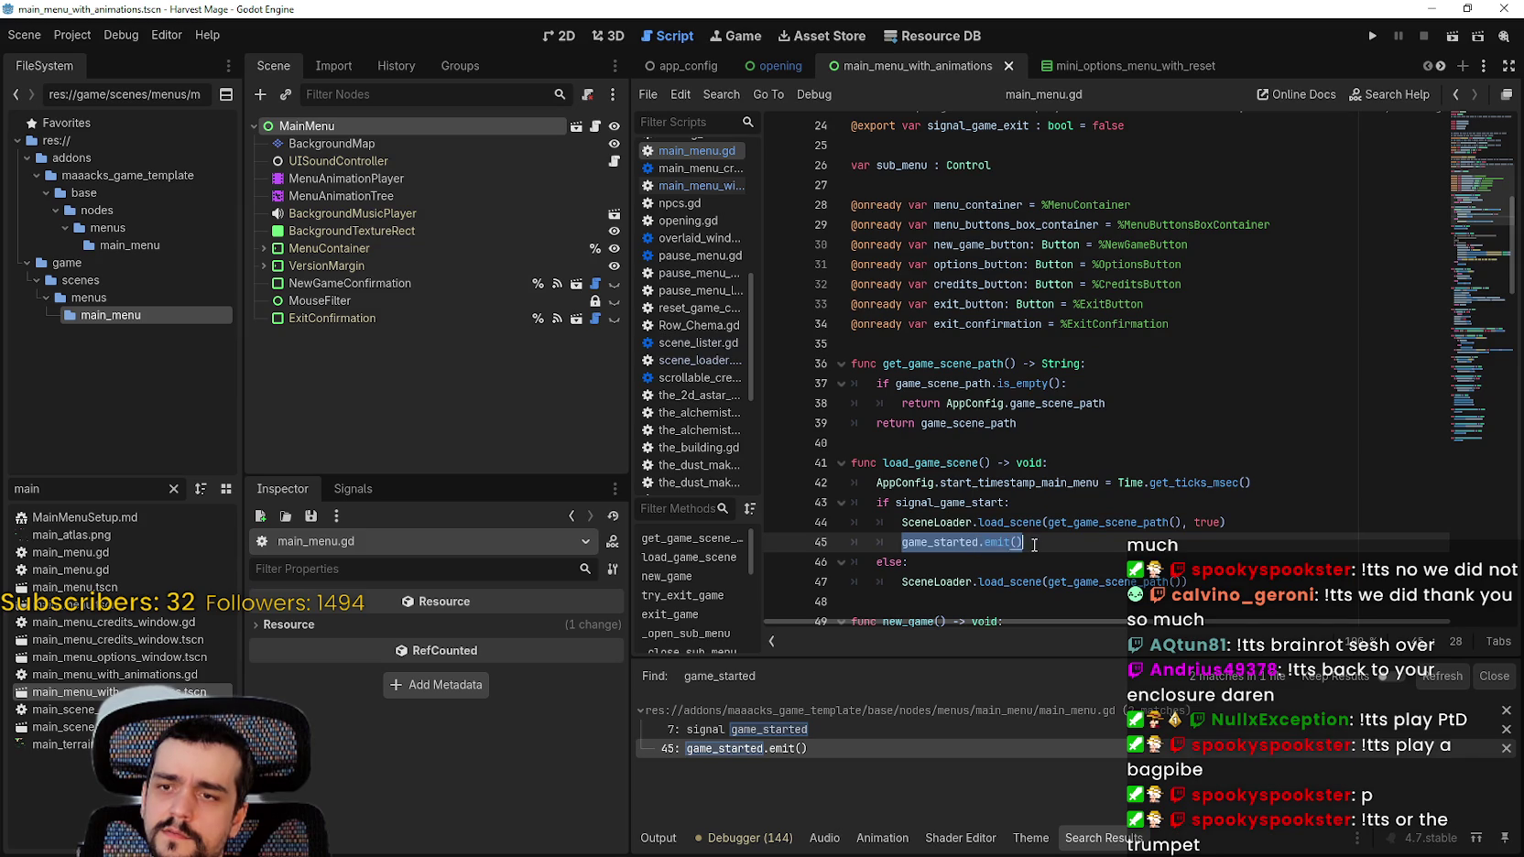
scroll("down", 3)
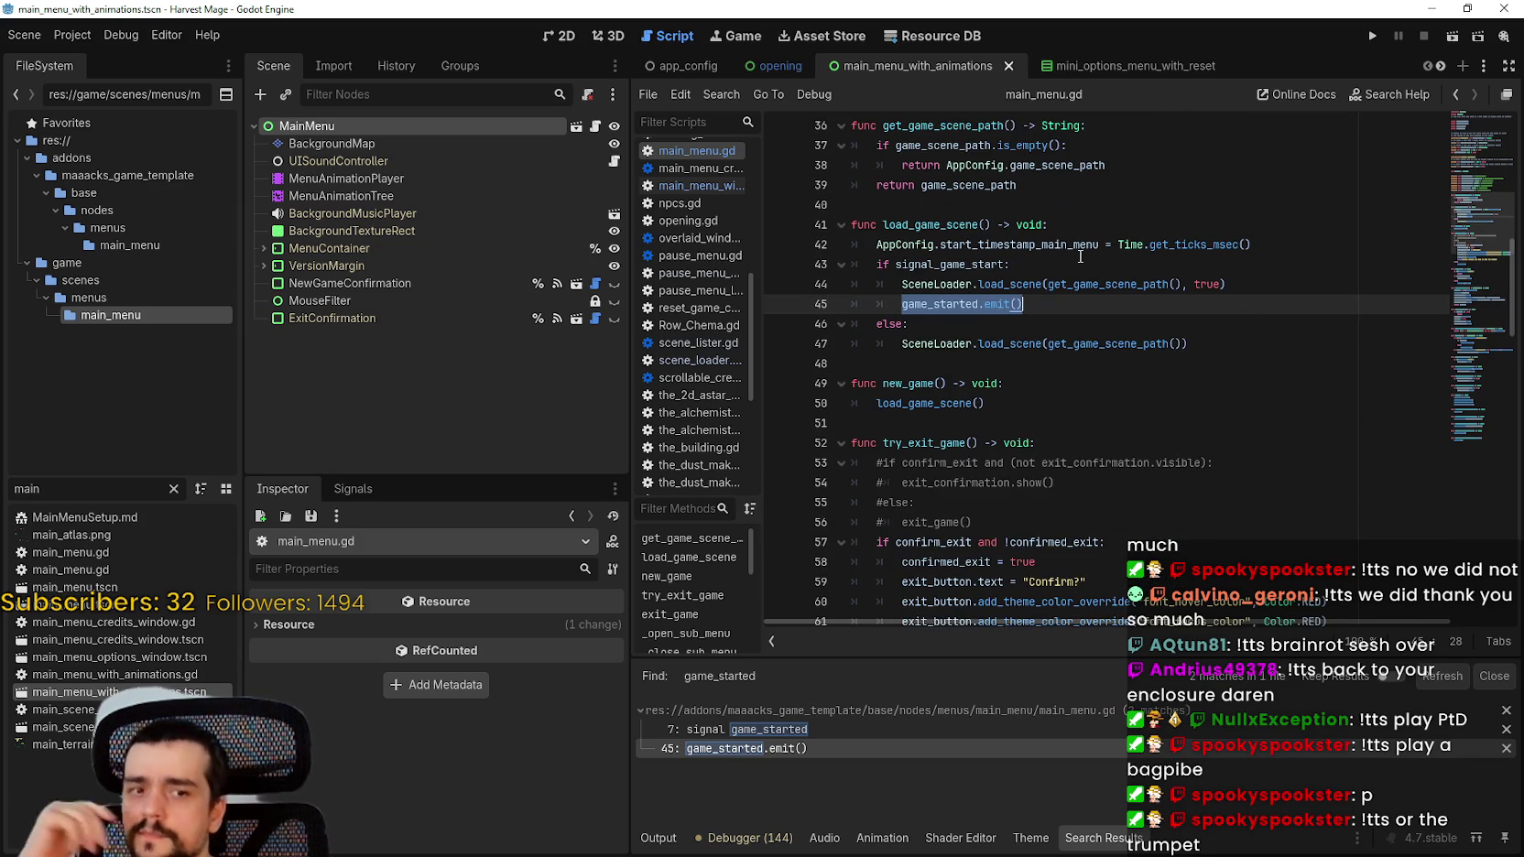
scroll("up", 3)
scroll("down", 3)
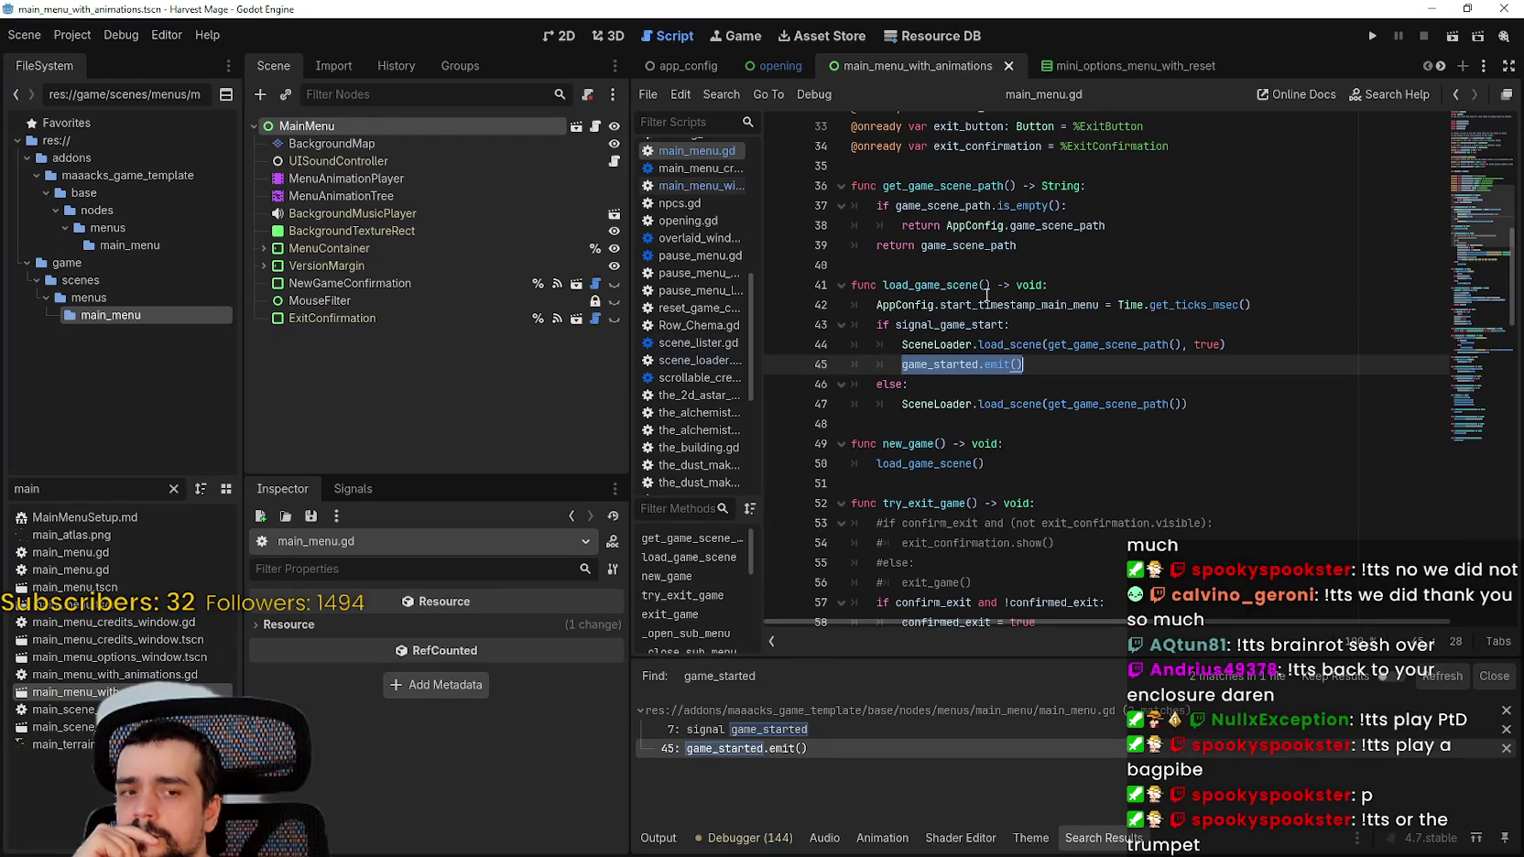
scroll("down", 3)
double_click(930, 307)
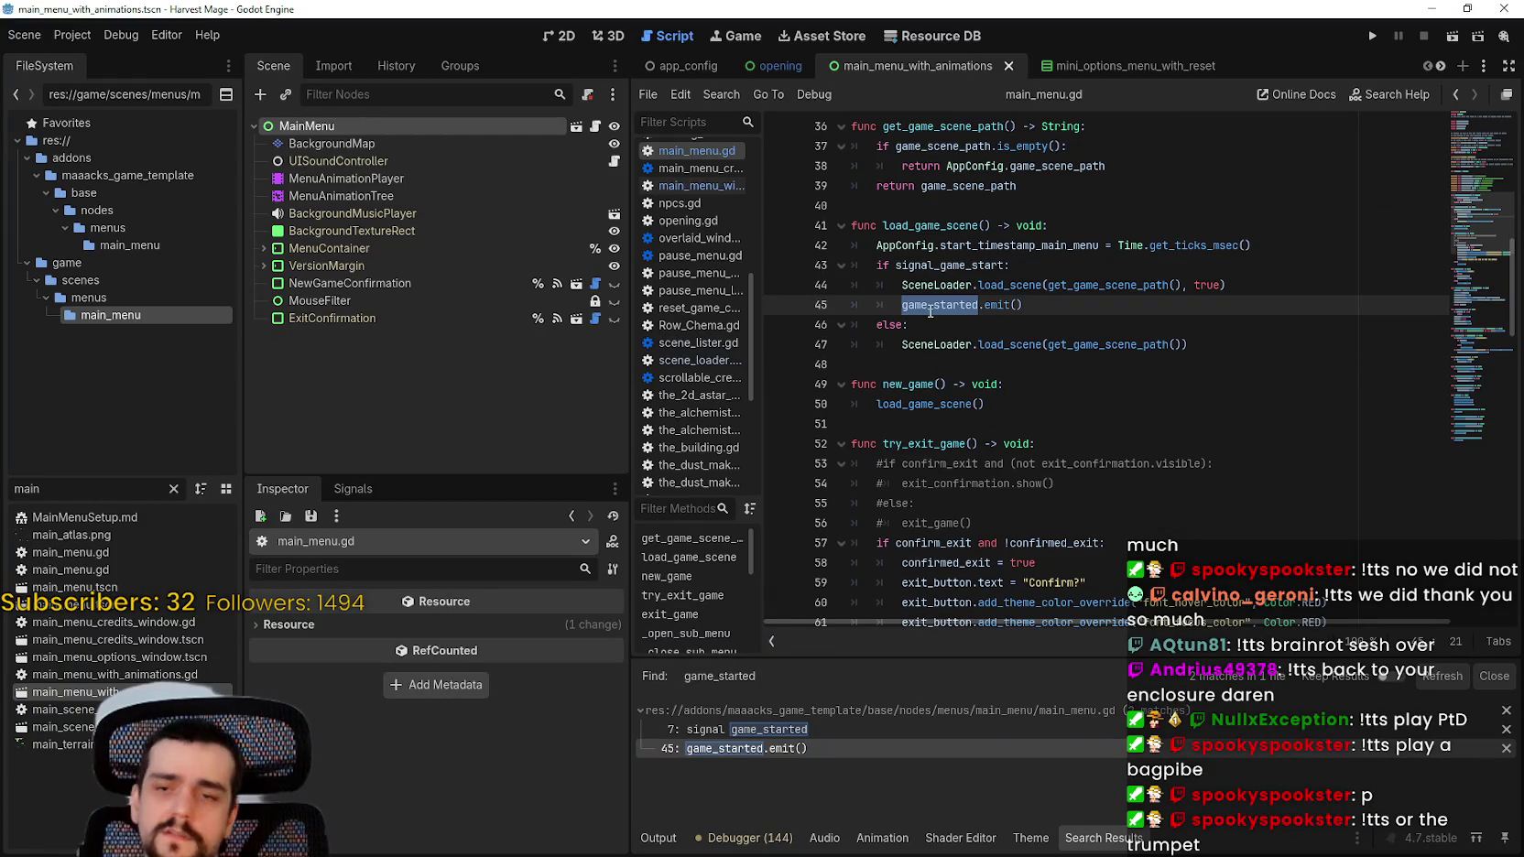
key("ctrl+shift+f")
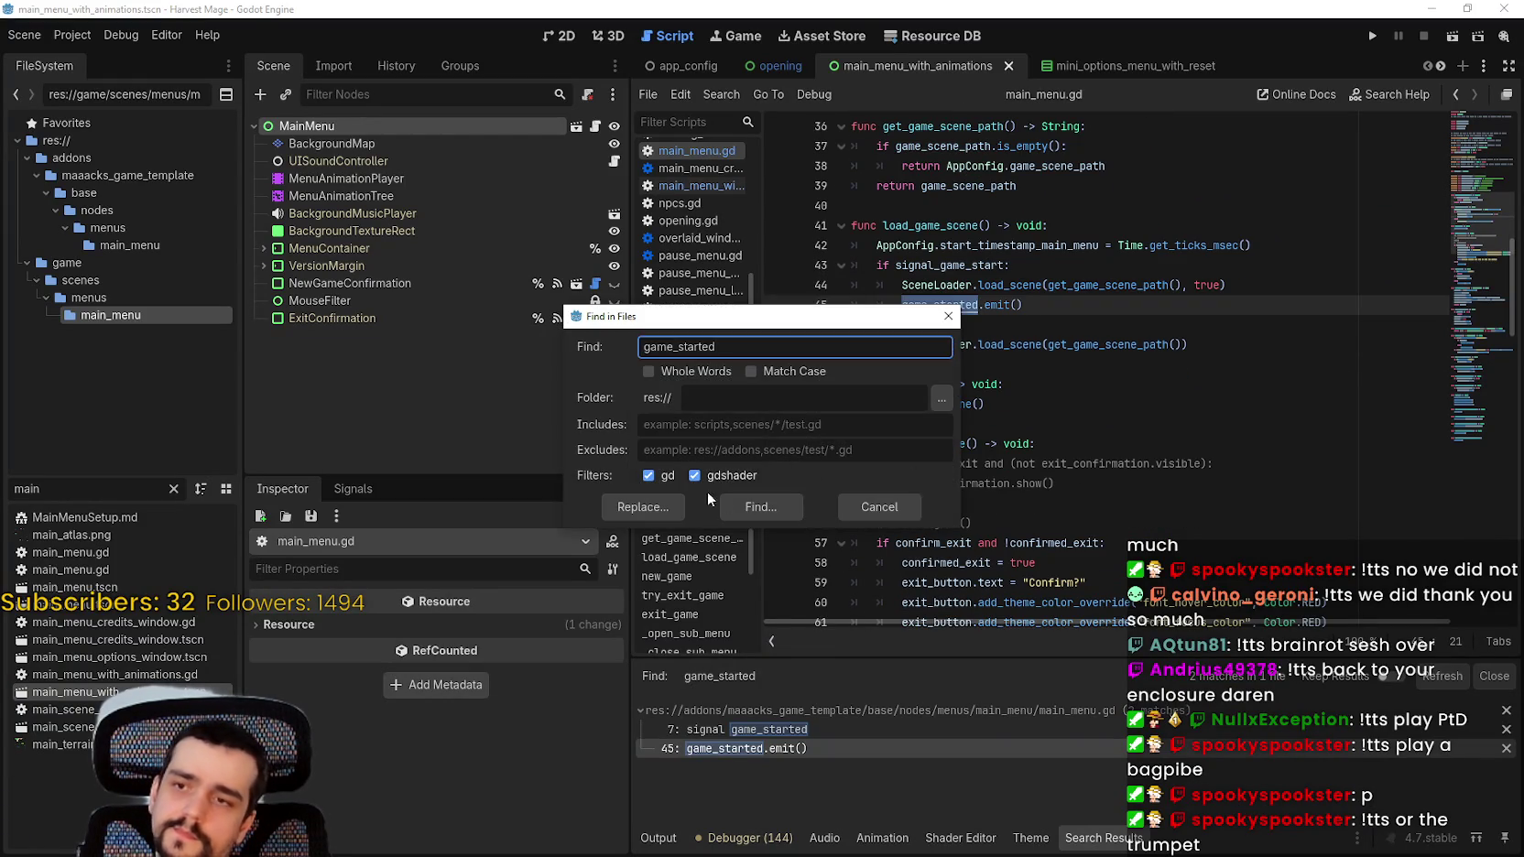
Step: Rerun the game_started search, browse main_menu.gd's signals, and leave the caret on line 25
left_click(725, 506)
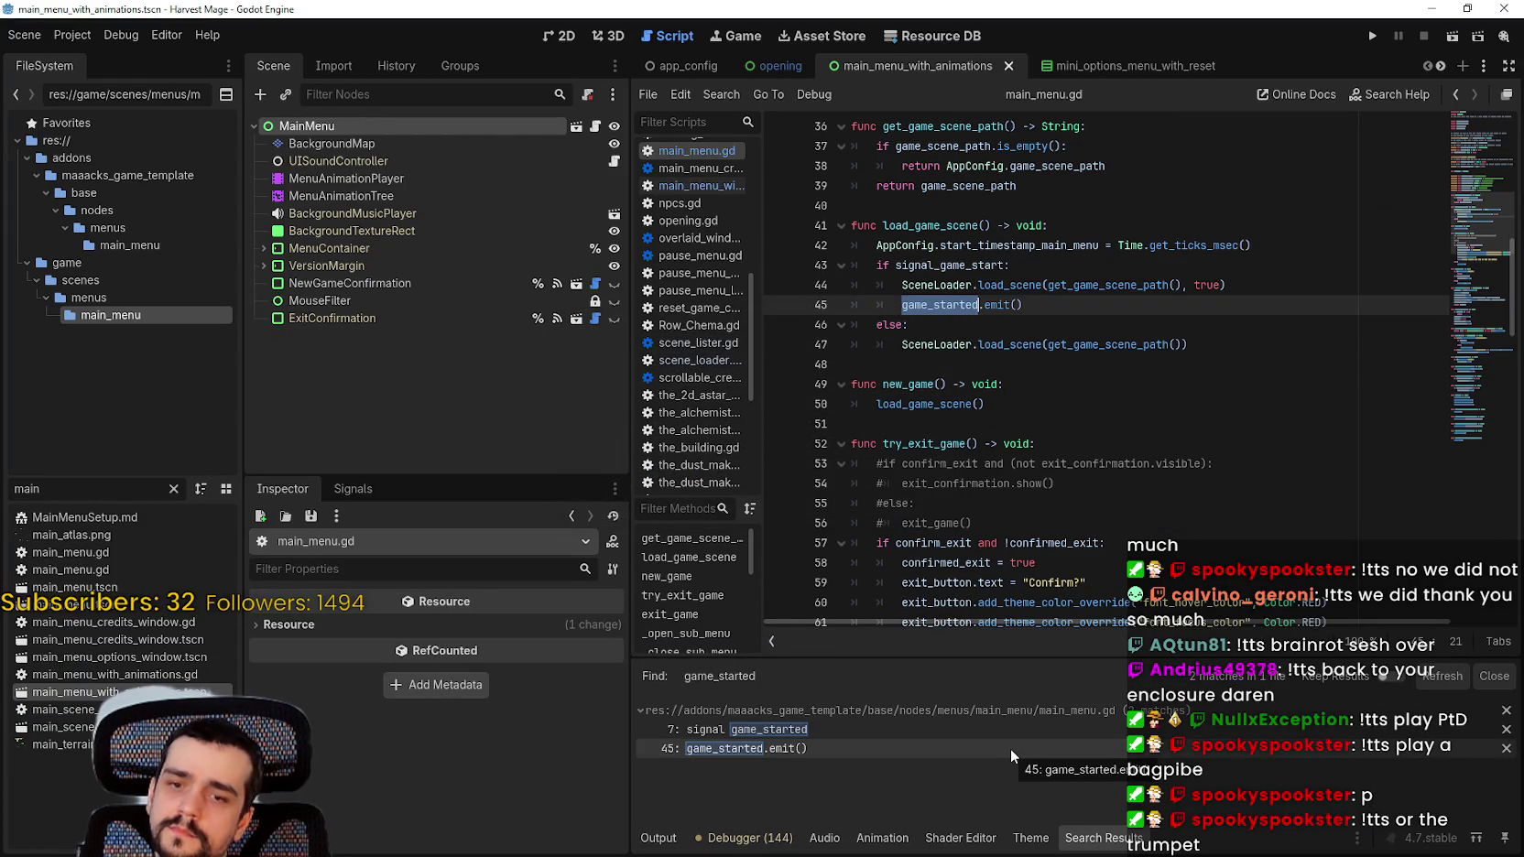
key("Down")
key("Down")
key("Down")
scroll("down", 3)
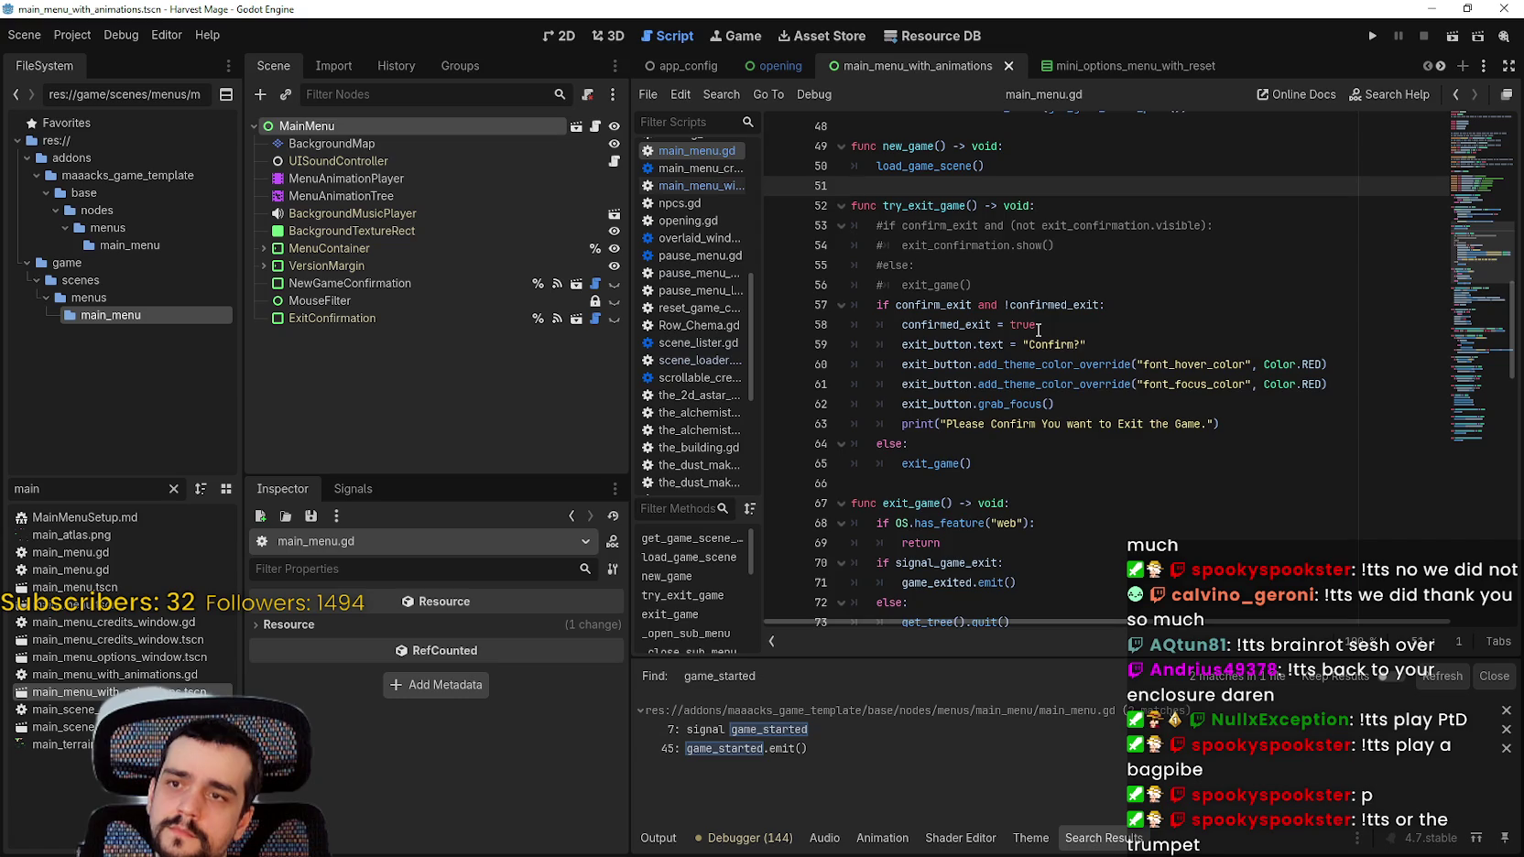
scroll("down", 3)
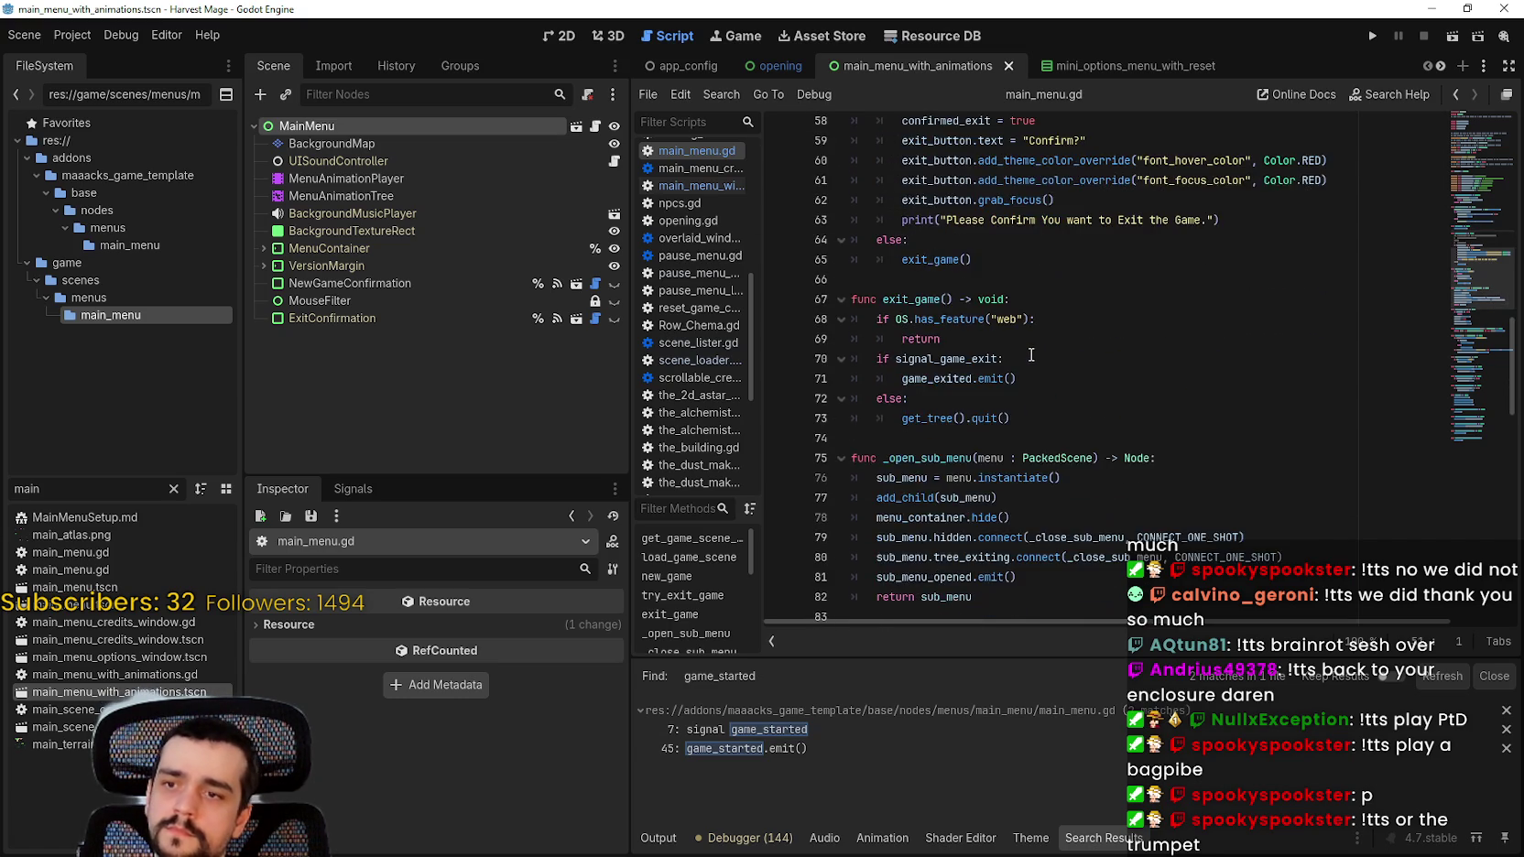
scroll("down", 3)
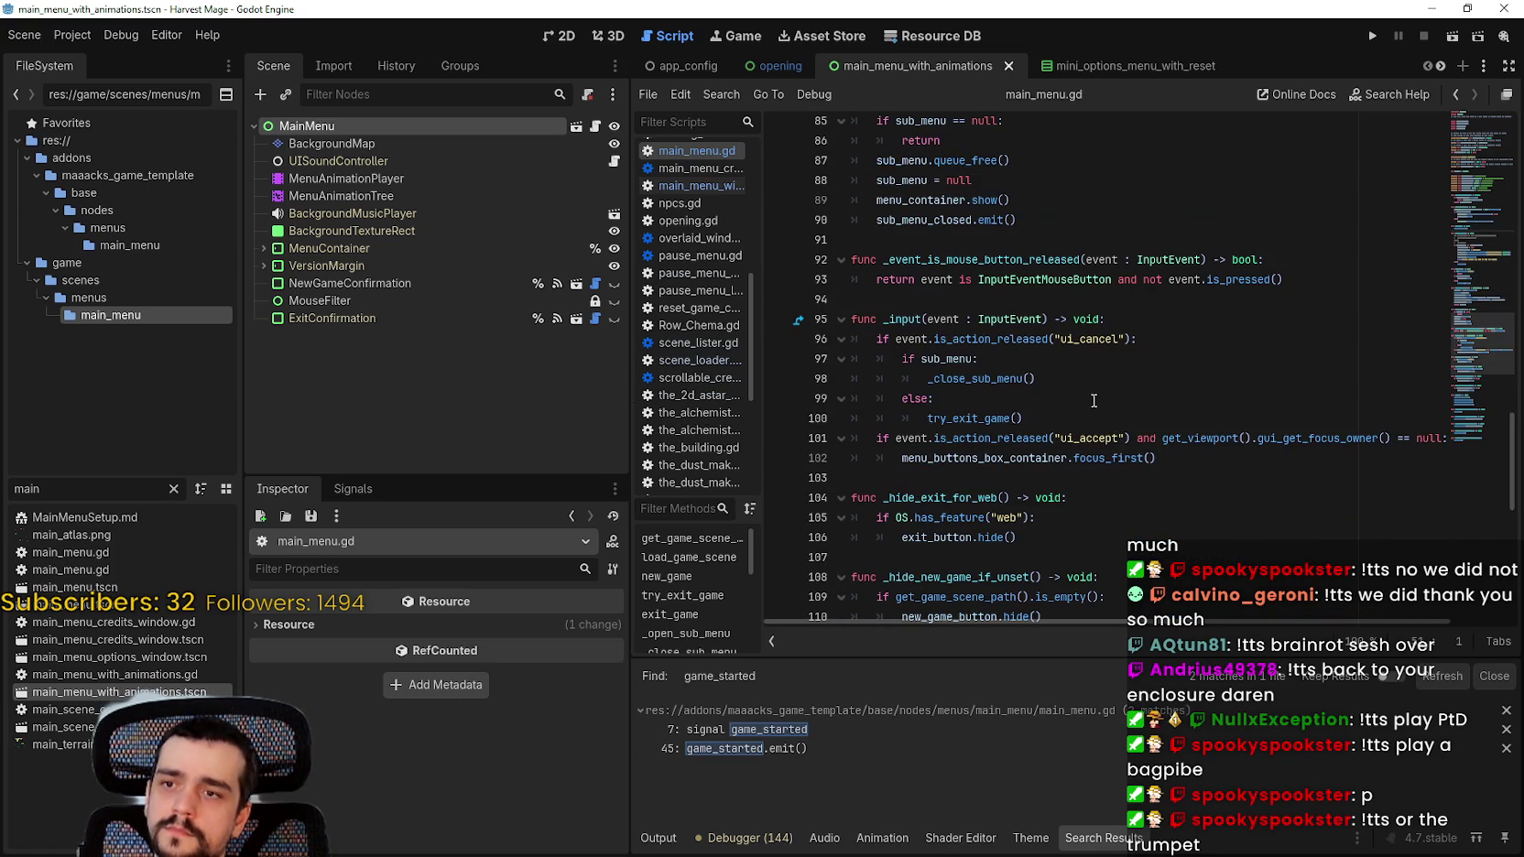
left_click_drag(1467, 375, 1470, 111)
left_click(975, 264)
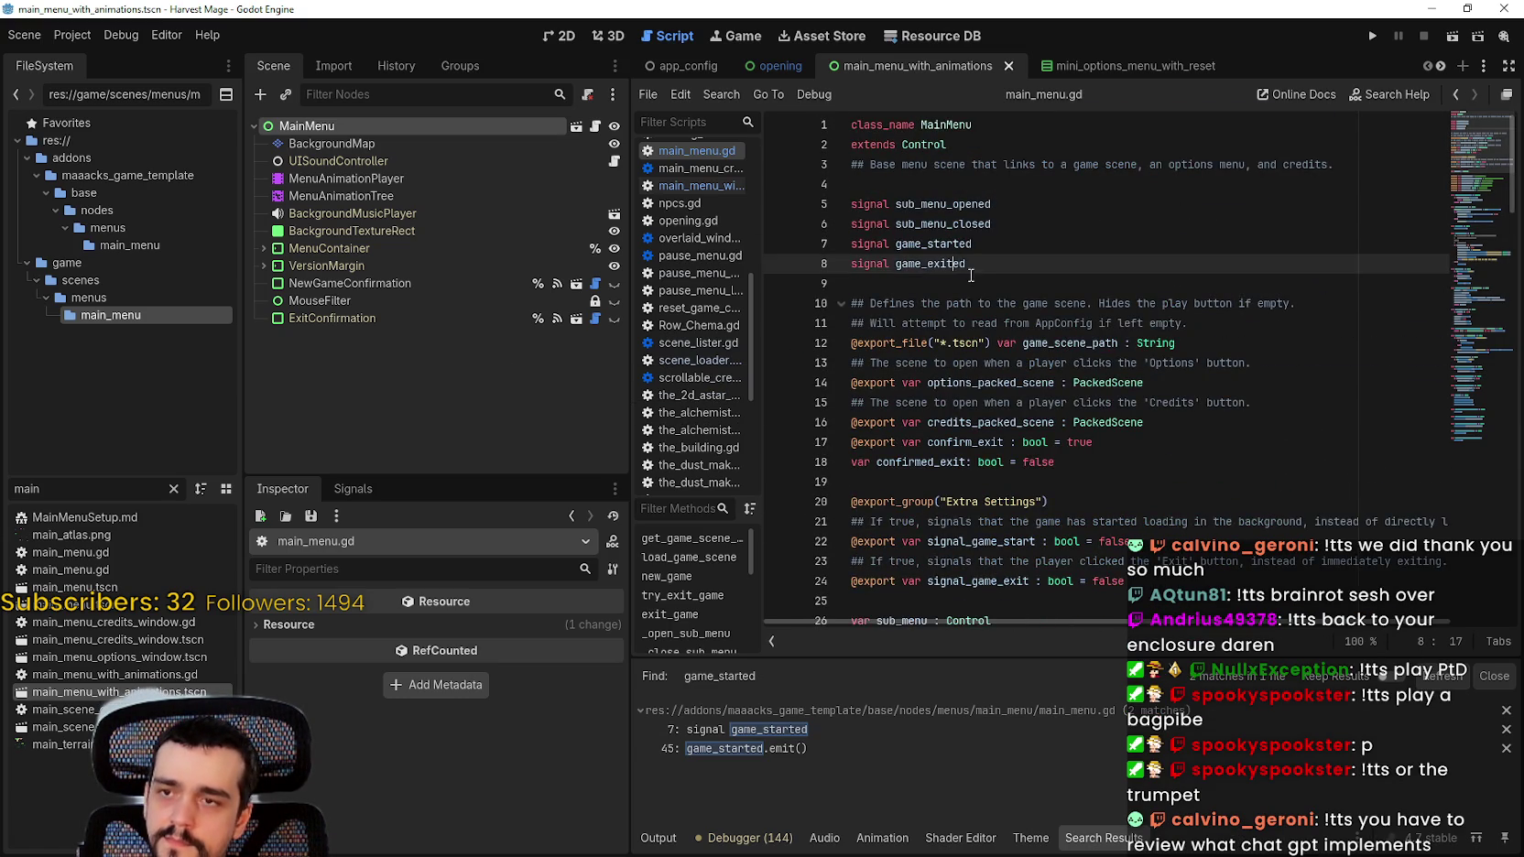
scroll("down", 3)
scroll("down", 3)
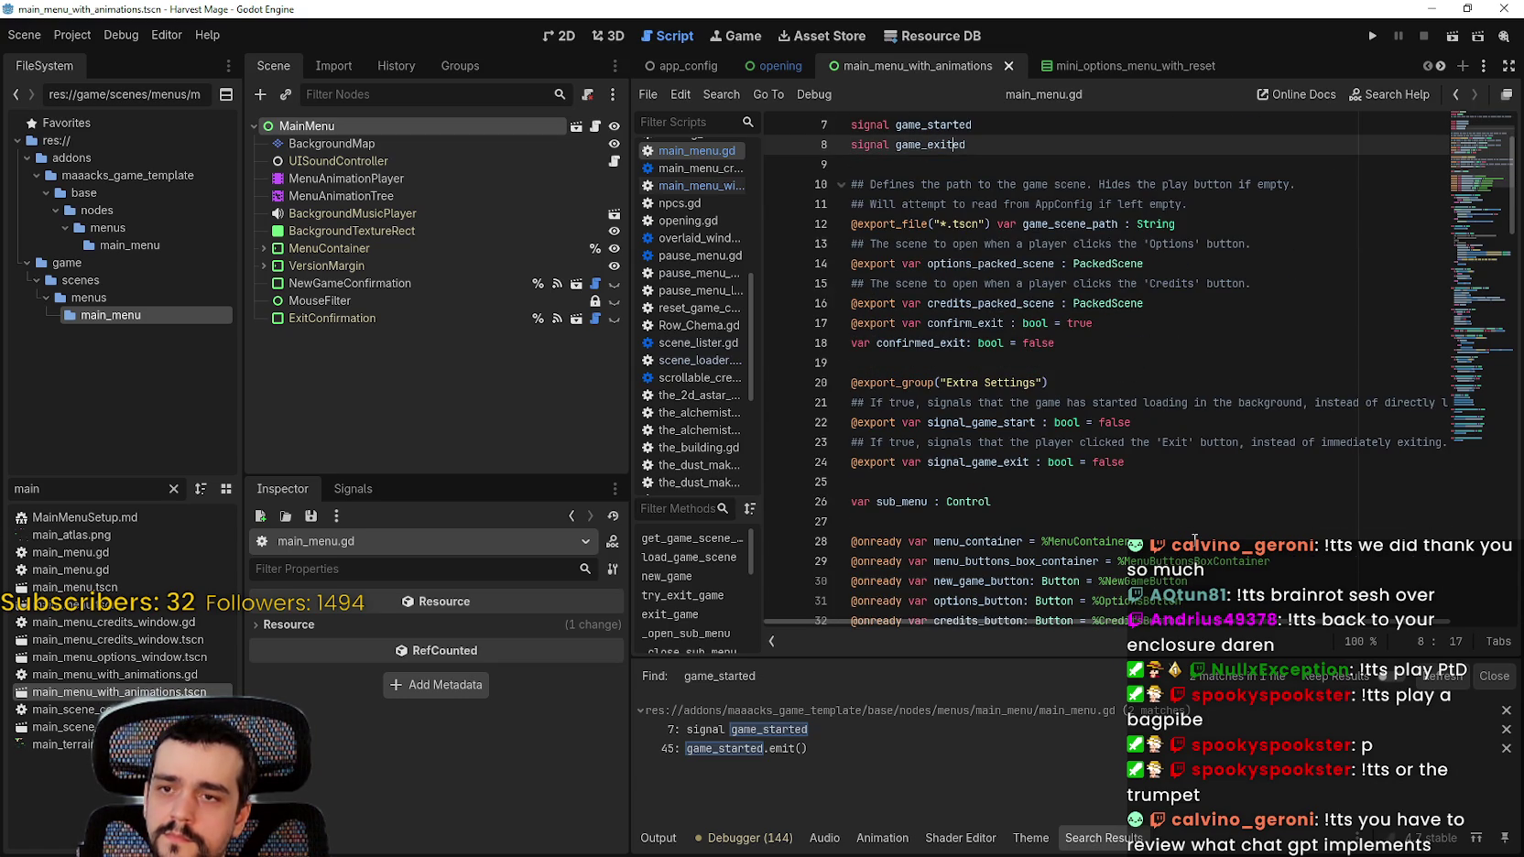
left_click_drag(1079, 619, 1071, 612)
left_click(965, 488)
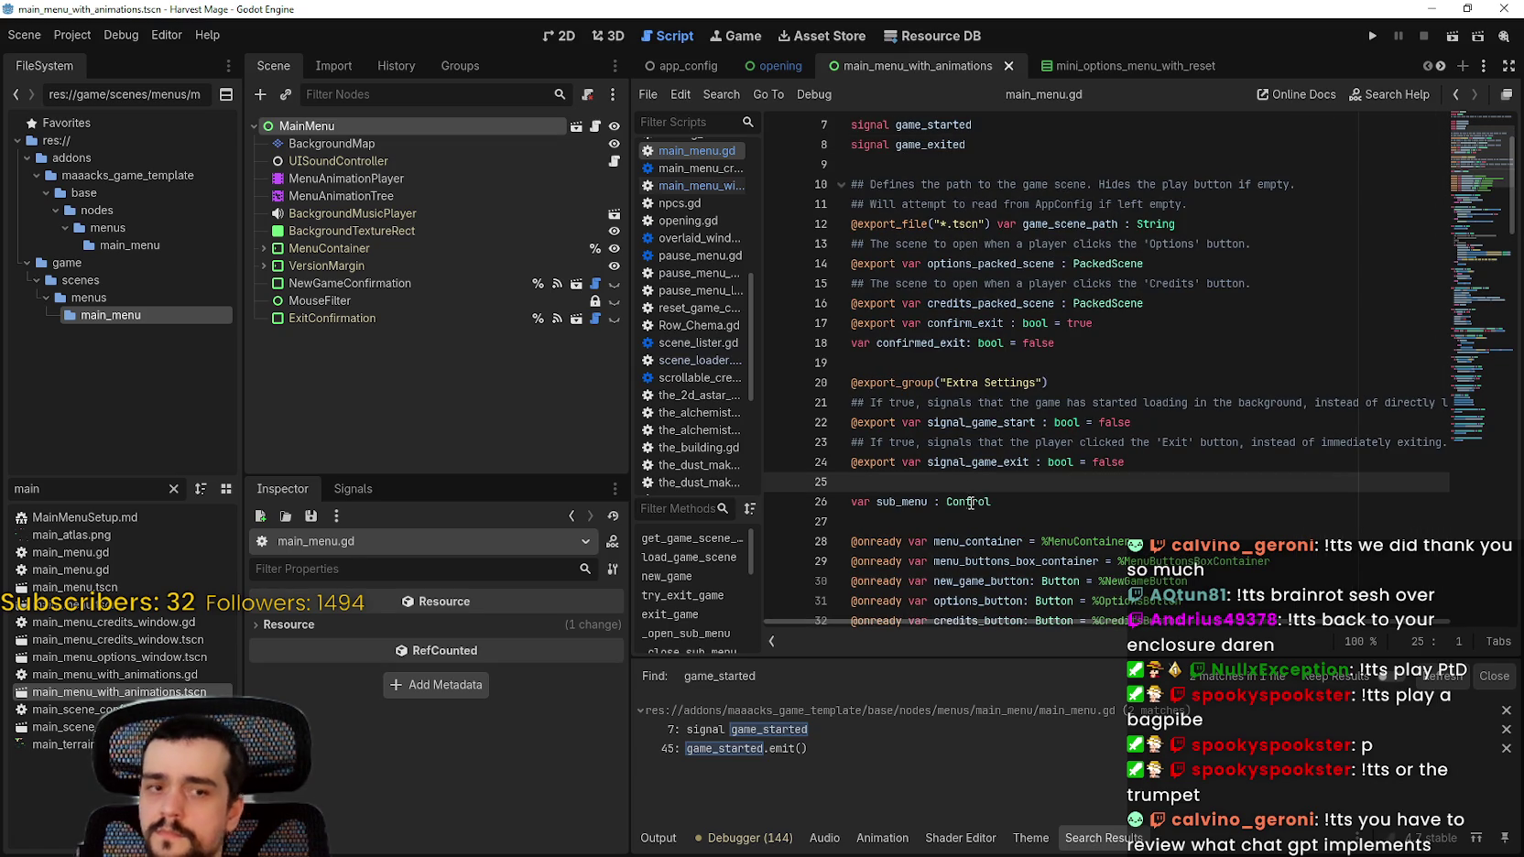
Step: Search the project for signal_game_start and jump to its check on line 43
double_click(1019, 423)
key("ctrl+shift+f")
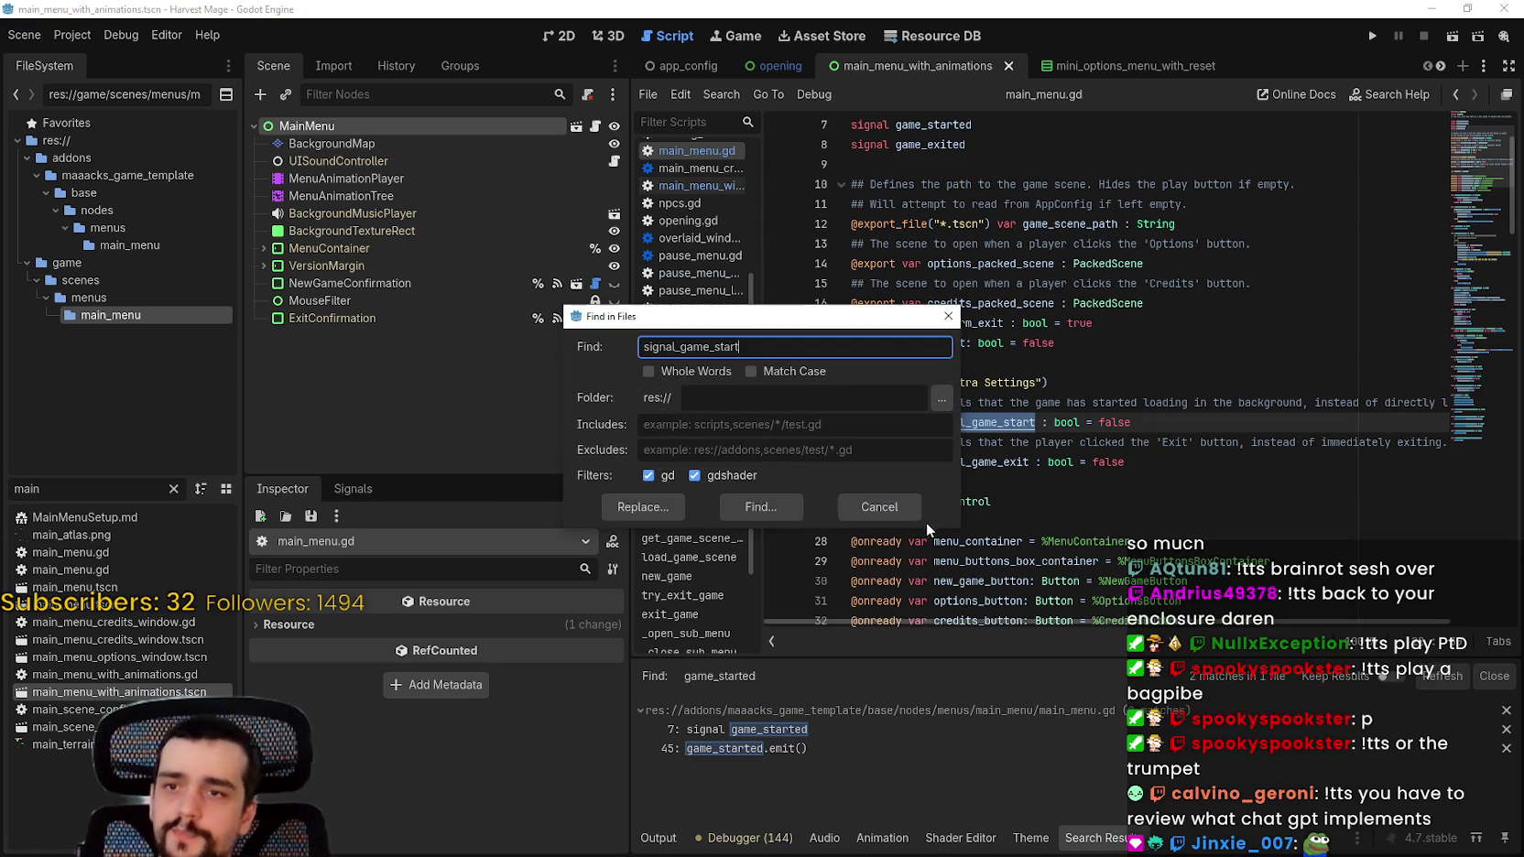
left_click(782, 509)
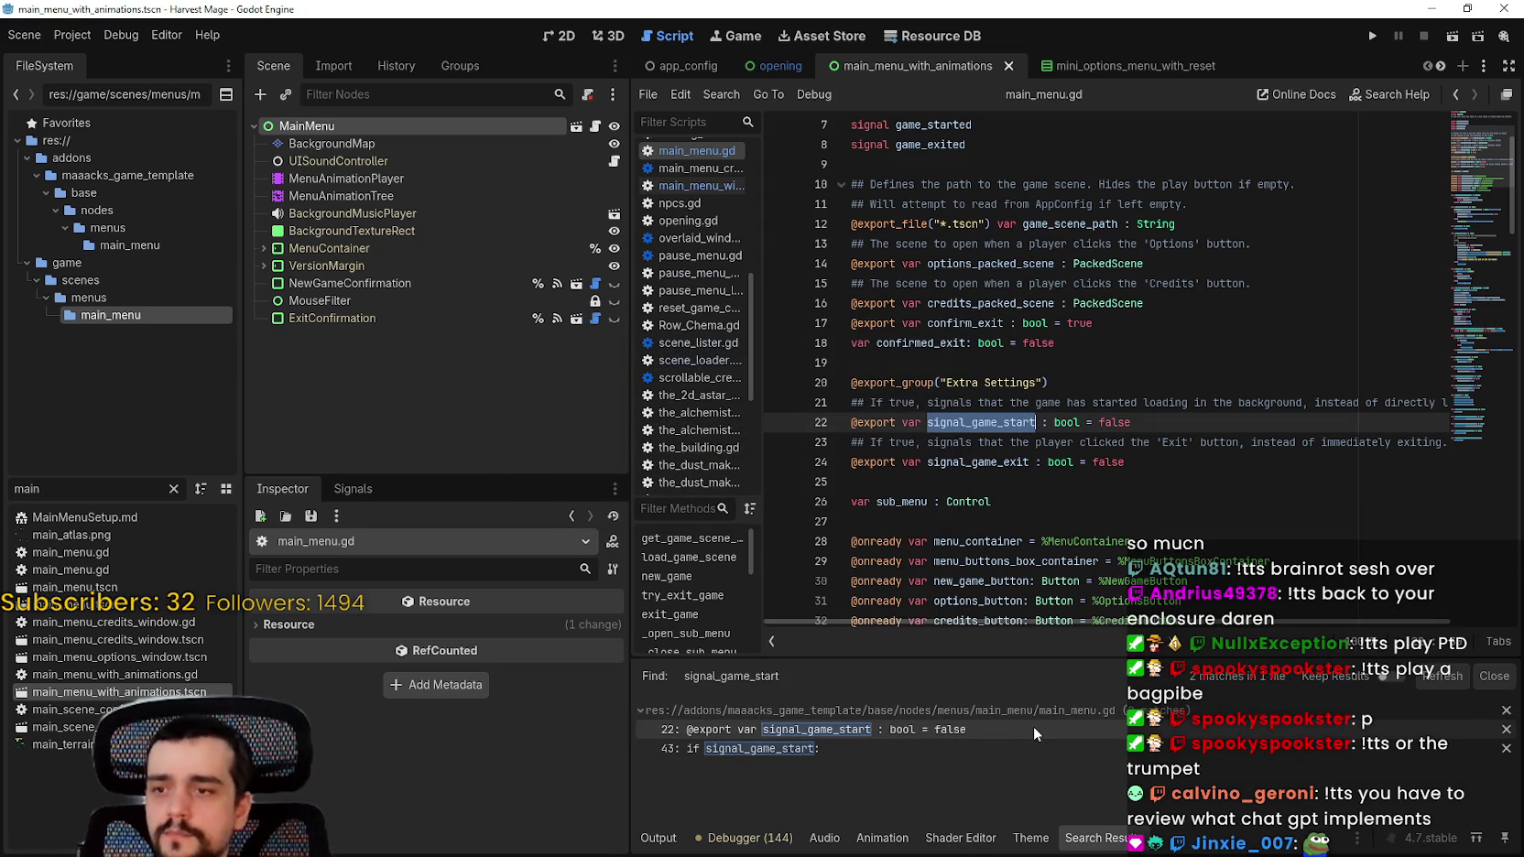
left_click(1026, 749)
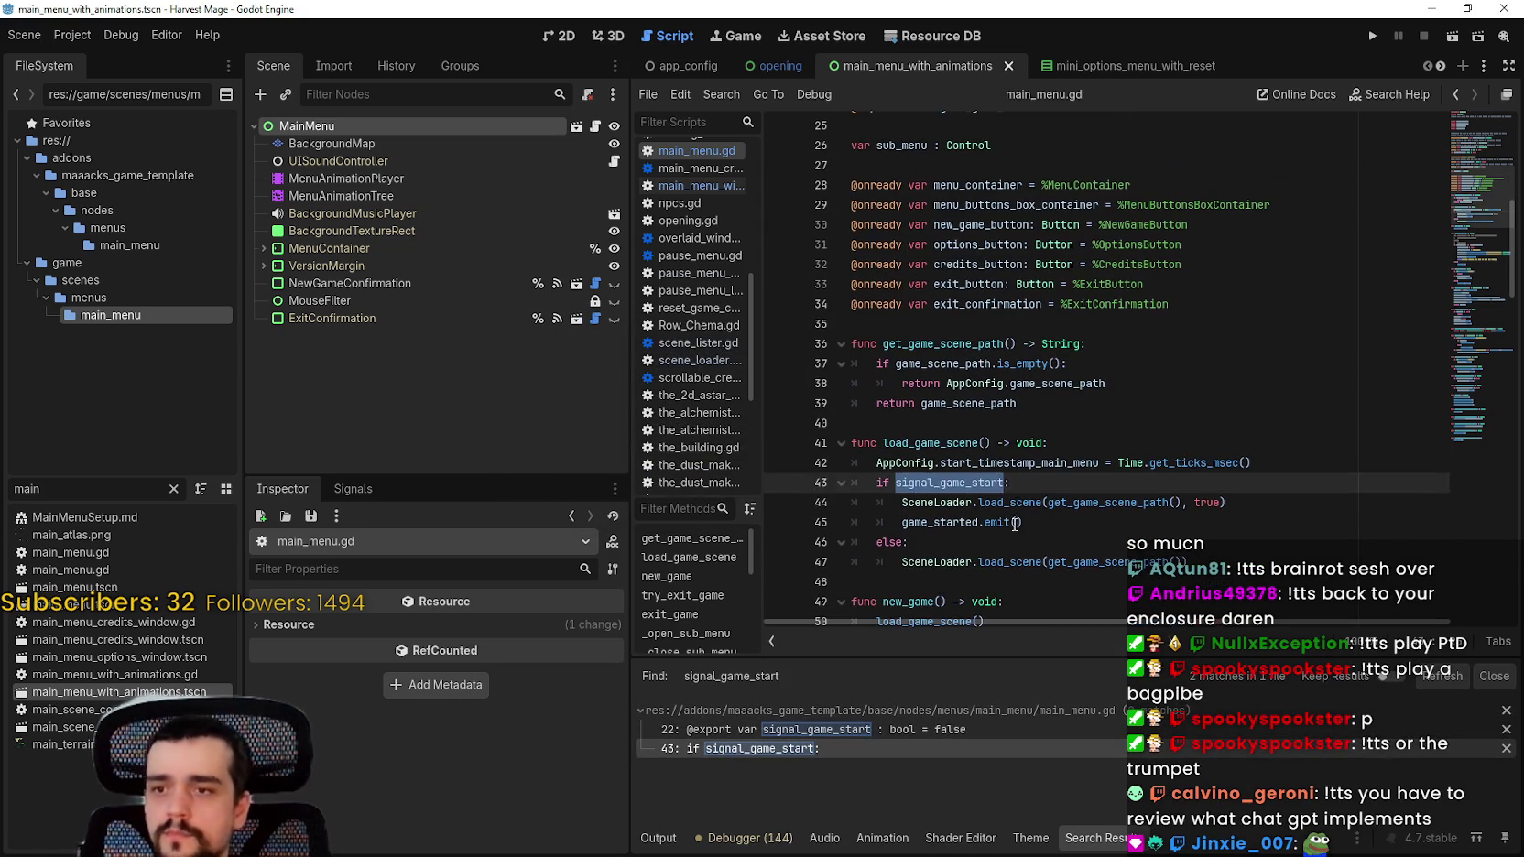
Step: Look up the load_scene call on line 44 to reach its definition
left_click(1021, 494)
key("Up")
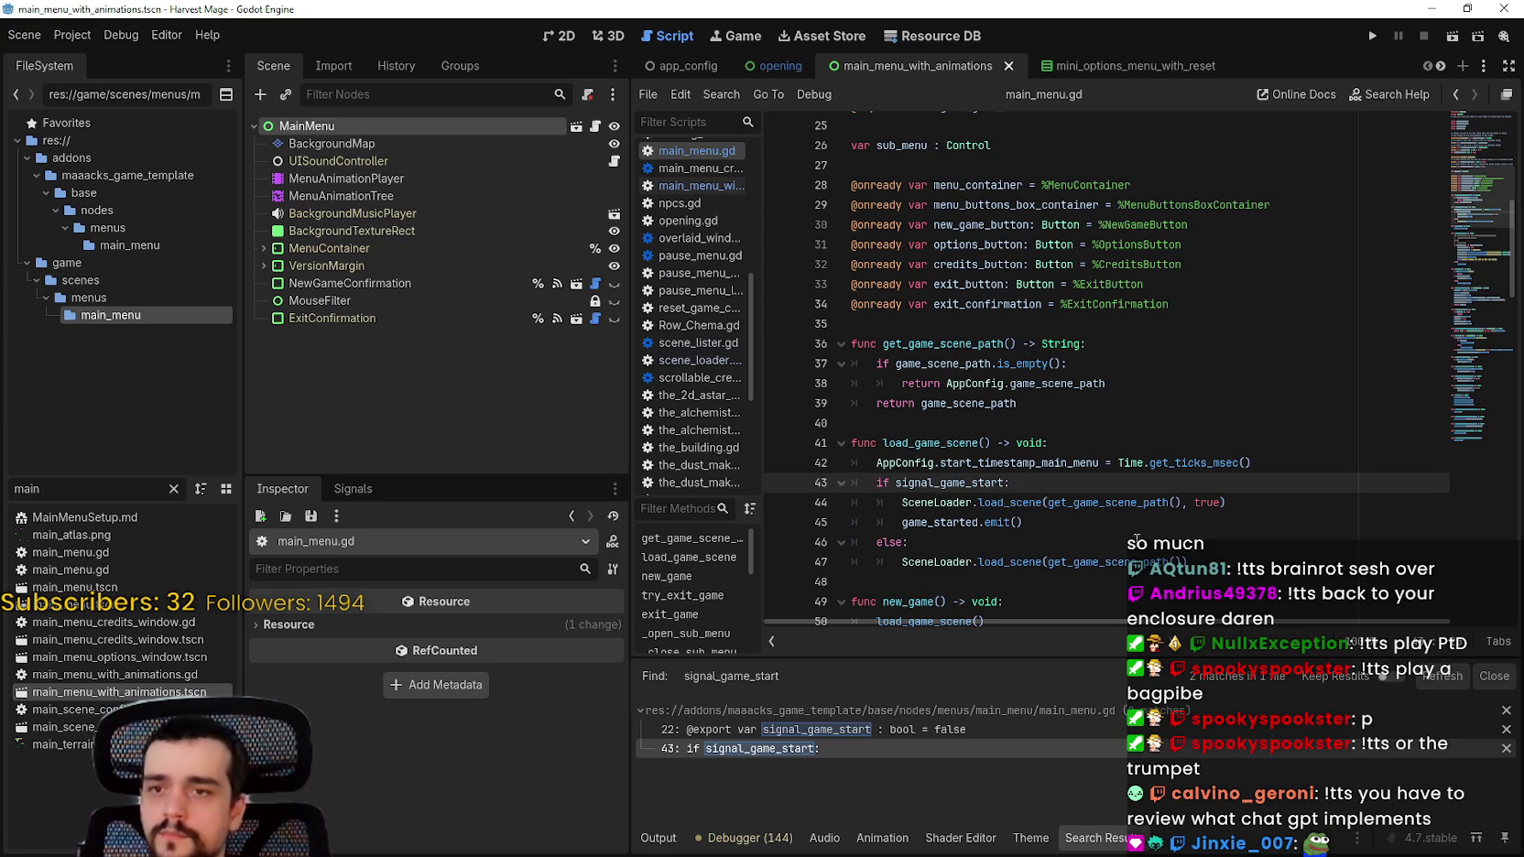
key("Down")
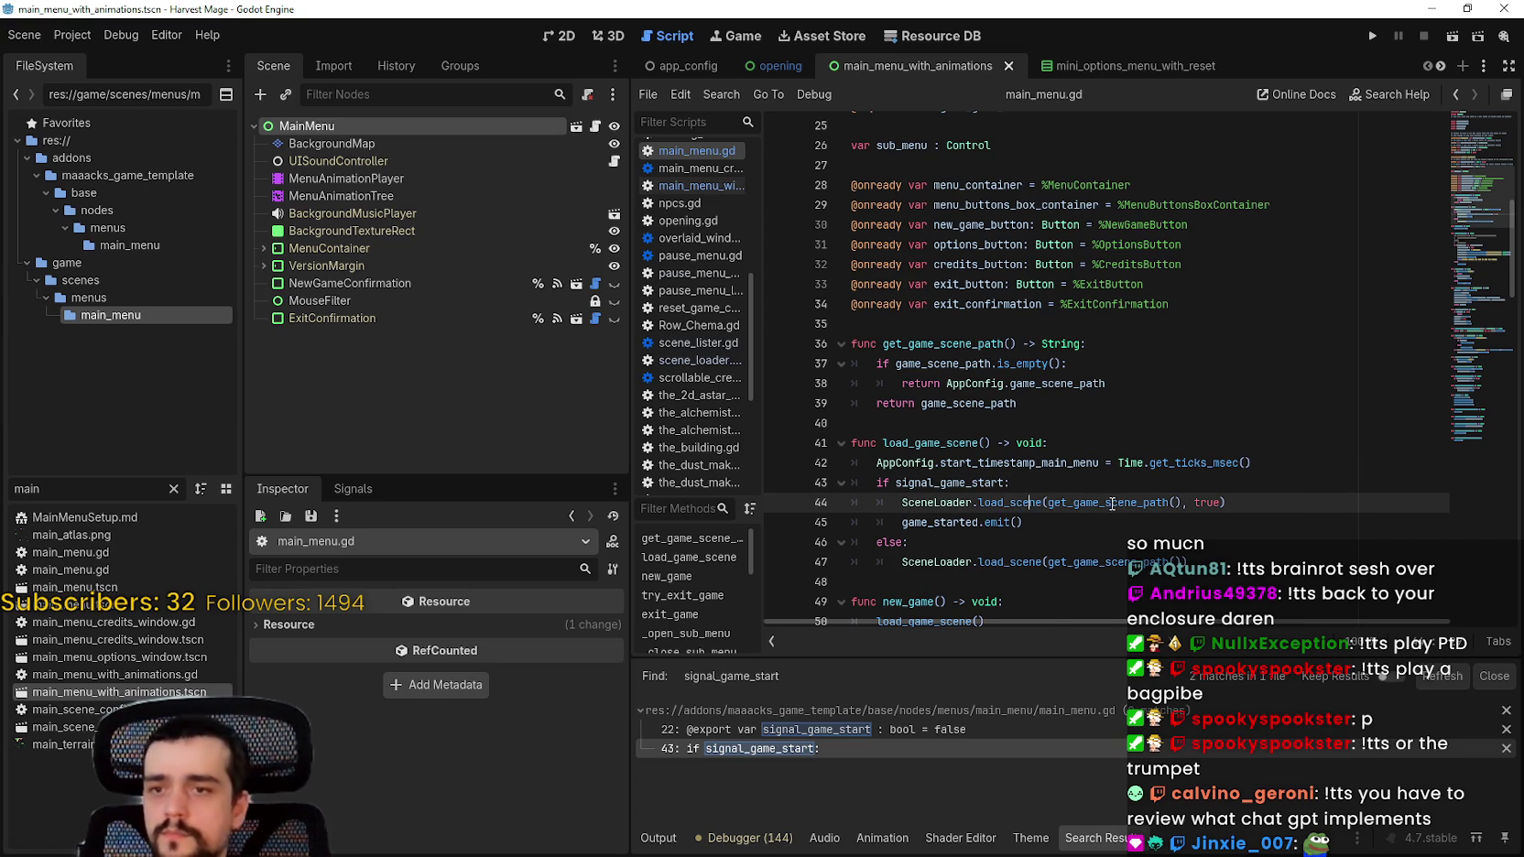
right_click(1033, 501)
left_click(1144, 753)
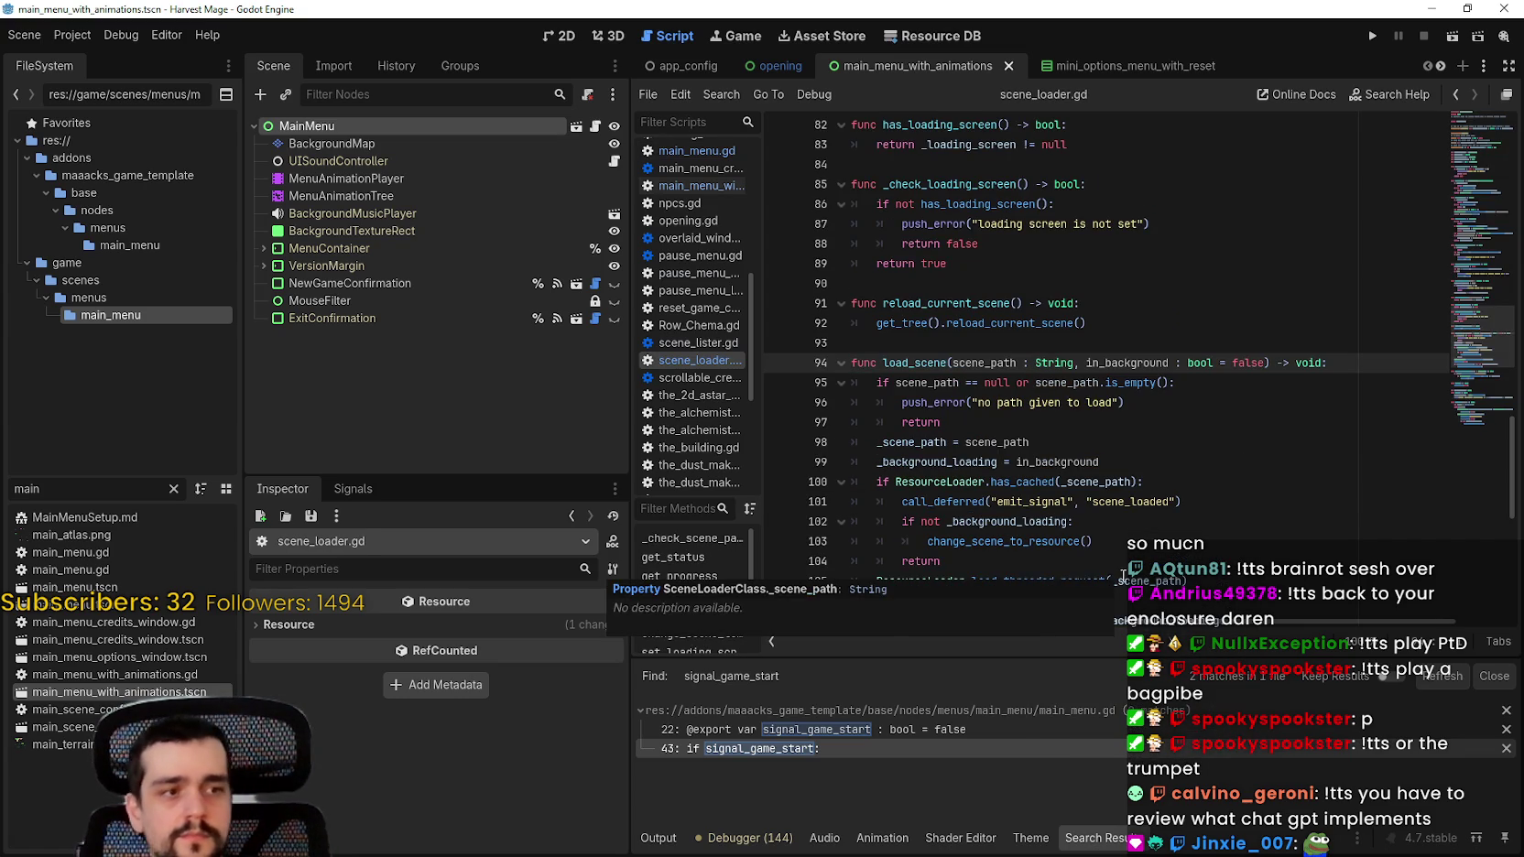
Step: Read through scene_loader.gd's load_scene function, selecting and clicking through lines 95–109
mouse_move(1121, 575)
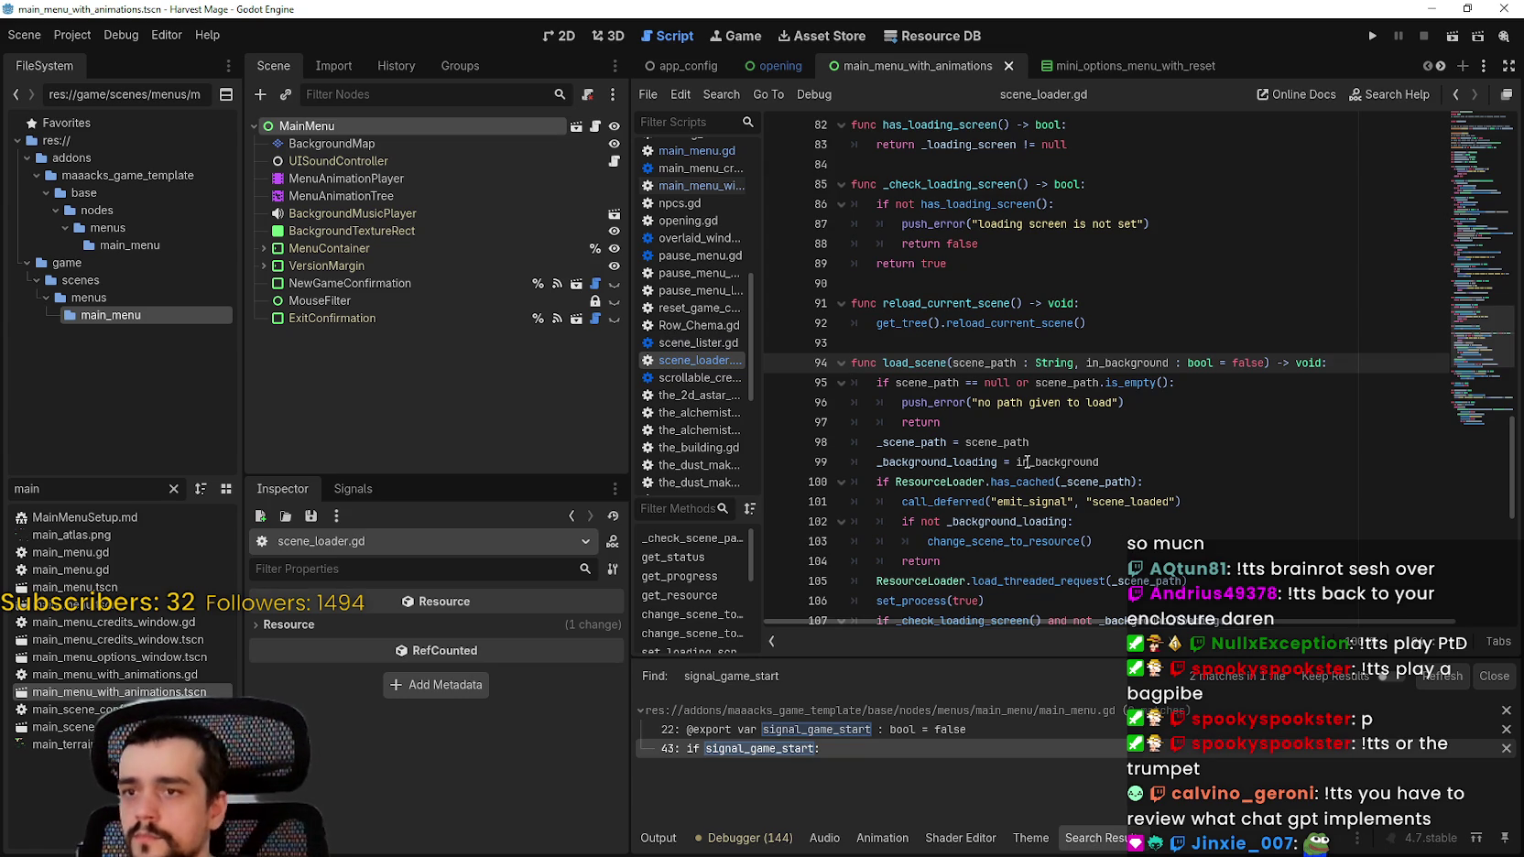
scroll("up", 3)
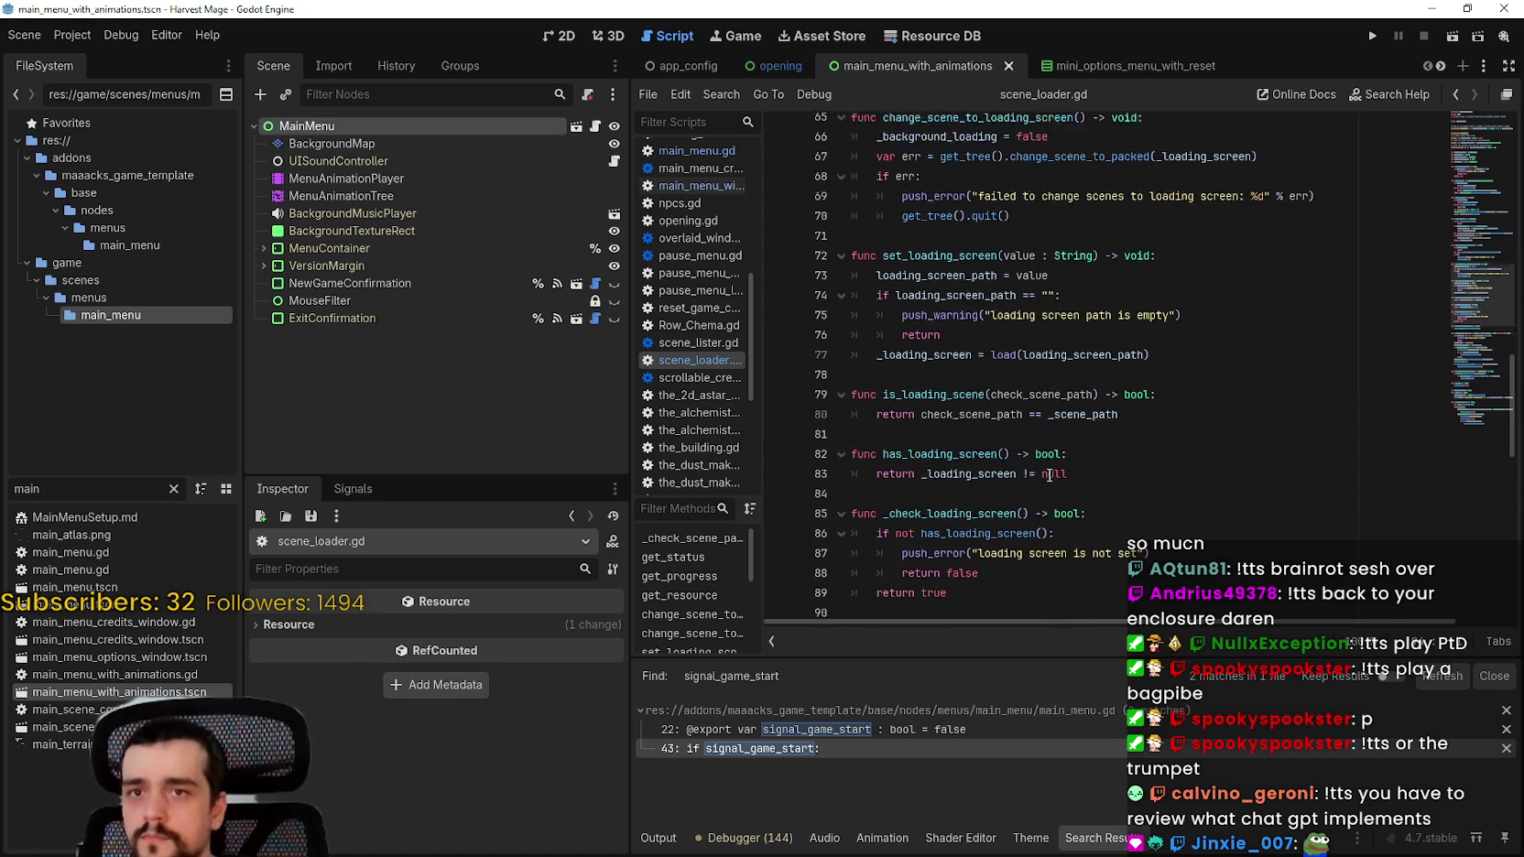
left_click_drag(1487, 274, 1490, 131)
scroll("down", 3)
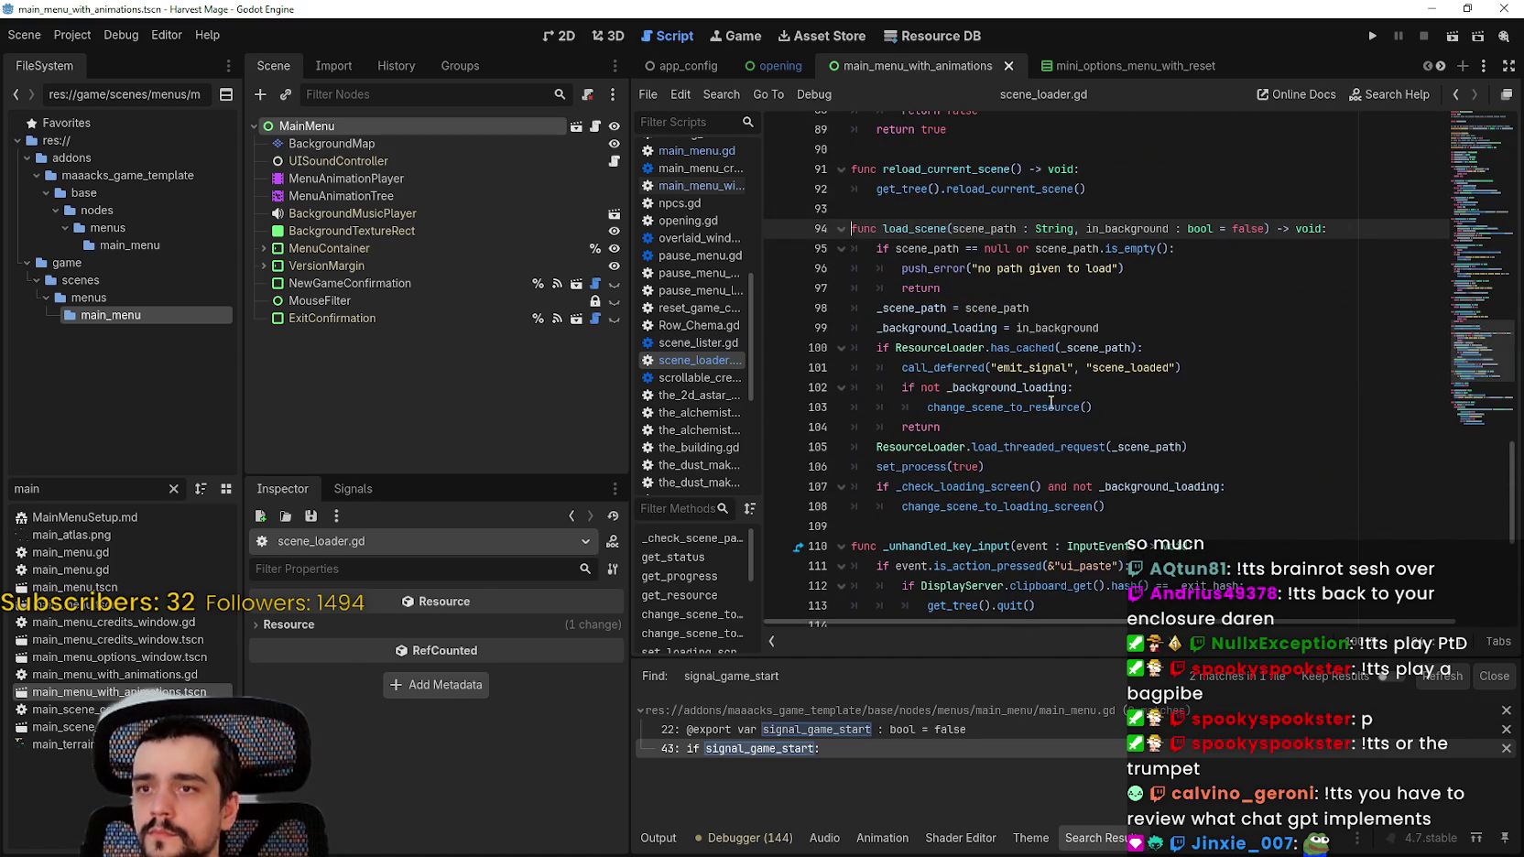
left_click_drag(1025, 248, 1085, 346)
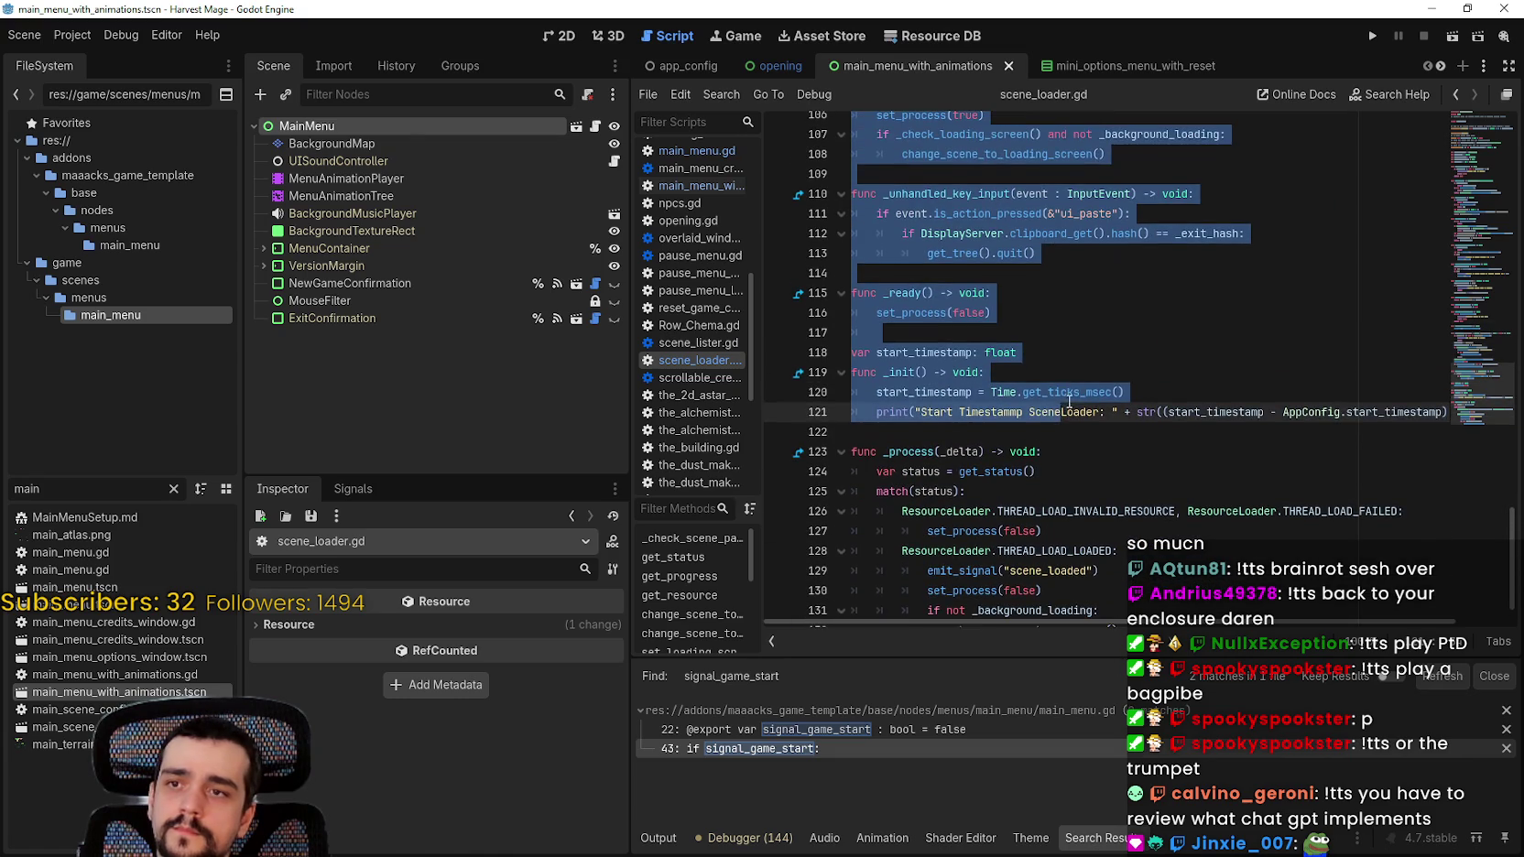
left_click(1082, 293)
scroll("up", 3)
left_click(1064, 293)
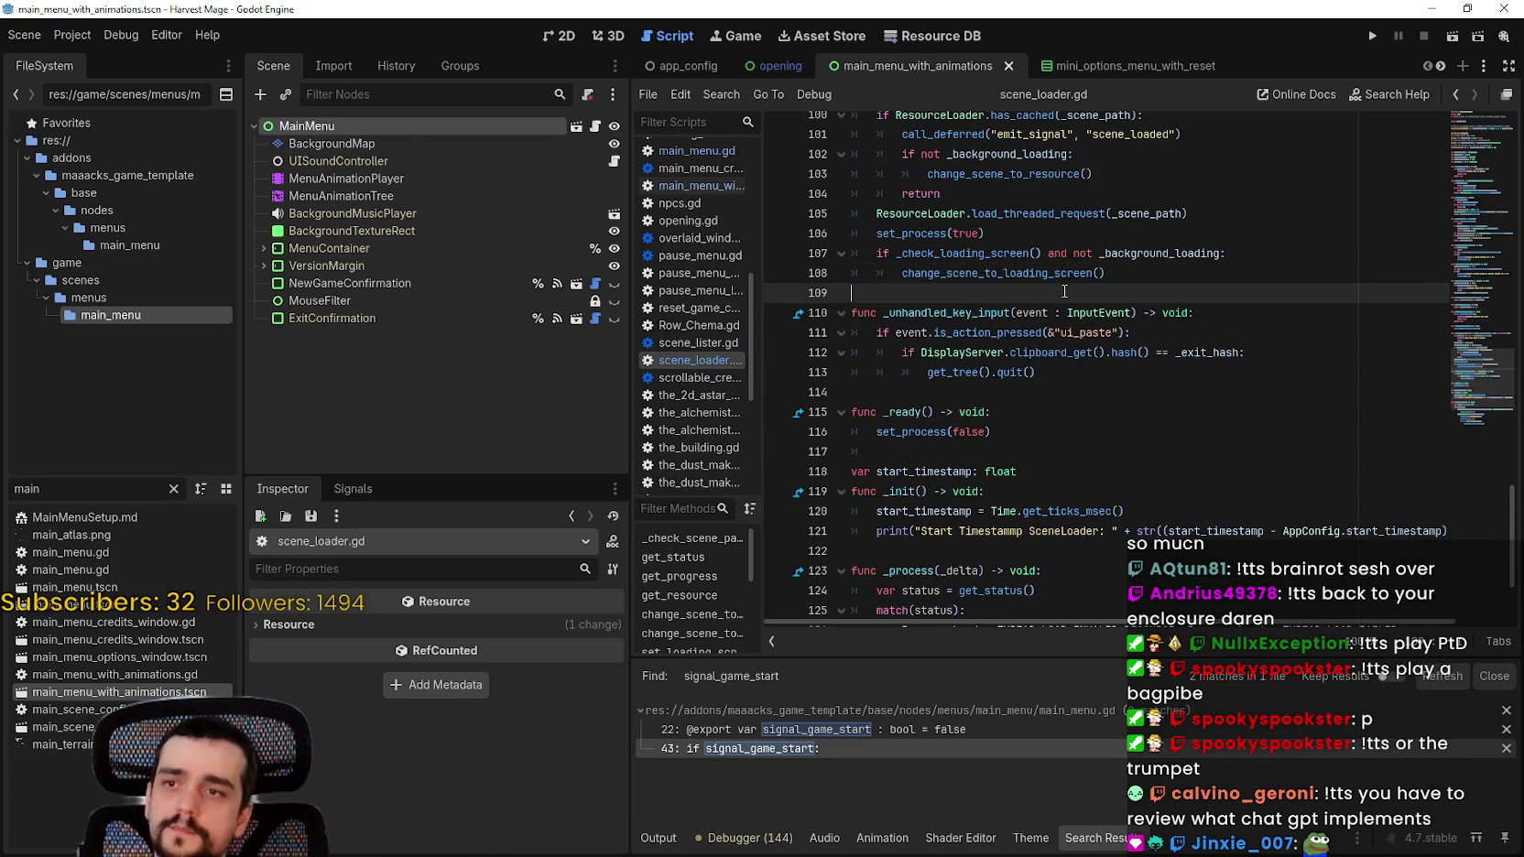
scroll("up", 3)
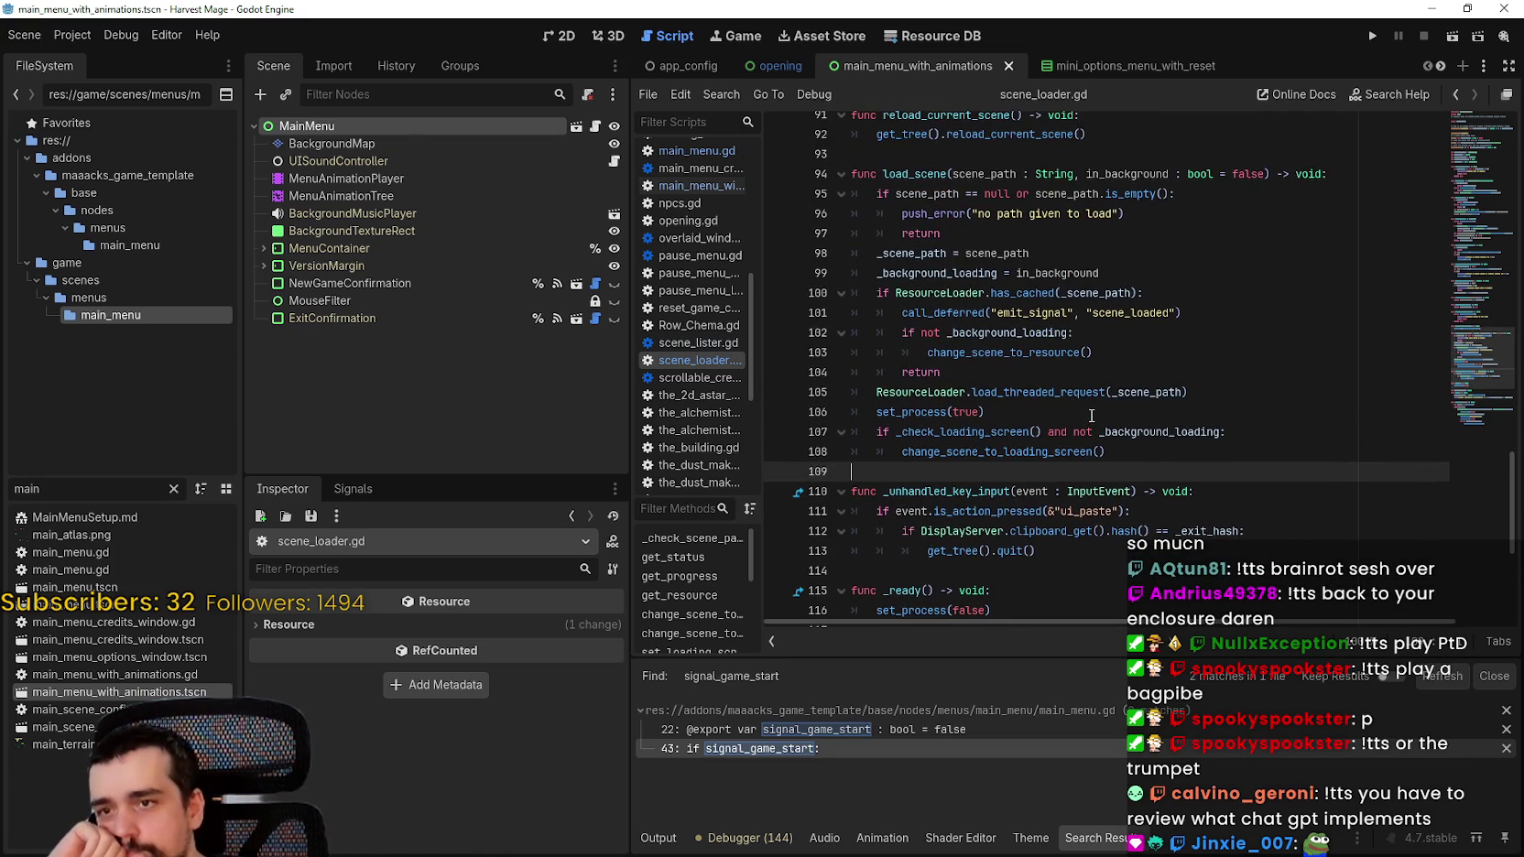
left_click(995, 363)
left_click(1068, 408)
left_click(1168, 448)
left_click(1169, 469)
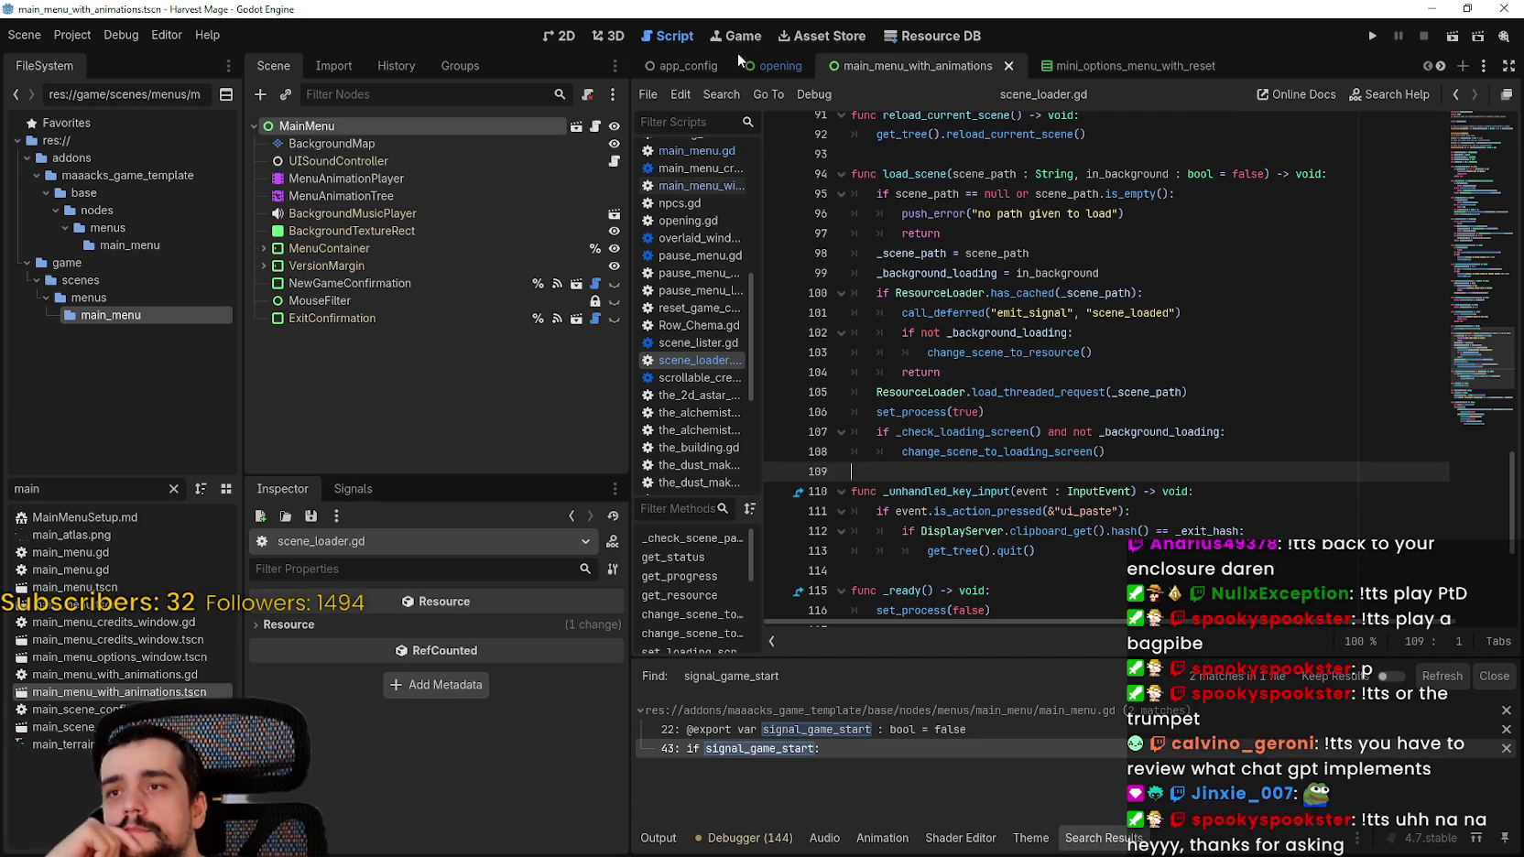
Step: Flip between the opening and main menu scene tabs and scroll the scene tab bar
left_click(785, 67)
left_click(872, 68)
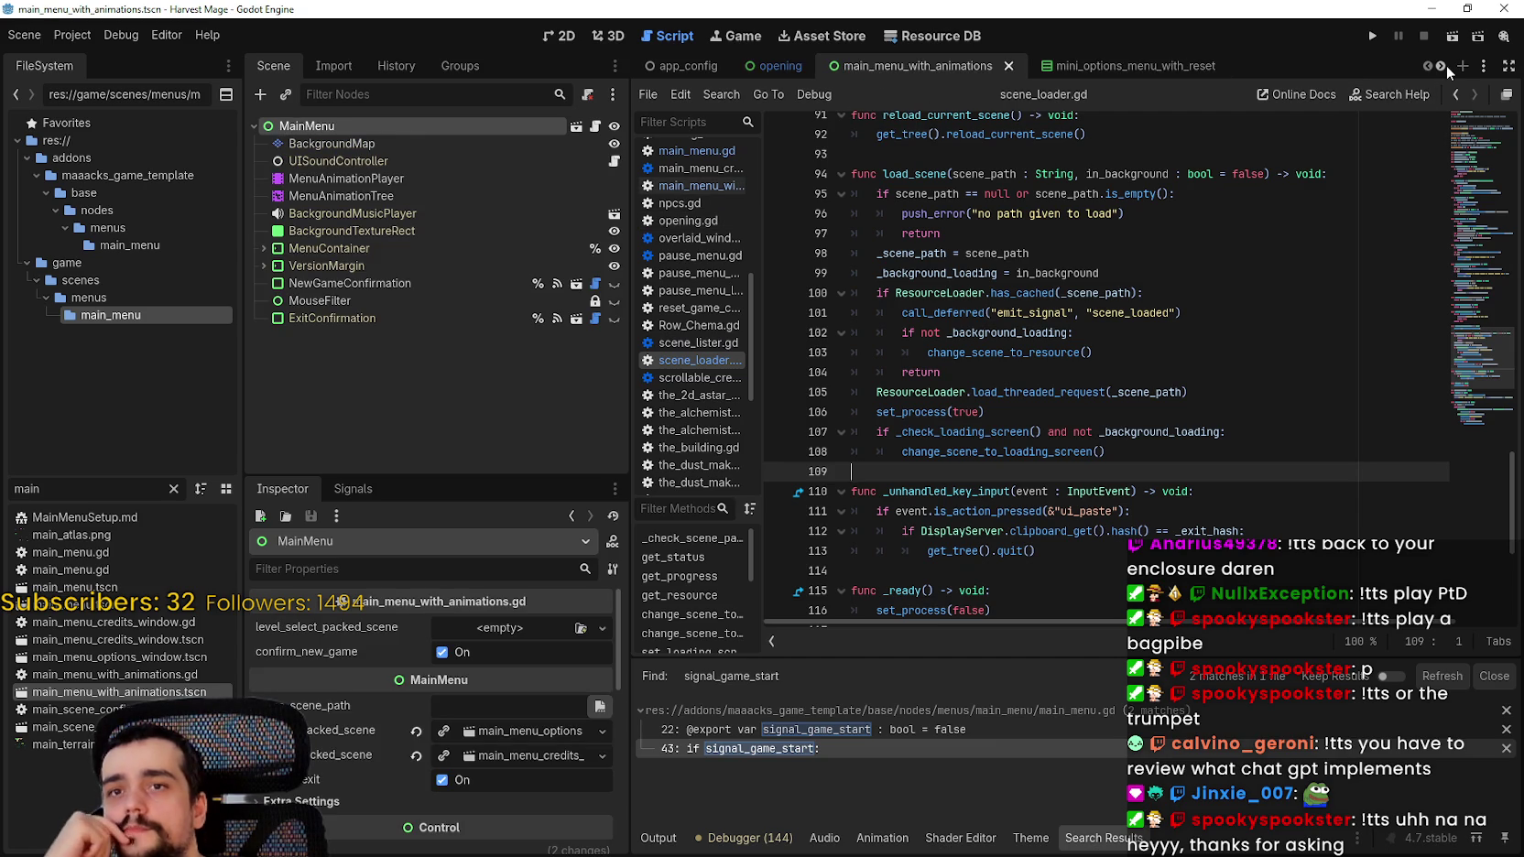
left_click(1440, 67)
left_click(1440, 67)
left_click(1440, 66)
left_click(1440, 66)
left_click(1441, 67)
Step: Filter the FileSystem for 'game_ui' and open game_ui.tscn
double_click(68, 488)
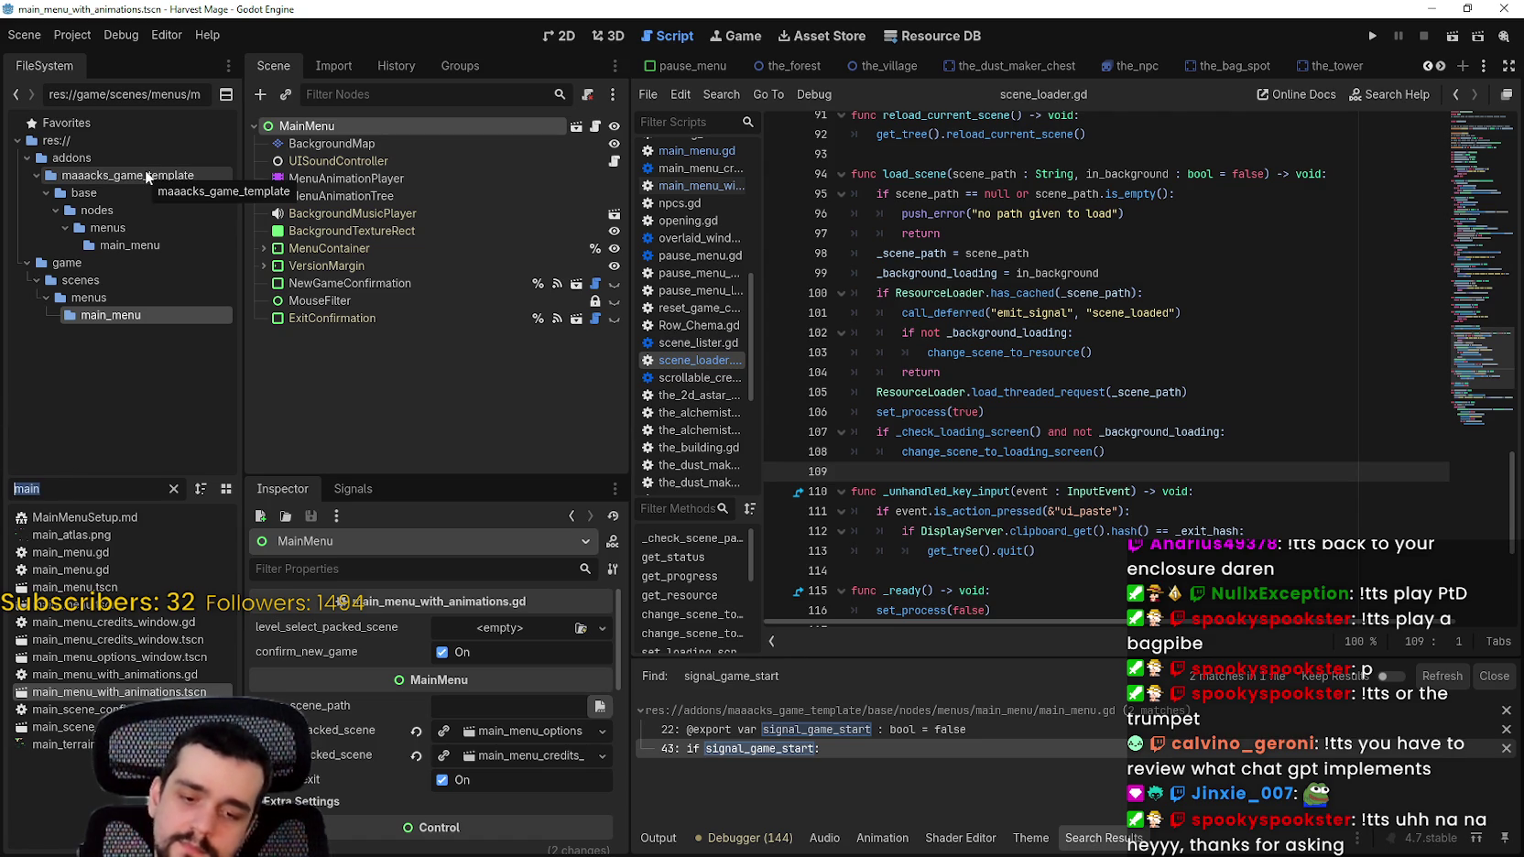
type("game_ui")
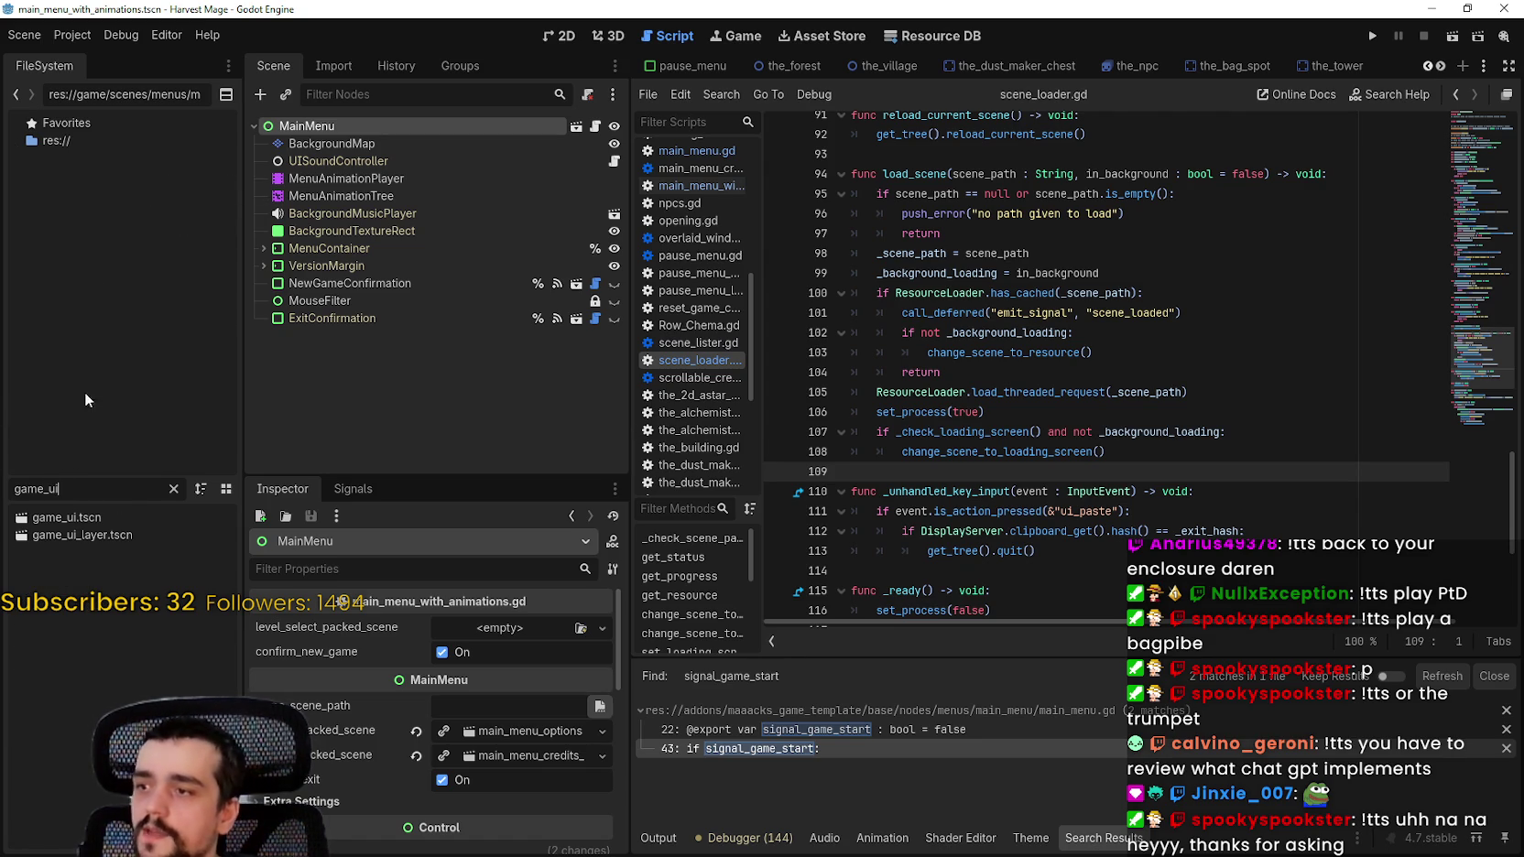
double_click(67, 518)
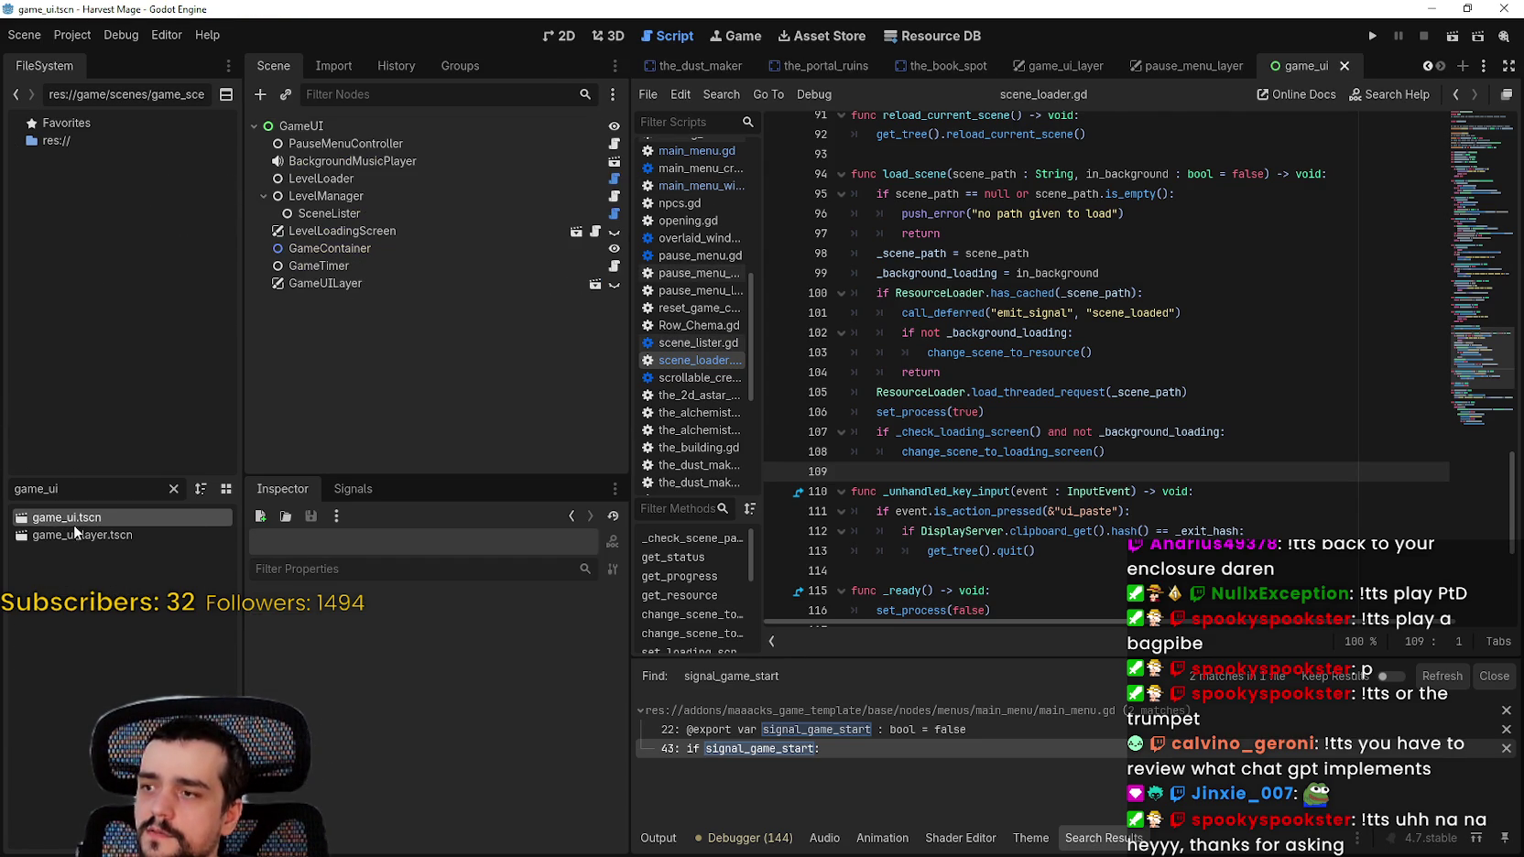
Step: Select PauseMenuController in game_ui's tree and open pause_menu_controller.gd
left_click(326, 283)
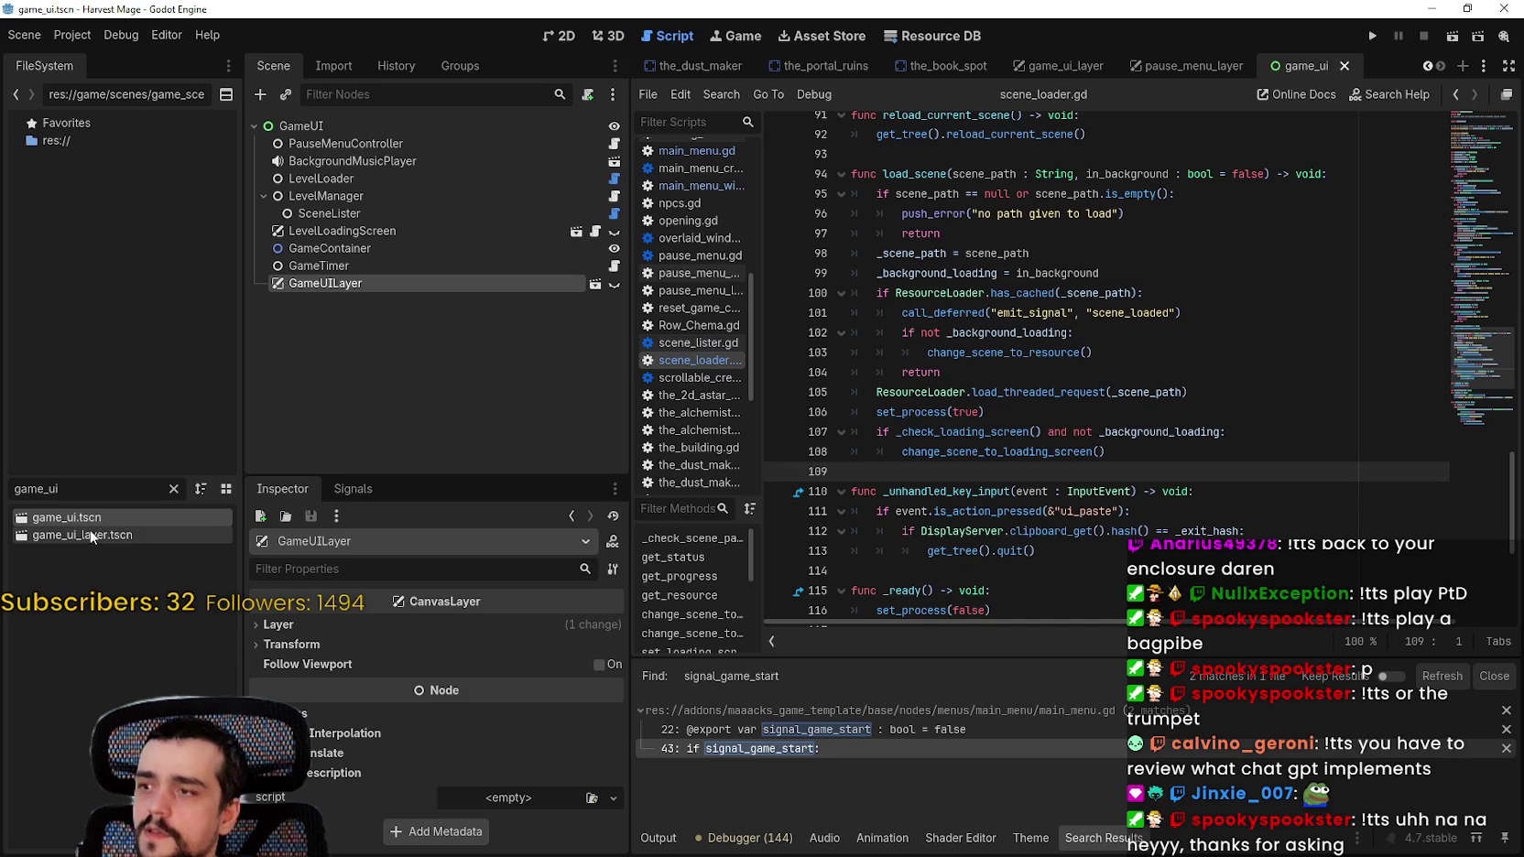
left_click(439, 144)
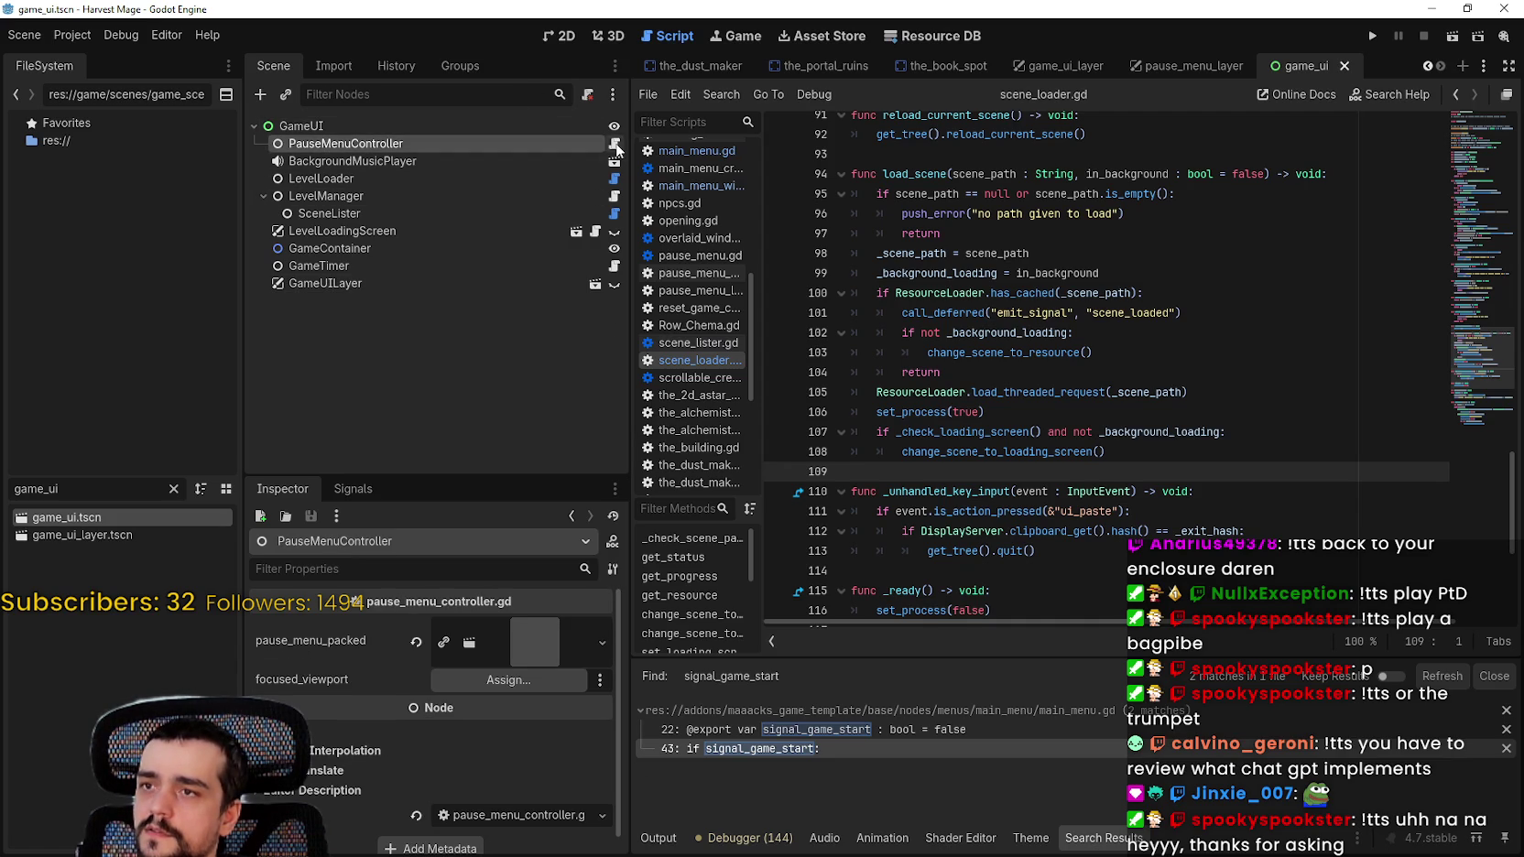
left_click(613, 144)
scroll("up", 3)
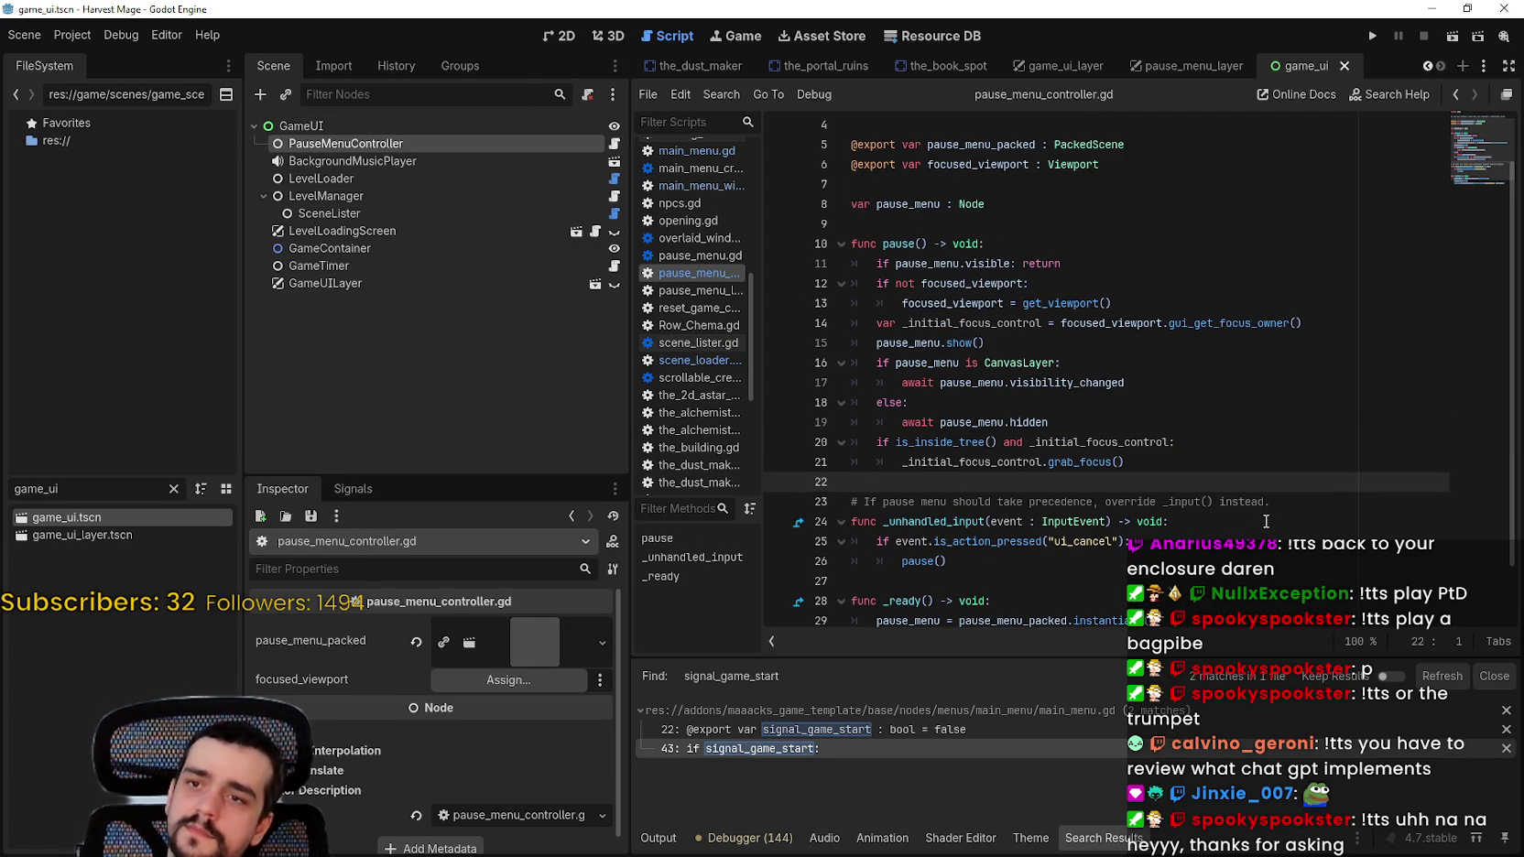
Step: Review focused_viewport on line 13 of pause_menu_controller.gd and dismiss the get_viewport documentation popup
double_click(940, 304)
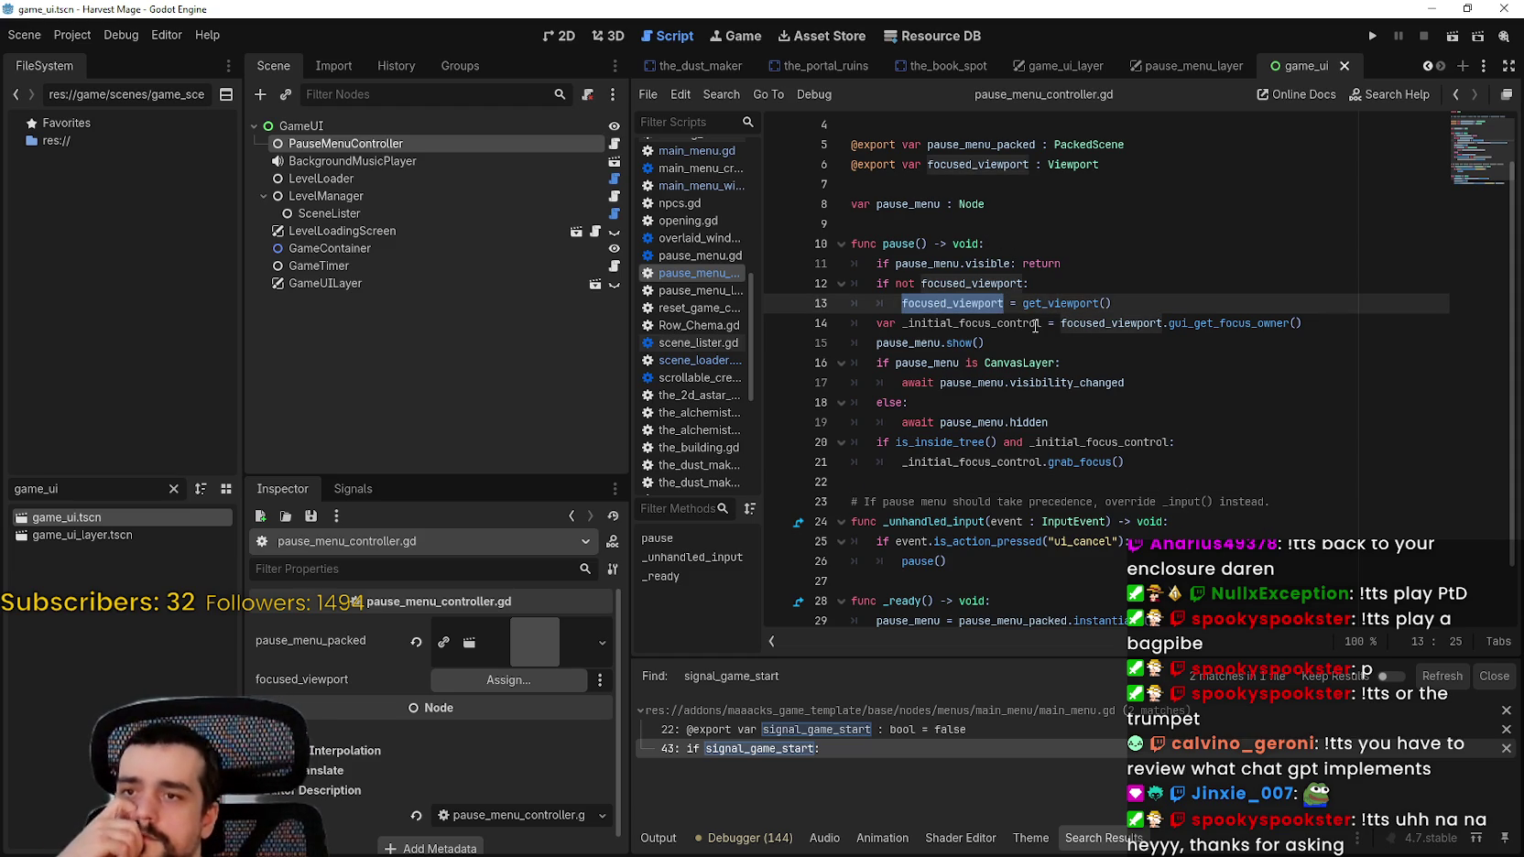
mouse_move(1035, 326)
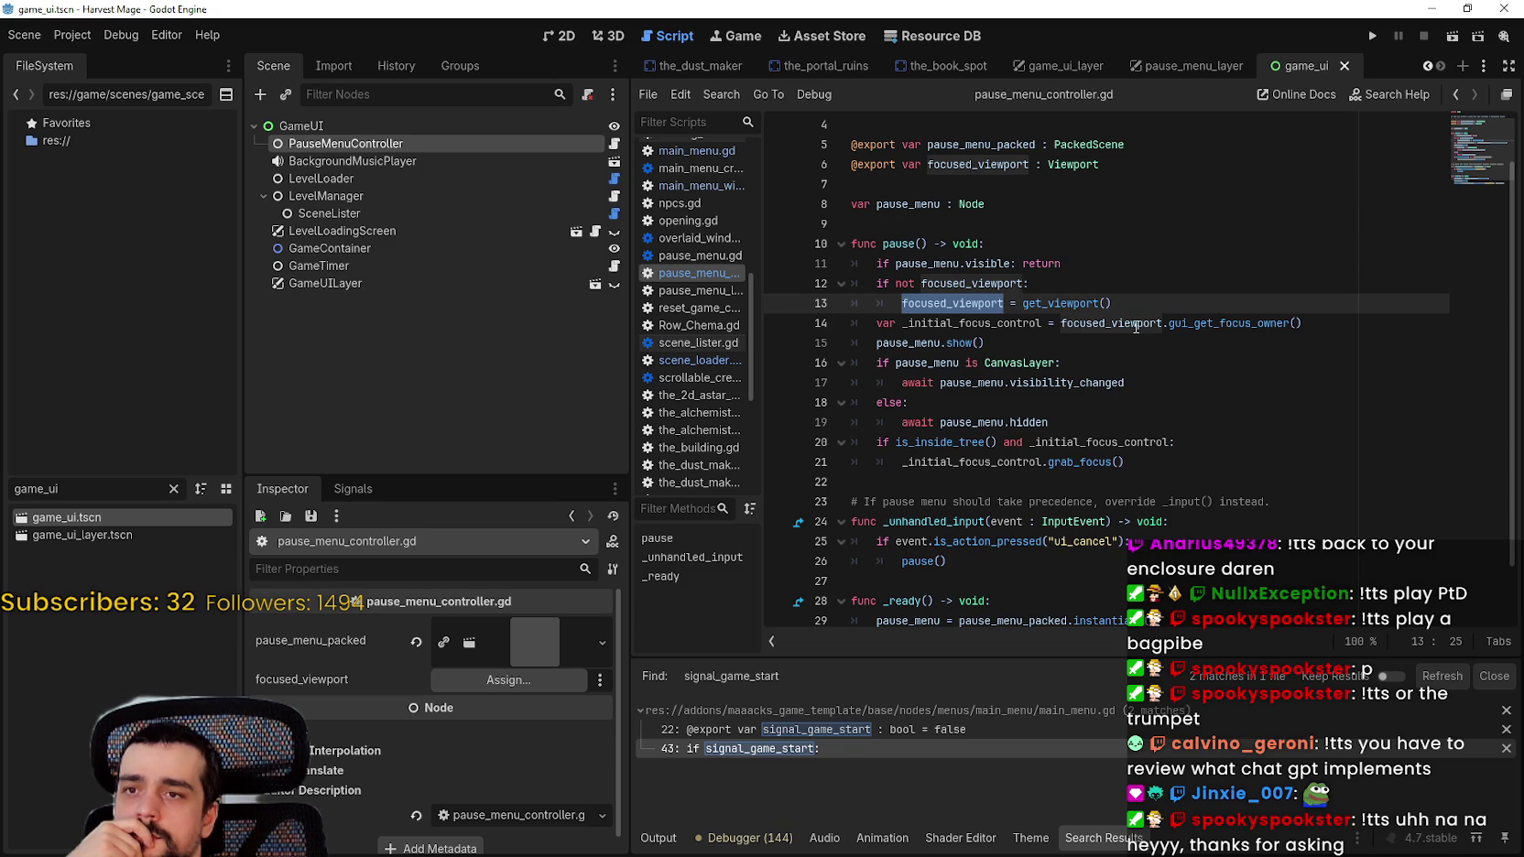
mouse_move(1097, 302)
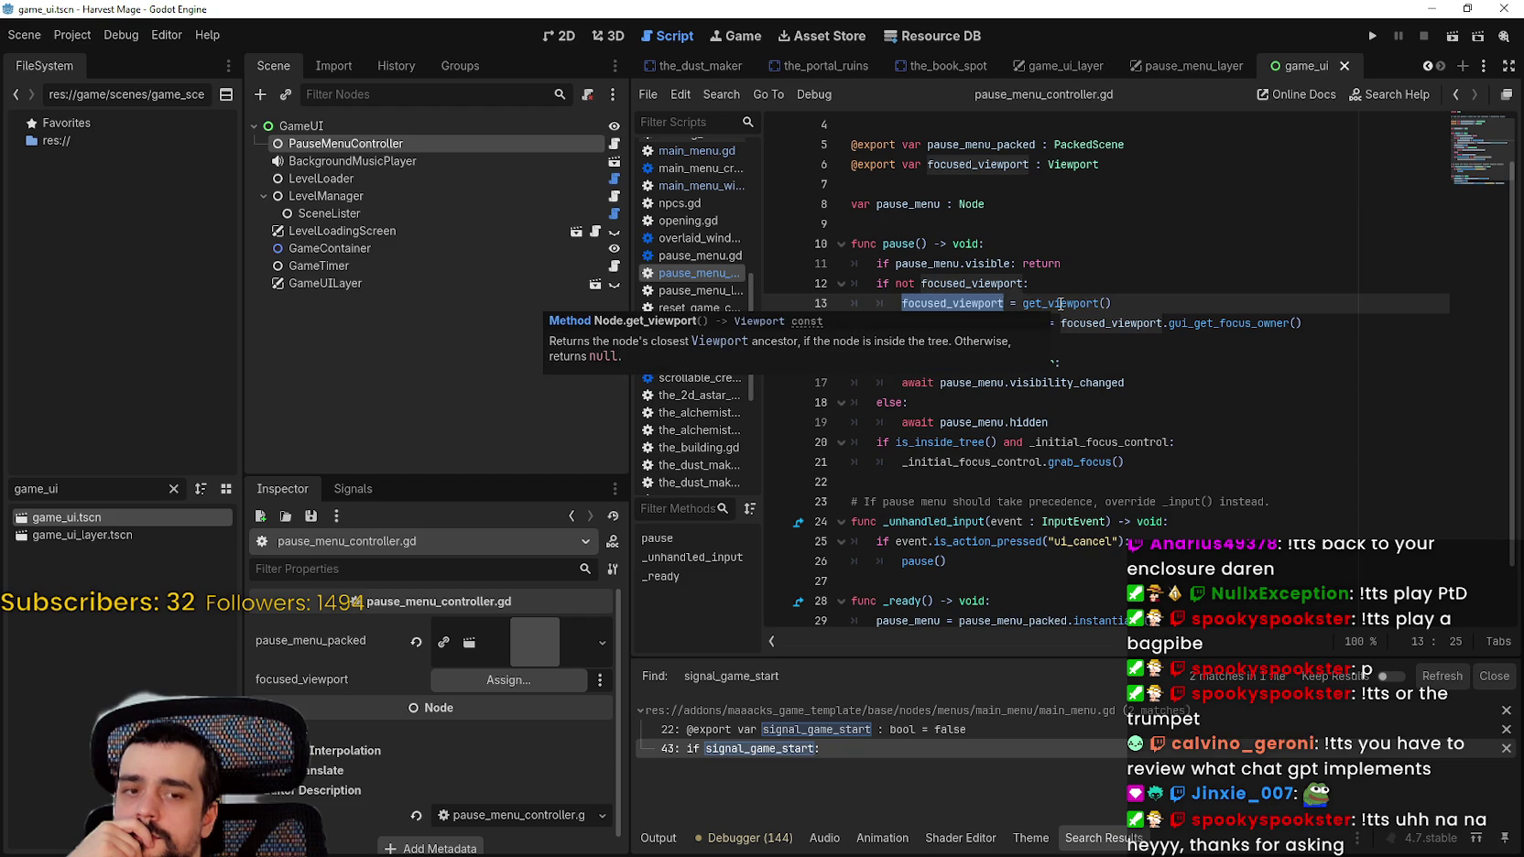
left_click(1061, 304)
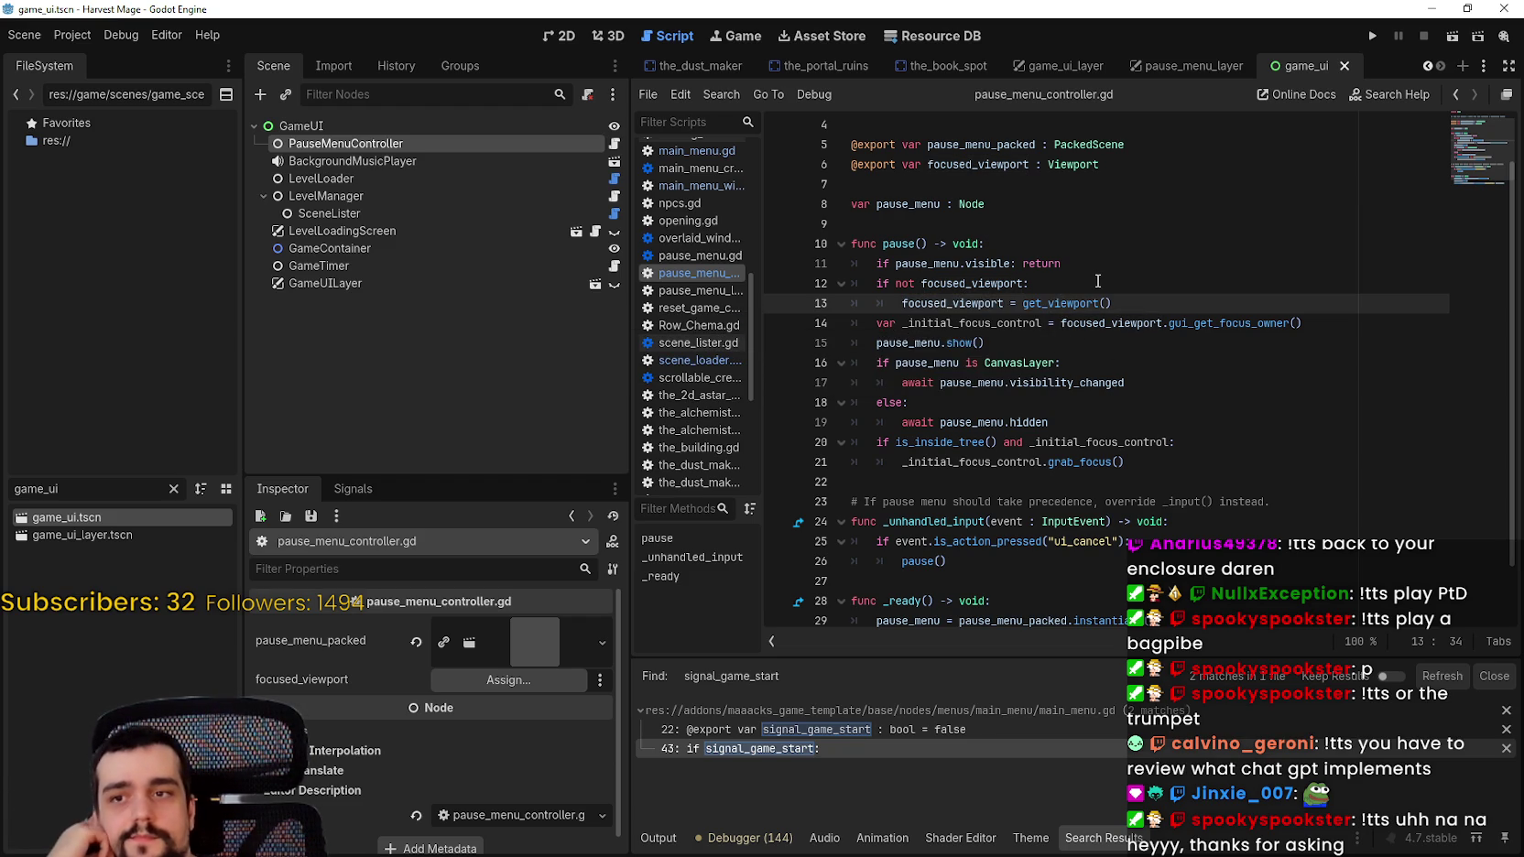
scroll("down", 3)
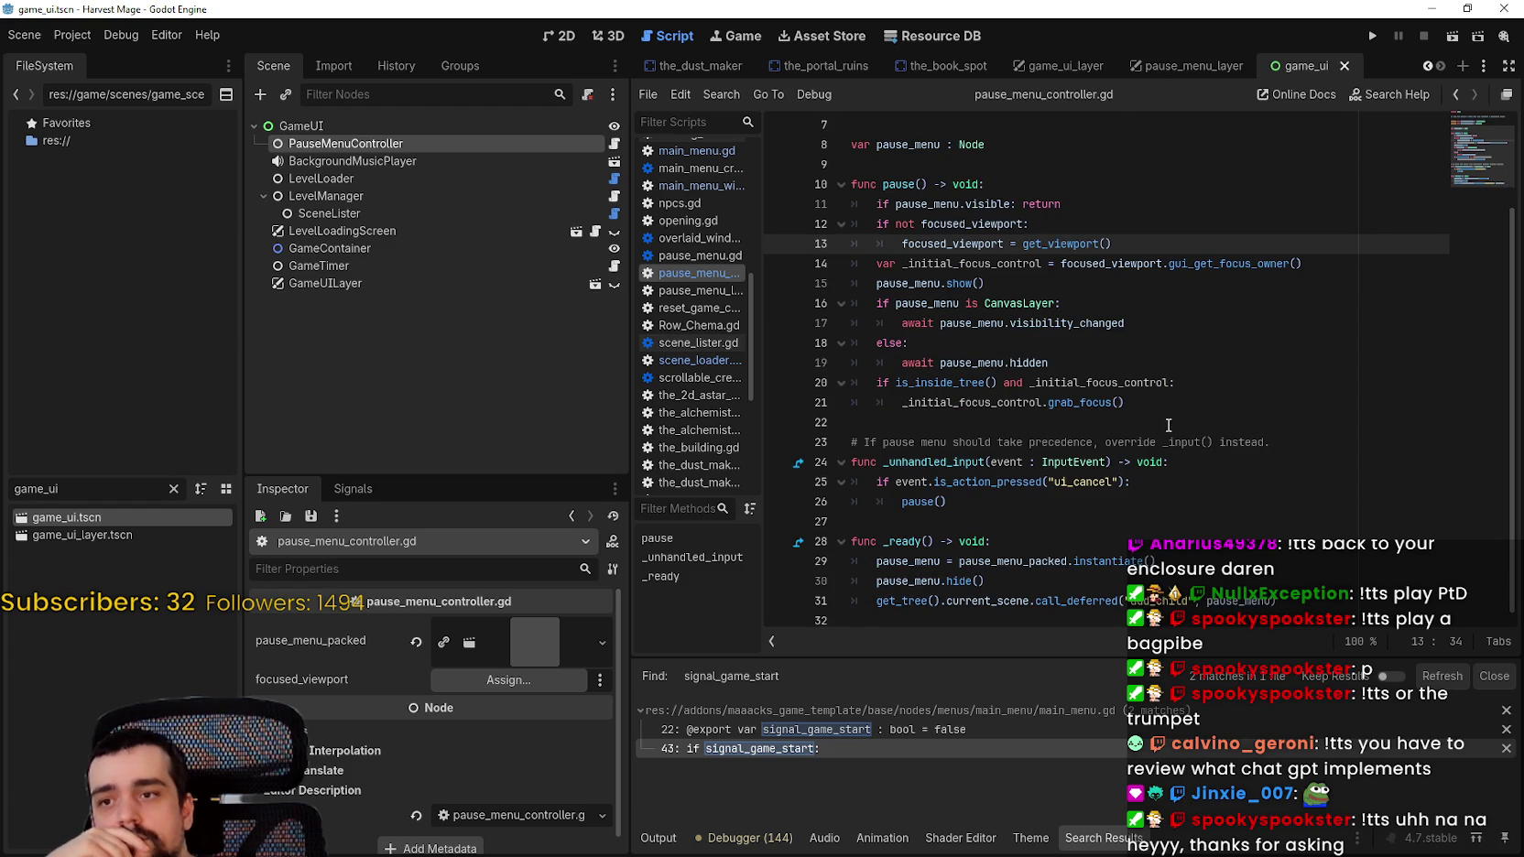
scroll("up", 3)
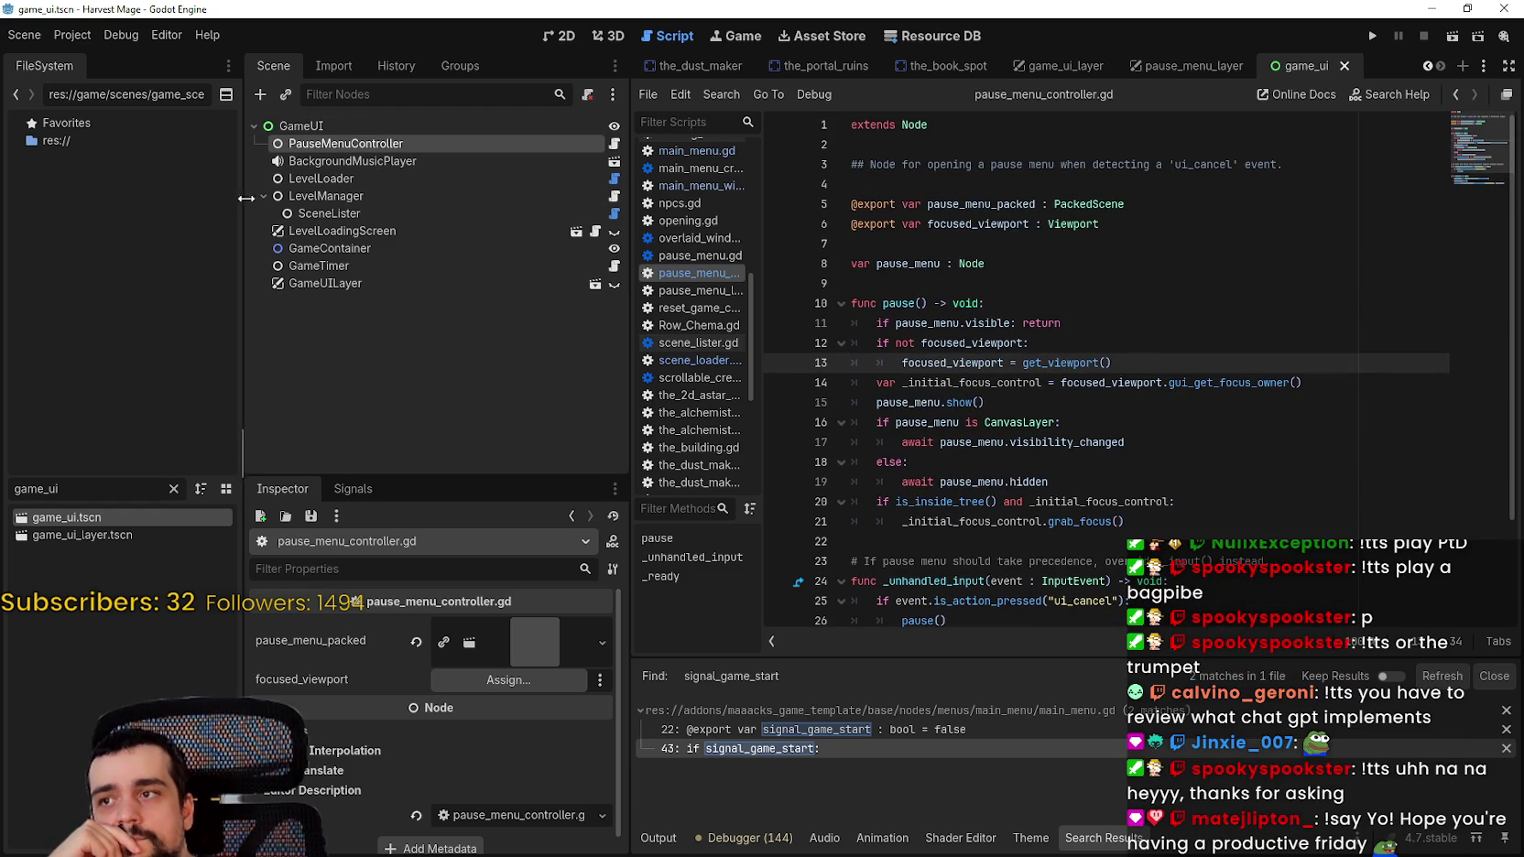
Step: Collapse LevelManager and open pause_menu_layer.tscn from PauseMenuController's pause_menu_packed property
left_click(263, 196)
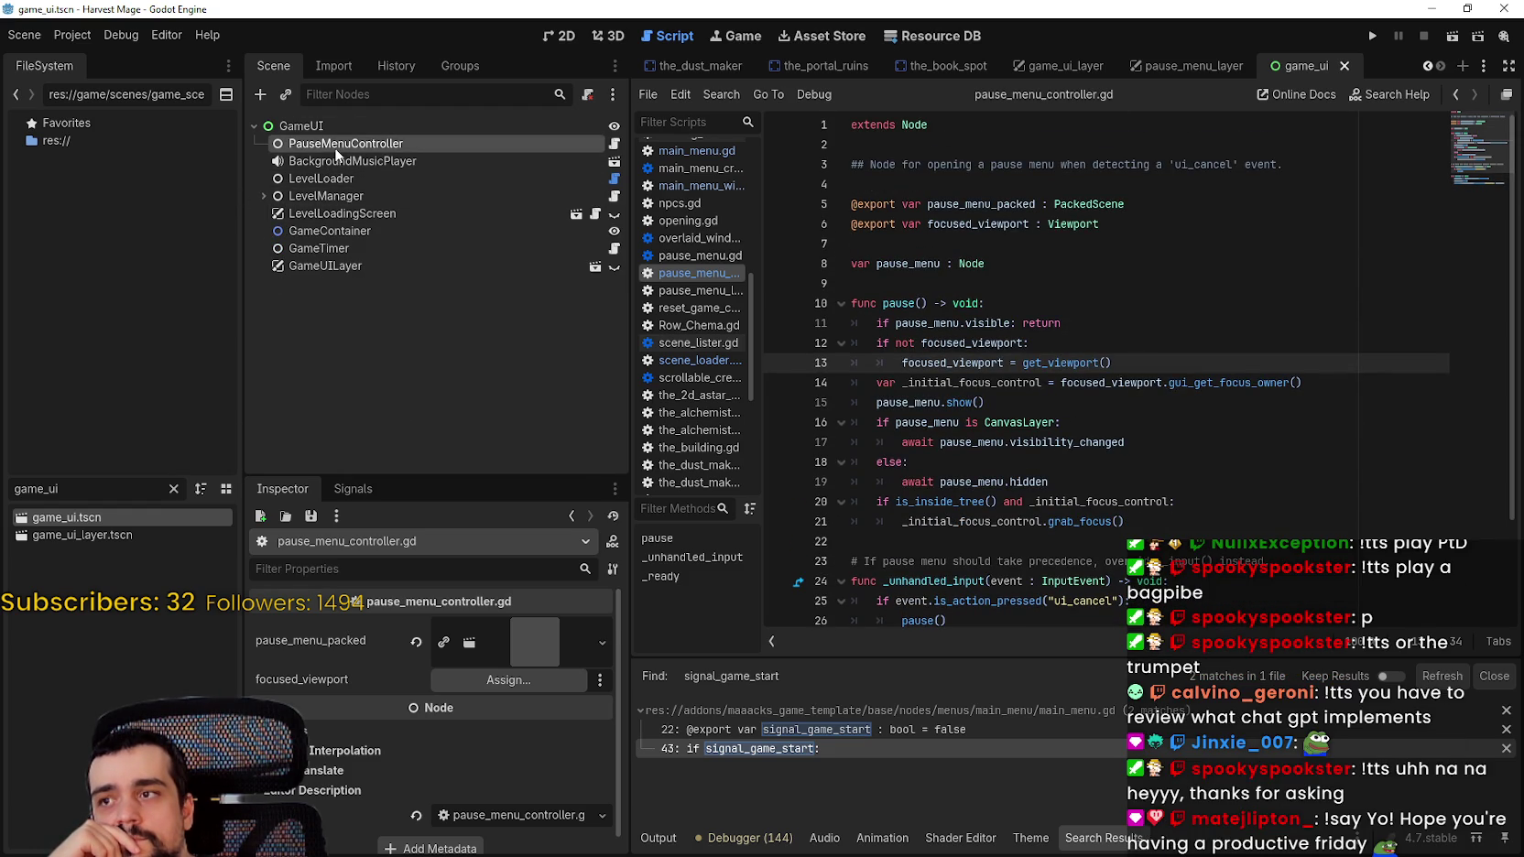
right_click(334, 148)
left_click(327, 322)
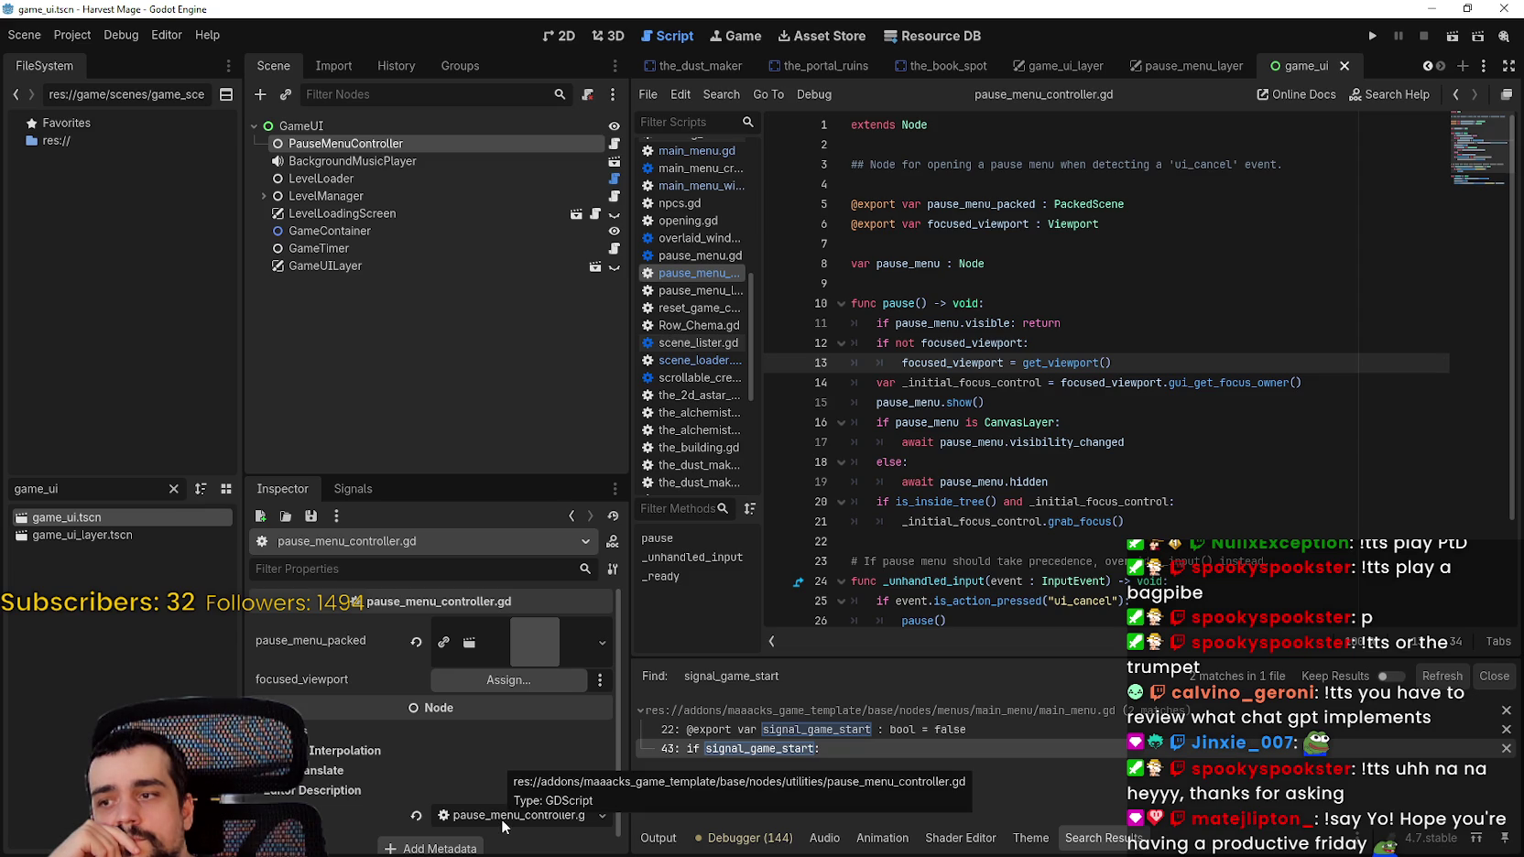
left_click(536, 636)
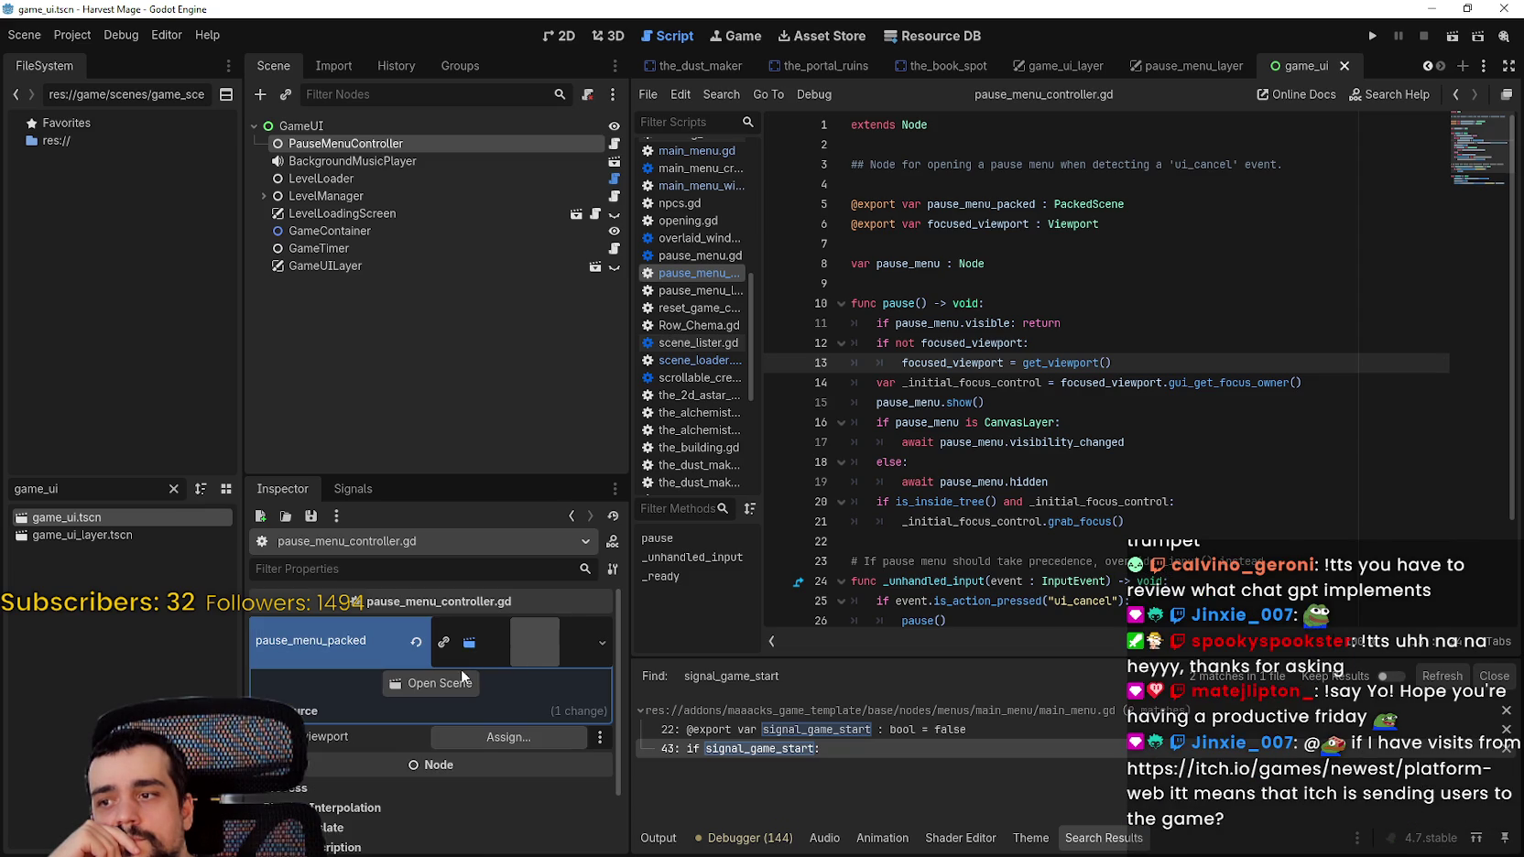
left_click(426, 682)
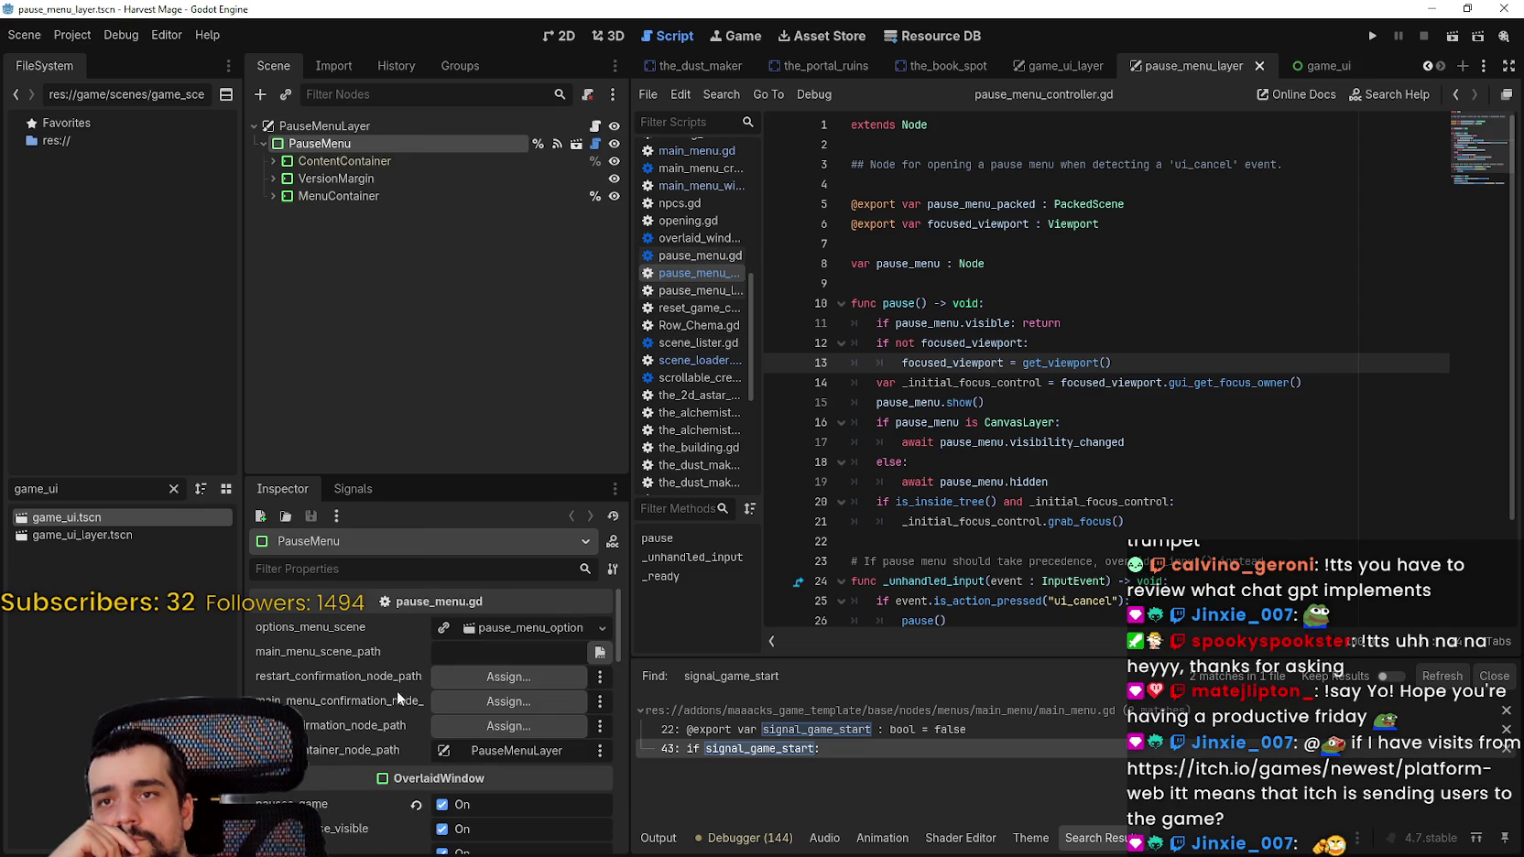
Step: Select PauseMenuLayer, reveal game_ui.tscn in FileSystem, and switch to the game_ui scene
scroll("down", 3)
scroll("up", 3)
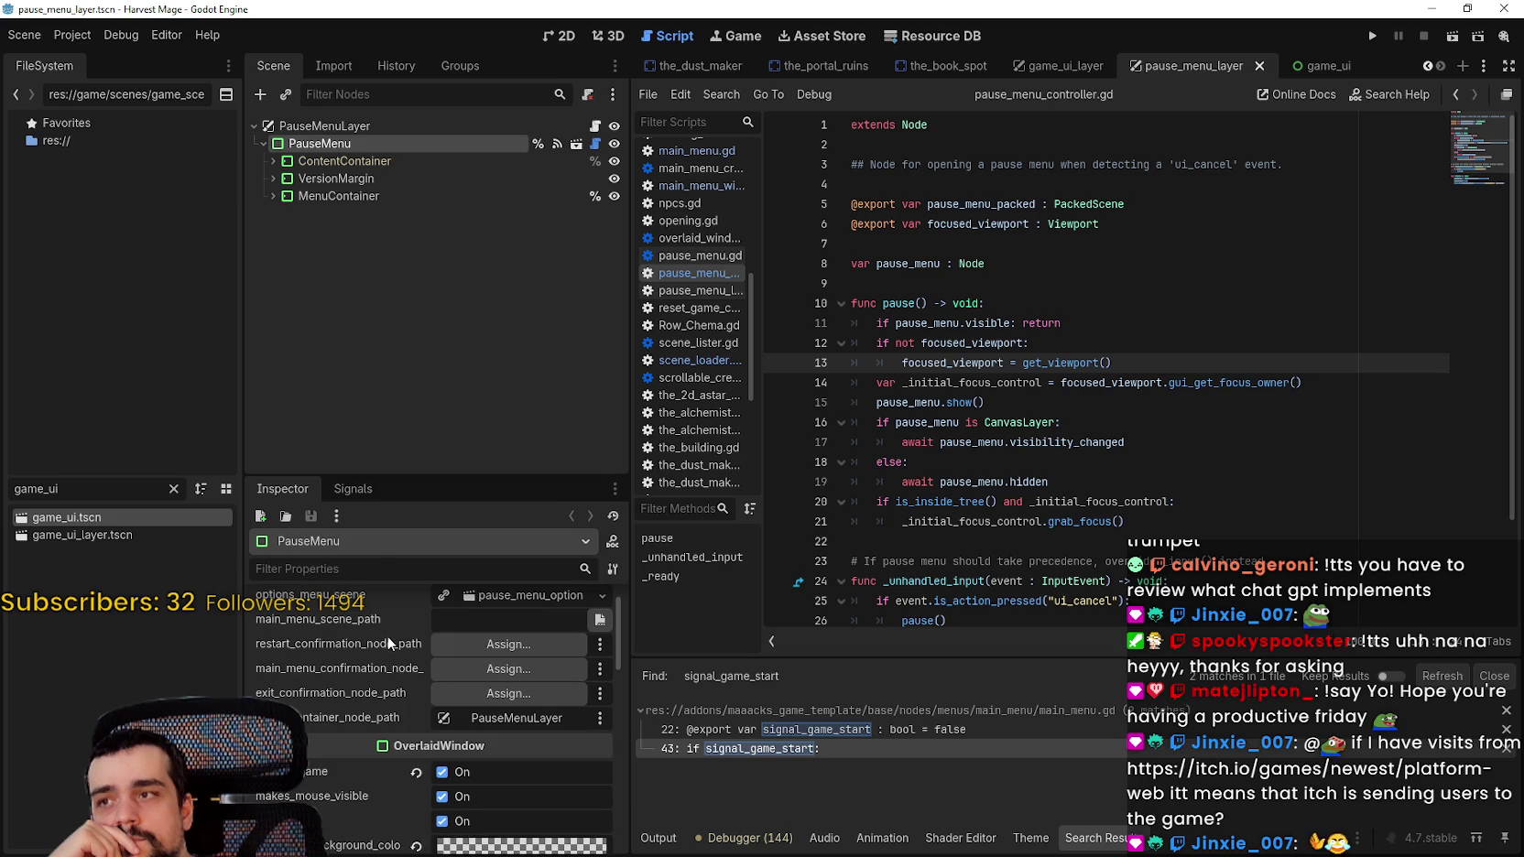
left_click(302, 126)
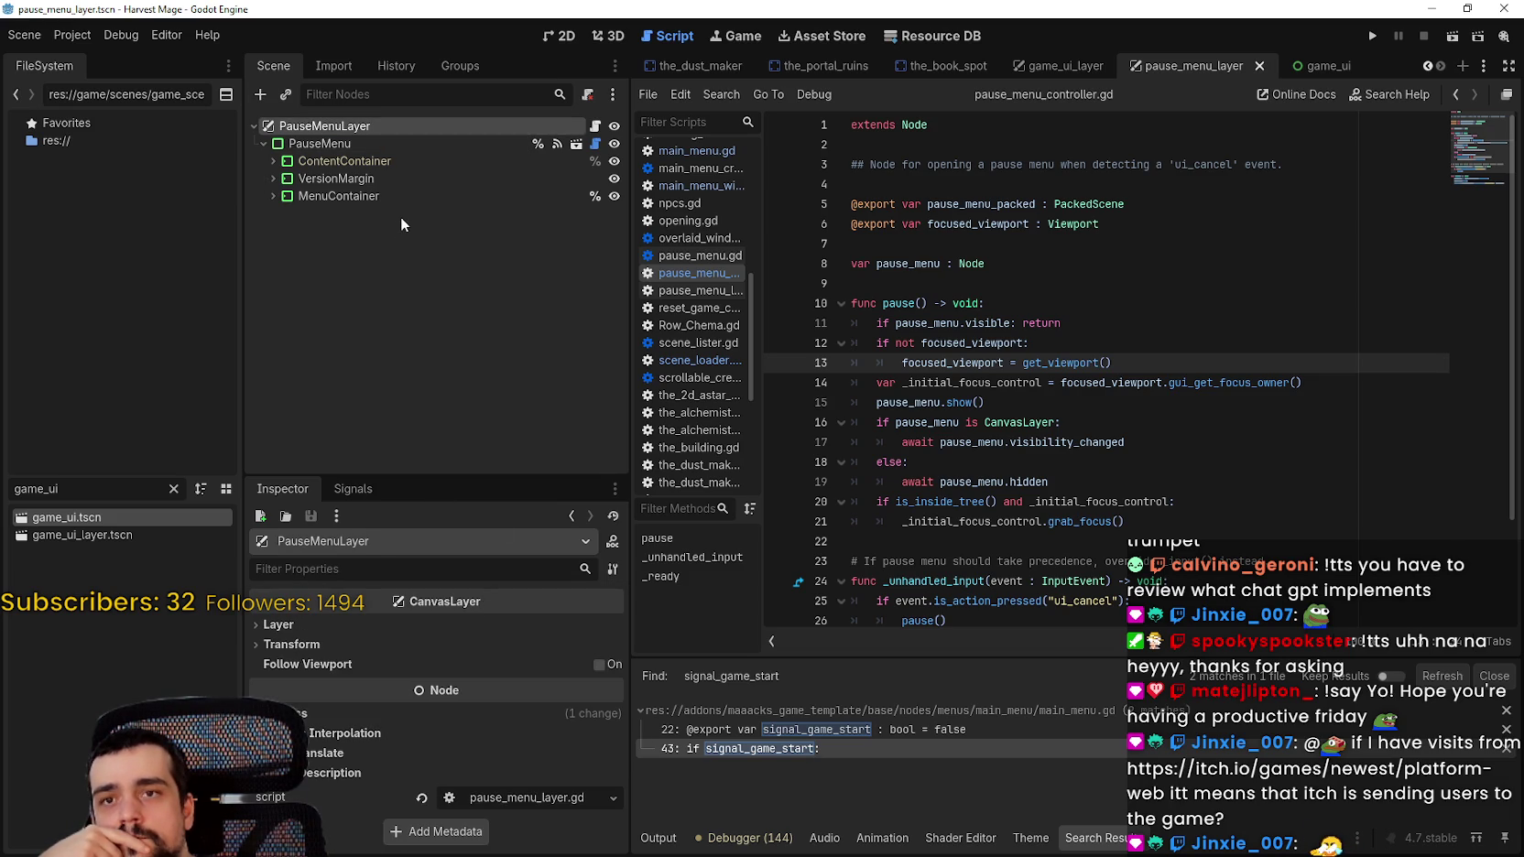
left_click(173, 489)
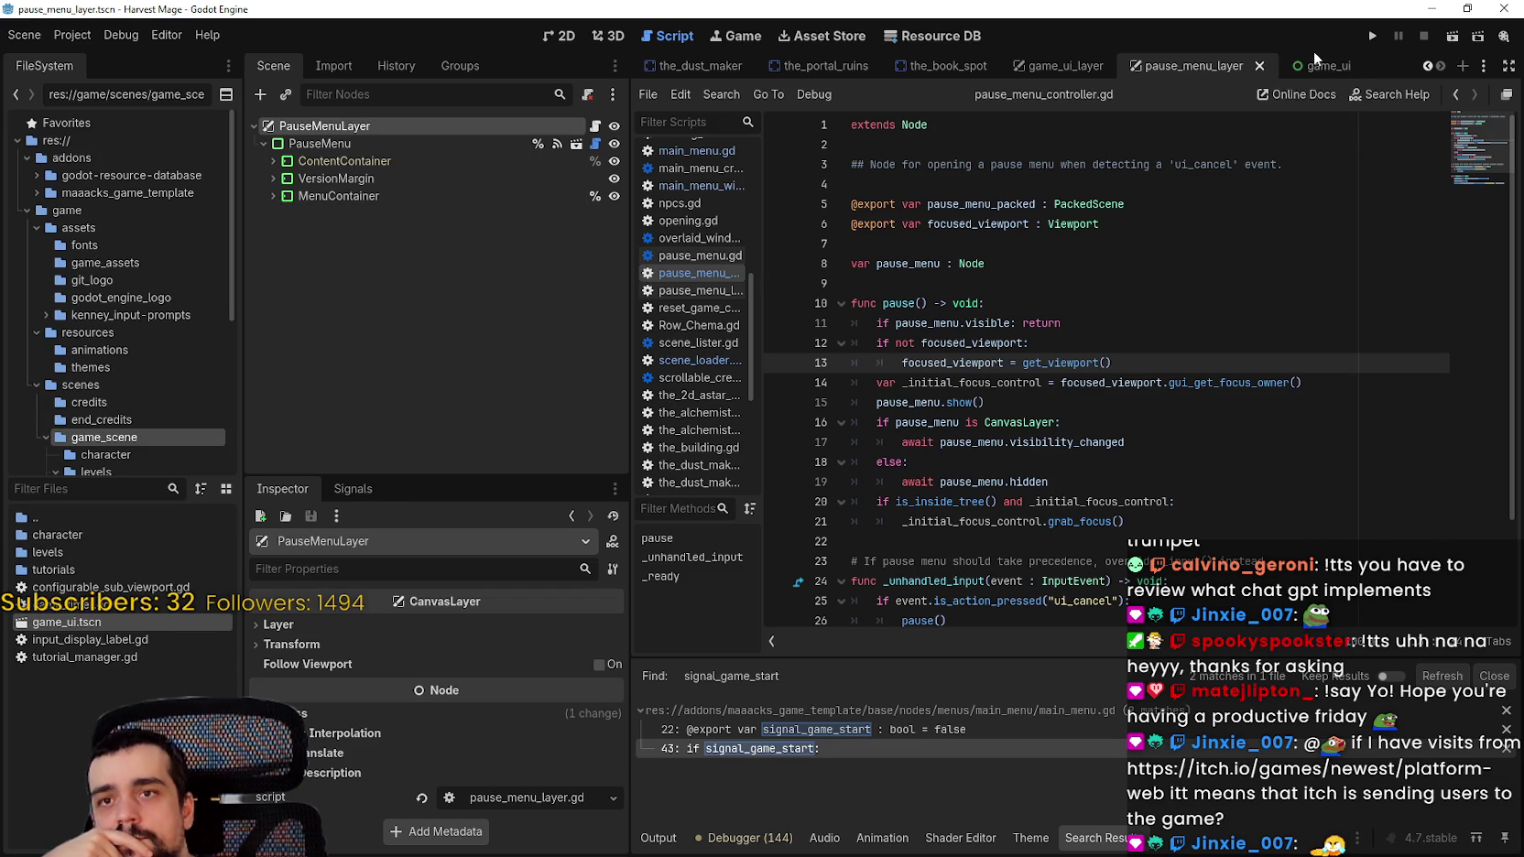
left_click(1312, 66)
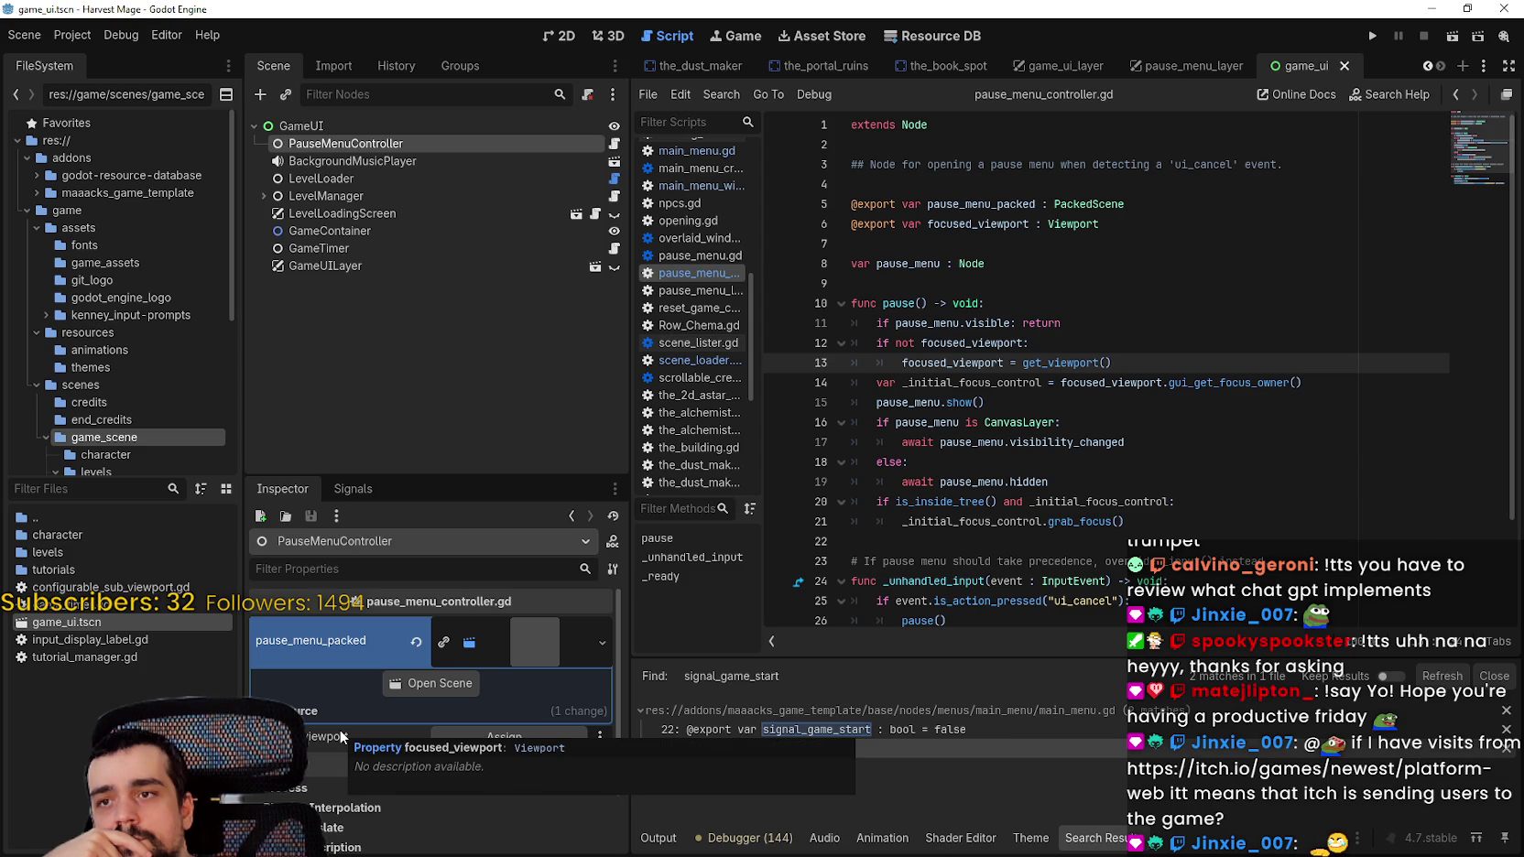
left_click(858, 228)
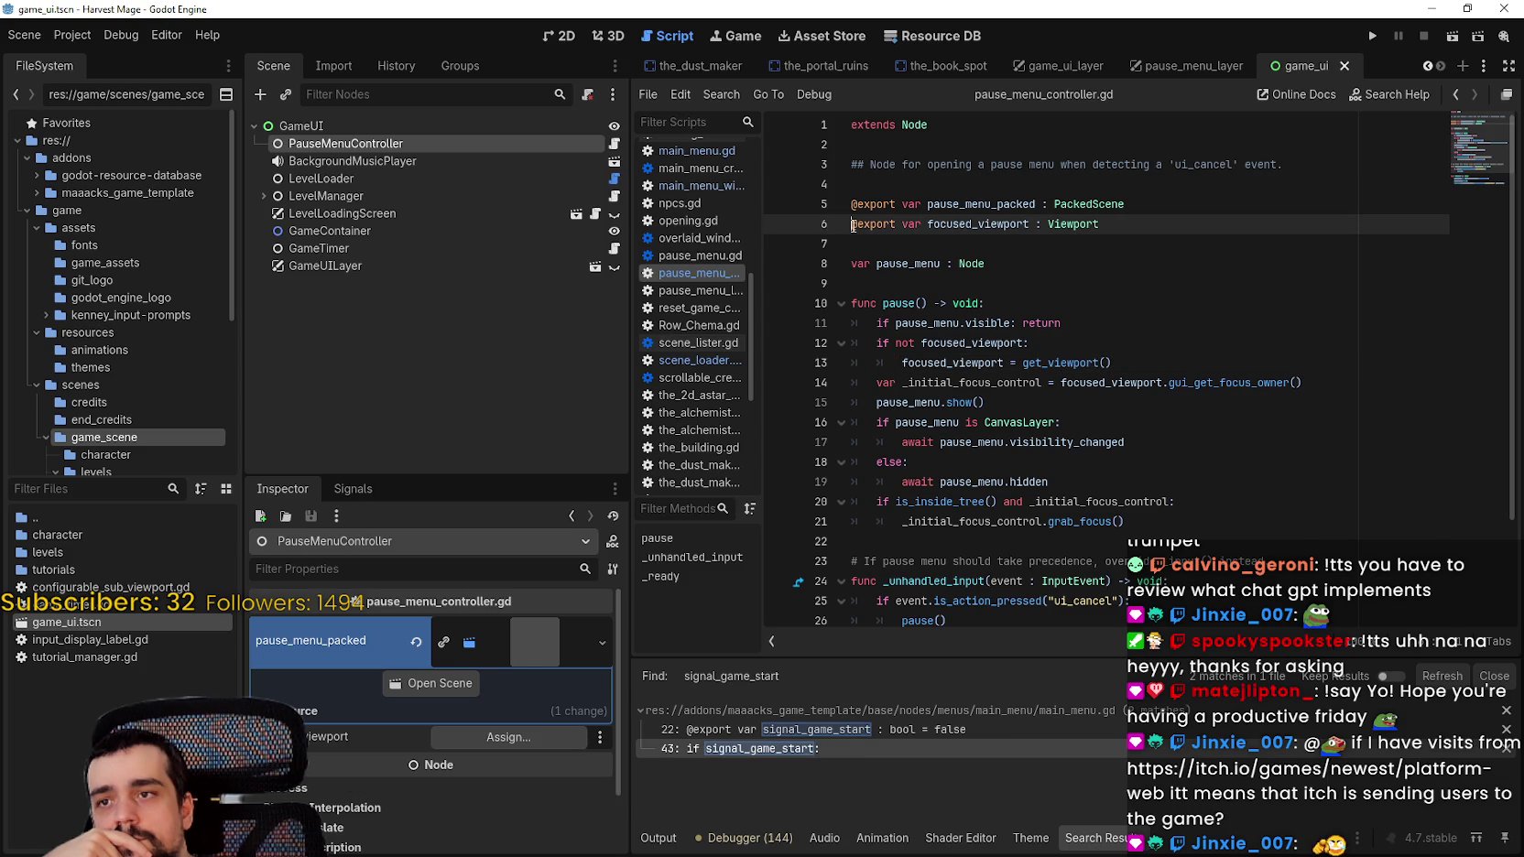
key("ctrl+k")
left_click(1018, 263)
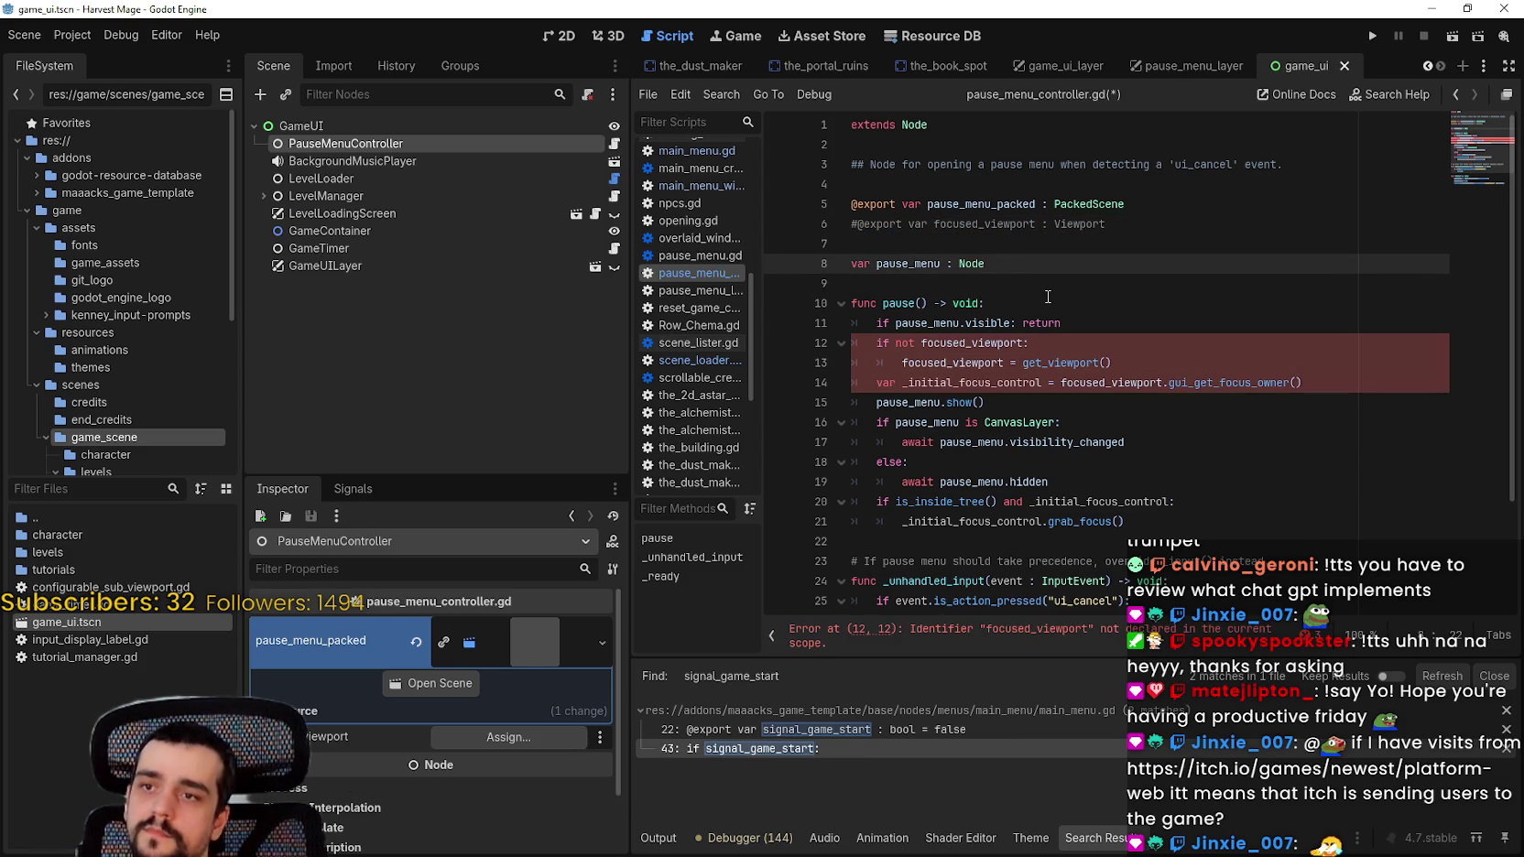
key("Return")
key("BackSpace")
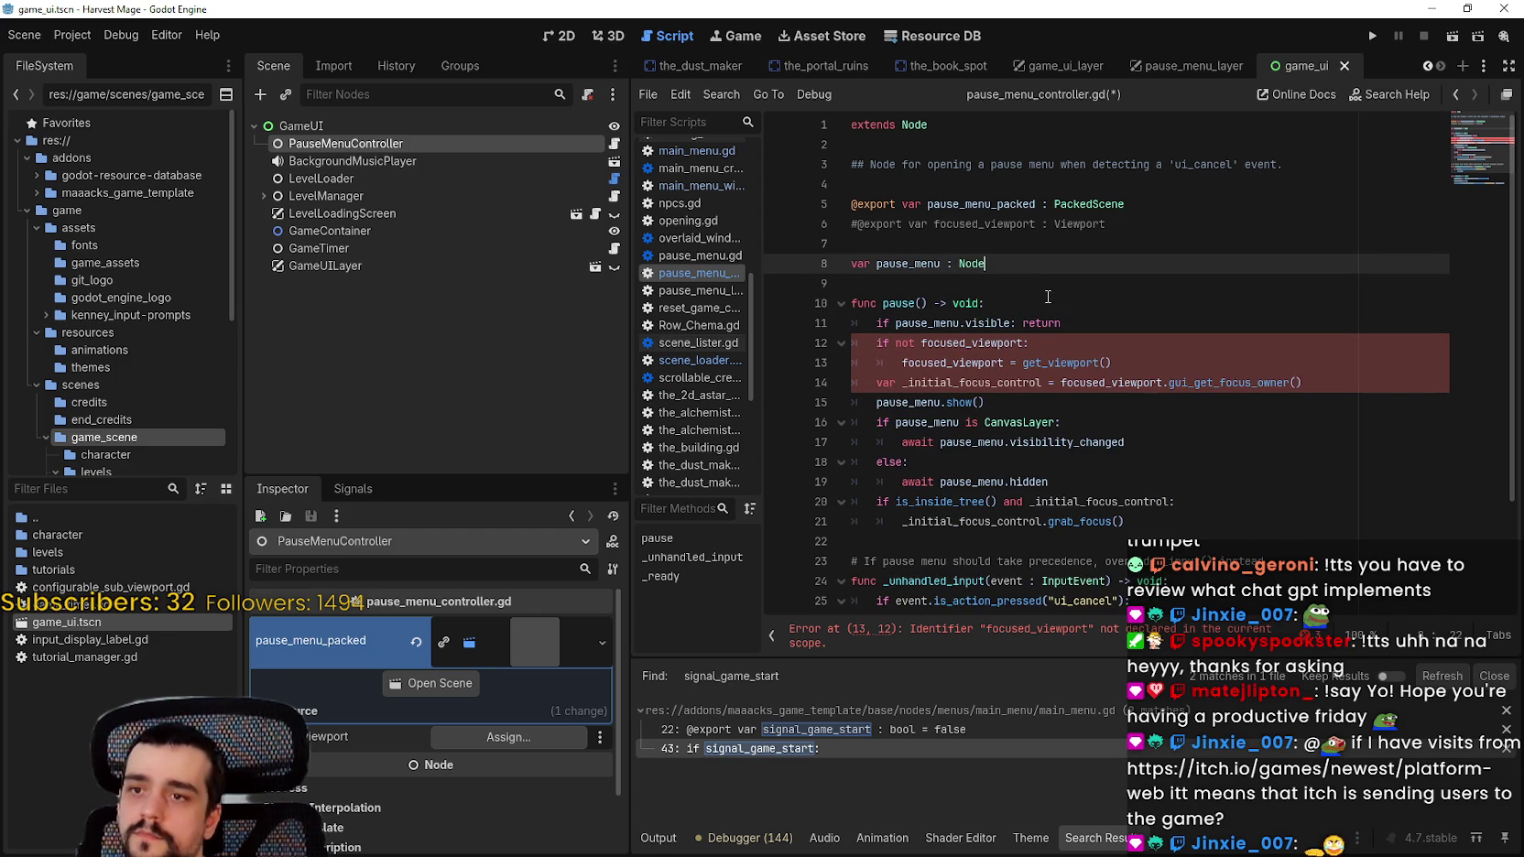
left_click(876, 342)
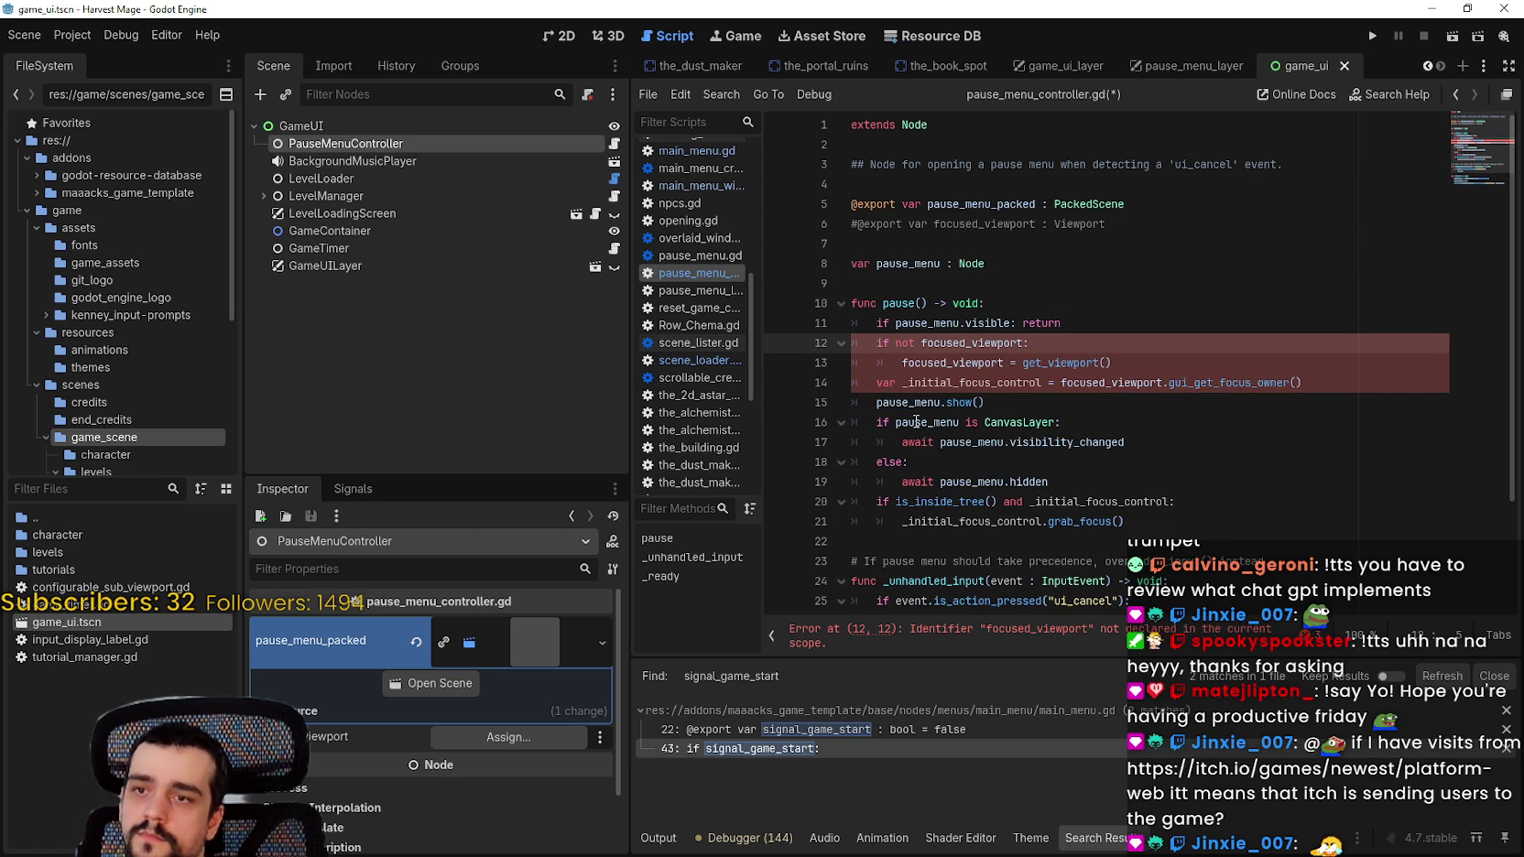
left_click(901, 363)
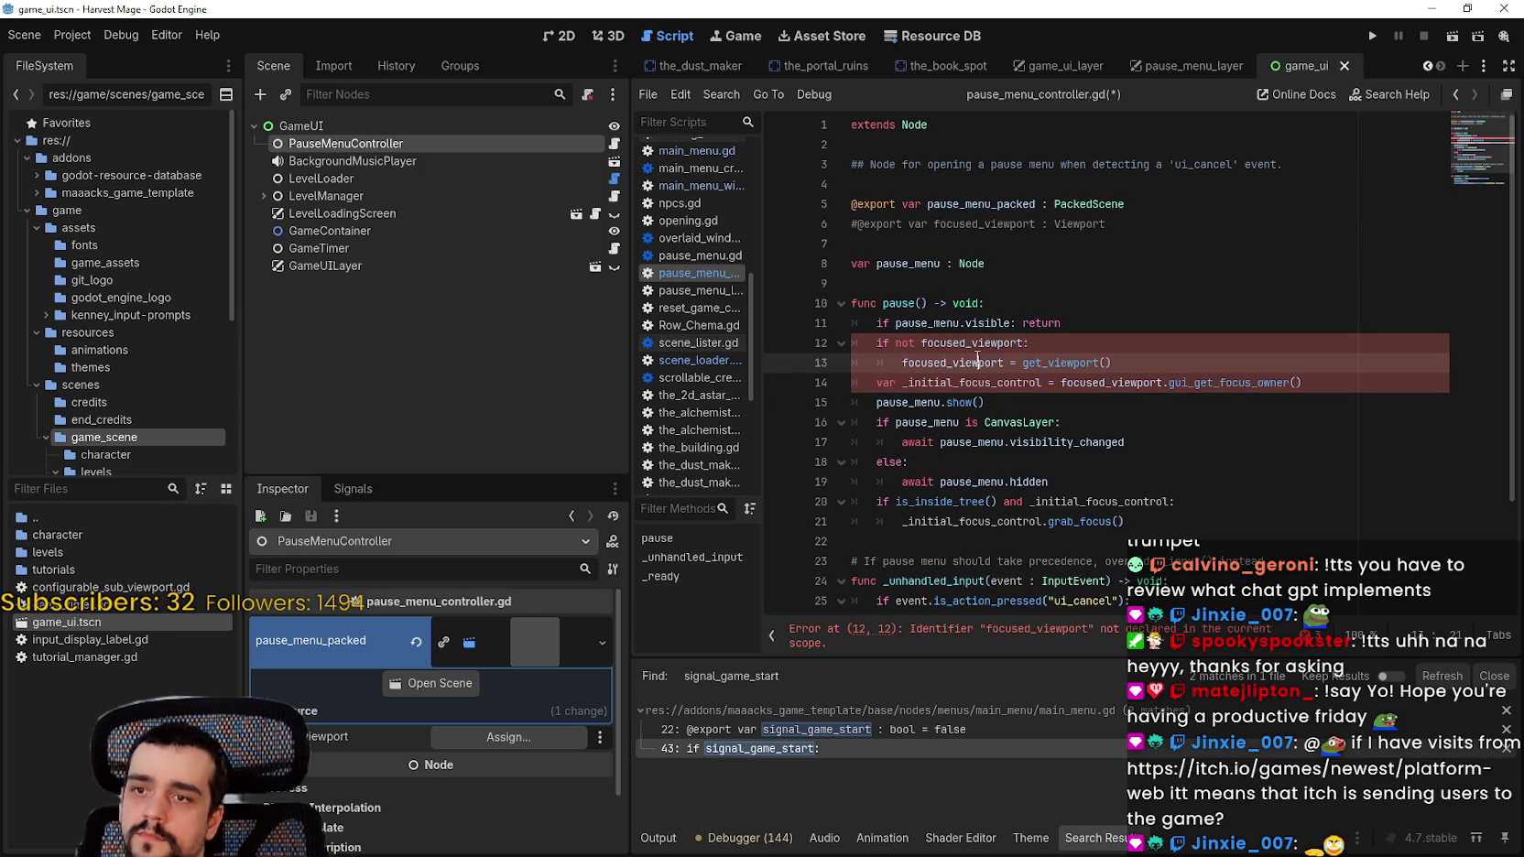
double_click(980, 362)
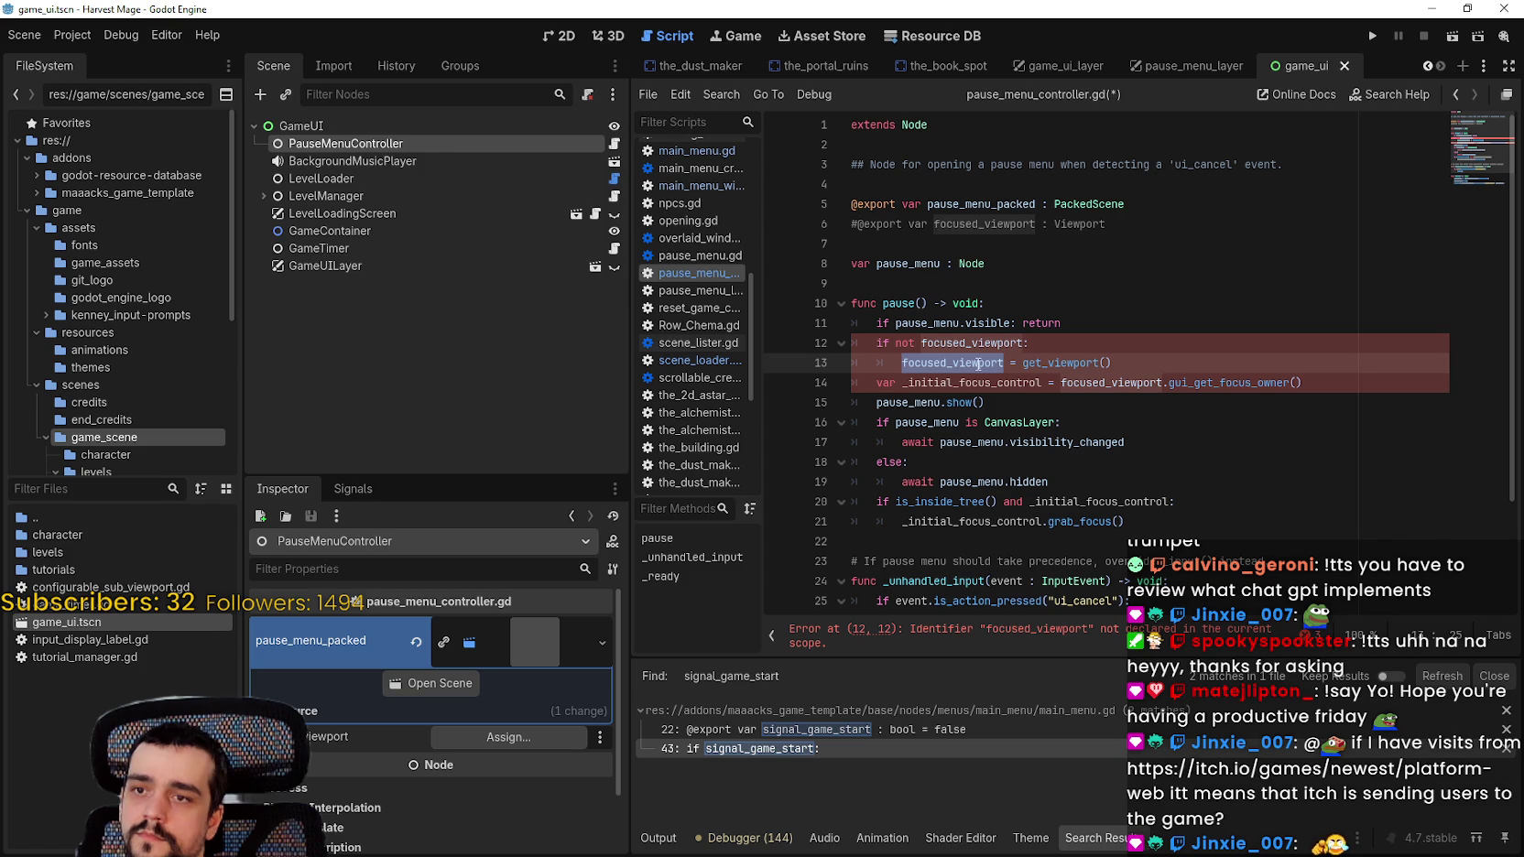
key("Down")
key("ctrl+d")
scroll("down", 3)
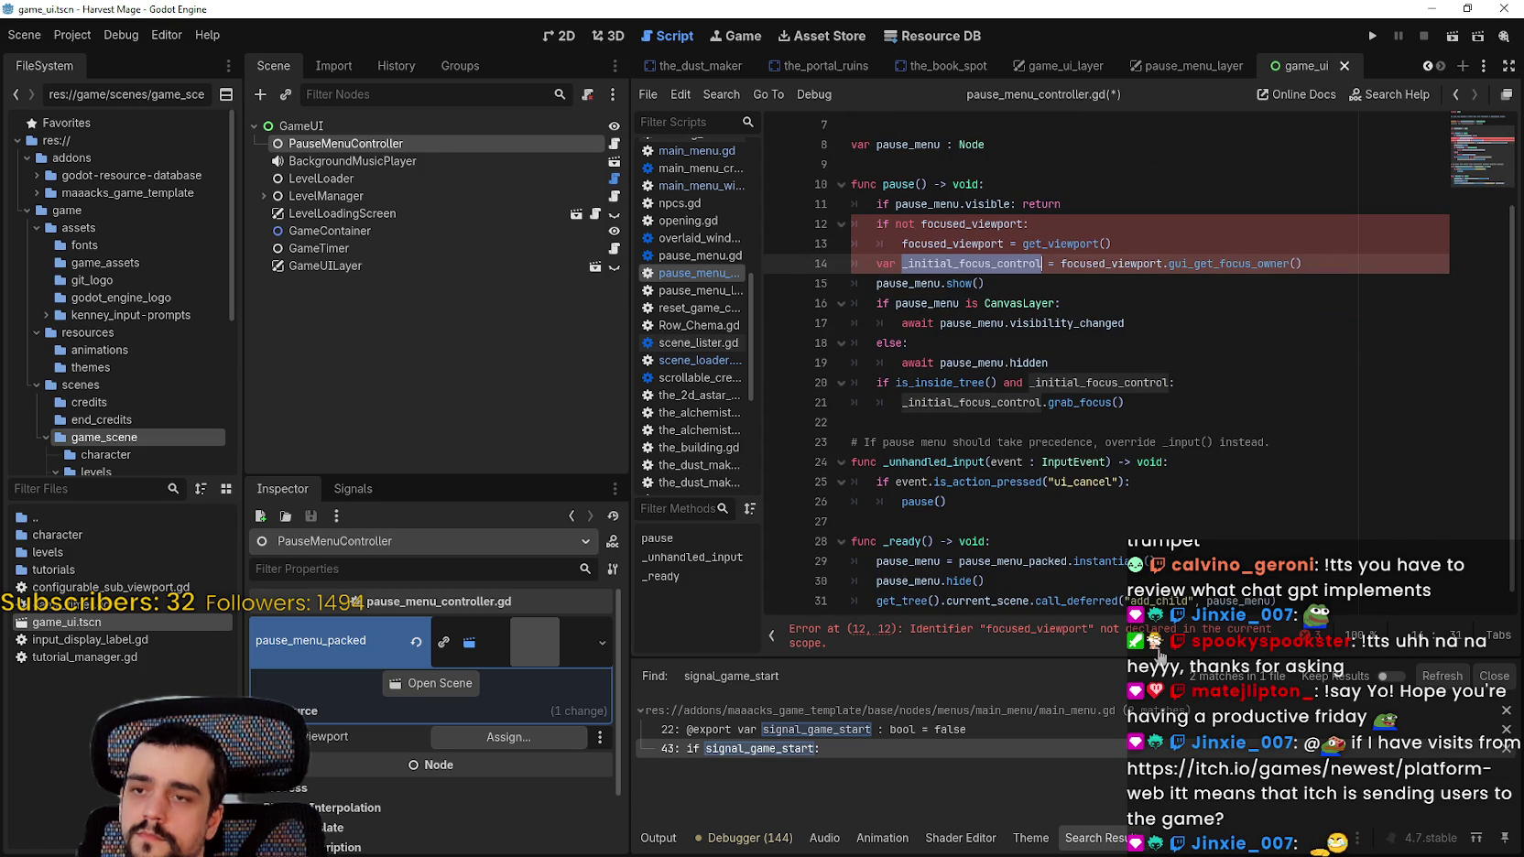
scroll("up", 3)
left_click(909, 263)
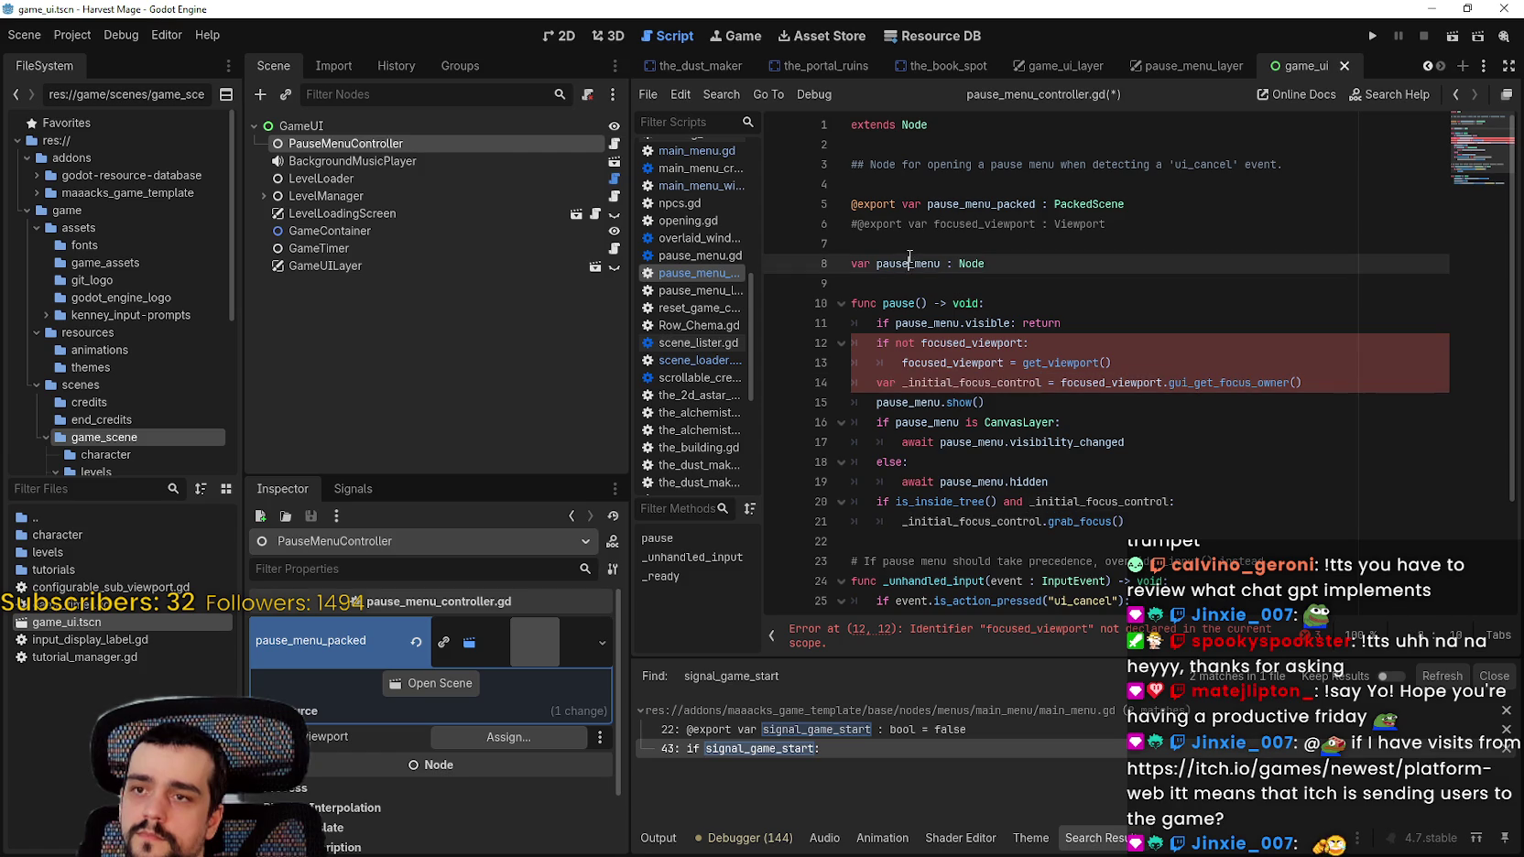
key("End")
key("Return")
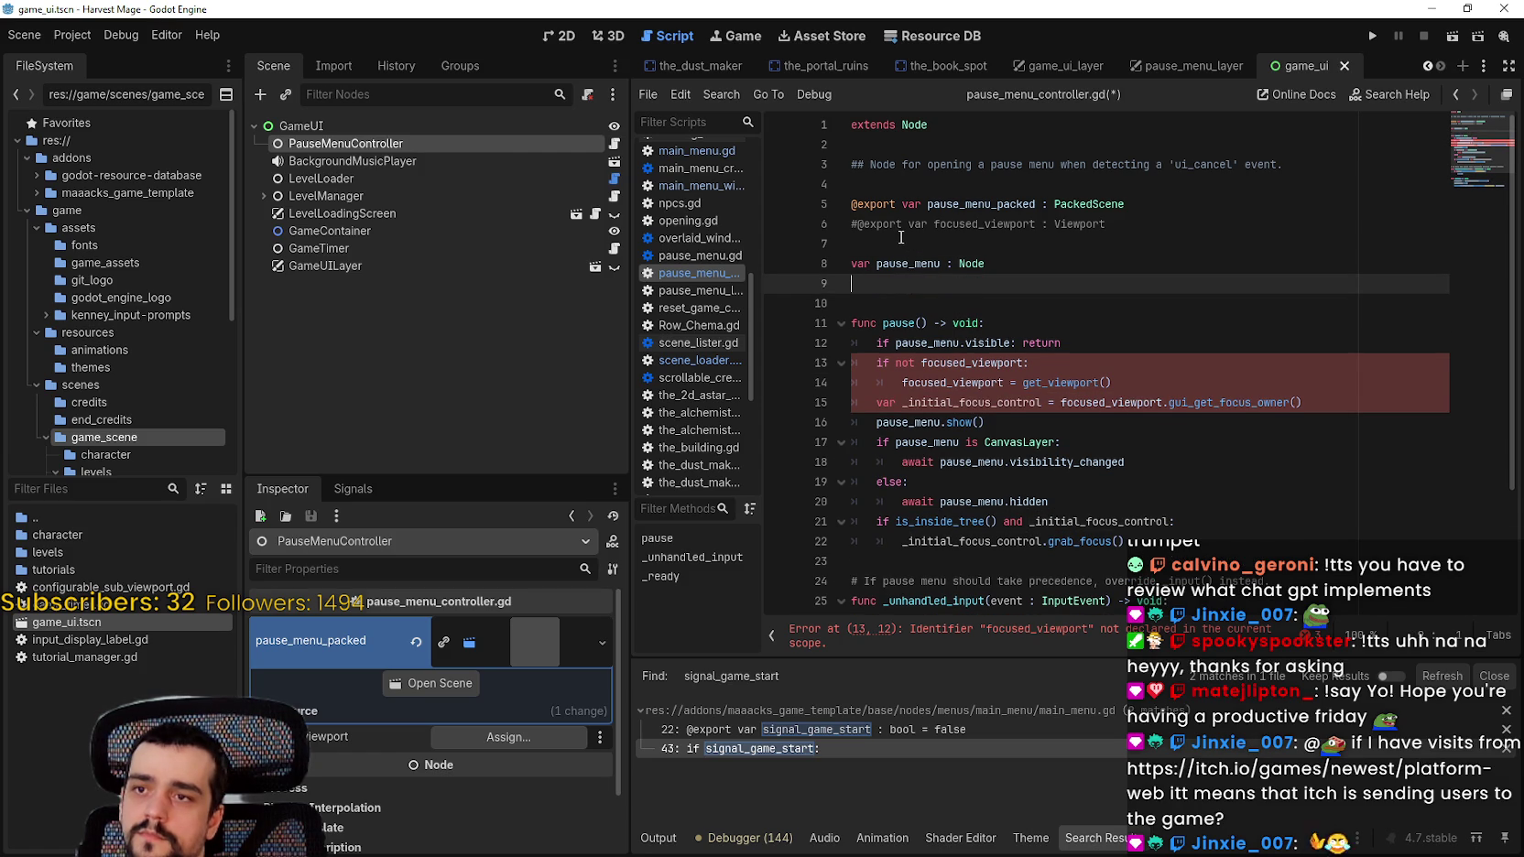
key("BackSpace")
key("Up")
key("Up")
key("ctrl+k")
key("Down")
key("ctrl+s")
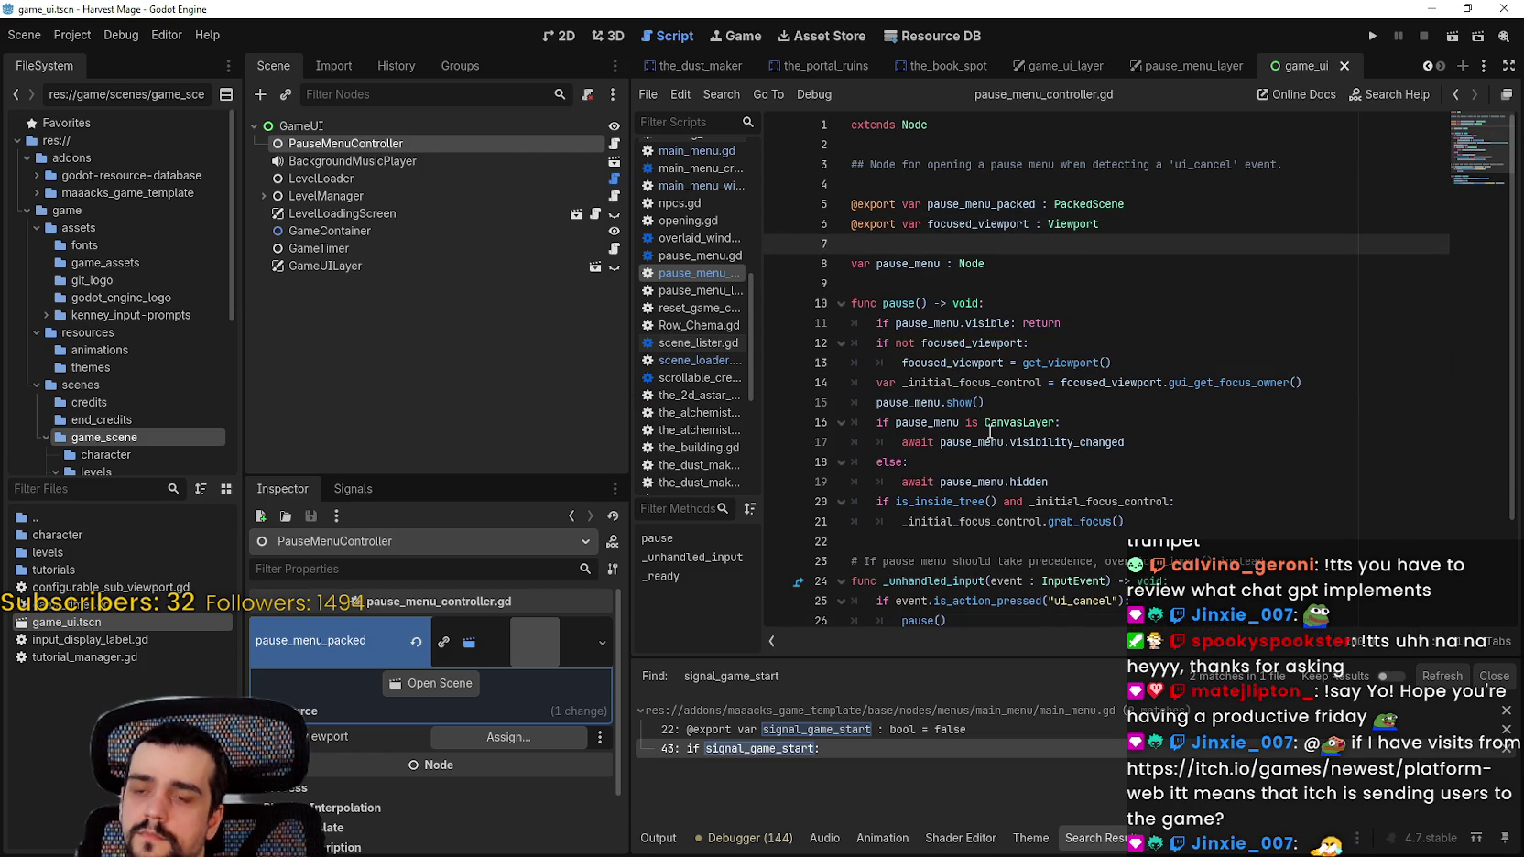
key("Down")
scroll("down", 3)
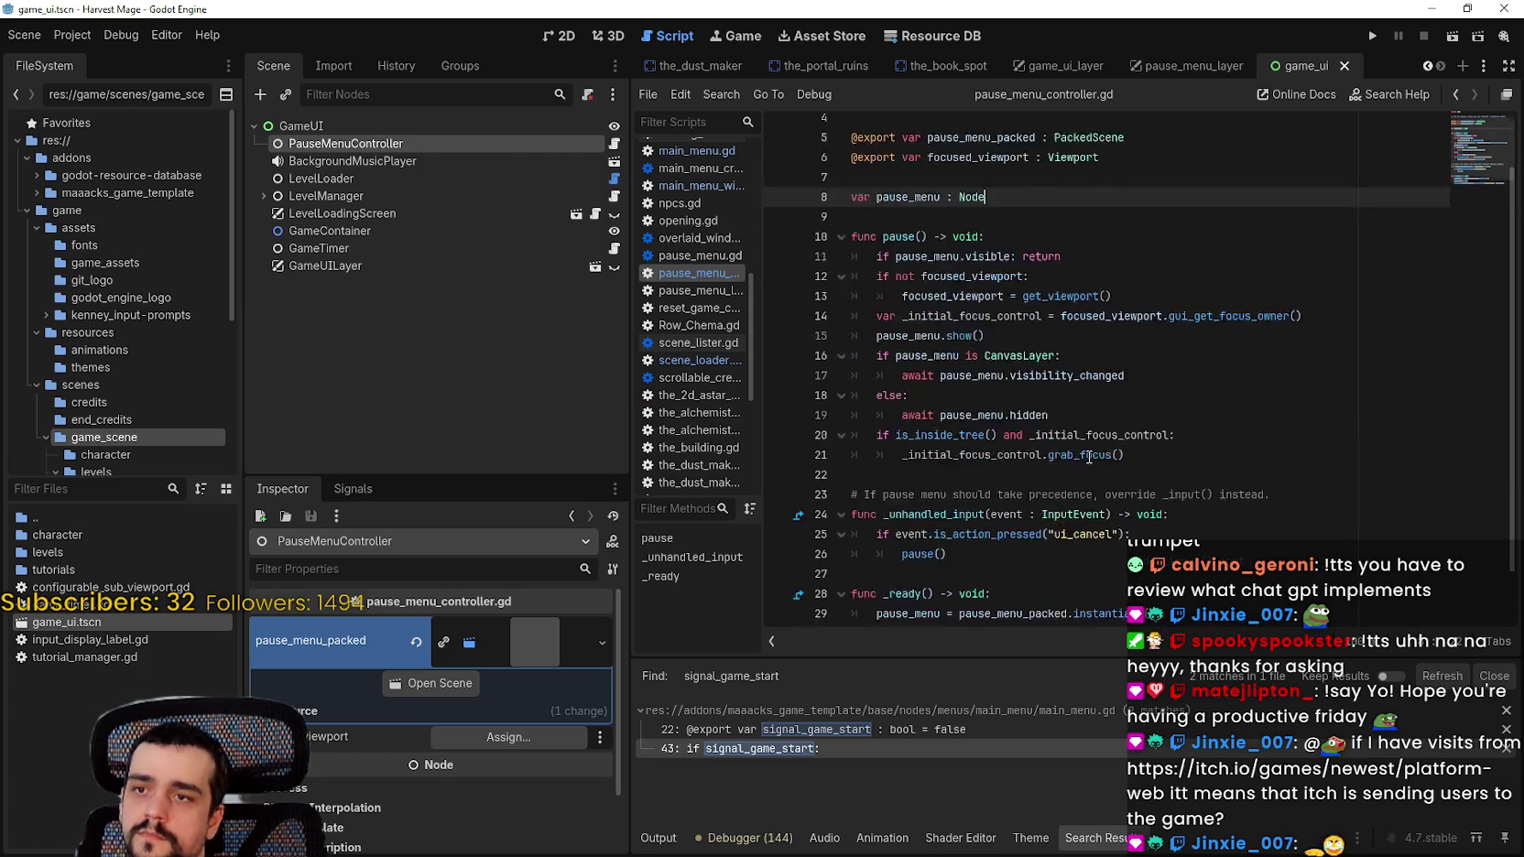
scroll("down", 3)
scroll("up", 3)
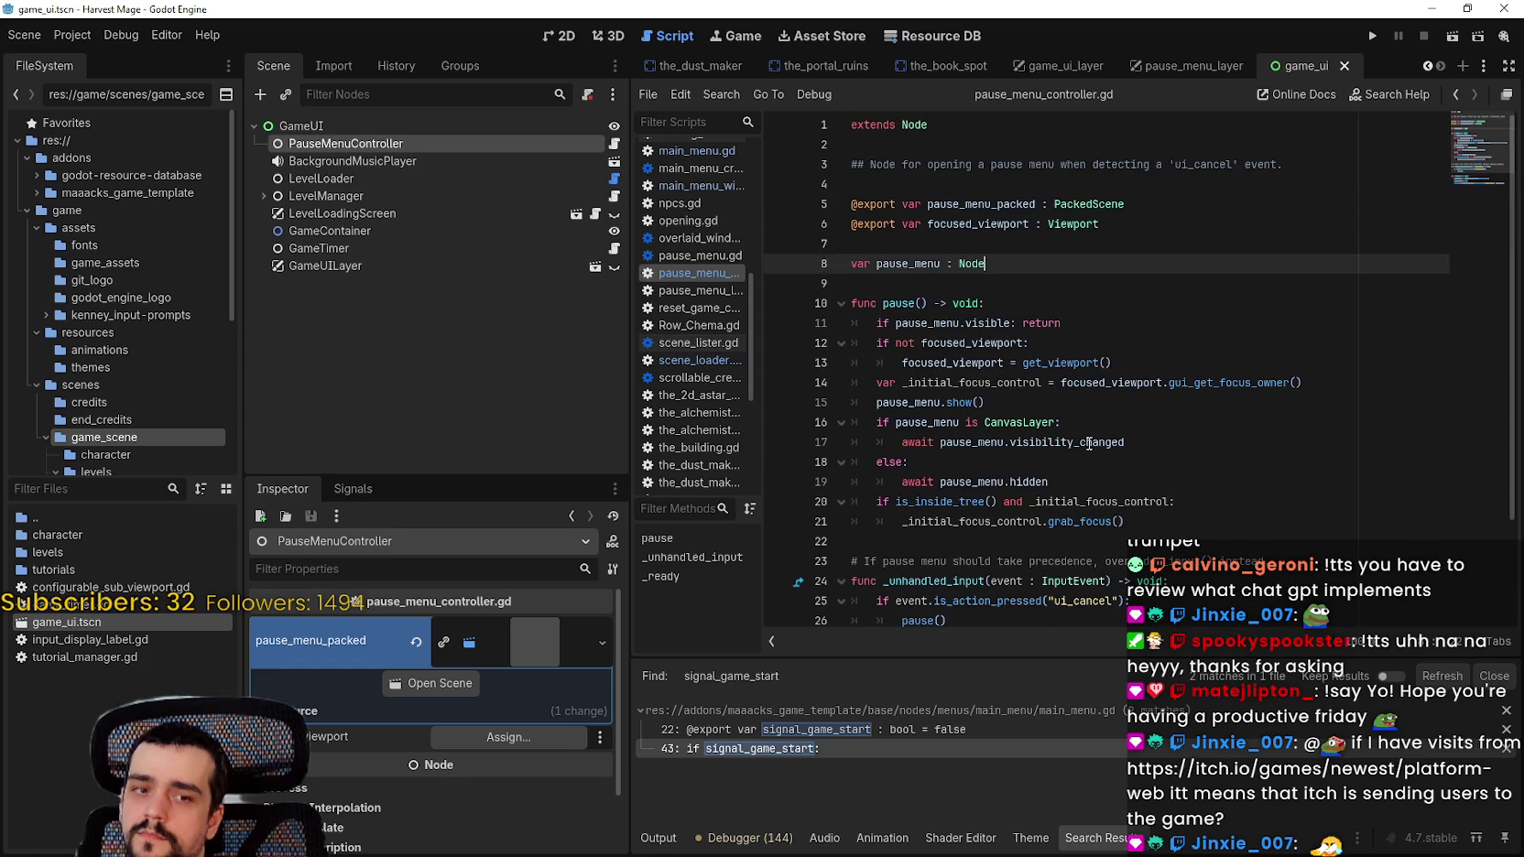
left_click(330, 144)
Step: Rename the PauseMenuController node to UIMenuController and save the scene
key("shift+Home")
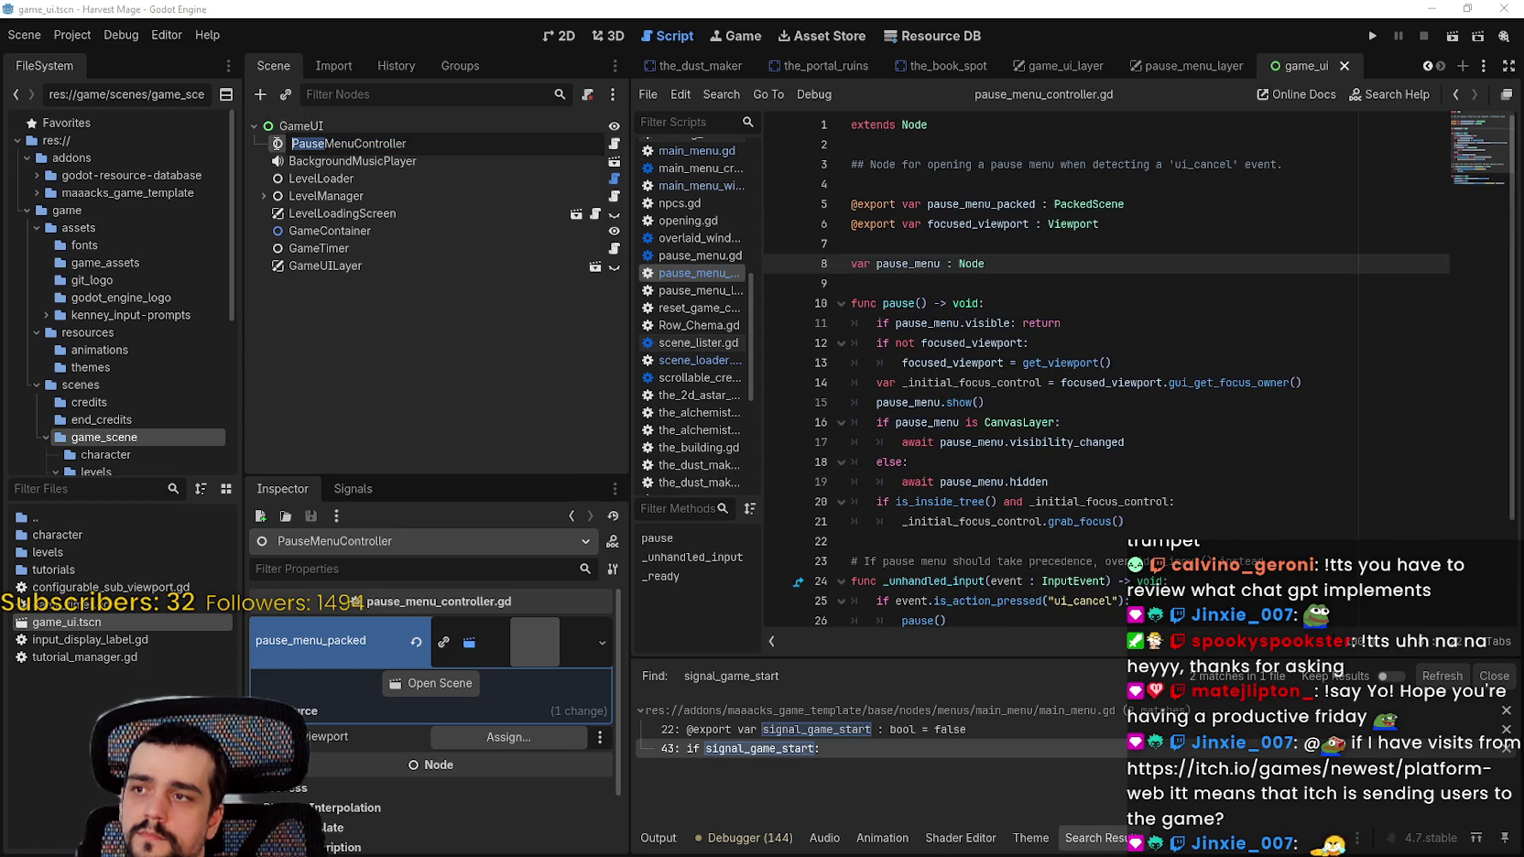
key("BackSpace")
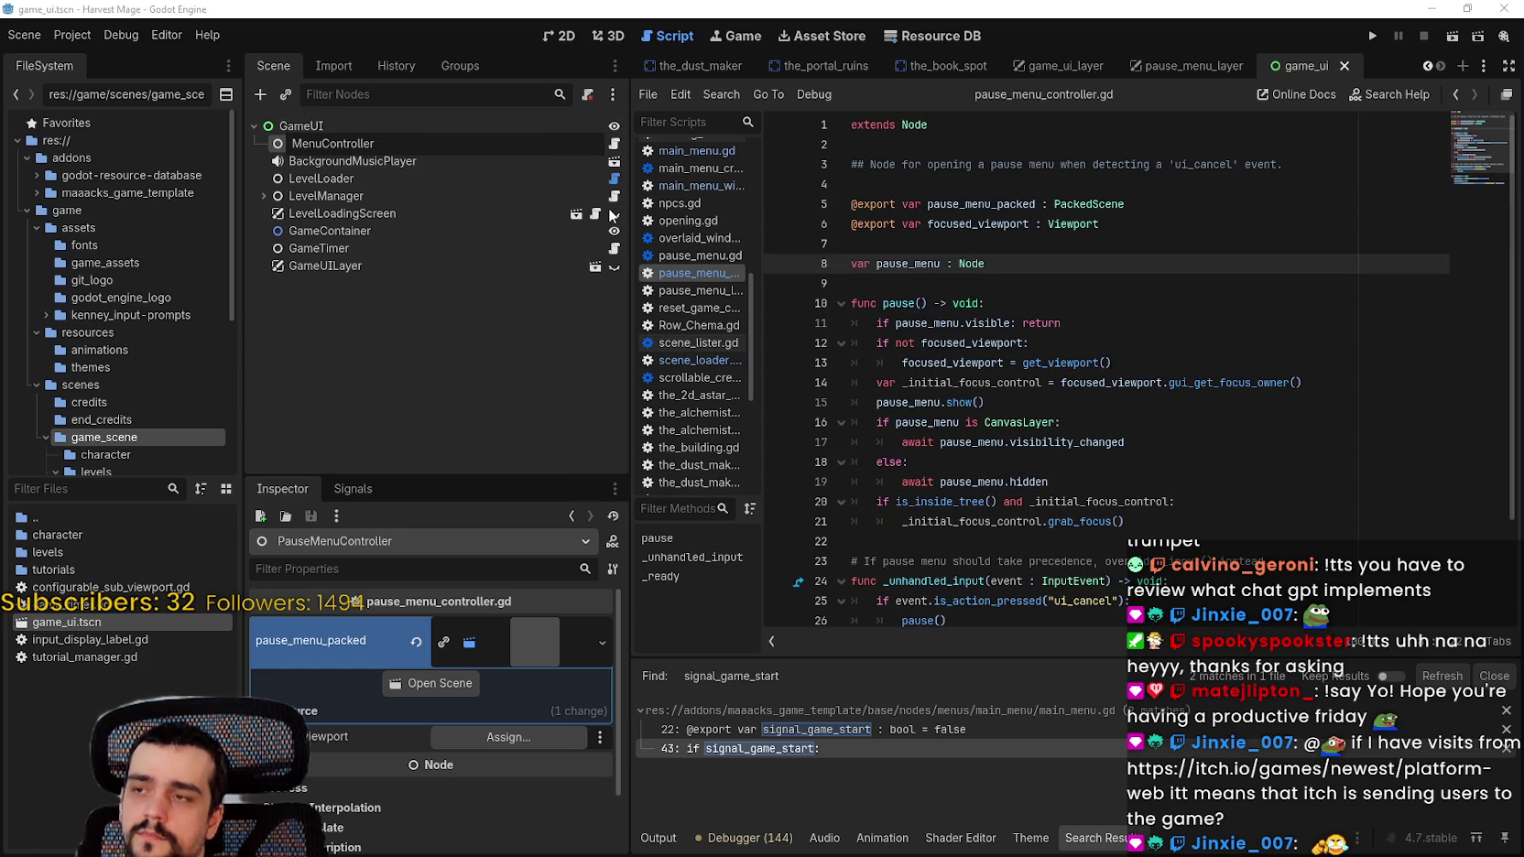
type("UI")
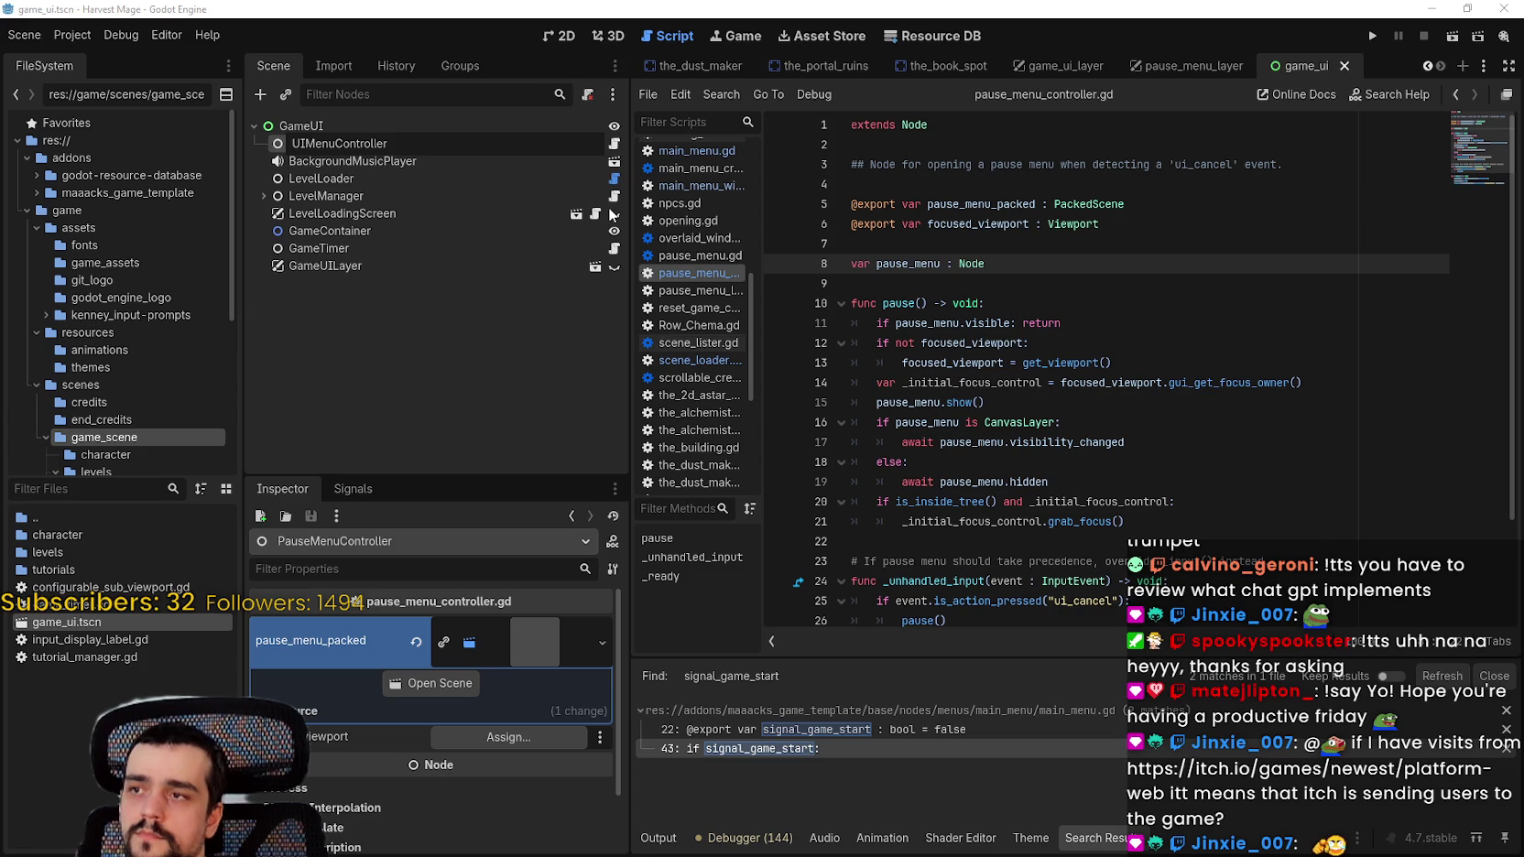
key("Return")
key("ctrl+s")
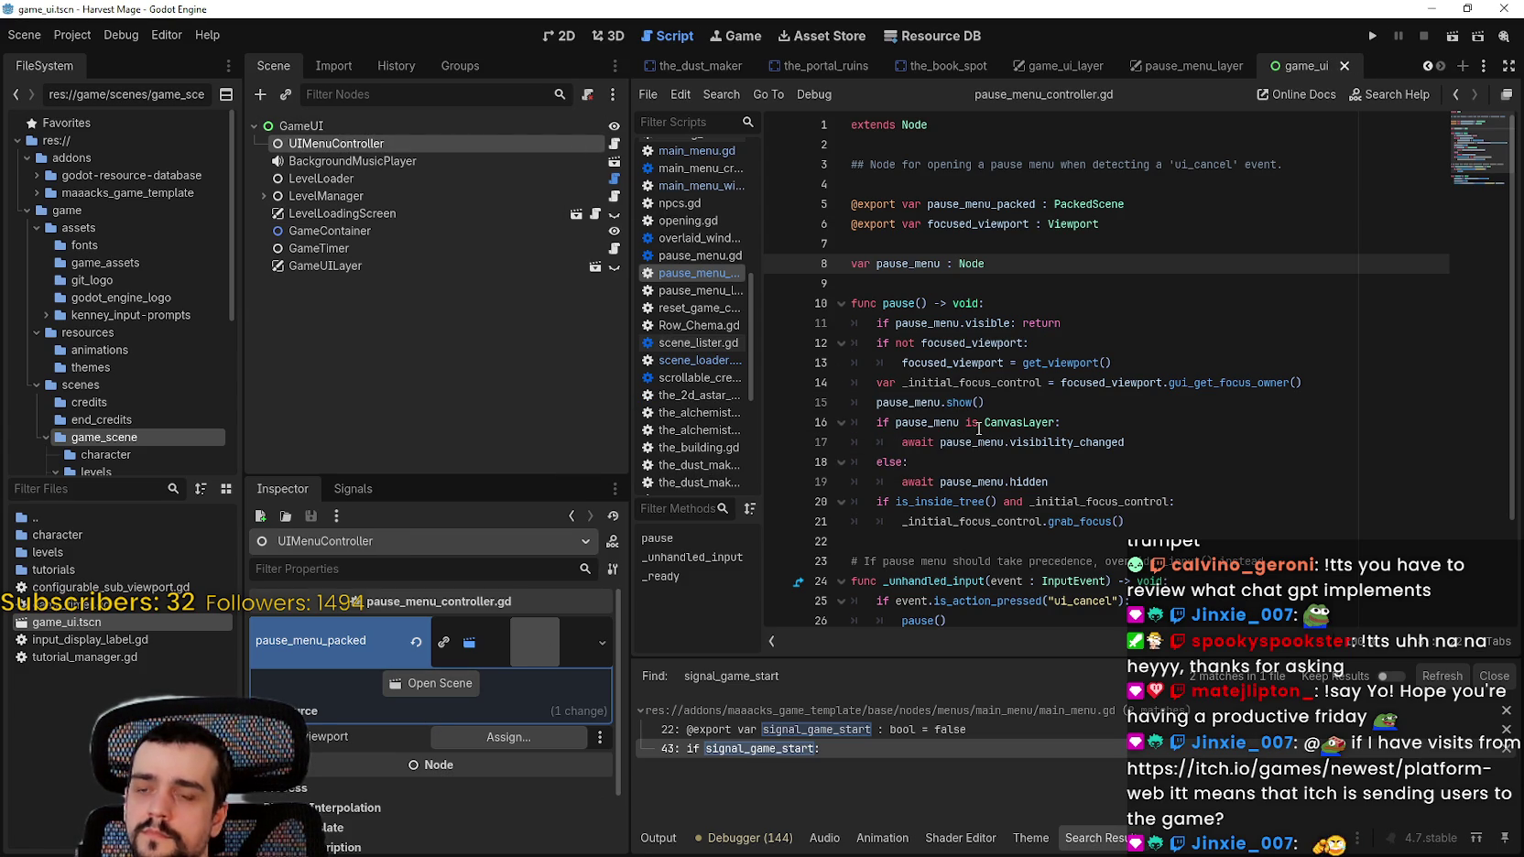
Step: Add a 'var ui_menu' declaration on a new line after pause_menu
left_click(1035, 204)
left_click(1068, 261)
left_click(1120, 227)
left_click(1178, 266)
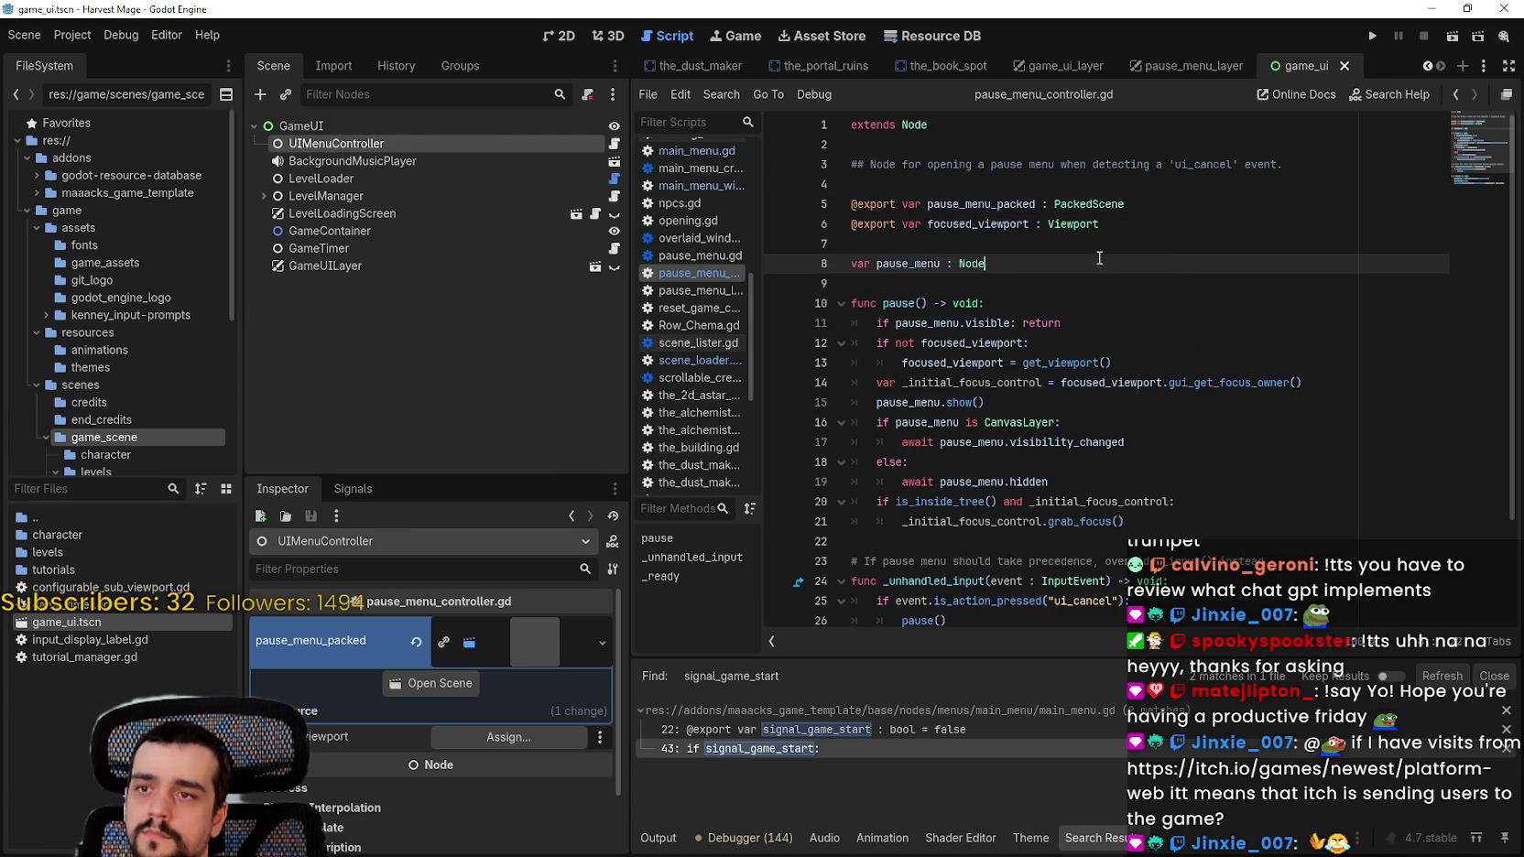
key("Return")
type("var pa")
key("BackSpace")
key("BackSpace")
type("ui_menu")
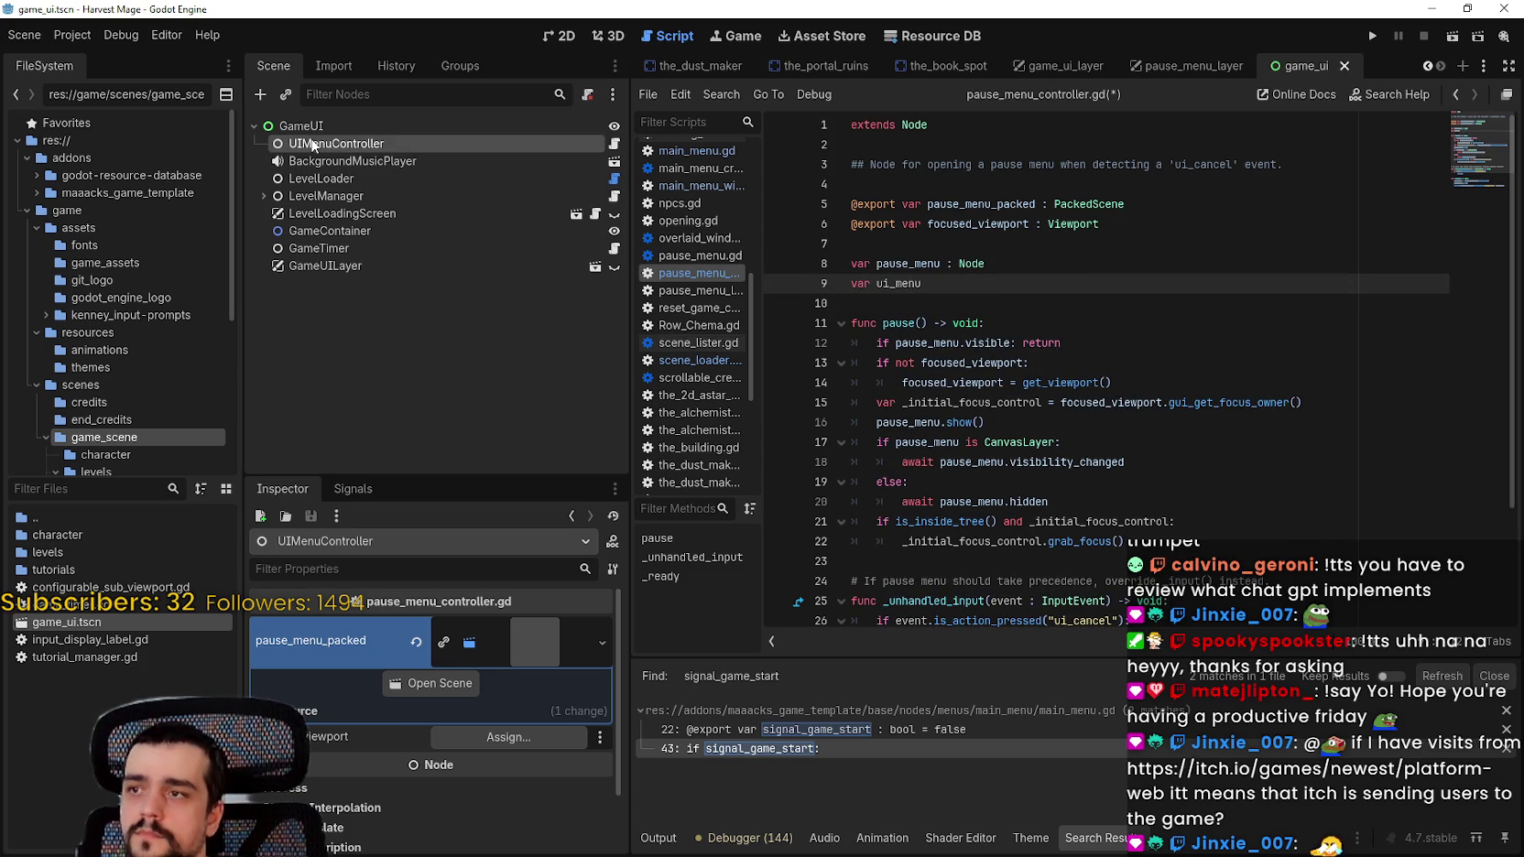
Step: Rename the UIMenuController node to MenuController
double_click(313, 145)
key("BackSpace")
key("BackSpace")
key("Return")
Step: Complete the ui_menu declaration with the Node type
left_click(947, 272)
left_click(987, 284)
type("Node")
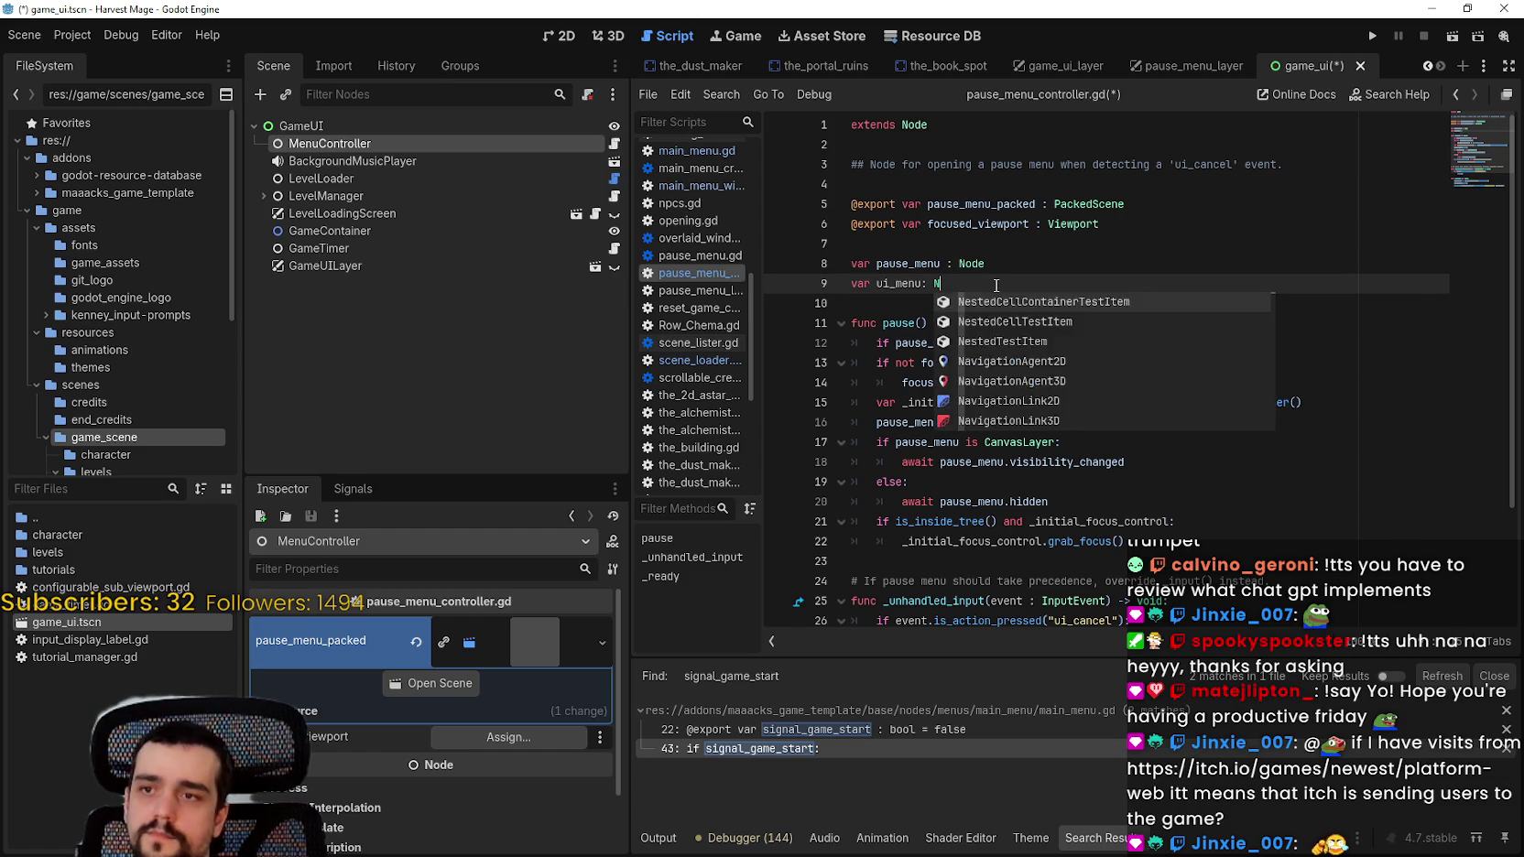
left_click(1014, 263)
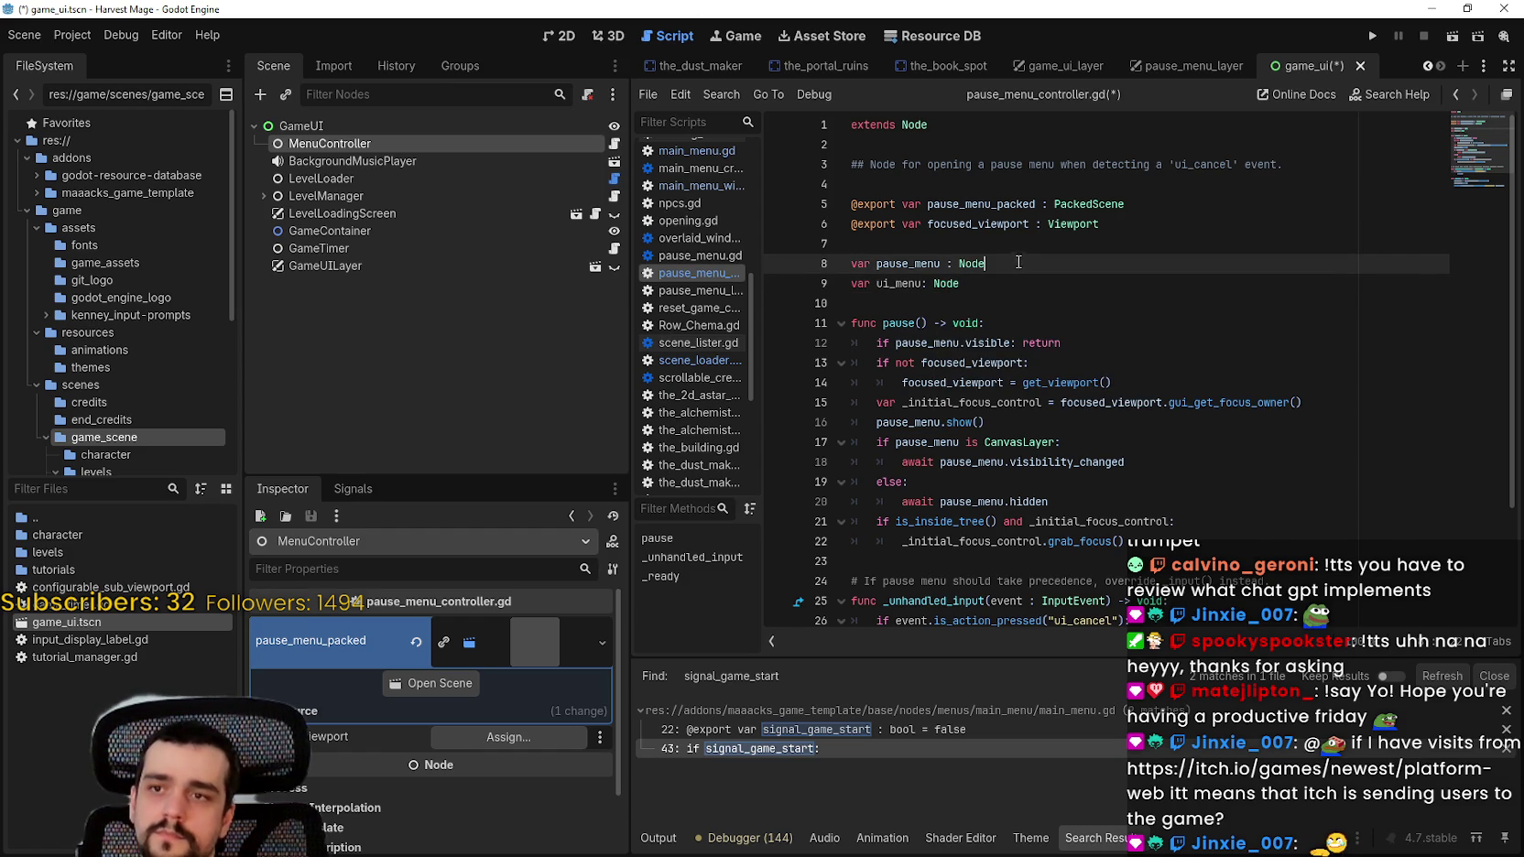
left_click(1175, 217)
left_click(1169, 203)
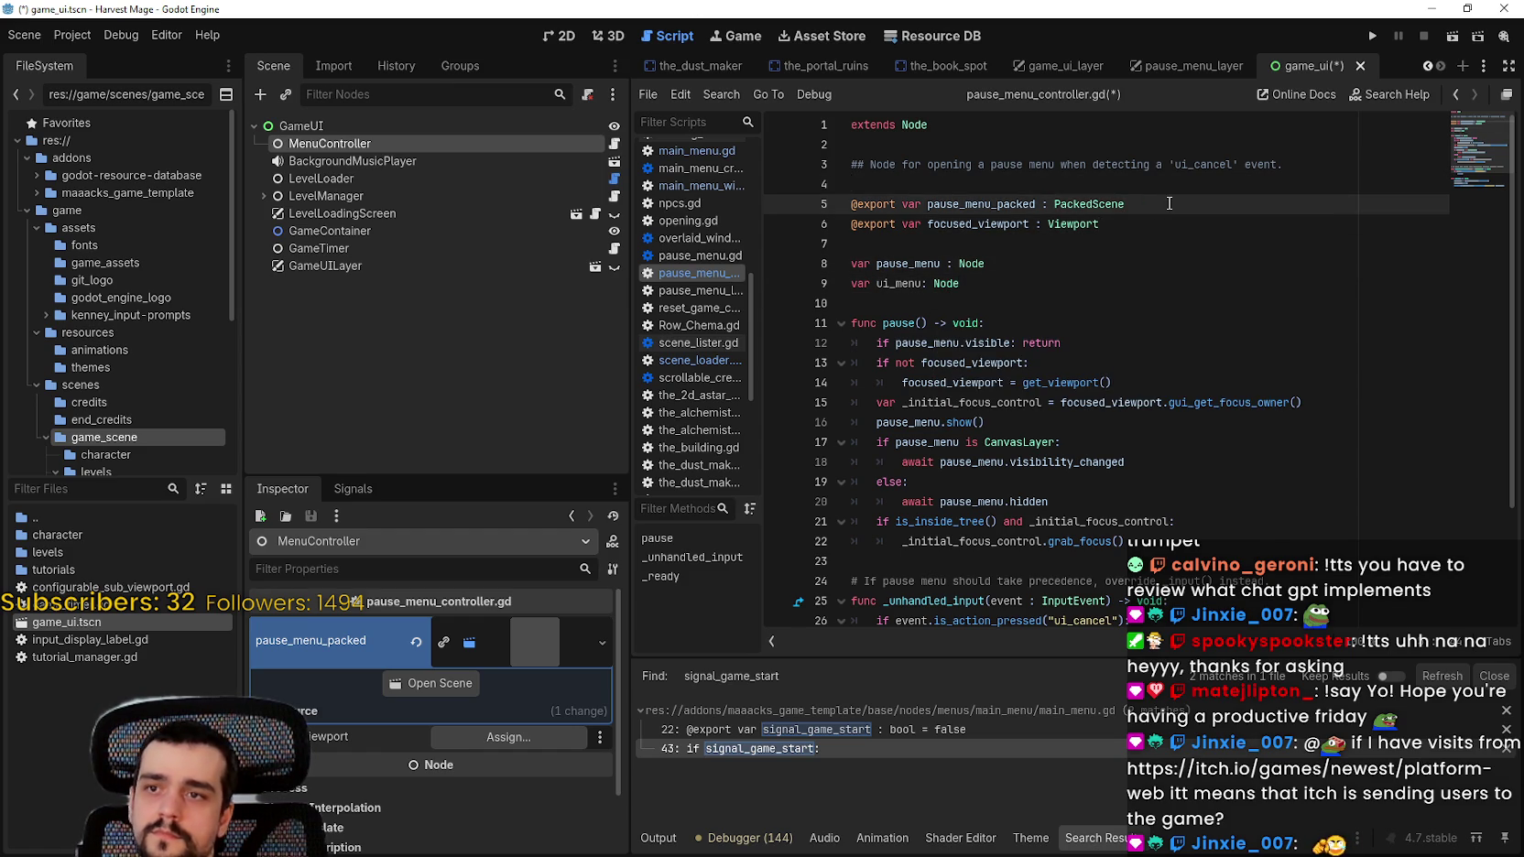
key("Return")
type("@export ")
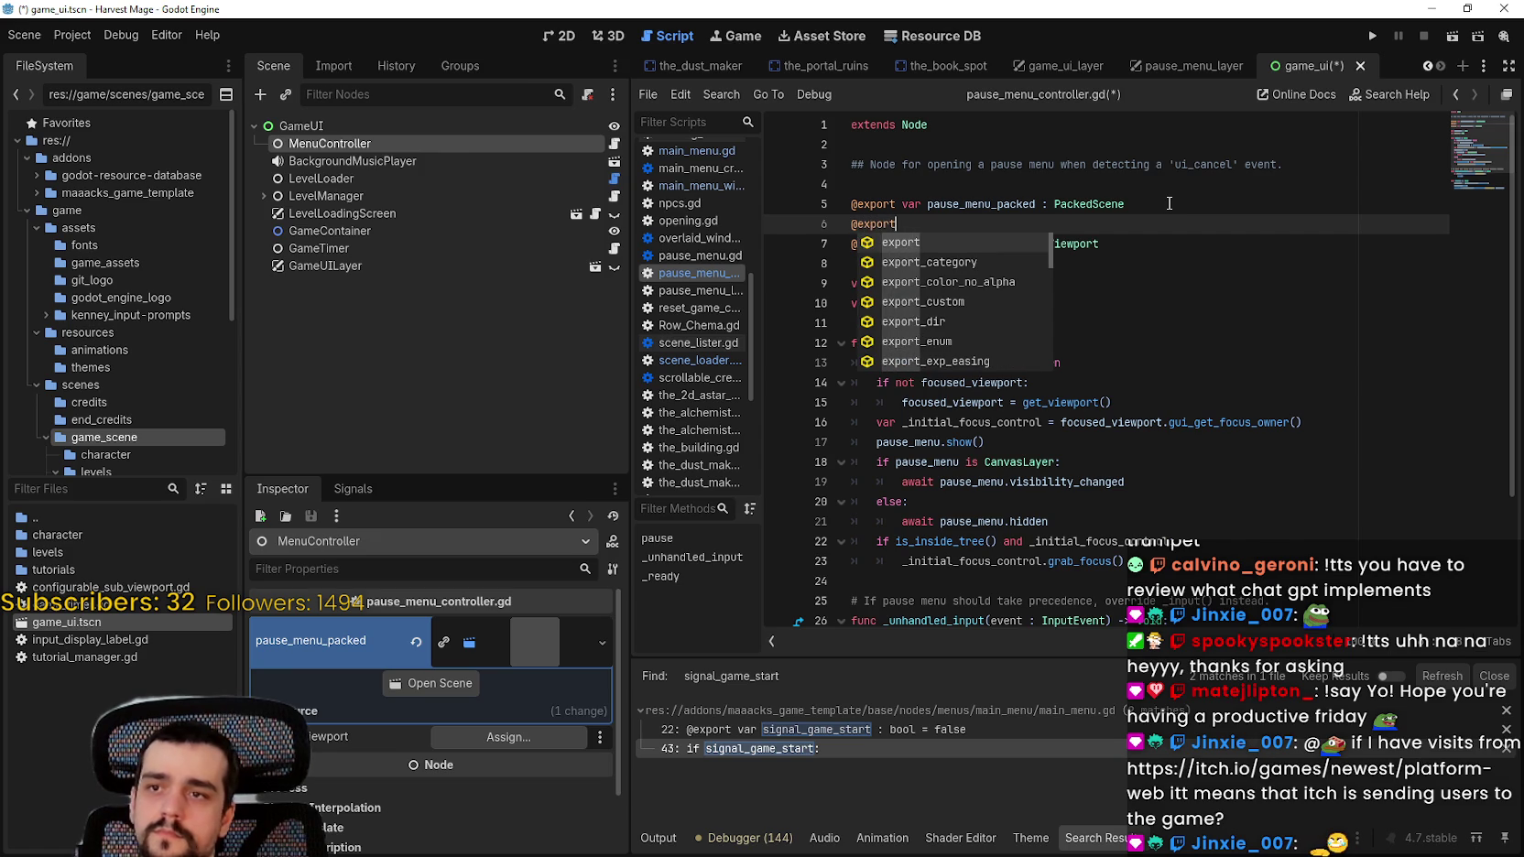
type("var ")
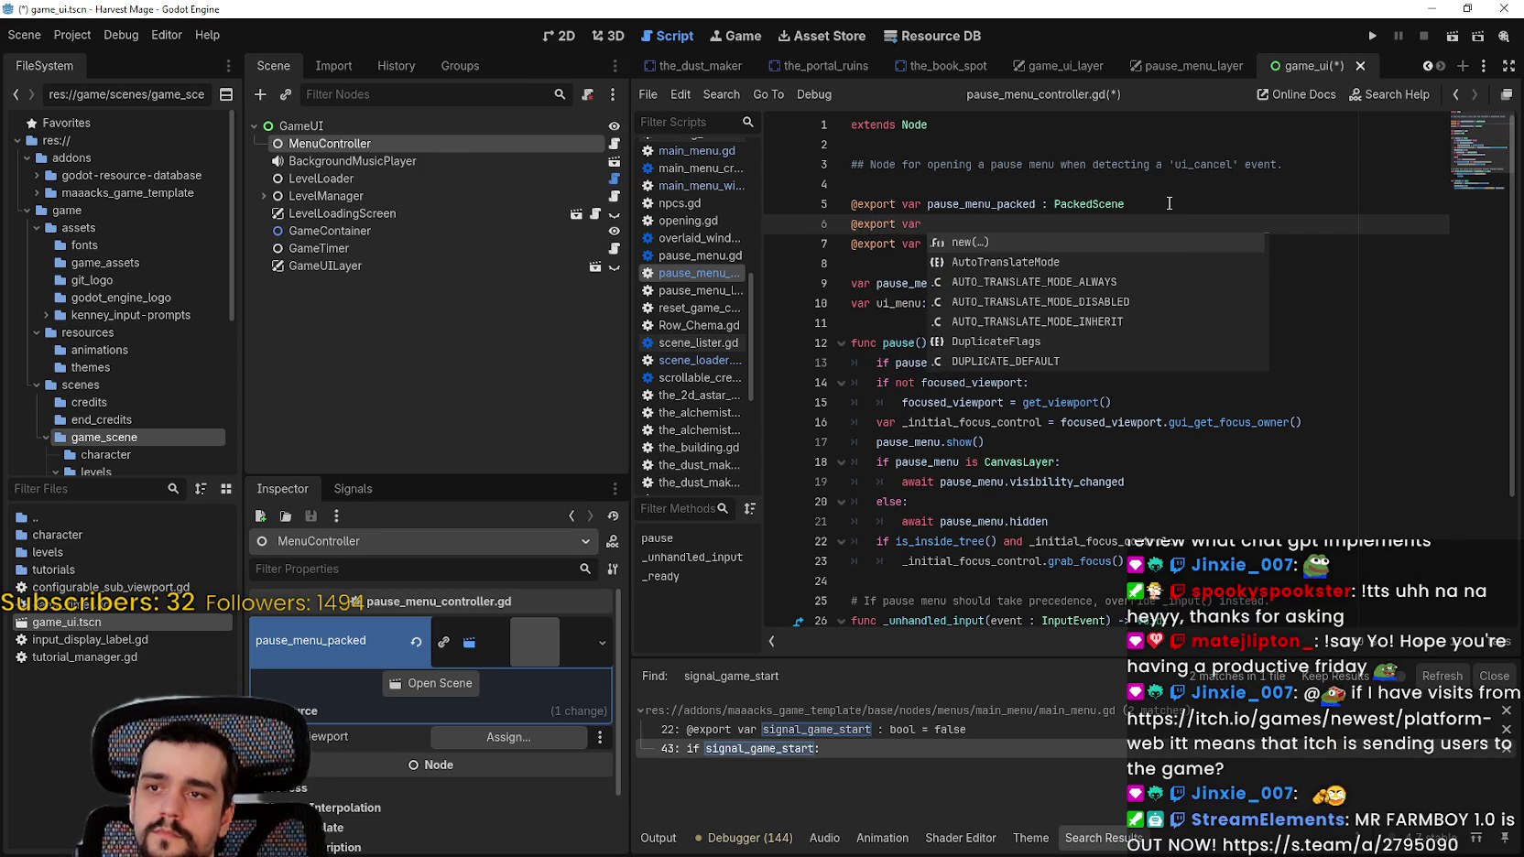
type("ui_menu_")
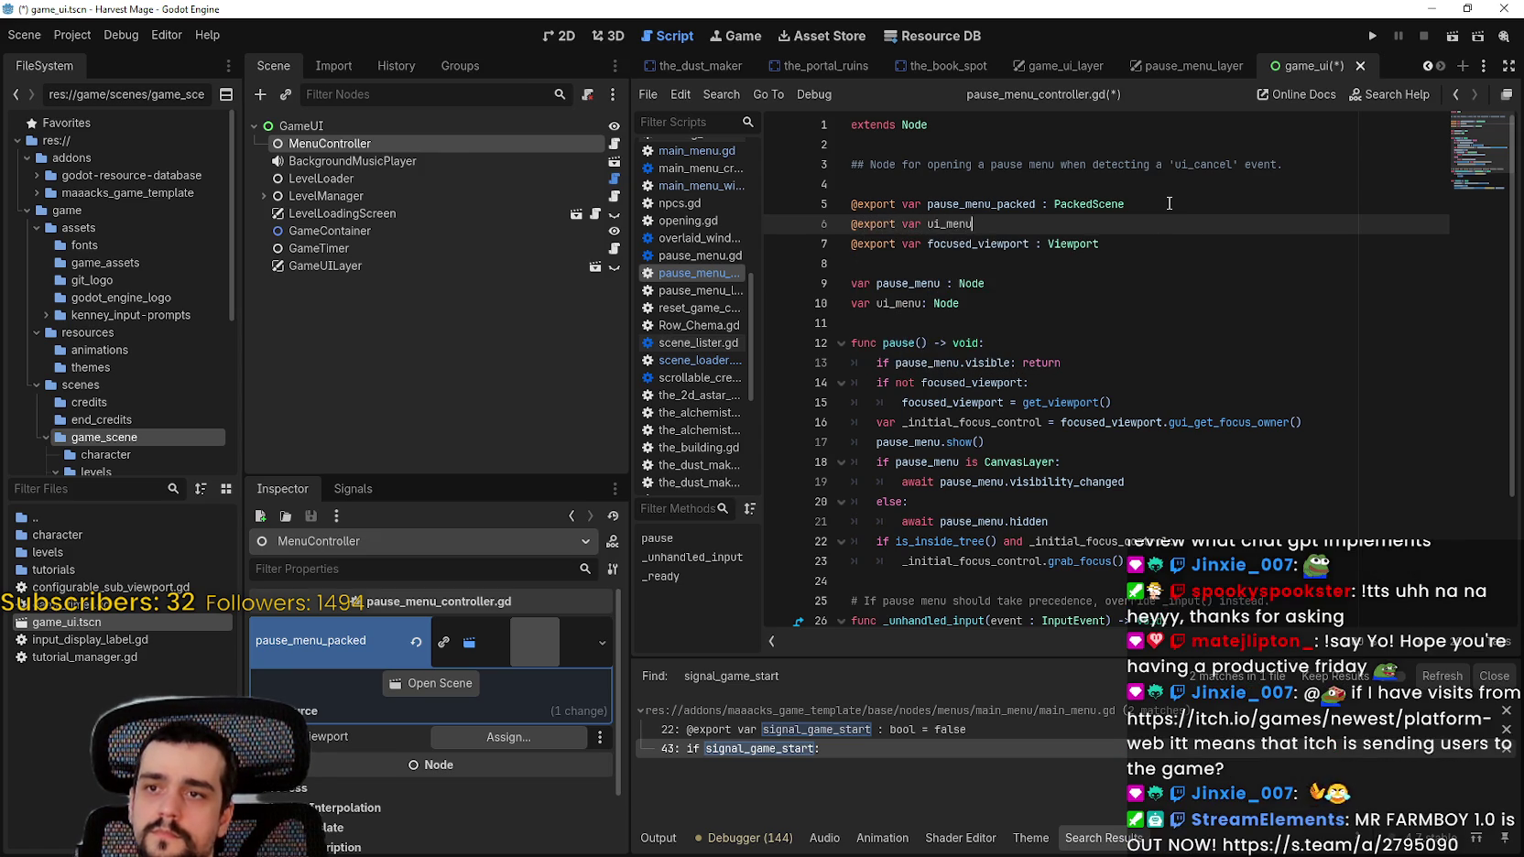
type("packed: P")
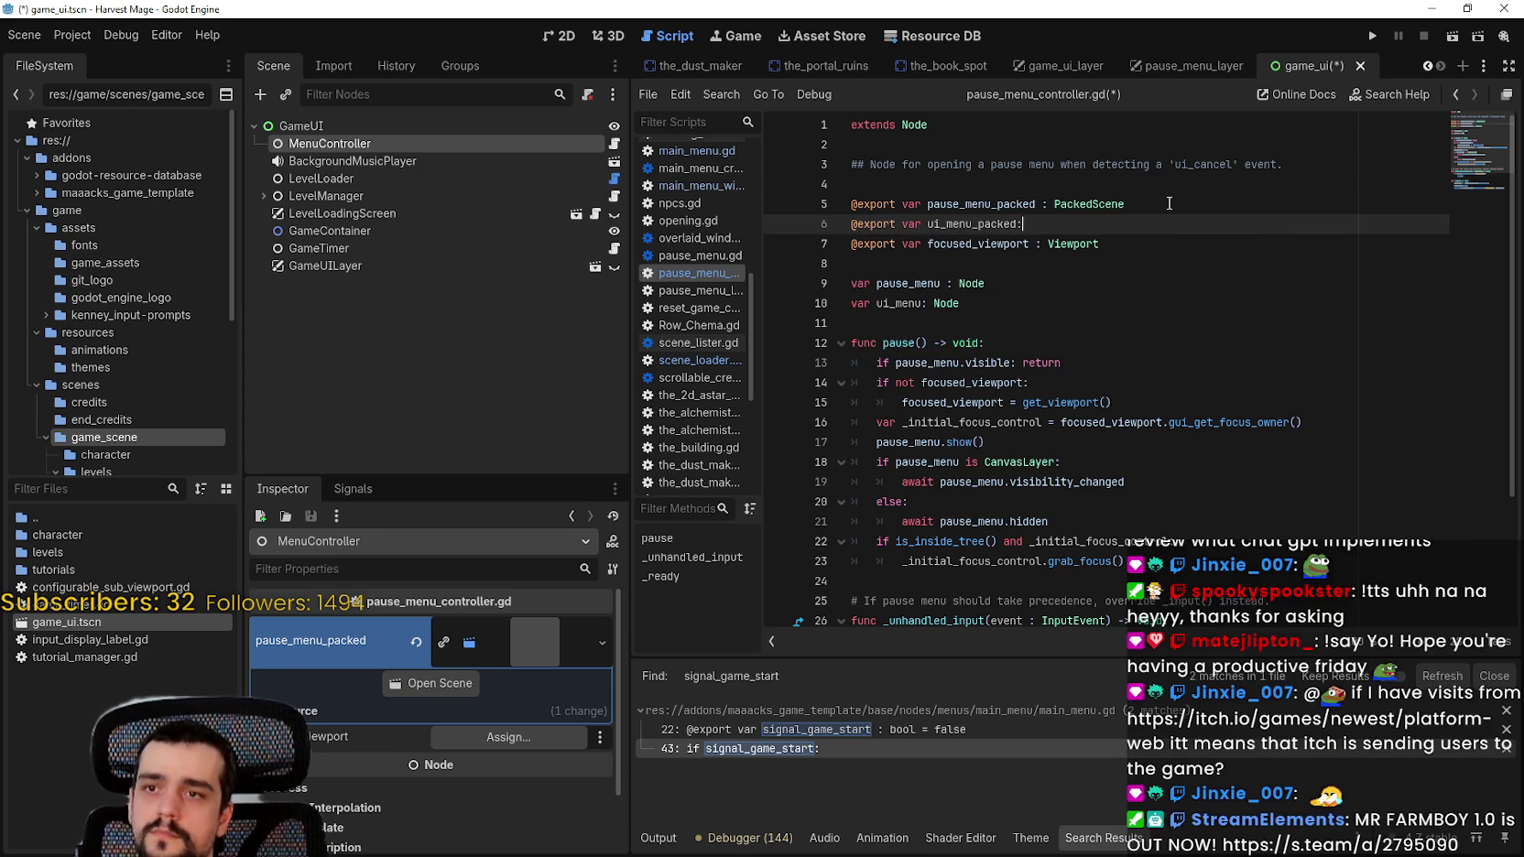
type("ackedS")
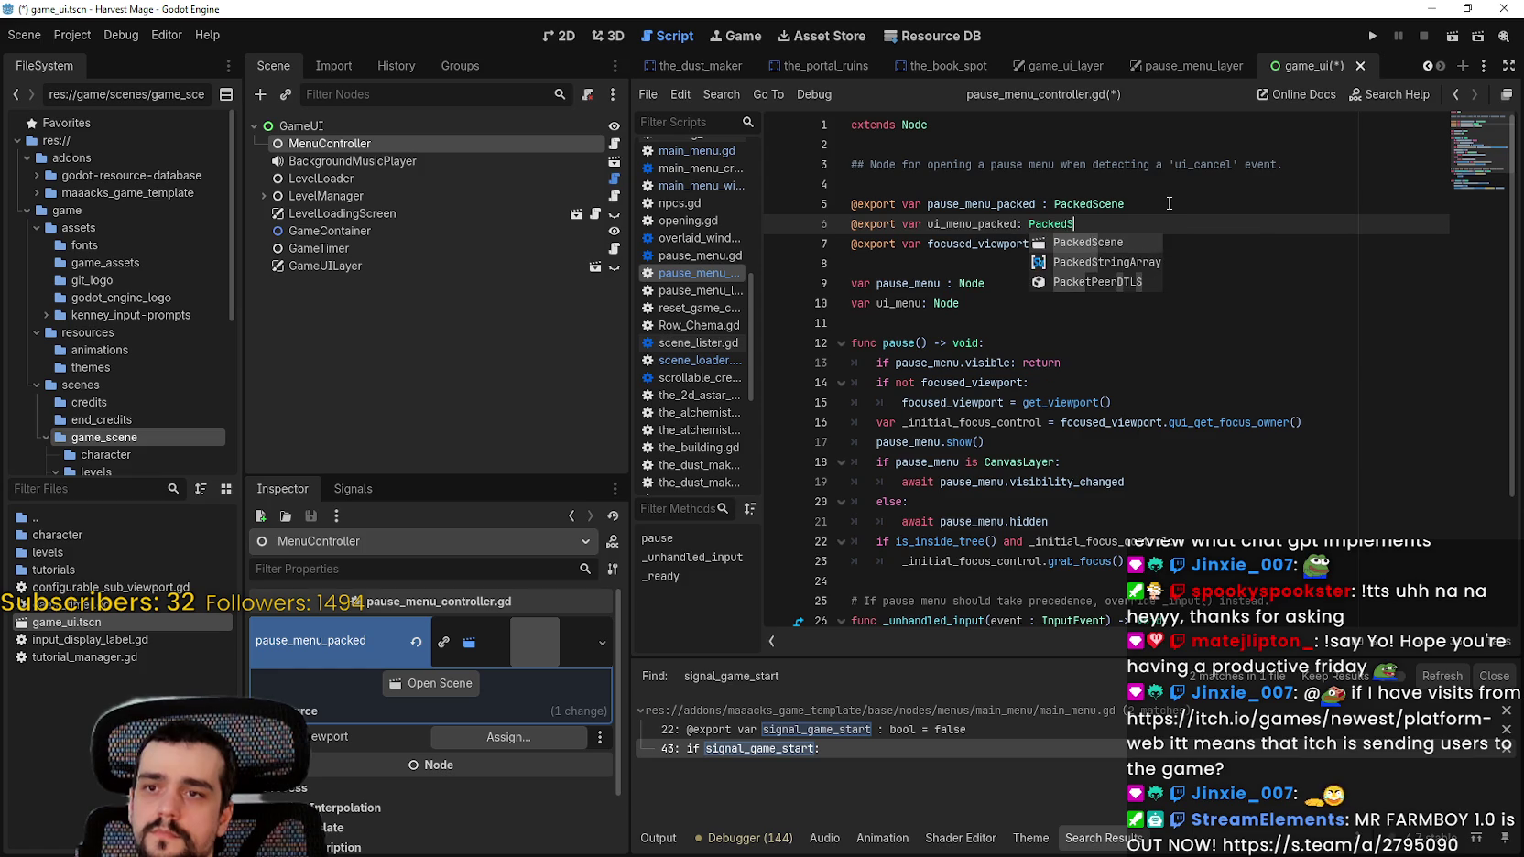
key("Return")
key("ctrl+s")
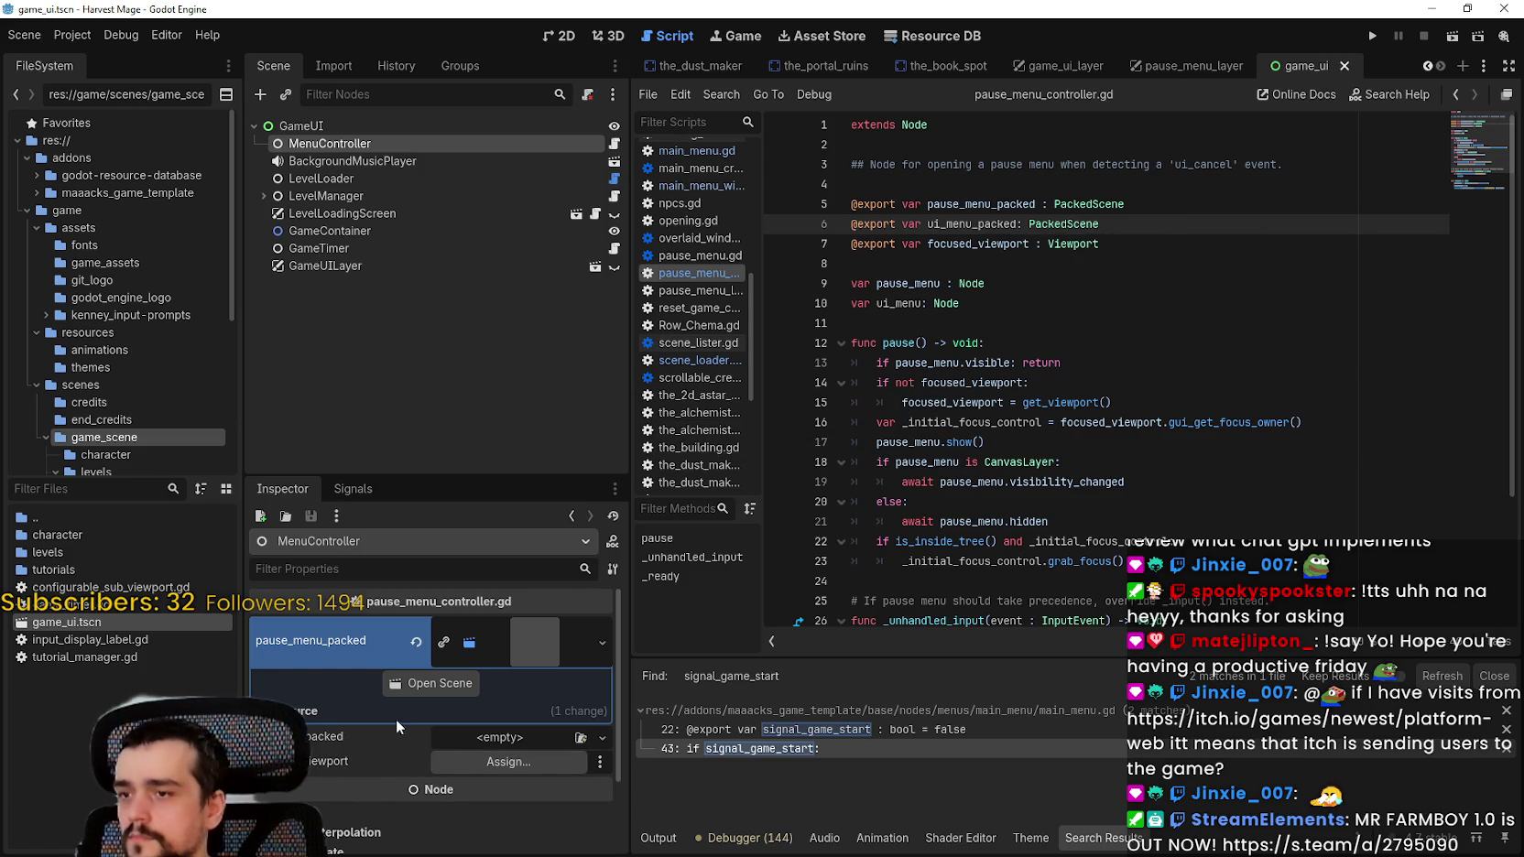
Step: Quick Load game_ui_layer.tscn into ui_menu_packed and save the scene
left_click(601, 737)
left_click(529, 808)
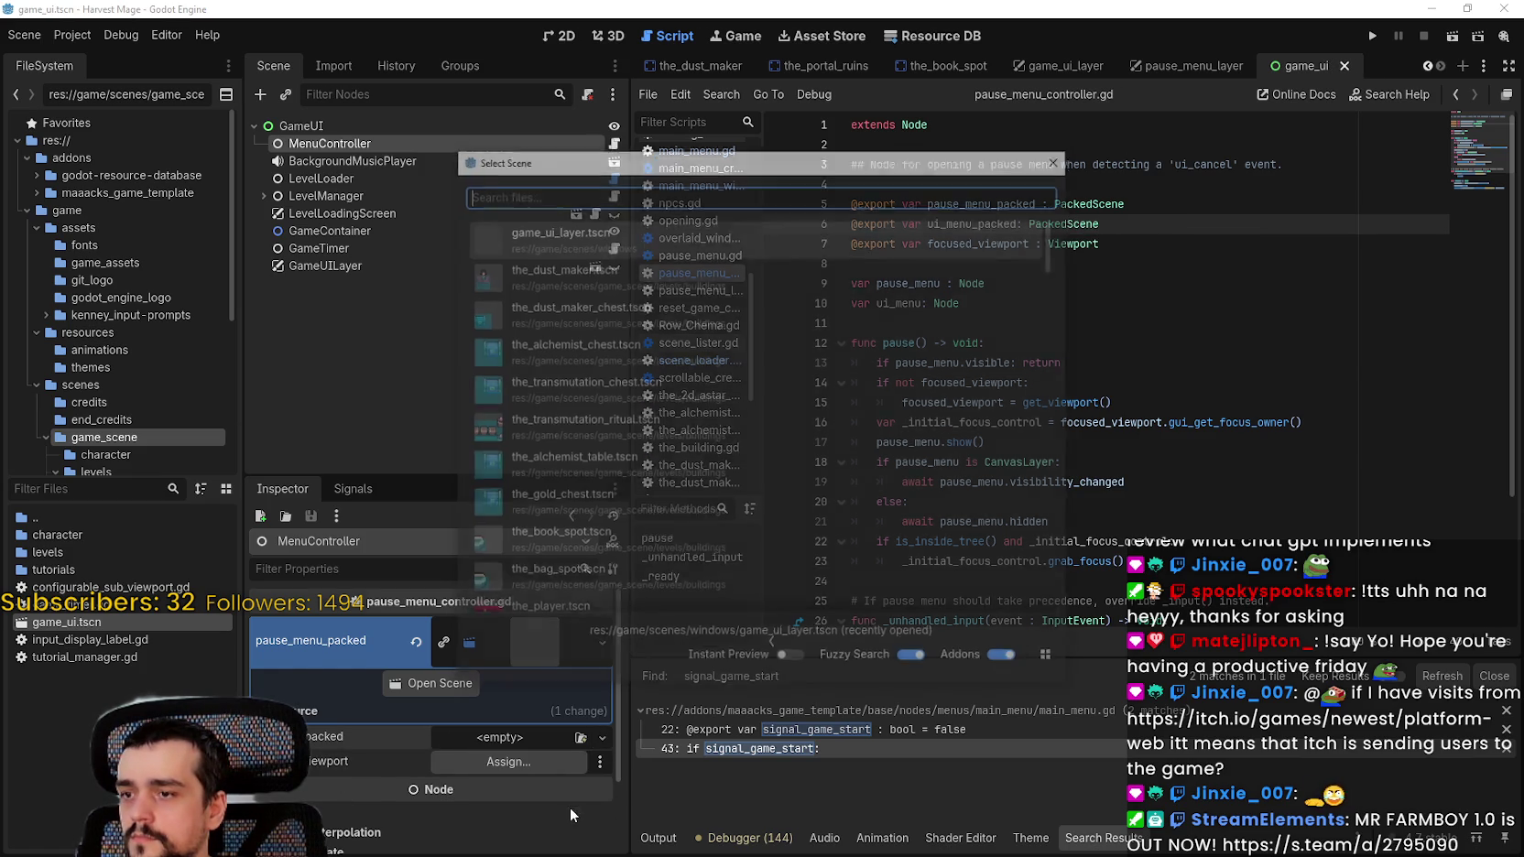
left_click(569, 229)
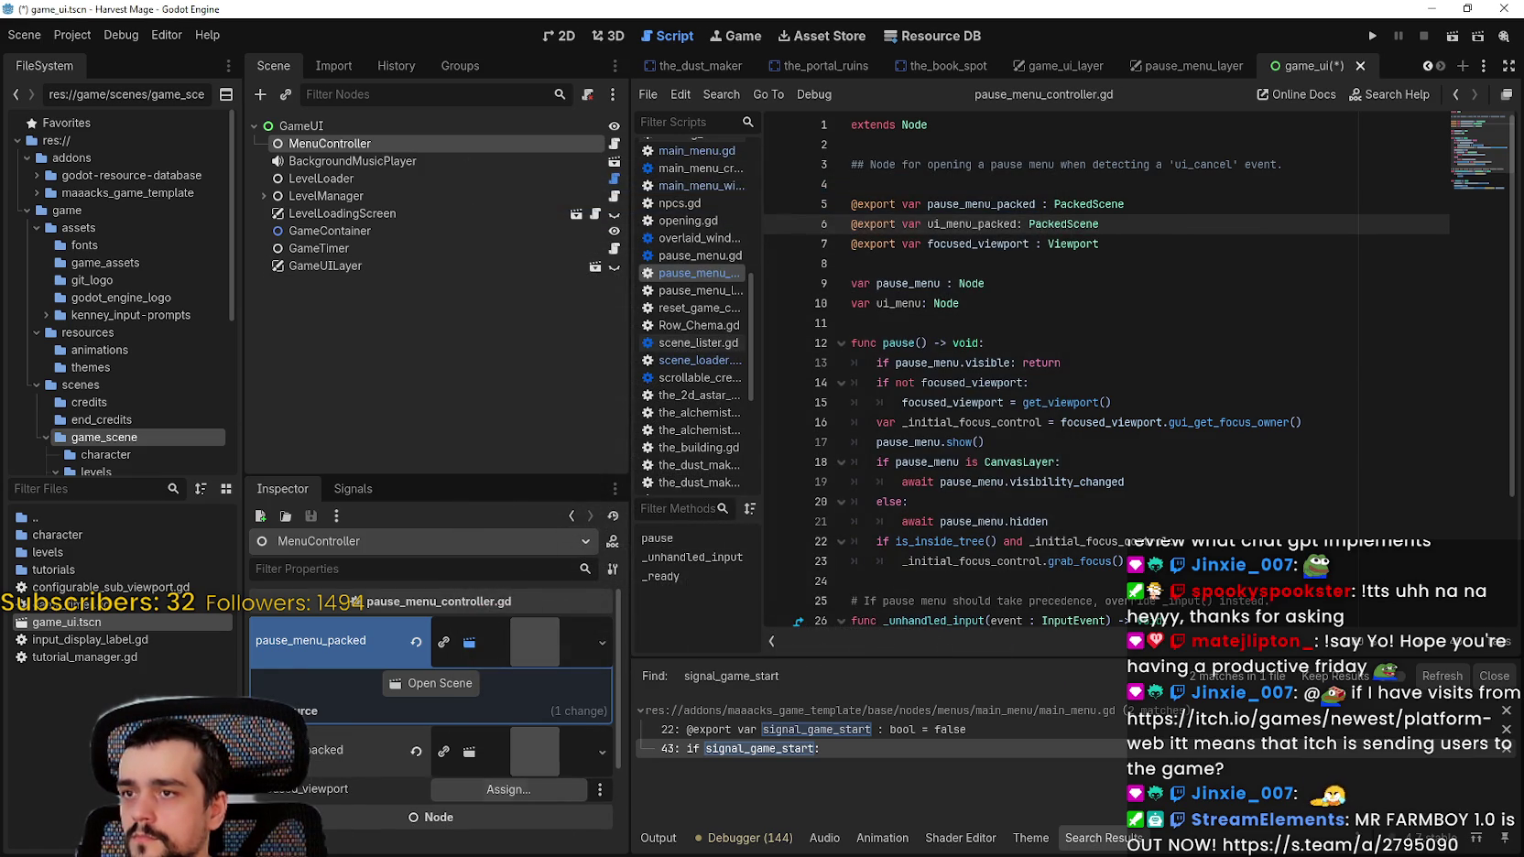
key("ctrl+s")
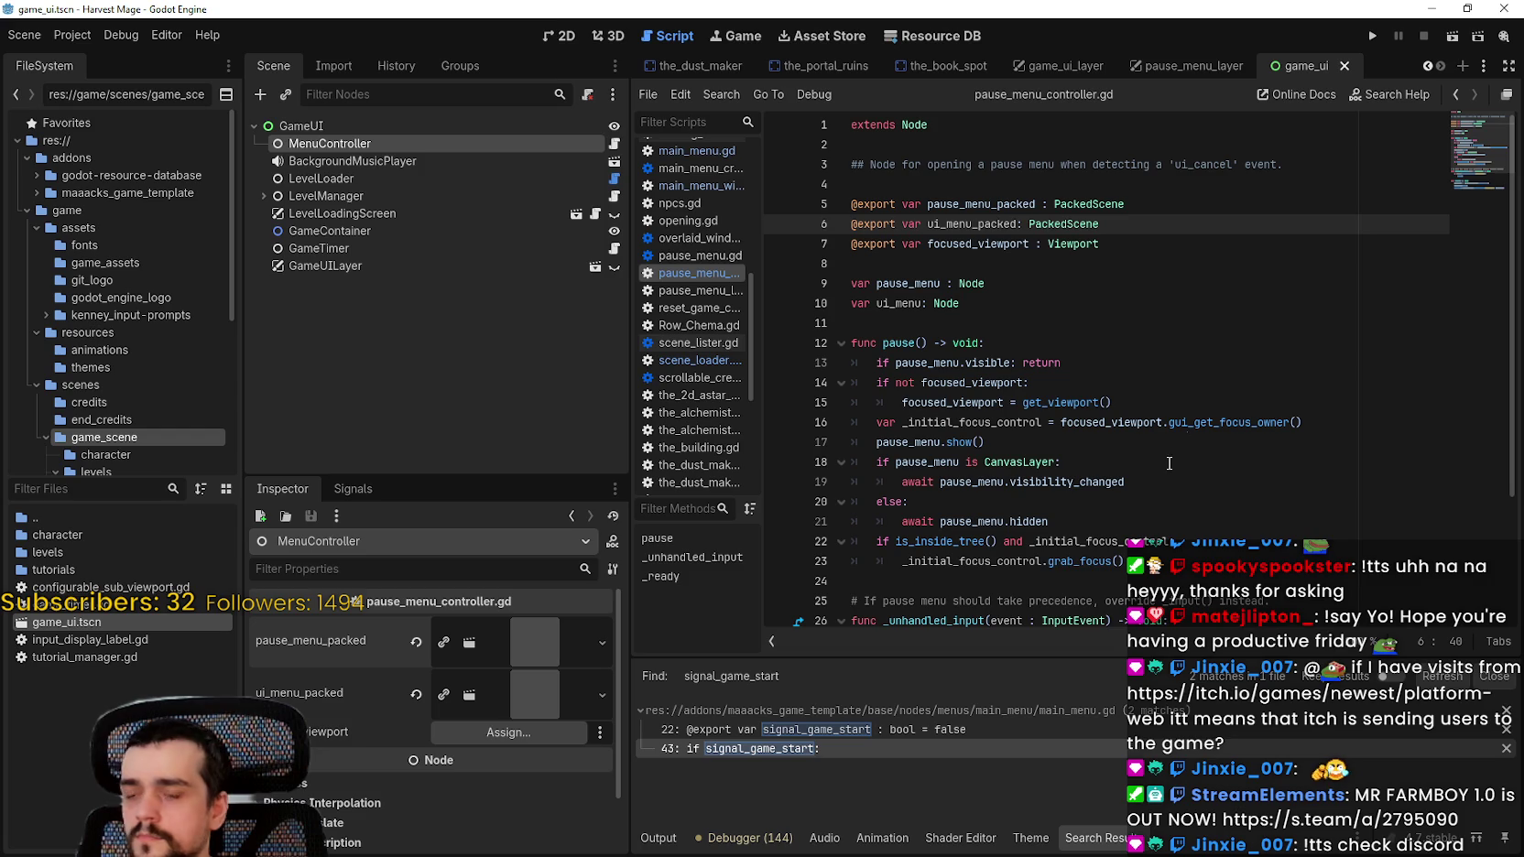
Step: Browse the script, cancelling a node picker for focused_viewport, and select pause_menu on line 13
left_click(1102, 270)
left_click(541, 733)
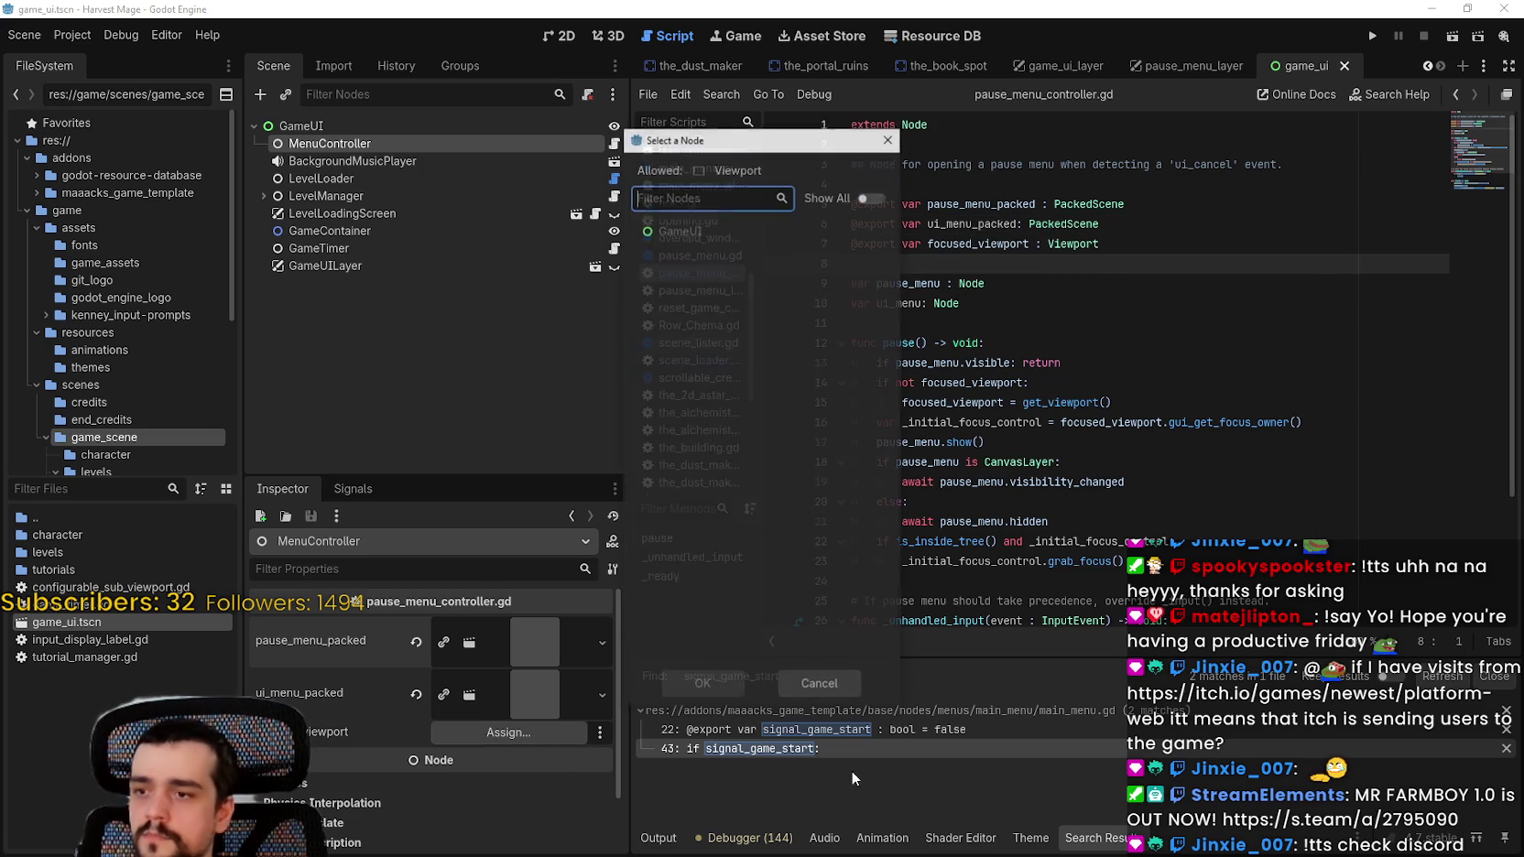
left_click(819, 686)
scroll("down", 3)
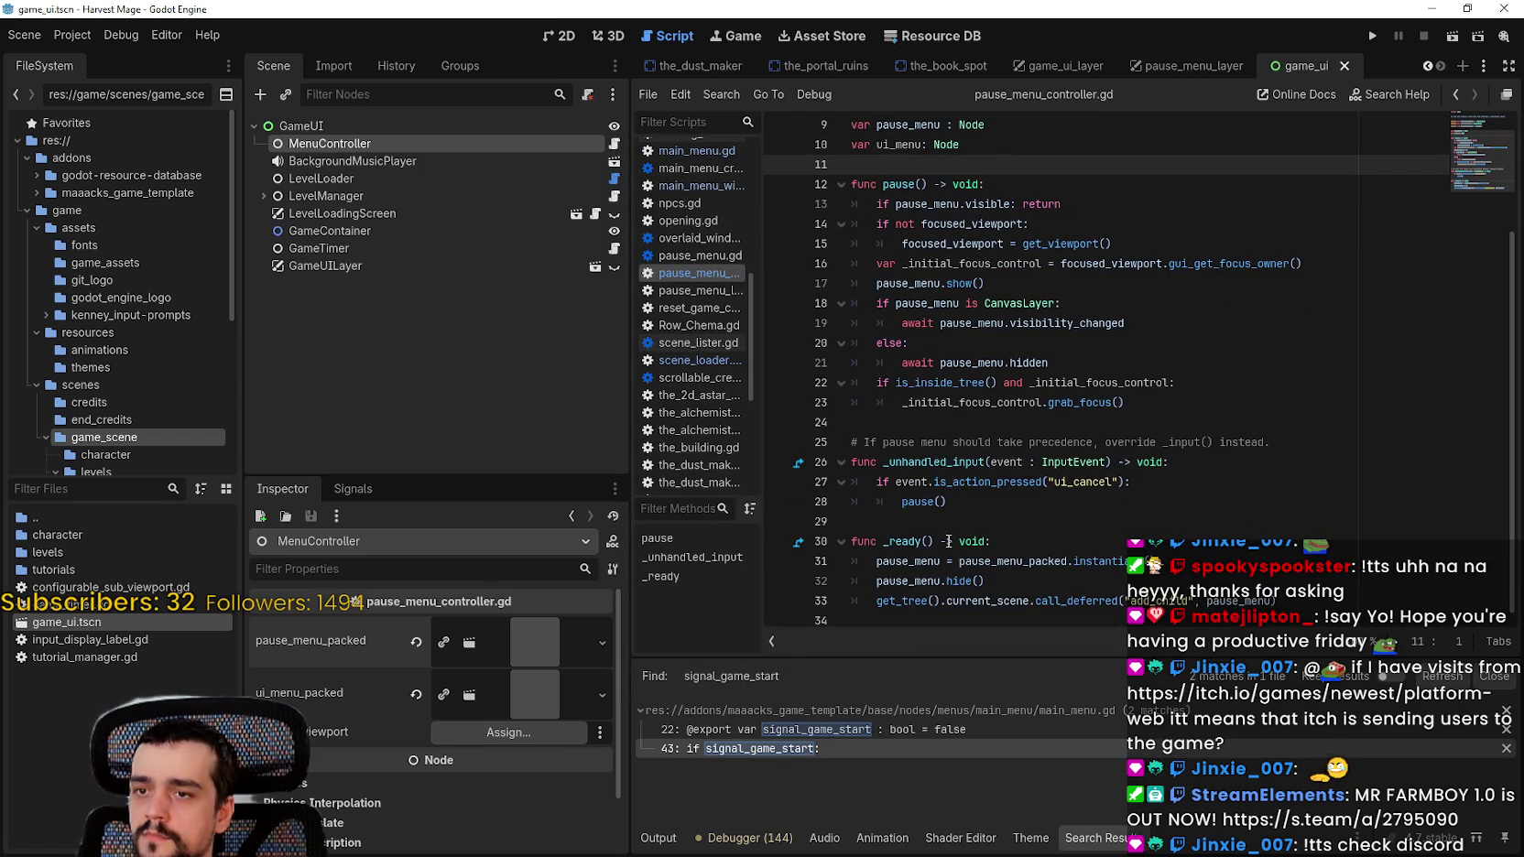
left_click(971, 519)
scroll("up", 3)
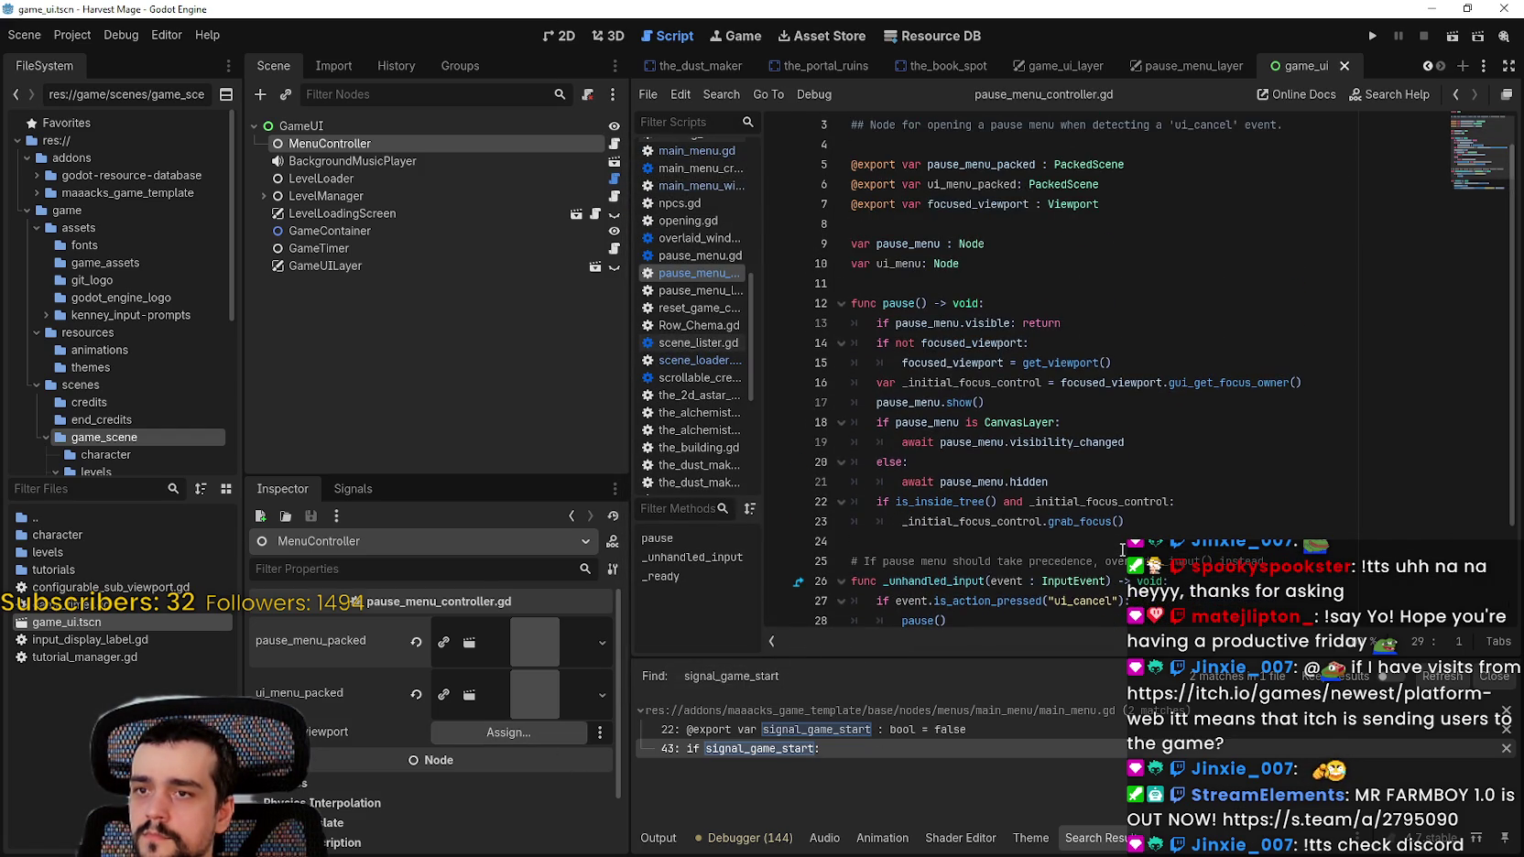
scroll("down", 3)
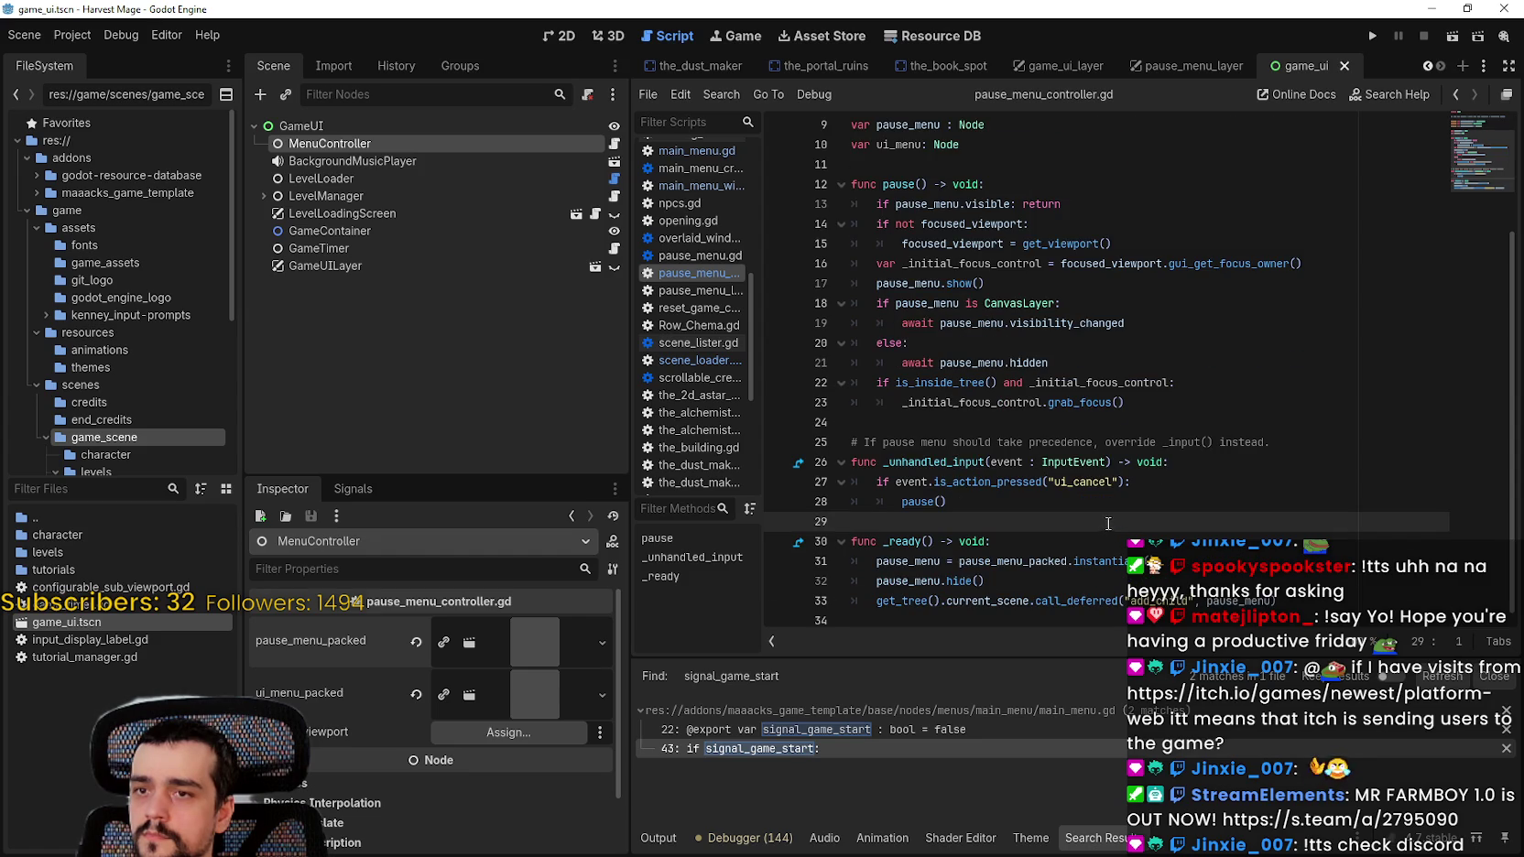
double_click(931, 202)
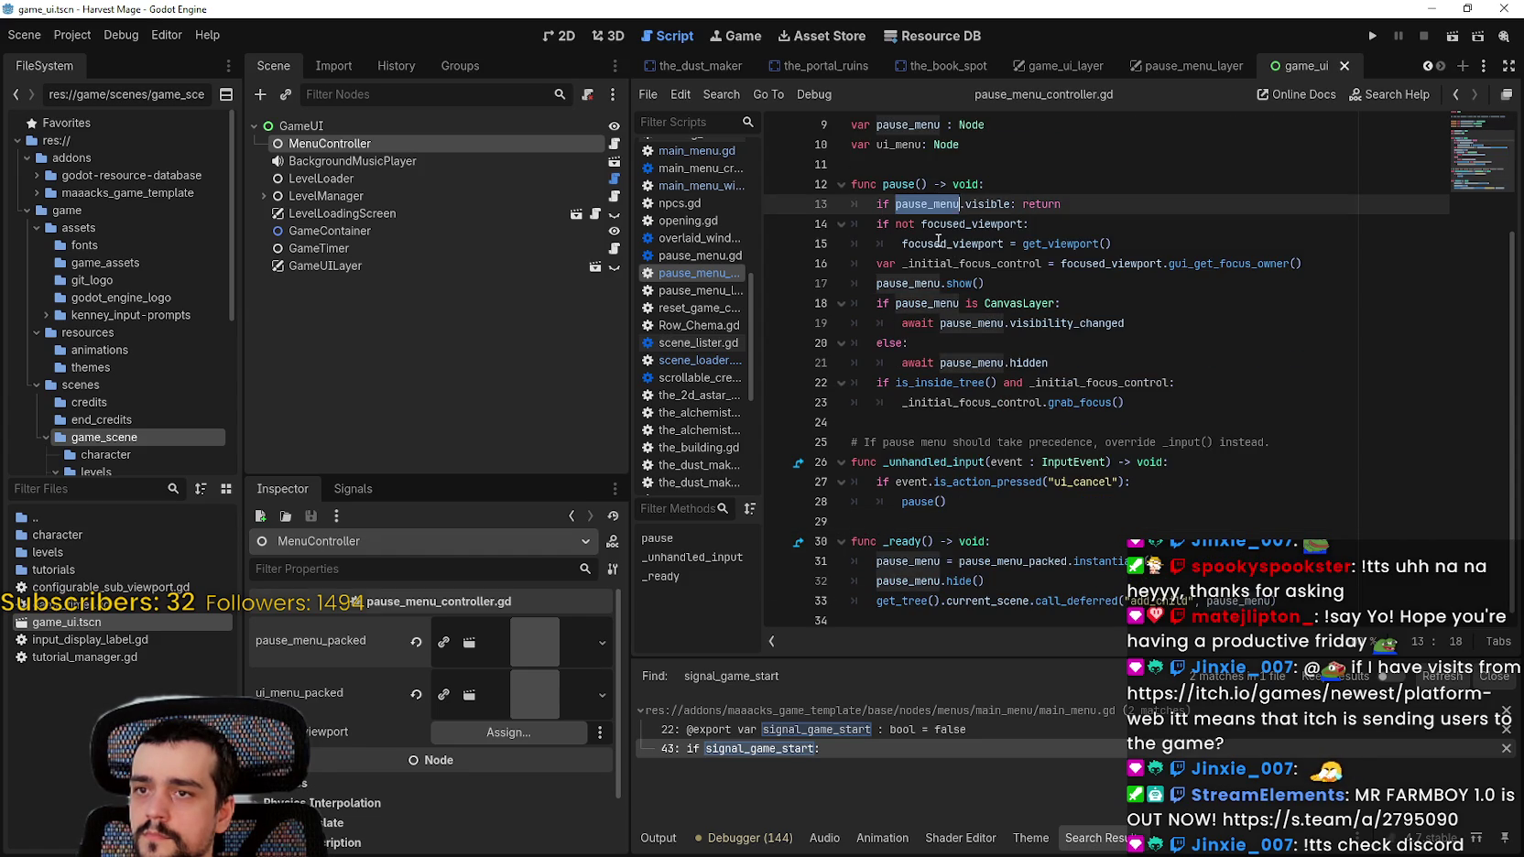
double_click(928, 286)
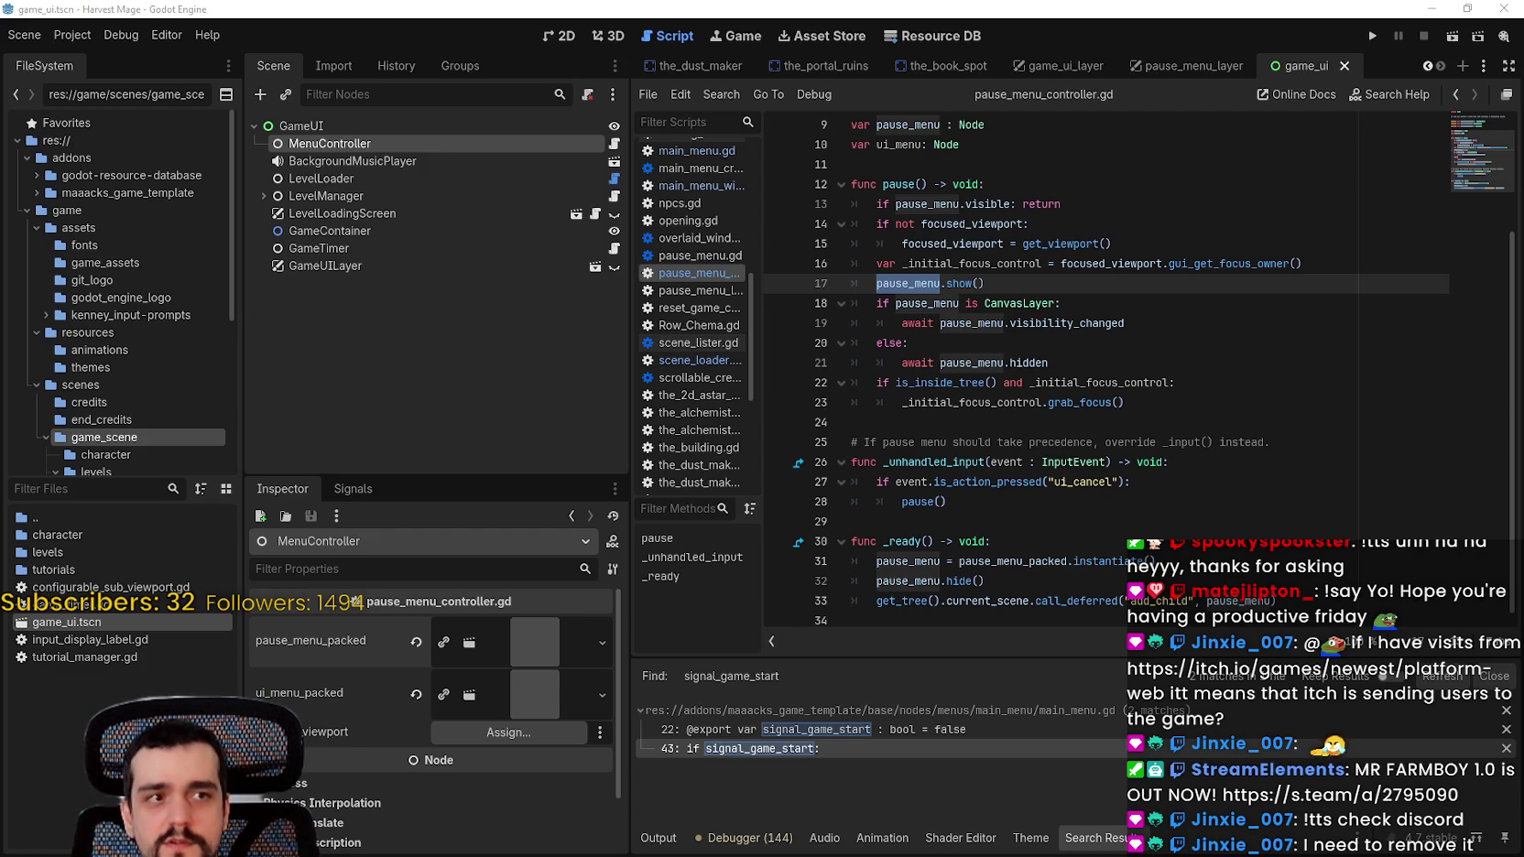
key("alt+Tab")
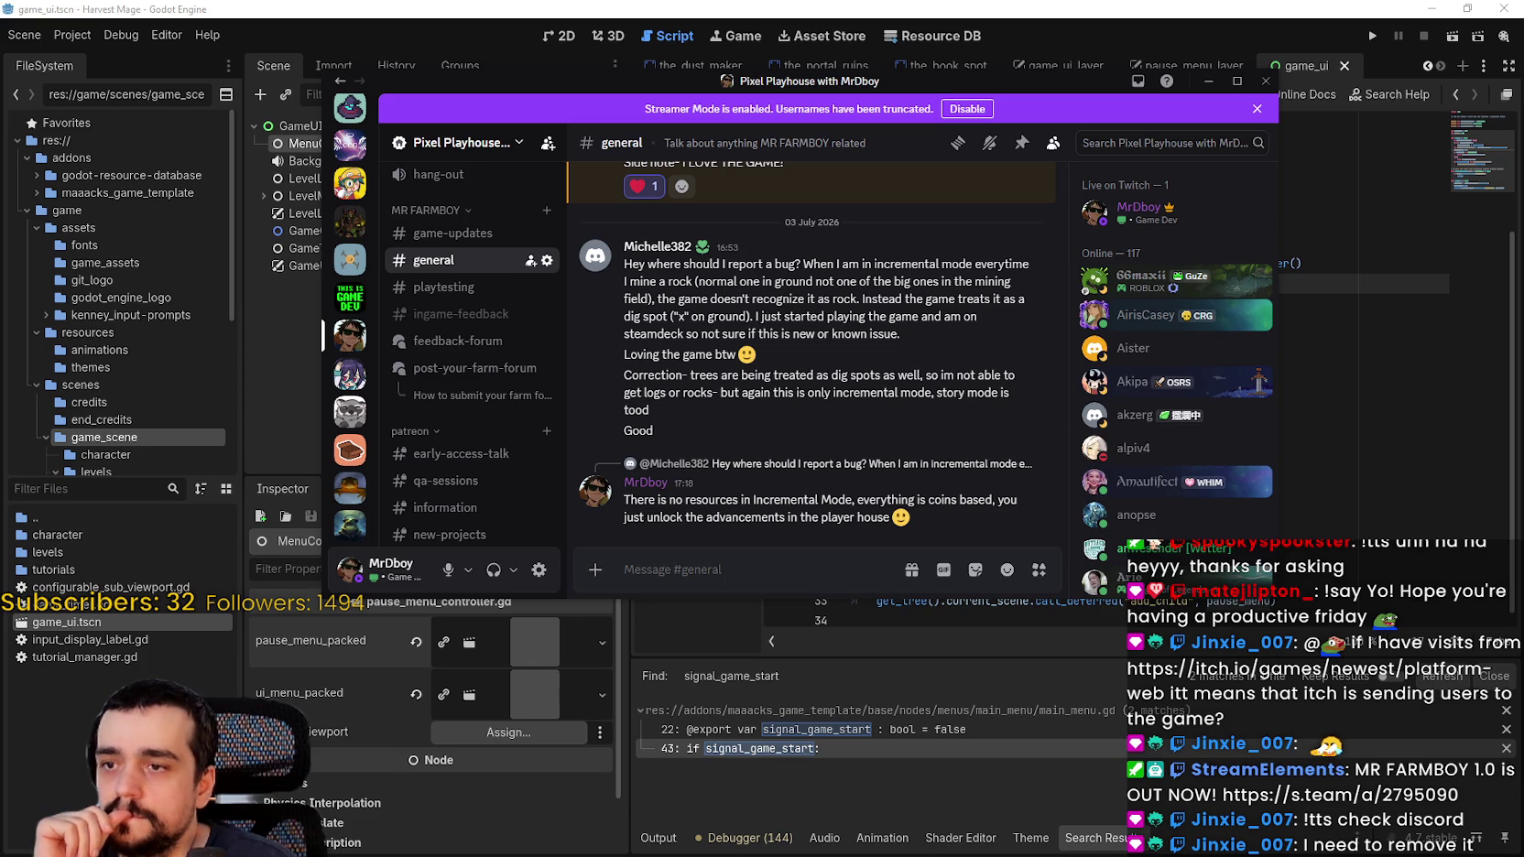
left_click_drag(575, 88, 554, 81)
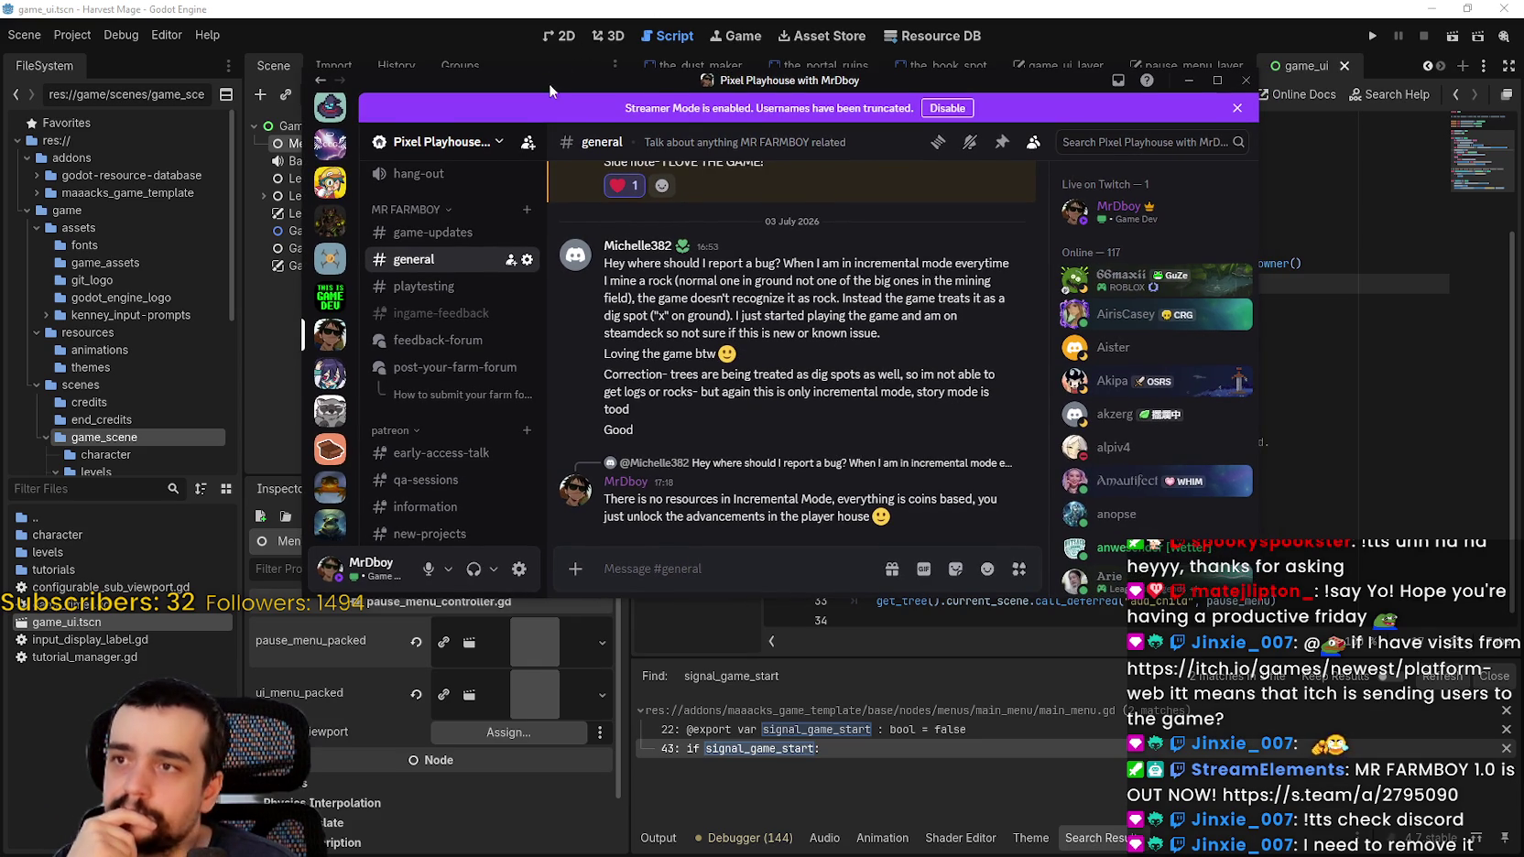
key("alt+Tab")
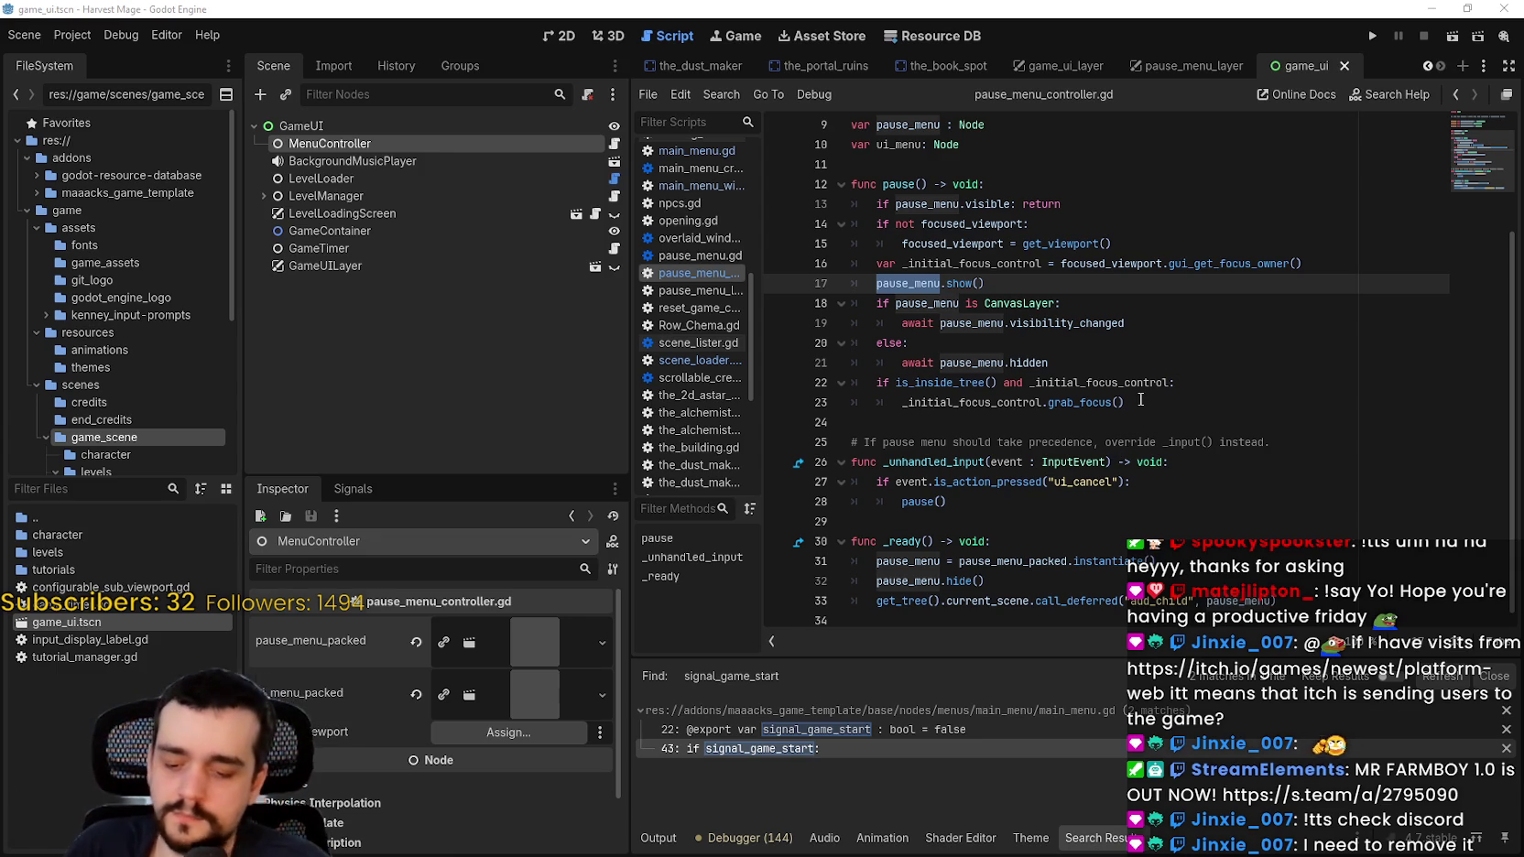
mouse_move(1160, 378)
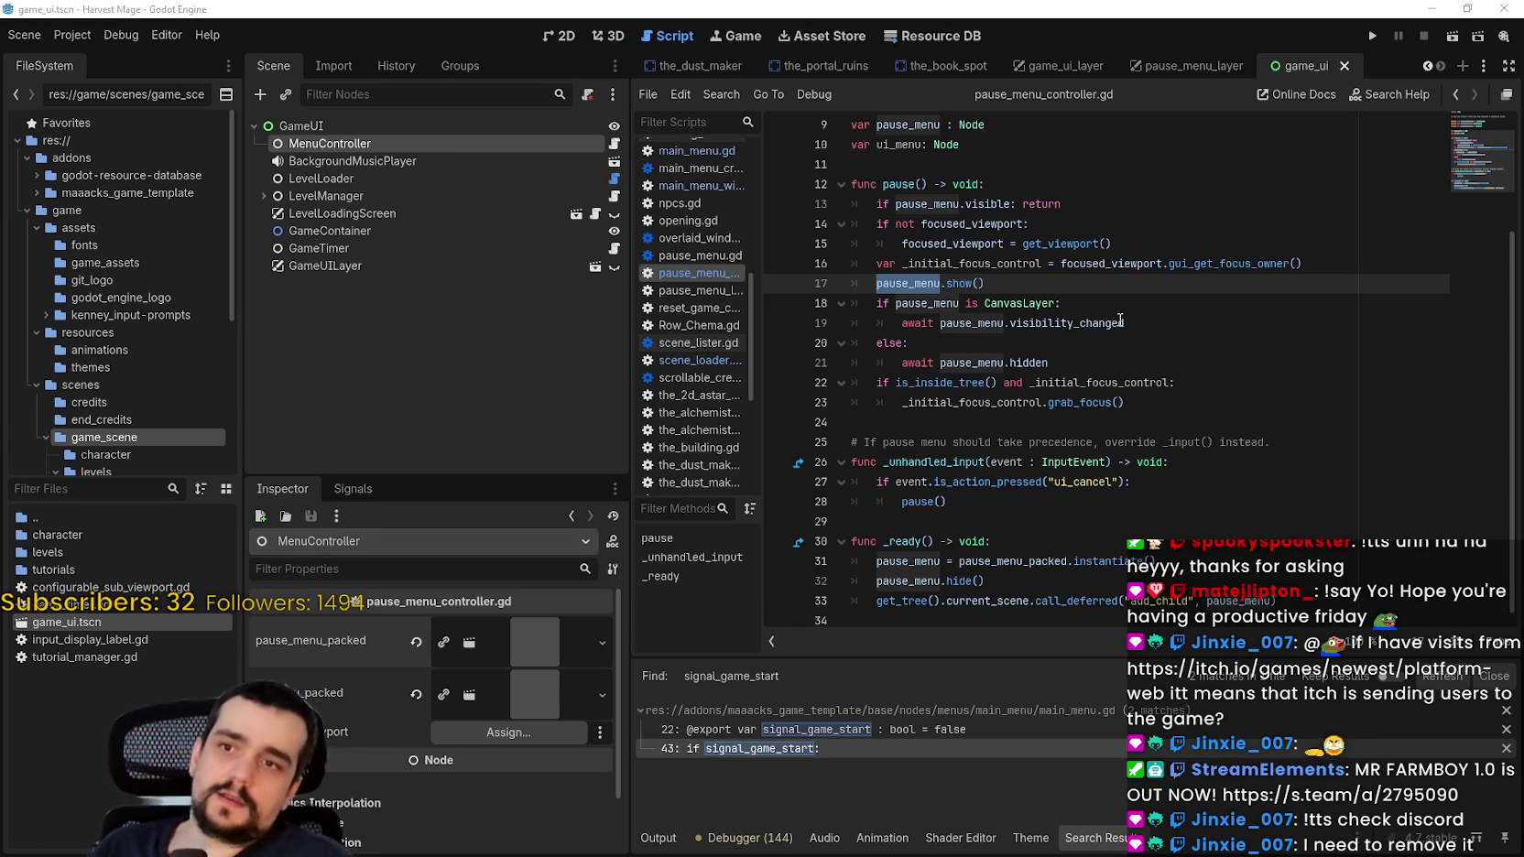
Step: Add 'ui_menu = ui_menu_packed.instantiate()' after pause_menu.hide() in _ready
left_click(1119, 320)
left_click(947, 501)
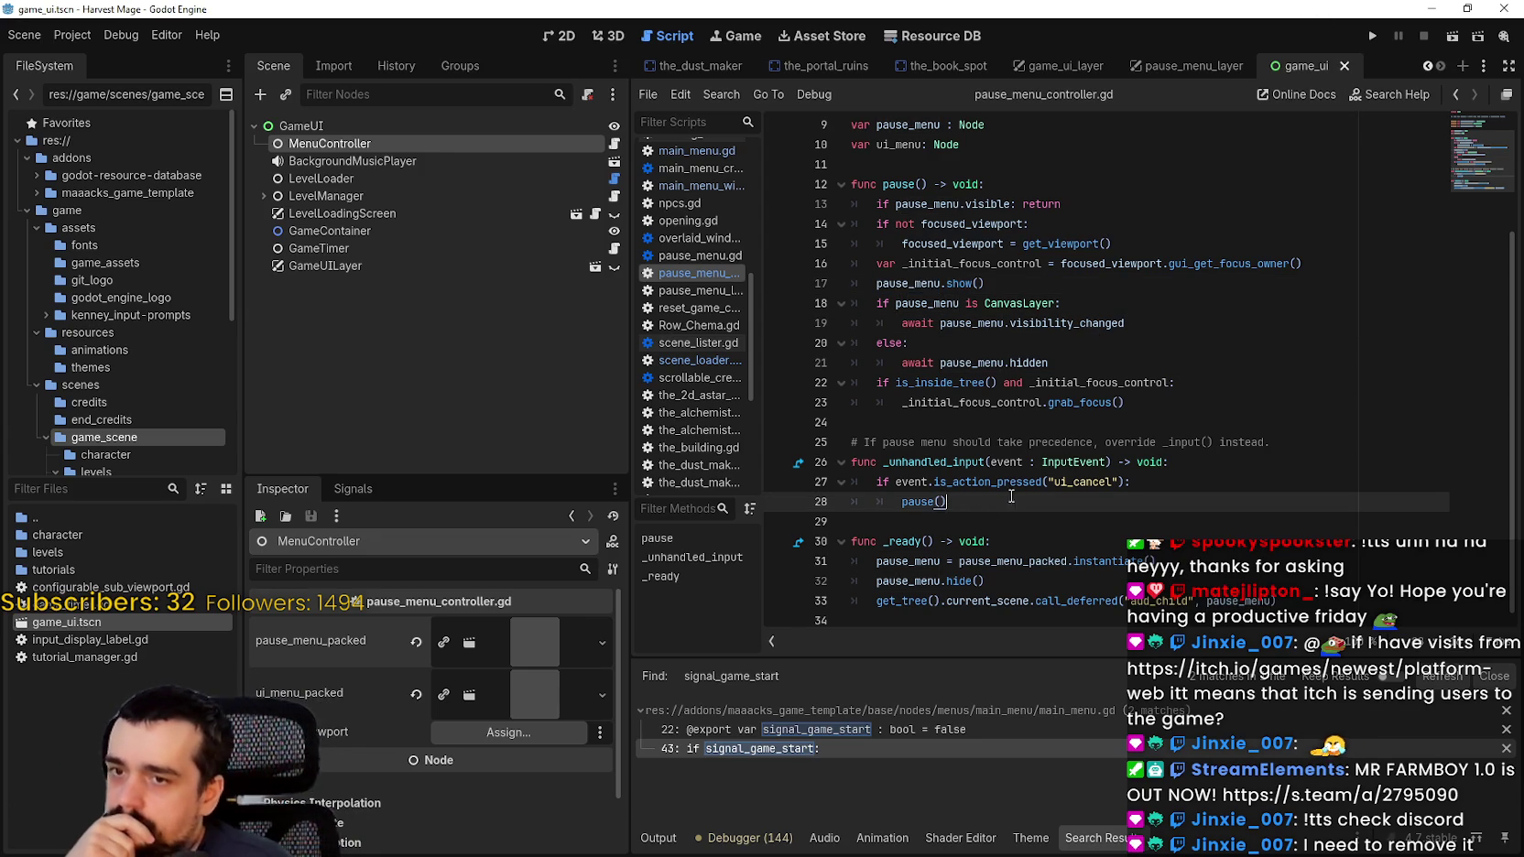
left_click(1154, 546)
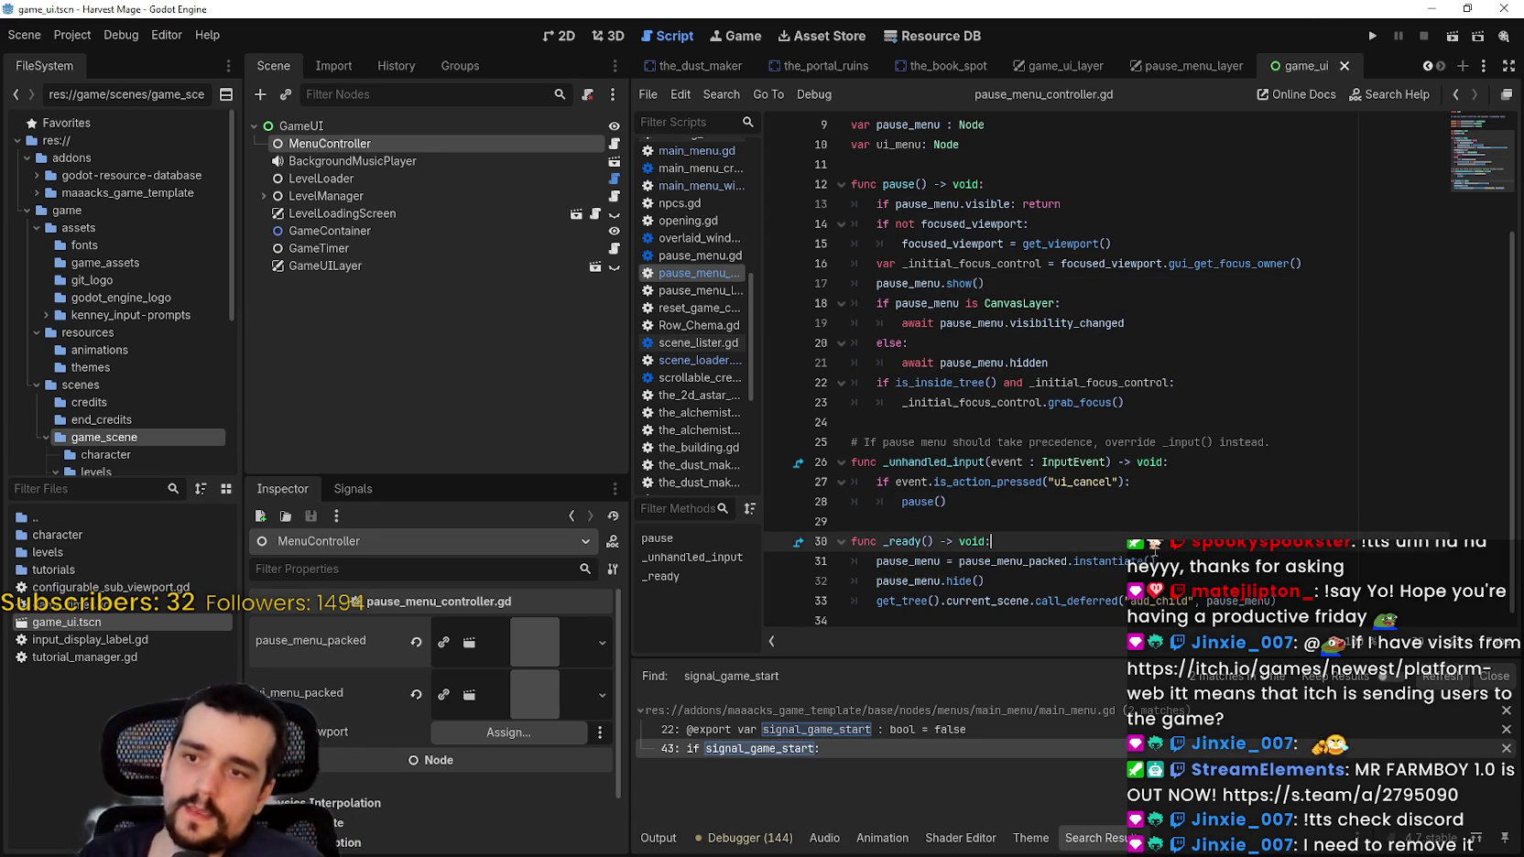
key("Down")
key("Down")
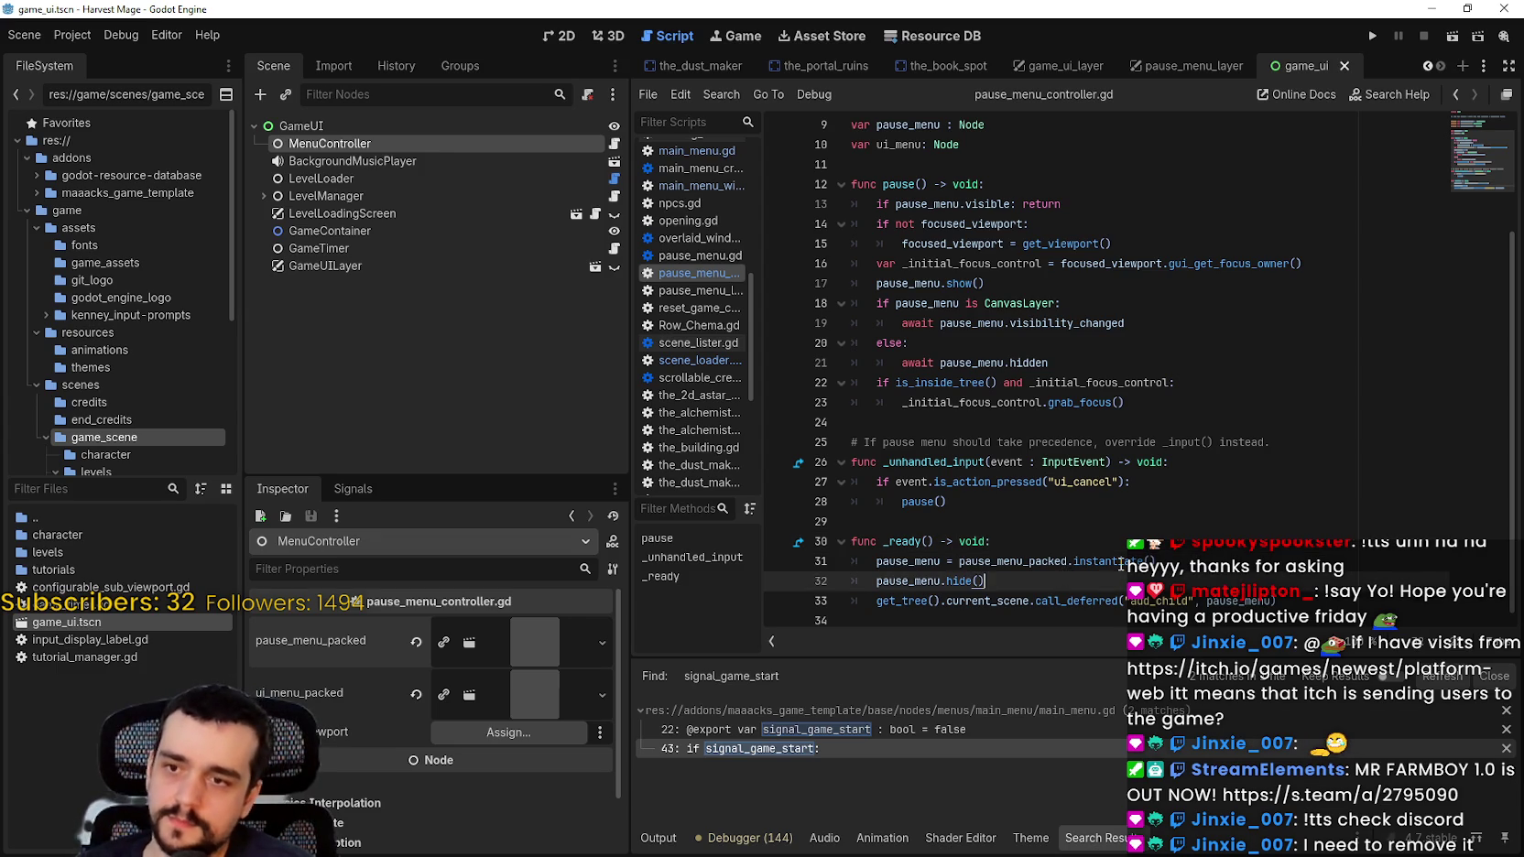
key("Return")
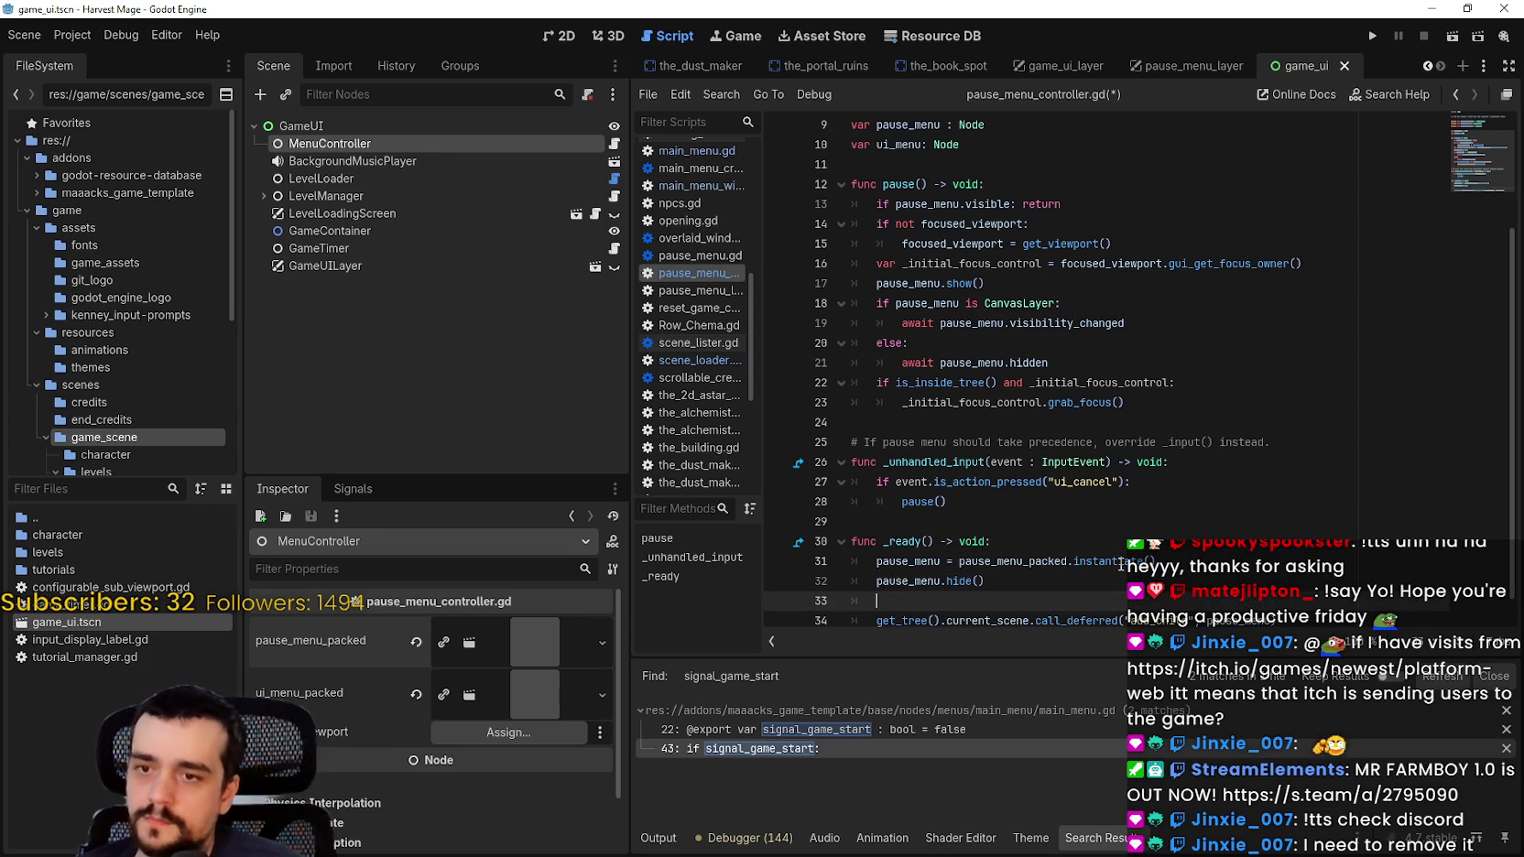
scroll("down", 3)
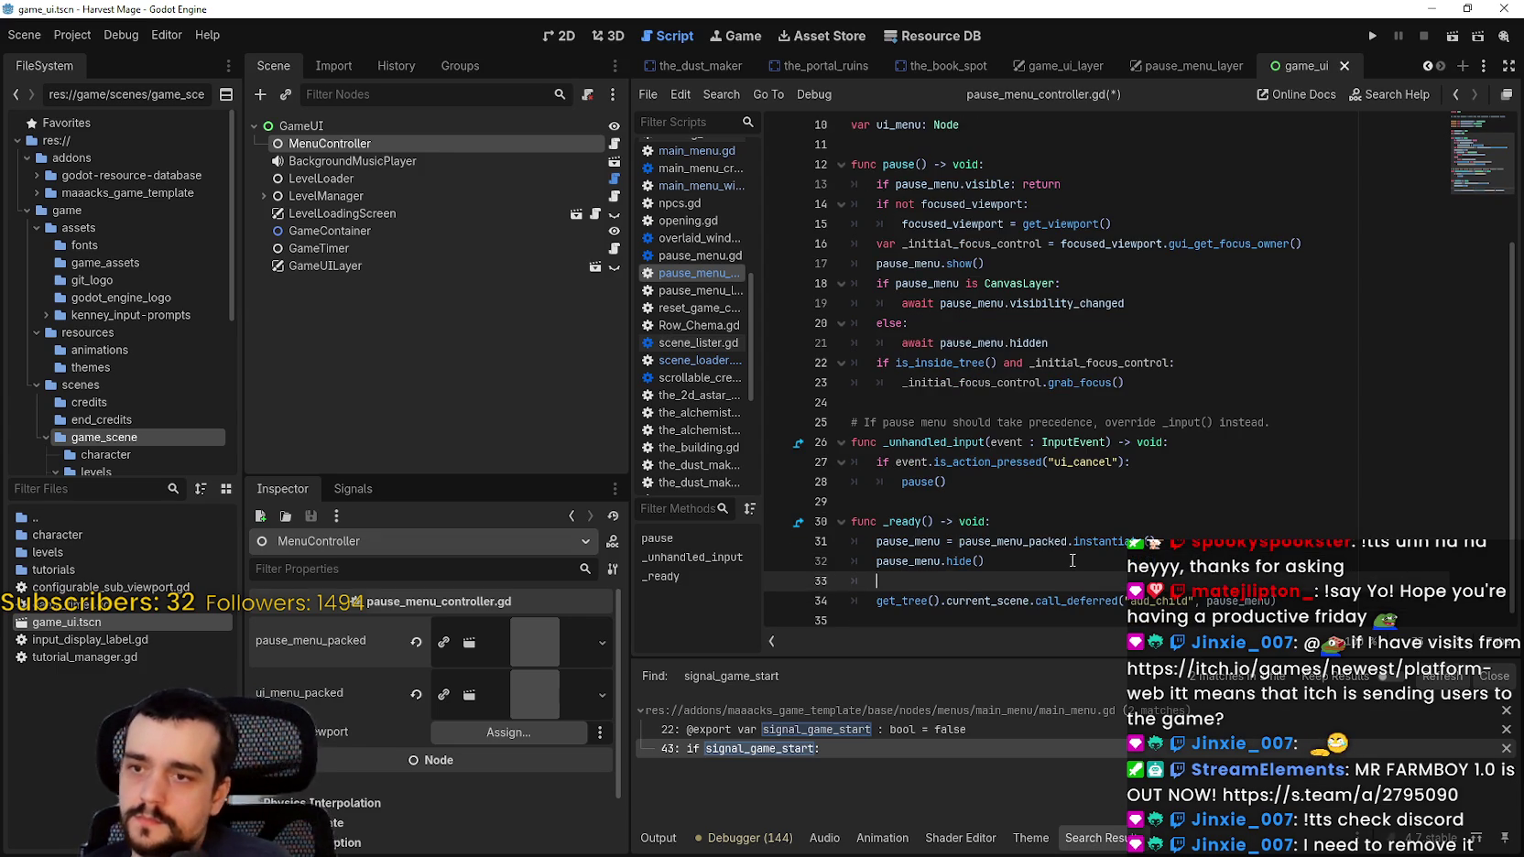
type("p")
key("BackSpace")
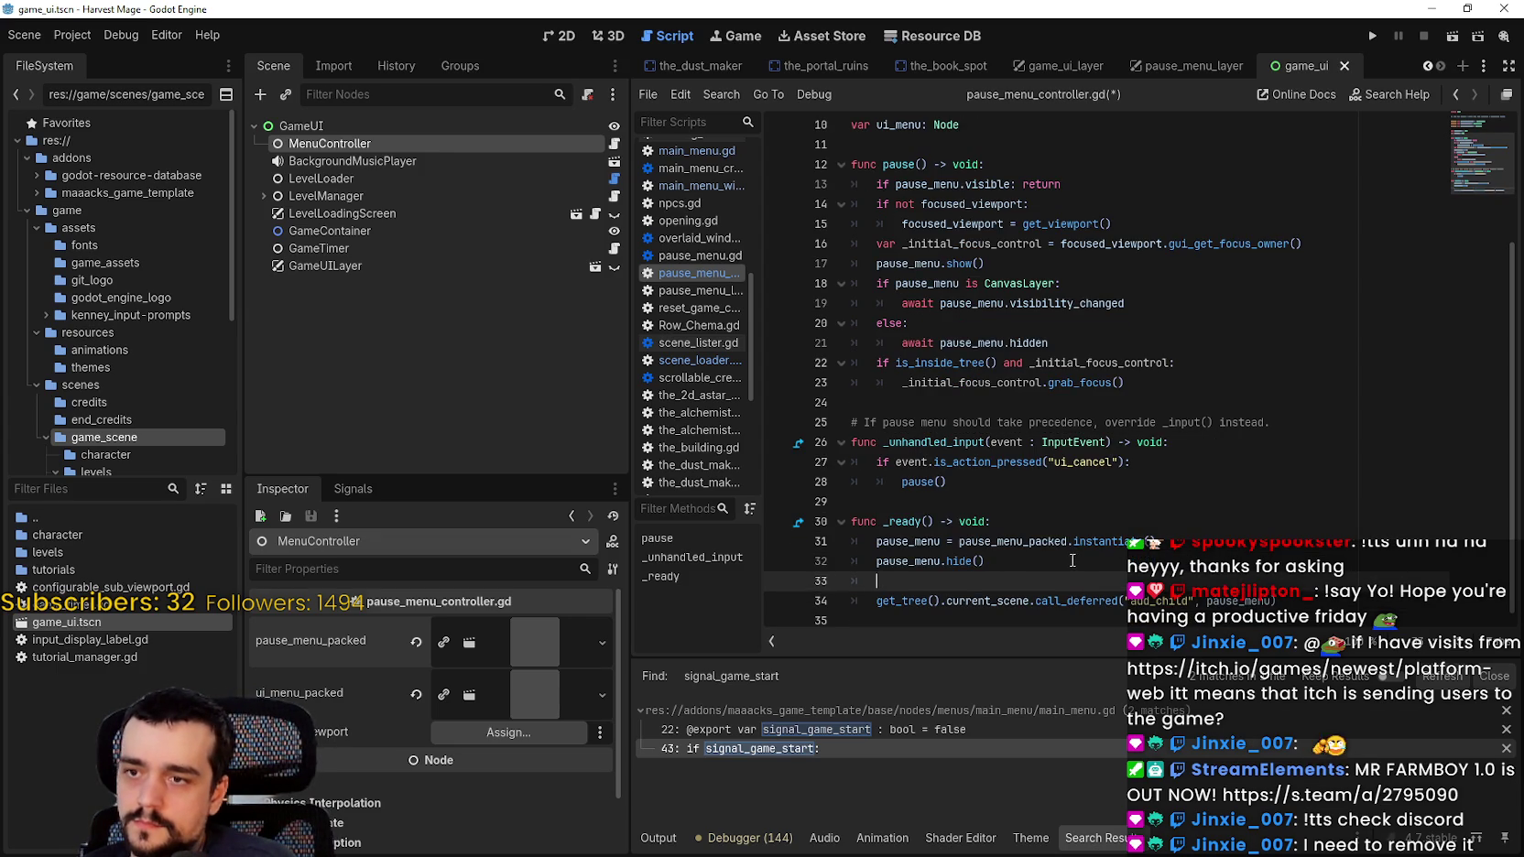
type("ui_")
key("Return")
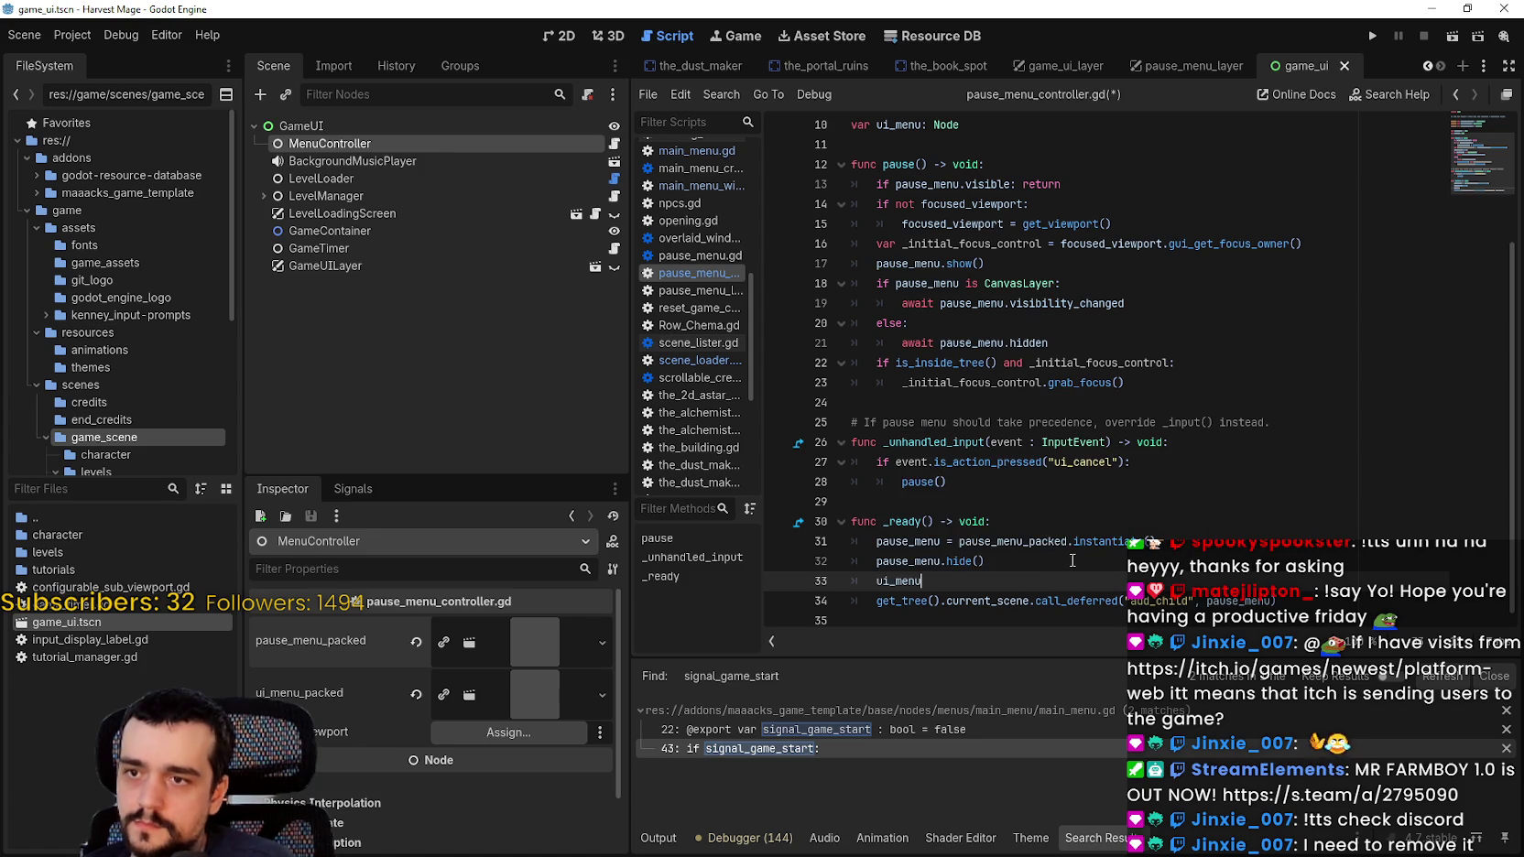
type("ui_menu")
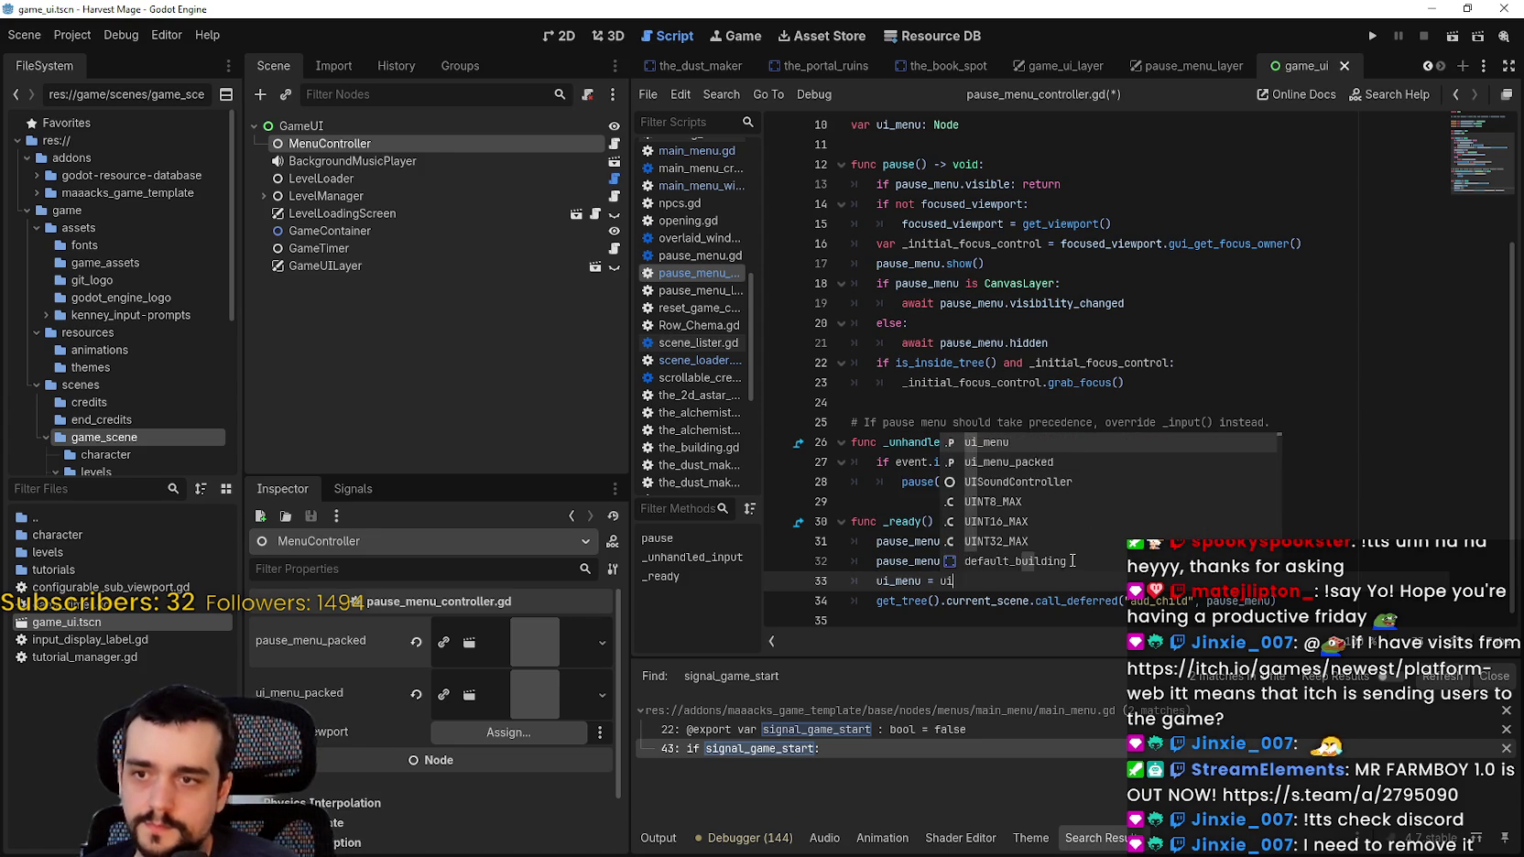
key("Down")
key("Return")
type(".instantiate(")
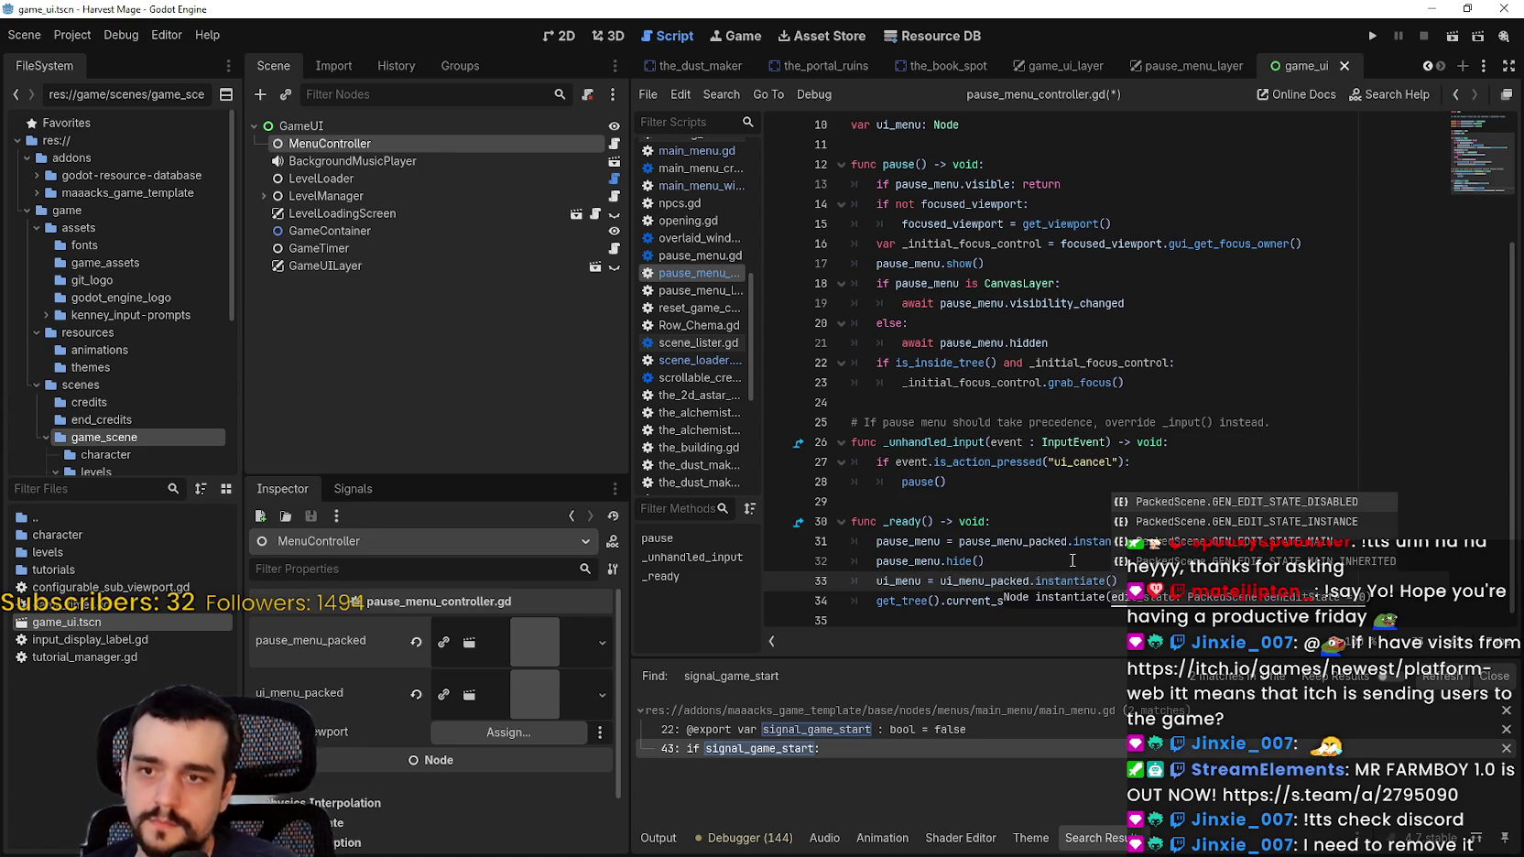
key("Return")
type(")")
Step: Add 'ui_menu.hide()' on the next line and save the script
key("Return")
type("ui_men")
type("u.")
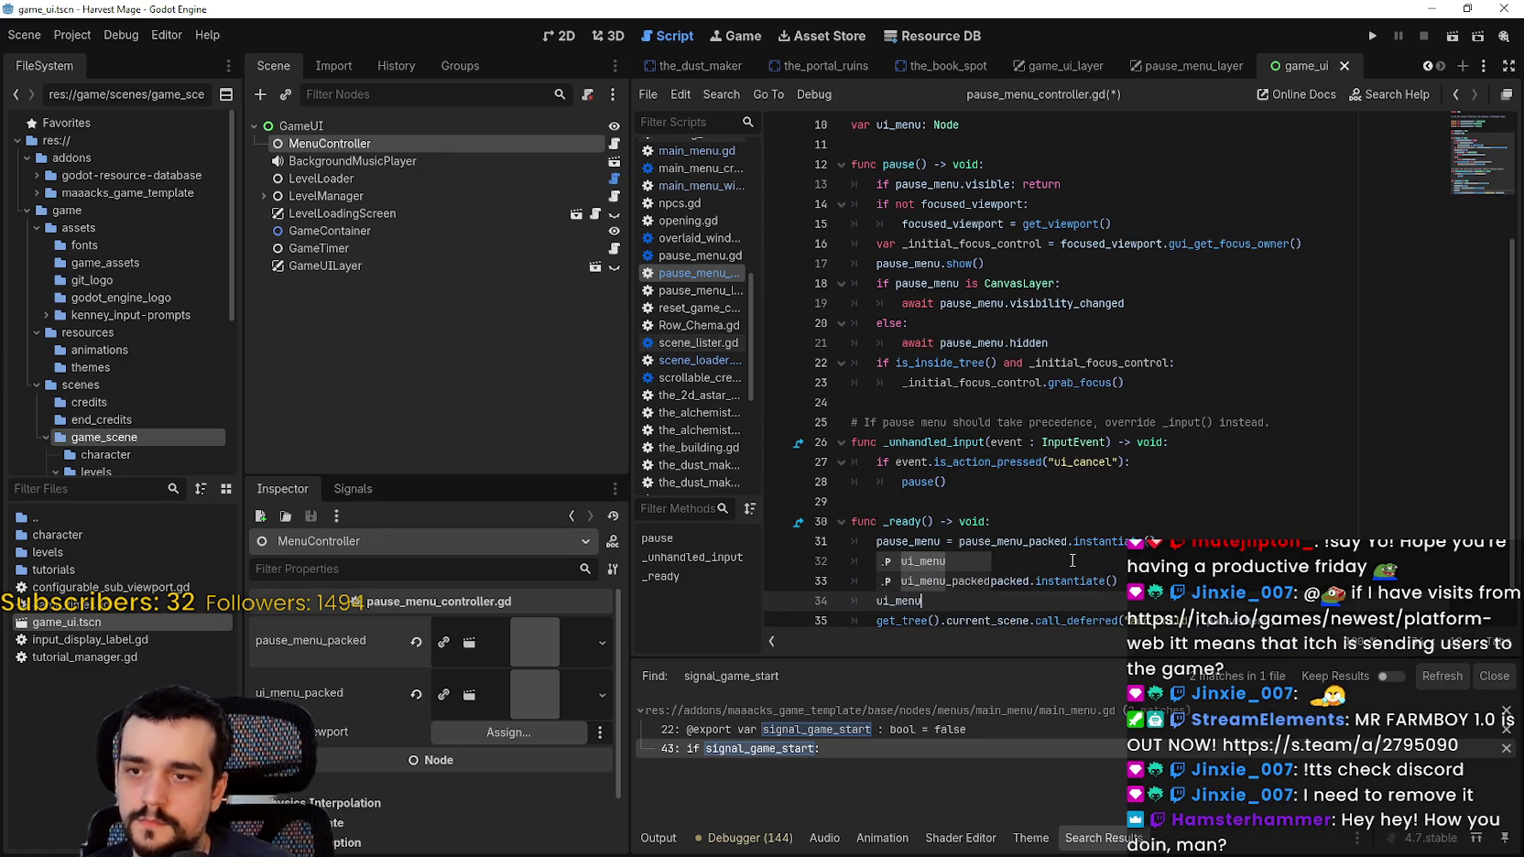
key("Escape")
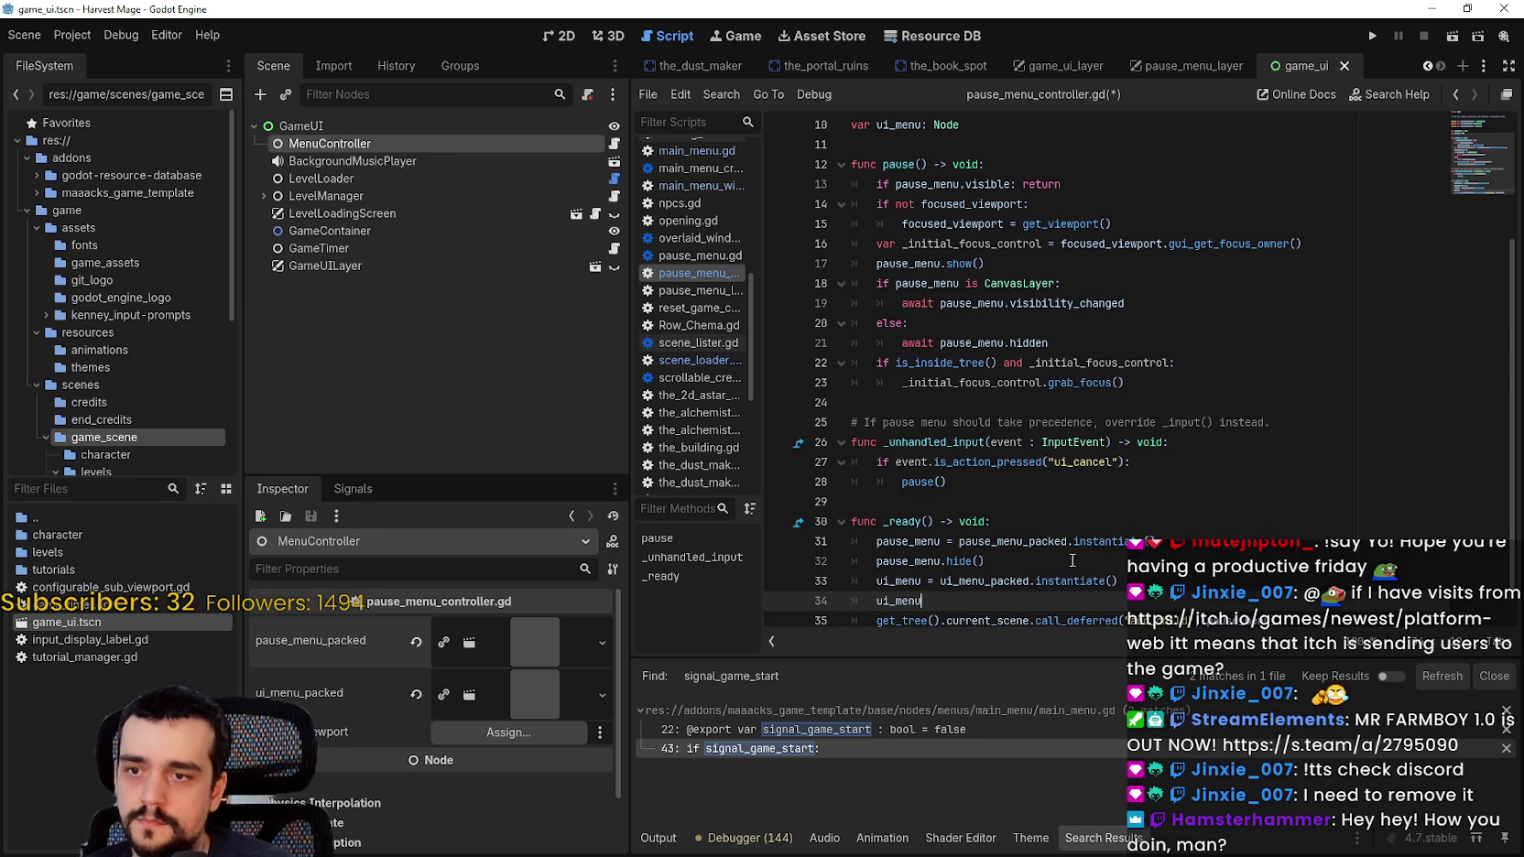
type(".hide(")
key("Return")
key("ctrl+s")
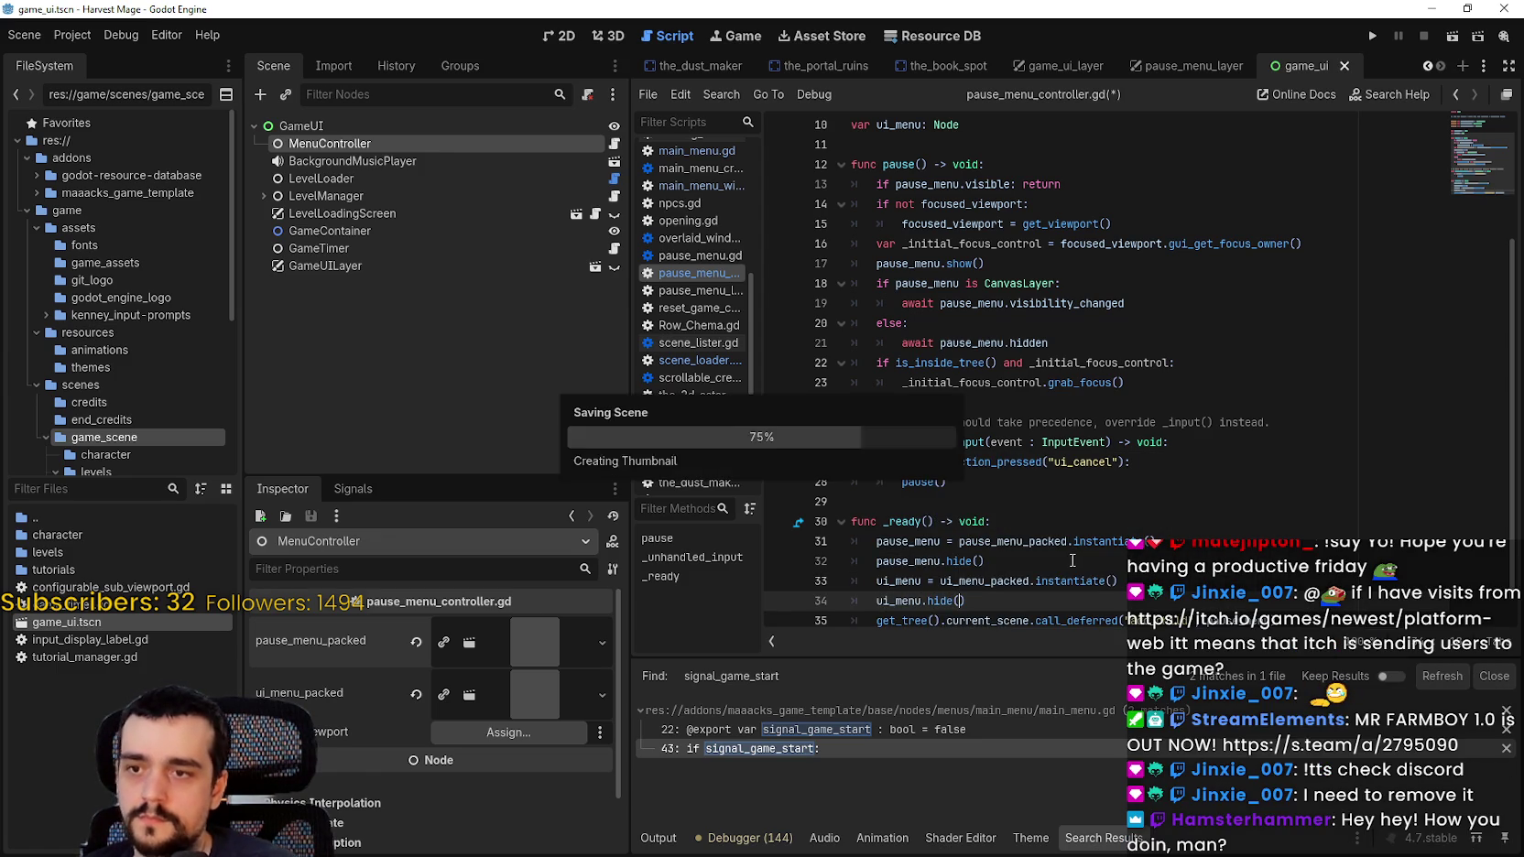
scroll("down", 3)
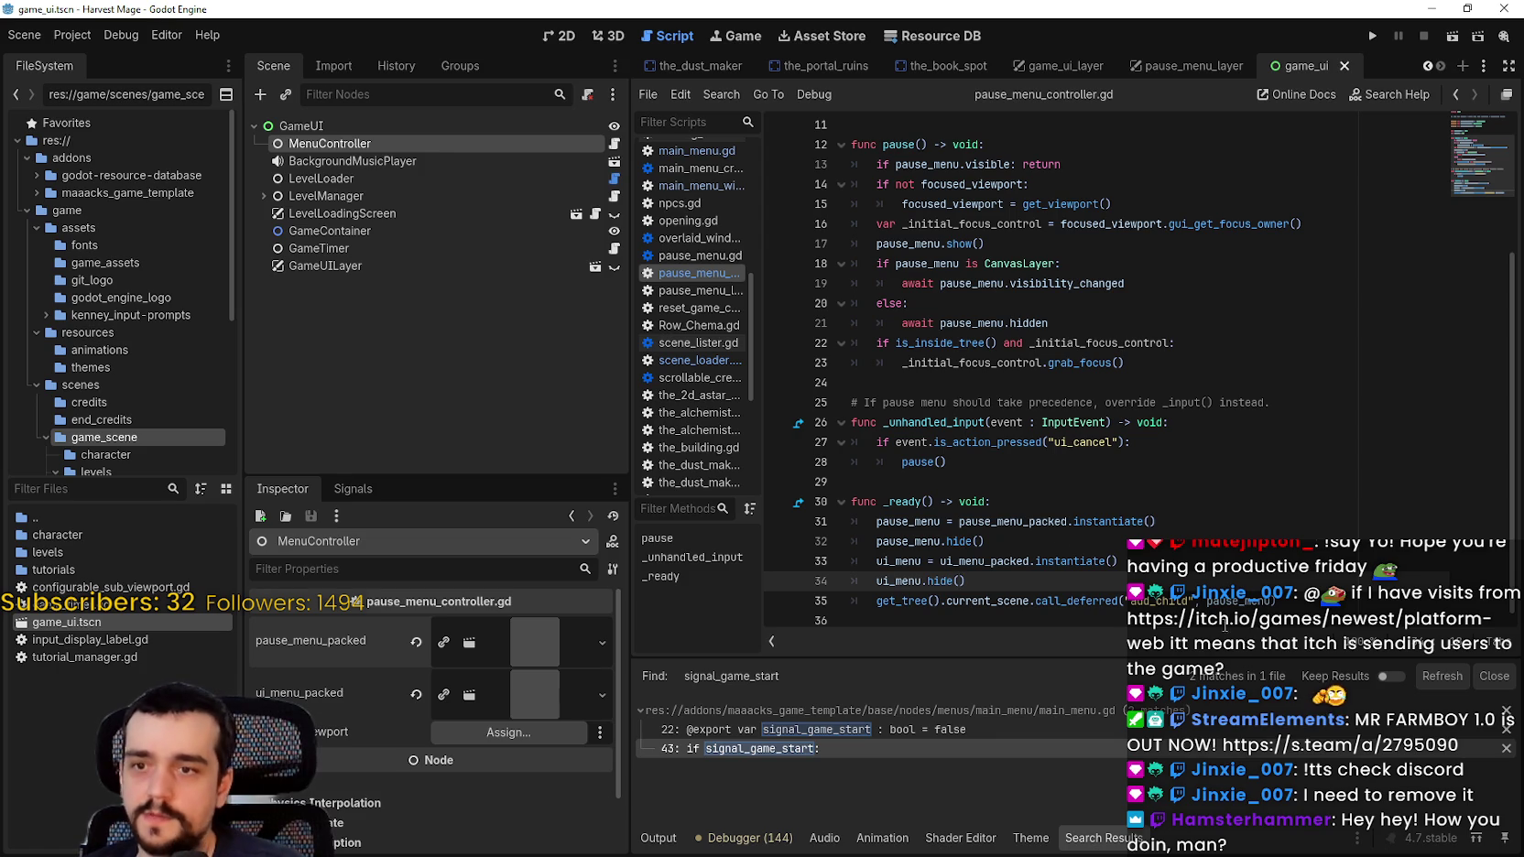
Step: Duplicate the add_child call_deferred line with ui_menu as its argument and save
left_click(1297, 593)
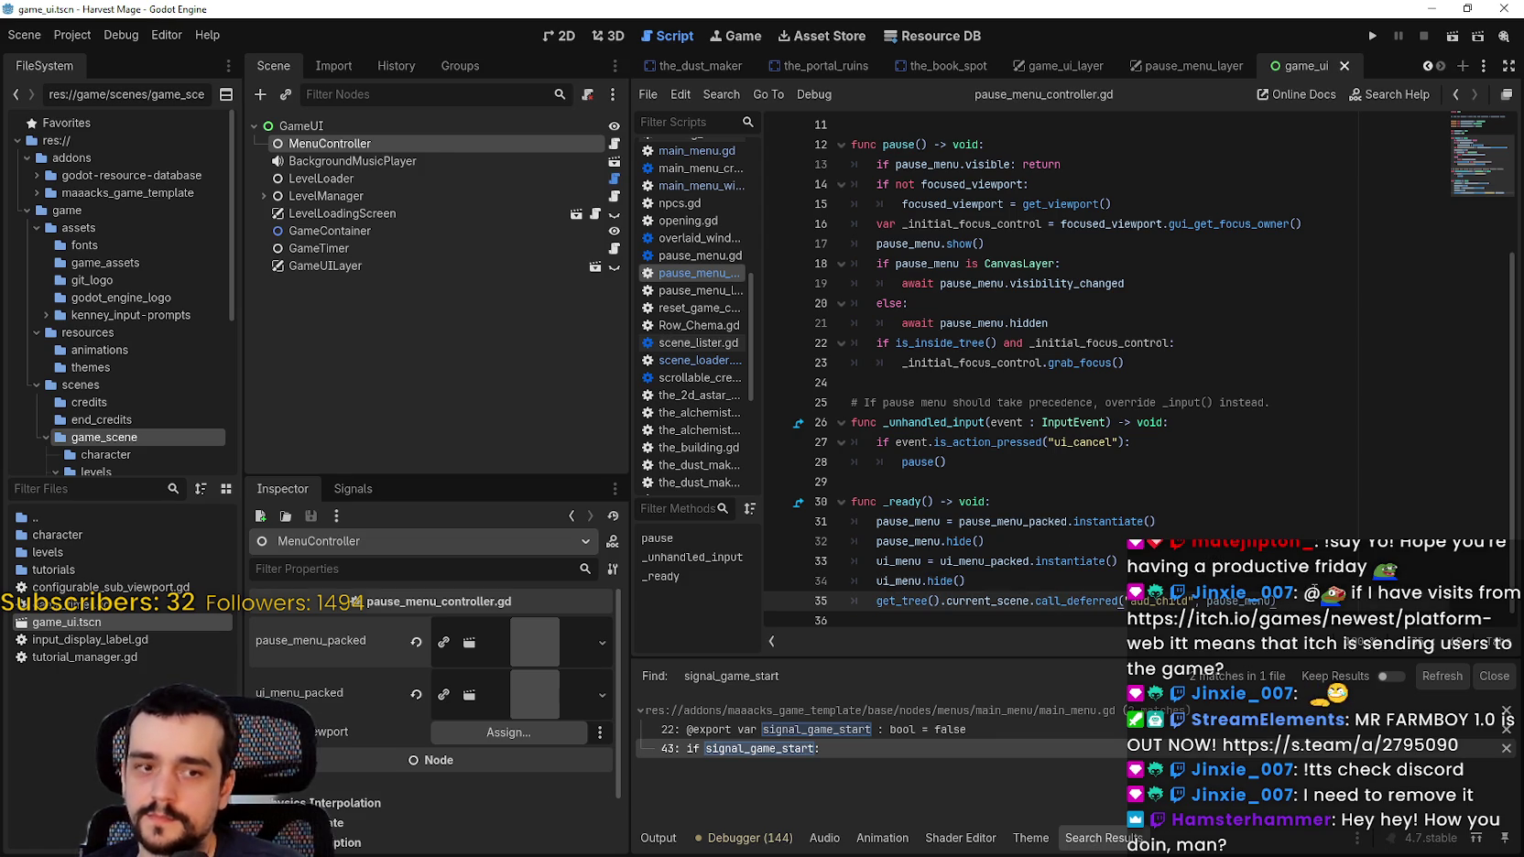
key("Return")
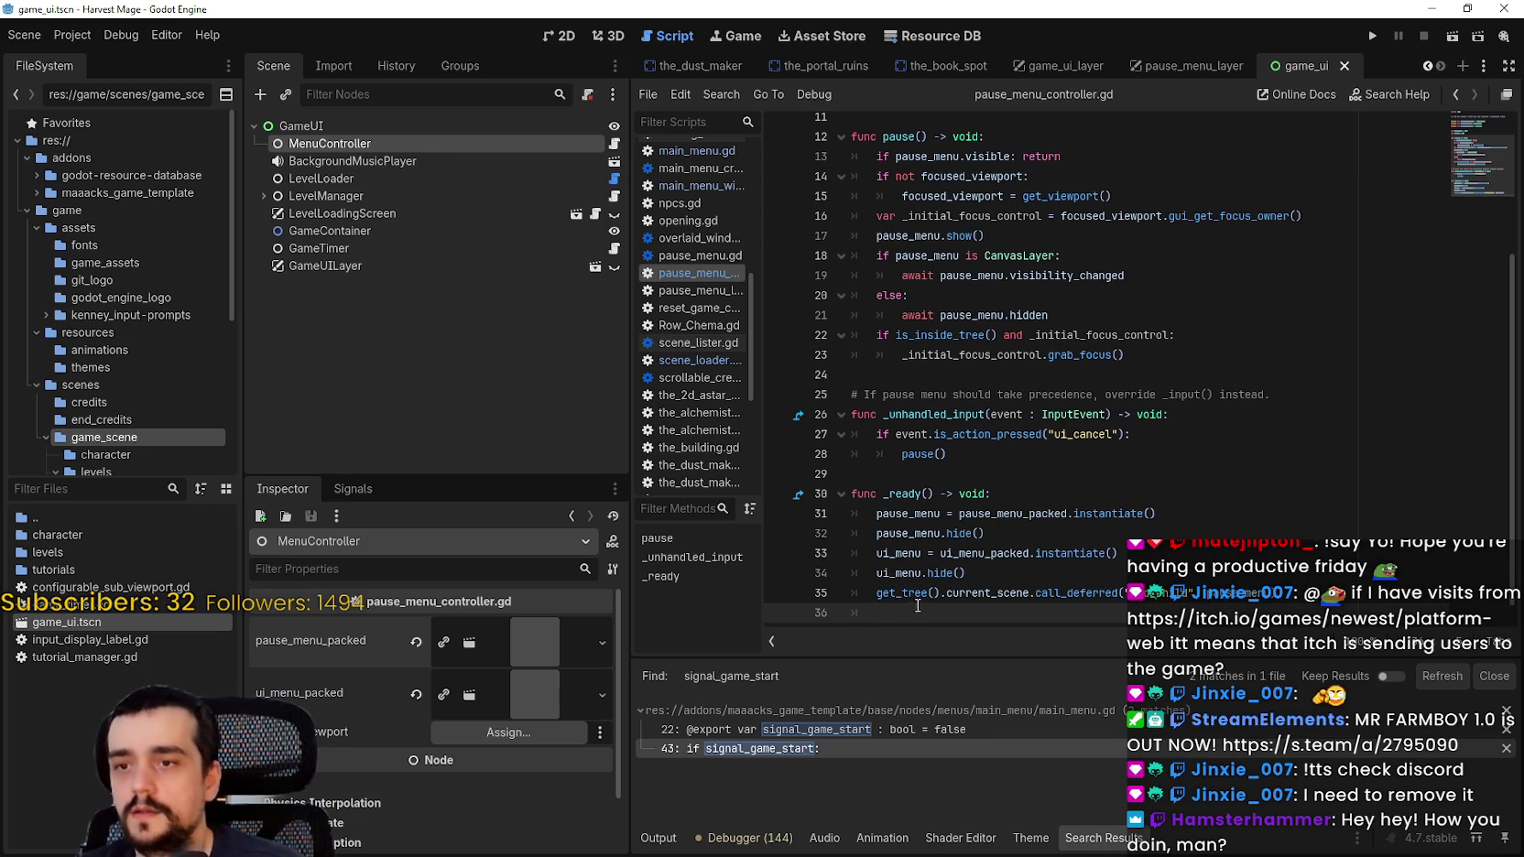
left_click_drag(916, 608, 850, 593)
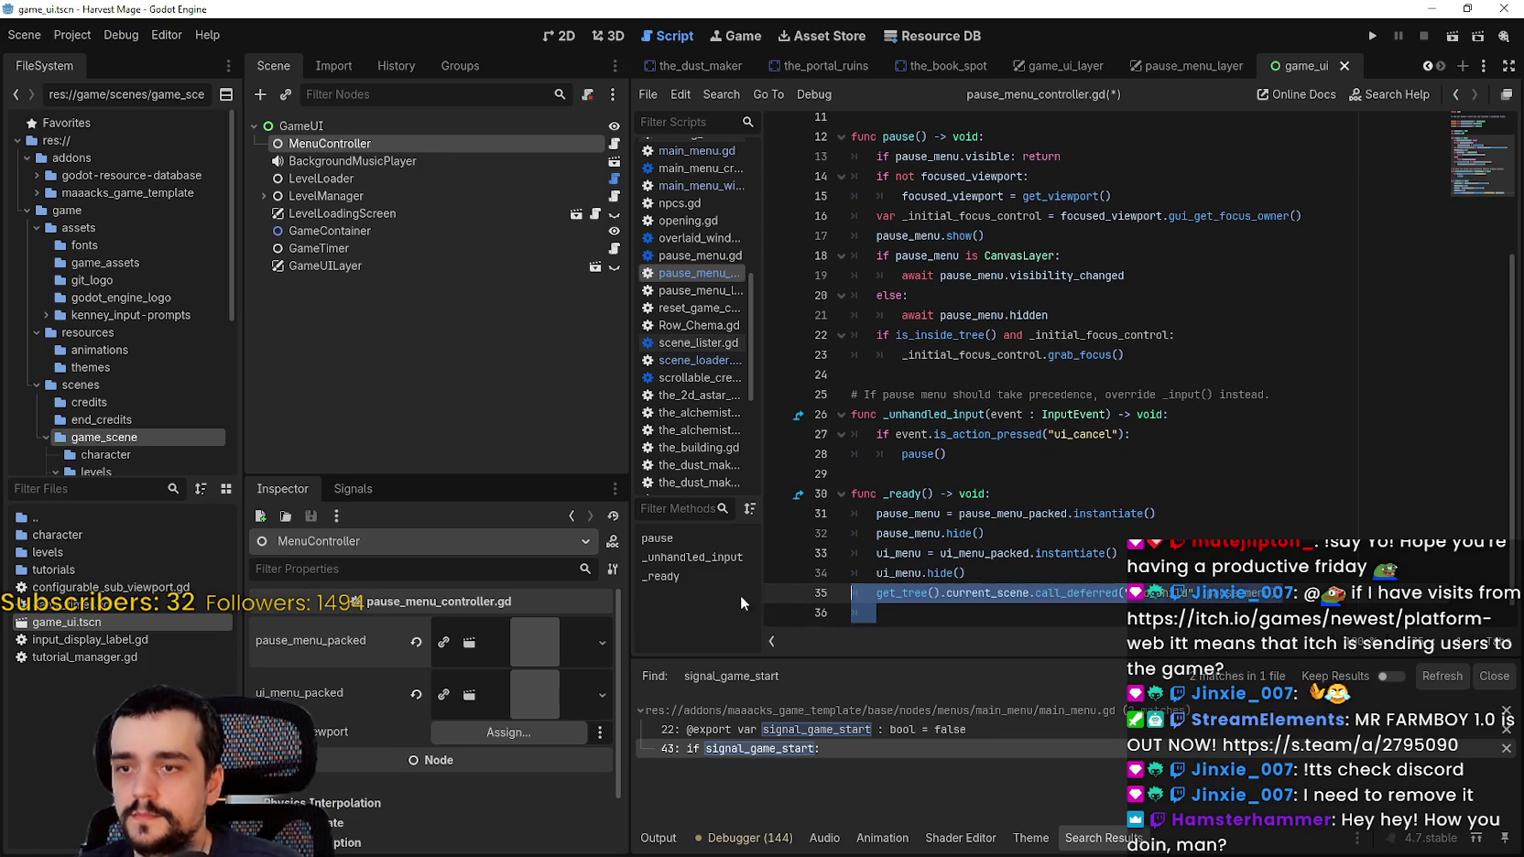
key("ctrl+v")
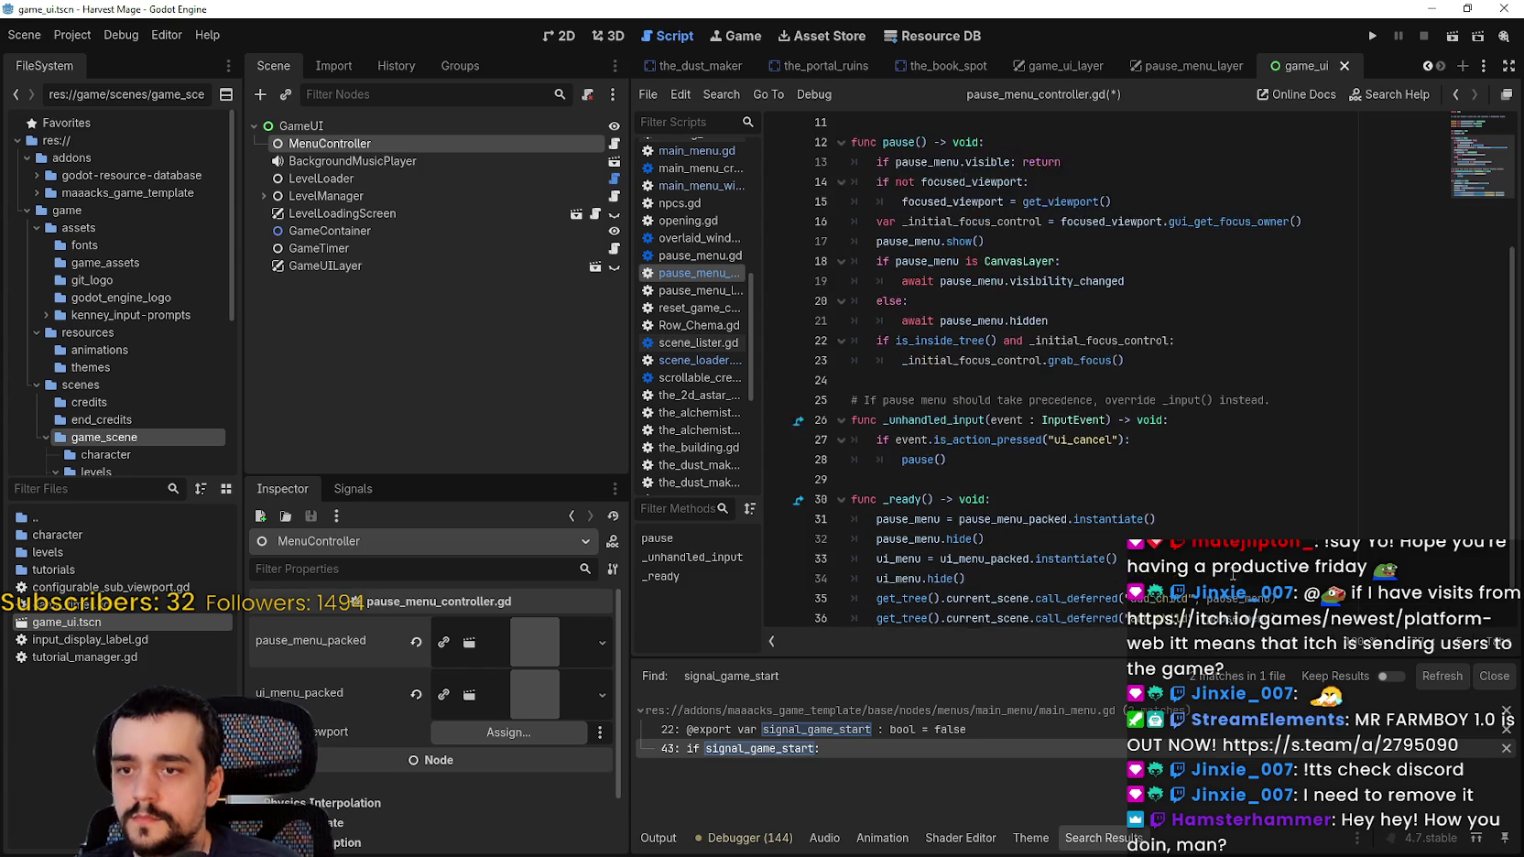
key("alt+Up")
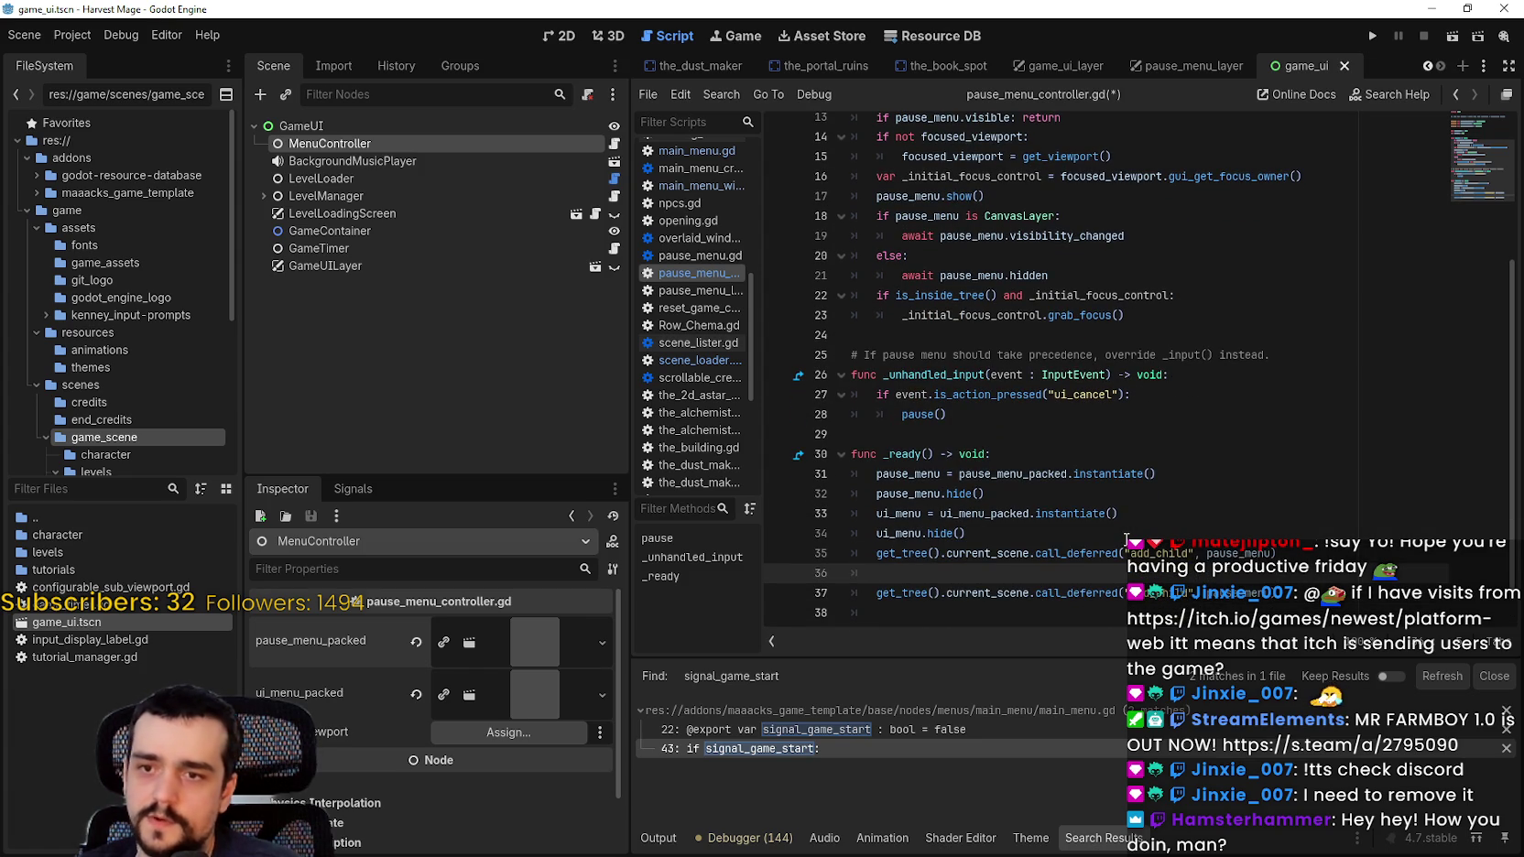
key("BackSpace")
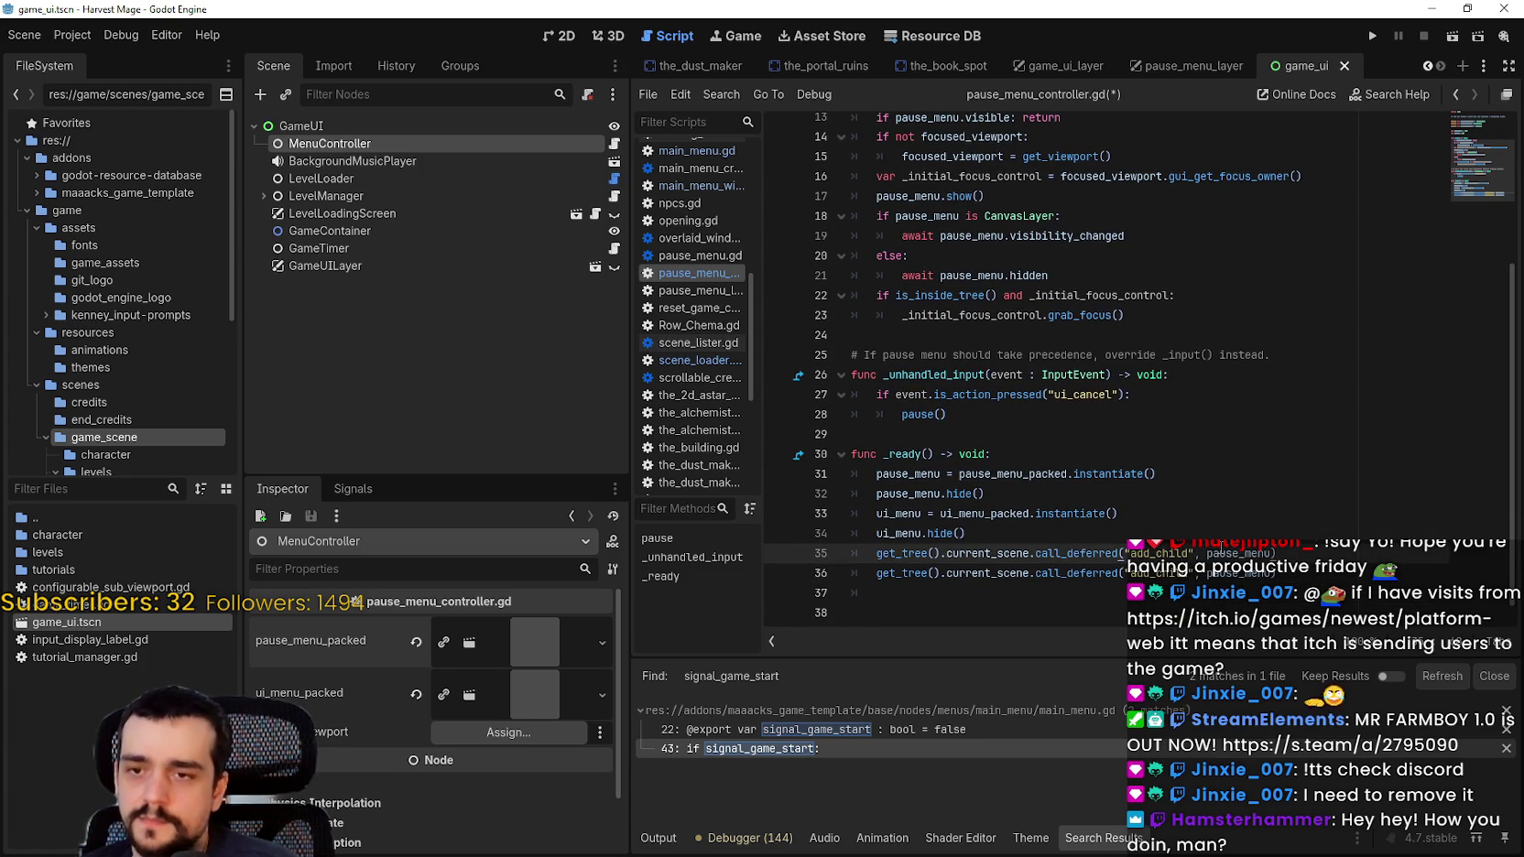
double_click(897, 533)
key("ctrl+c")
double_click(1222, 553)
key("ctrl+v")
key("ctrl+s")
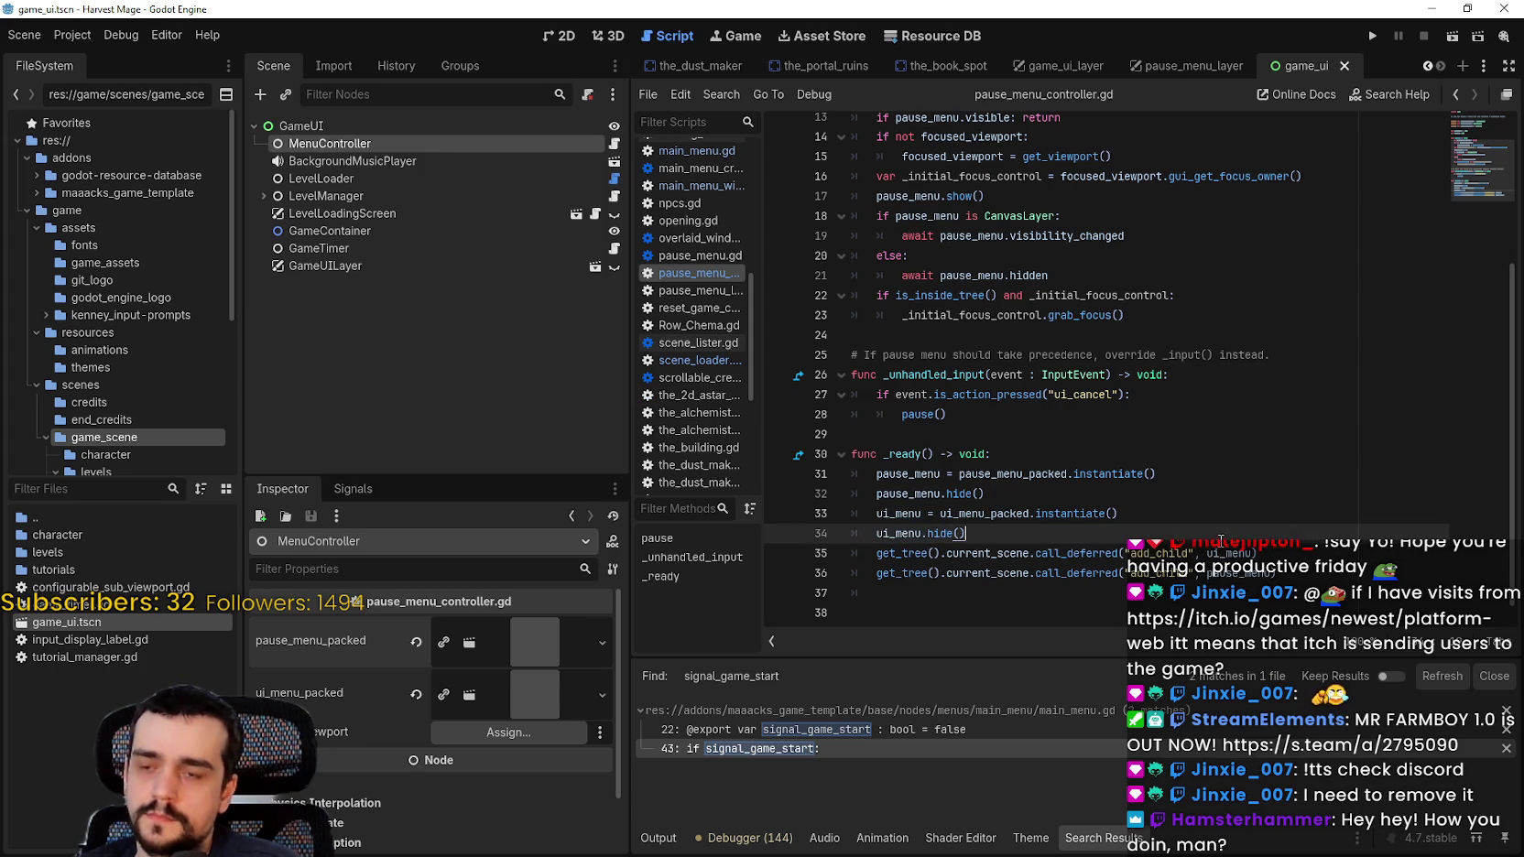
Step: Delete the trailing empty line, comment out ui_menu.hide() with #, and save
key("Down")
key("Down")
key("Down")
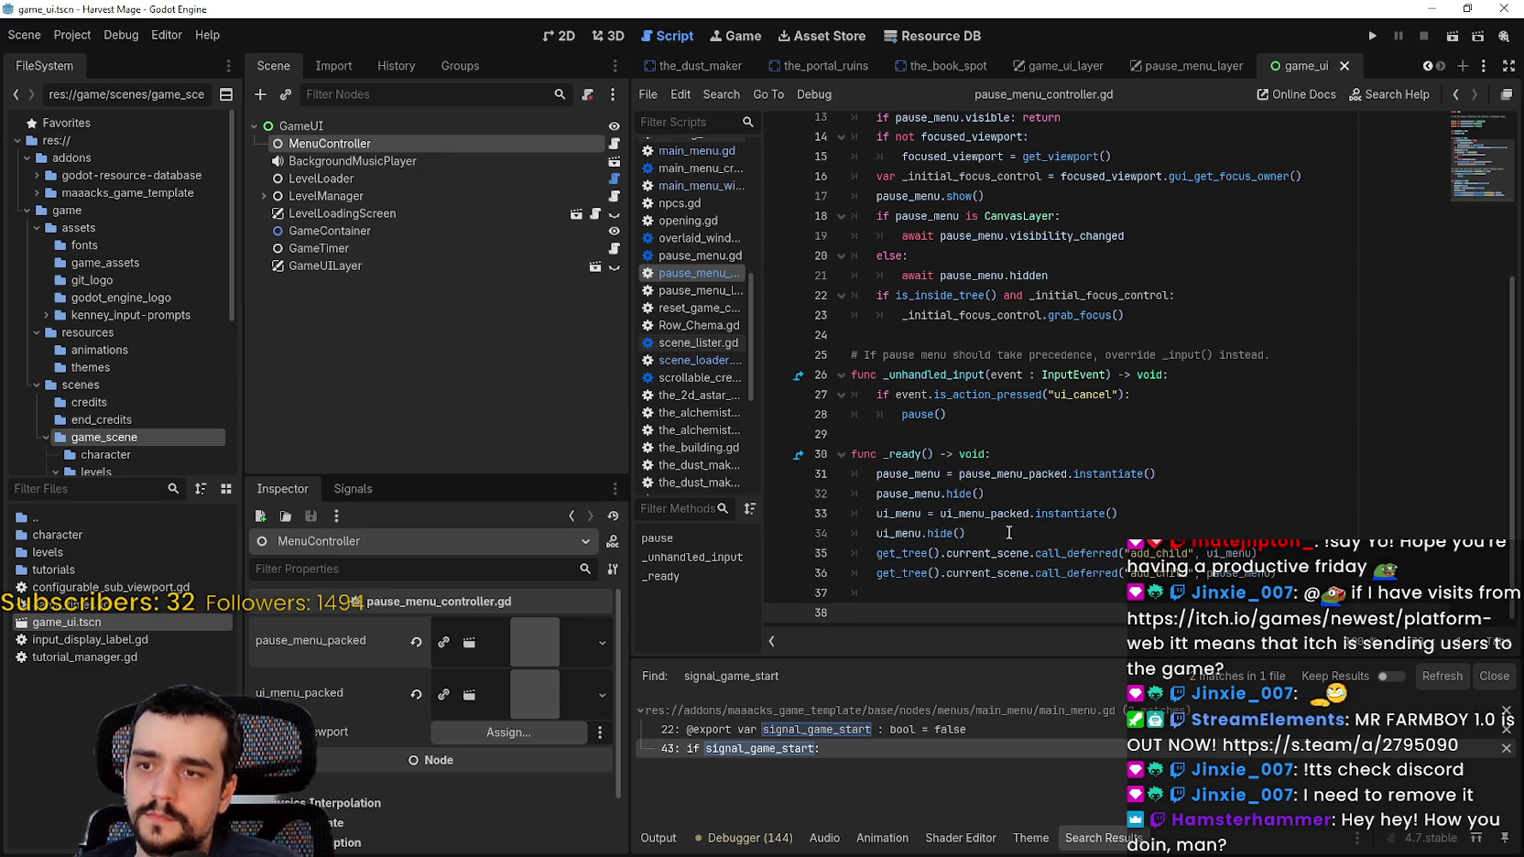
left_click(931, 596)
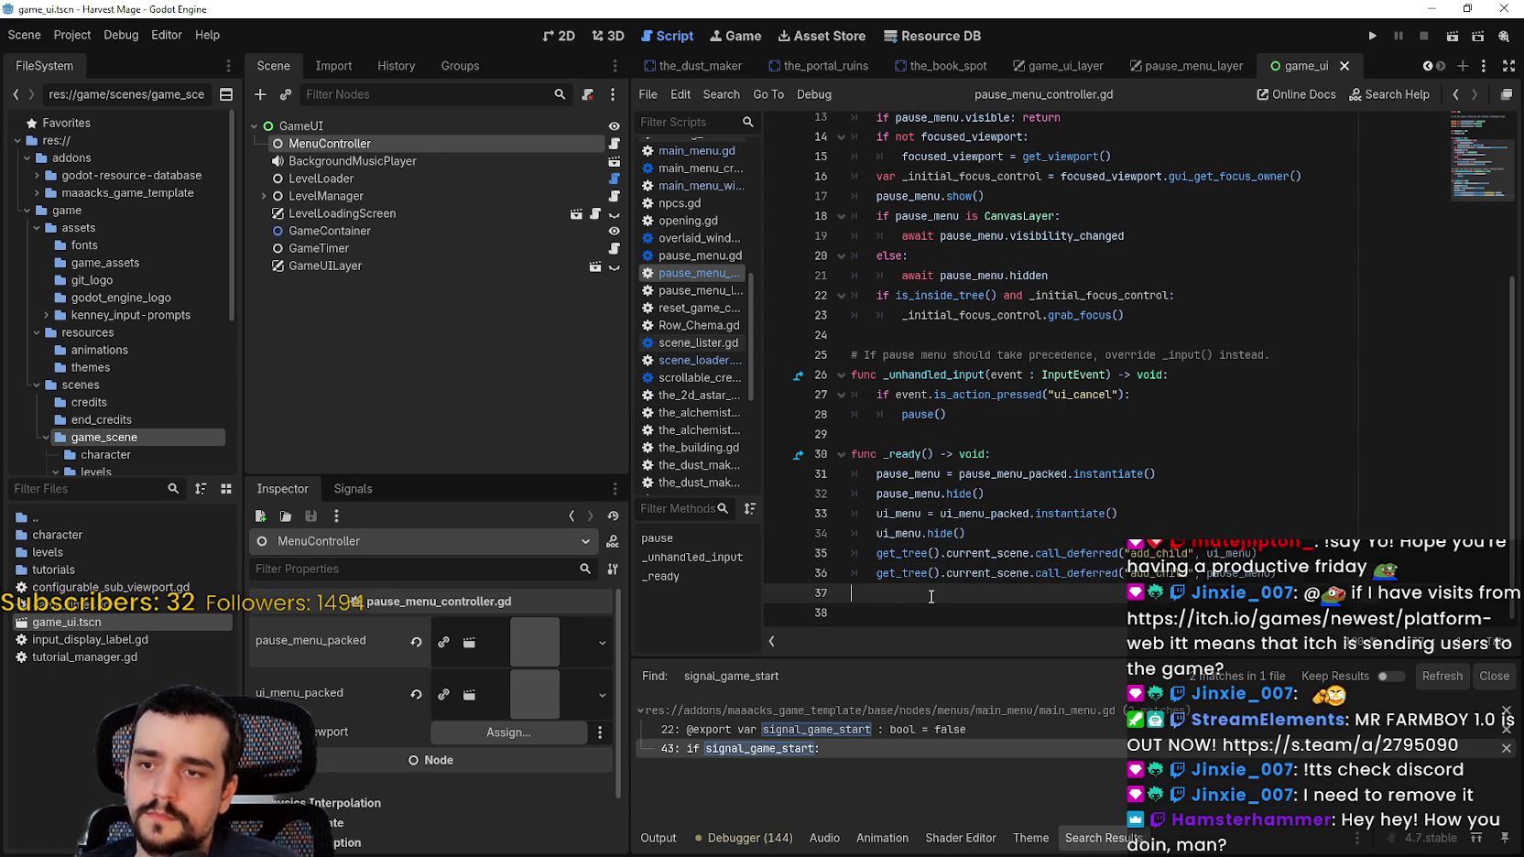
key("BackSpace")
left_click(876, 533)
type("#")
left_click(1000, 532)
key("ctrl+s")
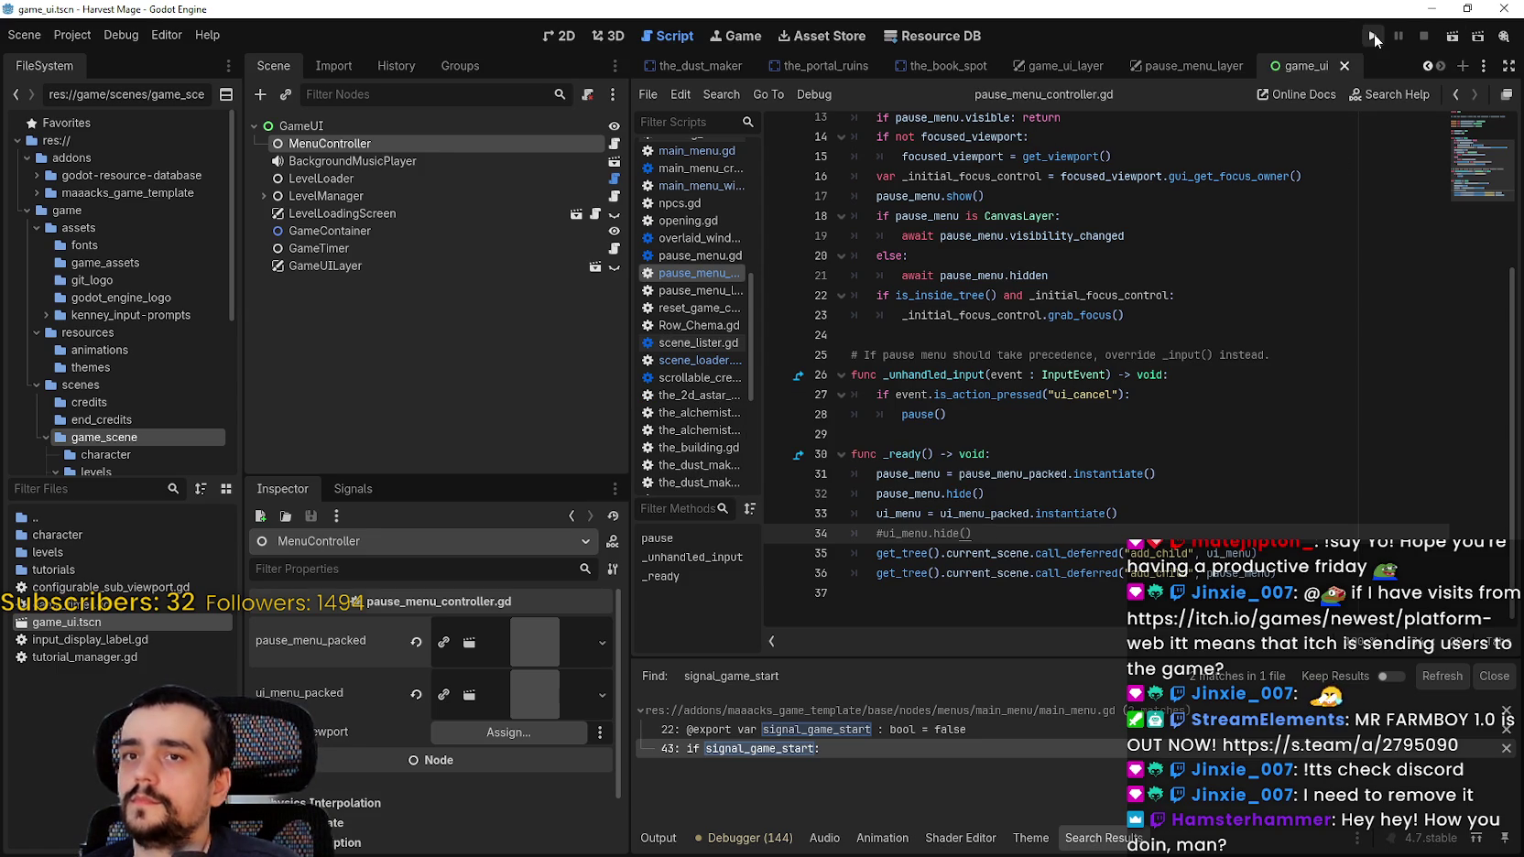
Step: Run the project, continue from the title menu, and remove the line 72 breakpoint
left_click(1373, 35)
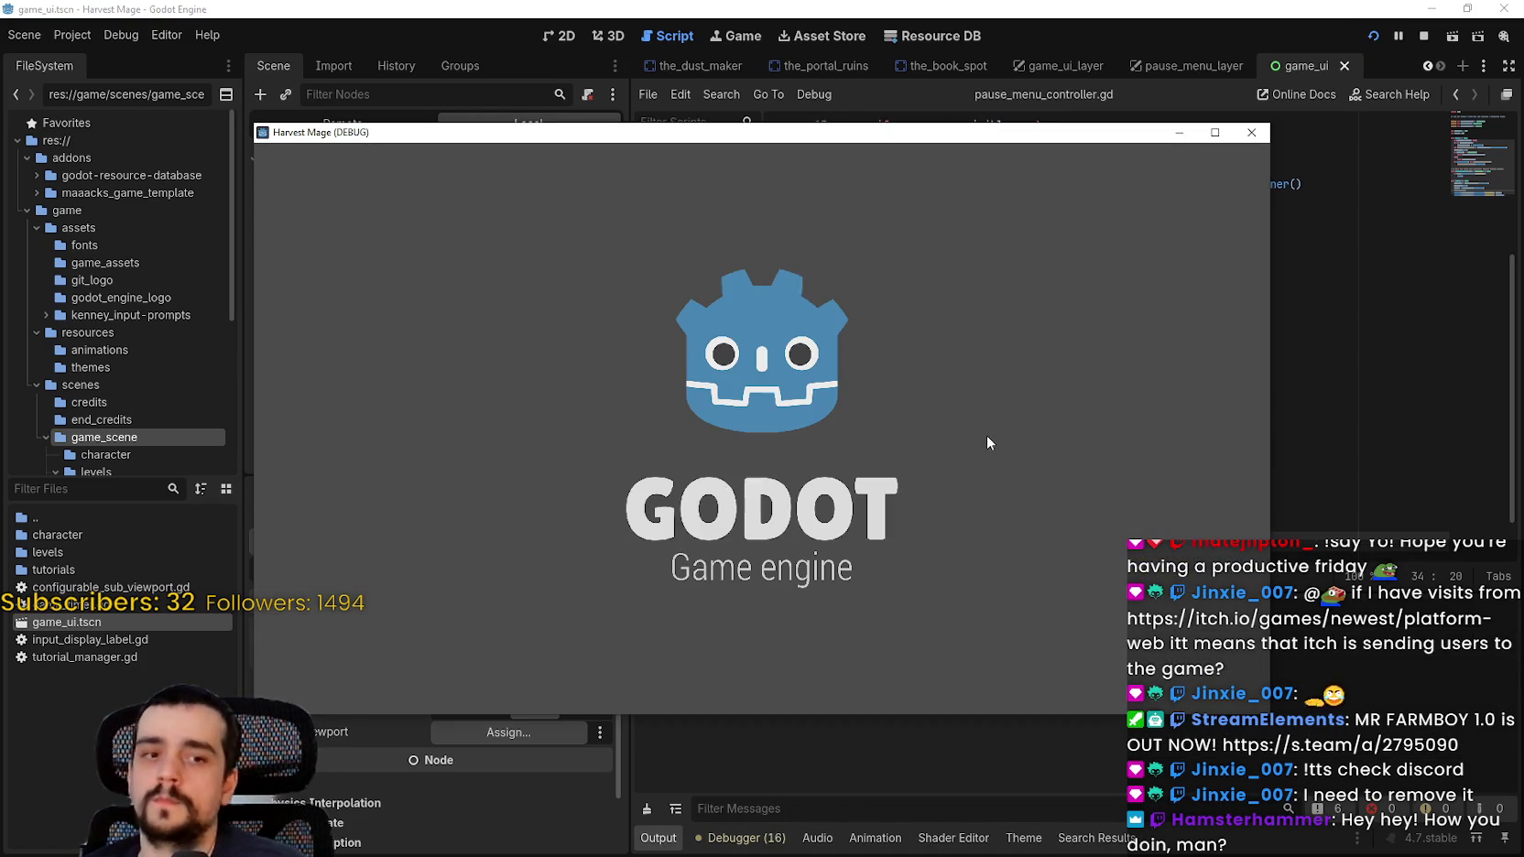
left_click_drag(655, 135, 753, 55)
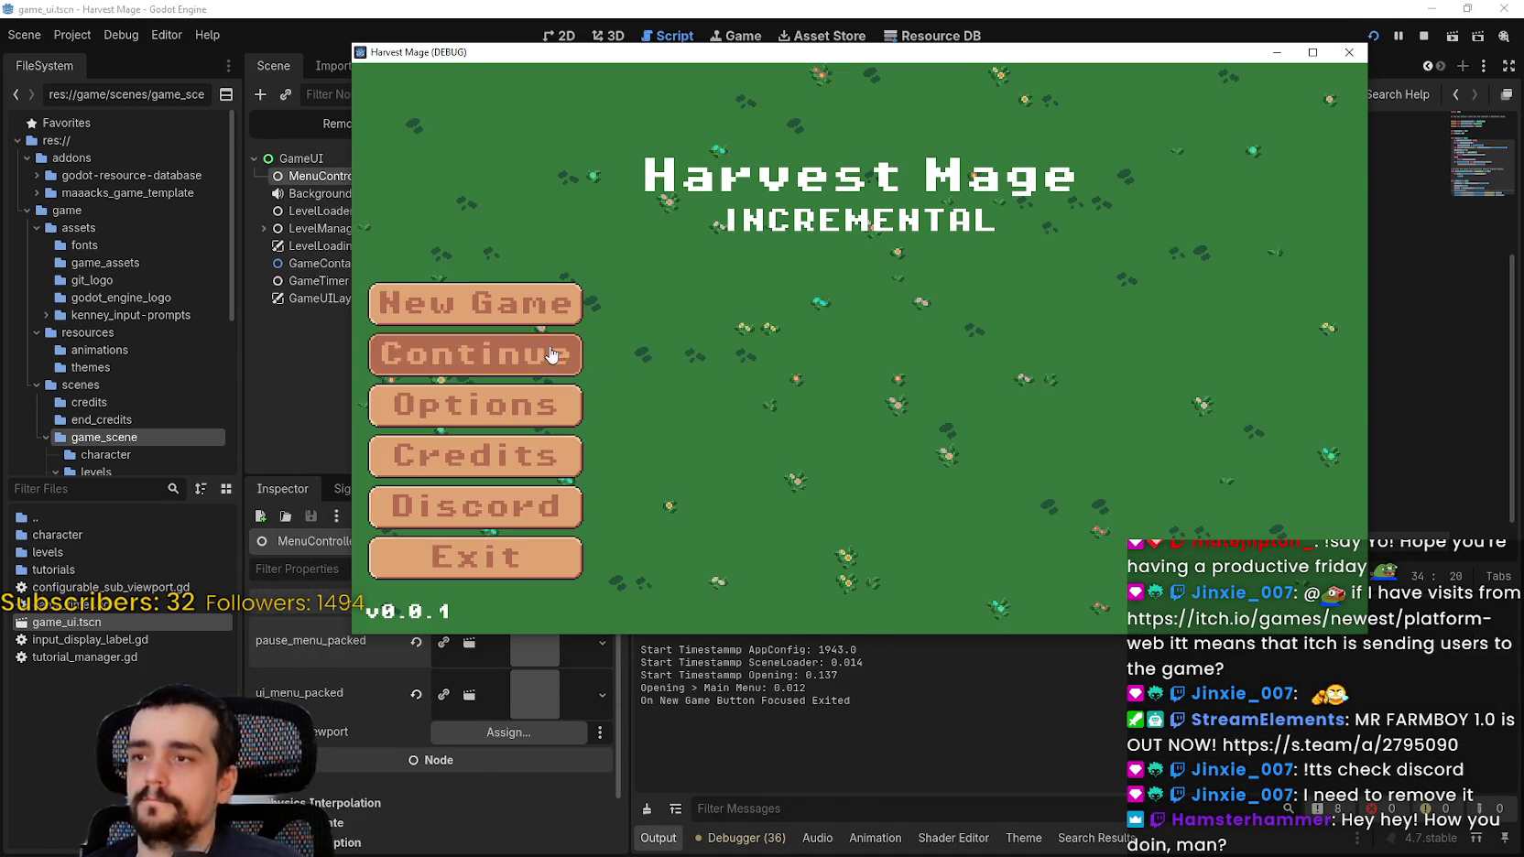
left_click(552, 352)
left_click(777, 203)
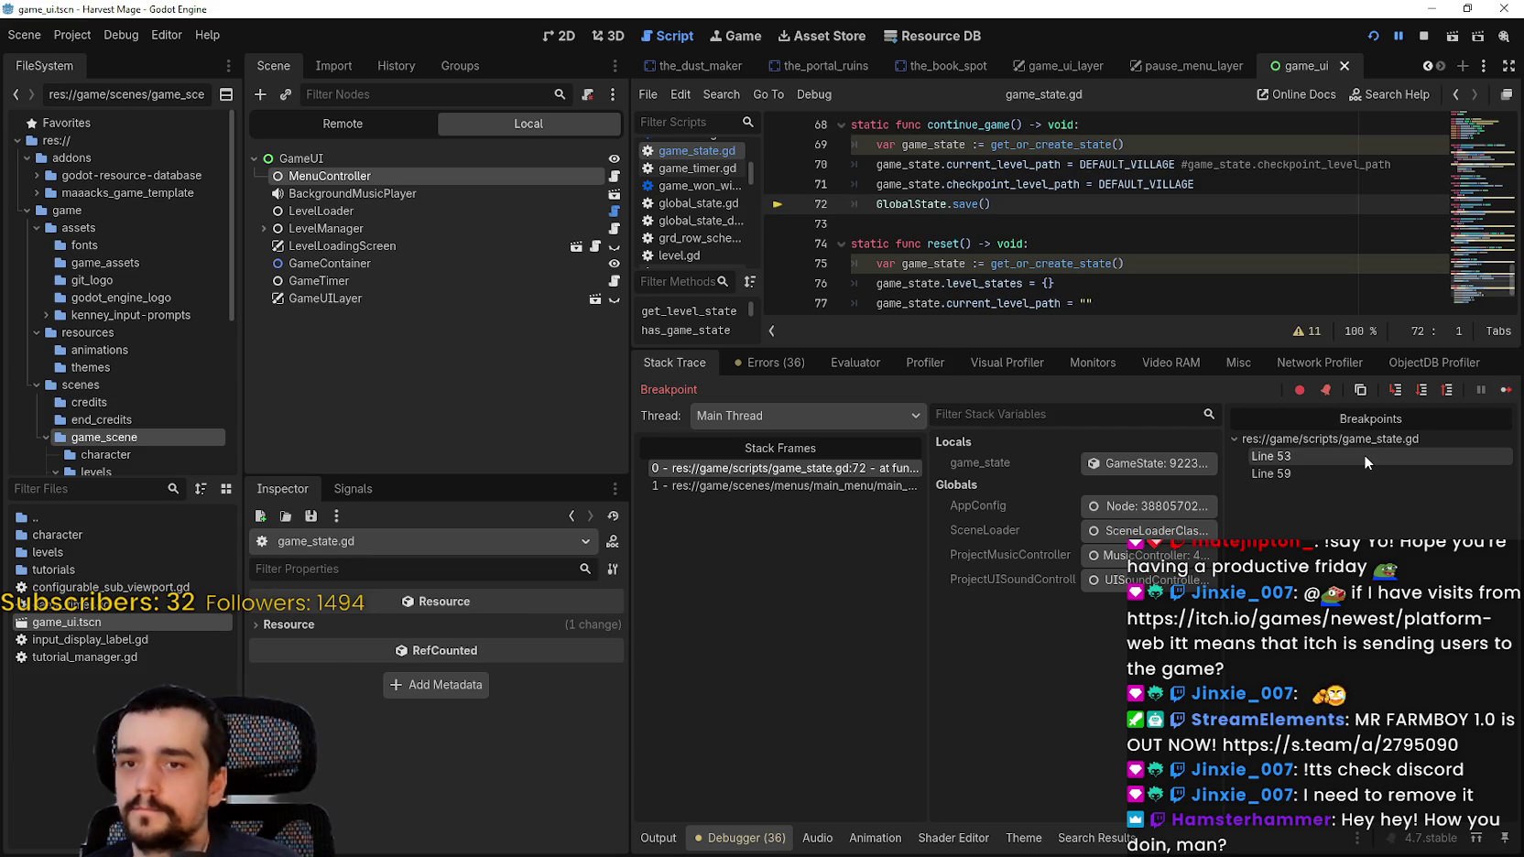
Step: Remove the line 53 and line 59 breakpoints in game_state.gd
left_click(1362, 455)
left_click(778, 203)
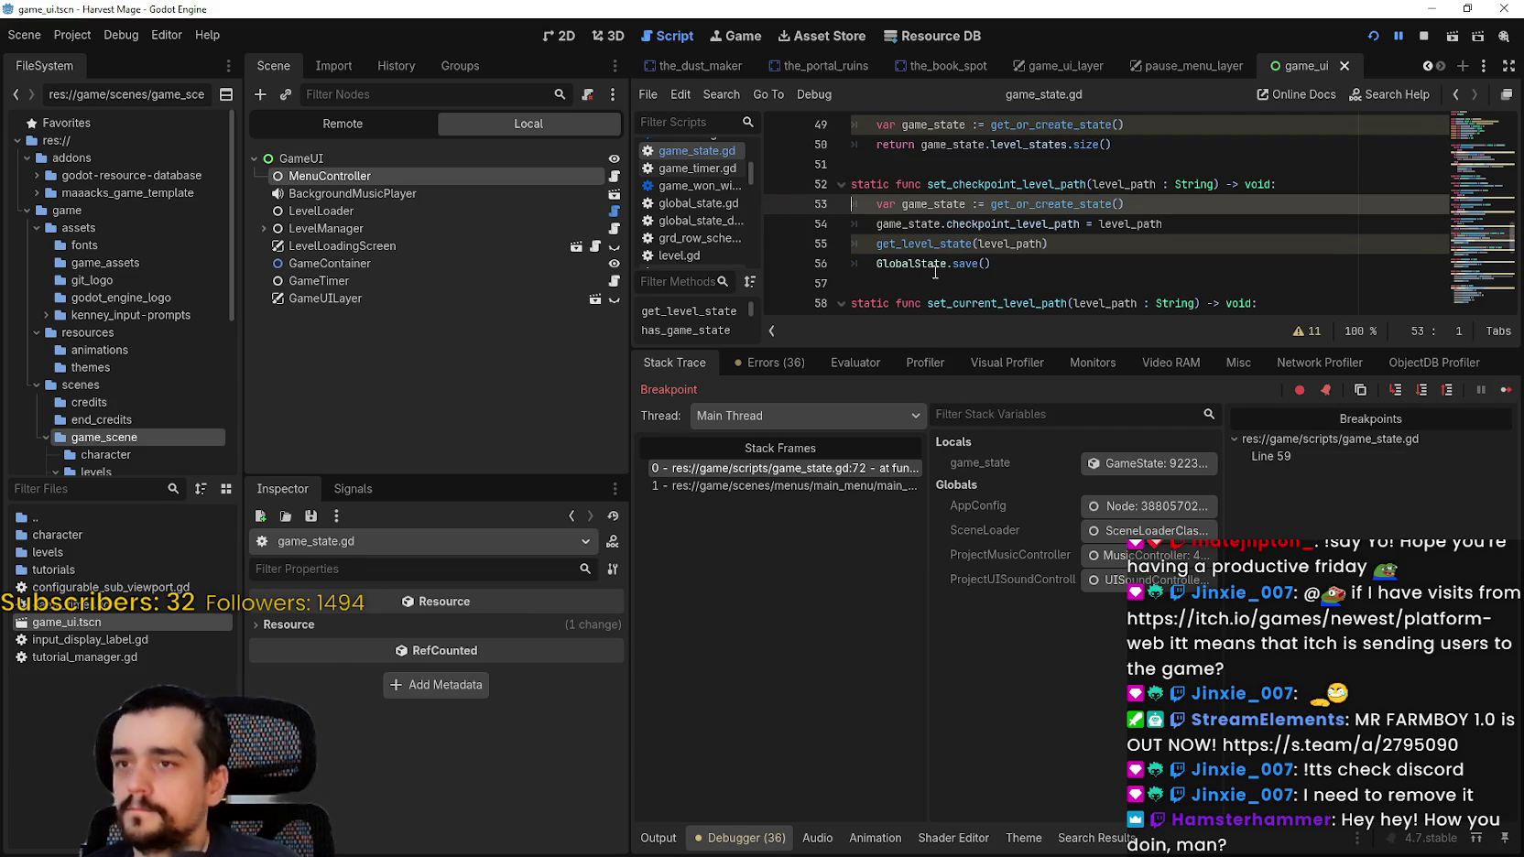
left_click(1315, 452)
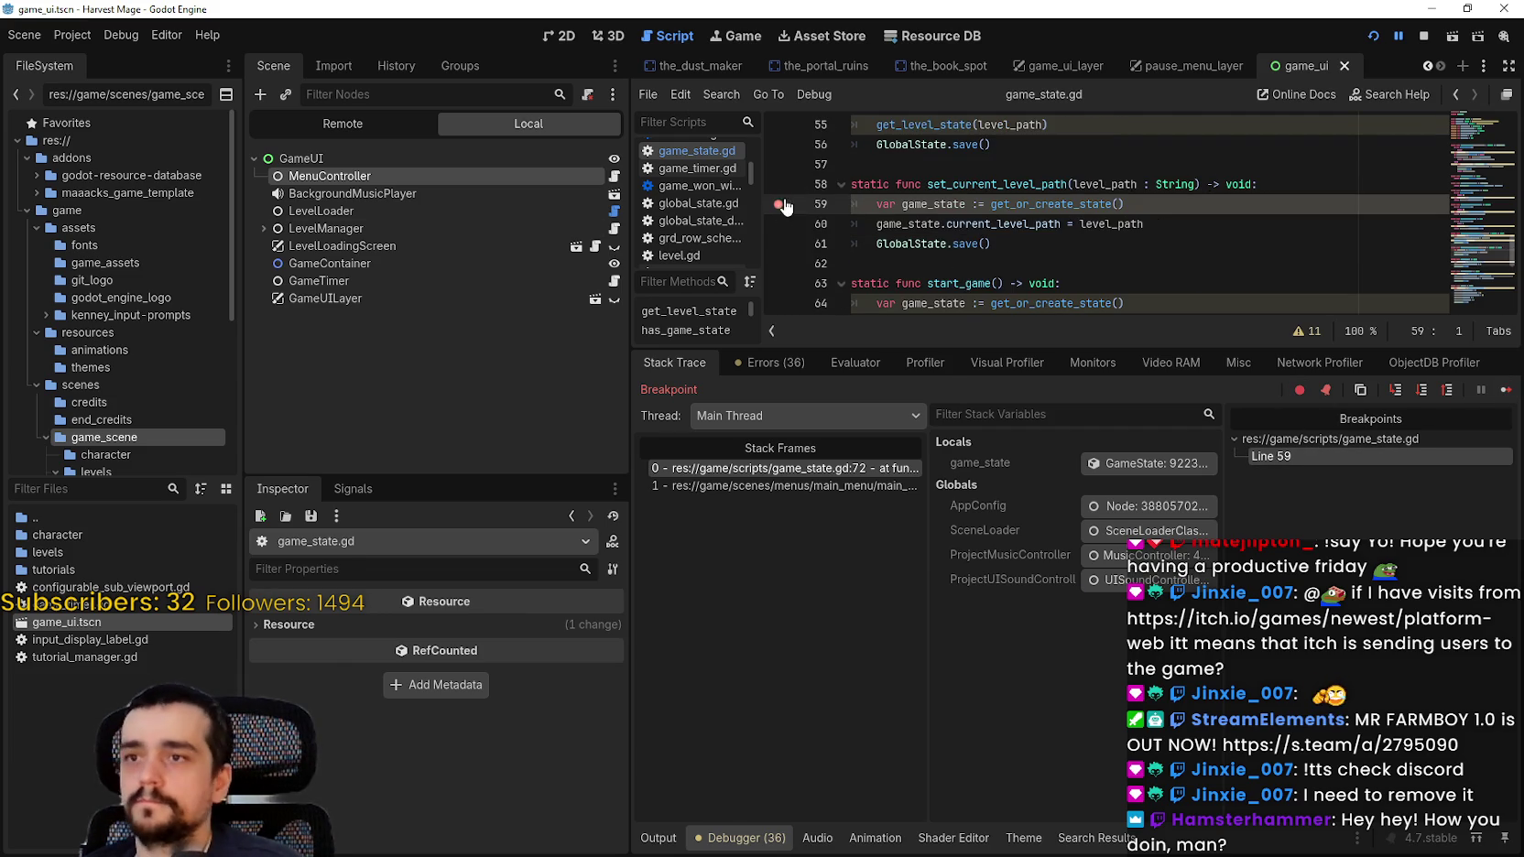
left_click(778, 204)
Step: Resume the game until the village loads, then stop it
left_click(1504, 391)
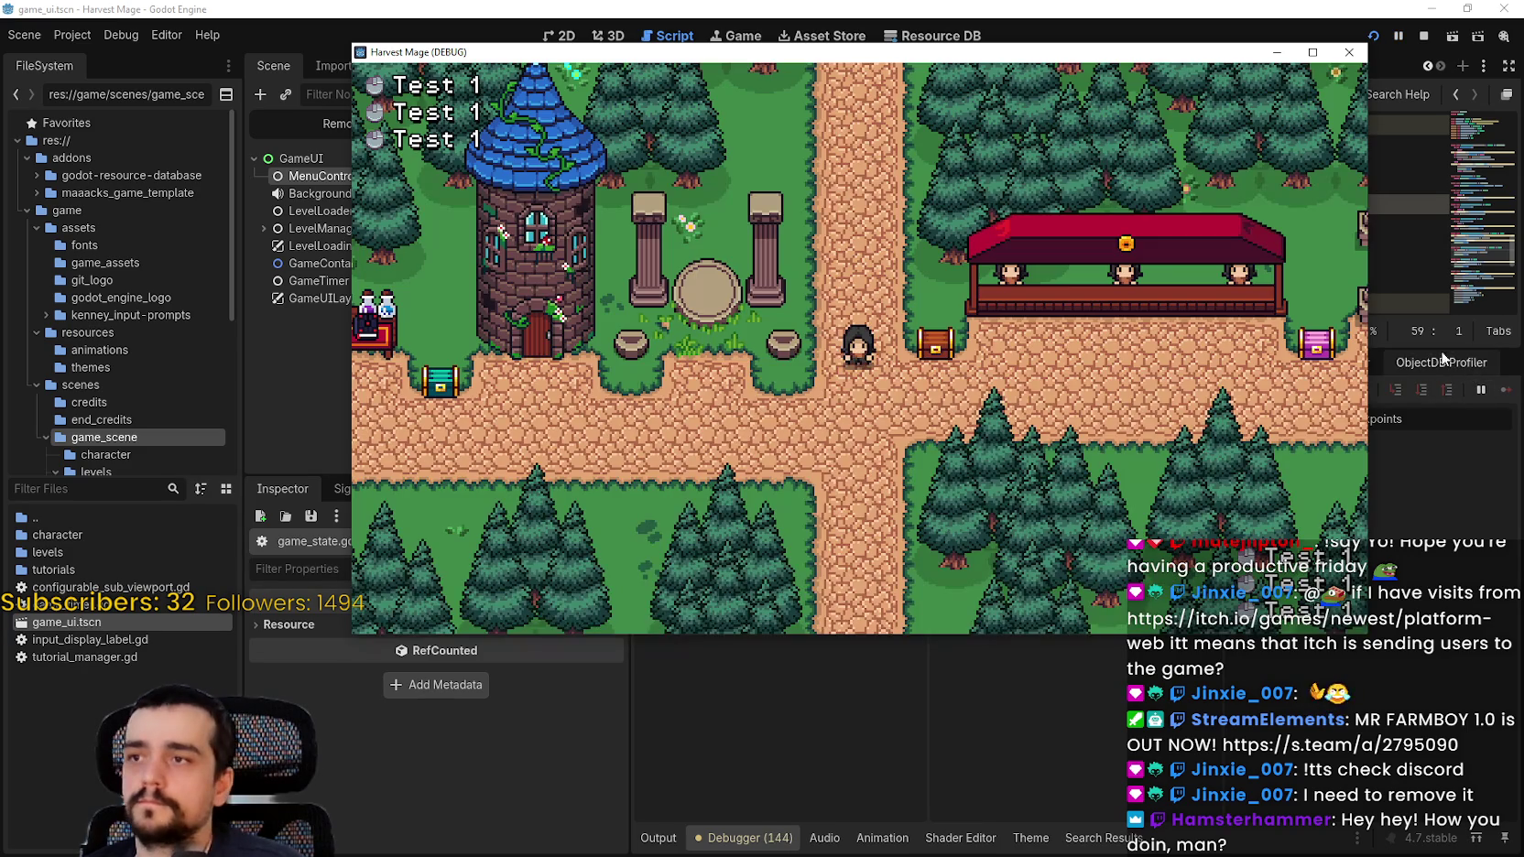
left_click_drag(1154, 57, 1103, 169)
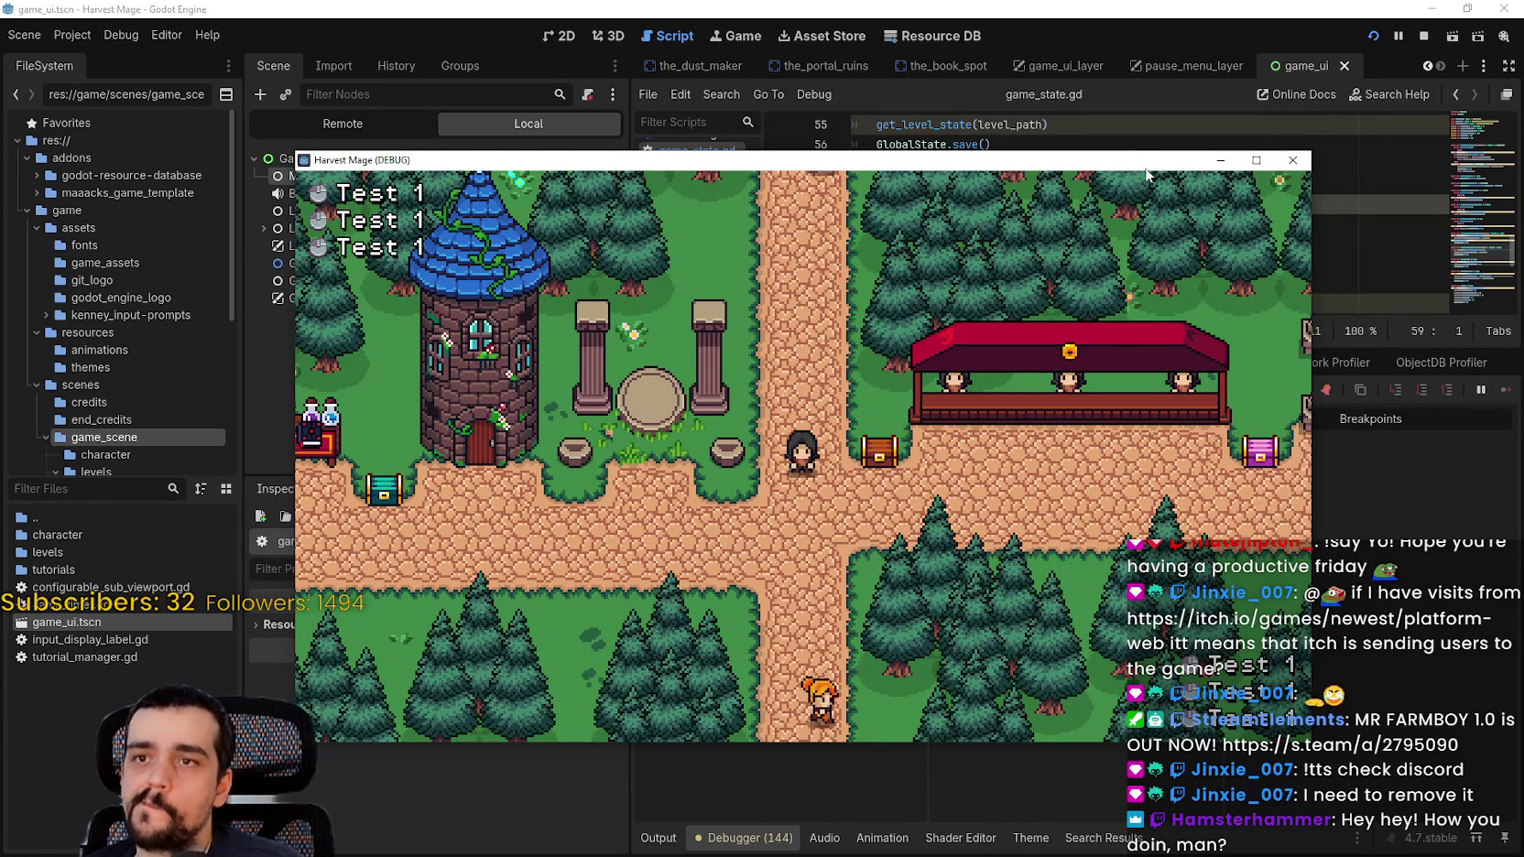
left_click(1422, 37)
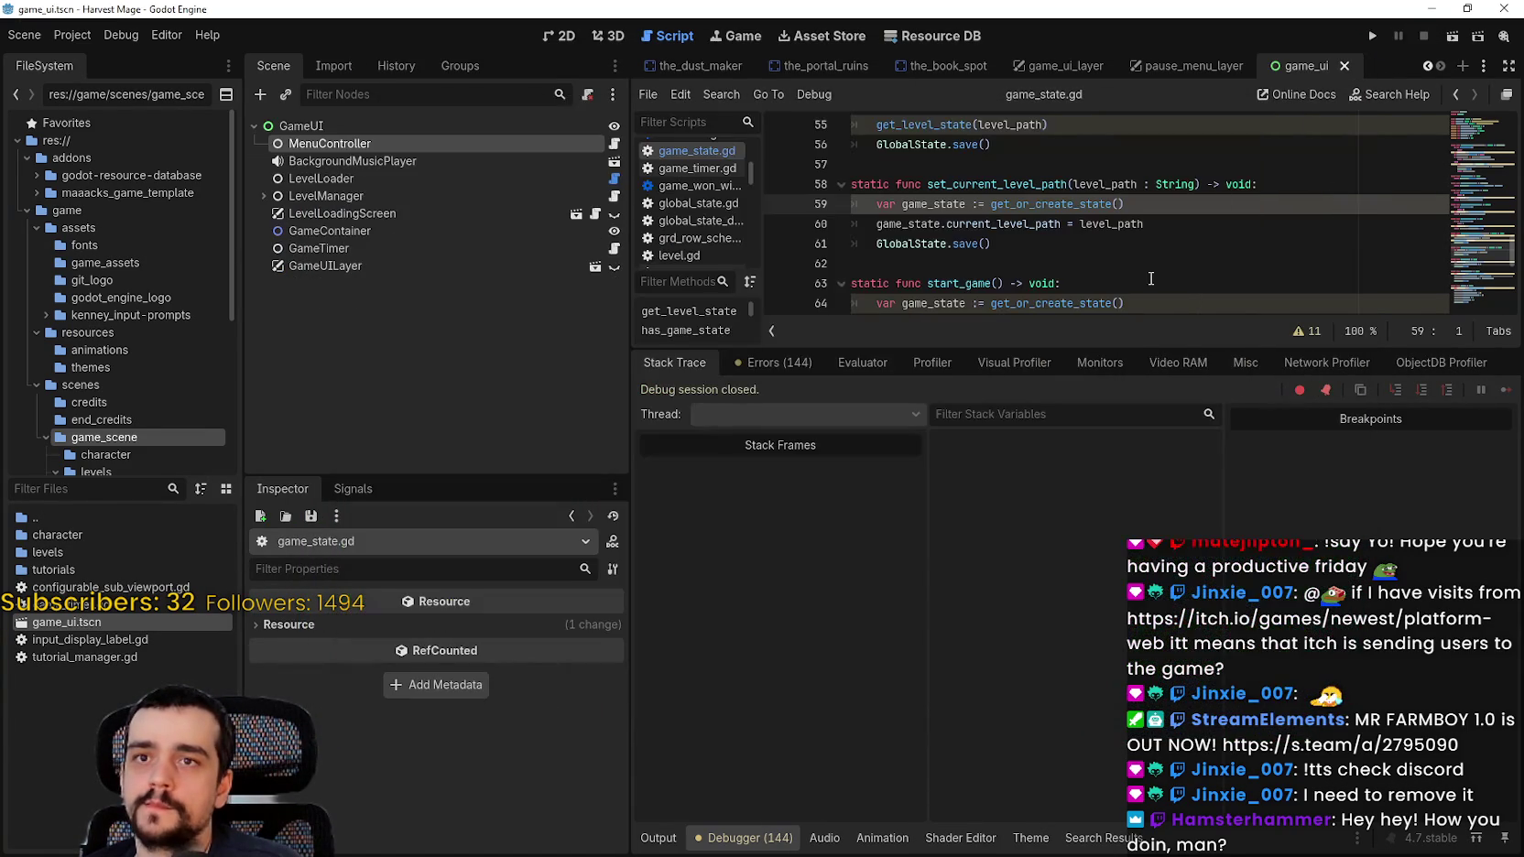
Step: Enlarge the script editor, delete the GameUILayer node, select MenuController, and relaunch the game
left_click_drag(1128, 346, 1128, 624)
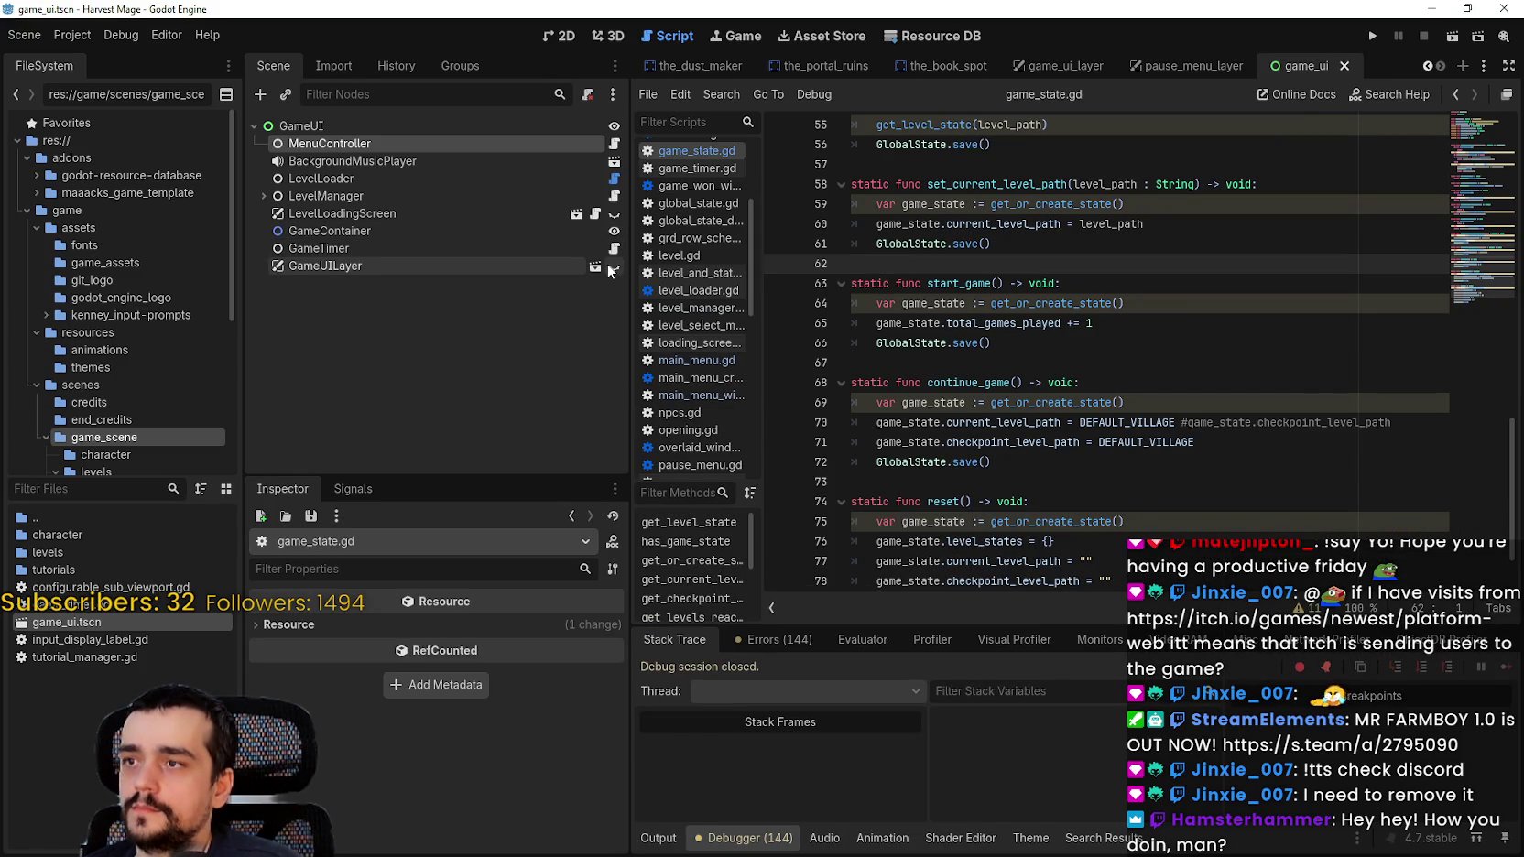
left_click(426, 265)
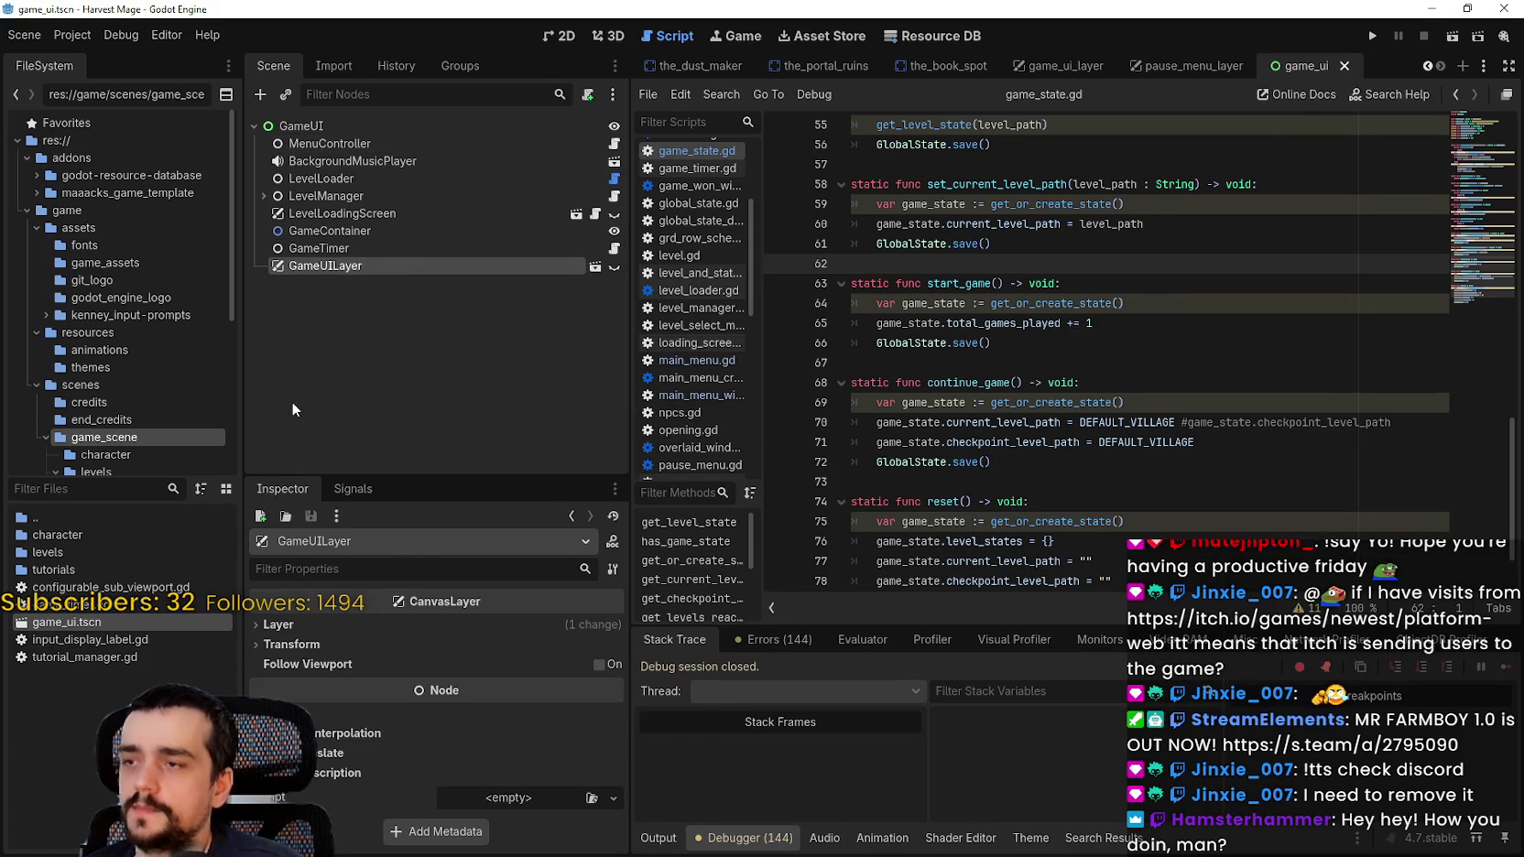
right_click(289, 266)
left_click(399, 758)
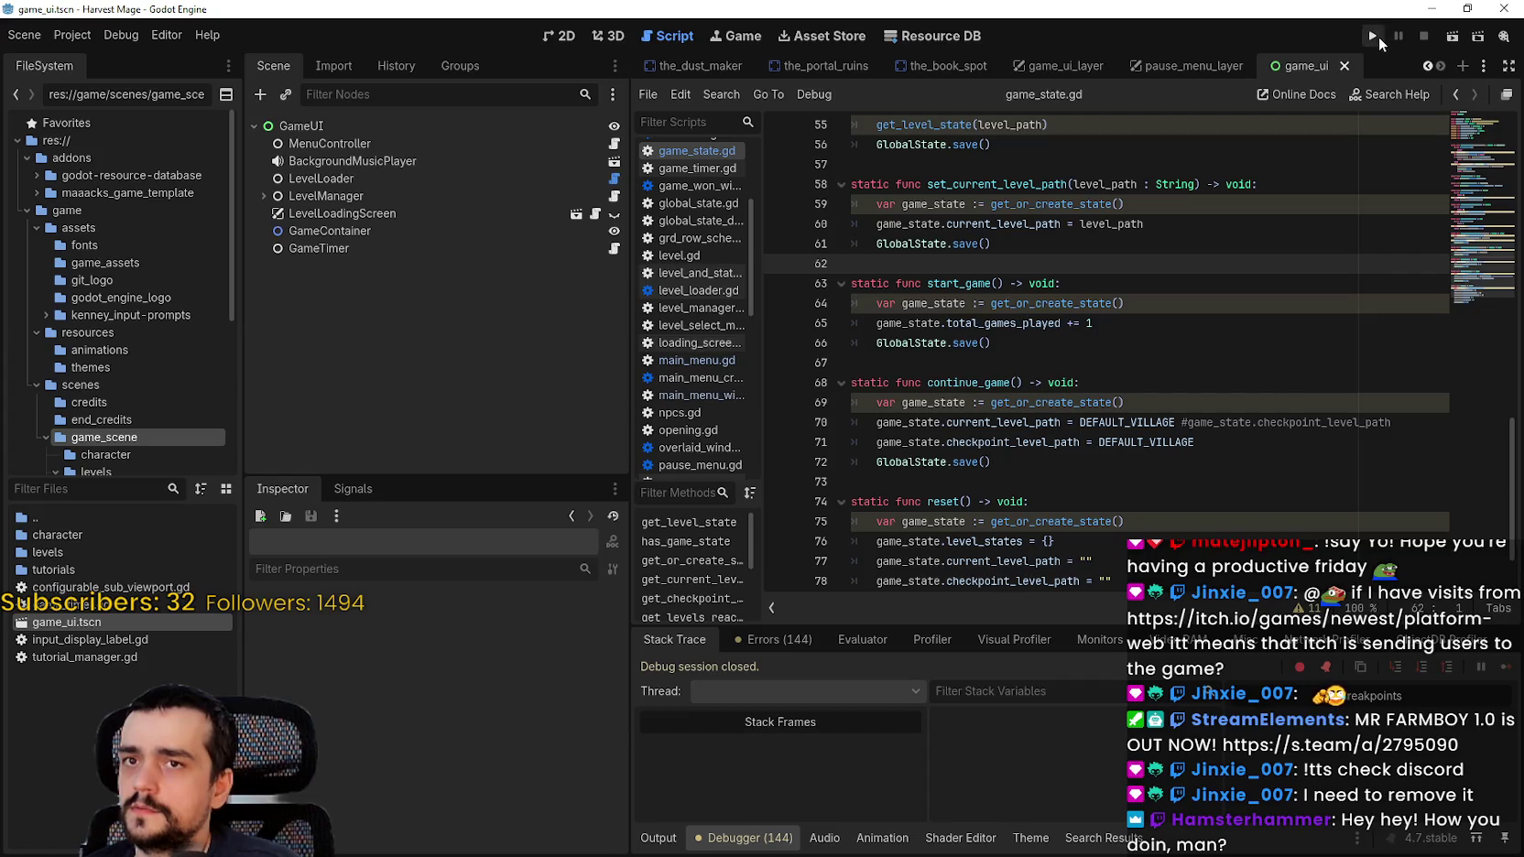
left_click(345, 142)
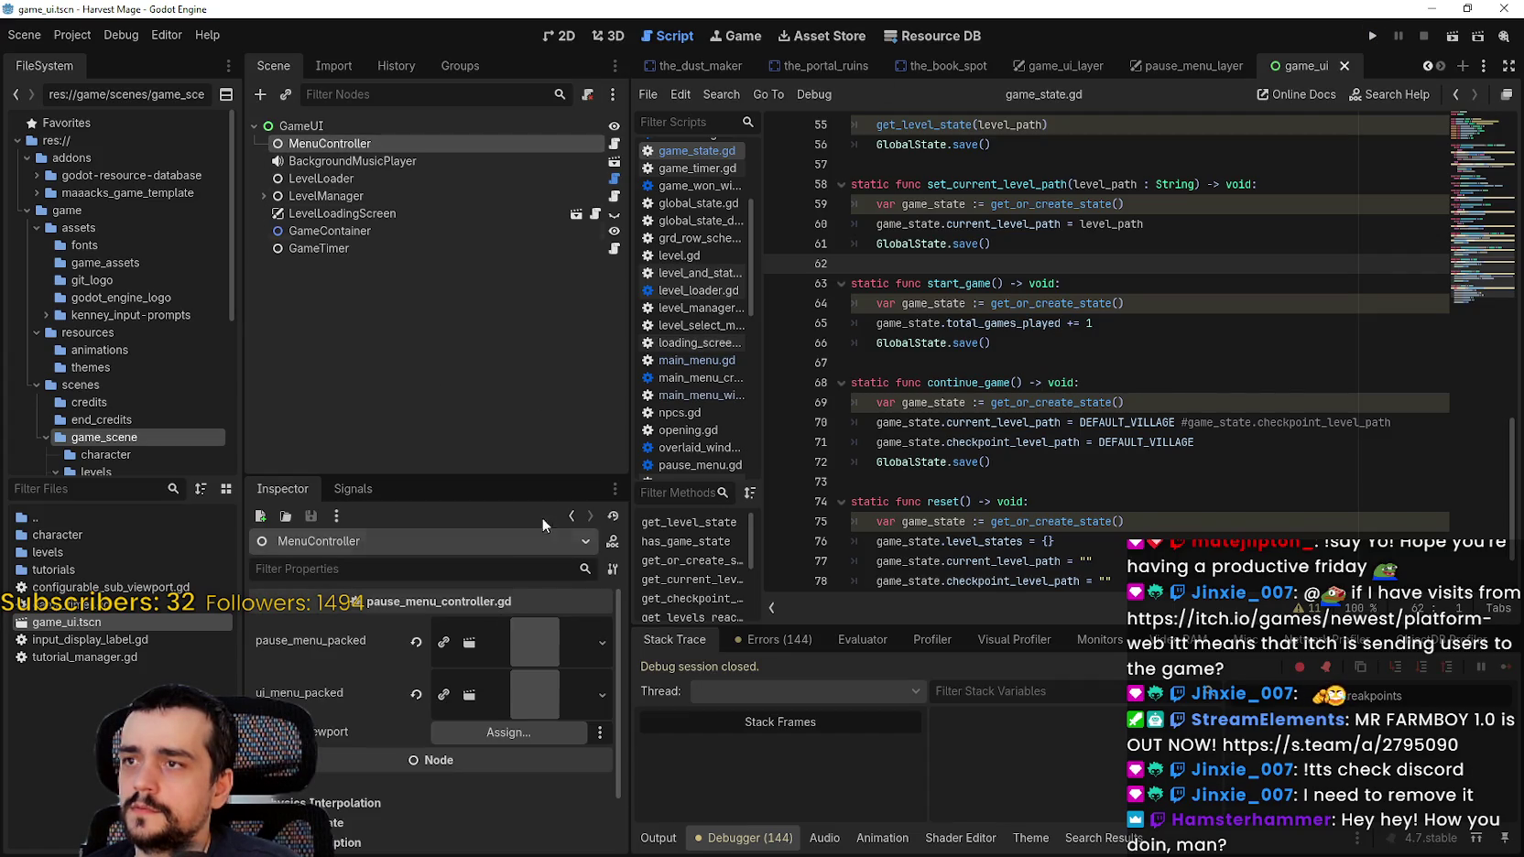
left_click(1372, 36)
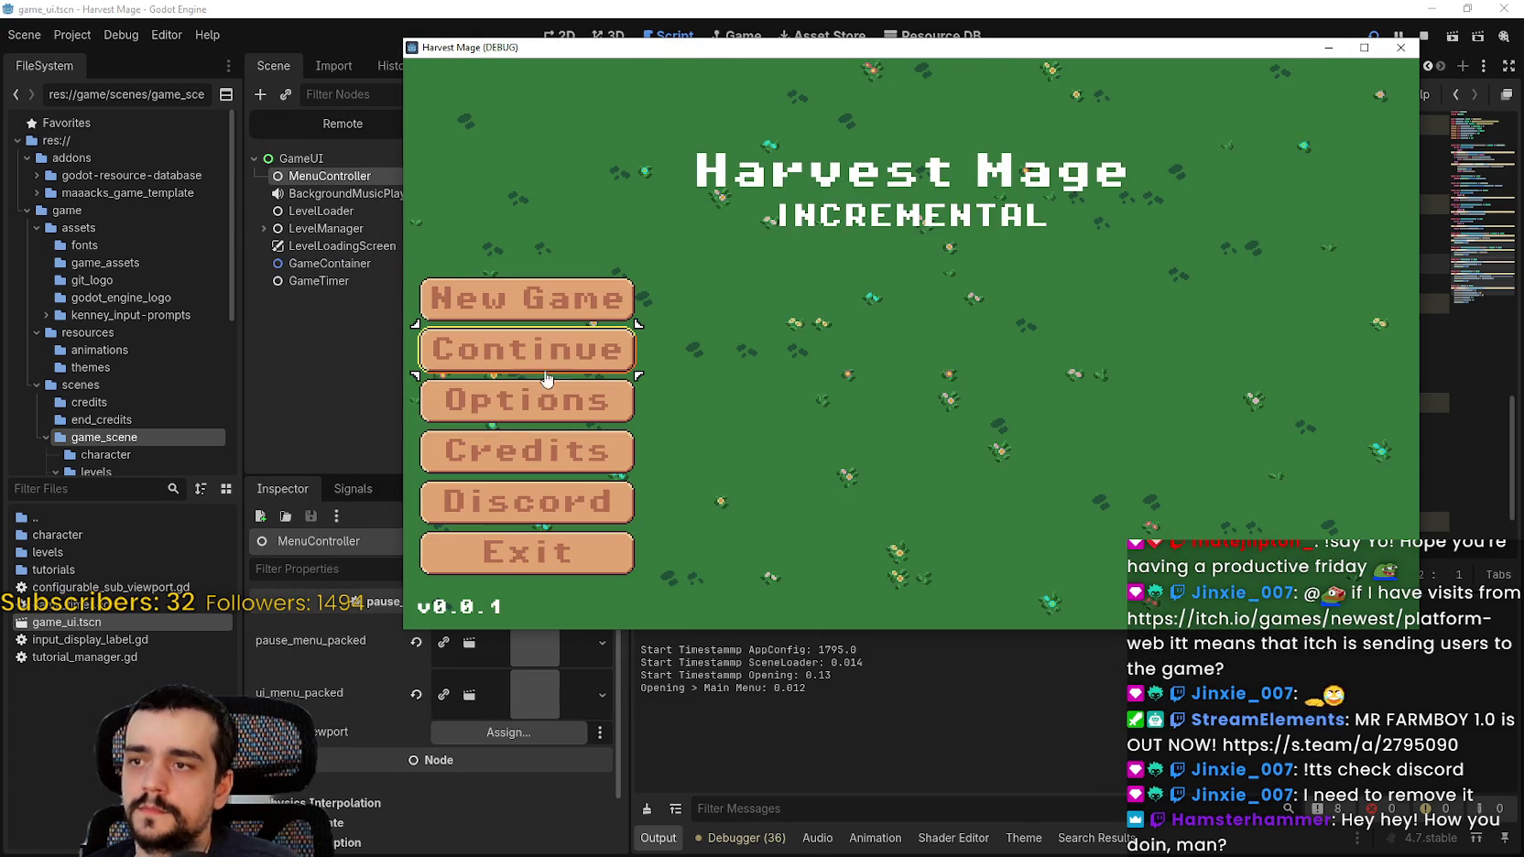
Step: Continue into the village level from the title menu, then stop the game
left_click(568, 359)
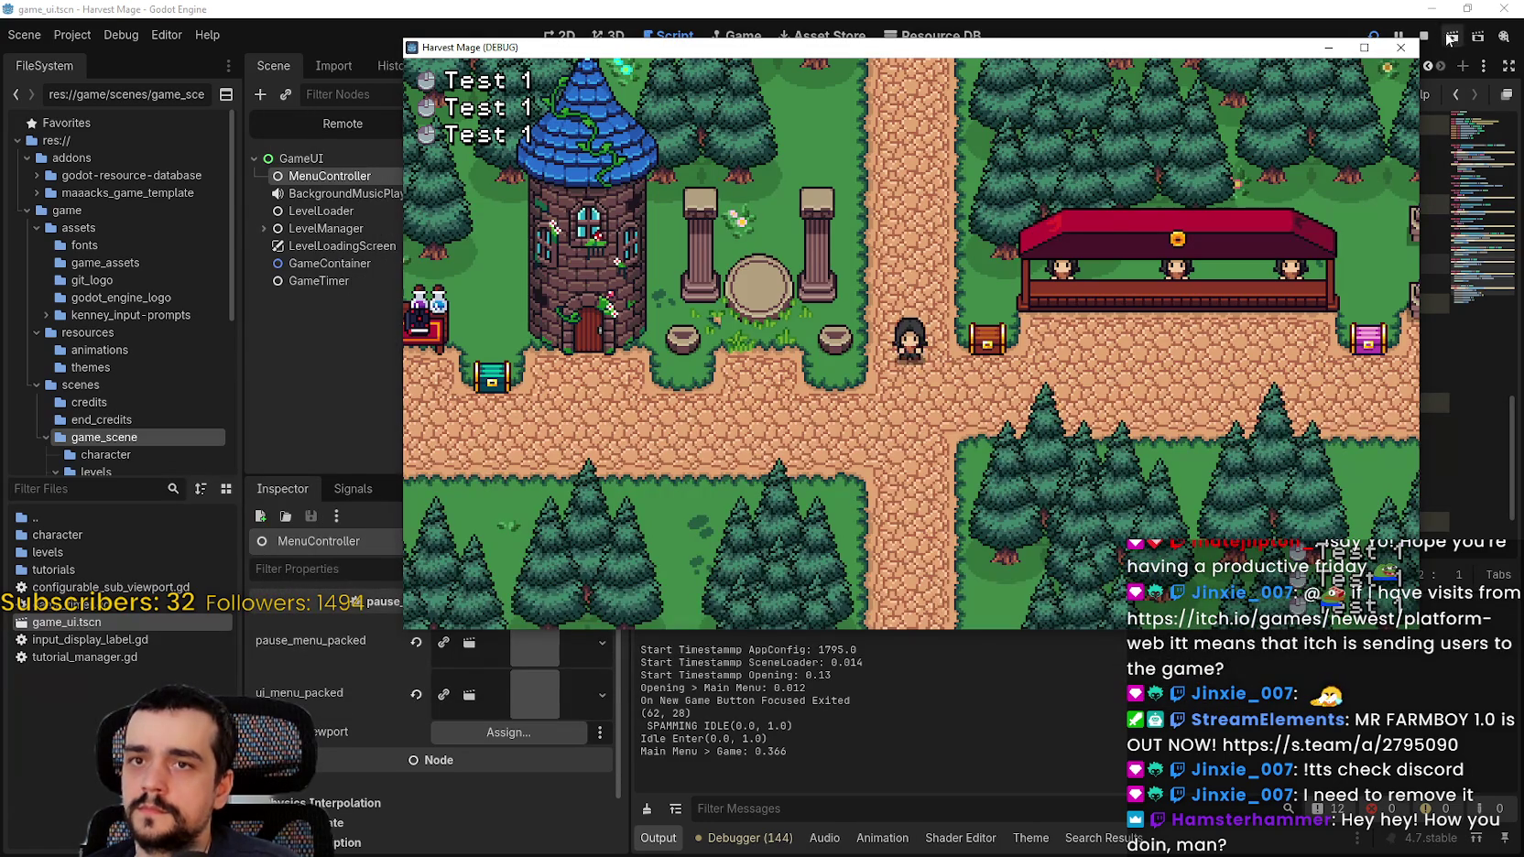
left_click(1427, 37)
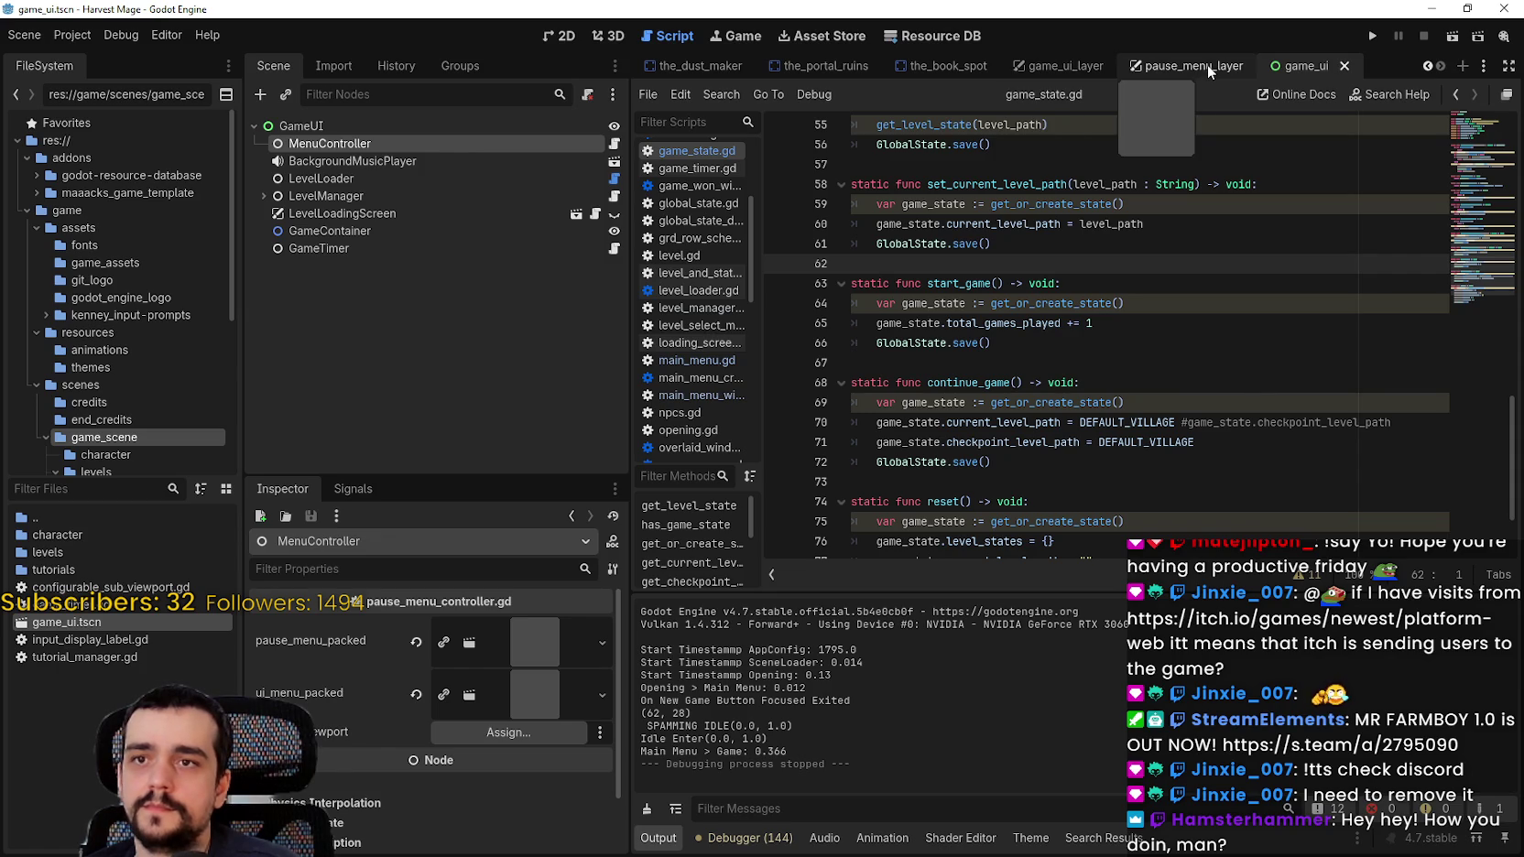
Step: Uncomment ui_menu.hide() on line 34 of pause_menu_controller.gd, save, and run the game
left_click(613, 144)
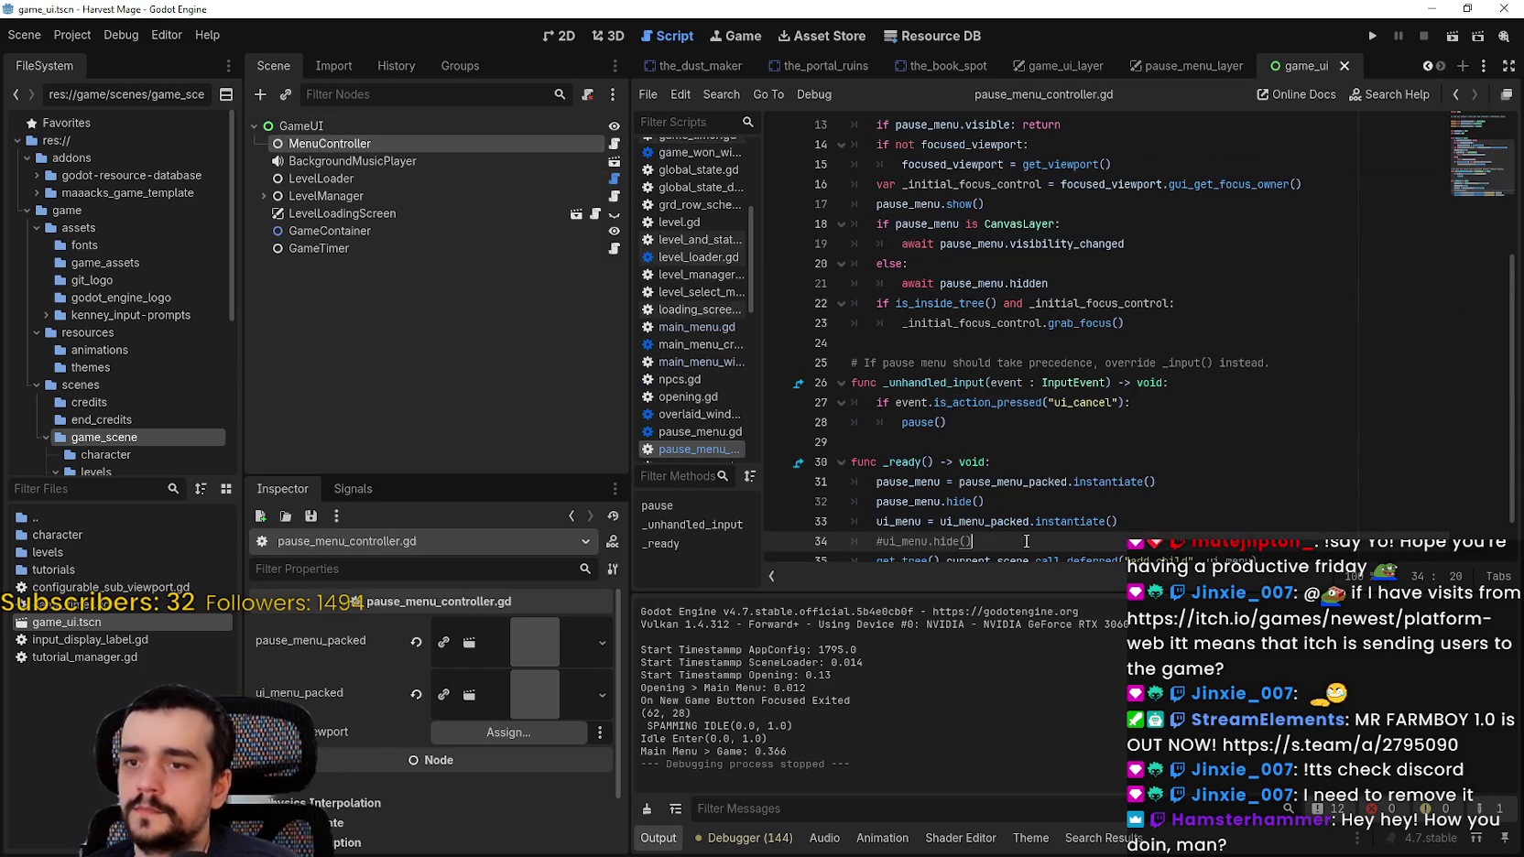
scroll("down", 3)
left_click_drag(1020, 487, 838, 490)
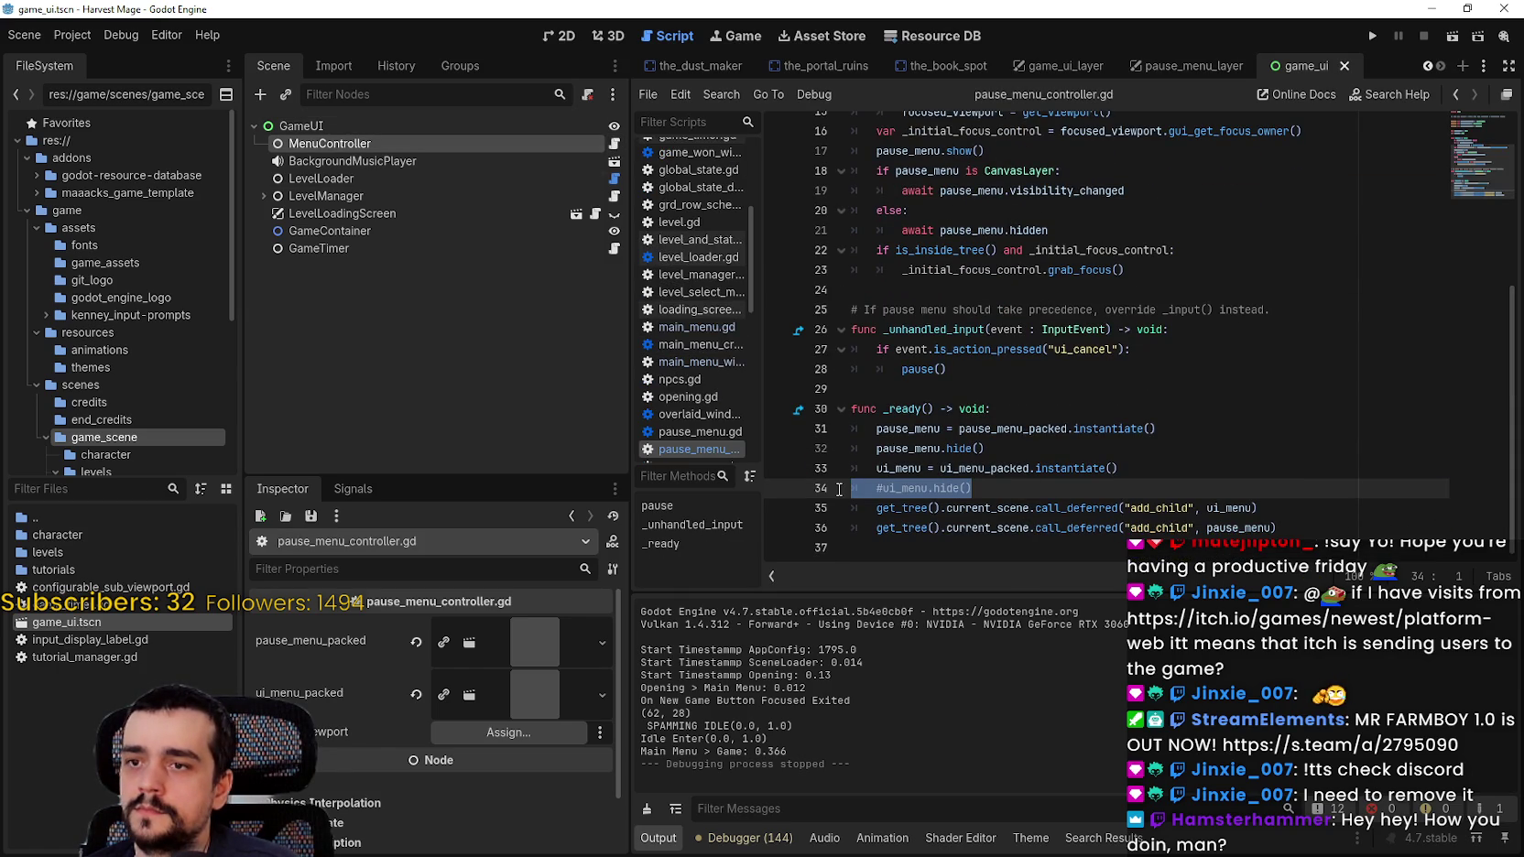
left_click(894, 488)
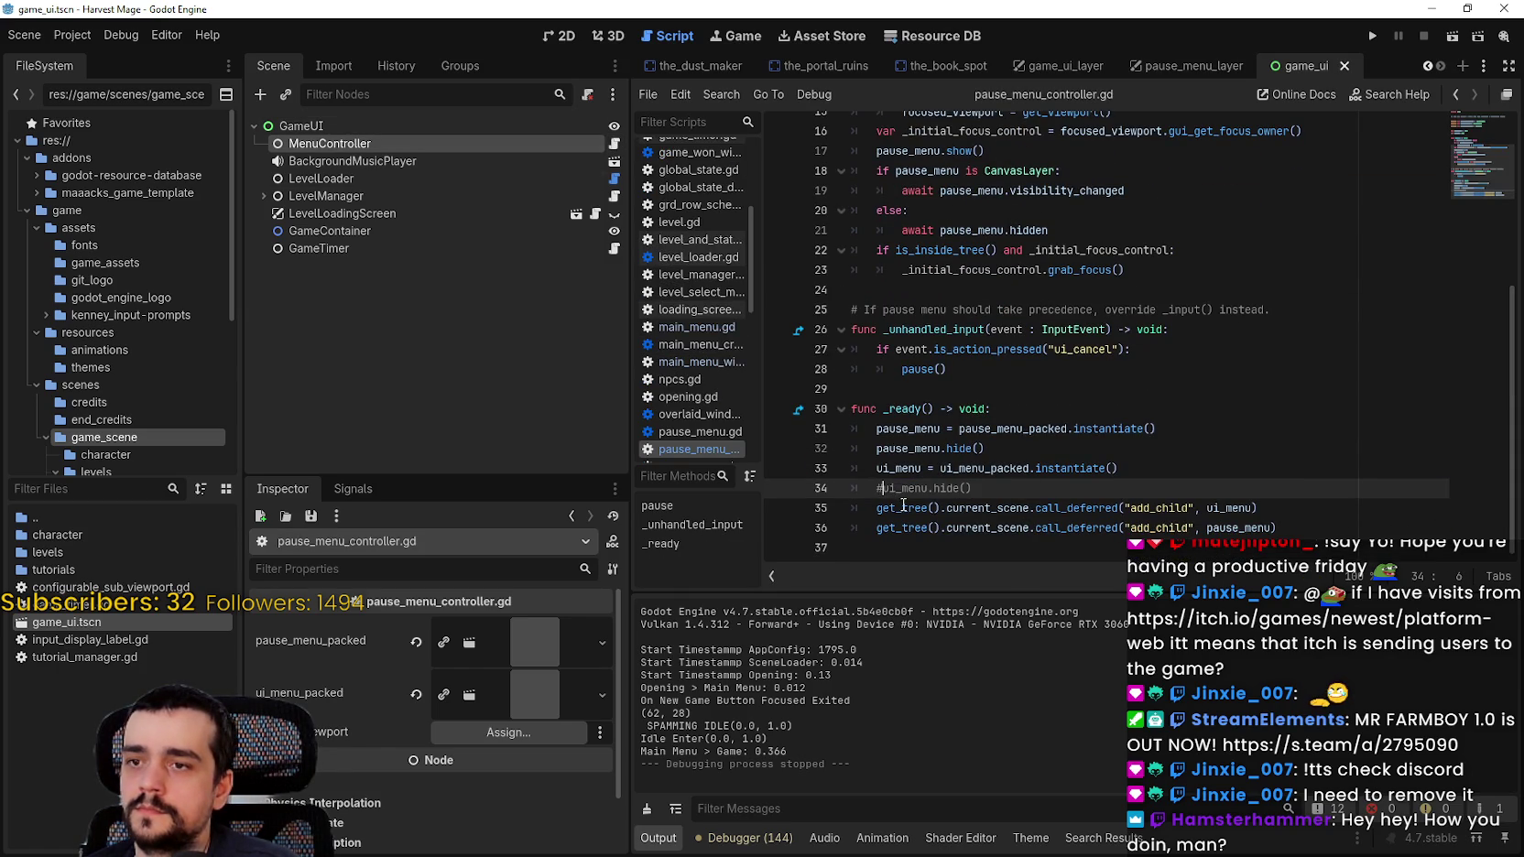
key("BackSpace")
left_click_drag(969, 488, 993, 502)
left_click(994, 493)
key("ctrl+s")
left_click(1360, 36)
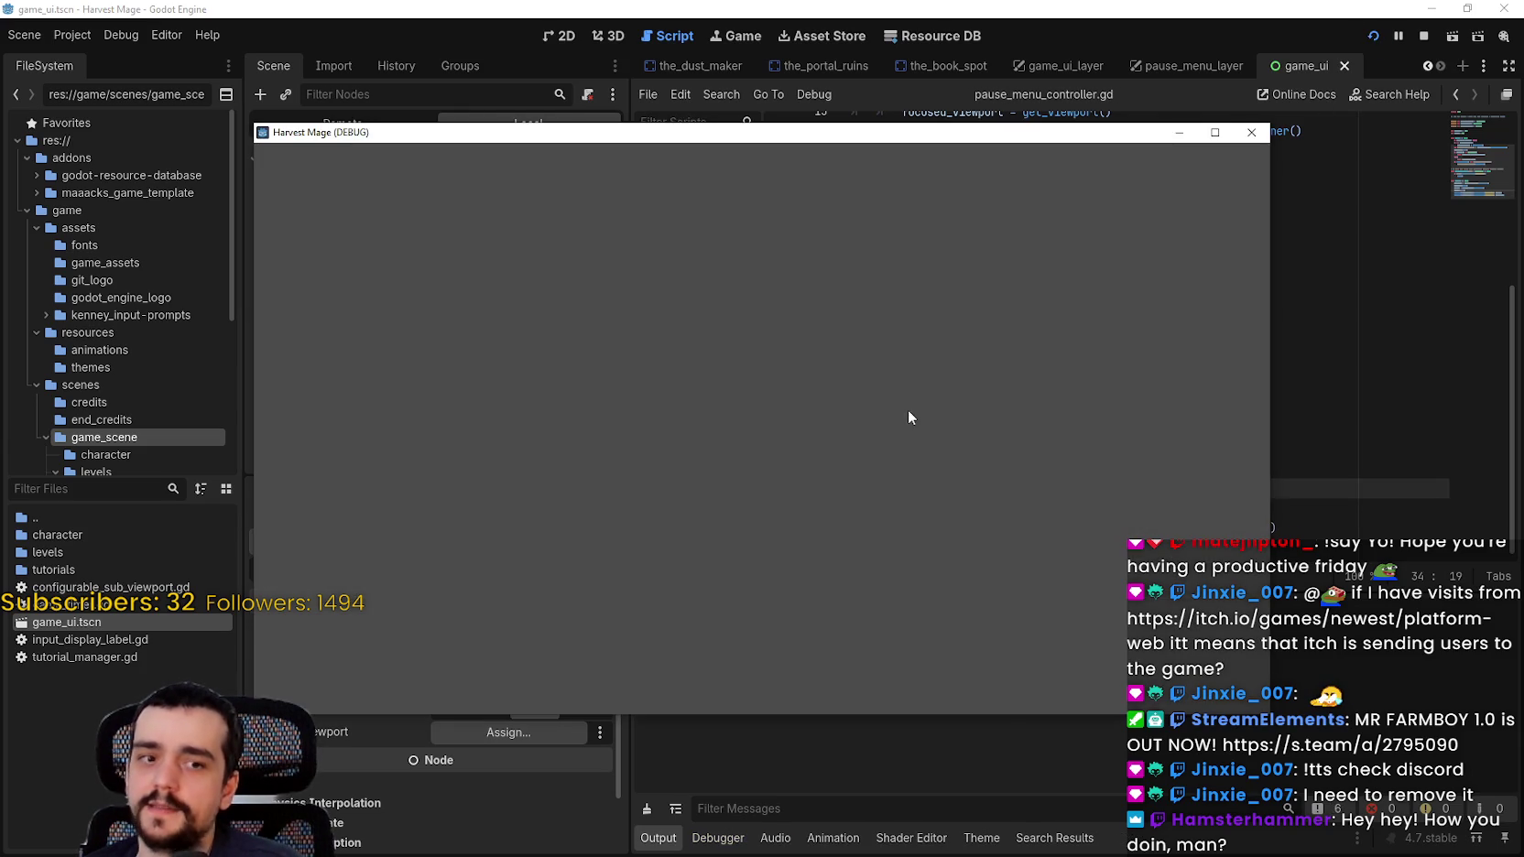
Step: Enter the game, stop it, and start a new 'func' line after line 36
key("Return")
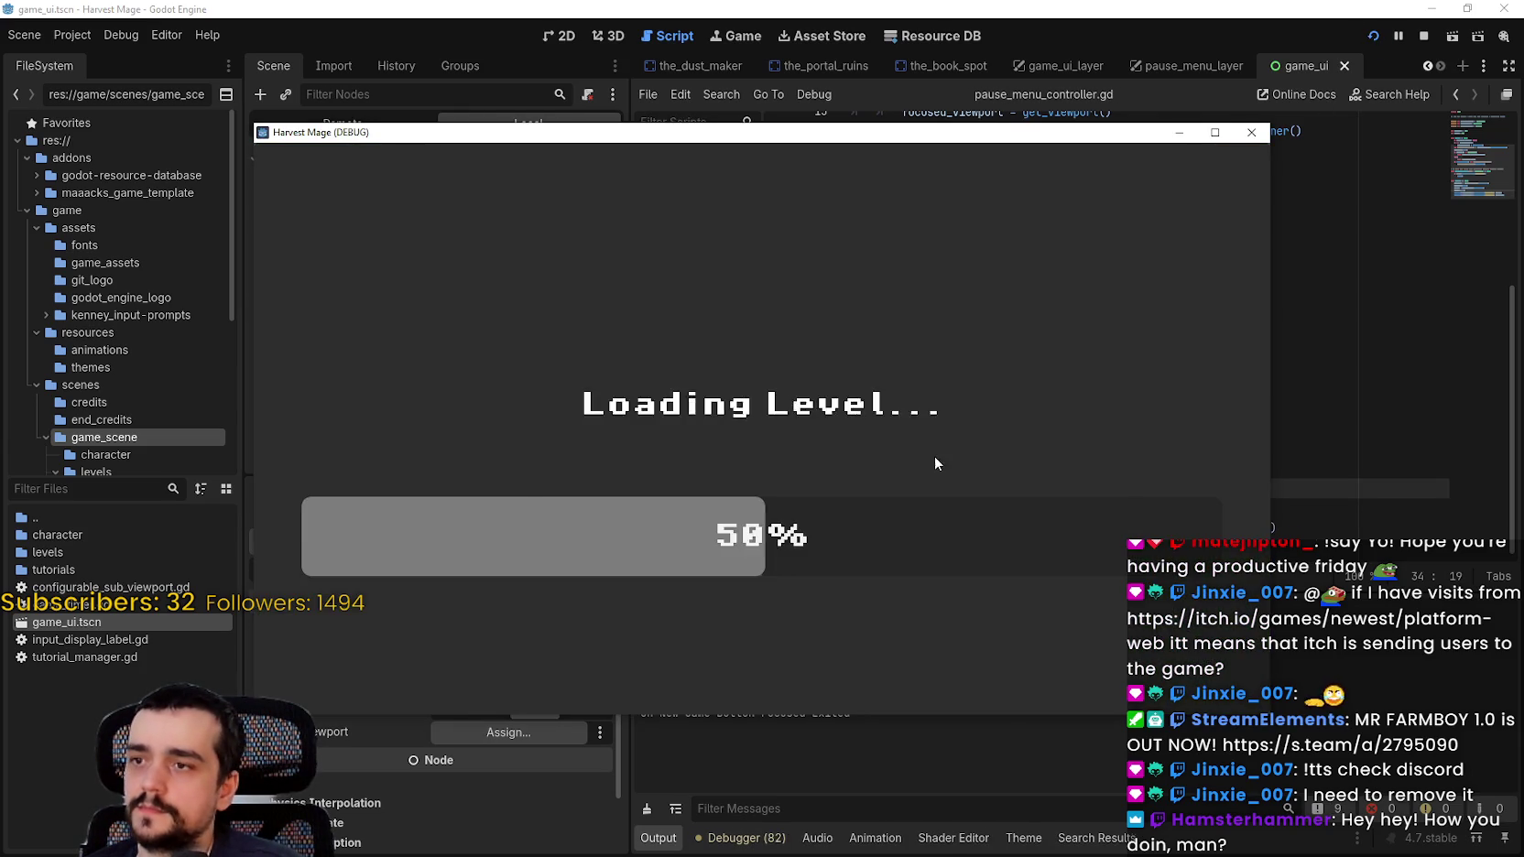
left_click(1423, 36)
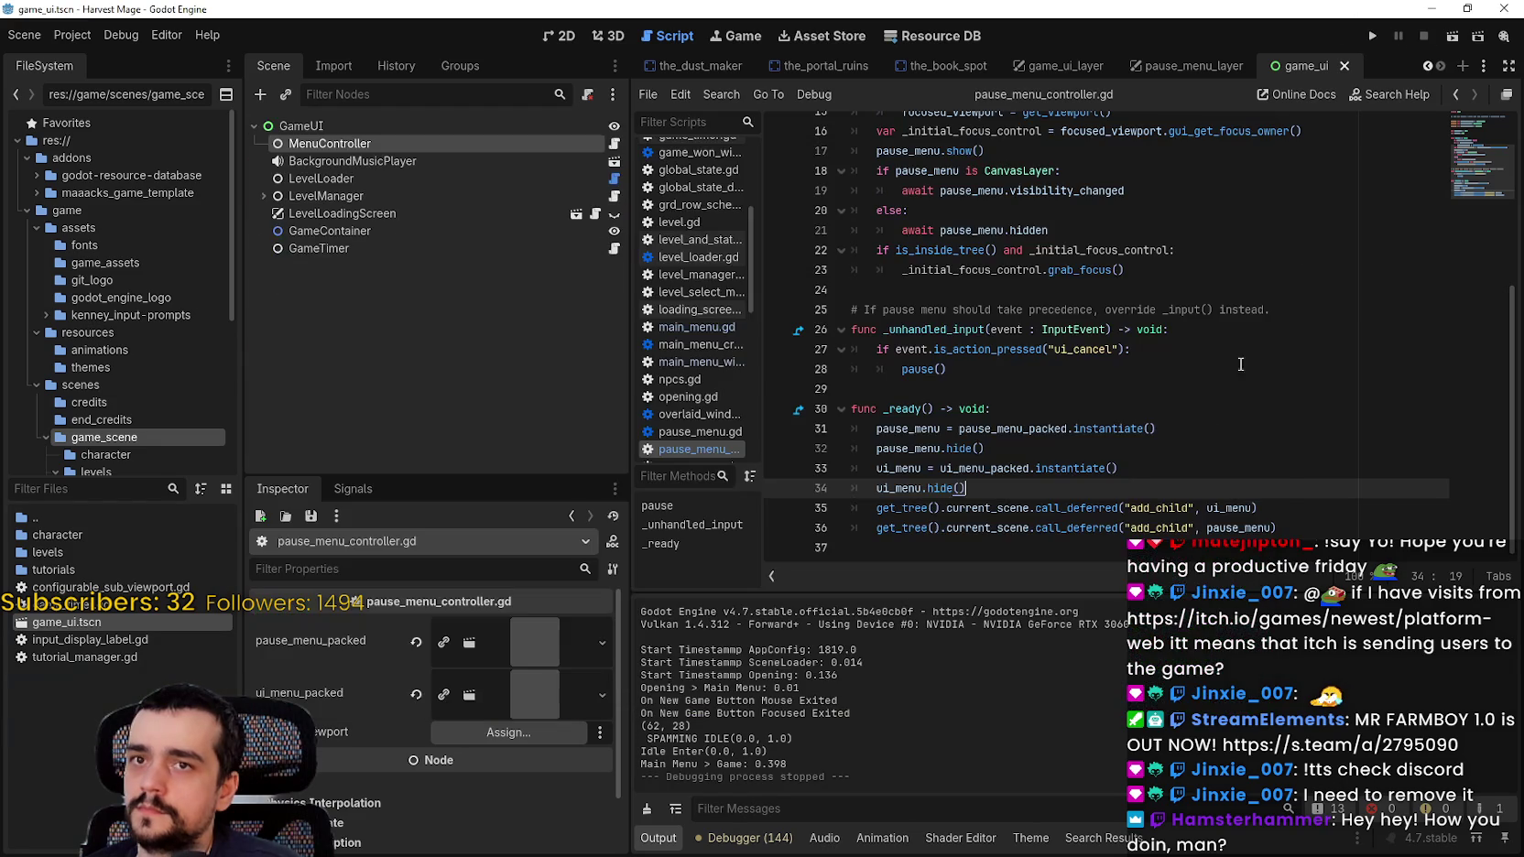
left_click(1342, 531)
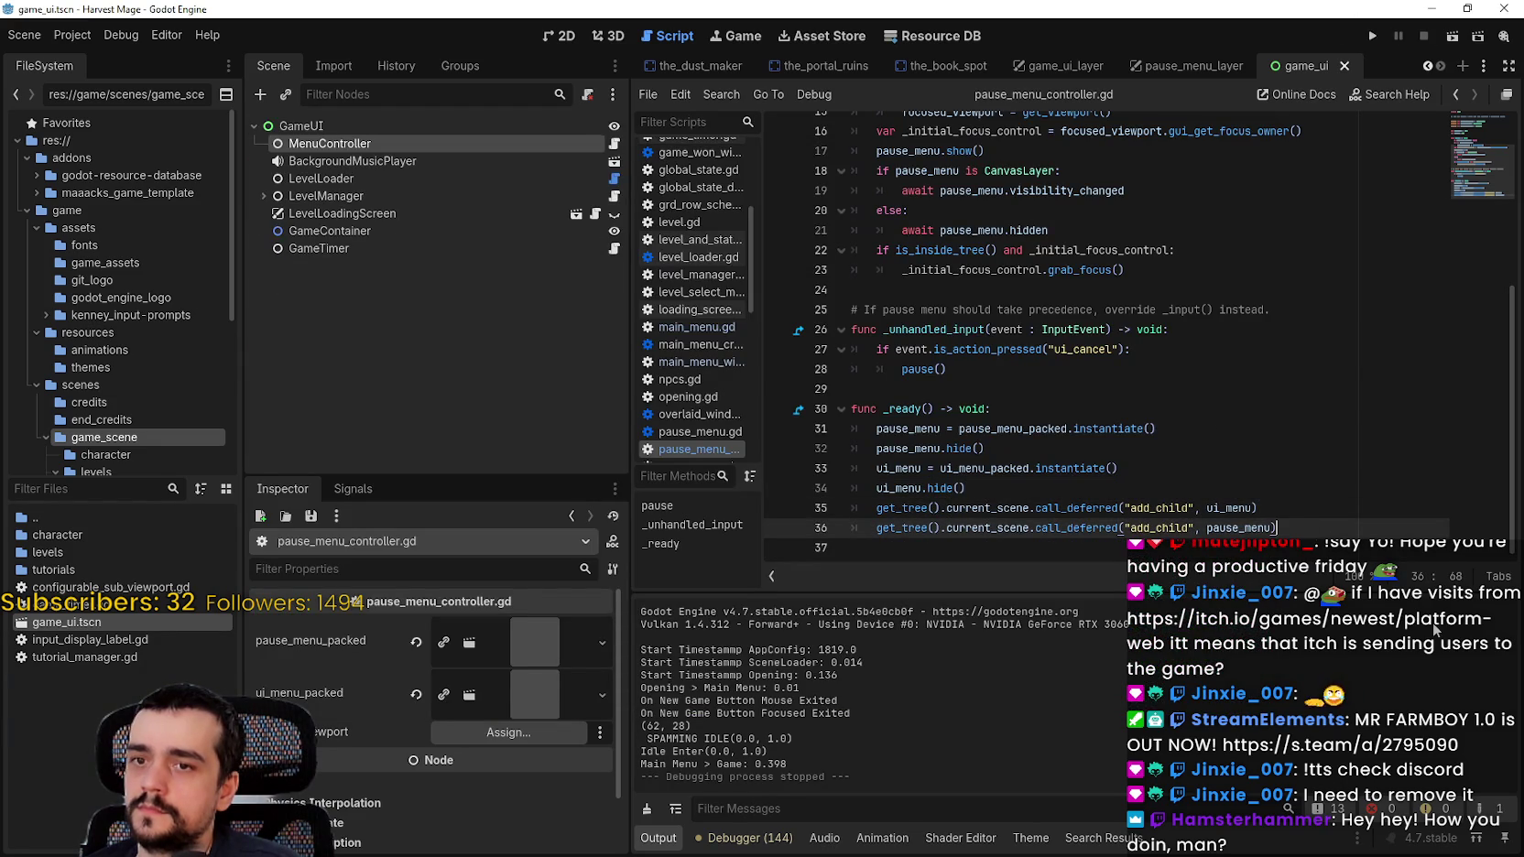
key("Return")
key("Return")
type("func")
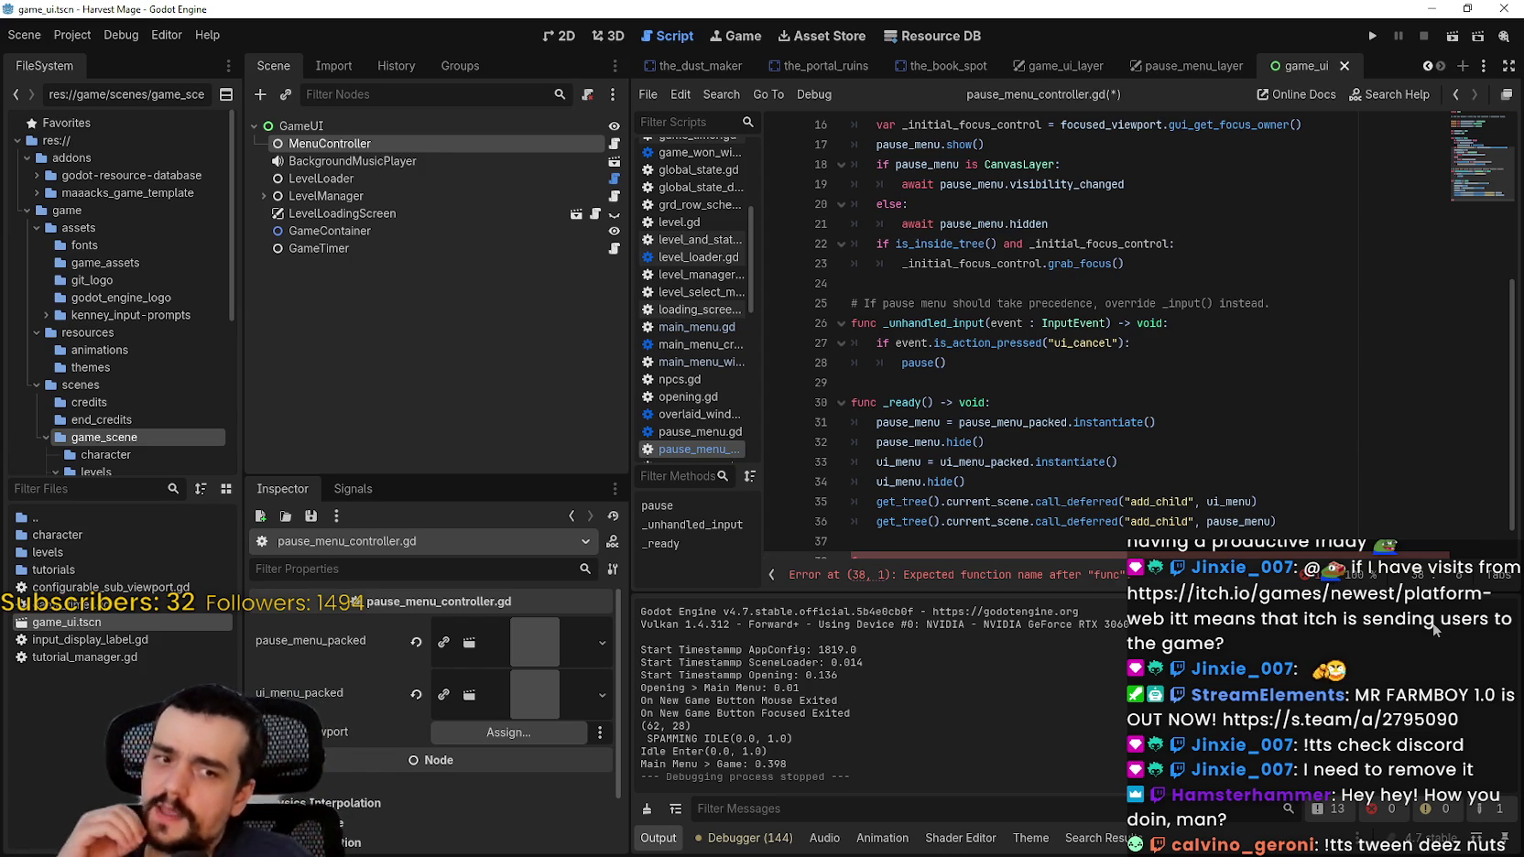
Step: Delete the stray func that causes the parse error and run the project again
scroll("down", 3)
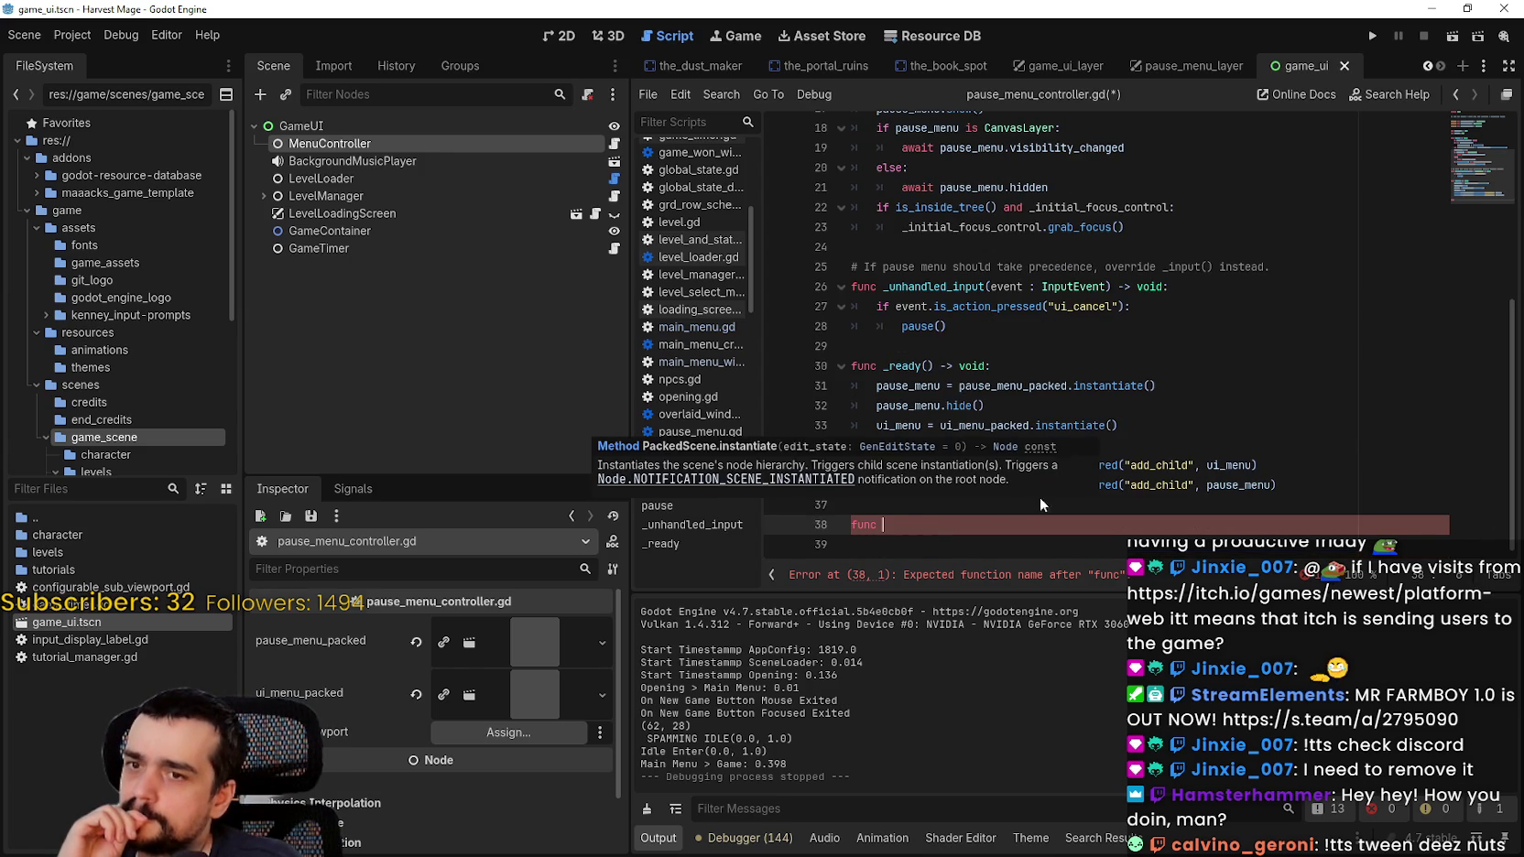
left_click(807, 504)
key("BackSpace")
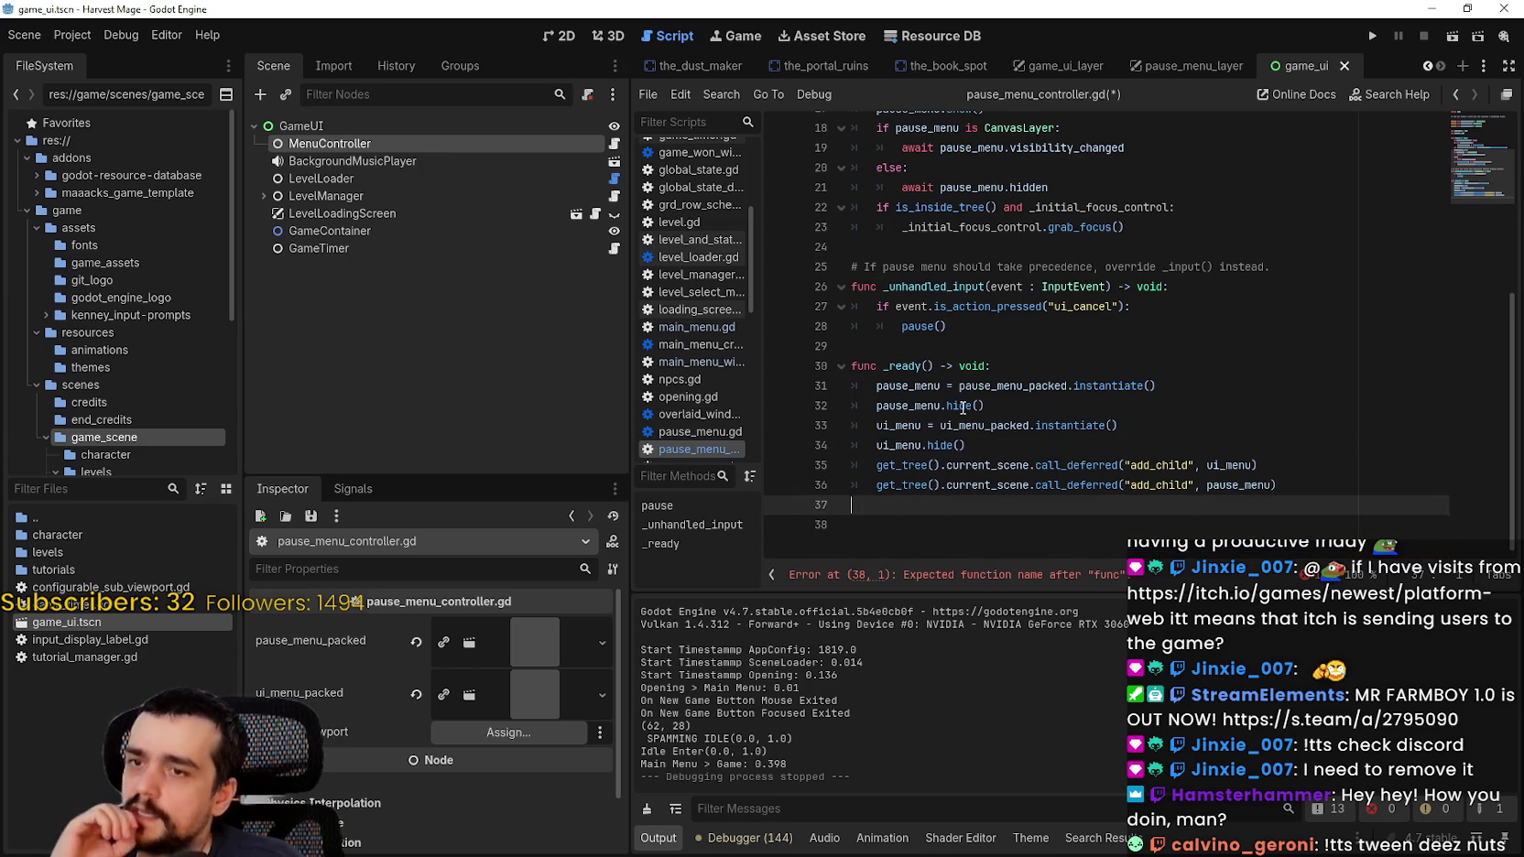
left_click(1370, 37)
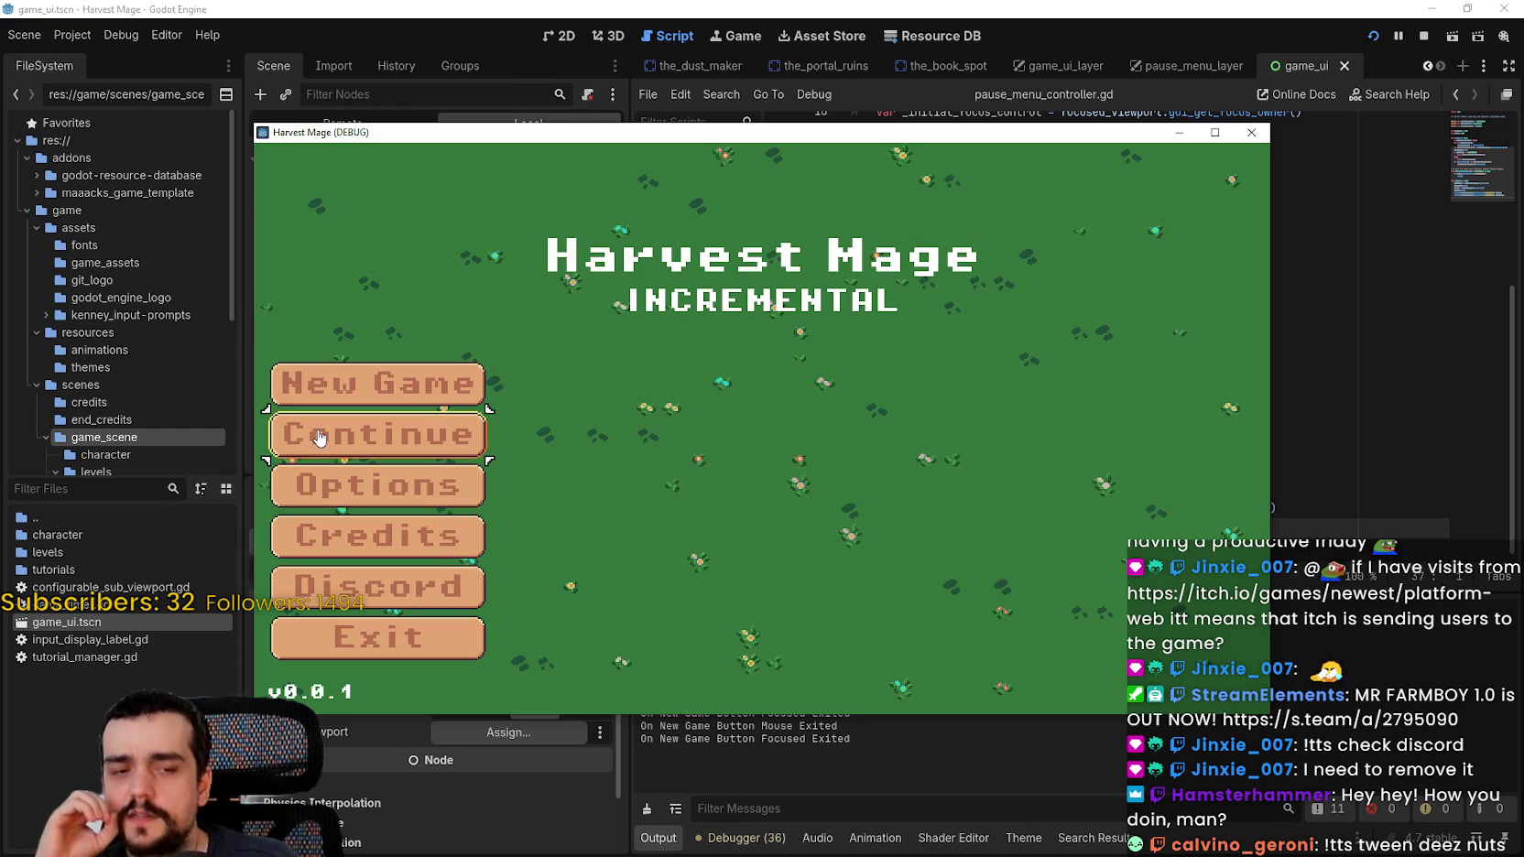
Step: Enter the game, stop it, then comment out ui_menu.hide() on line 34 and save
left_click(322, 447)
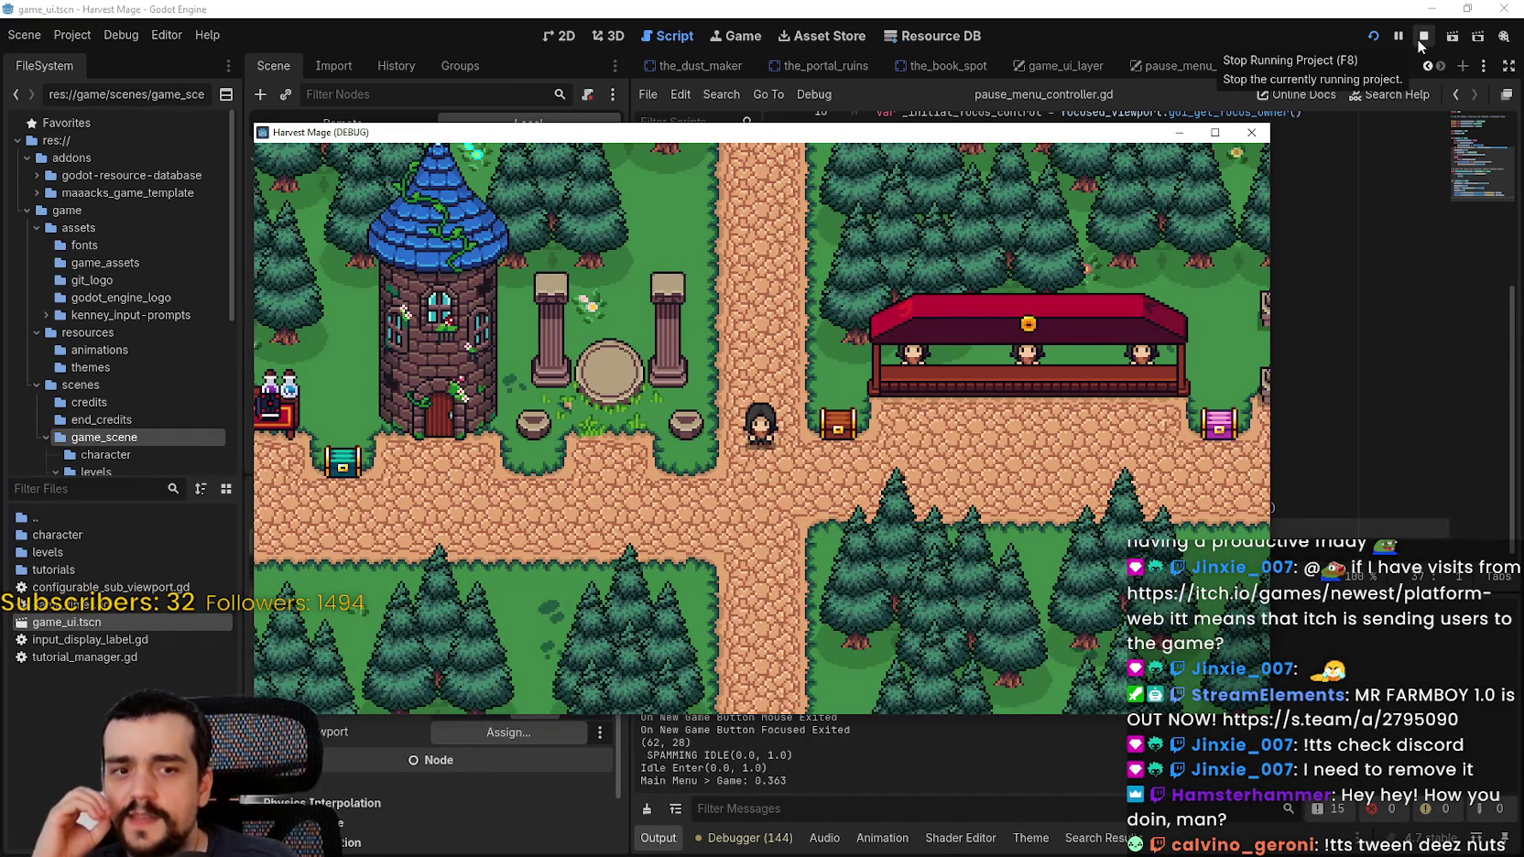
left_click(1421, 38)
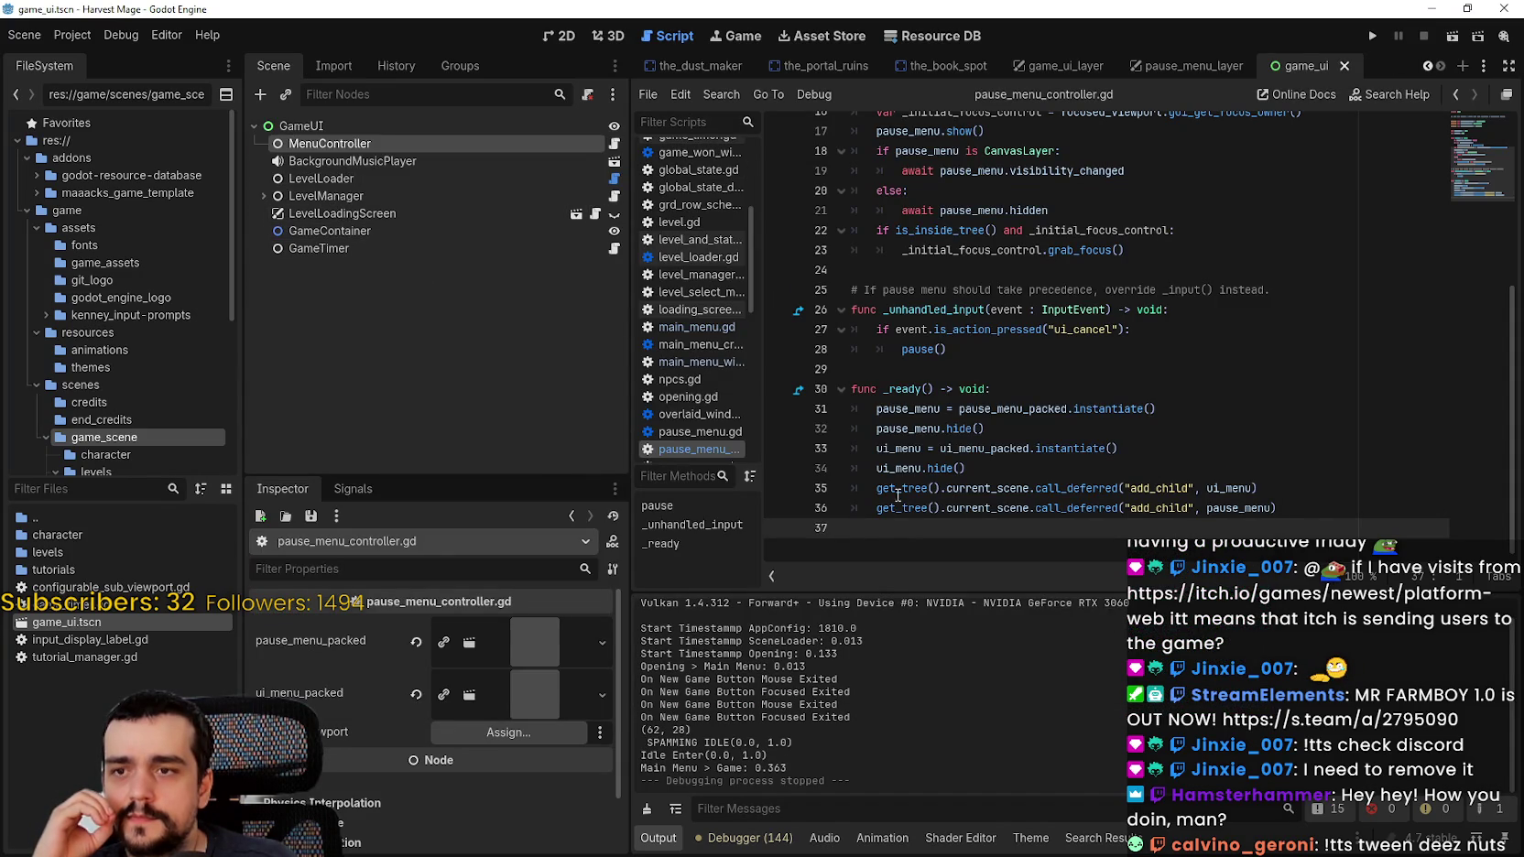
left_click(873, 468)
type("#")
key("ctrl+s")
Step: Run the game into the village showing the Test 1 labels, then stop it
left_click(1372, 36)
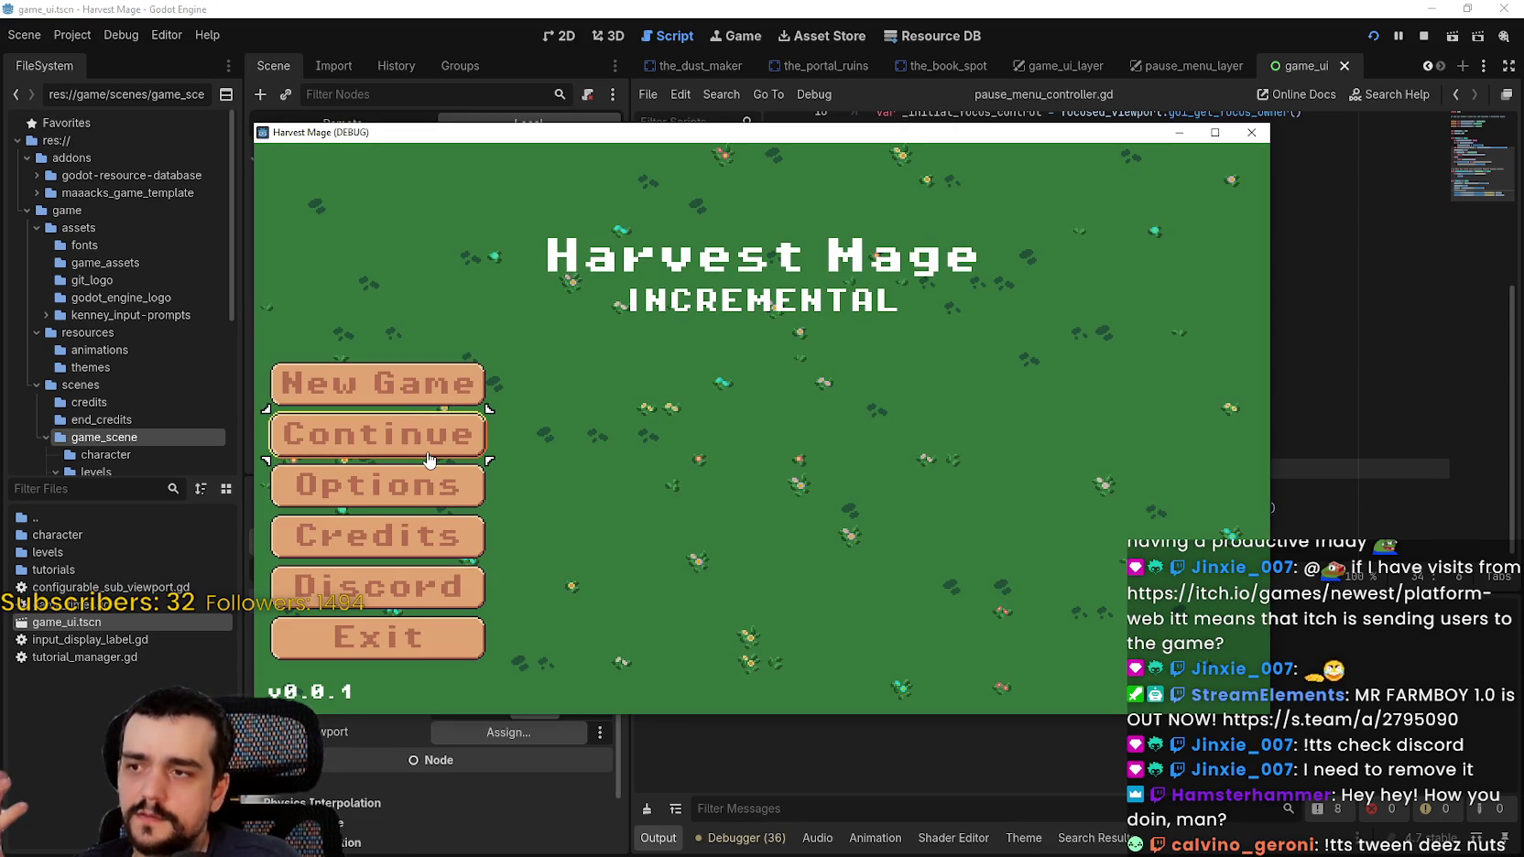
left_click(428, 458)
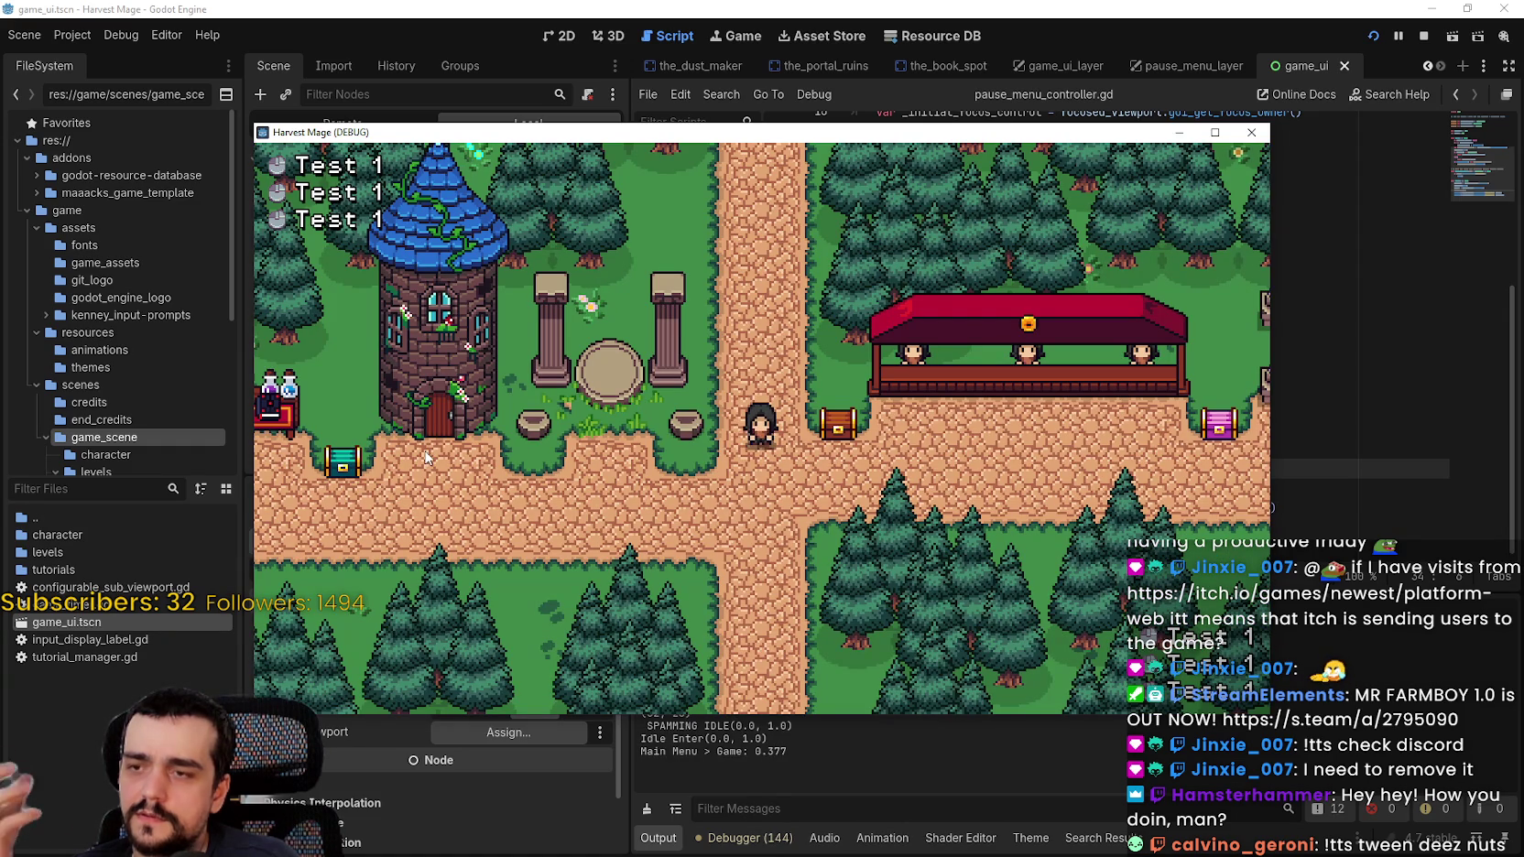
left_click_drag(427, 136, 495, 168)
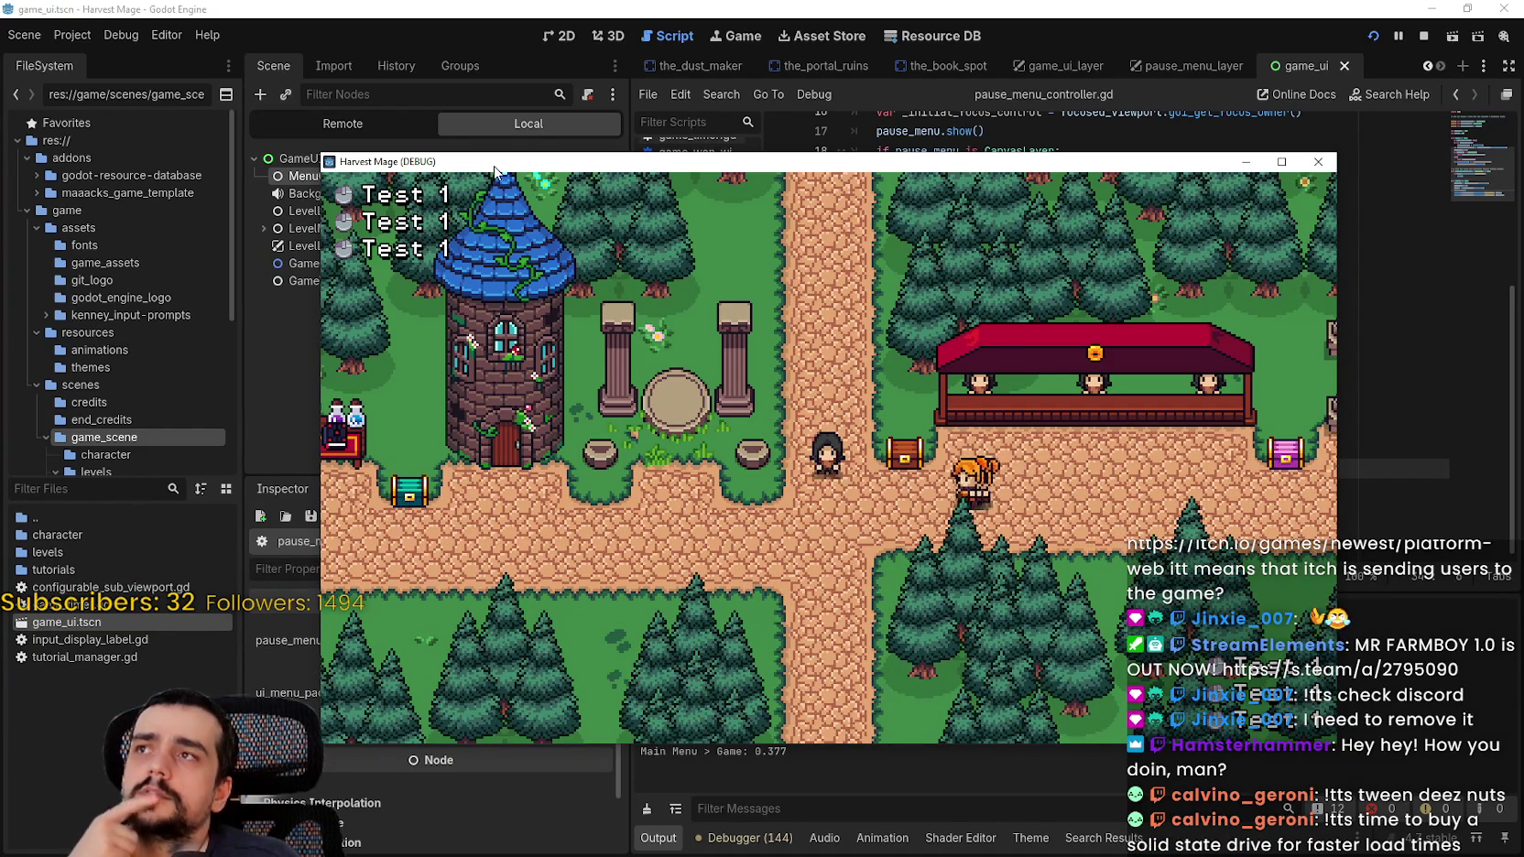
left_click(1423, 37)
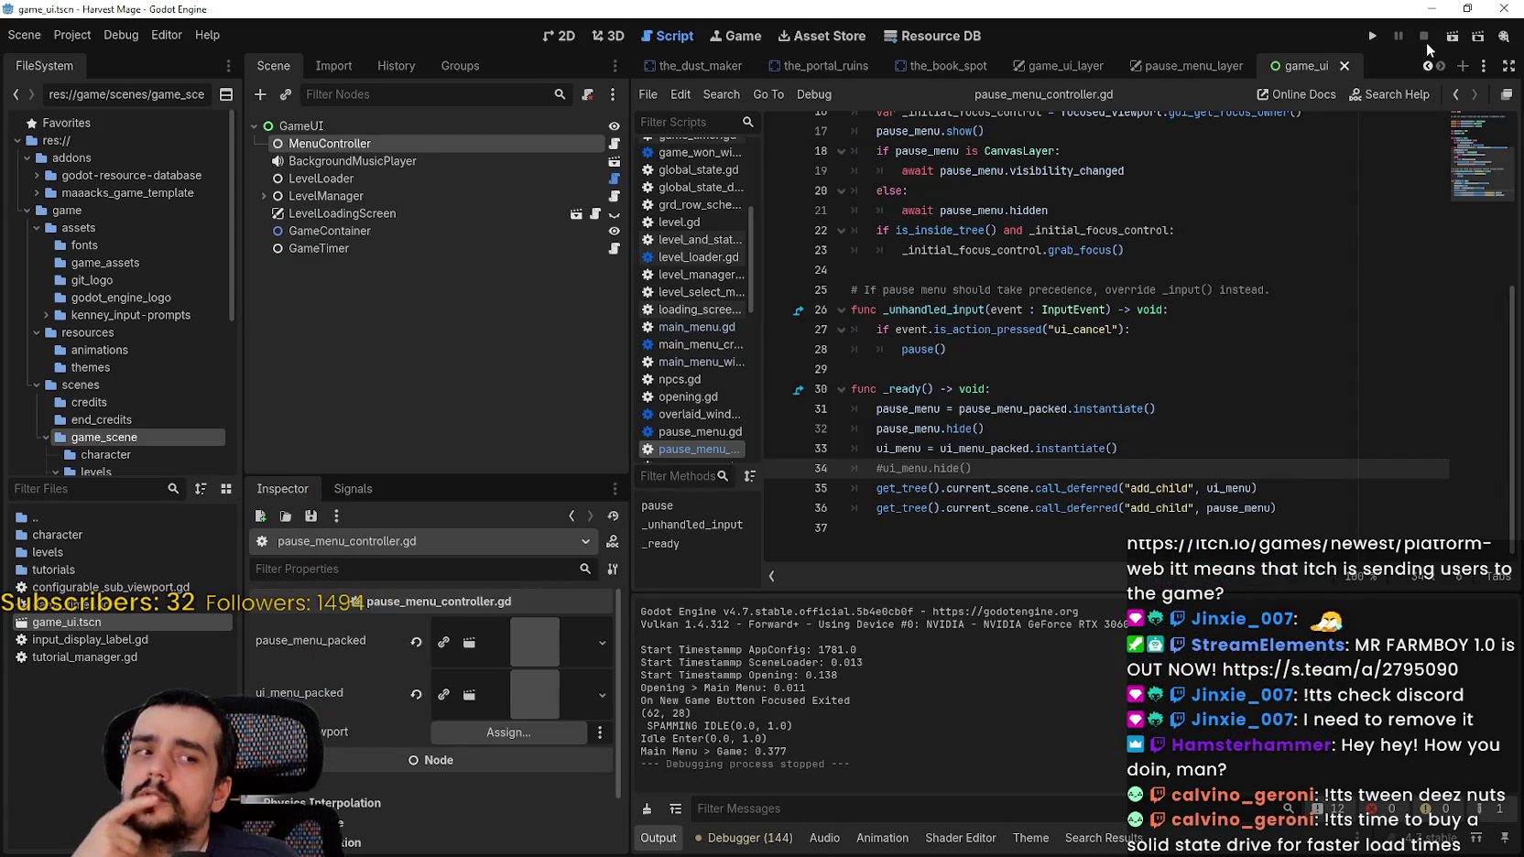
Step: Select GameContainer in the Scene dock to show its properties in the Inspector
left_click(277, 229)
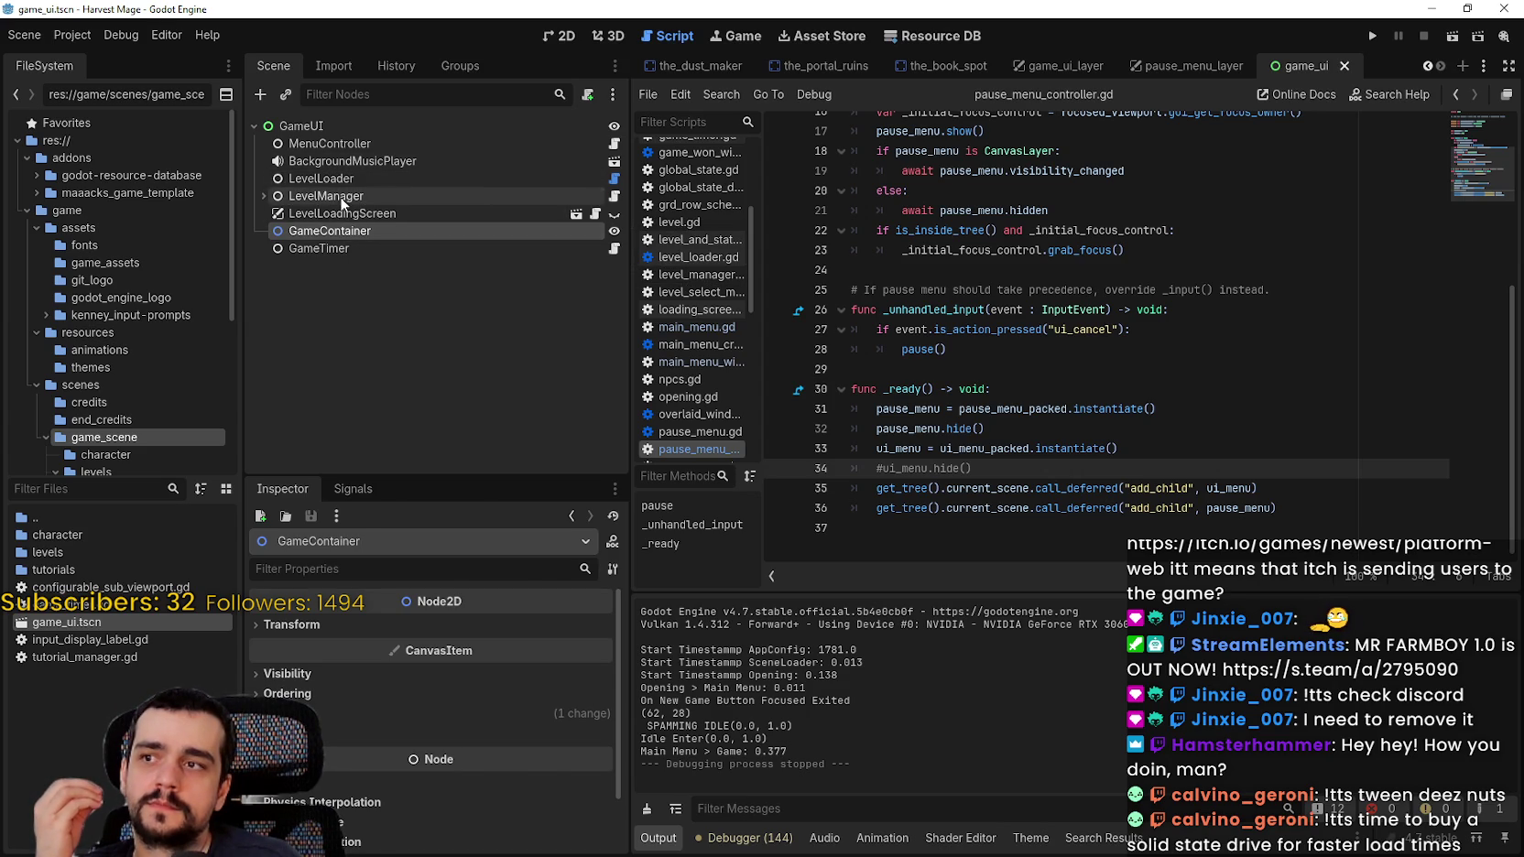
Step: Inspect LevelManager, then select LevelLoader, whose level_container is GameContainer
left_click(339, 196)
left_click(262, 197)
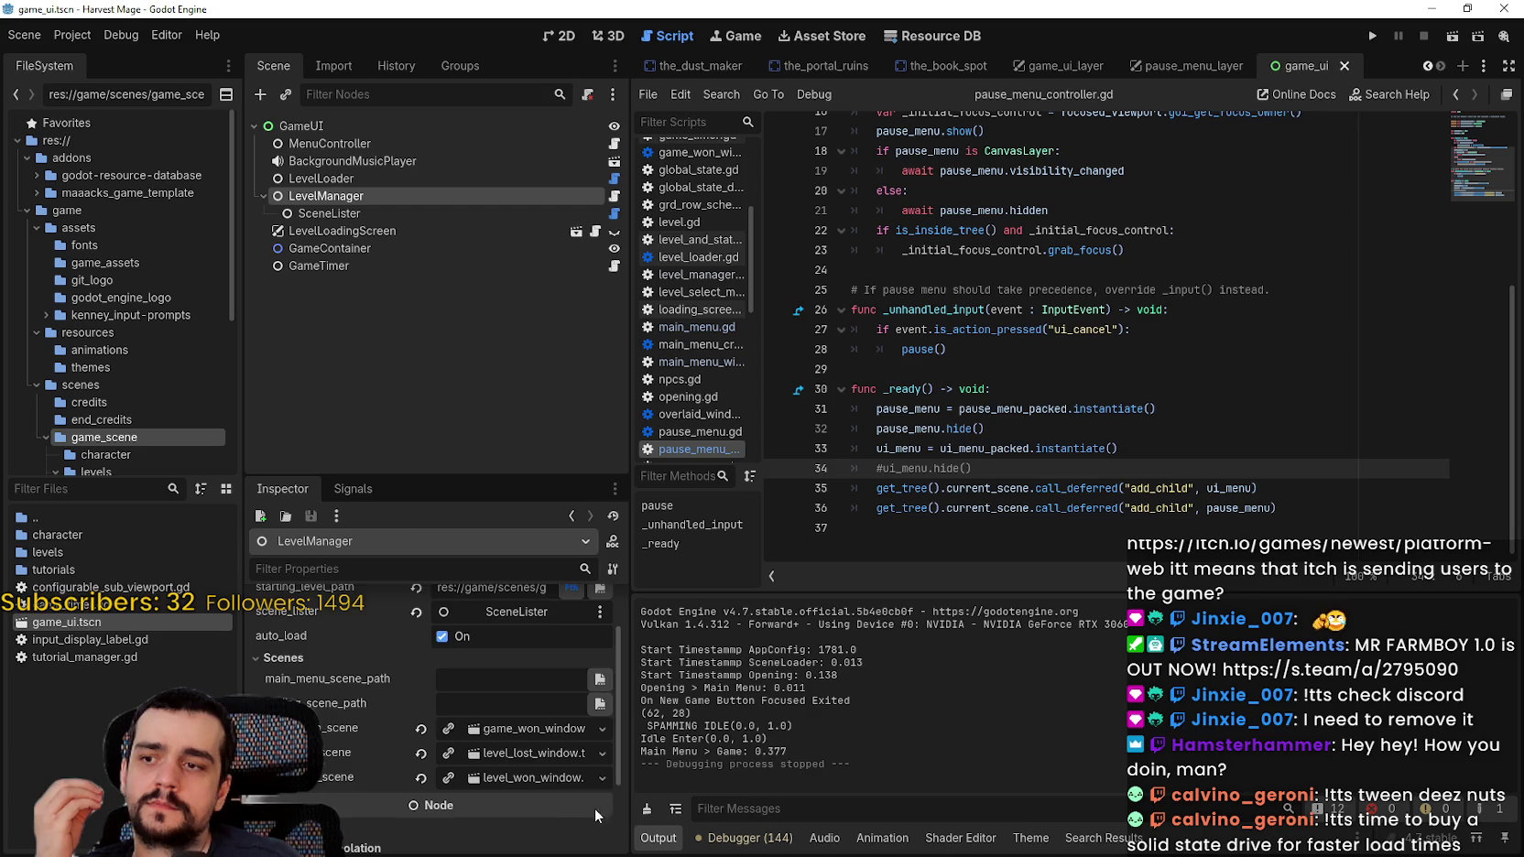
scroll("up", 3)
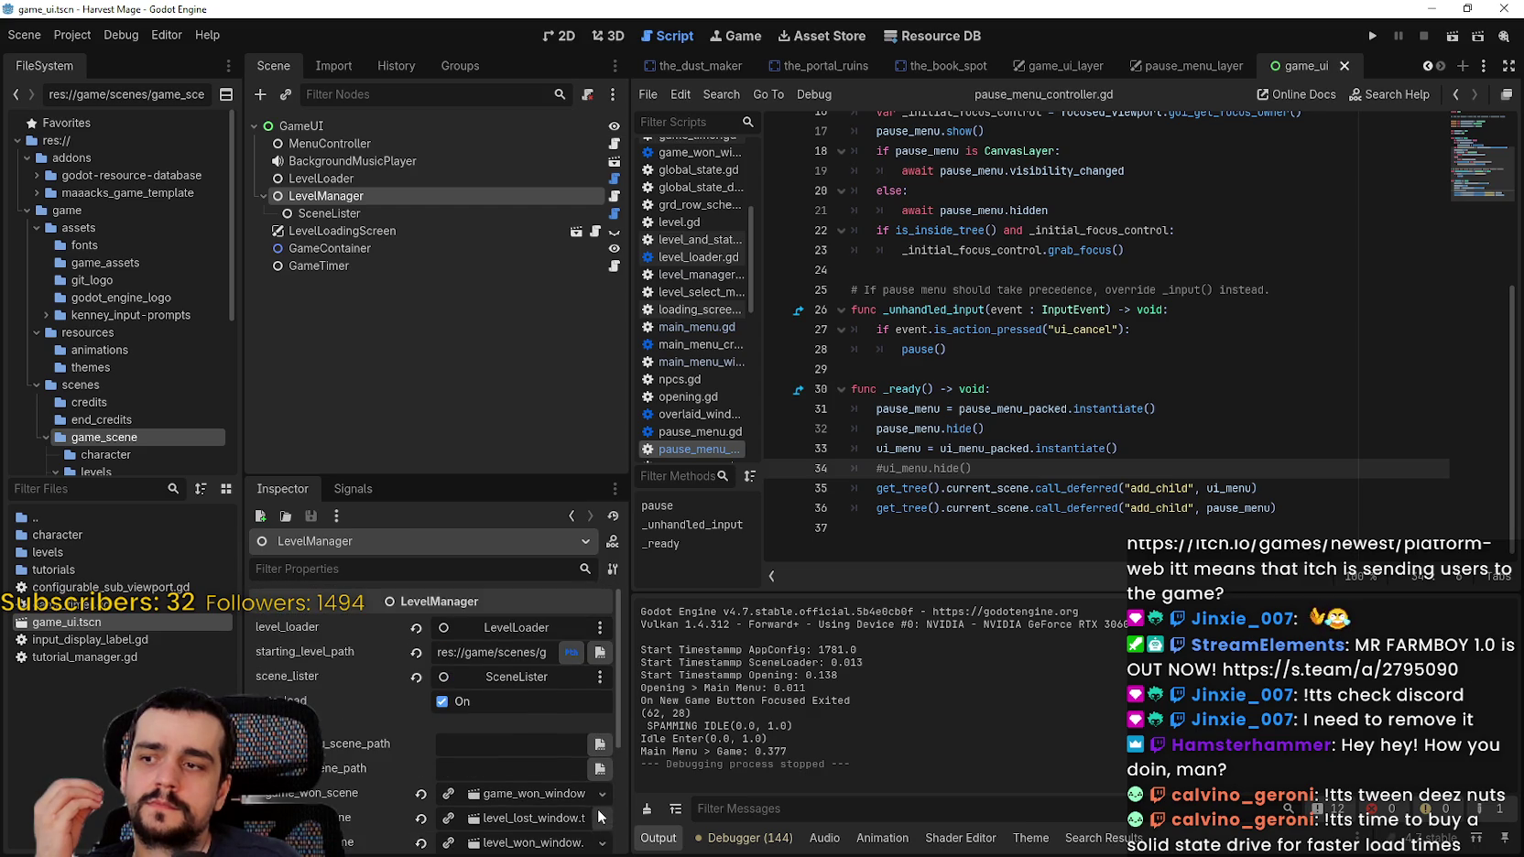
scroll("down", 3)
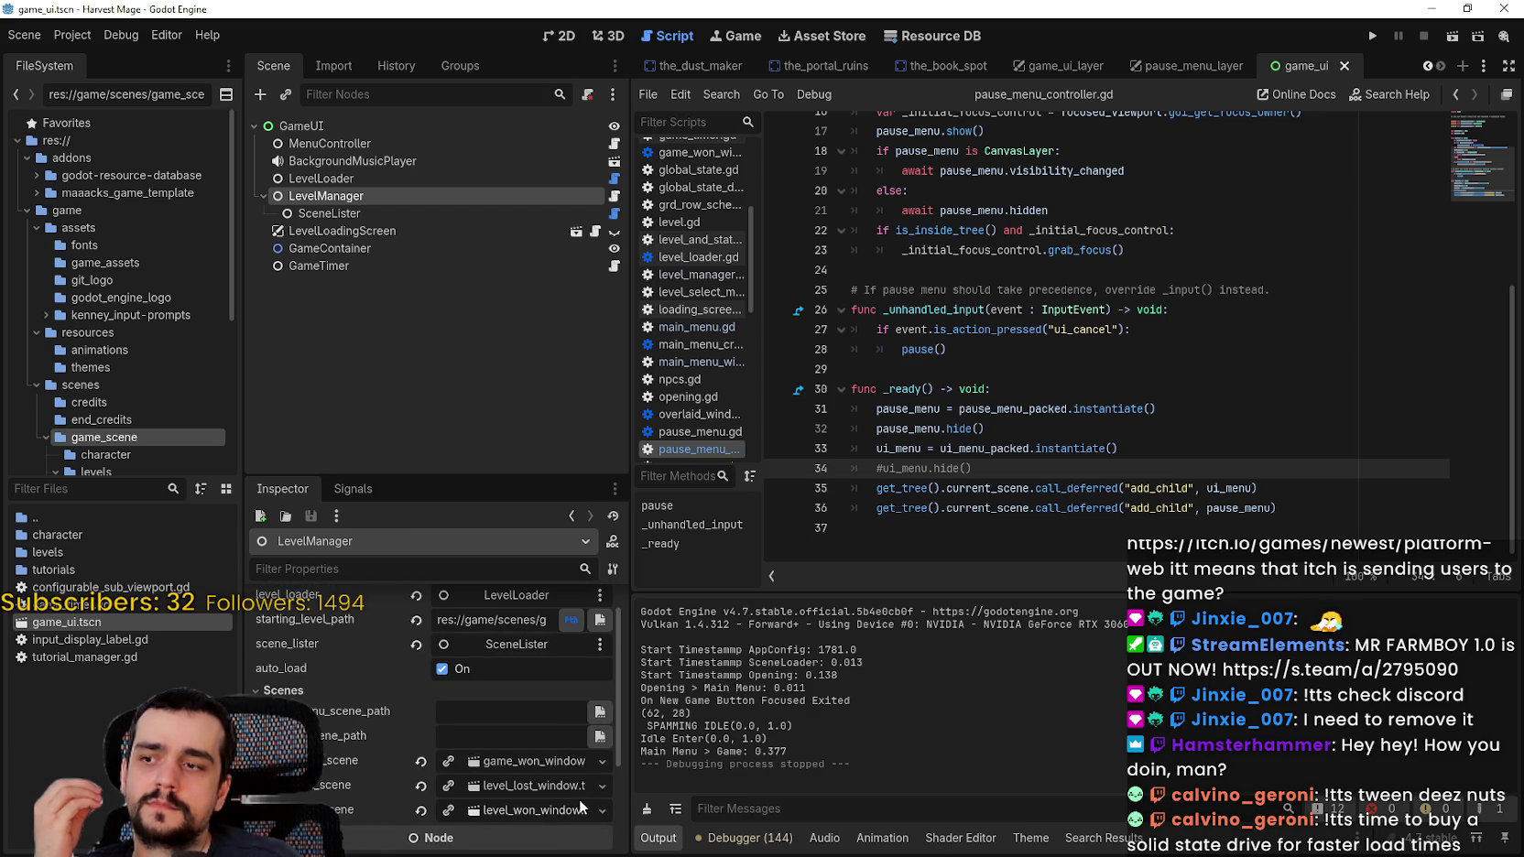
scroll("up", 3)
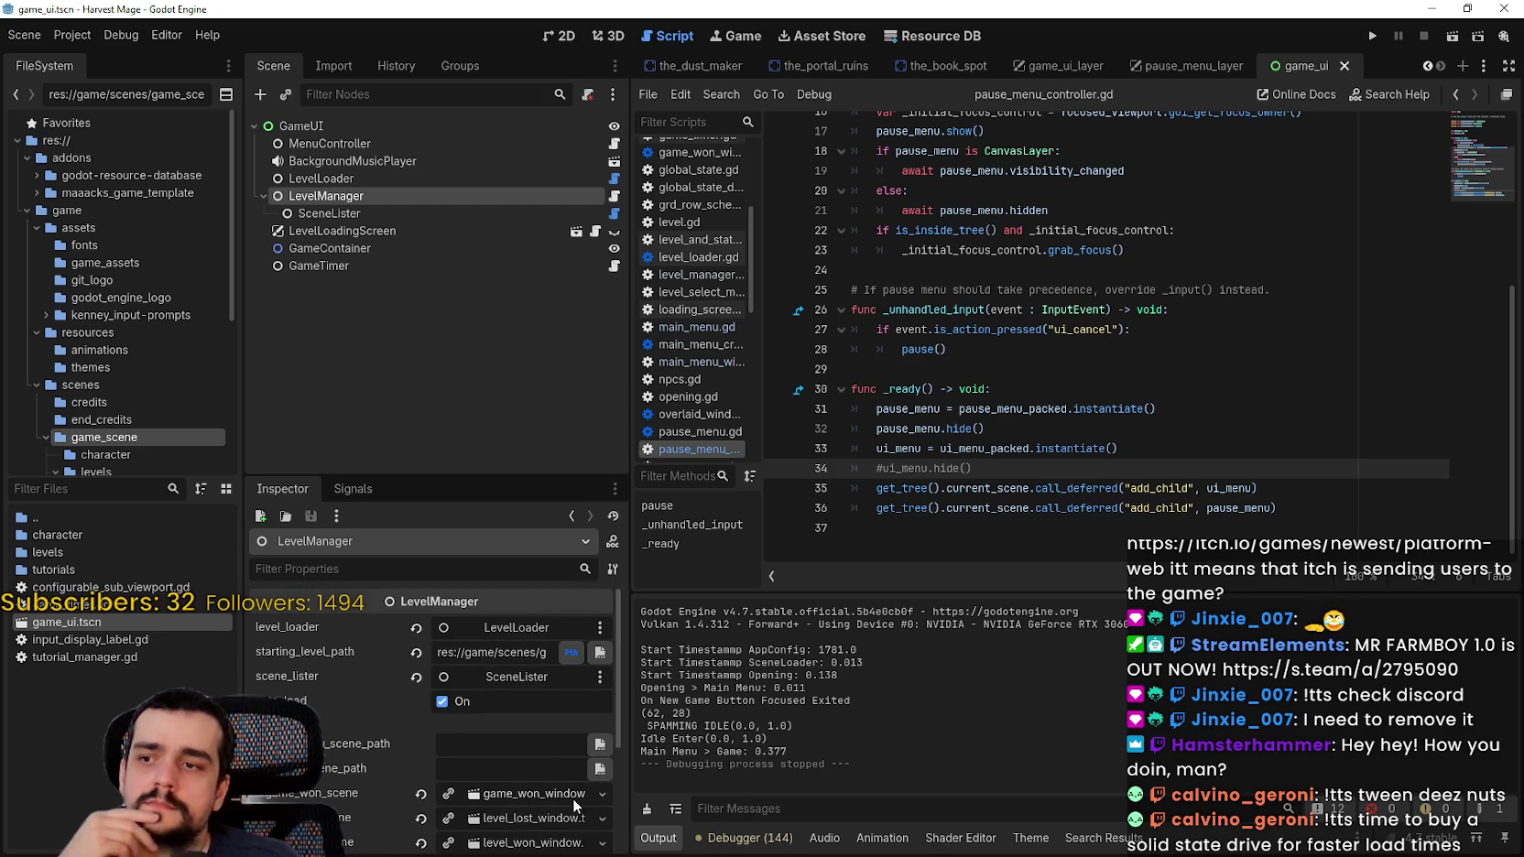
left_click(392, 179)
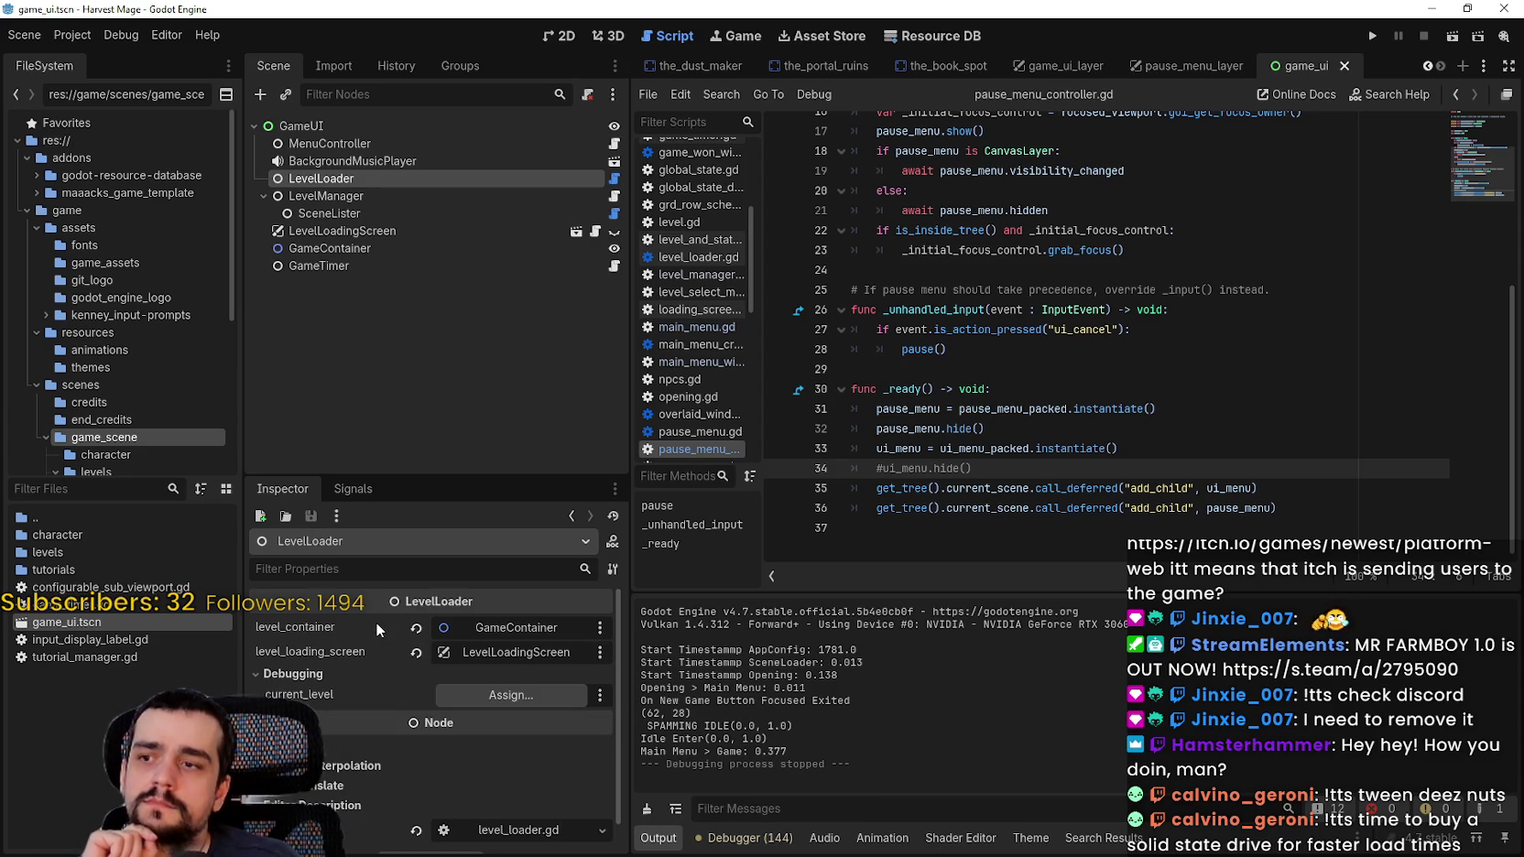
Step: Open level_loader.gd and review where is_loading is used
left_click(616, 179)
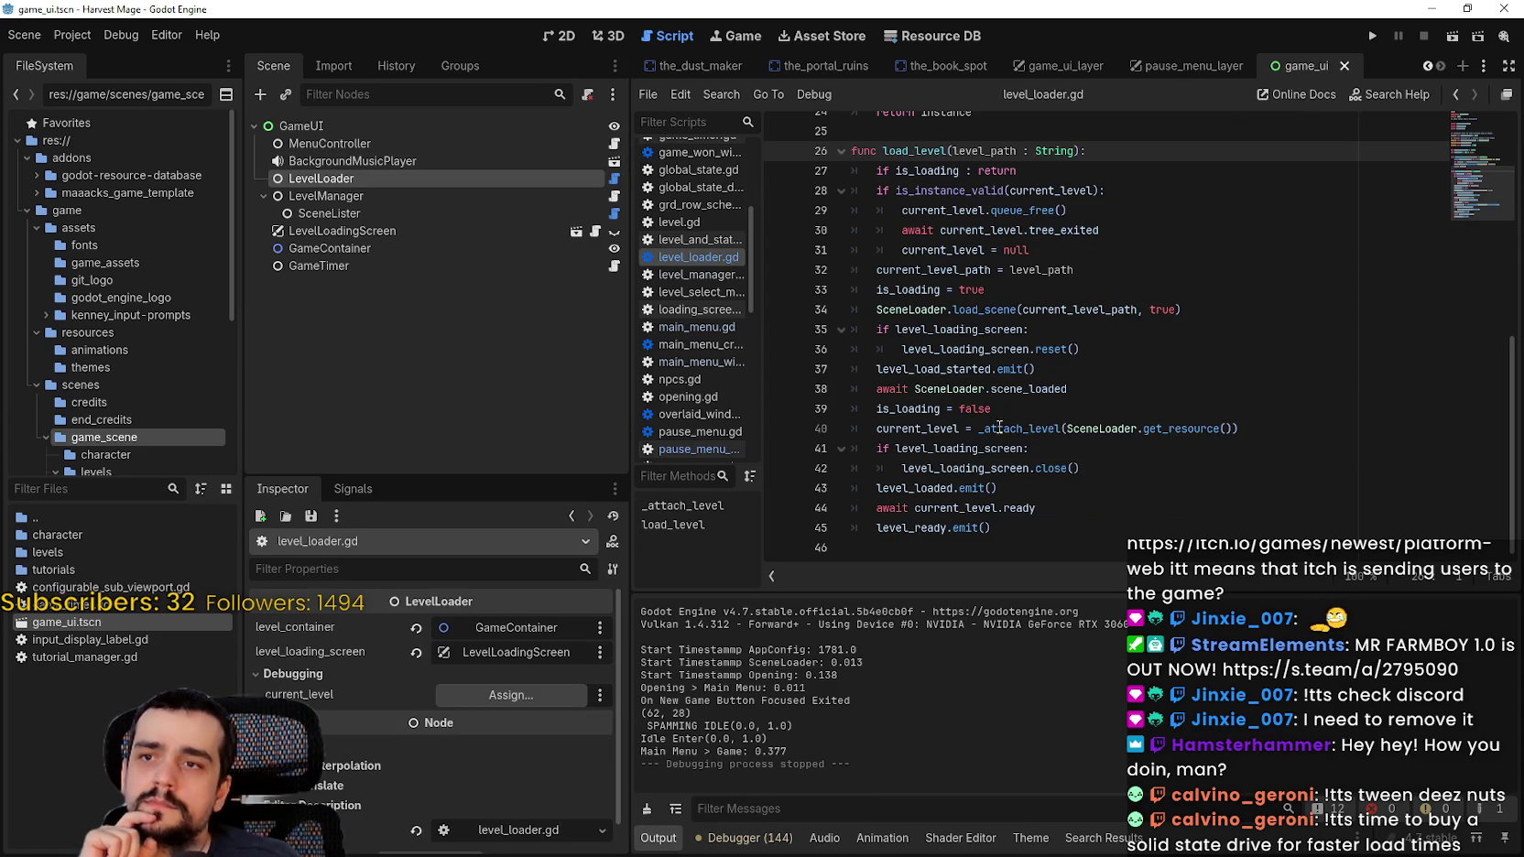
scroll("down", 3)
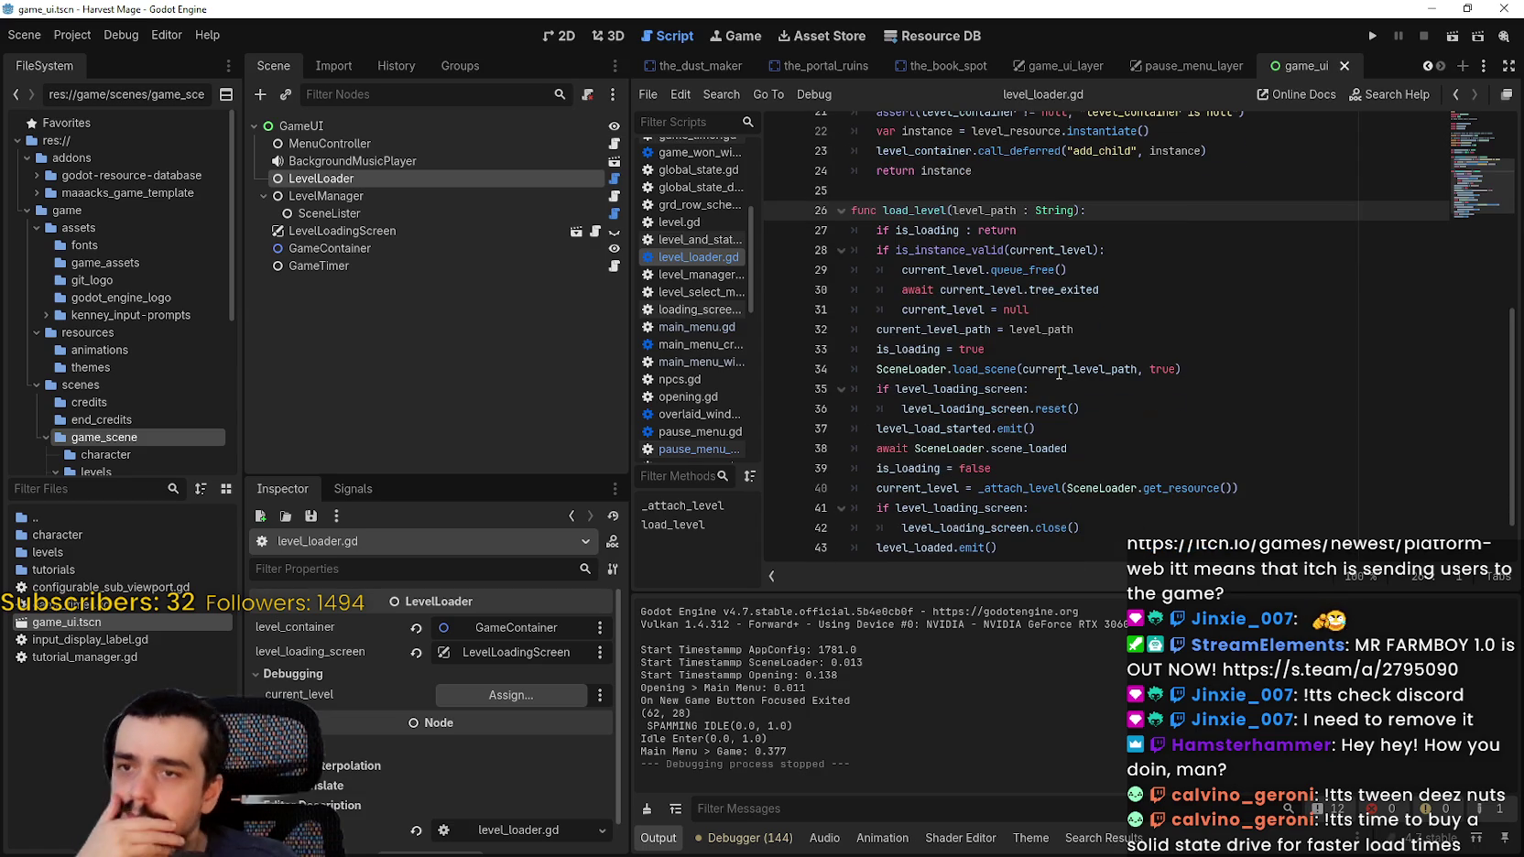
double_click(906, 349)
scroll("down", 3)
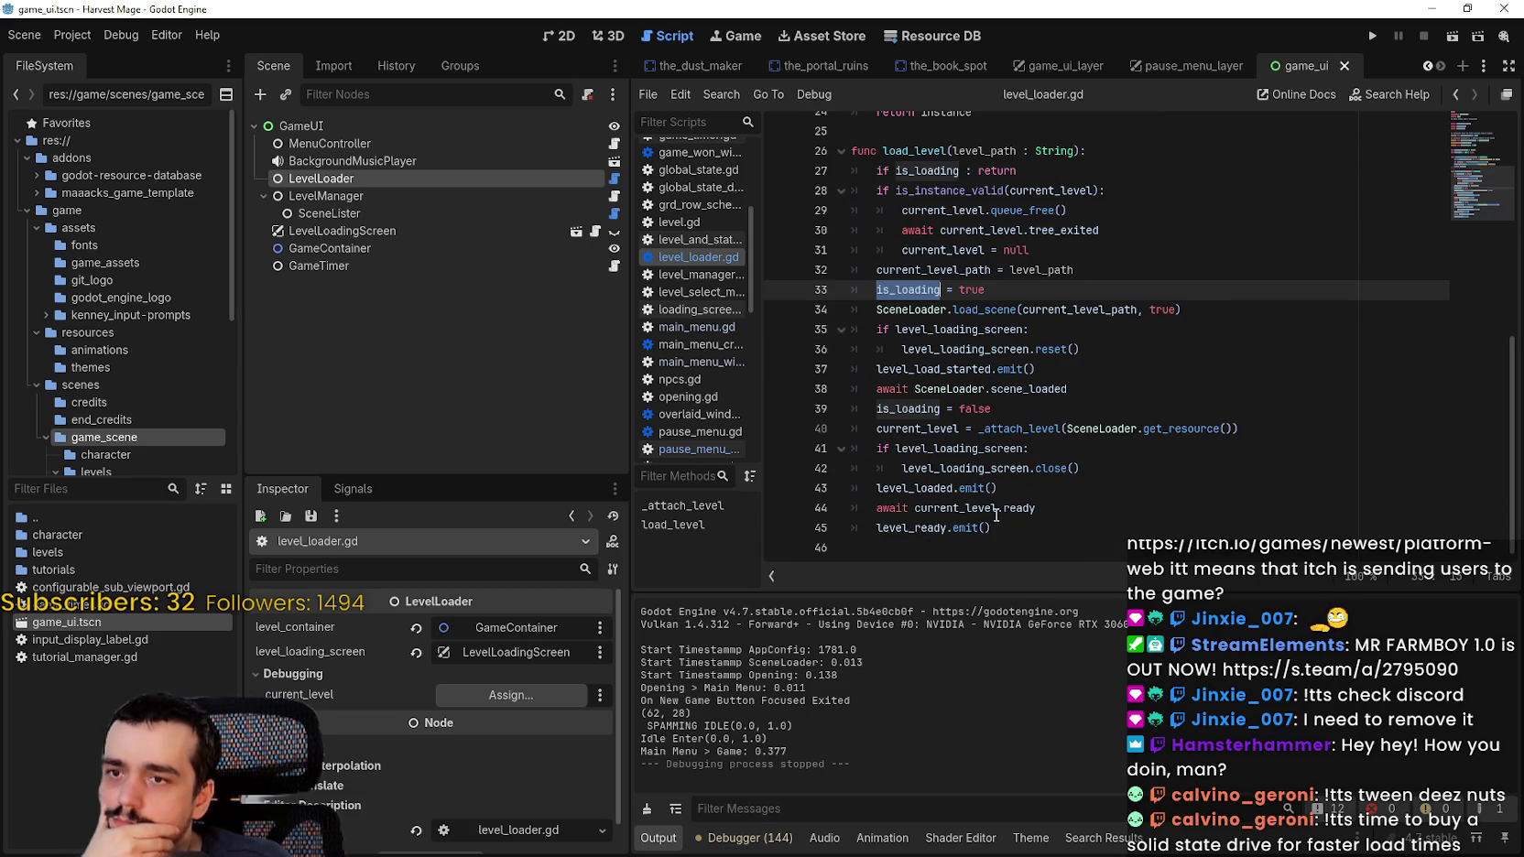
double_click(915, 408)
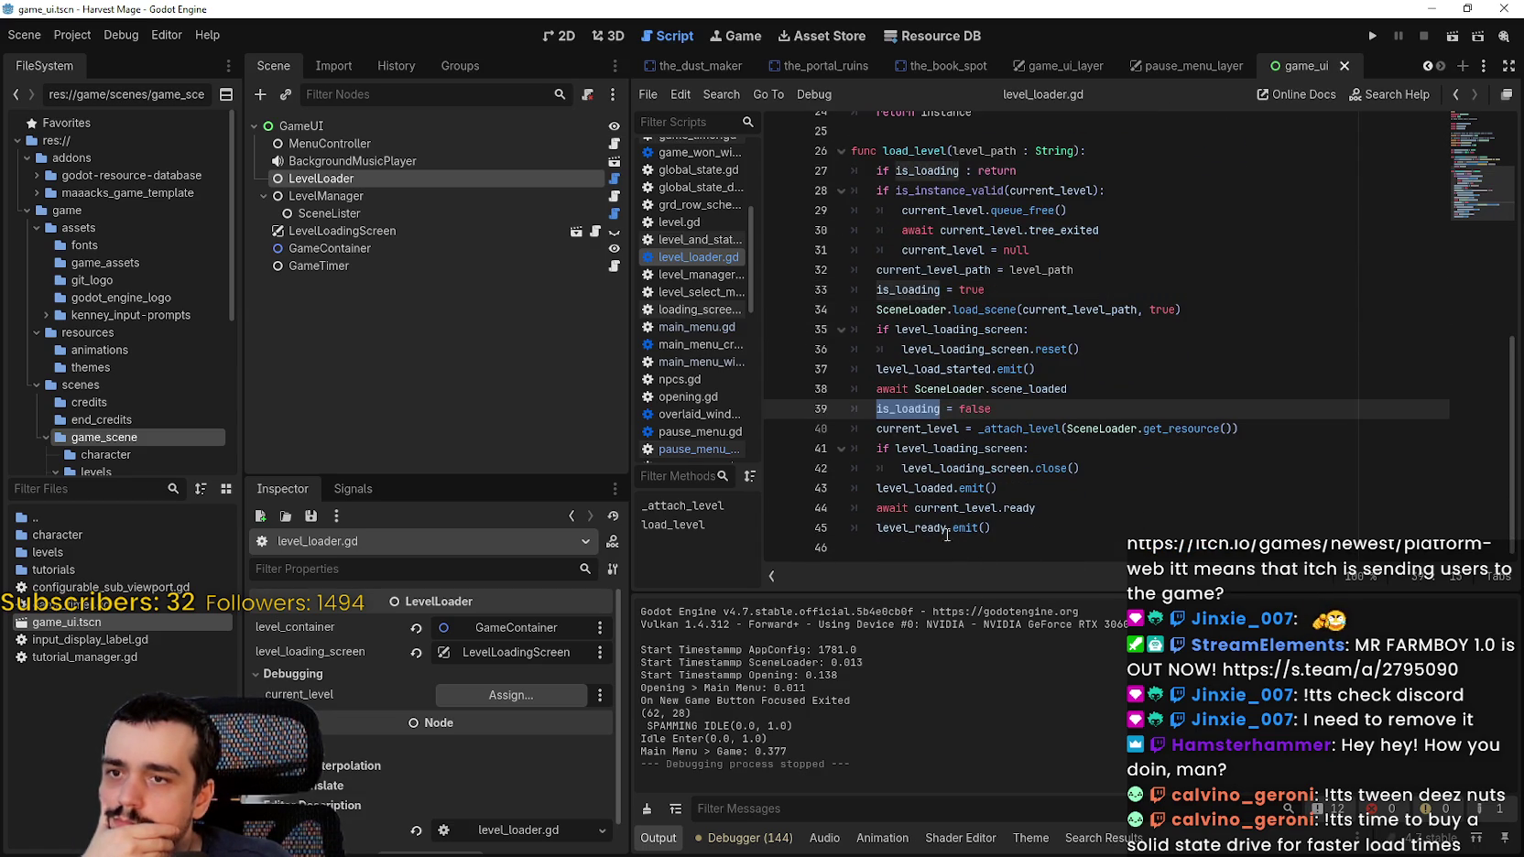
Step: Select the level_ready signal on line 45 and open Find in Files for it
triple_click(934, 488)
left_click_drag(913, 508, 1021, 509)
double_click(902, 529)
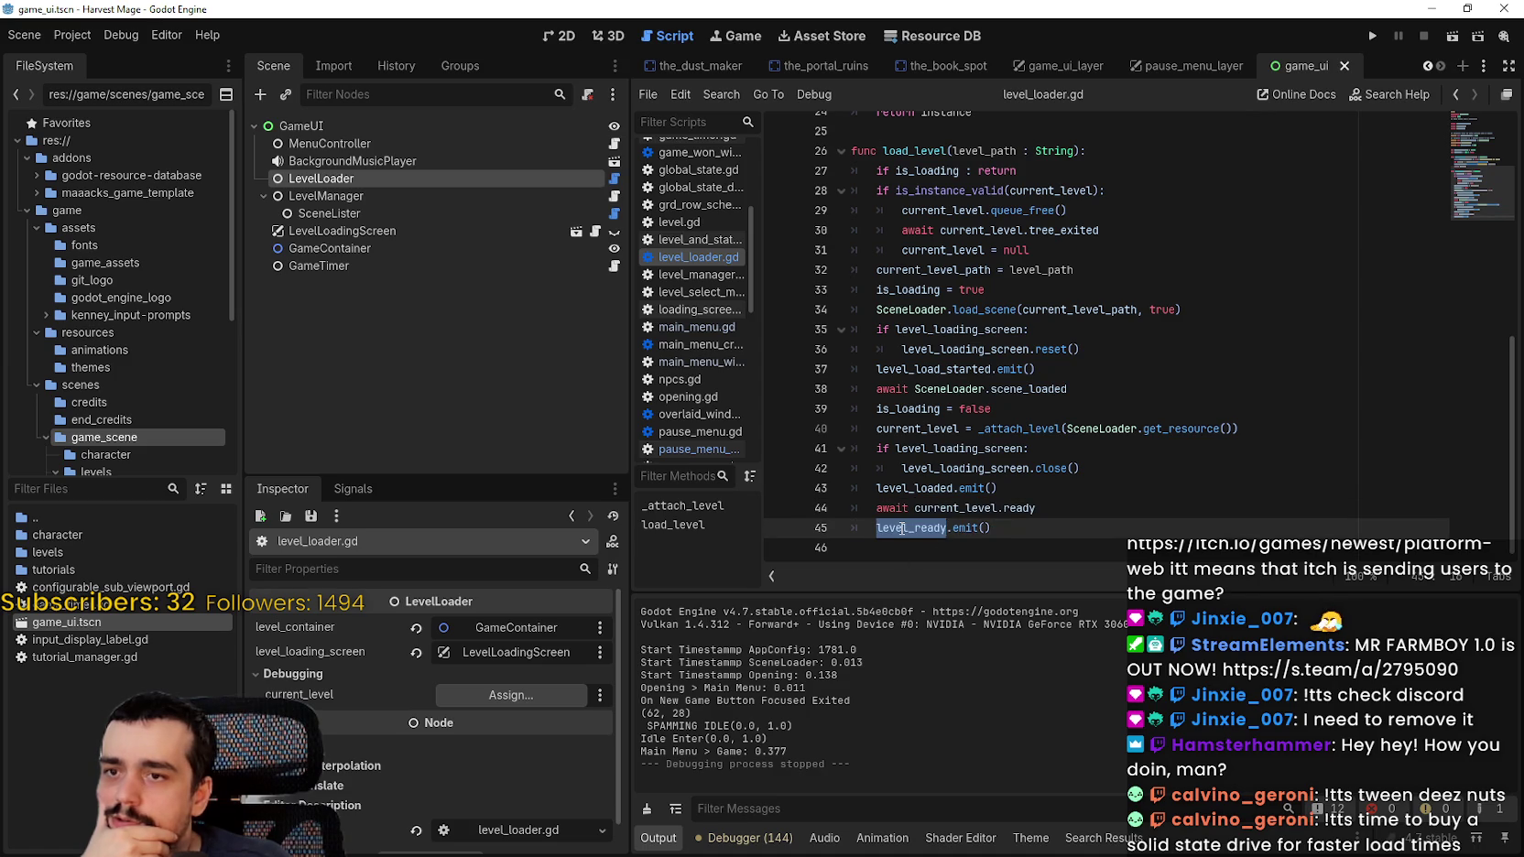
scroll("up", 3)
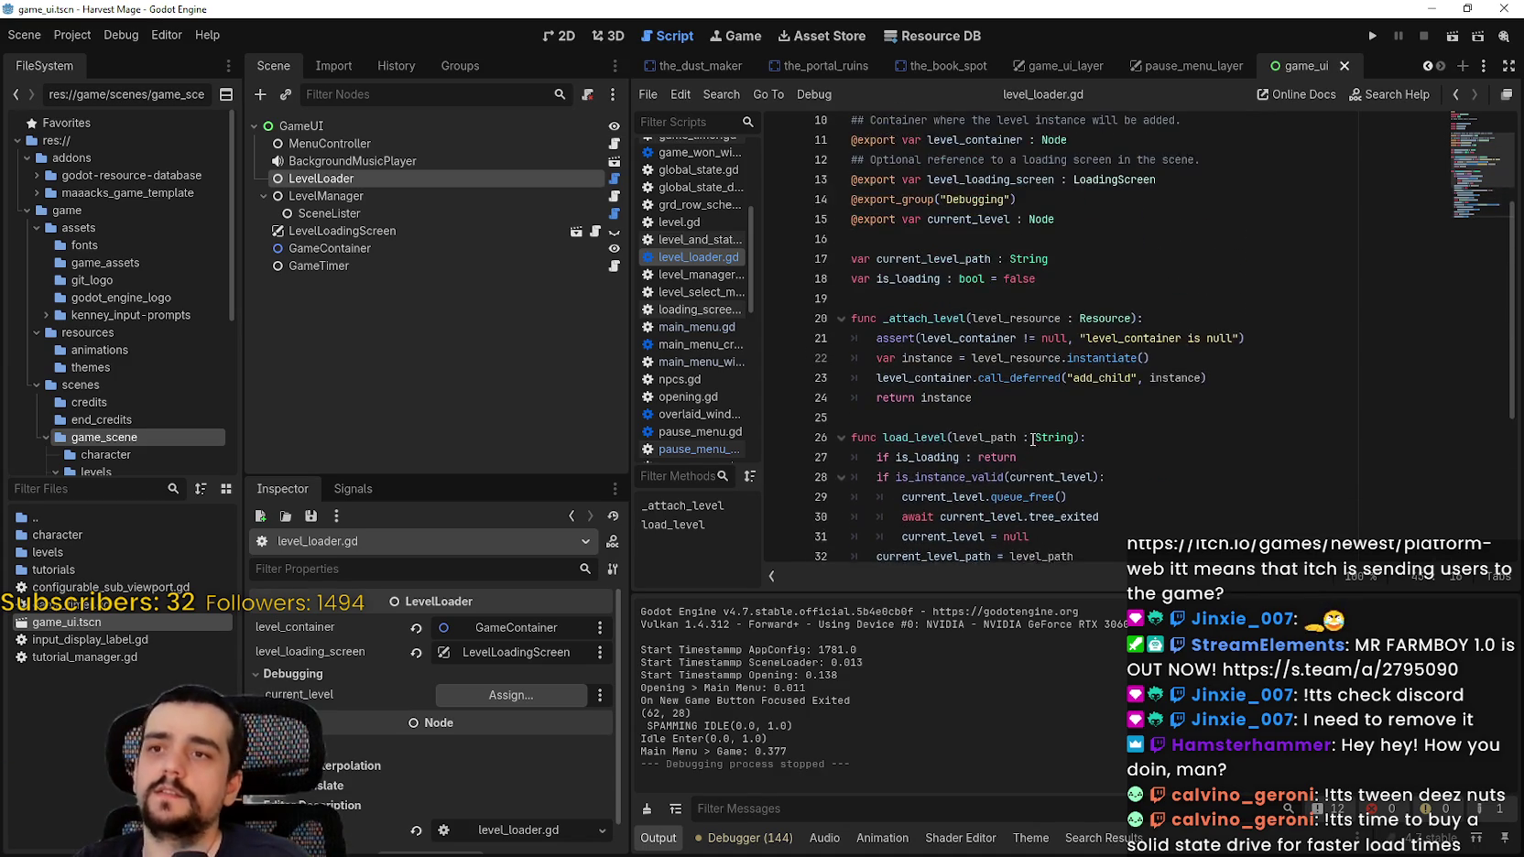
scroll("up", 3)
scroll("down", 3)
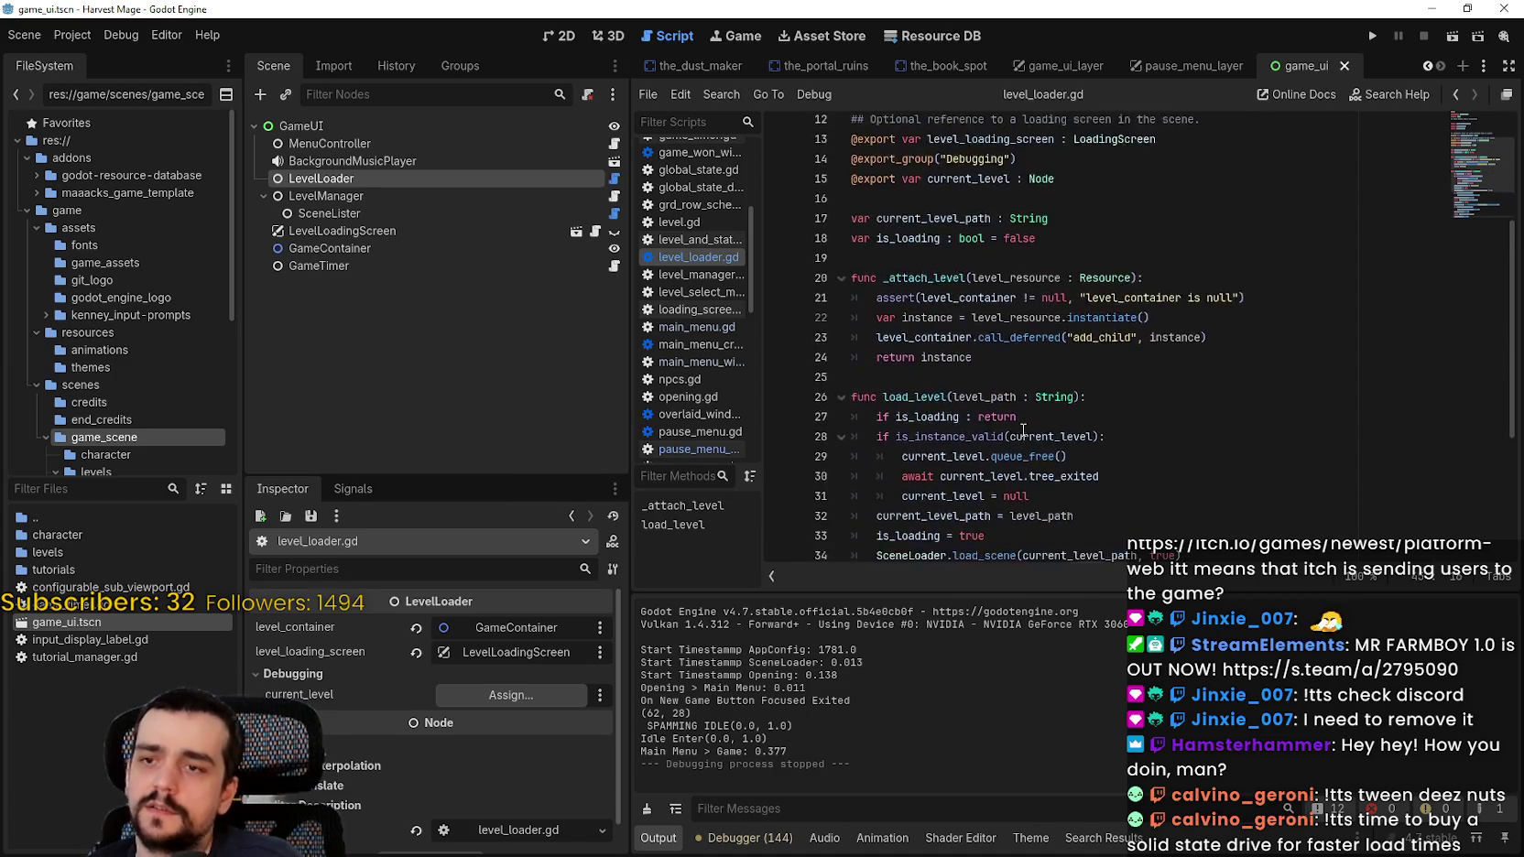
key("ctrl+shift+f")
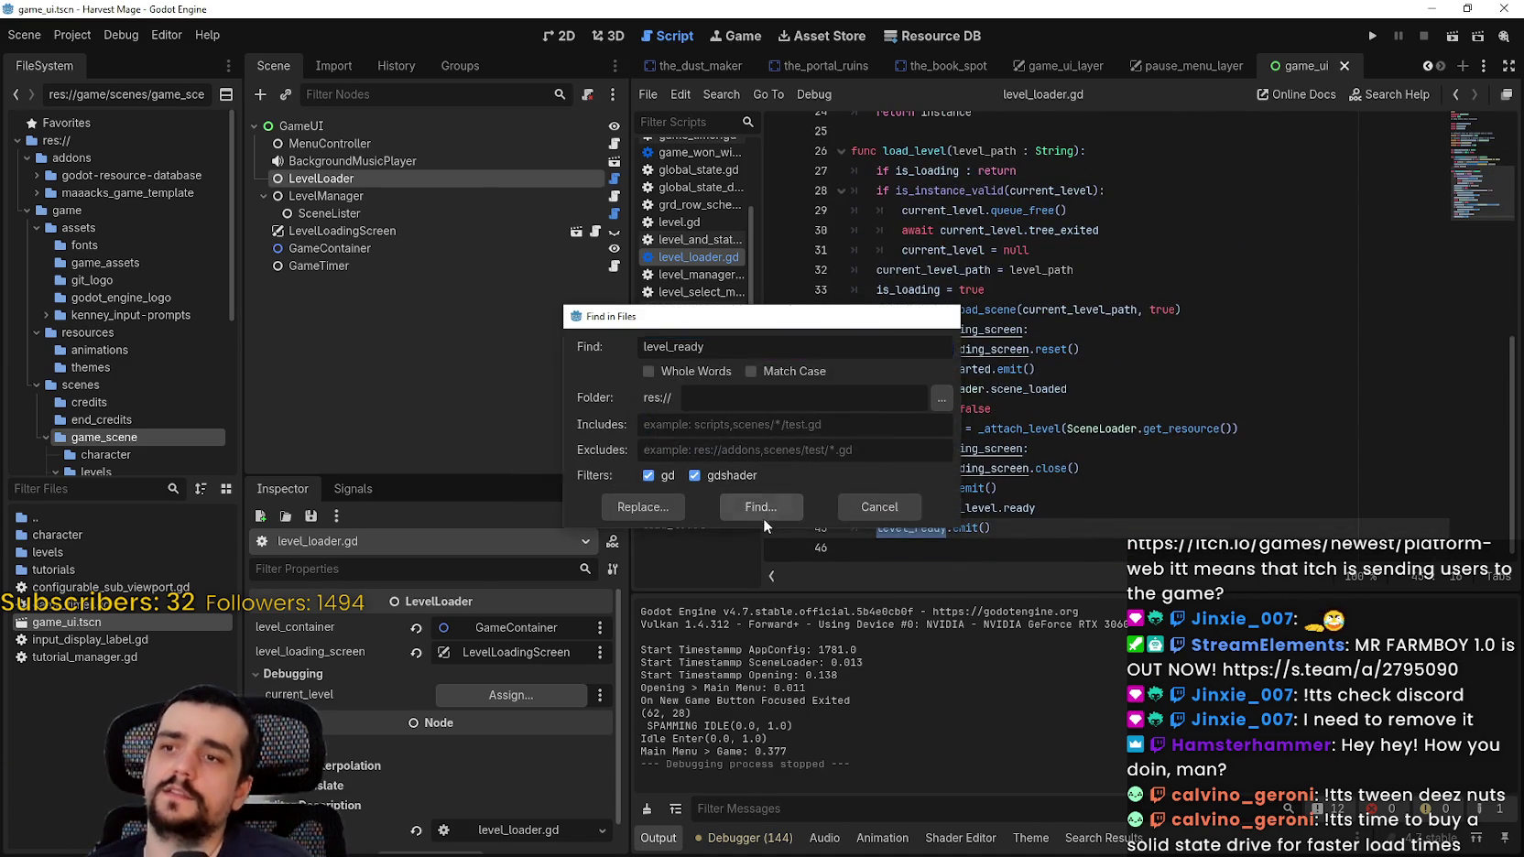
Step: Search the project for level_ready and jump to its handler in level_manager.gd
left_click(759, 512)
scroll("down", 3)
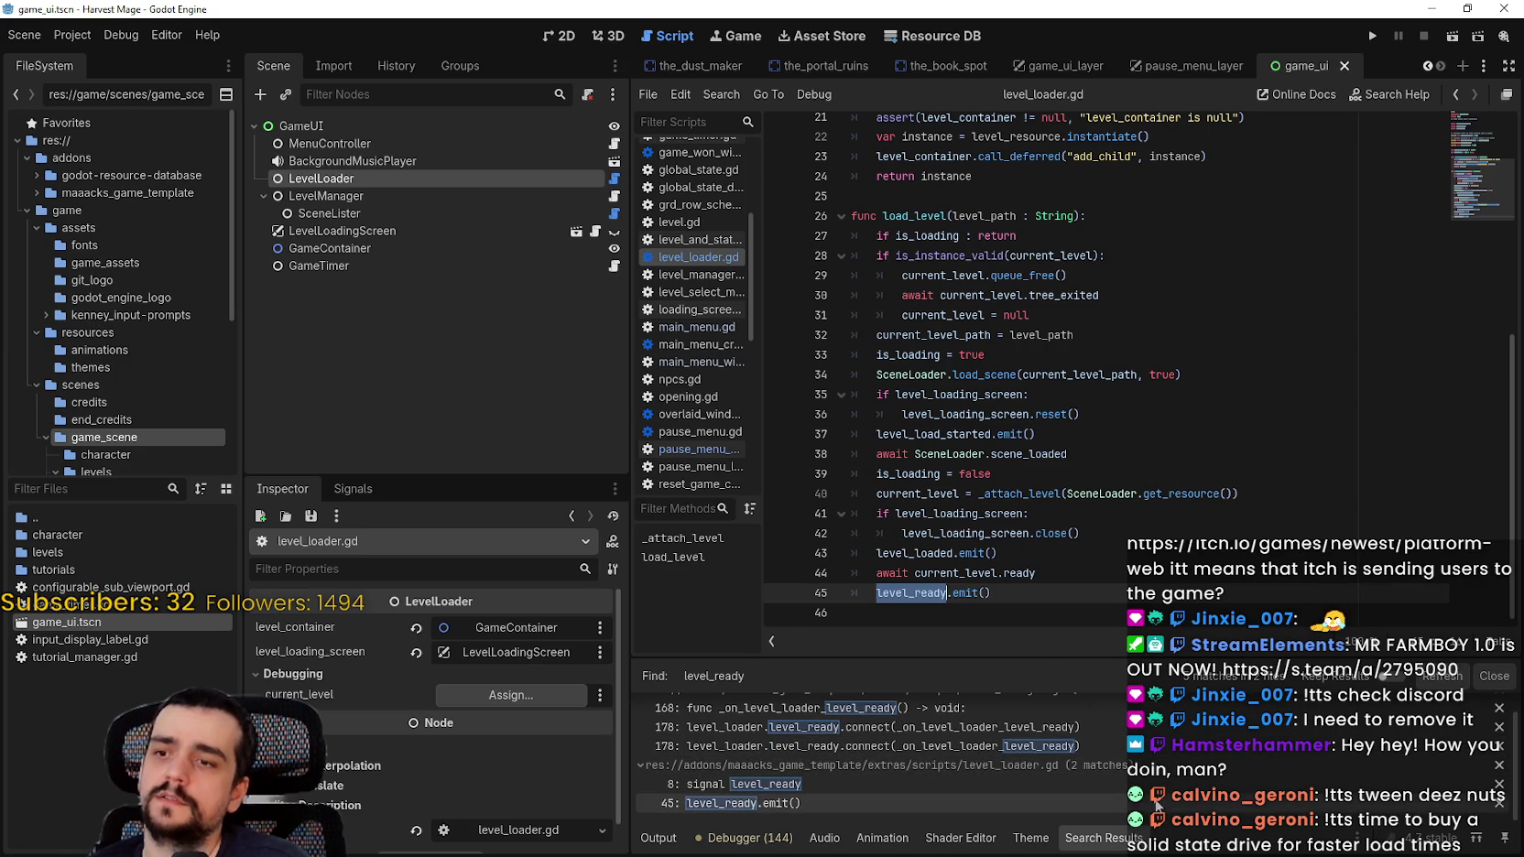
scroll("up", 3)
scroll("up", 3)
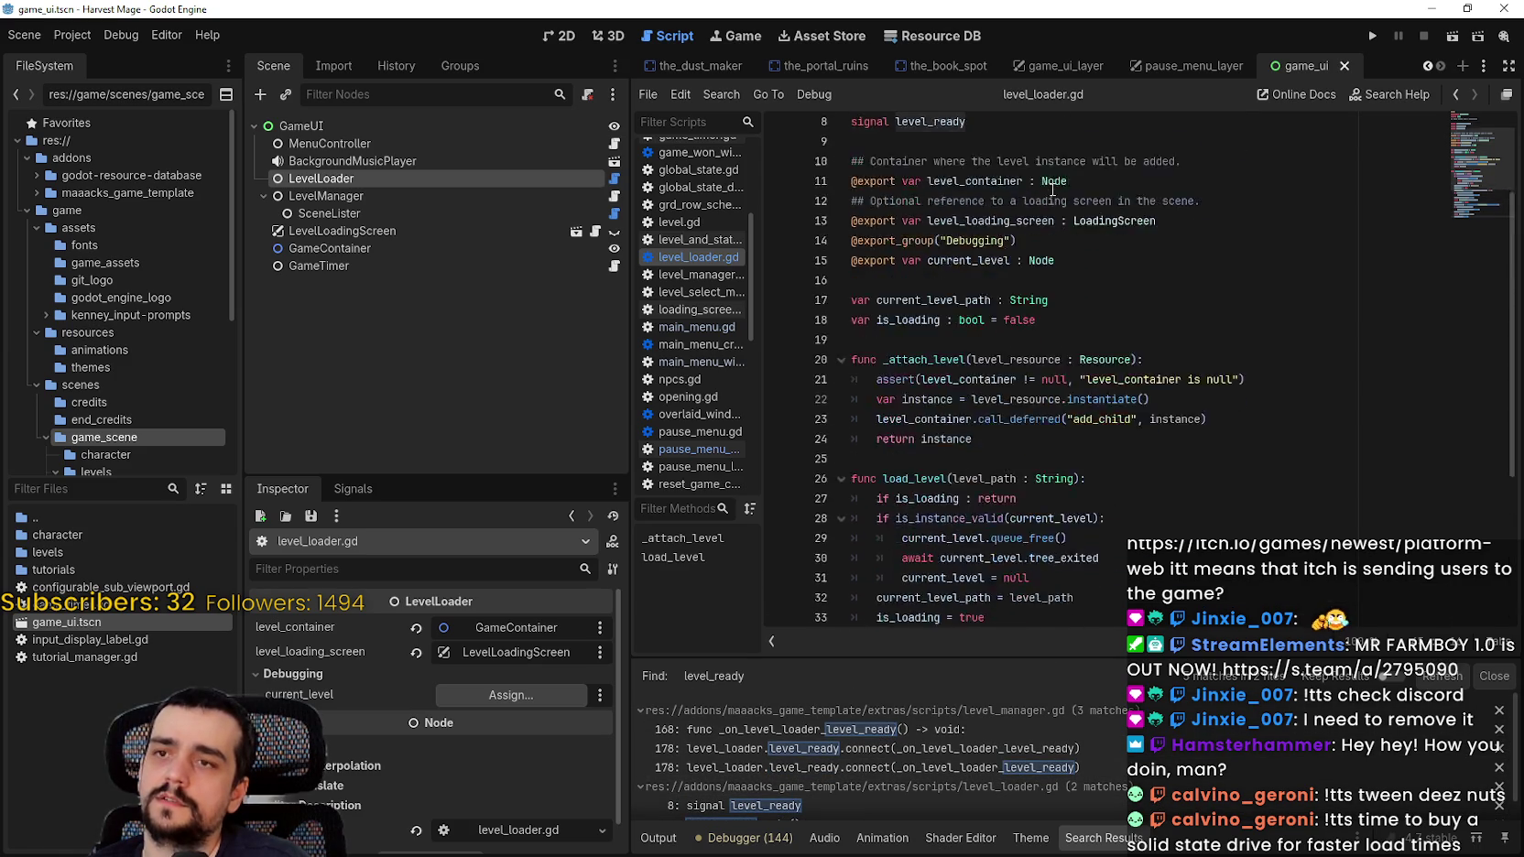
scroll("down", 3)
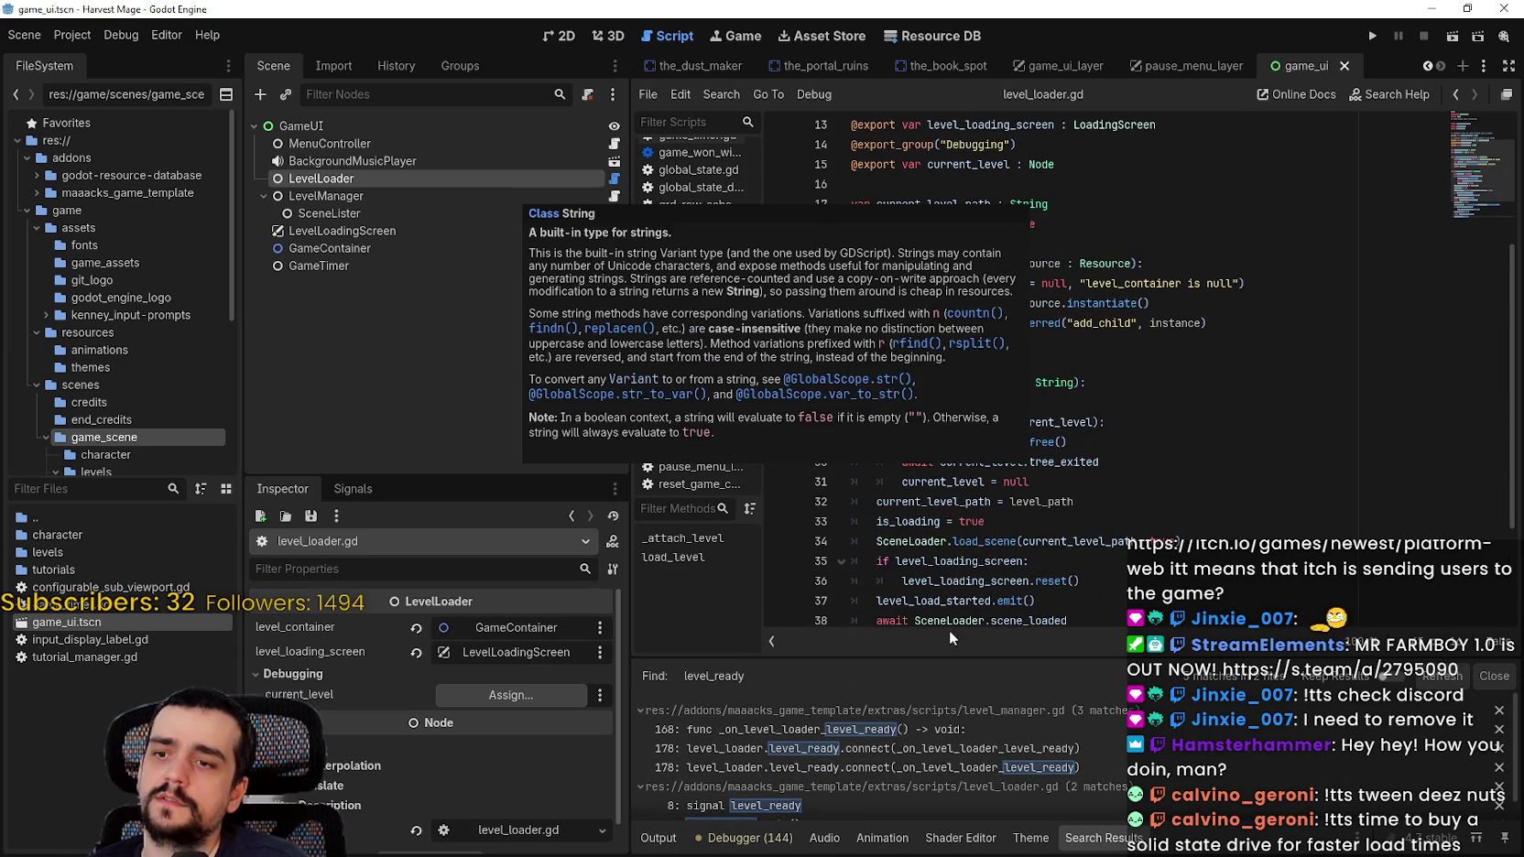
left_click(879, 730)
scroll("down", 3)
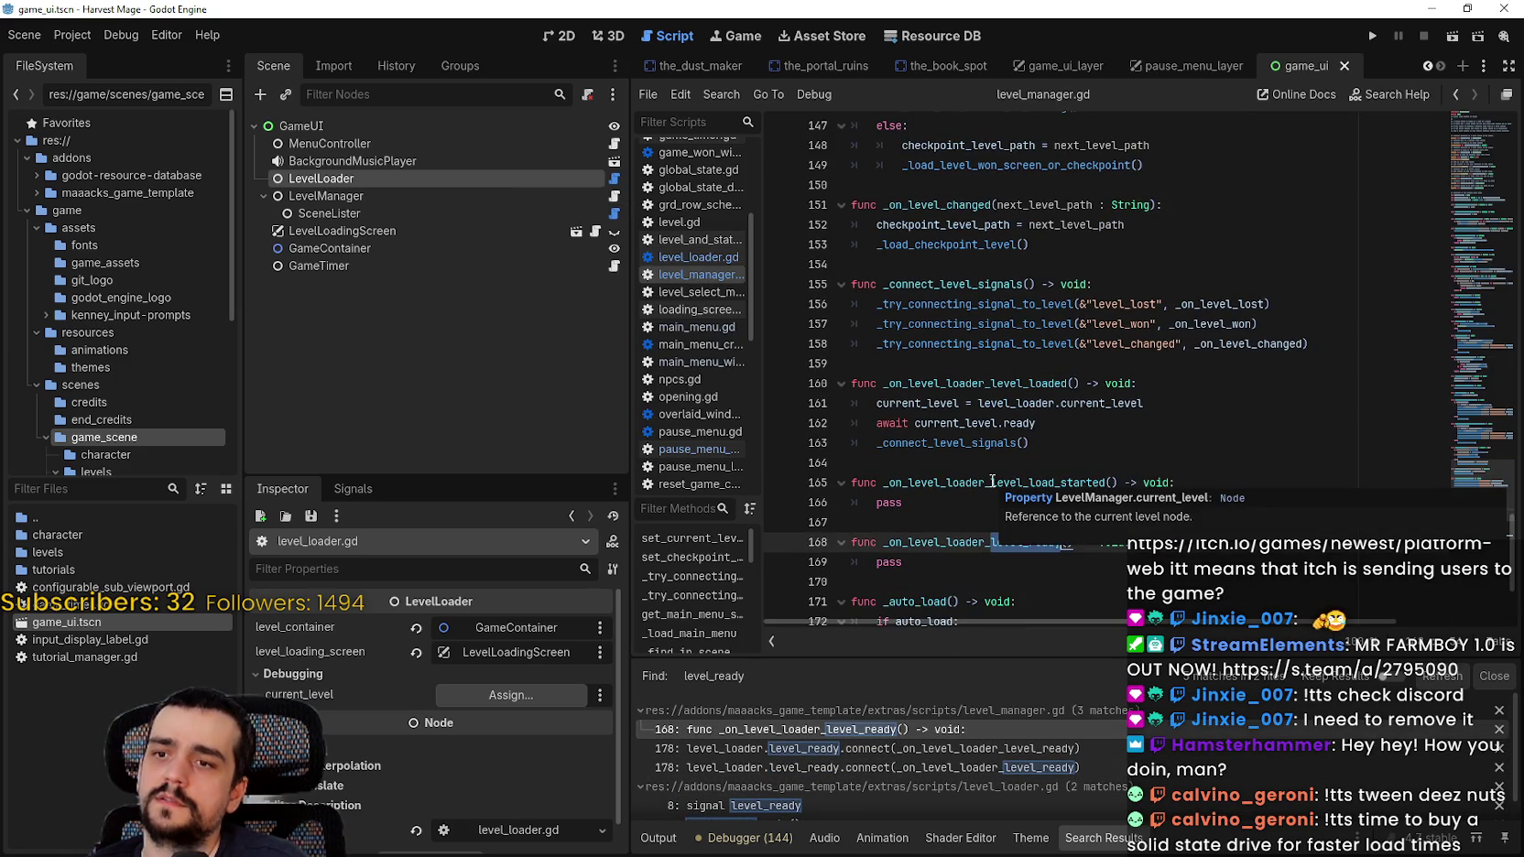
left_click(916, 566)
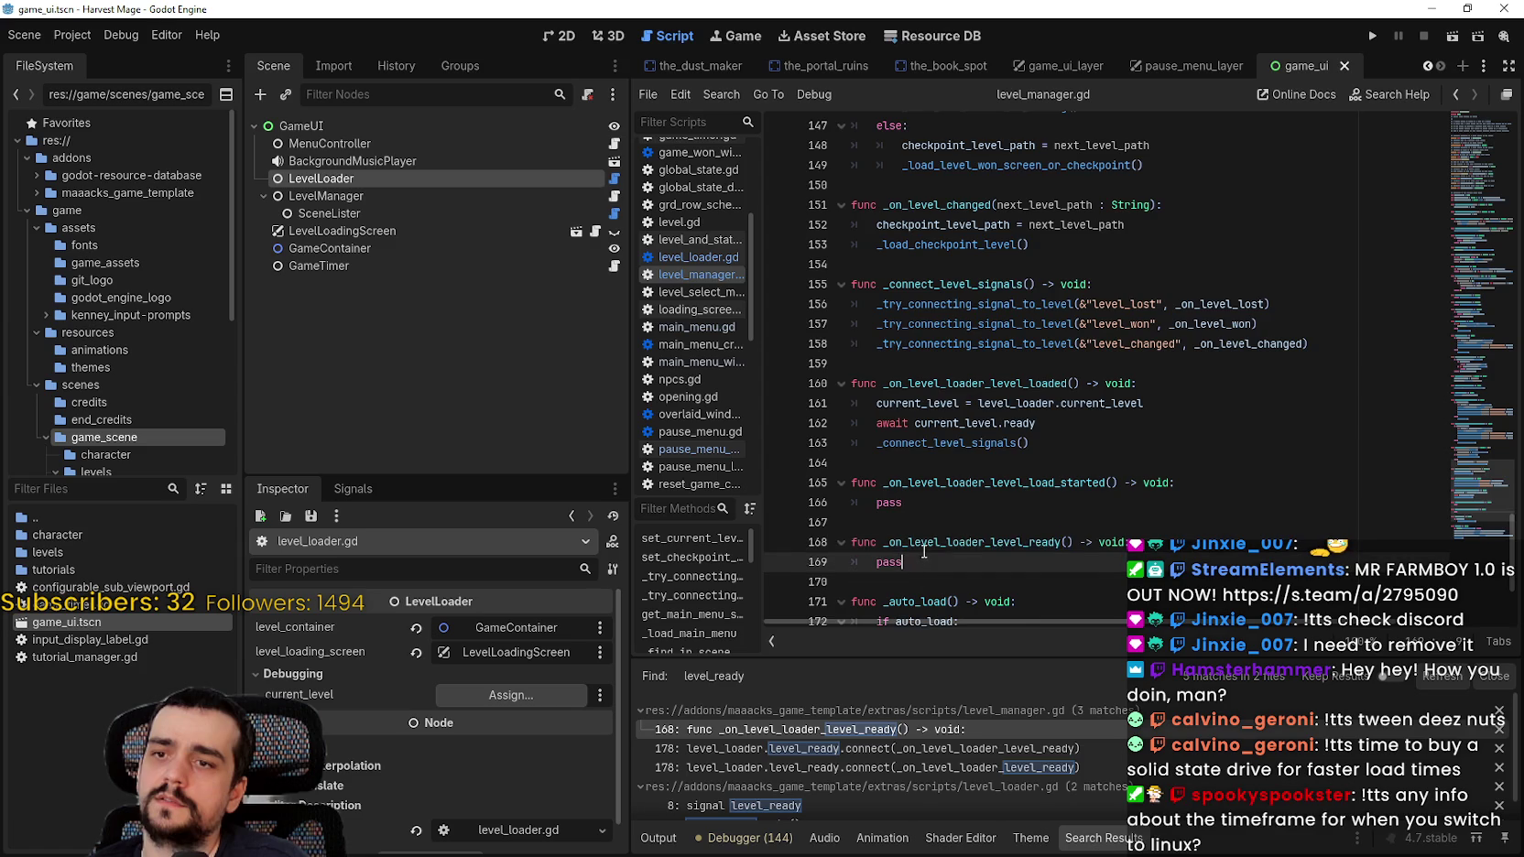
Step: Search the project for _on_level_loader_level_ready and jump to its line 178 connect call
scroll("down", 3)
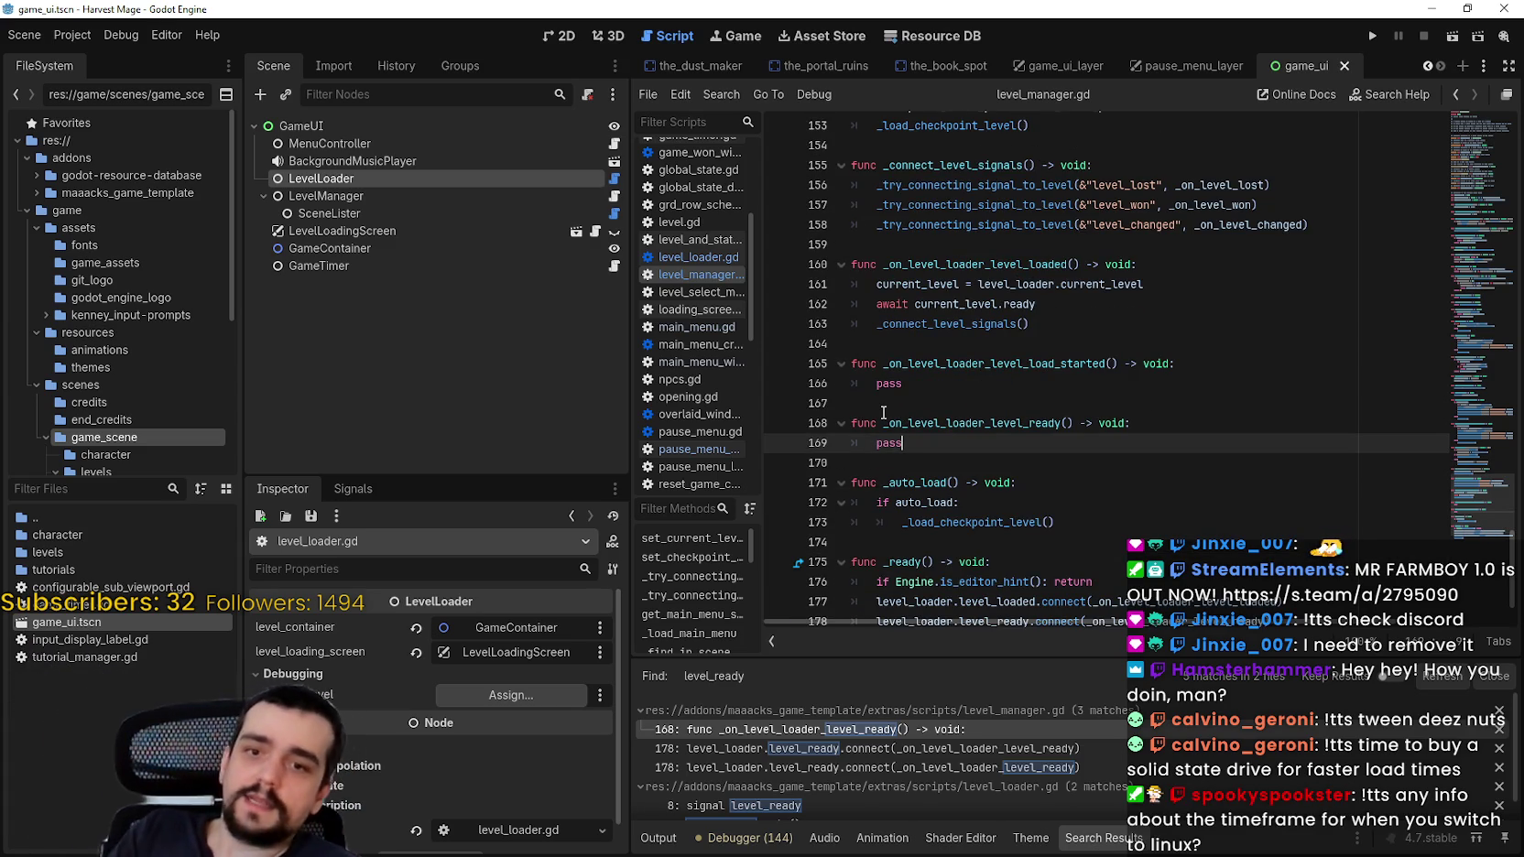
scroll("down", 3)
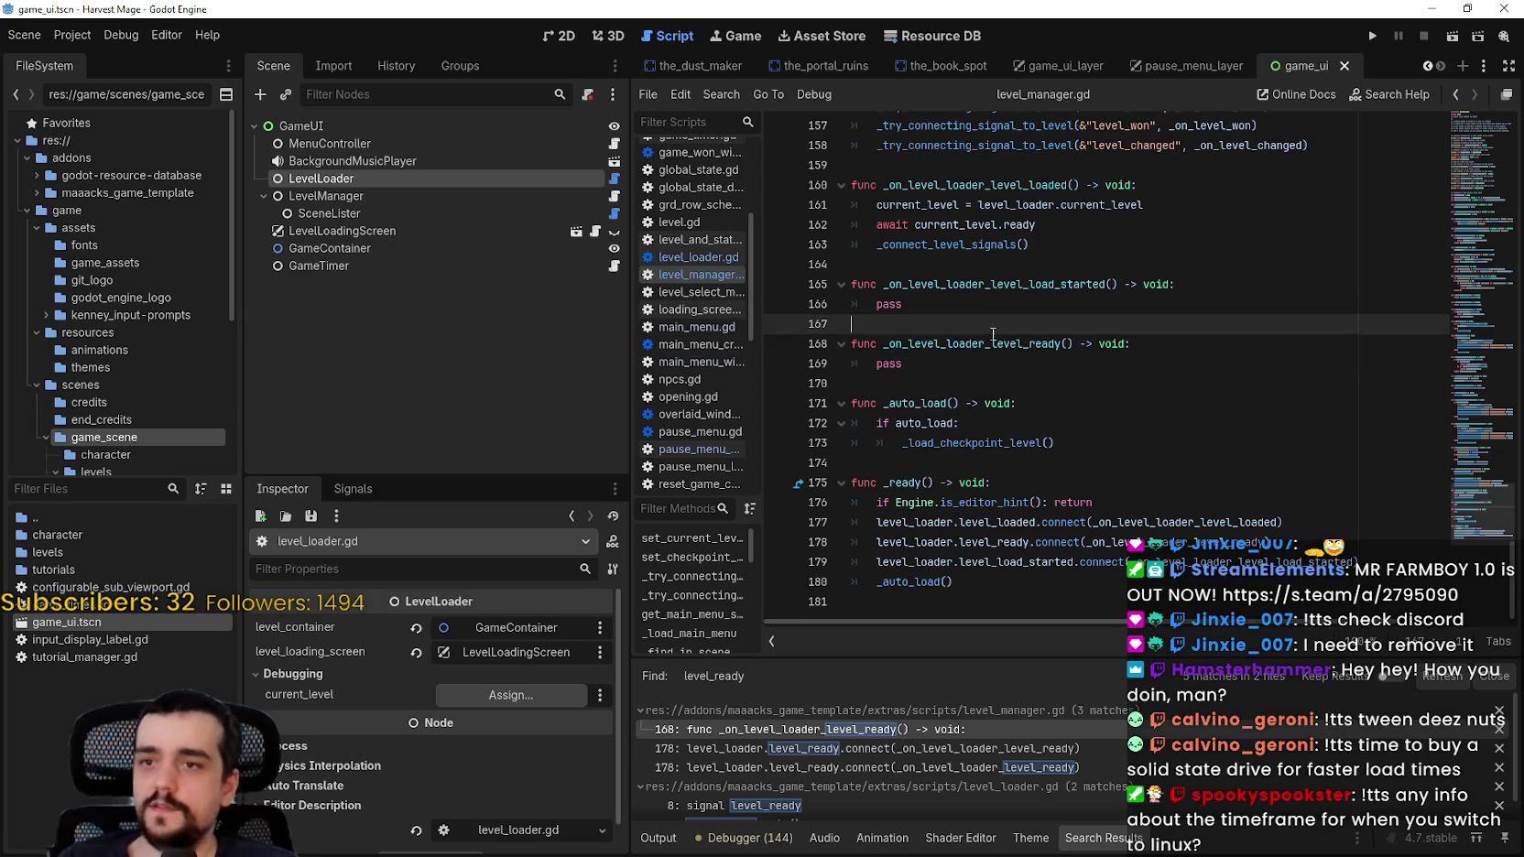
double_click(1025, 344)
key("ctrl+shift+f")
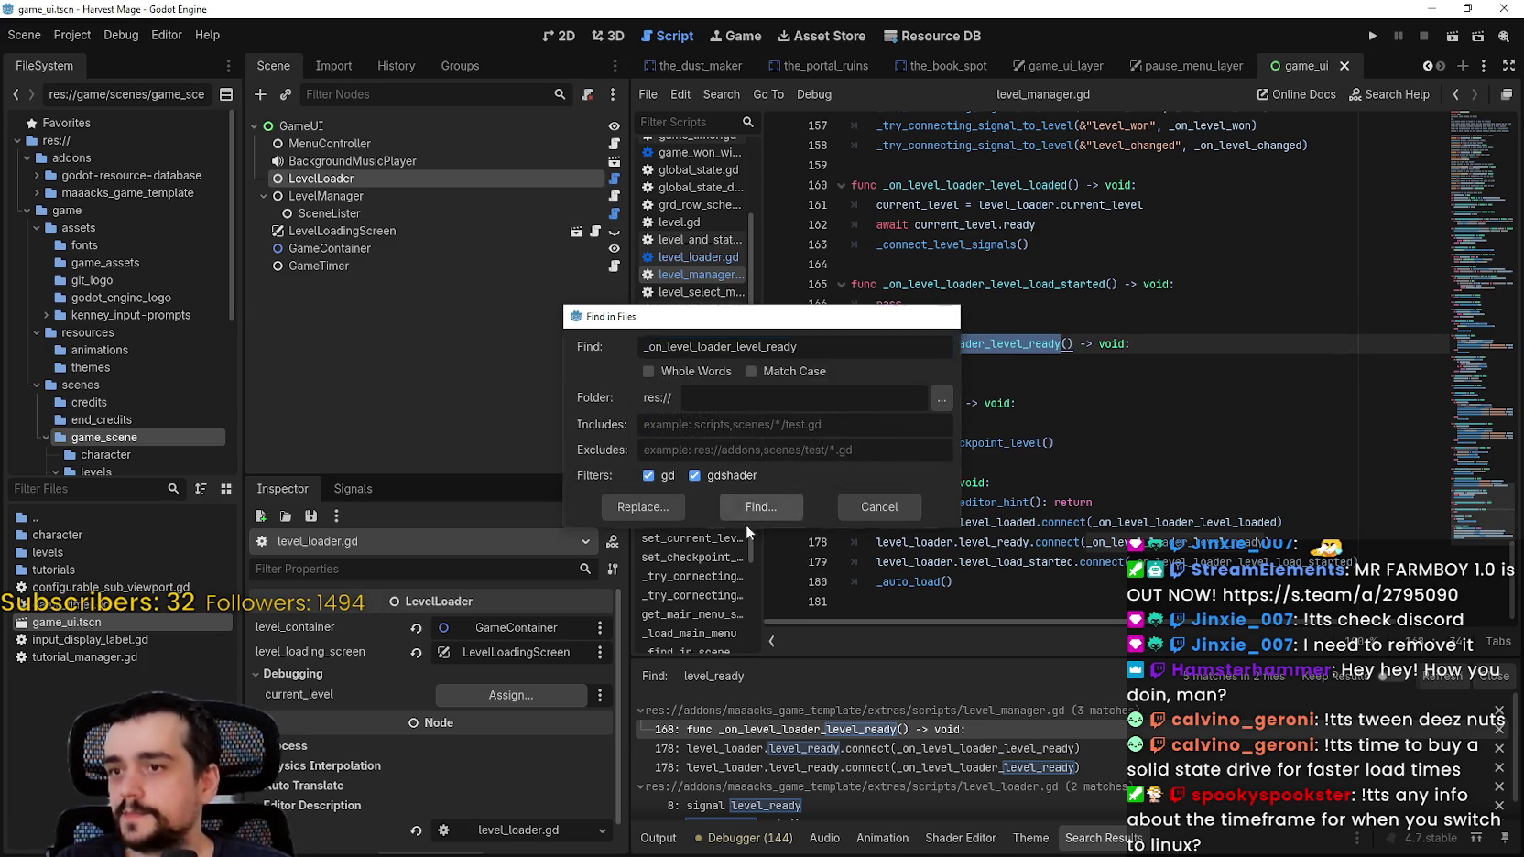
key("Return")
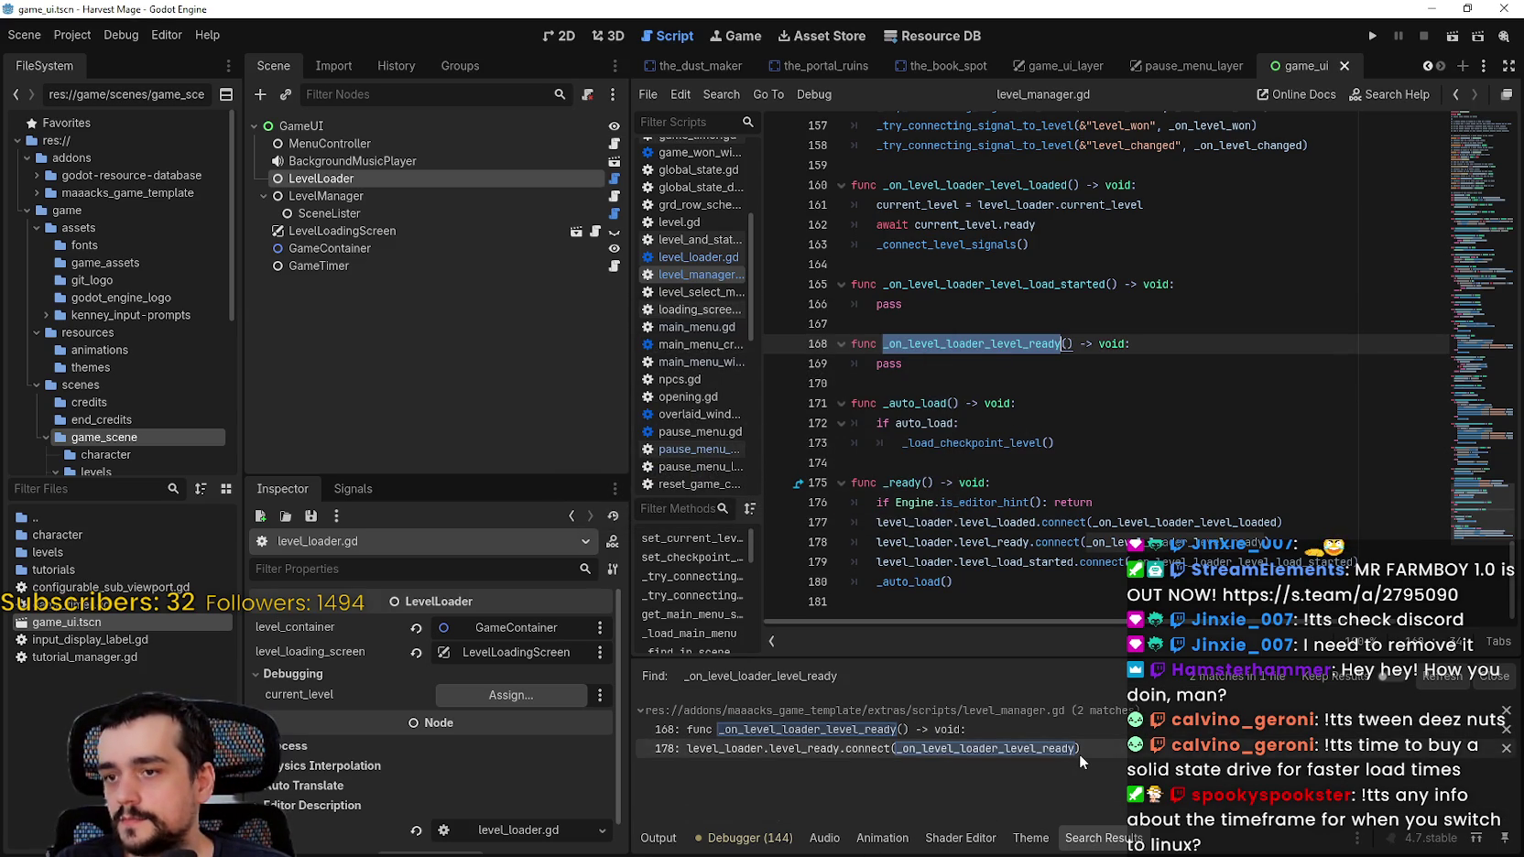
left_click(1079, 751)
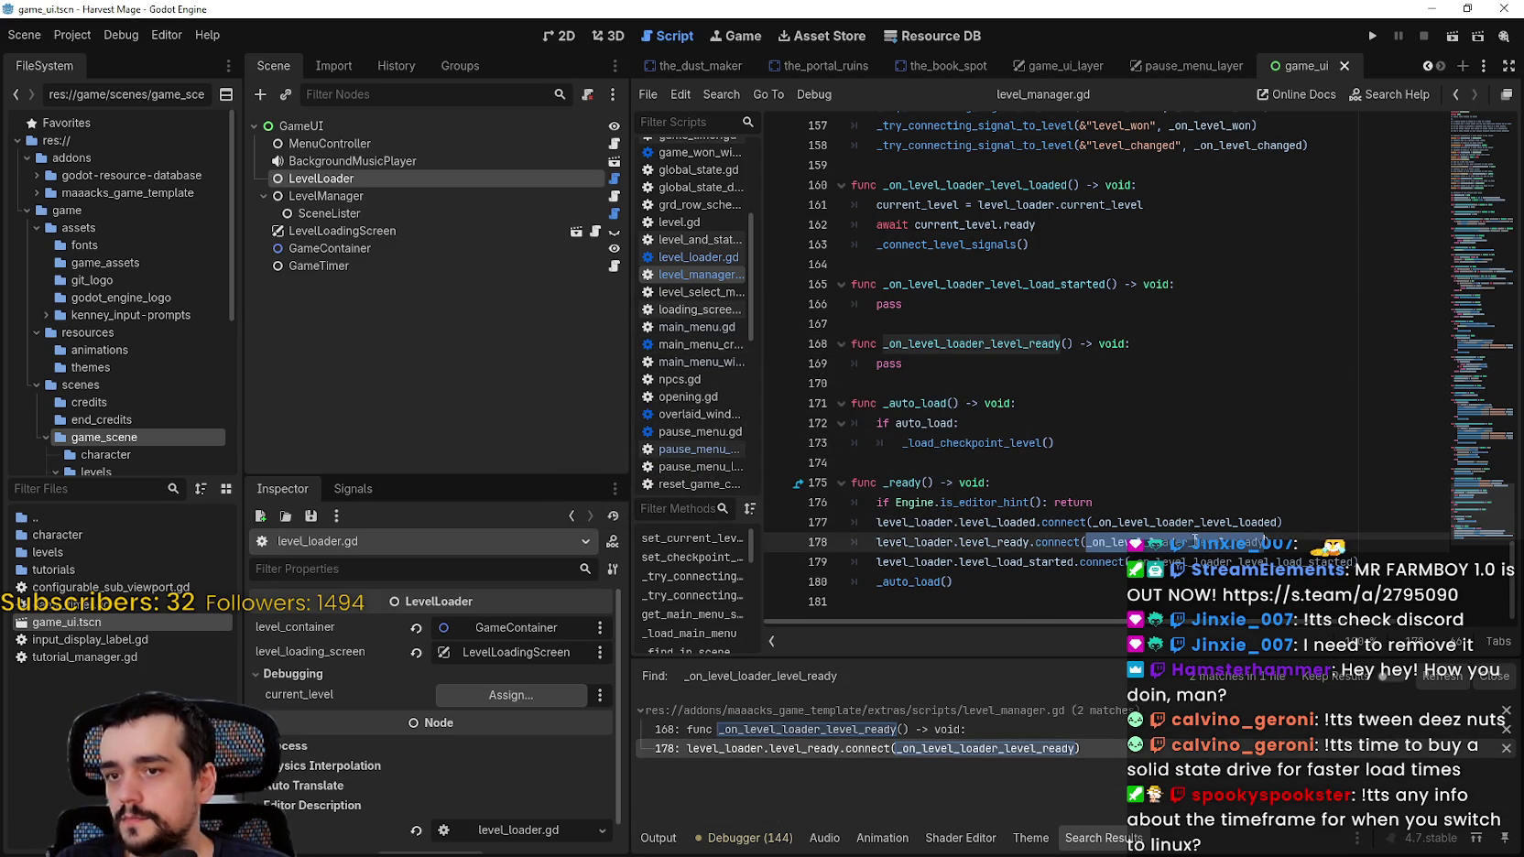
left_click(943, 541)
double_click(920, 541)
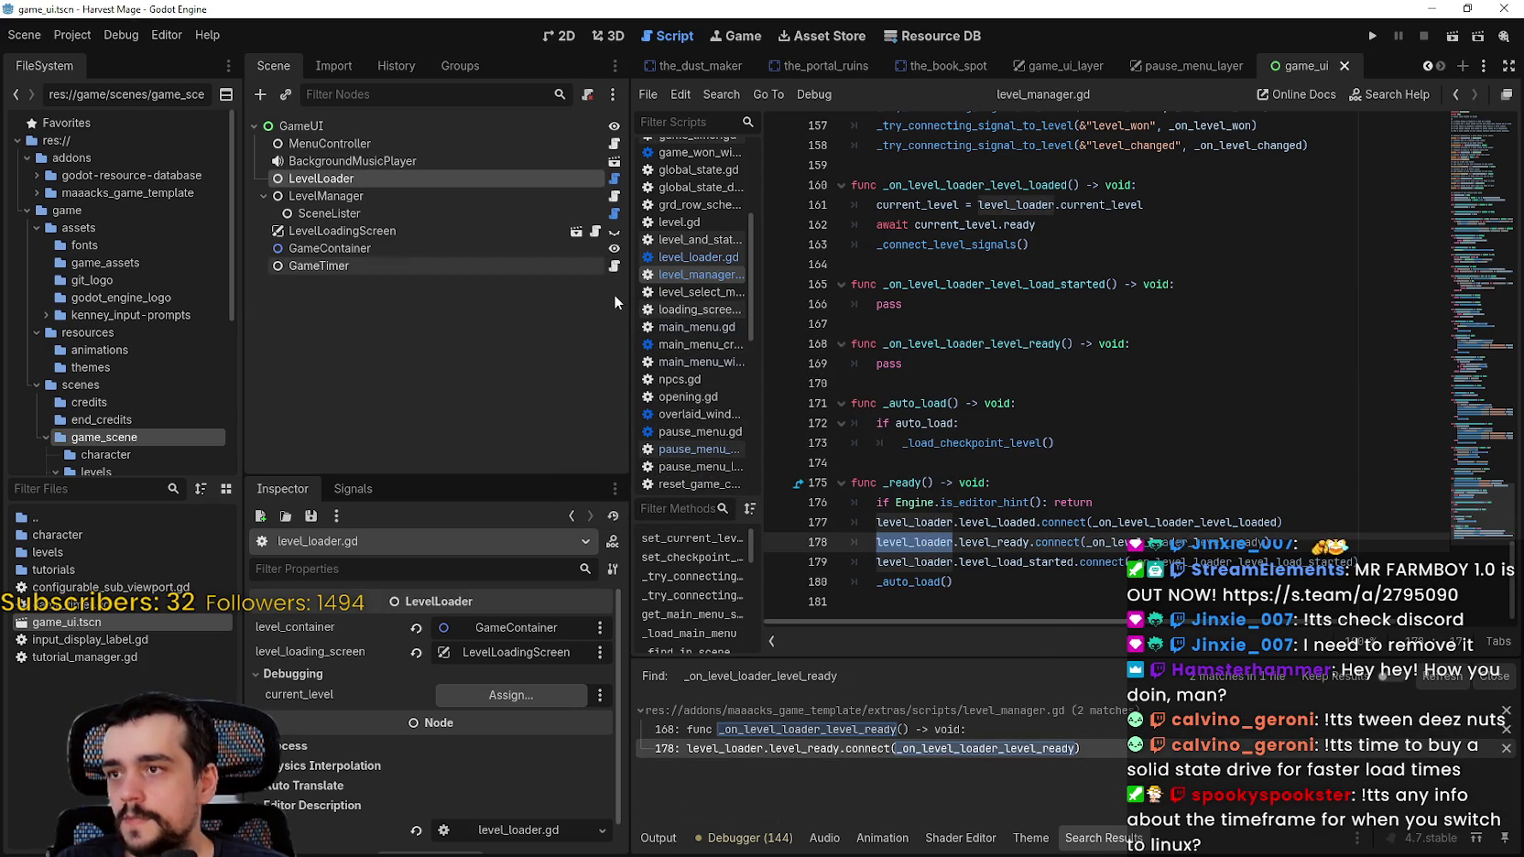
Step: Review the exported variables, then jump back to the handler definition on line 168
scroll("up", 3)
scroll("up", 3)
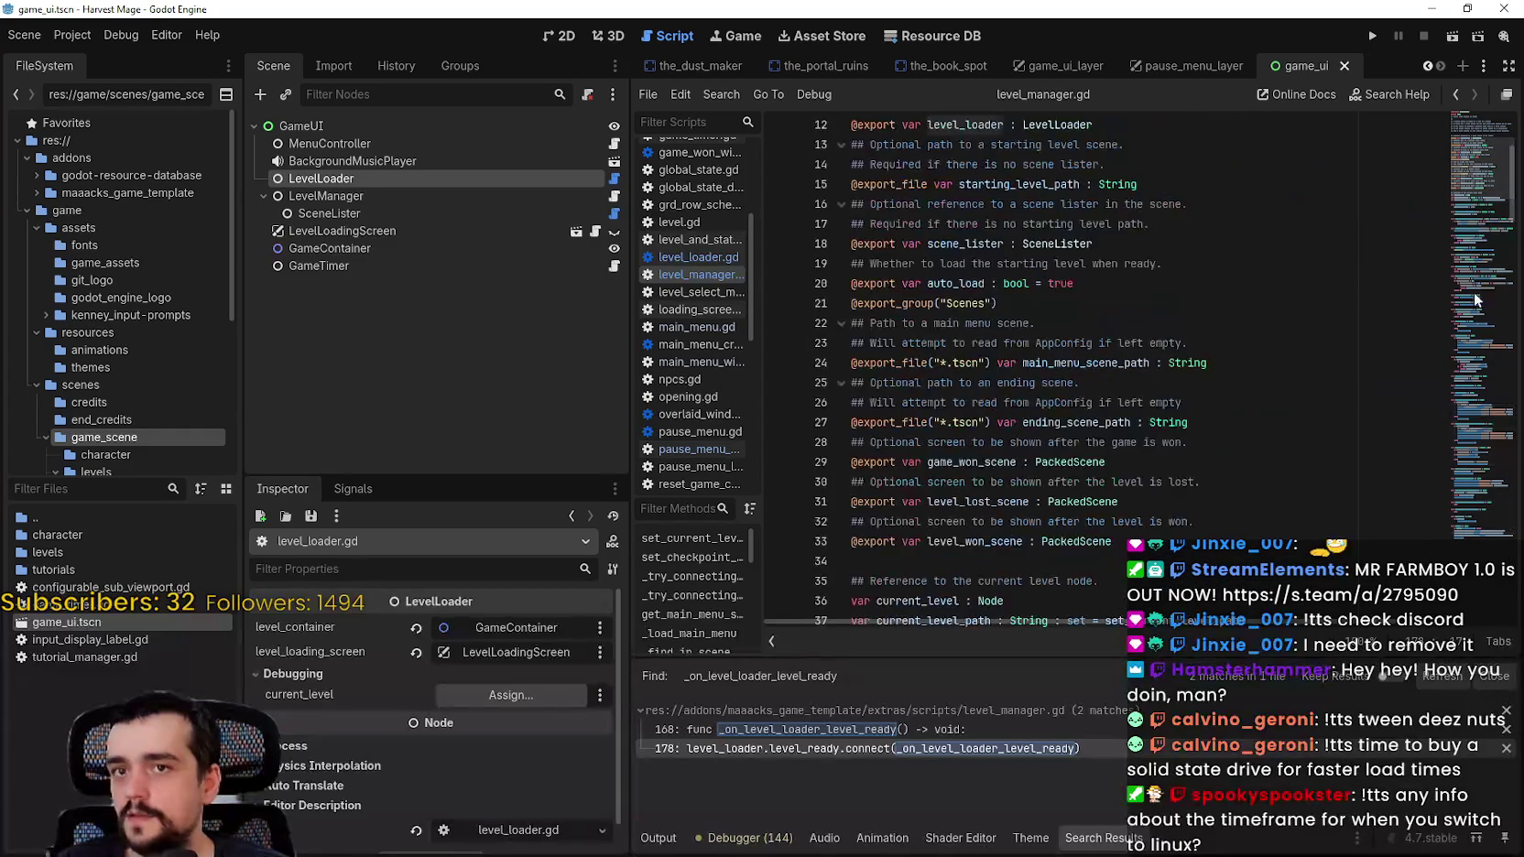
left_click(1441, 460)
scroll("down", 3)
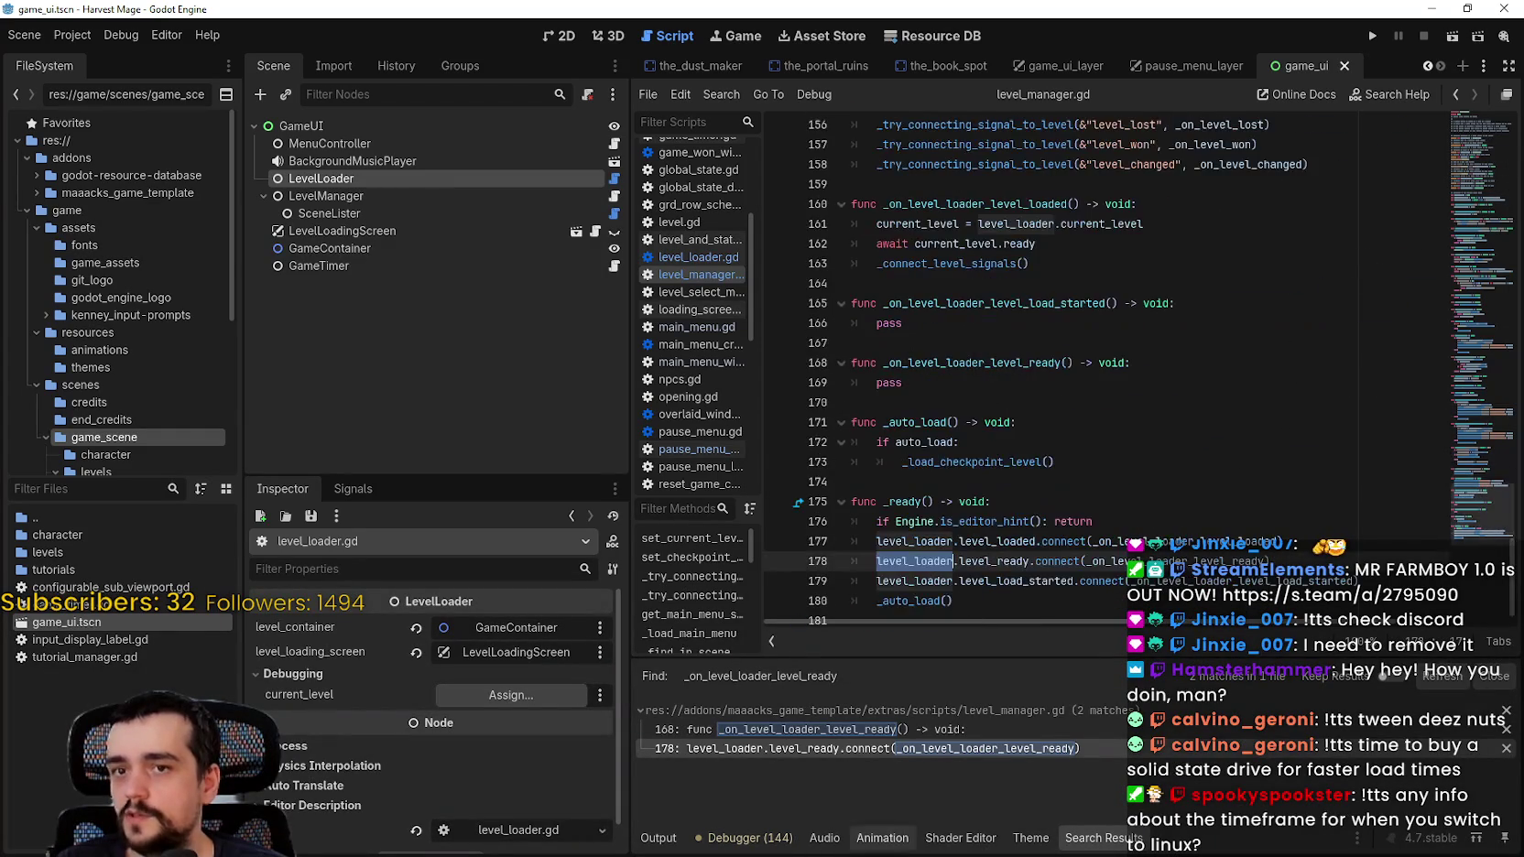
left_click(910, 730)
left_click(922, 379)
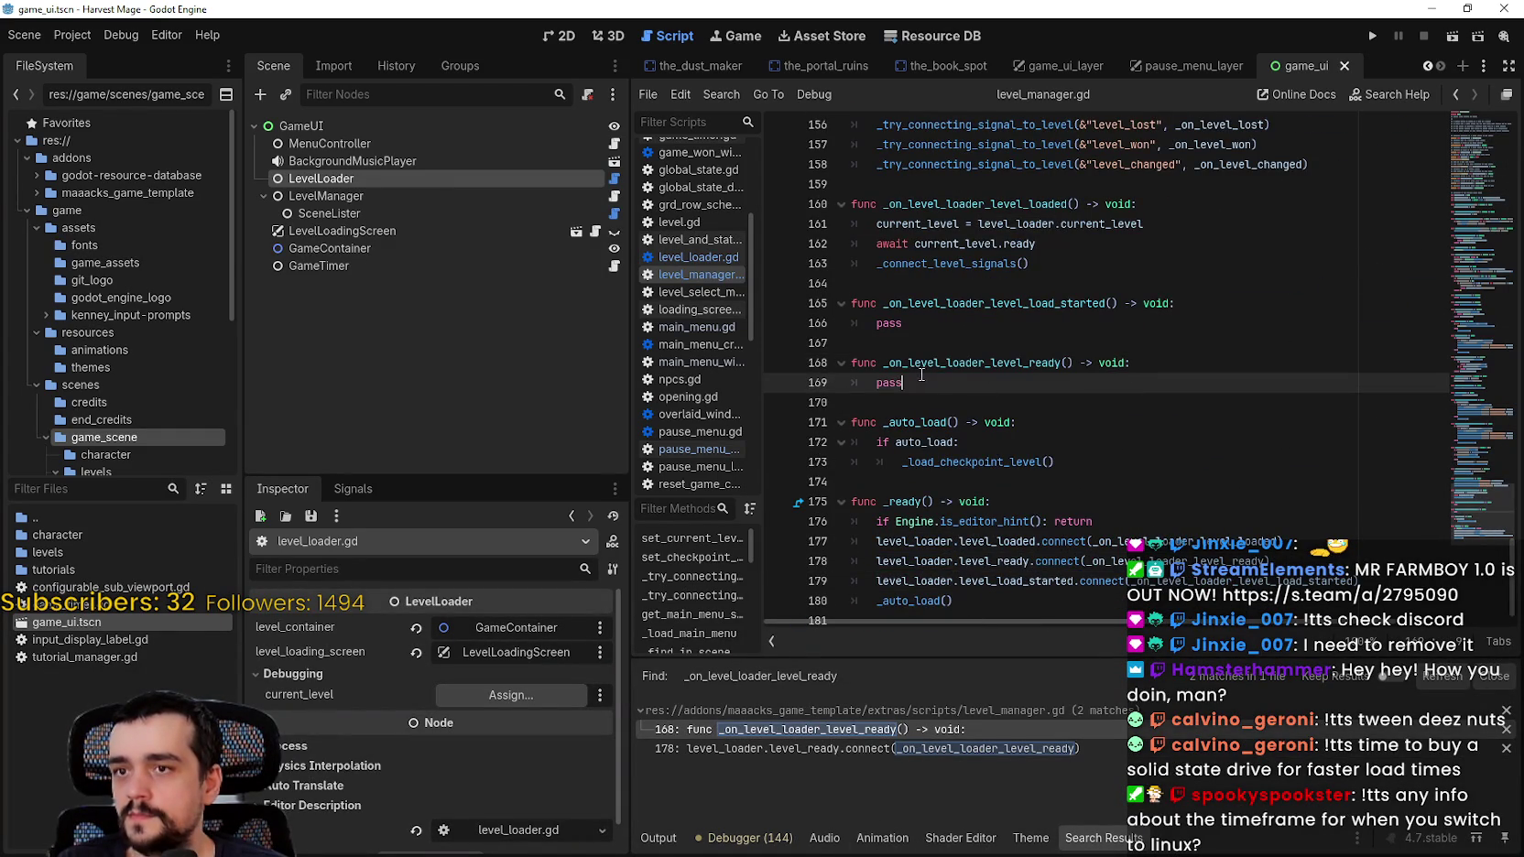
left_click(1001, 396)
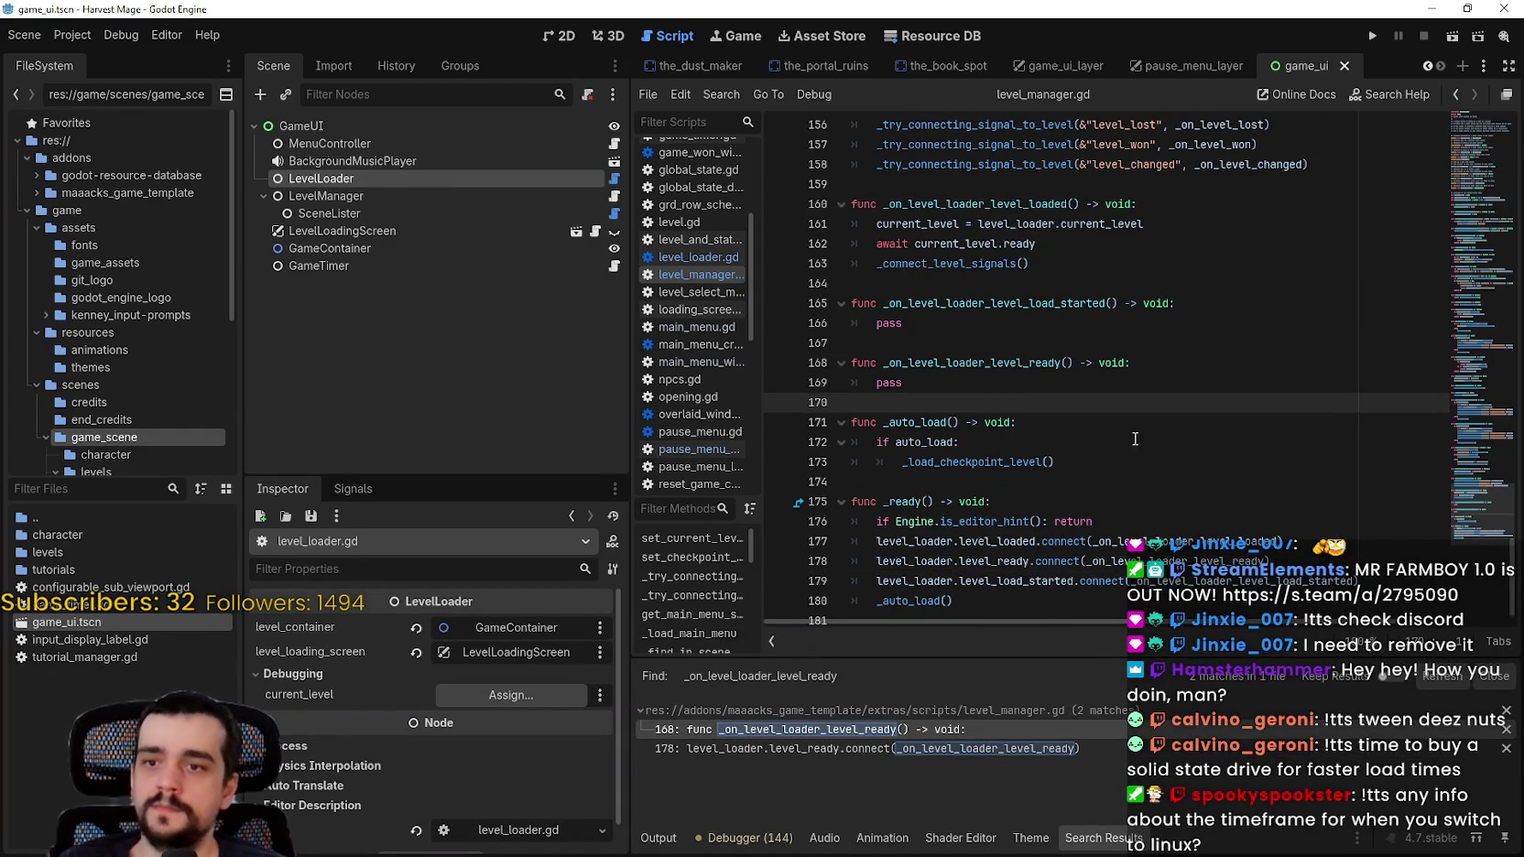
left_click(1161, 581)
double_click(996, 363)
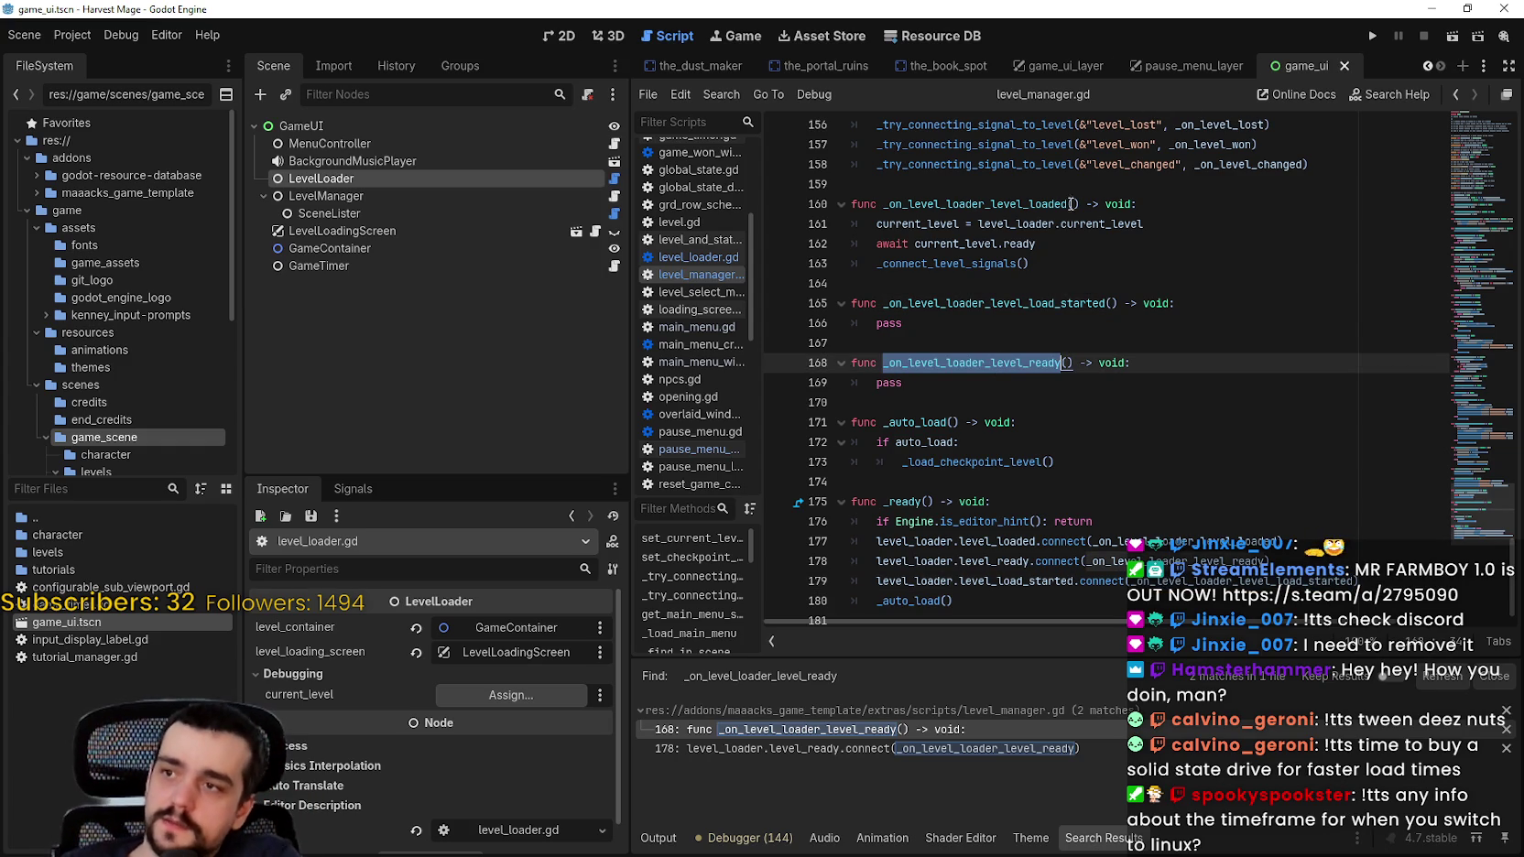
Step: Examine the line 178 handler name and load_started handler, then open pause_menu_controller.gd
left_click(539, 146)
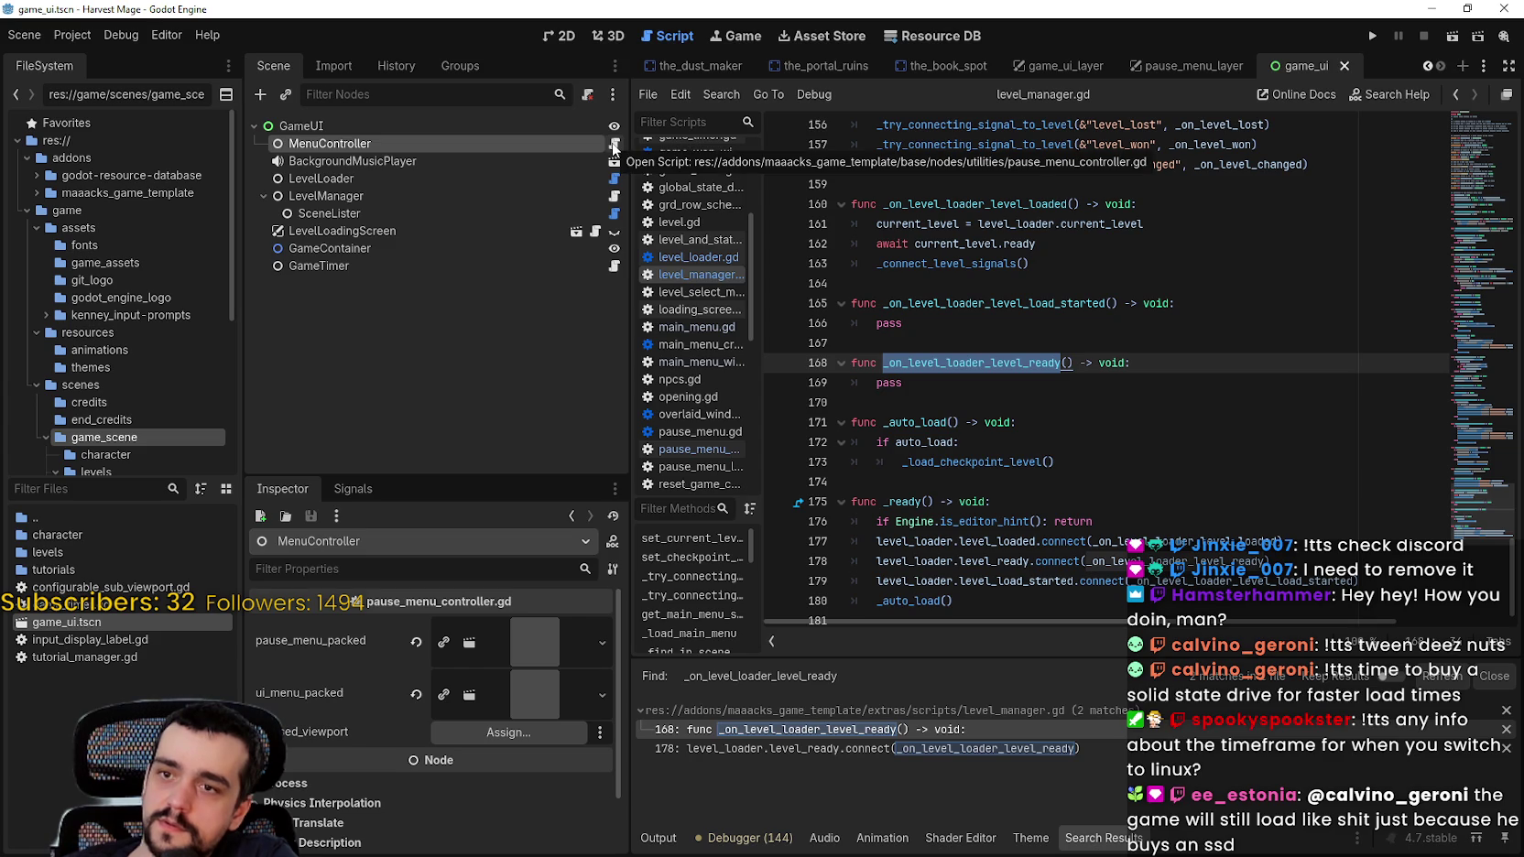
scroll("down", 3)
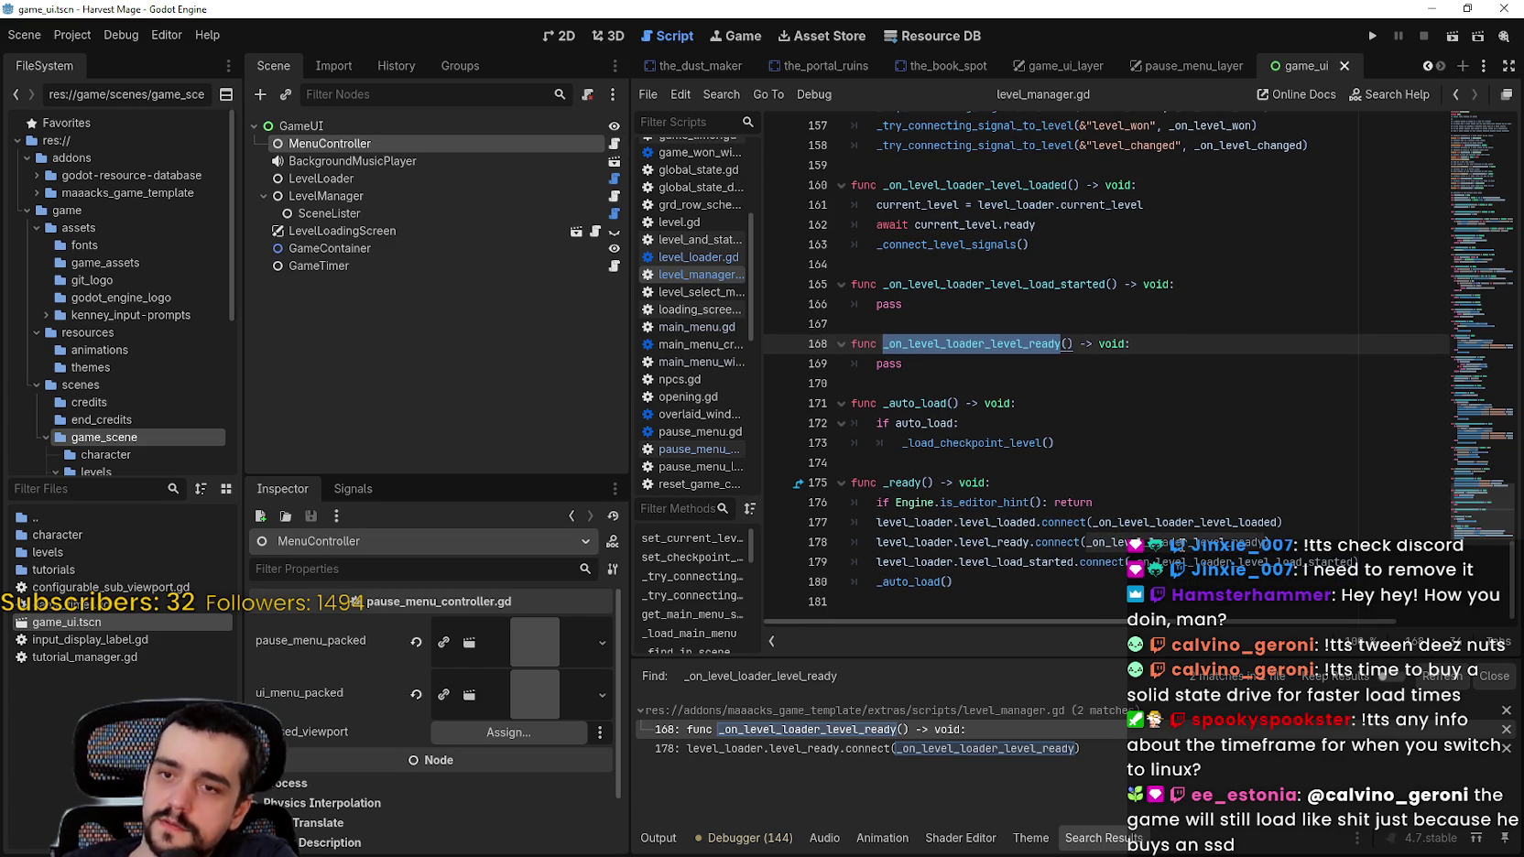
double_click(1108, 542)
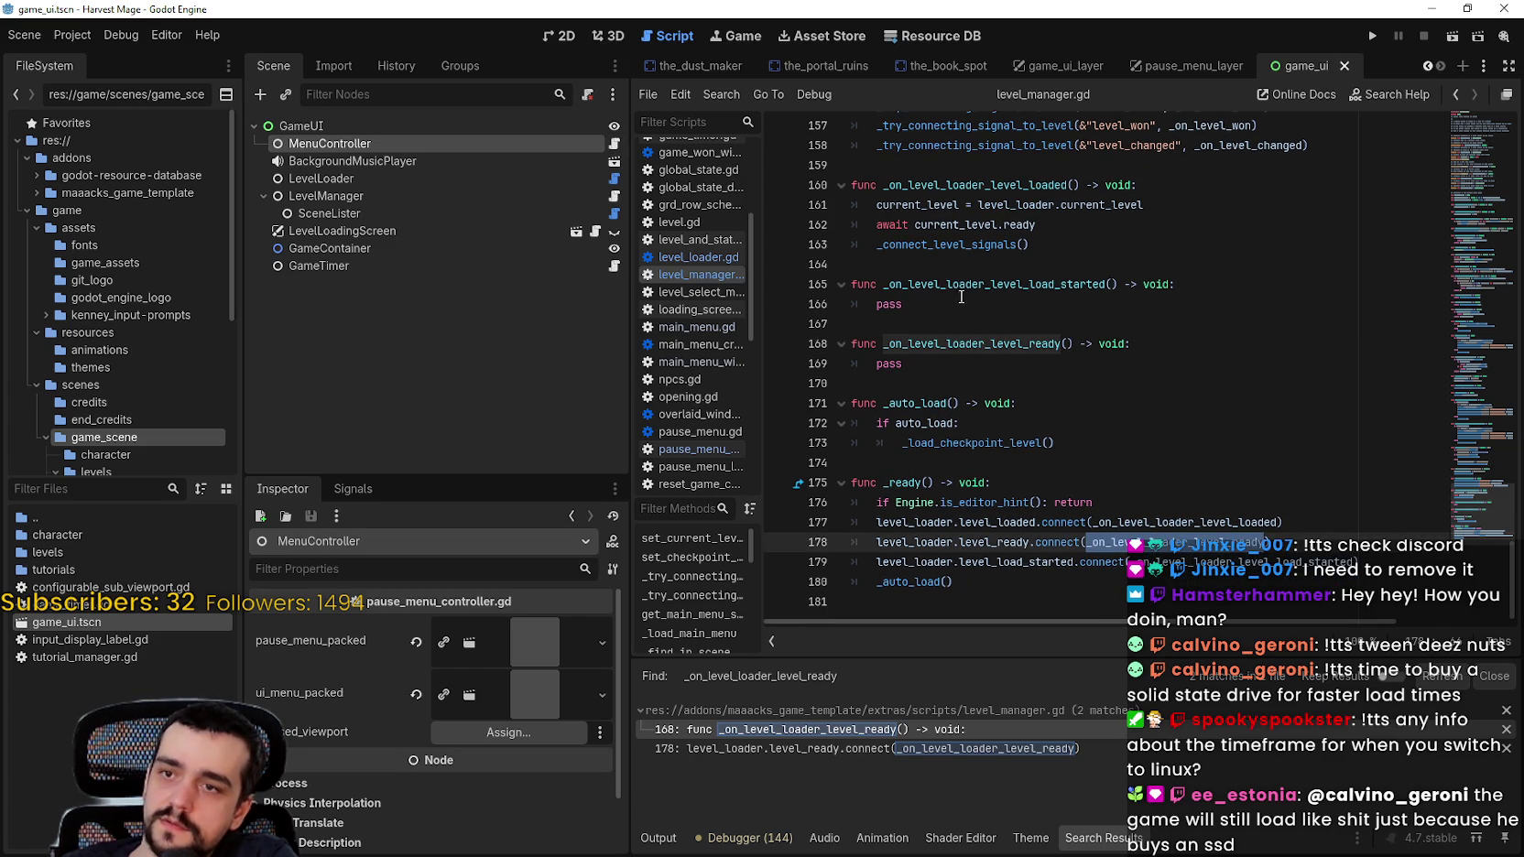
left_click(952, 302)
double_click(970, 287)
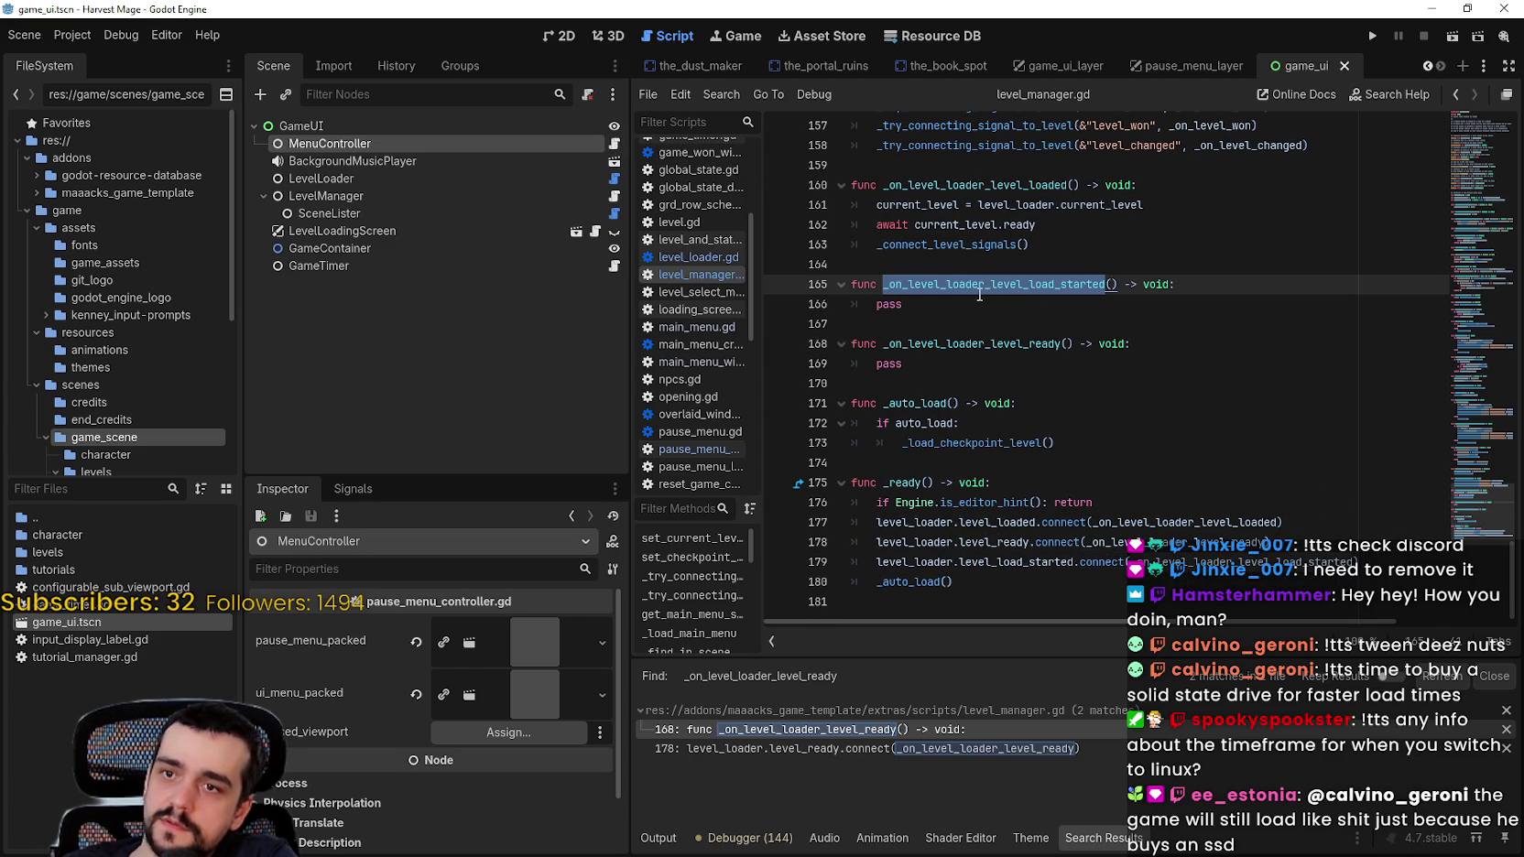
left_click_drag(980, 302, 874, 308)
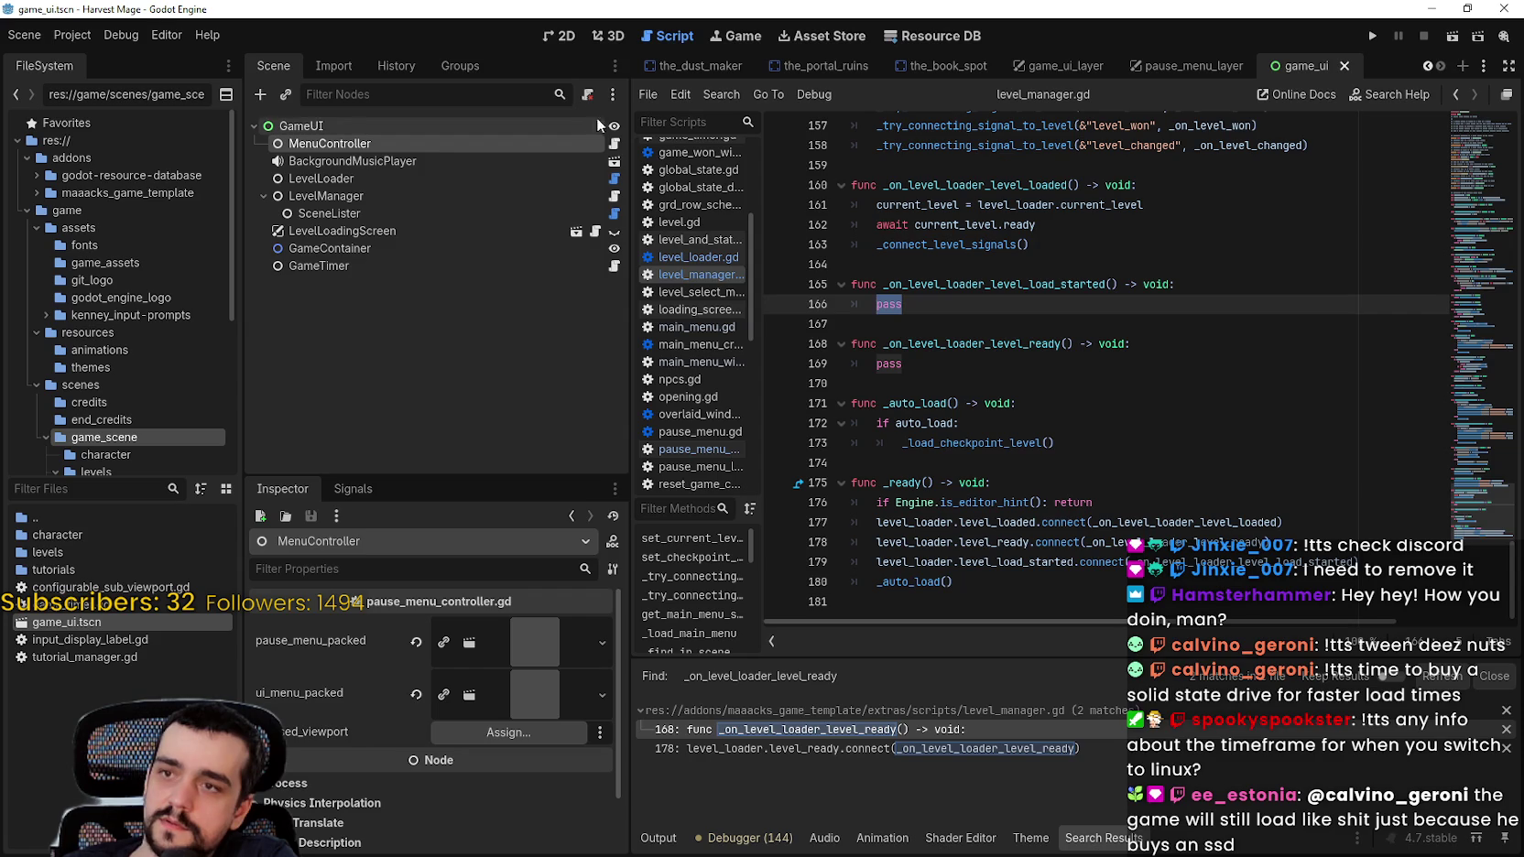
left_click(614, 144)
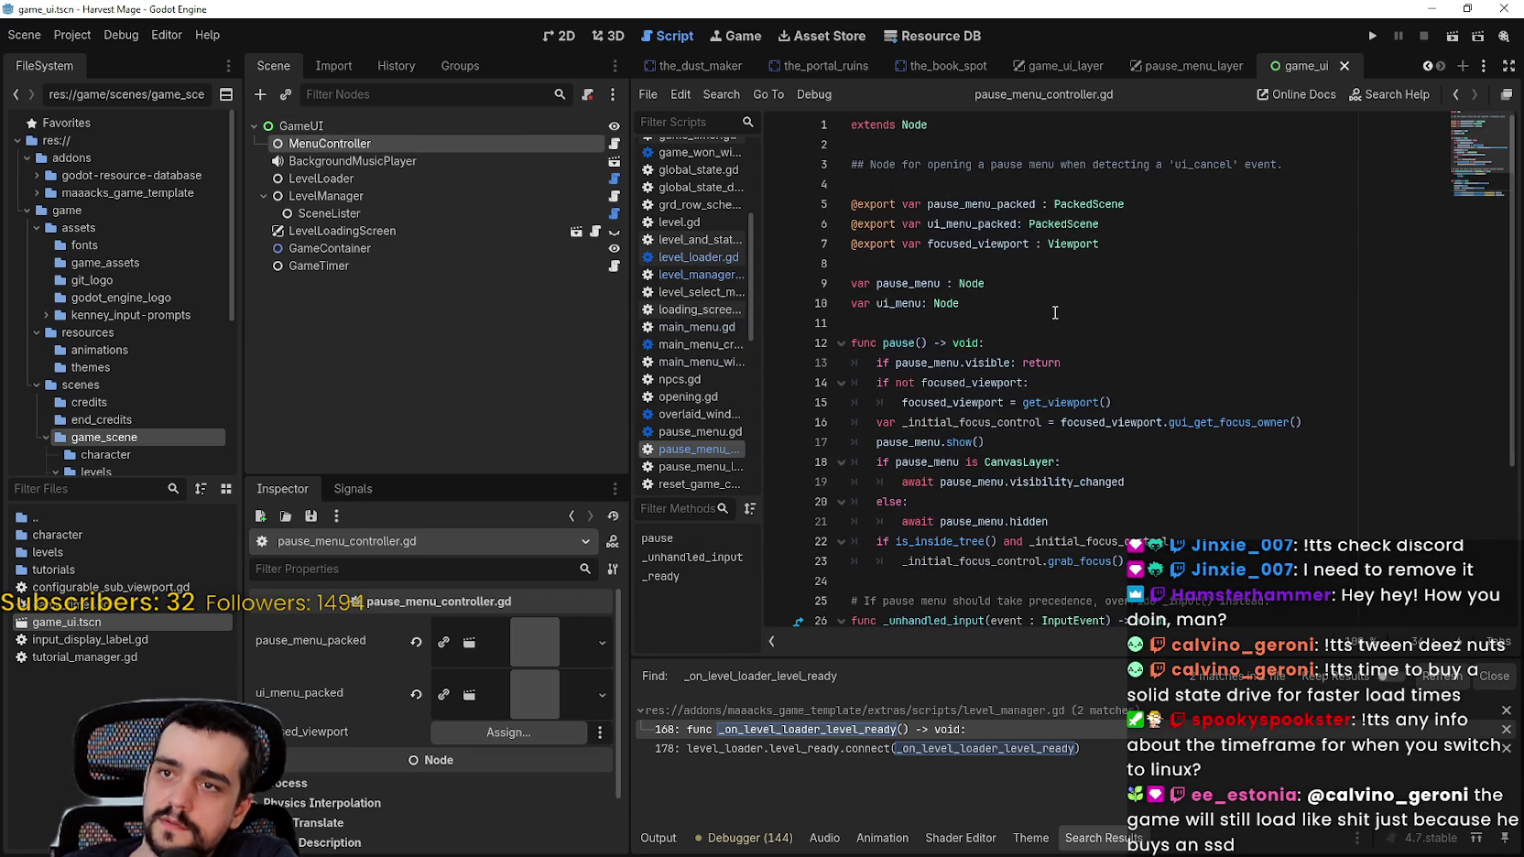
Step: Check ui_menu and the commented-out ui_menu.hide() in _ready, then open level_loader.gd
scroll("down", 3)
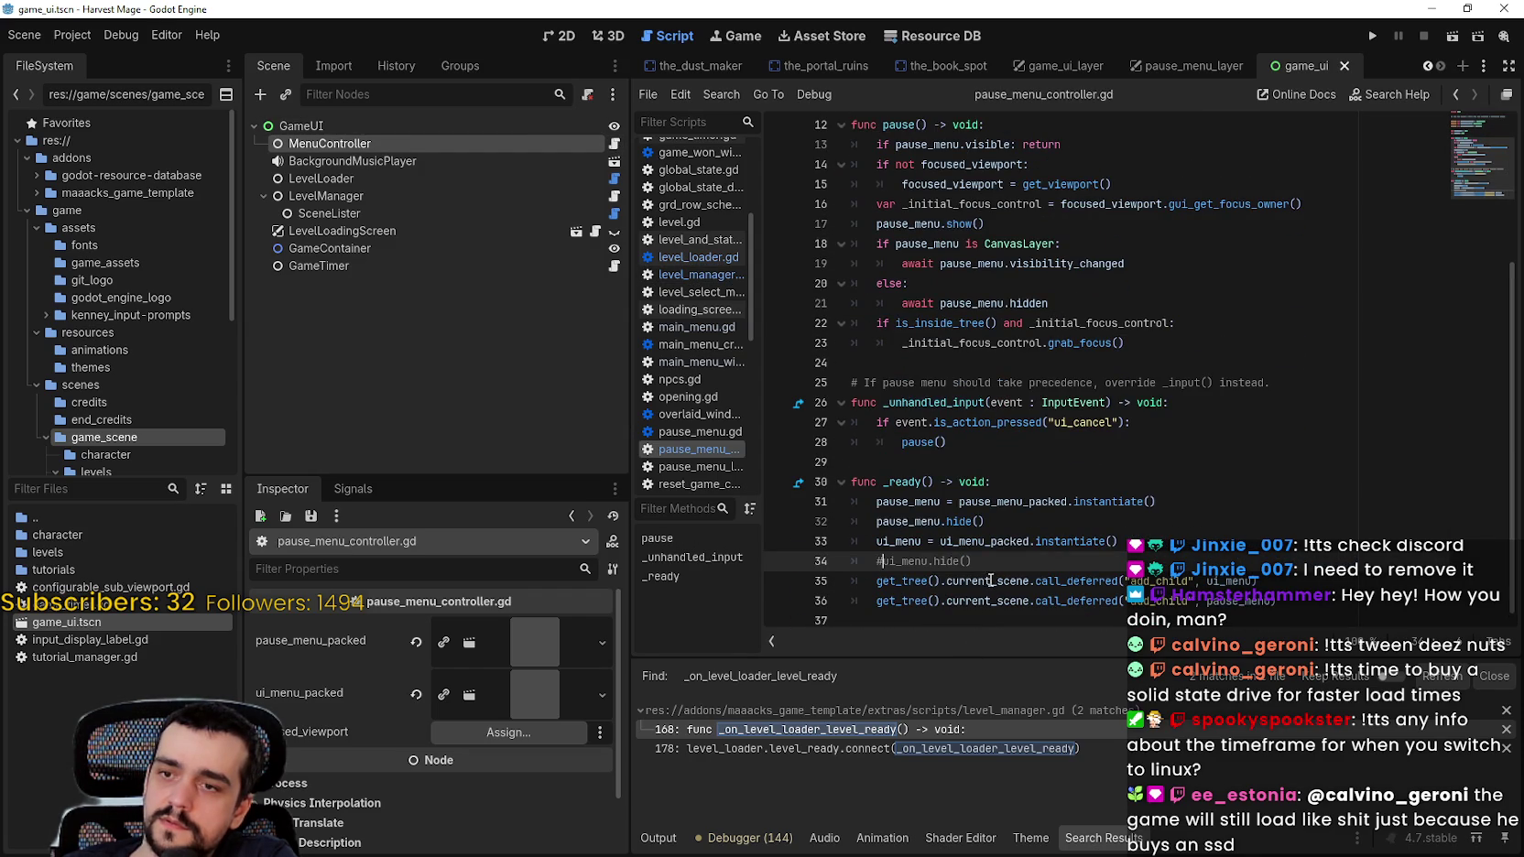
double_click(912, 541)
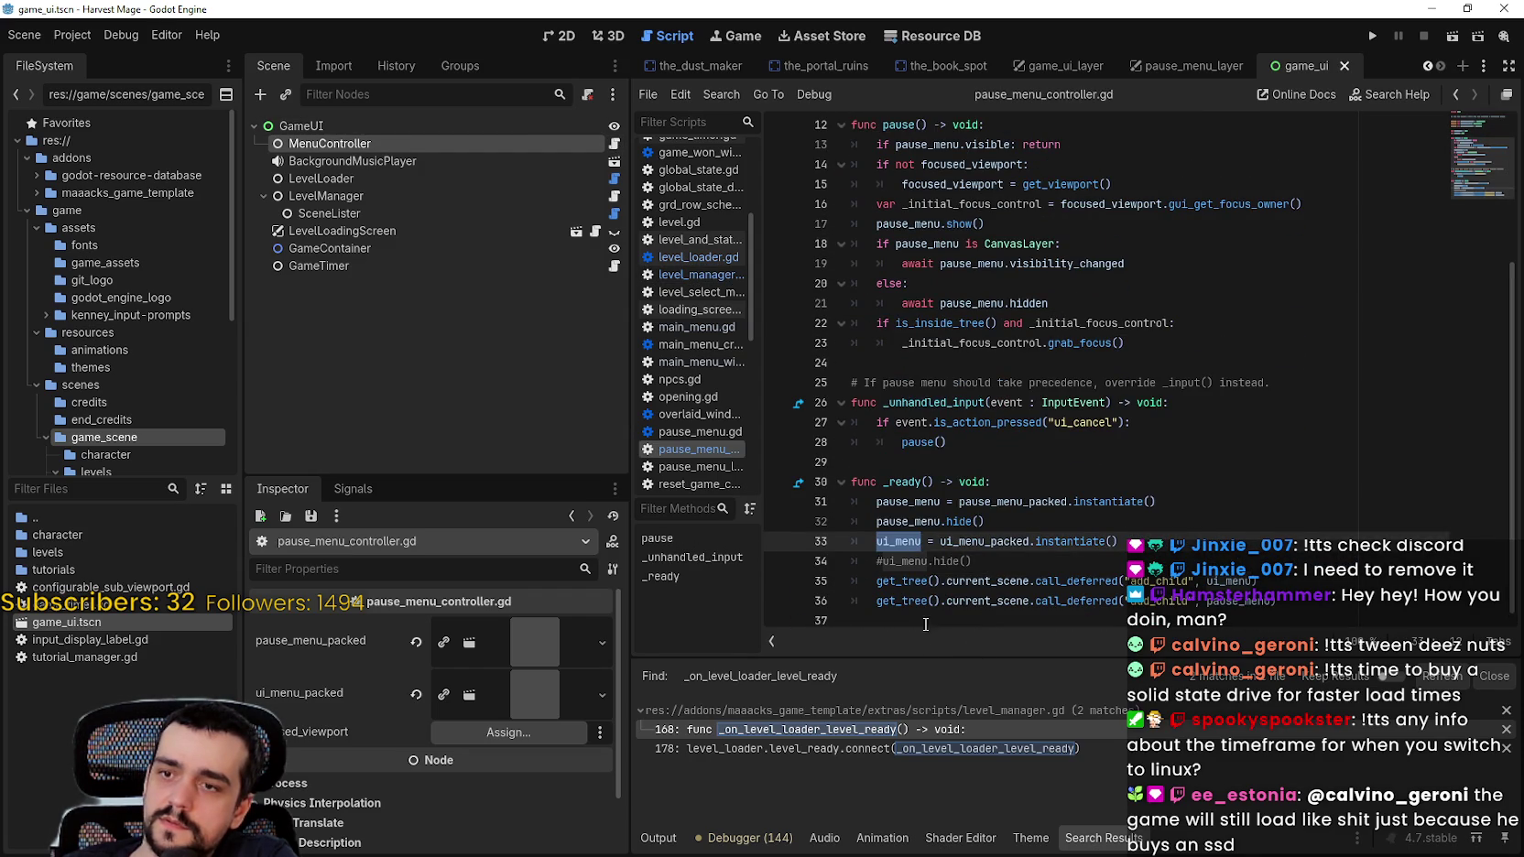
left_click_drag(882, 561, 973, 560)
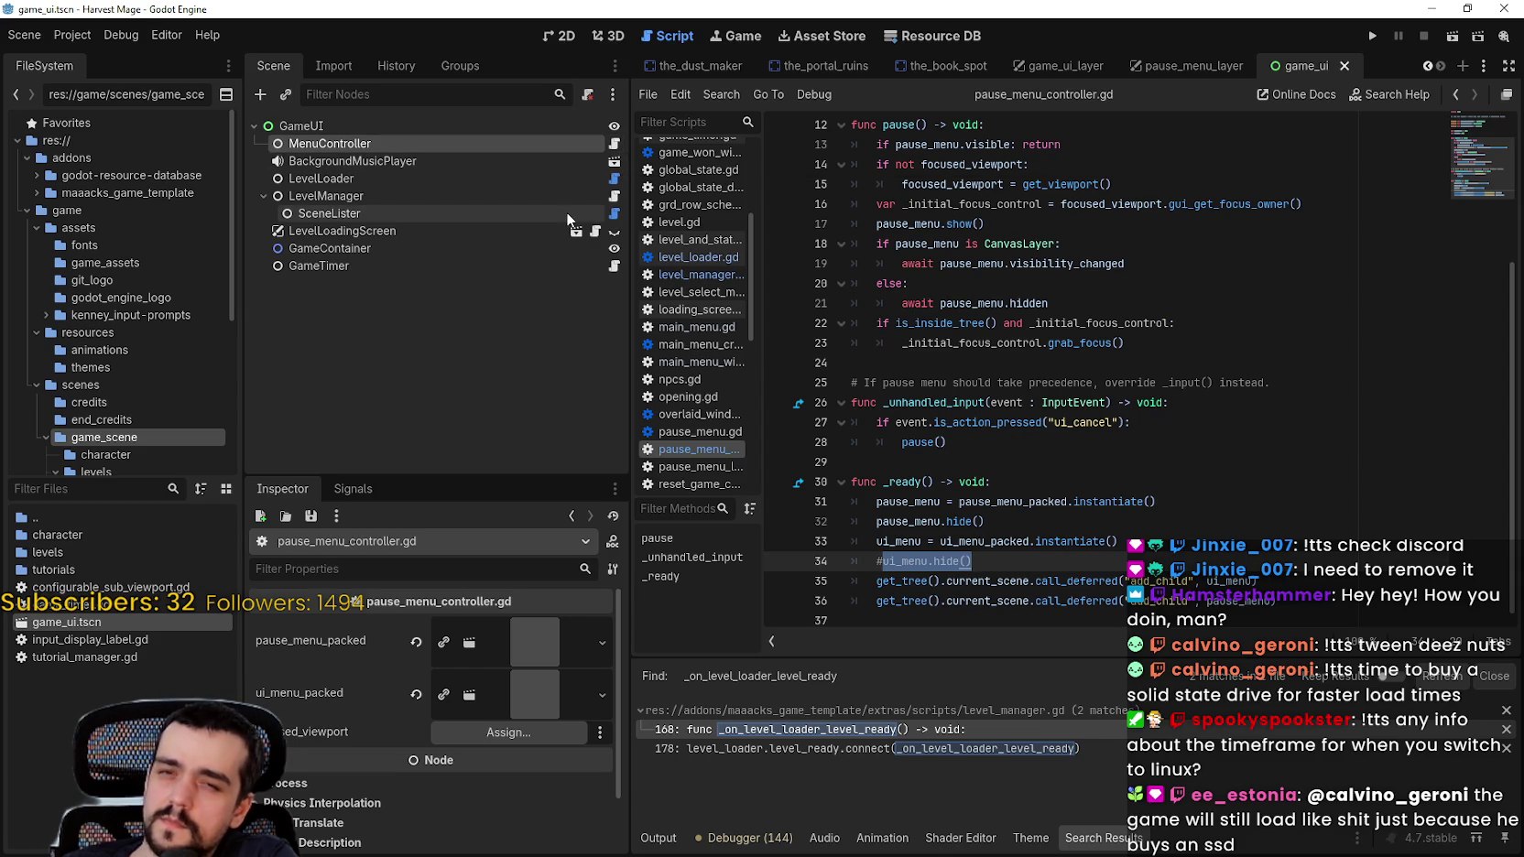
left_click(614, 180)
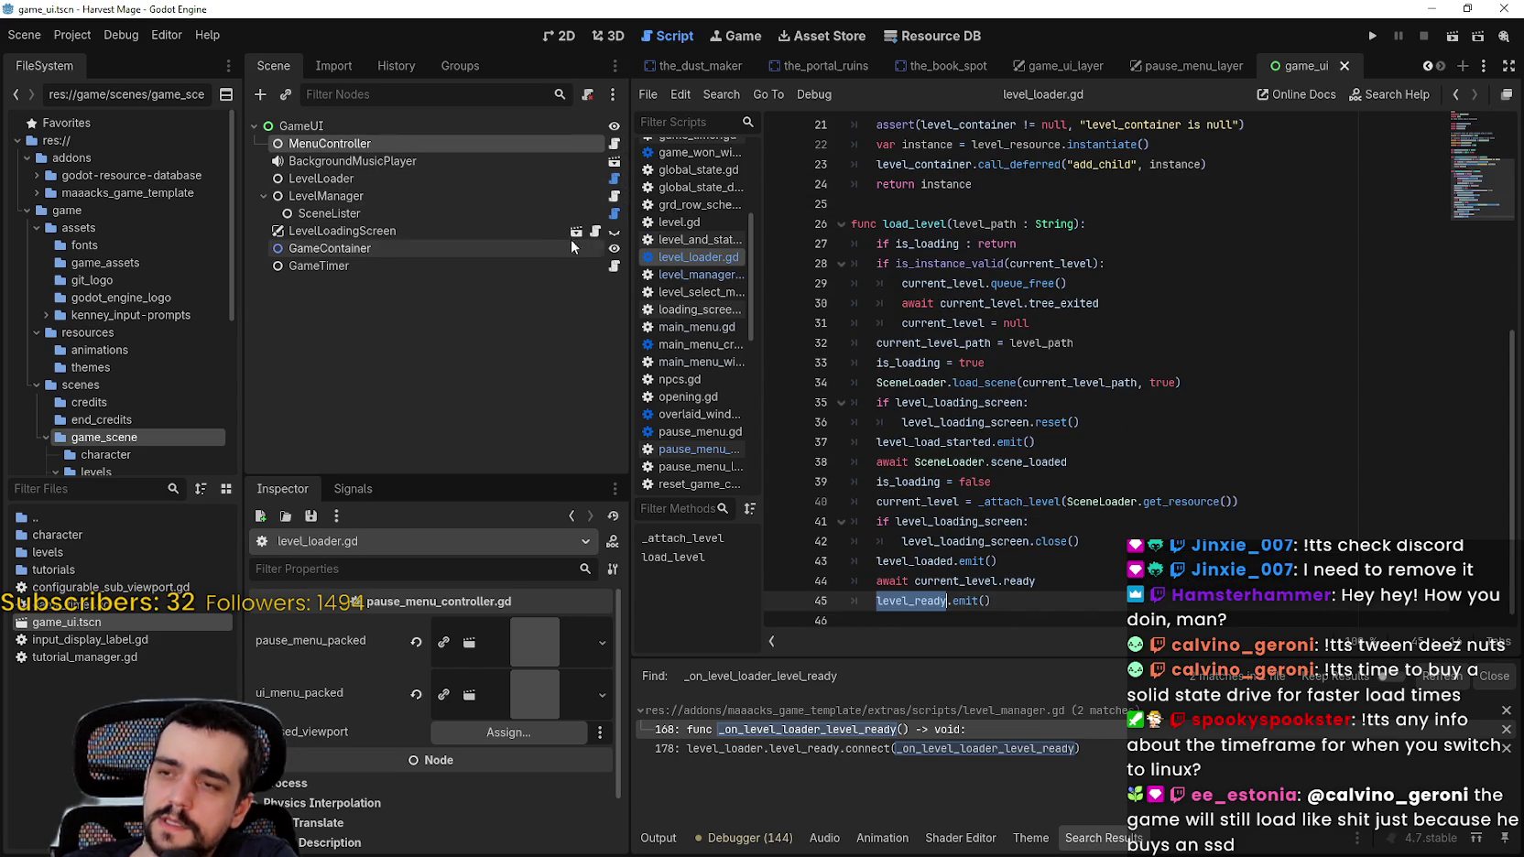
Step: Glance at level_and_state_manager.gd, then jump to the line 178 connect call in level_manager.gd
left_click(616, 198)
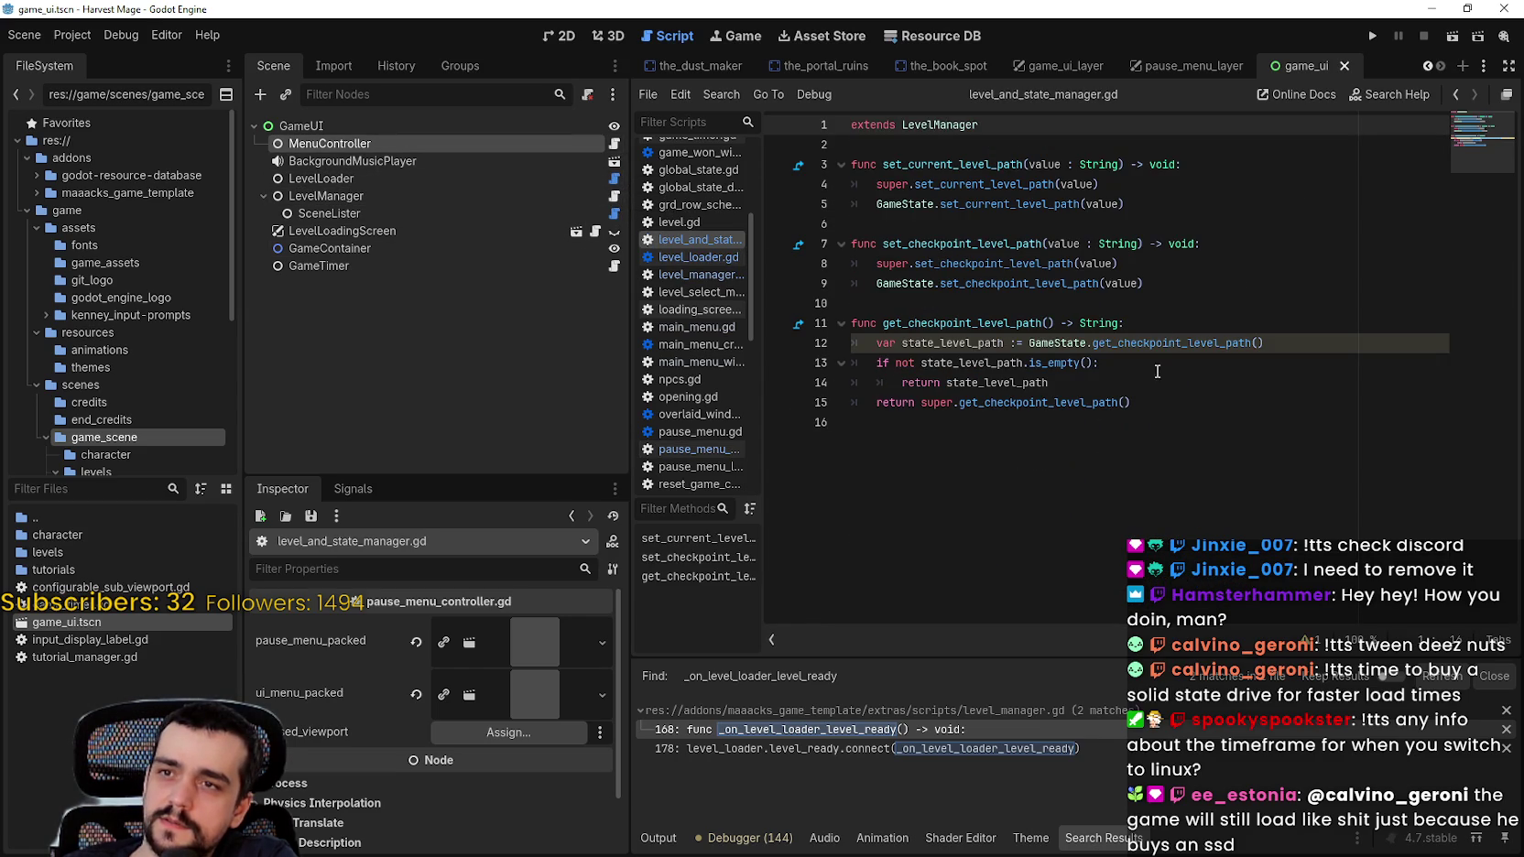
left_click(1152, 449)
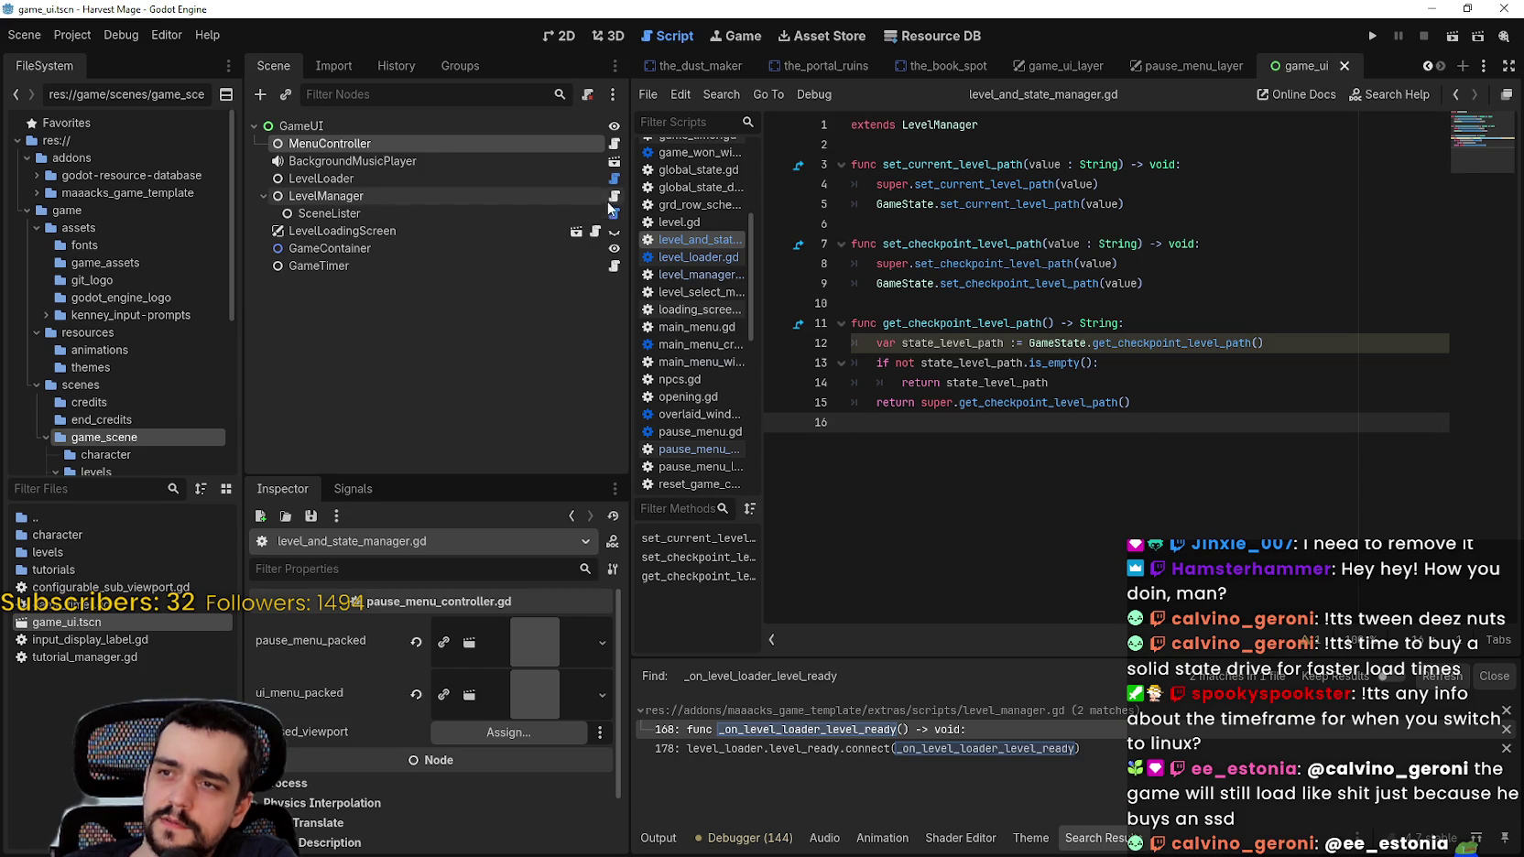
left_click(615, 179)
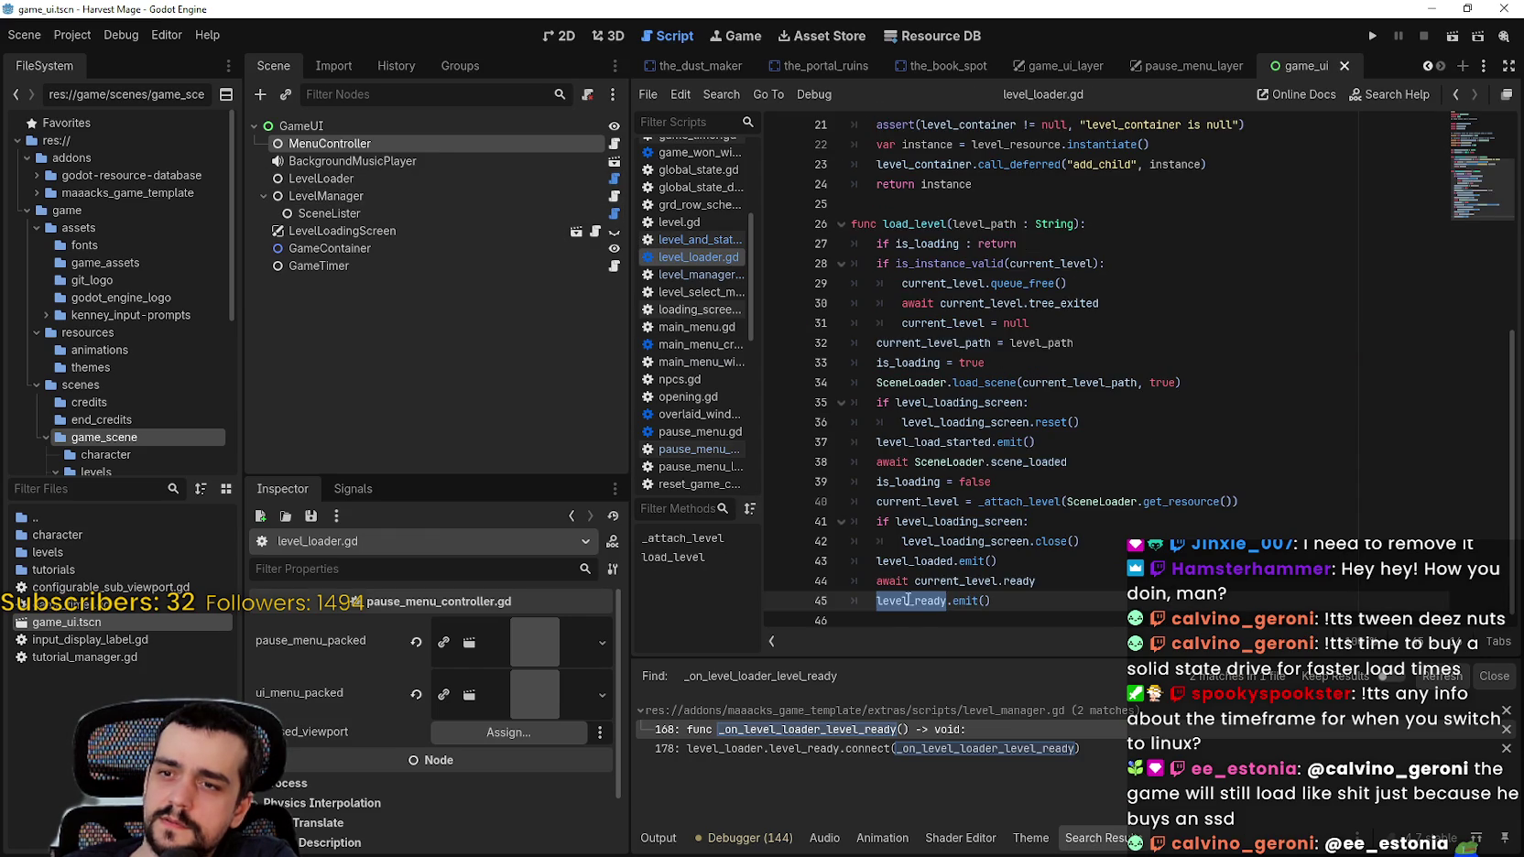
left_click(861, 749)
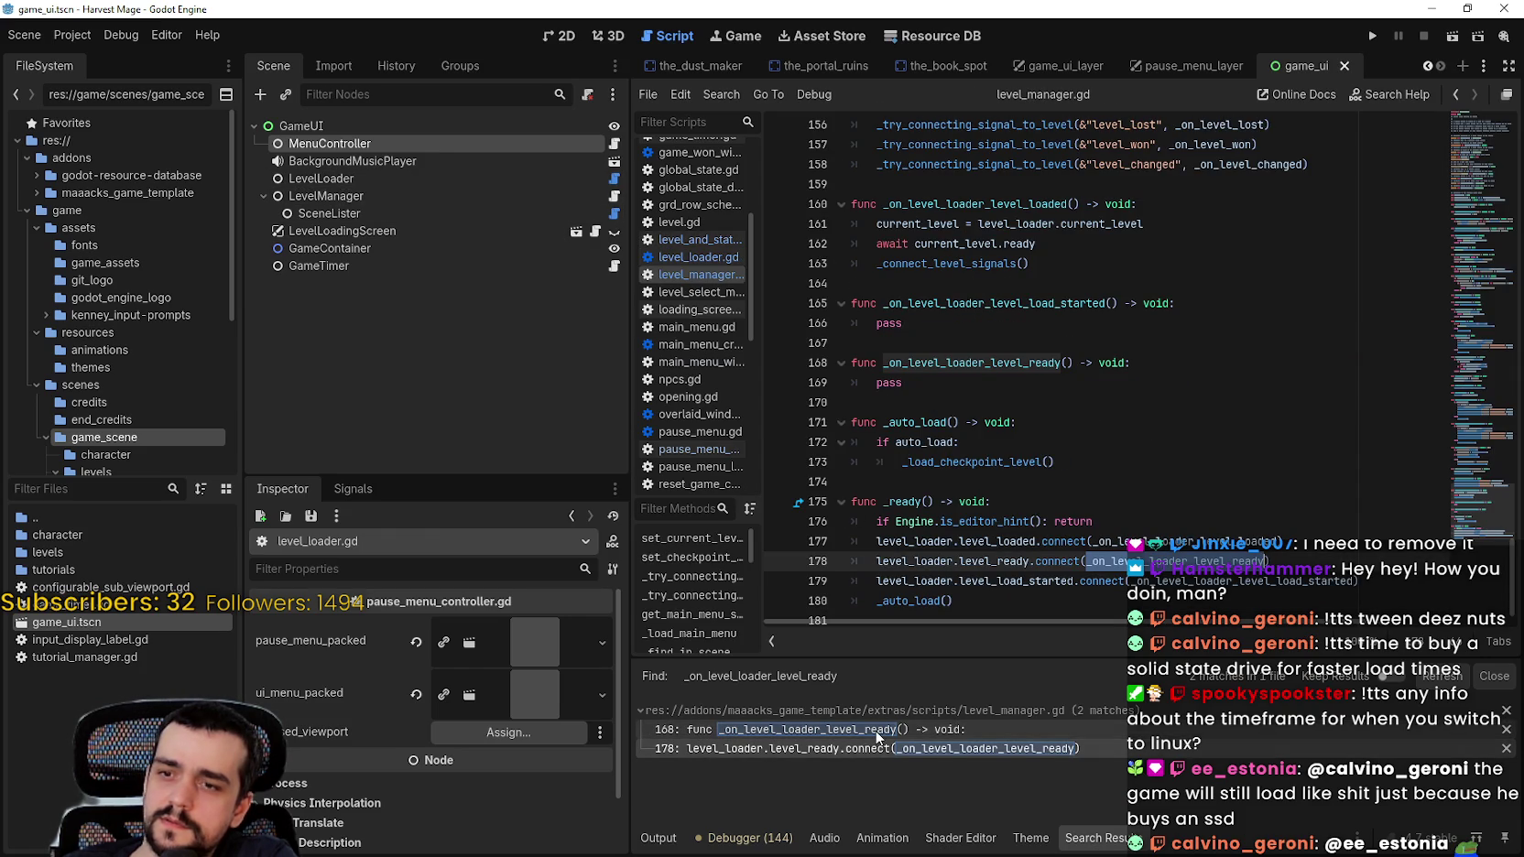
scroll("down", 3)
left_click(1057, 595)
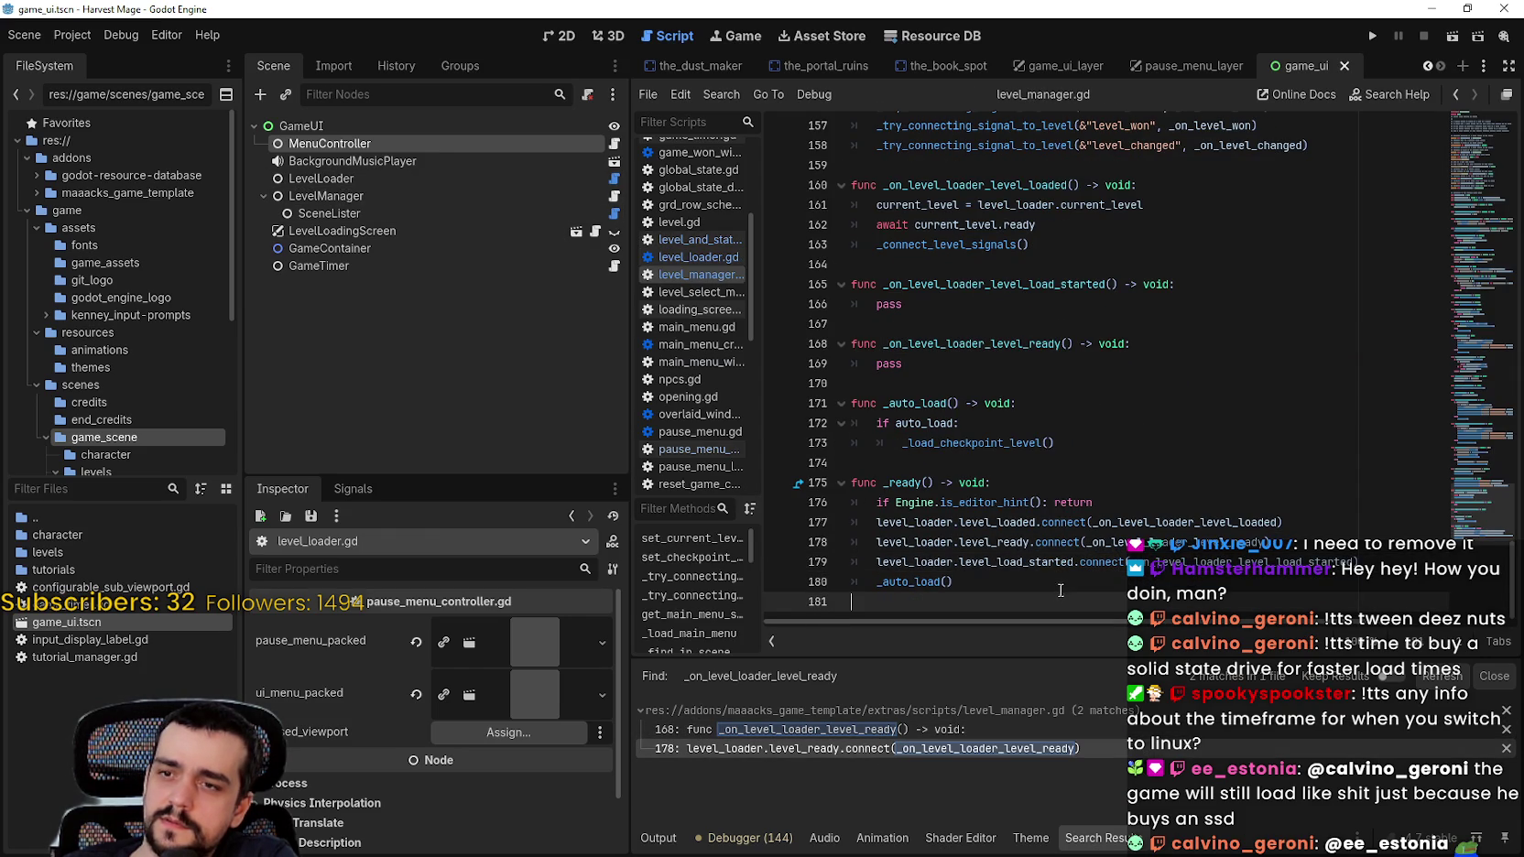
Step: Examine the connect call's names, then the line 168 handler definition and its pass body
double_click(1225, 542)
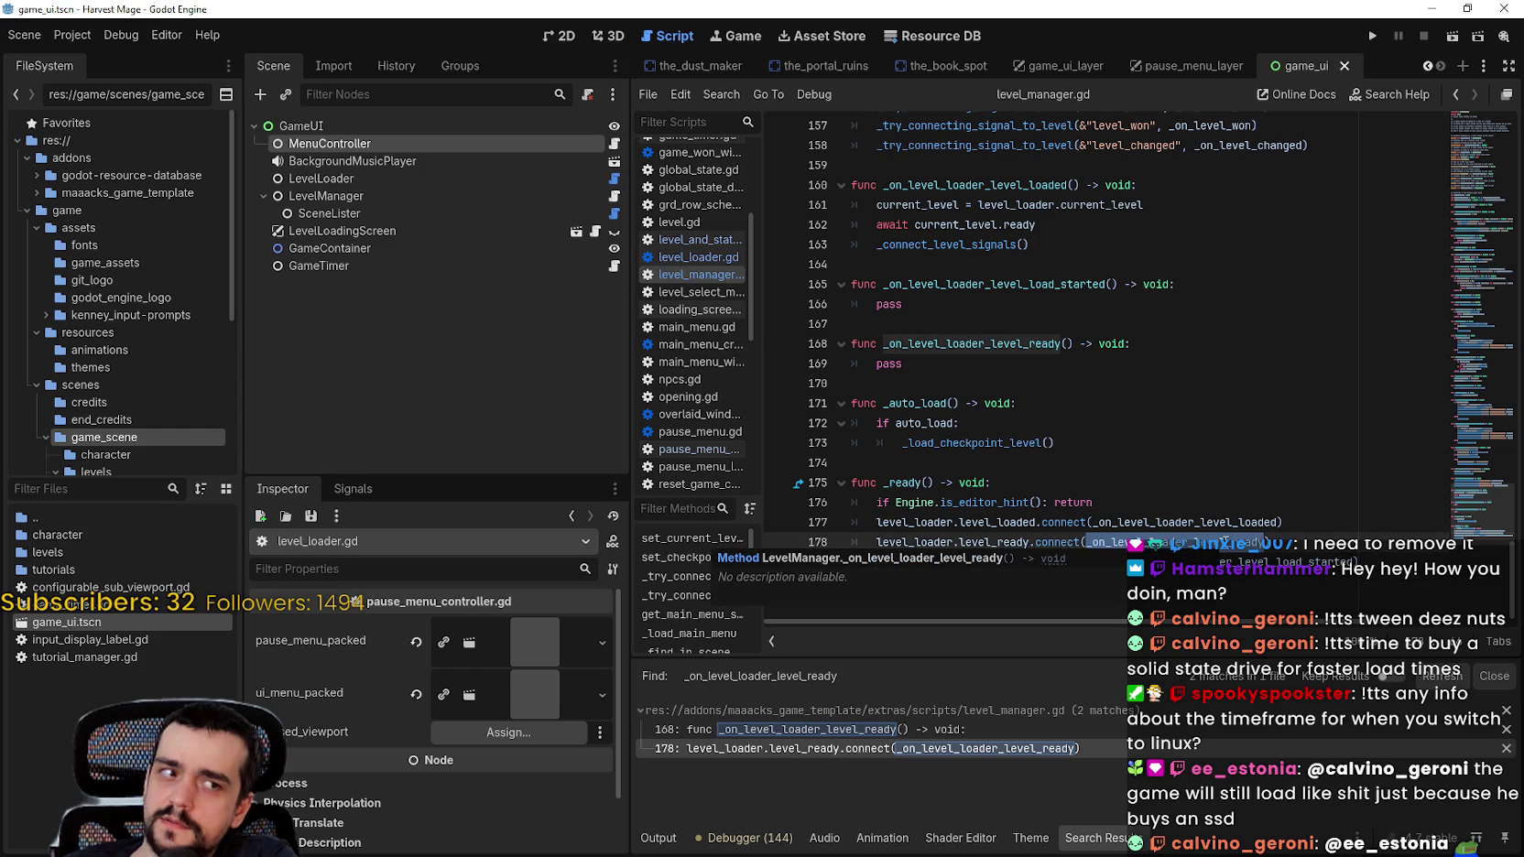
double_click(1024, 542)
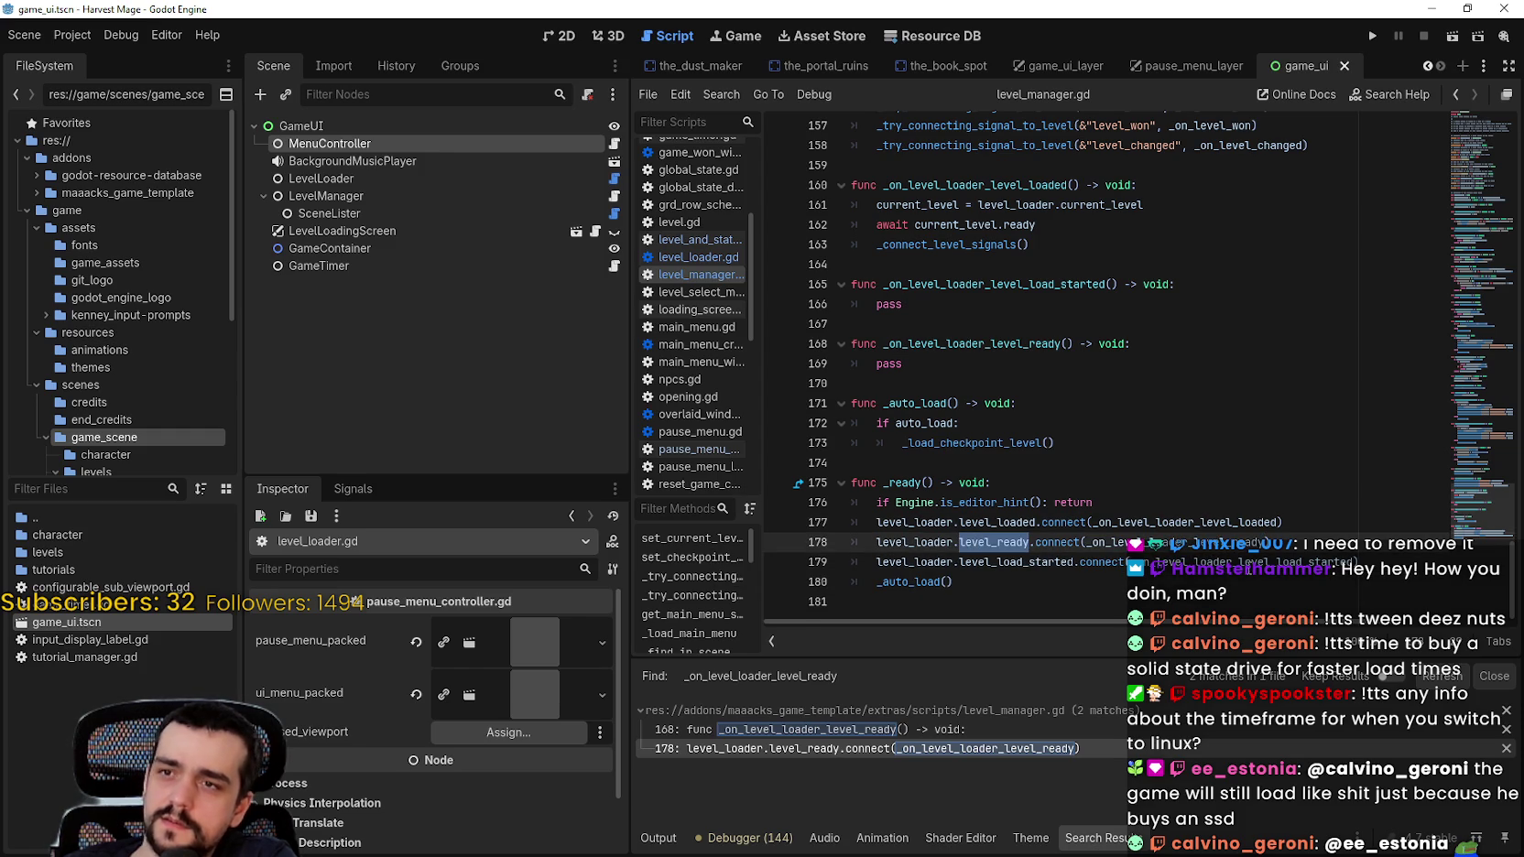
left_click(1187, 545)
double_click(913, 542)
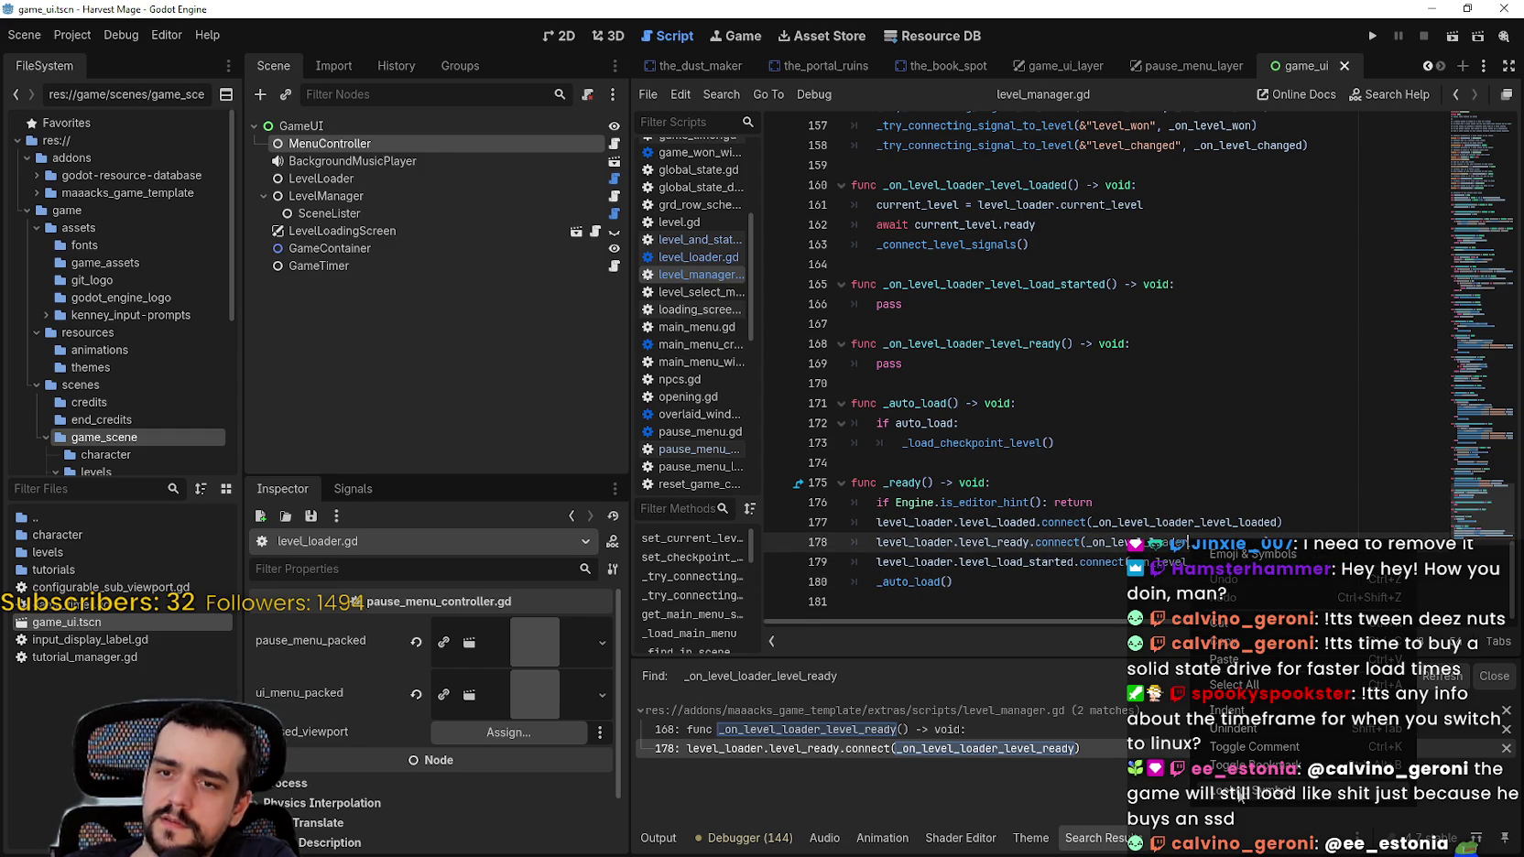
left_click(1231, 730)
double_click(1005, 366)
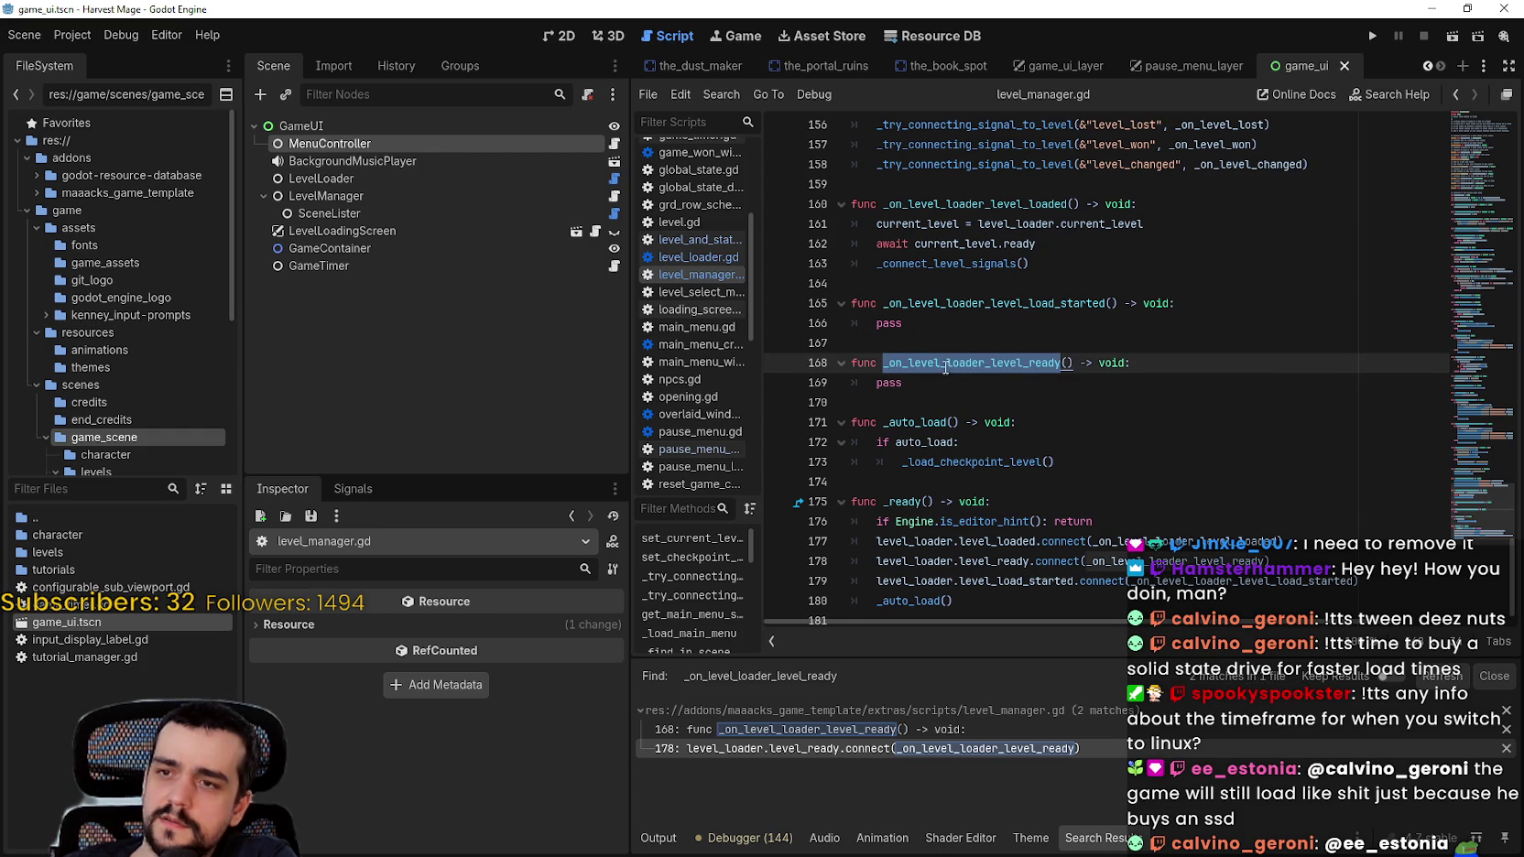
double_click(872, 381)
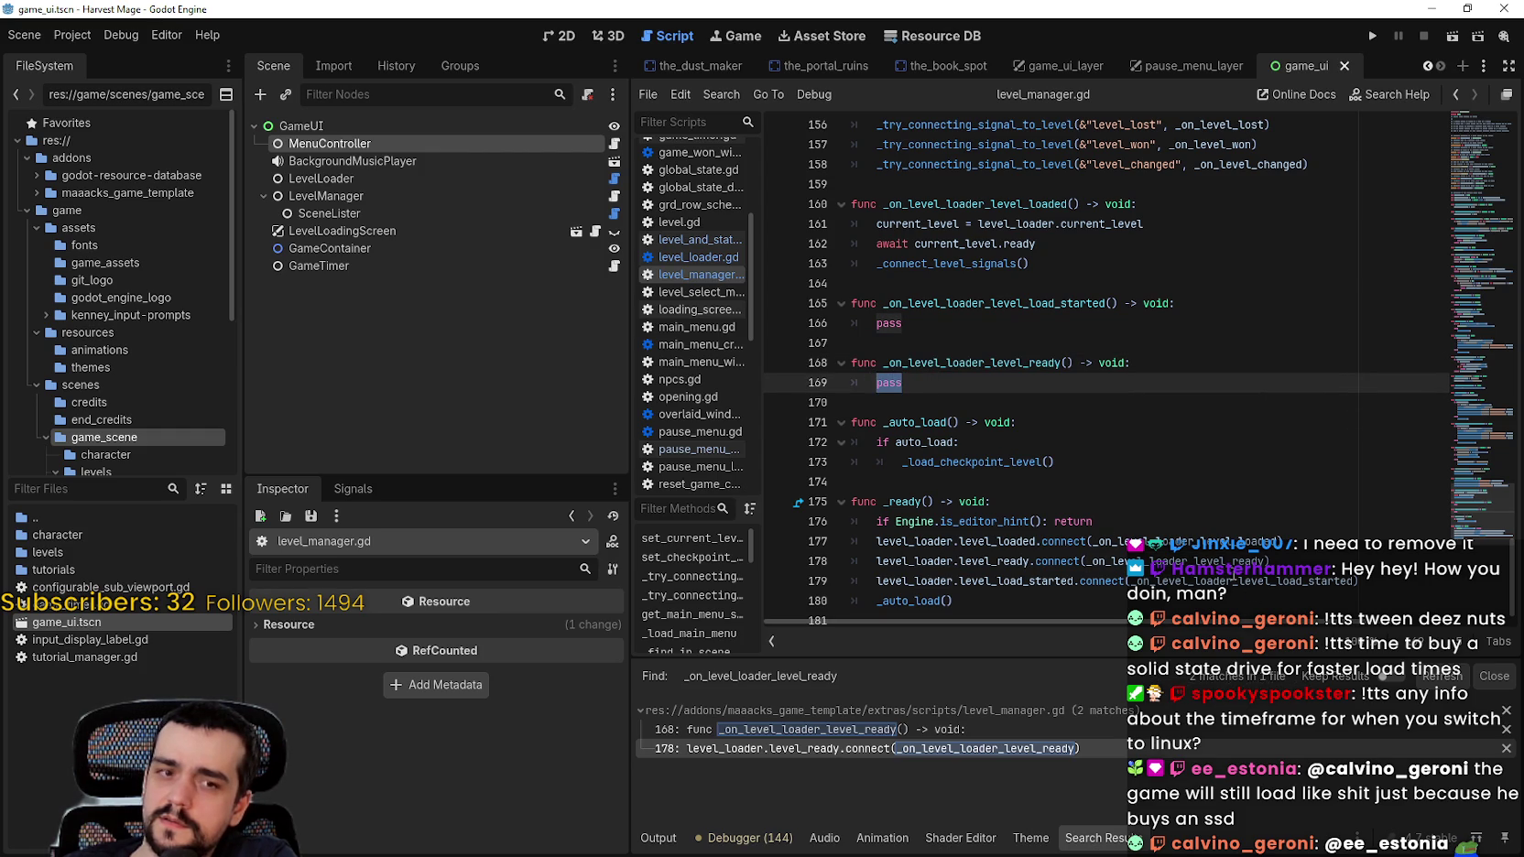
mouse_move(983, 259)
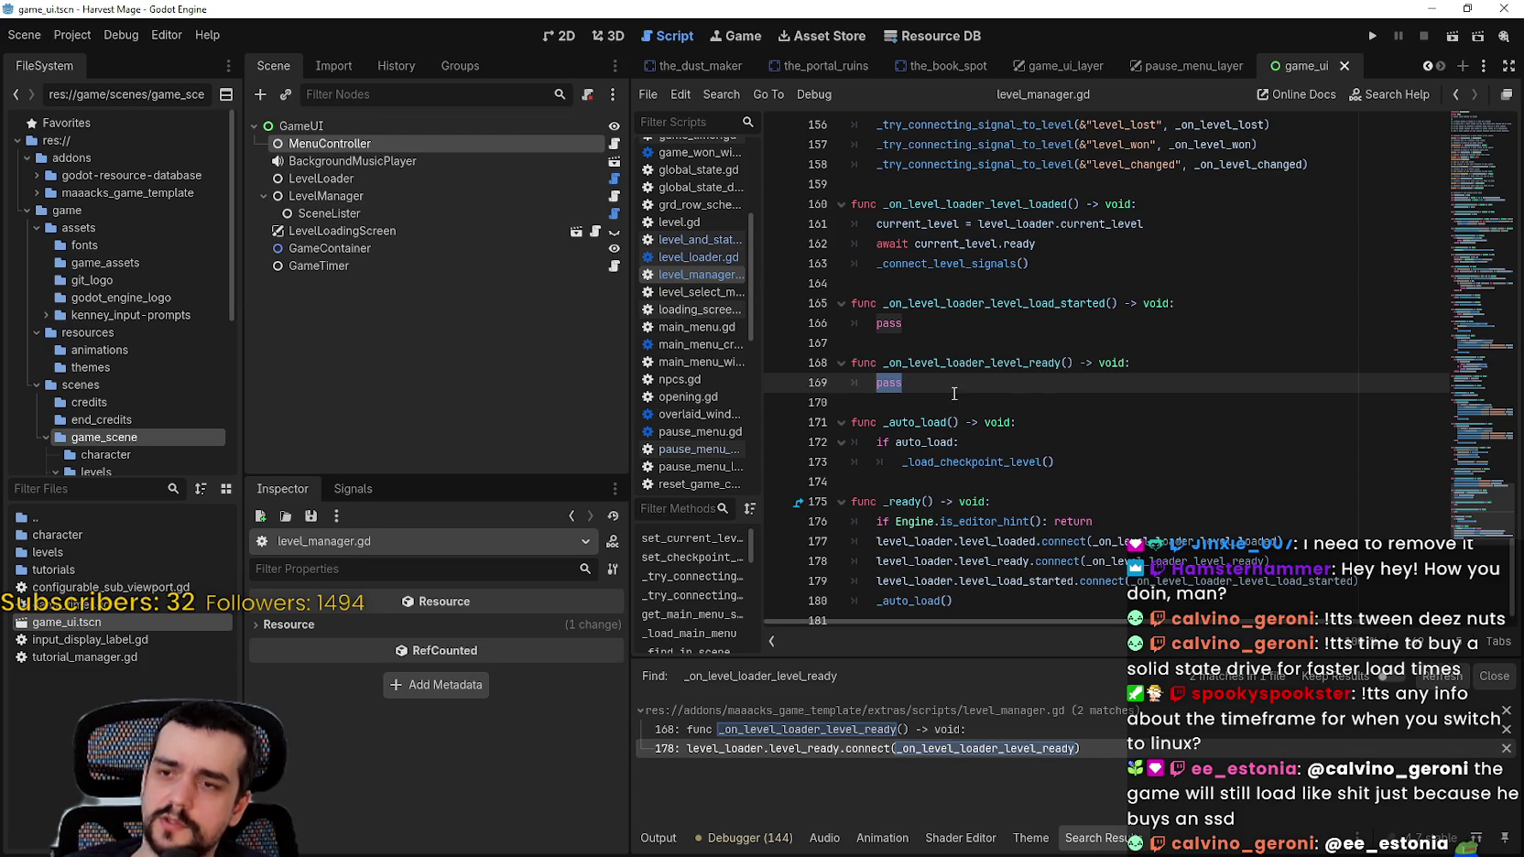
scroll("up", 3)
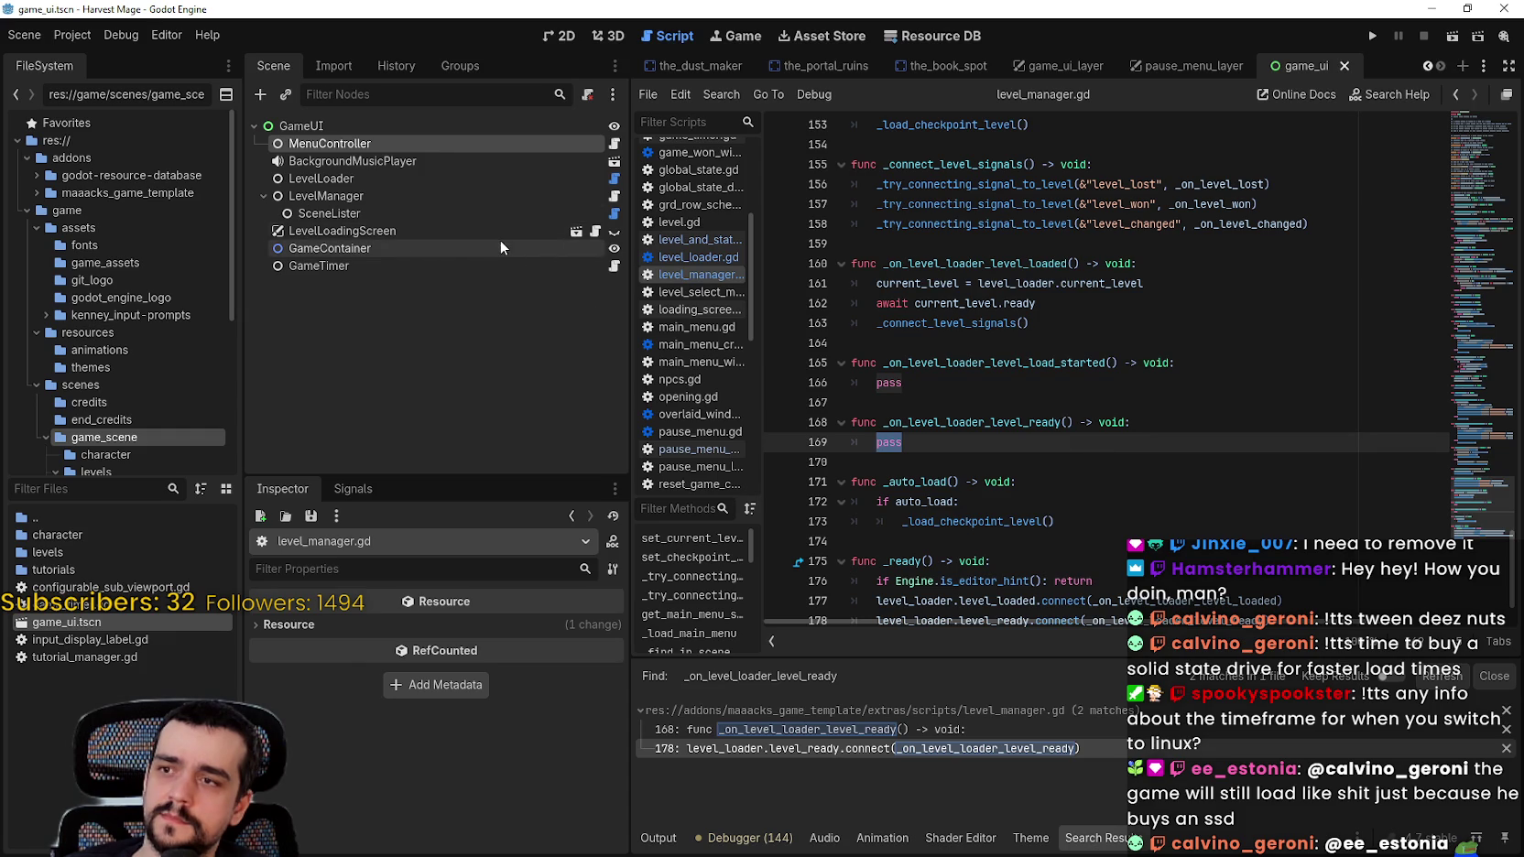
Step: Start a new 'func' line at the end of level_and_state_manager.gd
left_click(611, 195)
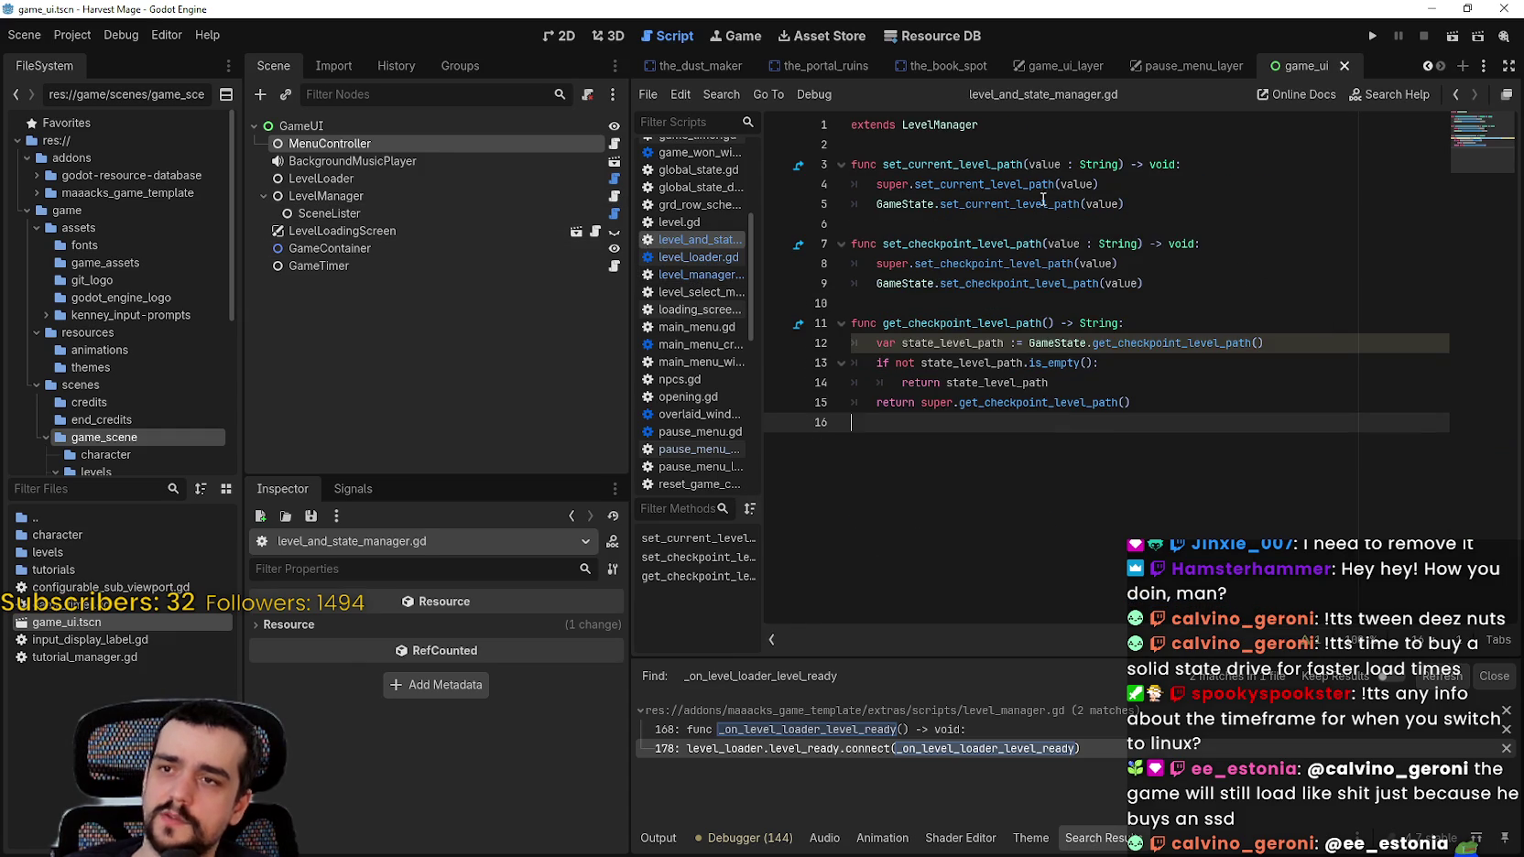
left_click_drag(906, 134, 1214, 515)
left_click(1215, 506)
key("Return")
key("Return")
type("f")
type("unc")
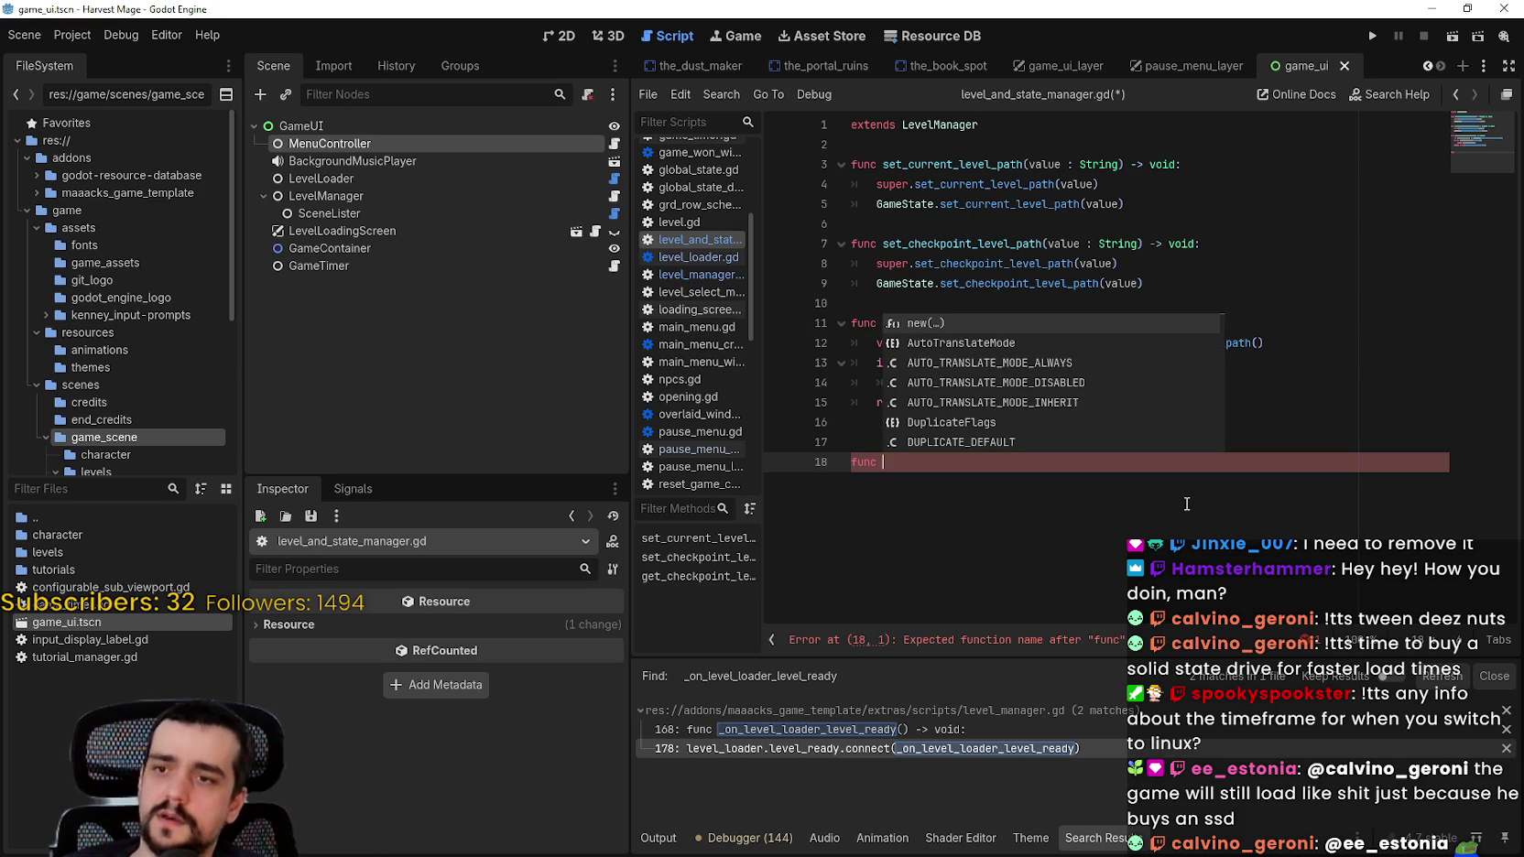
left_click(1190, 476)
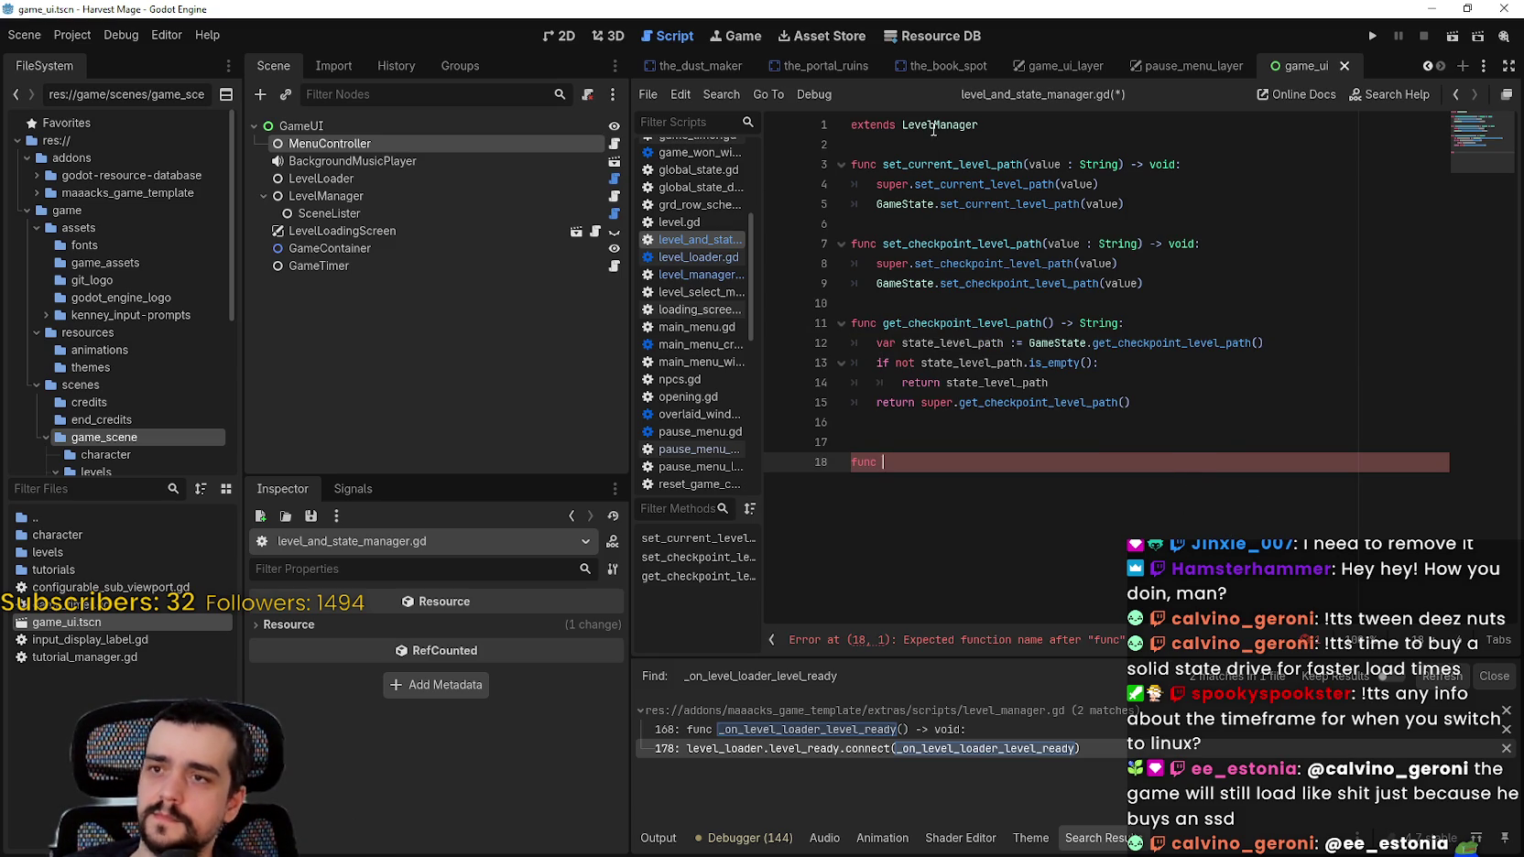
Step: Copy _on_level_loader_level_ready from the LevelManager base script over line 18's unfinished func
right_click(937, 134)
left_click(980, 381)
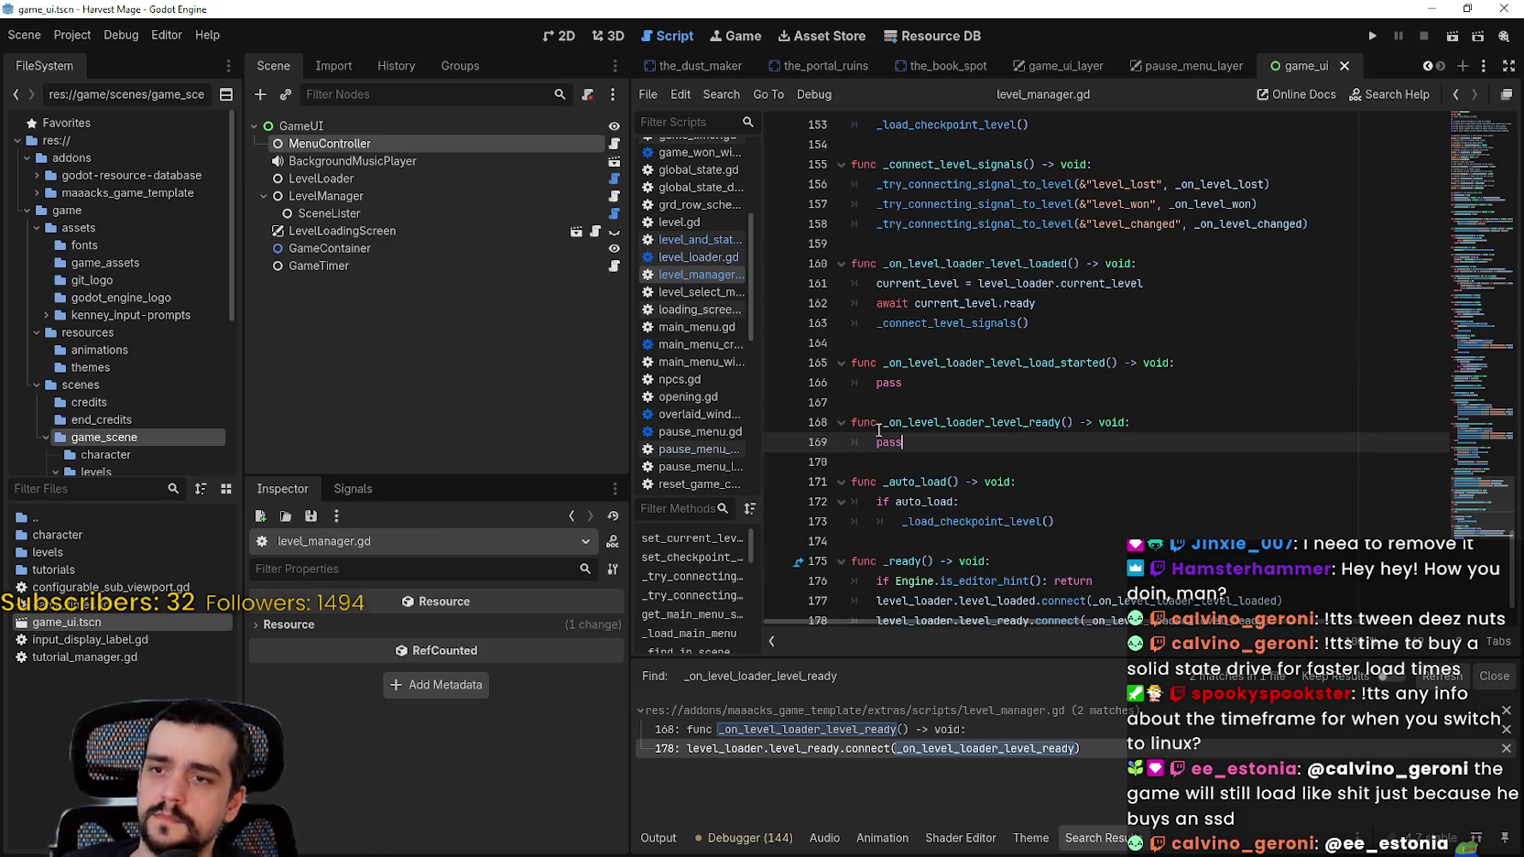
left_click_drag(925, 443, 846, 422)
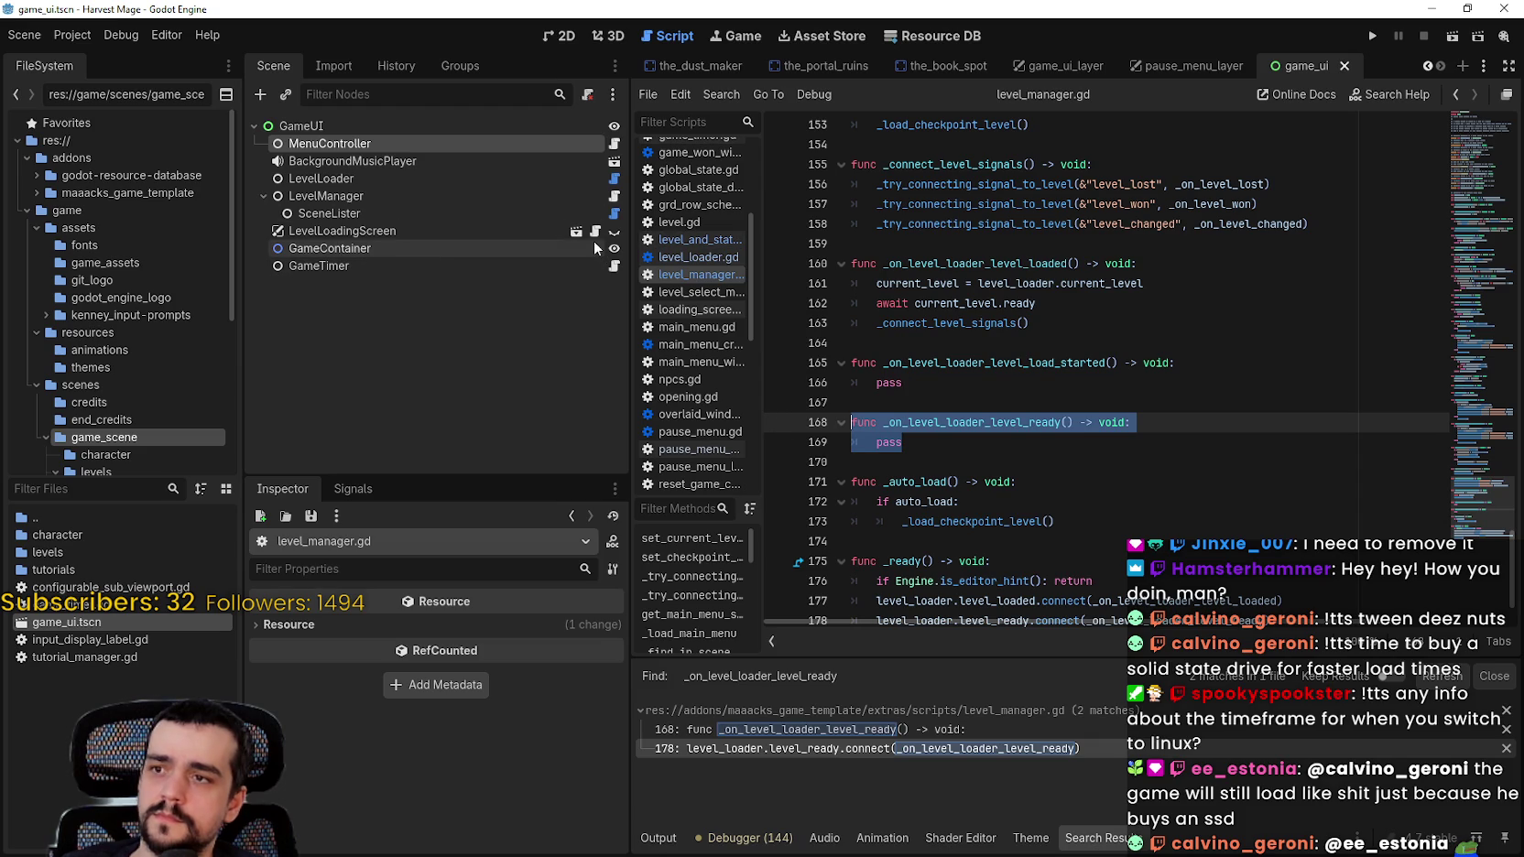
left_click(698, 239)
left_click_drag(856, 441, 906, 462)
key("ctrl+v")
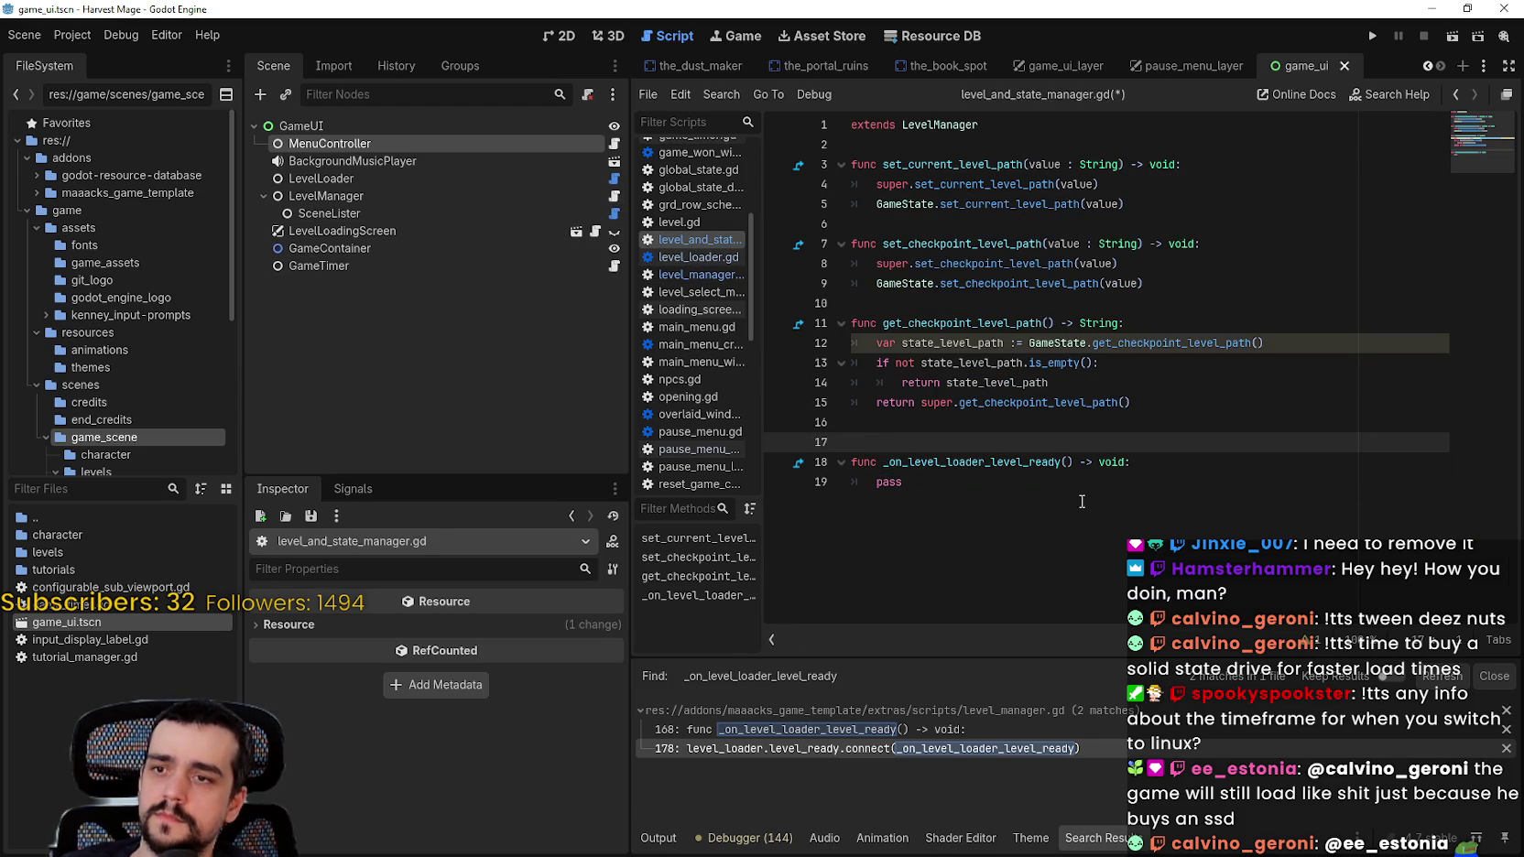
left_click(1062, 485)
key("shift+Home")
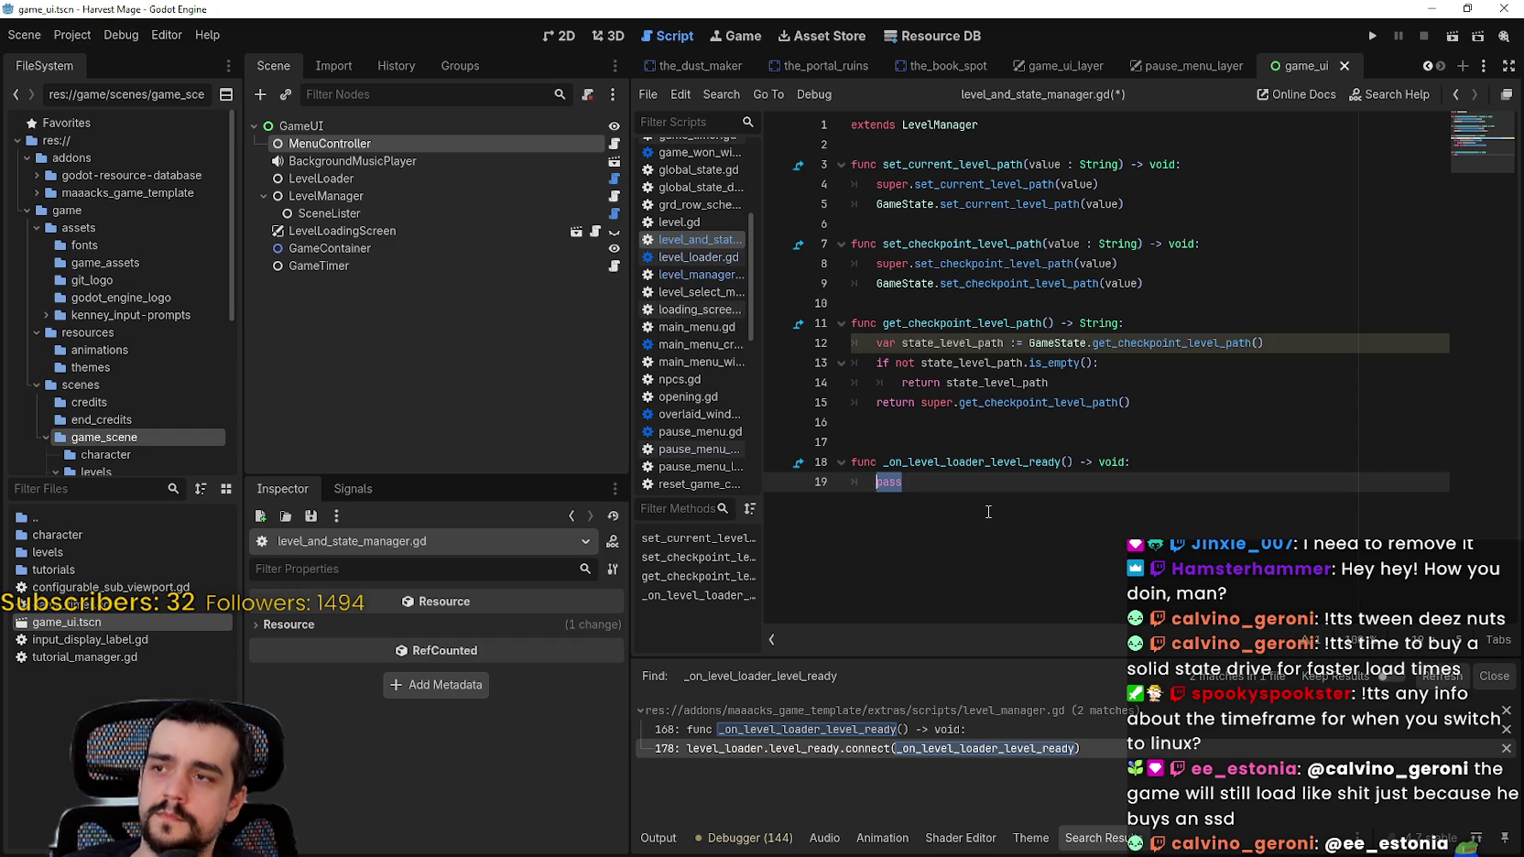
Step: Filter the scene tree for MenuController, check that node, then return to line 19
type("MenuC")
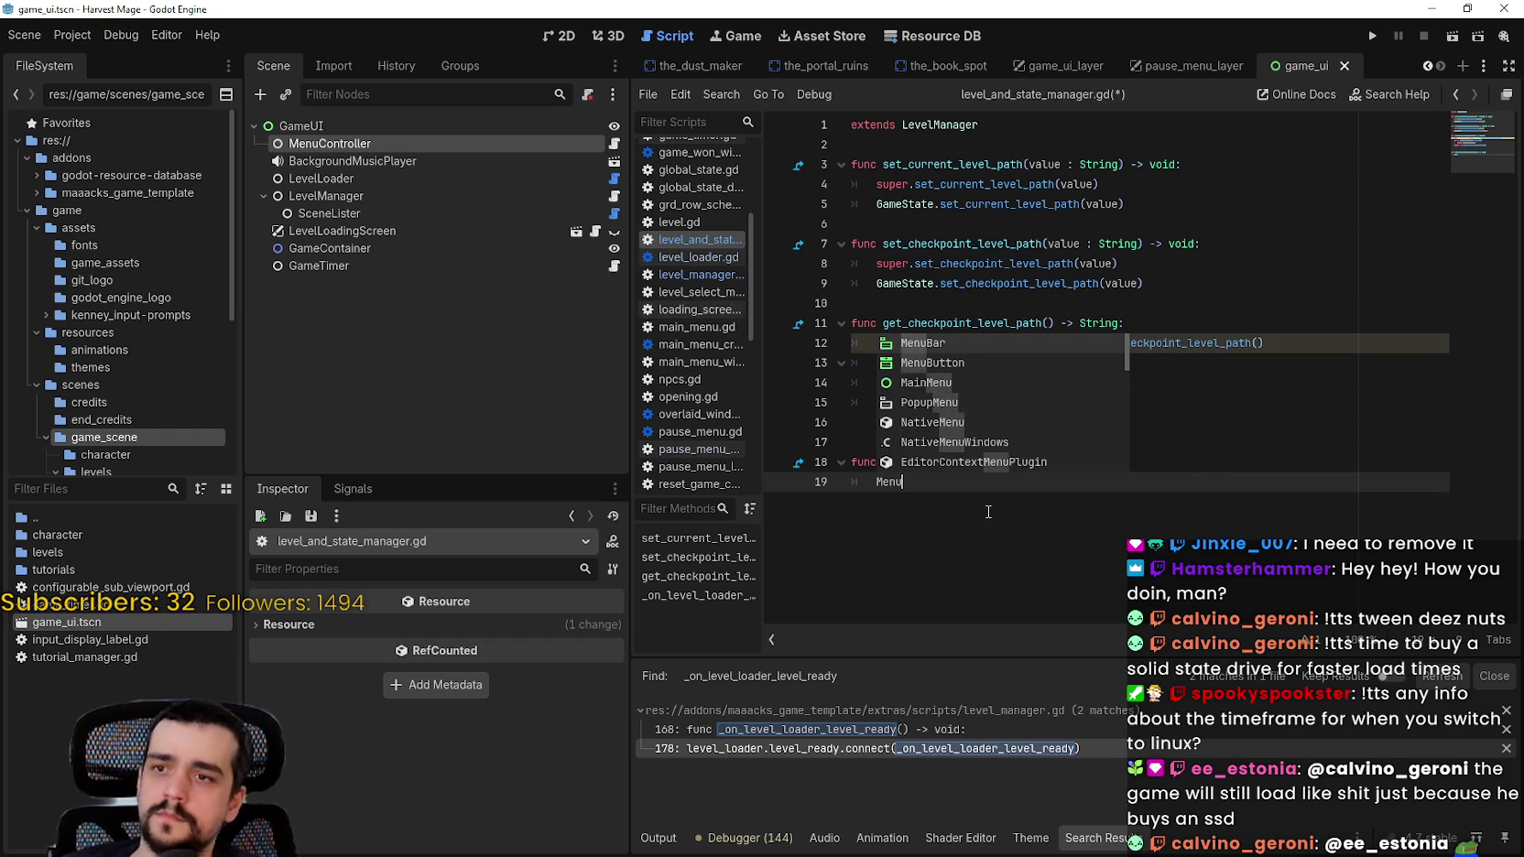
type("o")
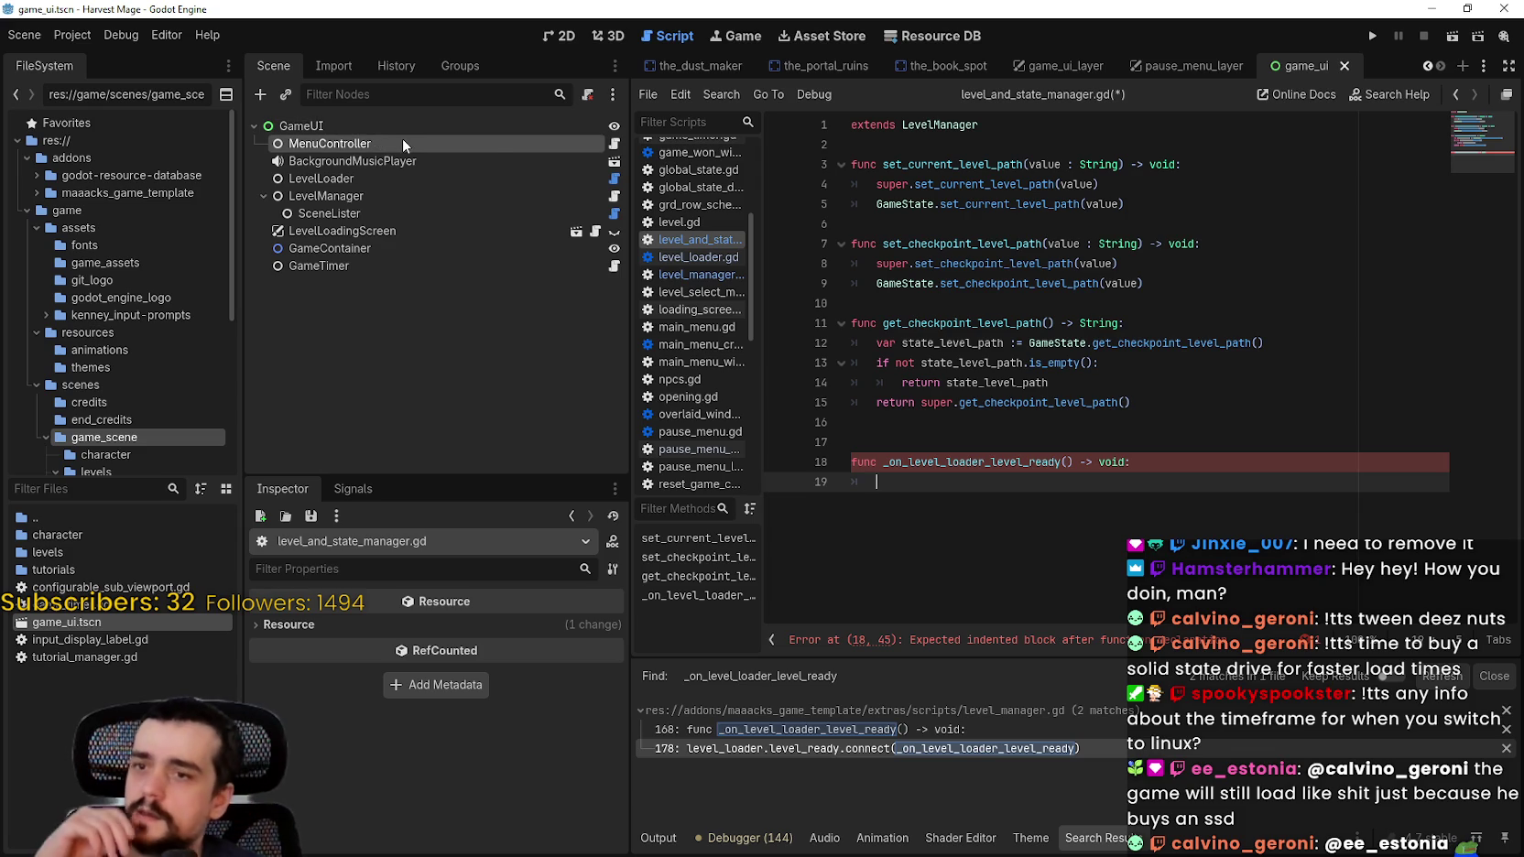
left_click(401, 143)
left_click(973, 486)
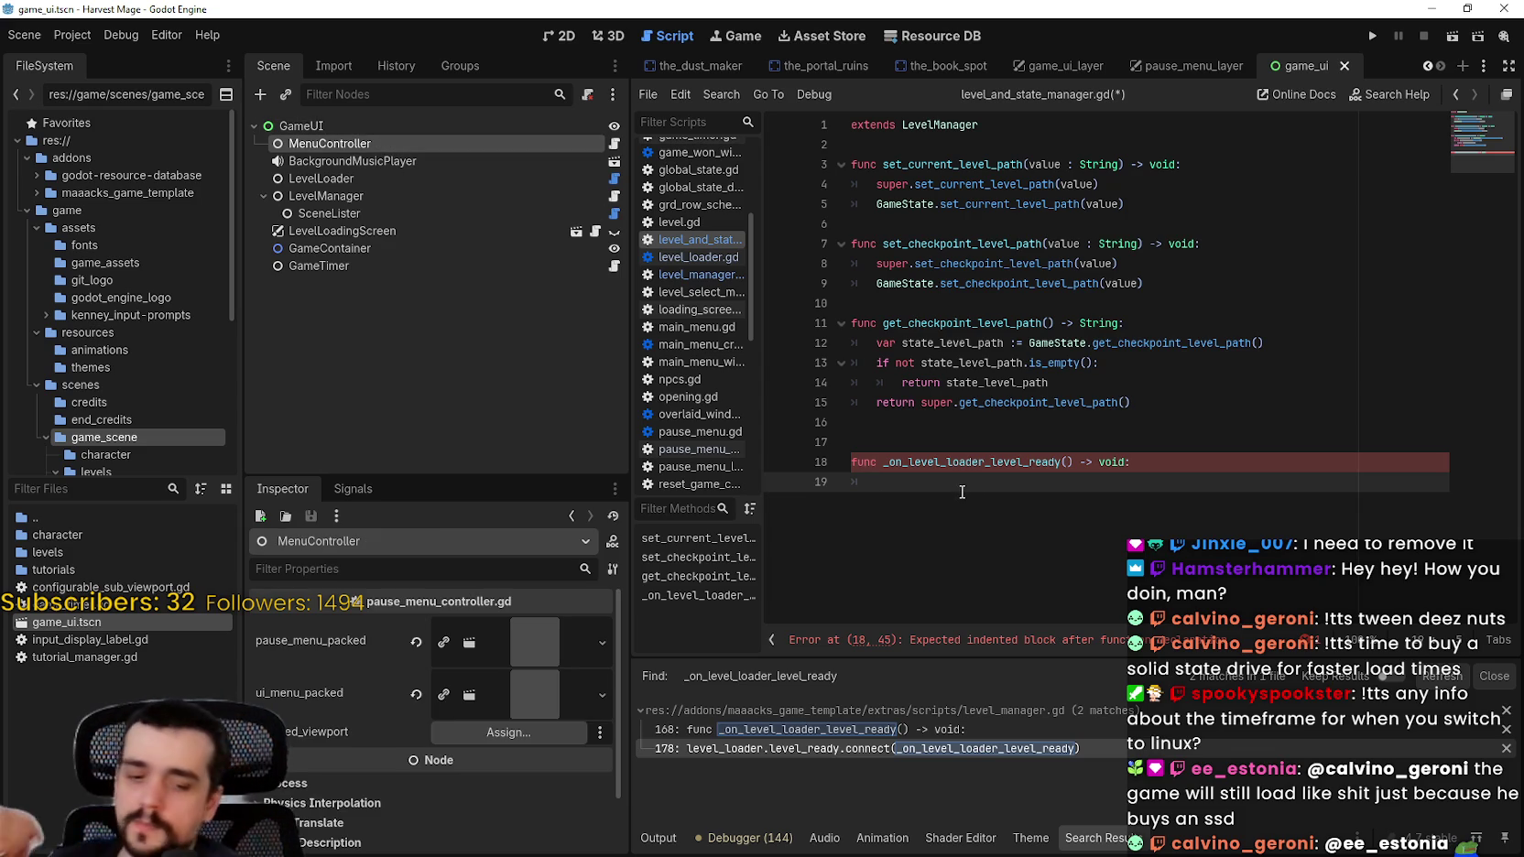
Step: Replace pass with print("Level Loaded"), save level_and_state_manager.gd and run the project
type("pri")
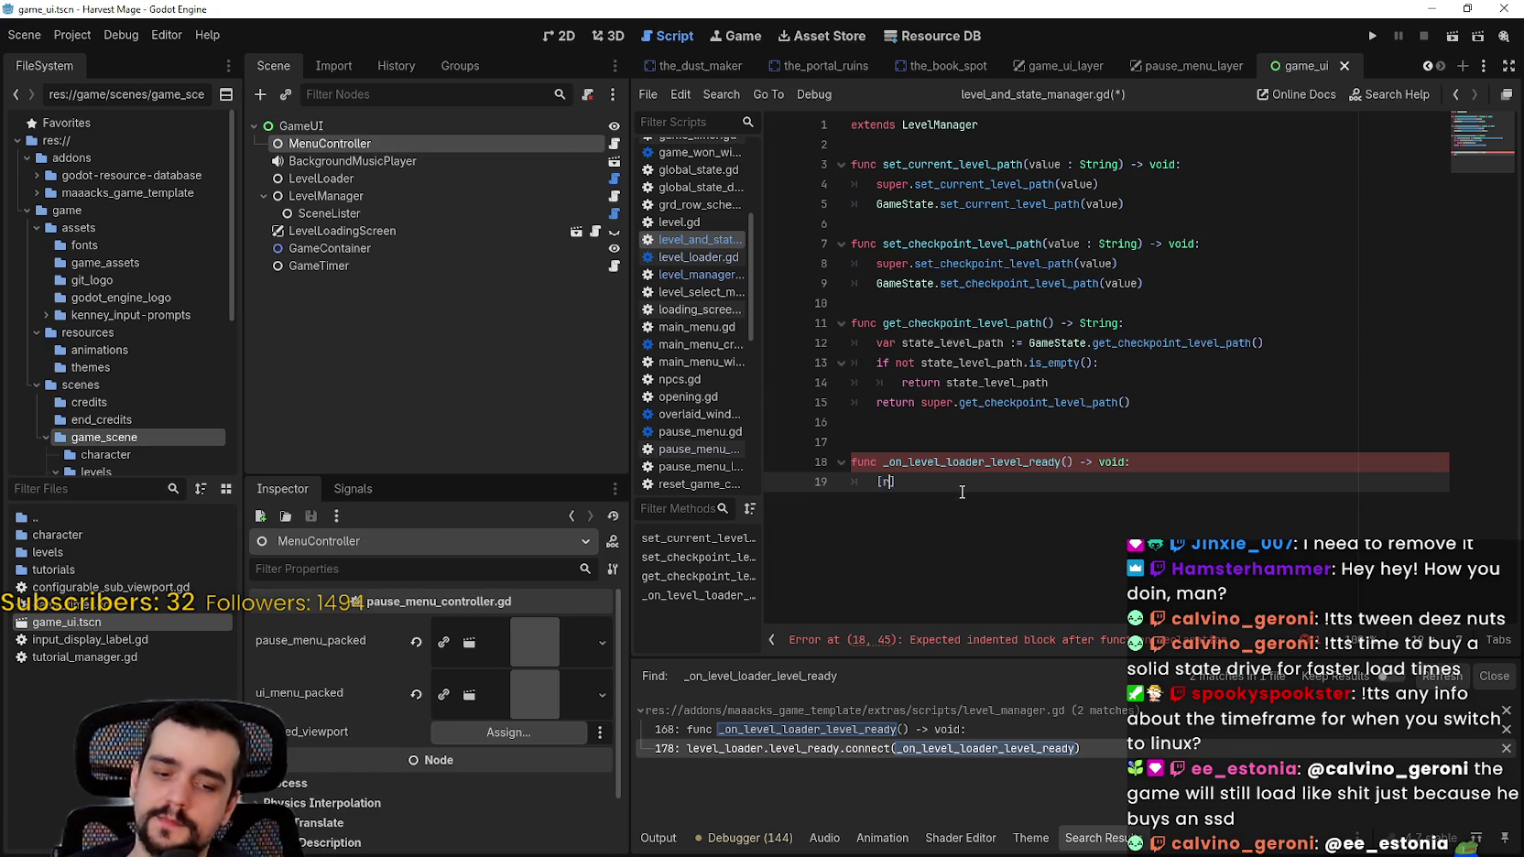
key("BackSpace")
key("BackSpace")
key("BackSpace")
type("print(\"")
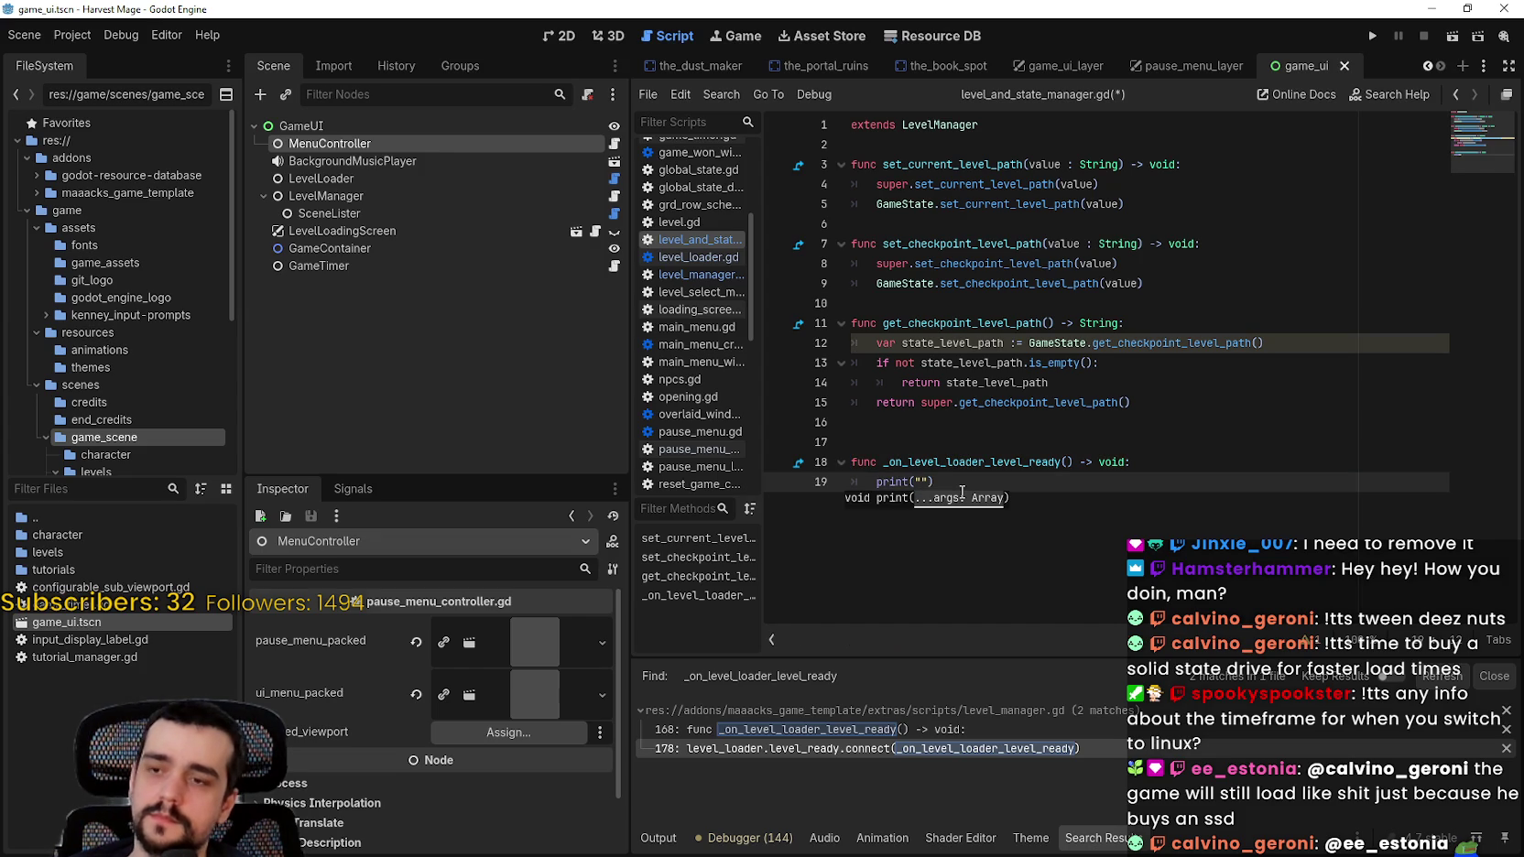
type("Level Loaded")
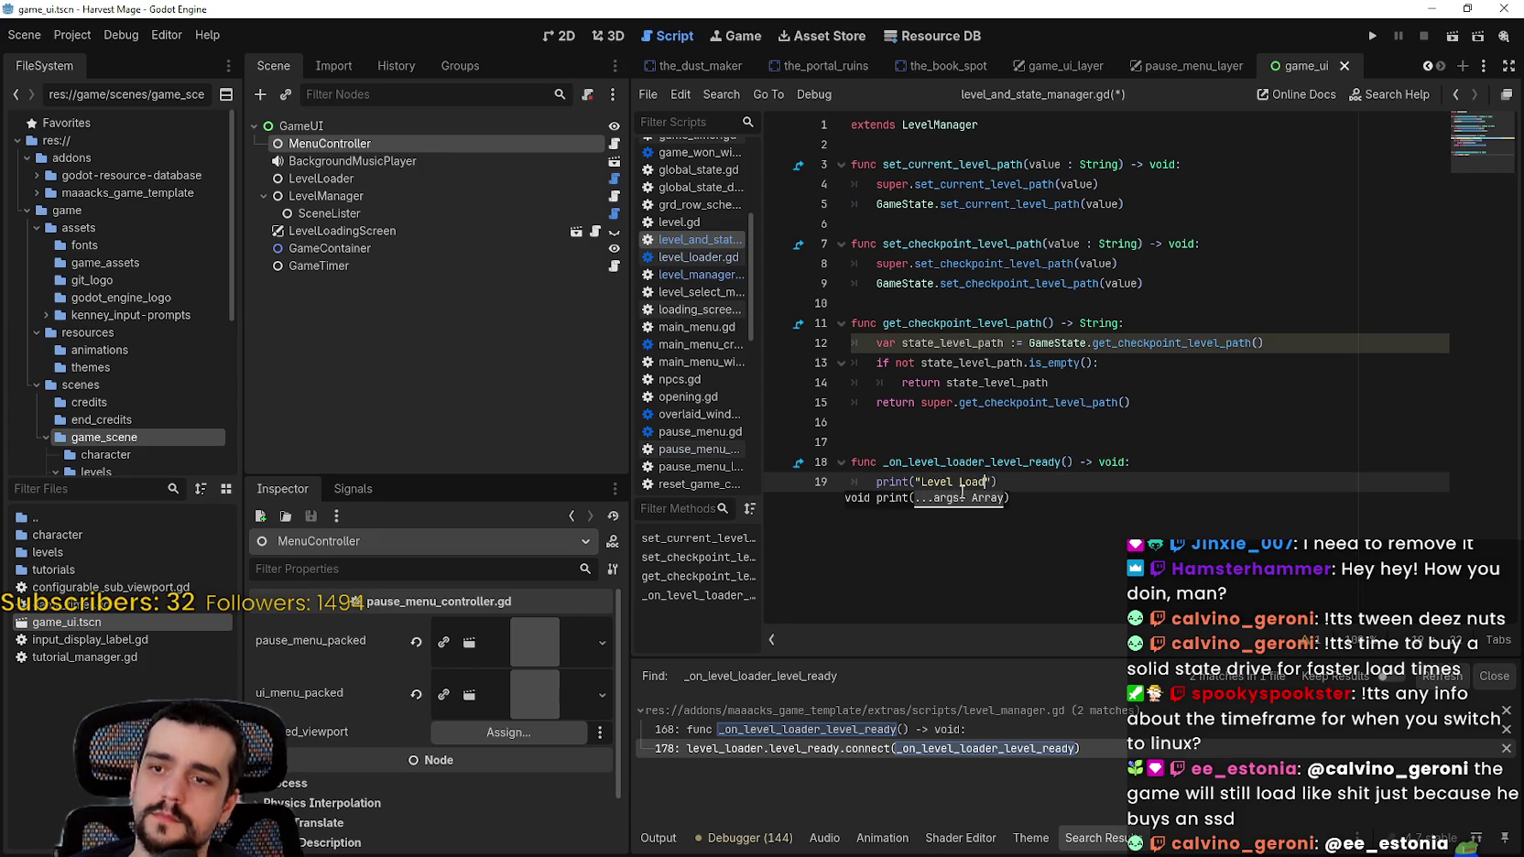
key("ctrl+s")
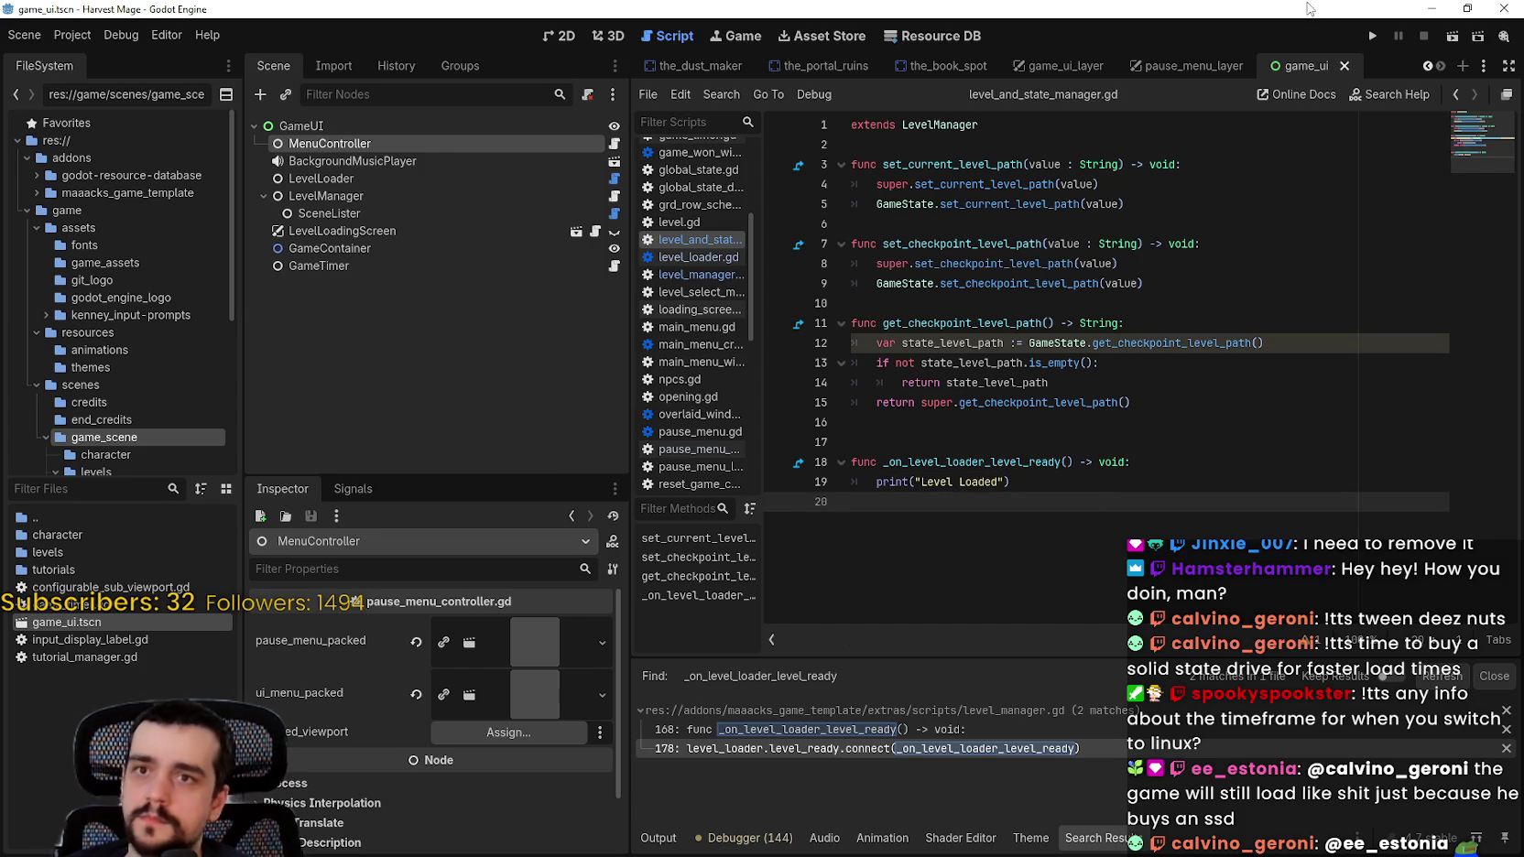
key("F5")
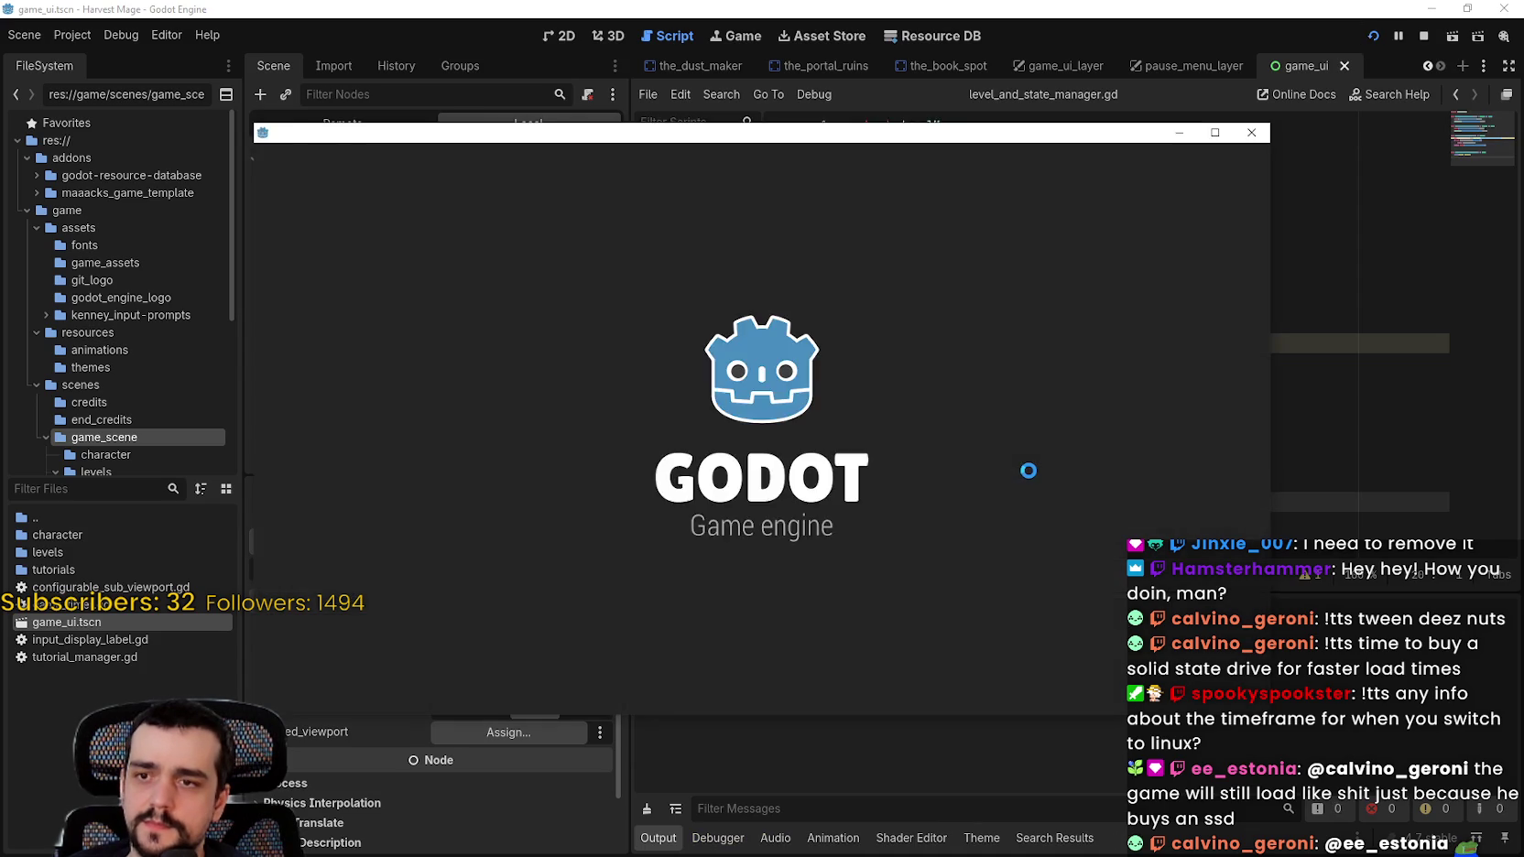
Step: Start a new game, confirm 'Level Loaded' appears in the Output panel, and stop the game
left_click(430, 382)
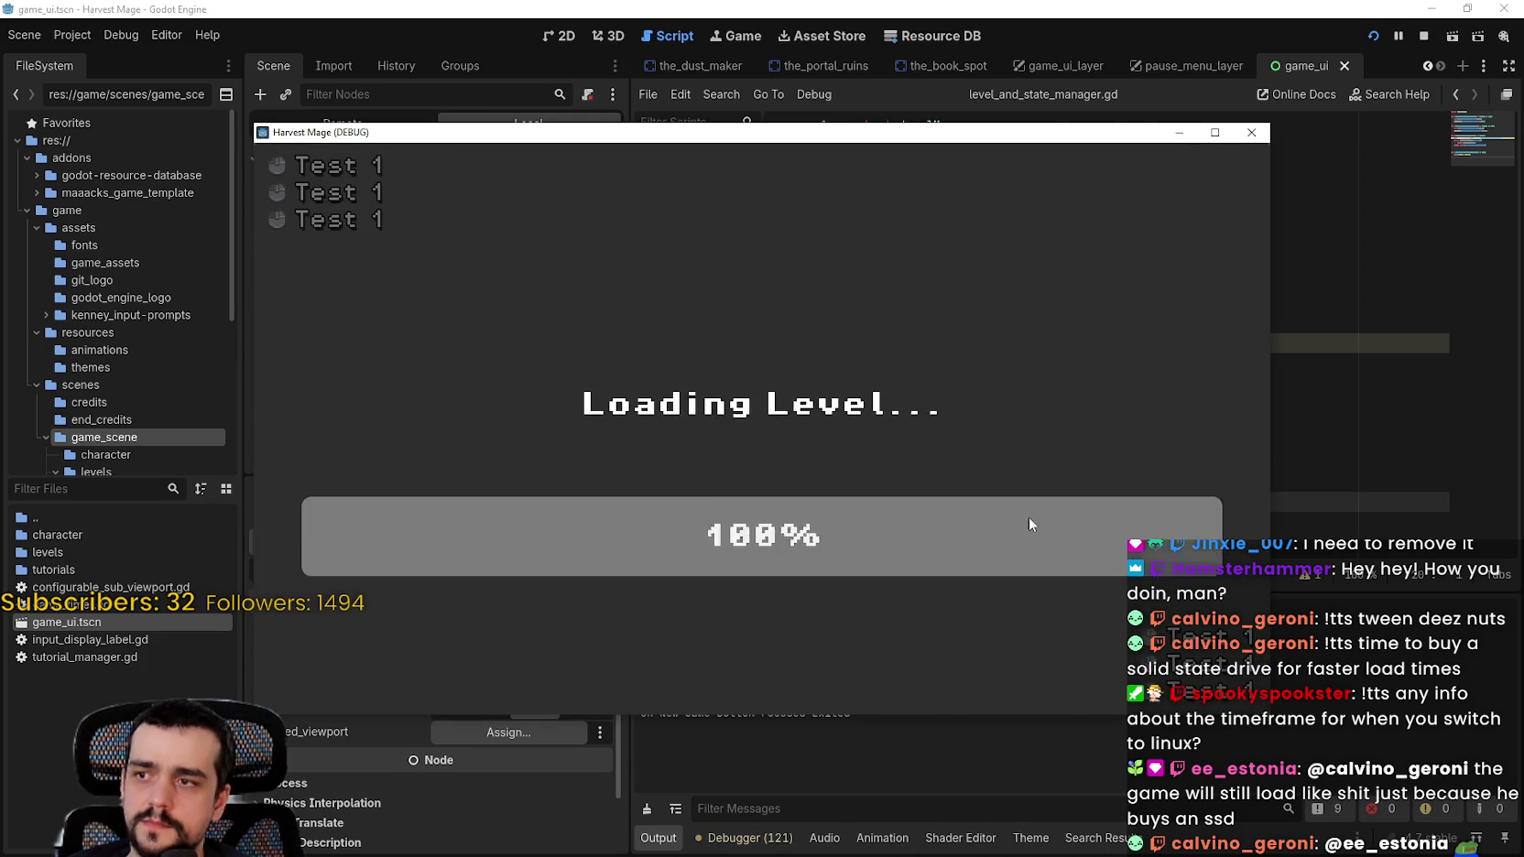
left_click(843, 785)
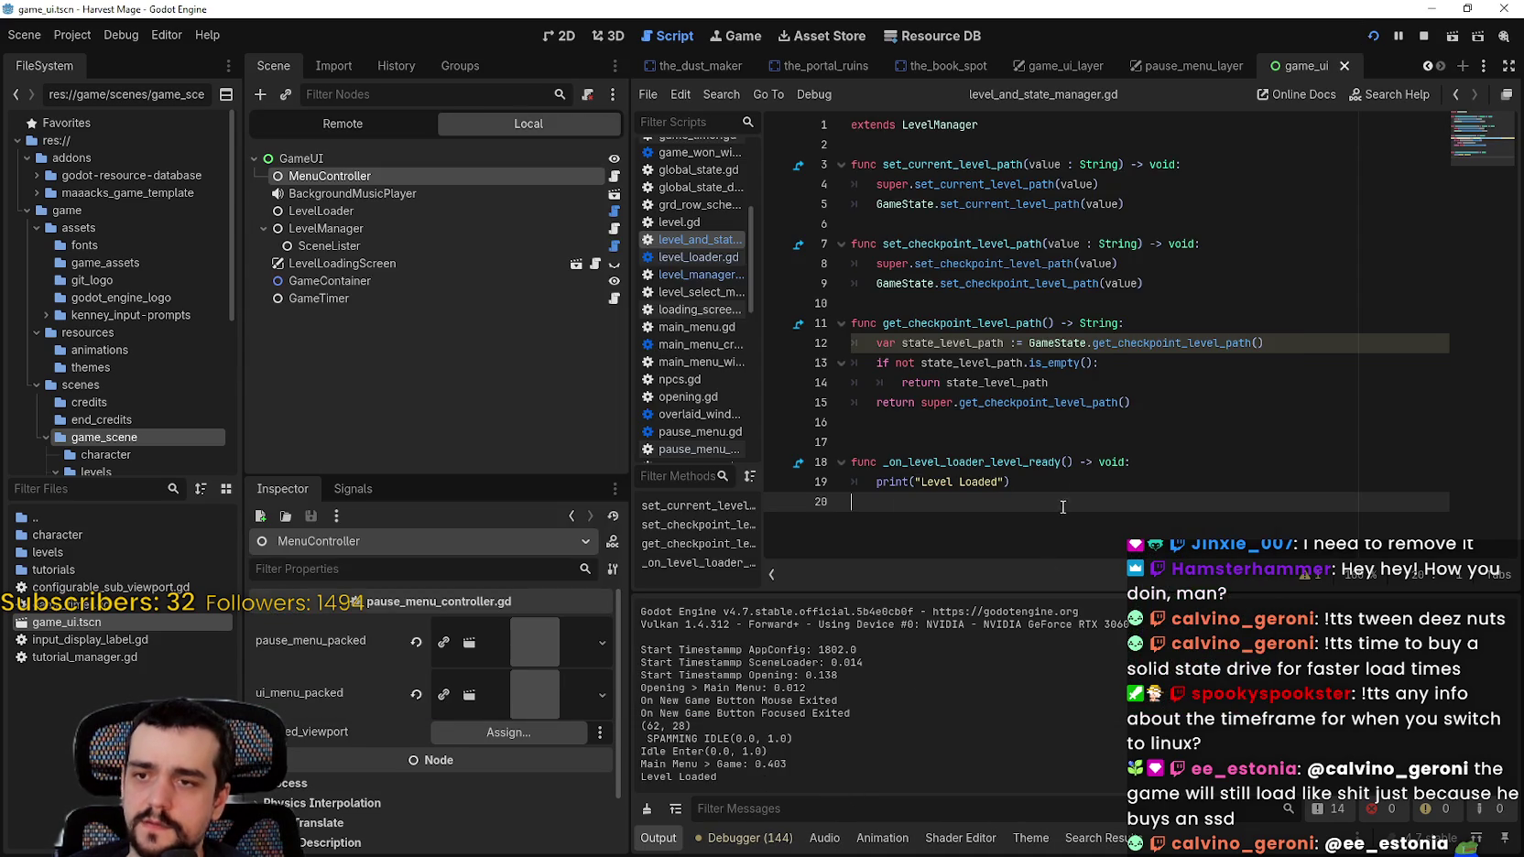
left_click(996, 482)
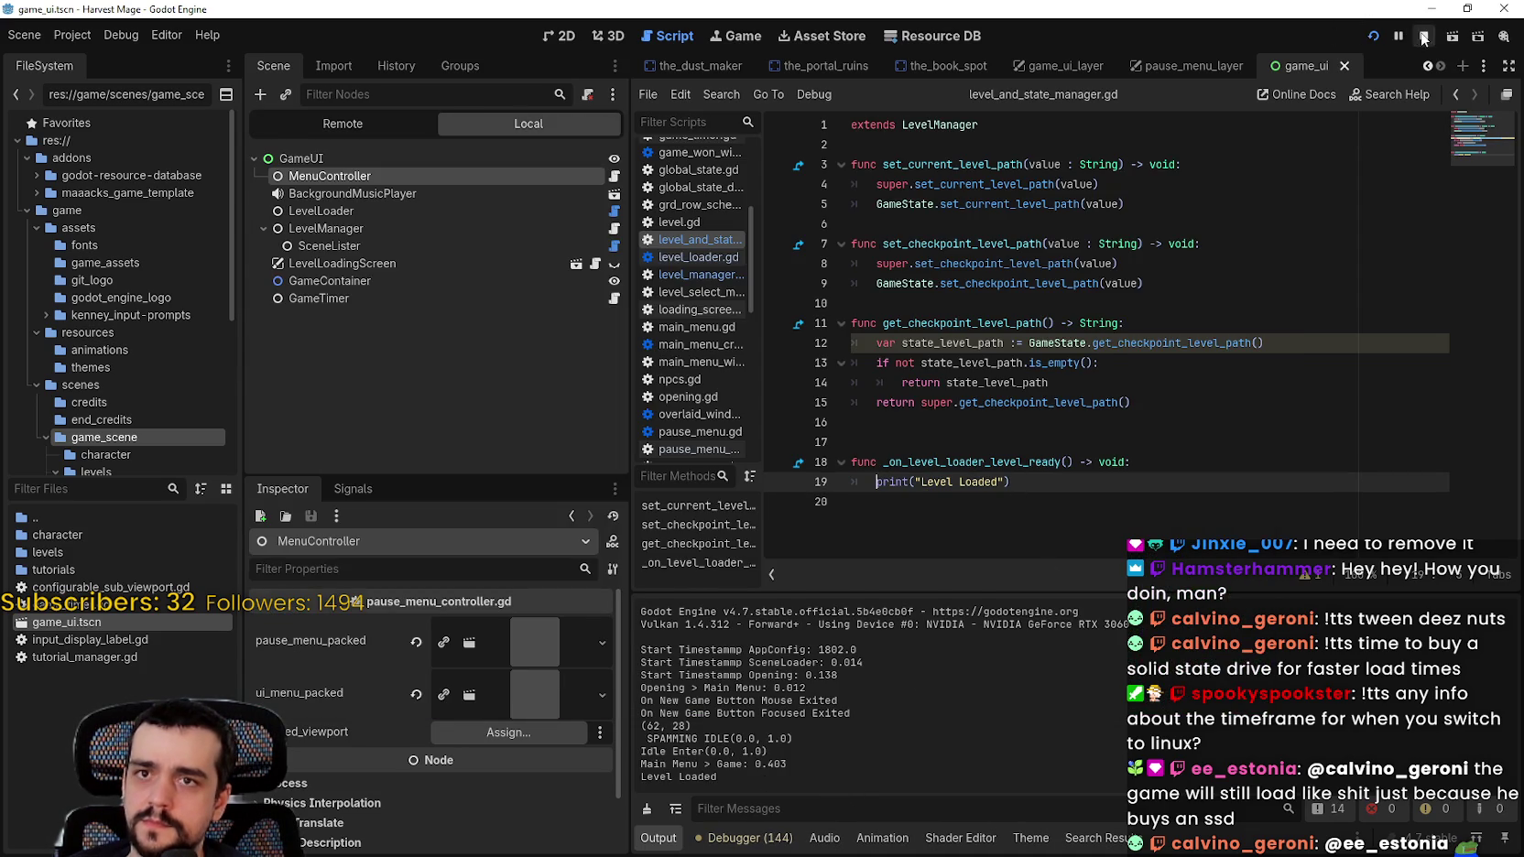
left_click(1423, 36)
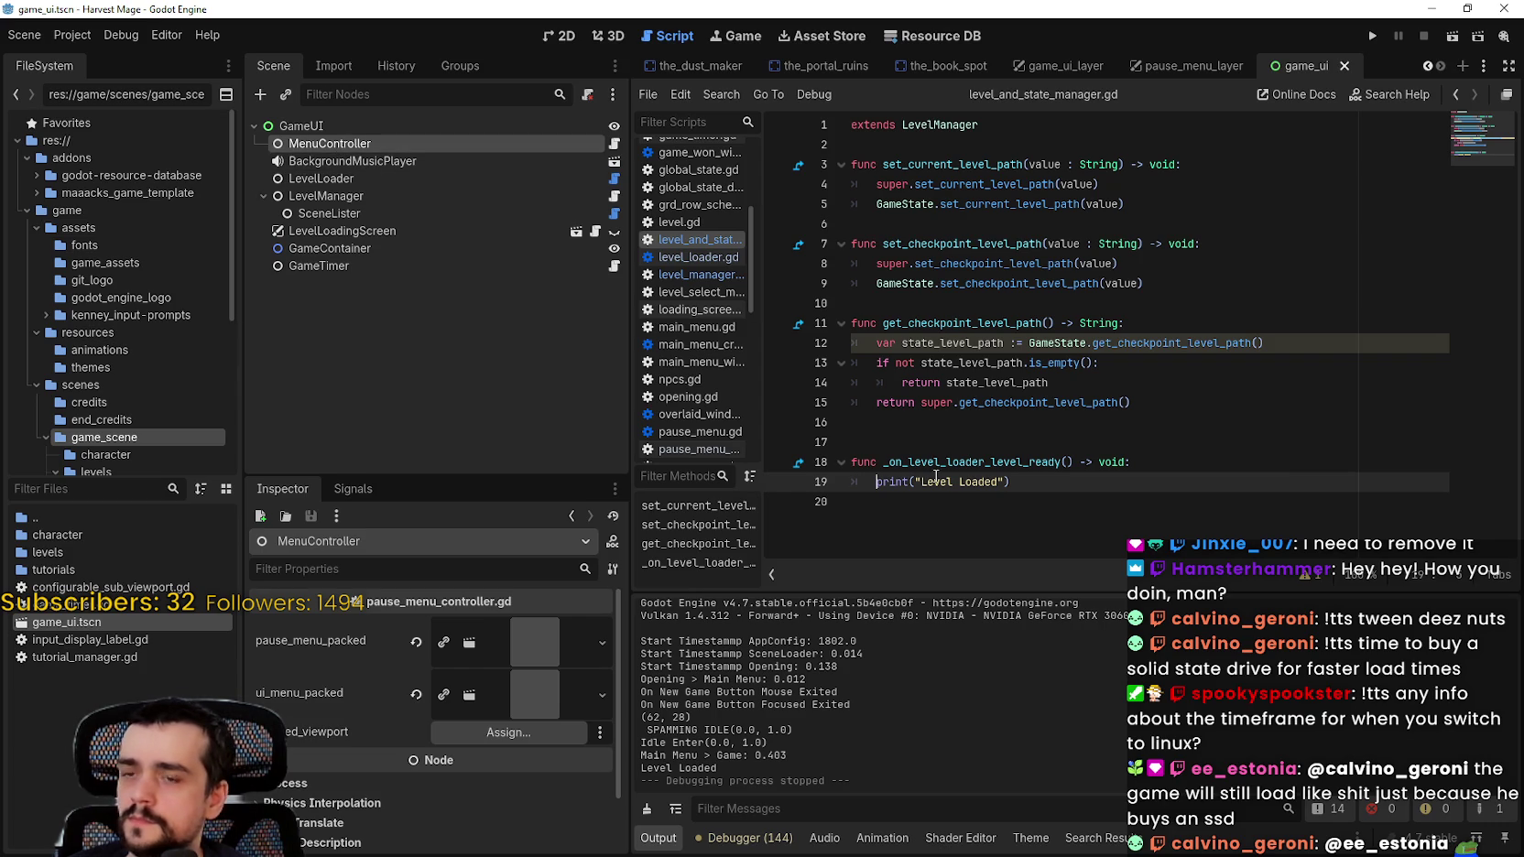
left_click(939, 462)
left_click(906, 145)
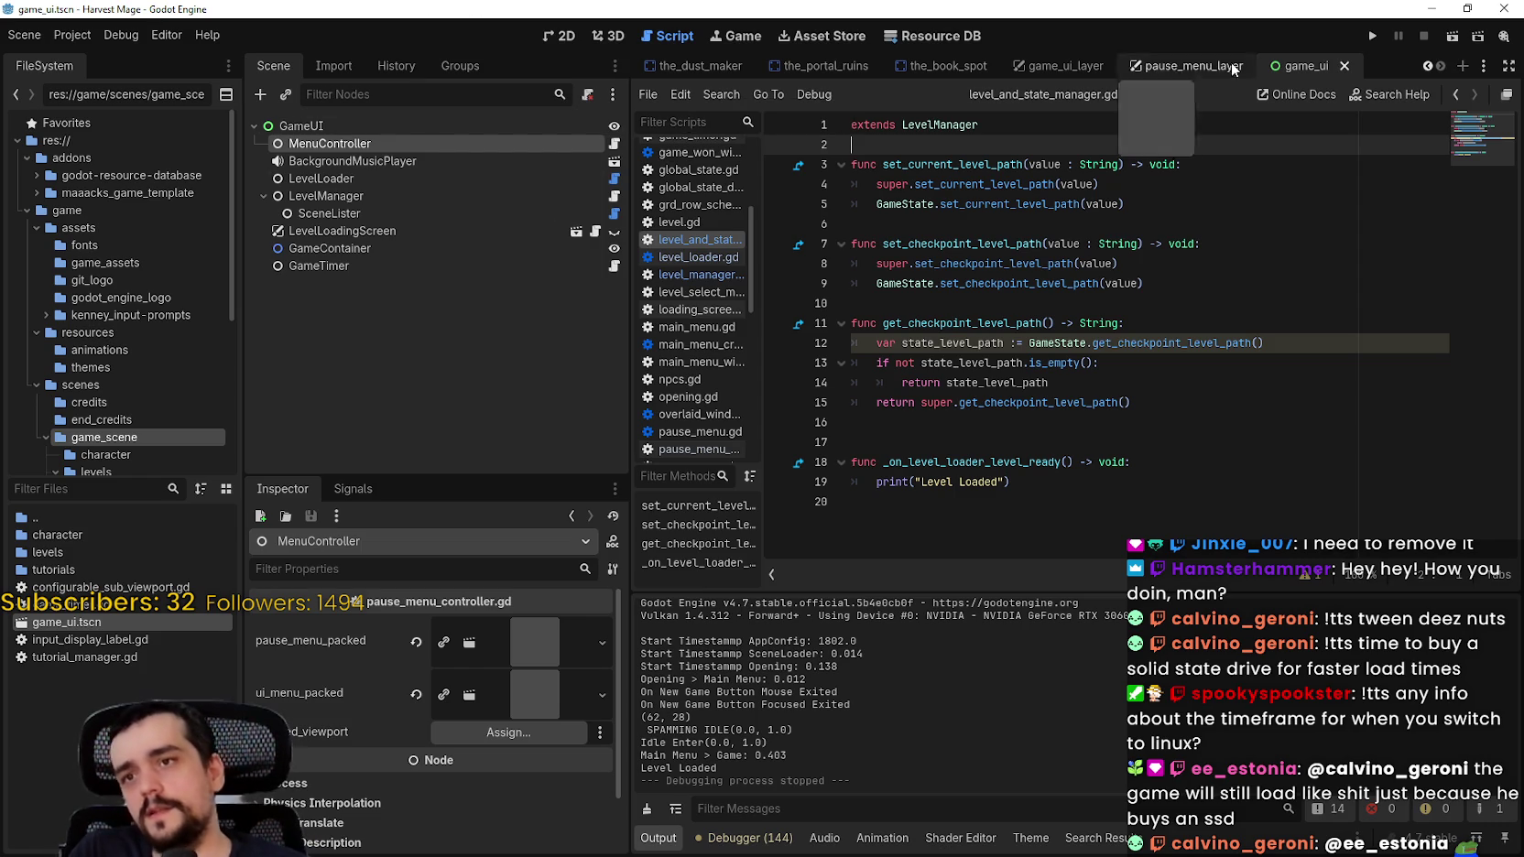
Step: Look up the LevelManager class to open level_manager.gd and scan it via the minimap
right_click(967, 126)
left_click(1037, 376)
scroll("up", 3)
left_click(1485, 201)
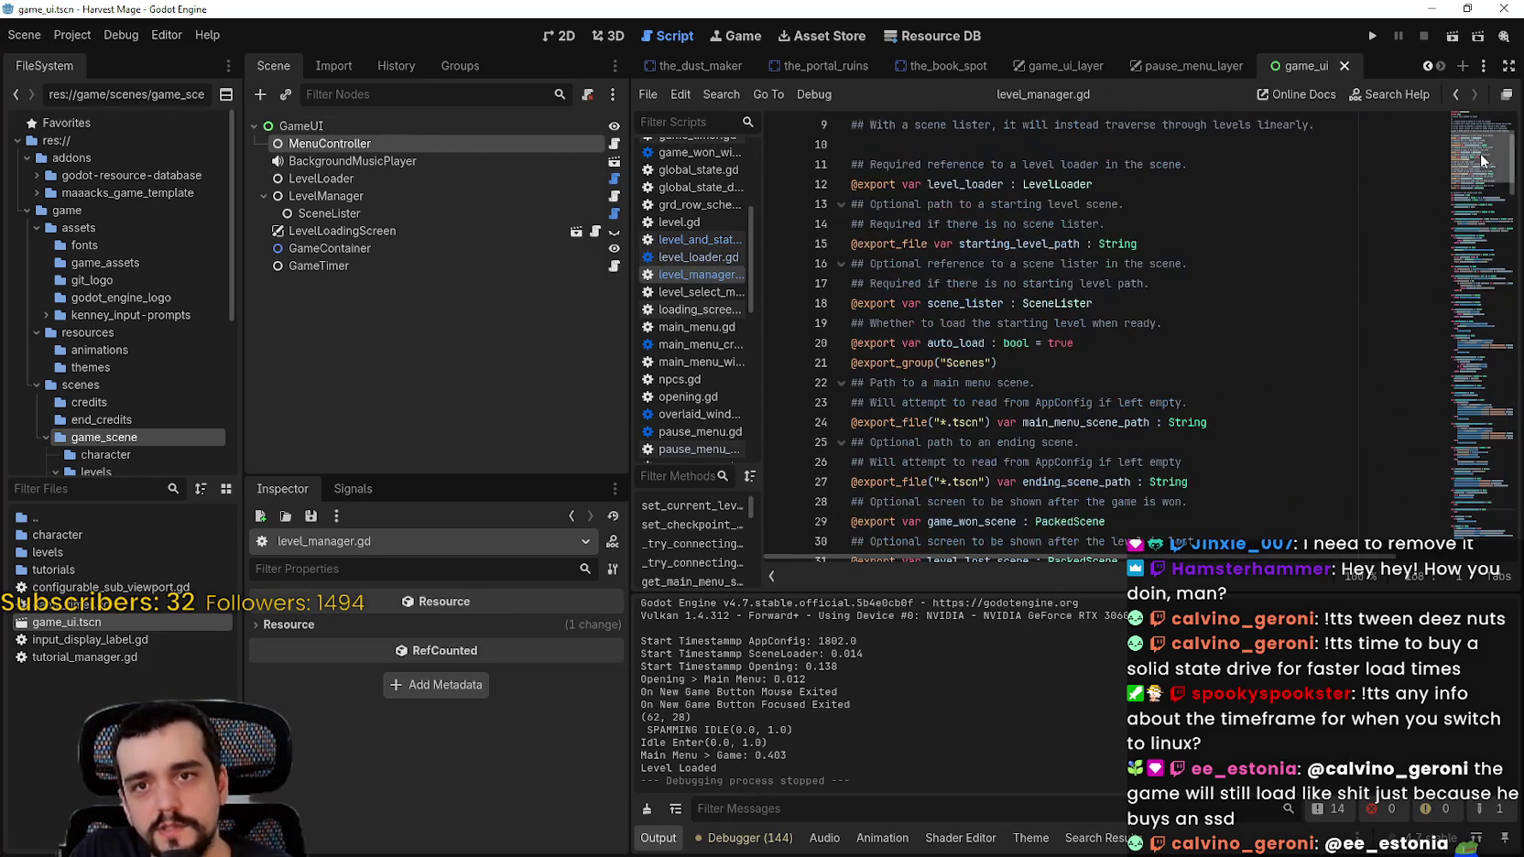
left_click_drag(1484, 199, 1469, 470)
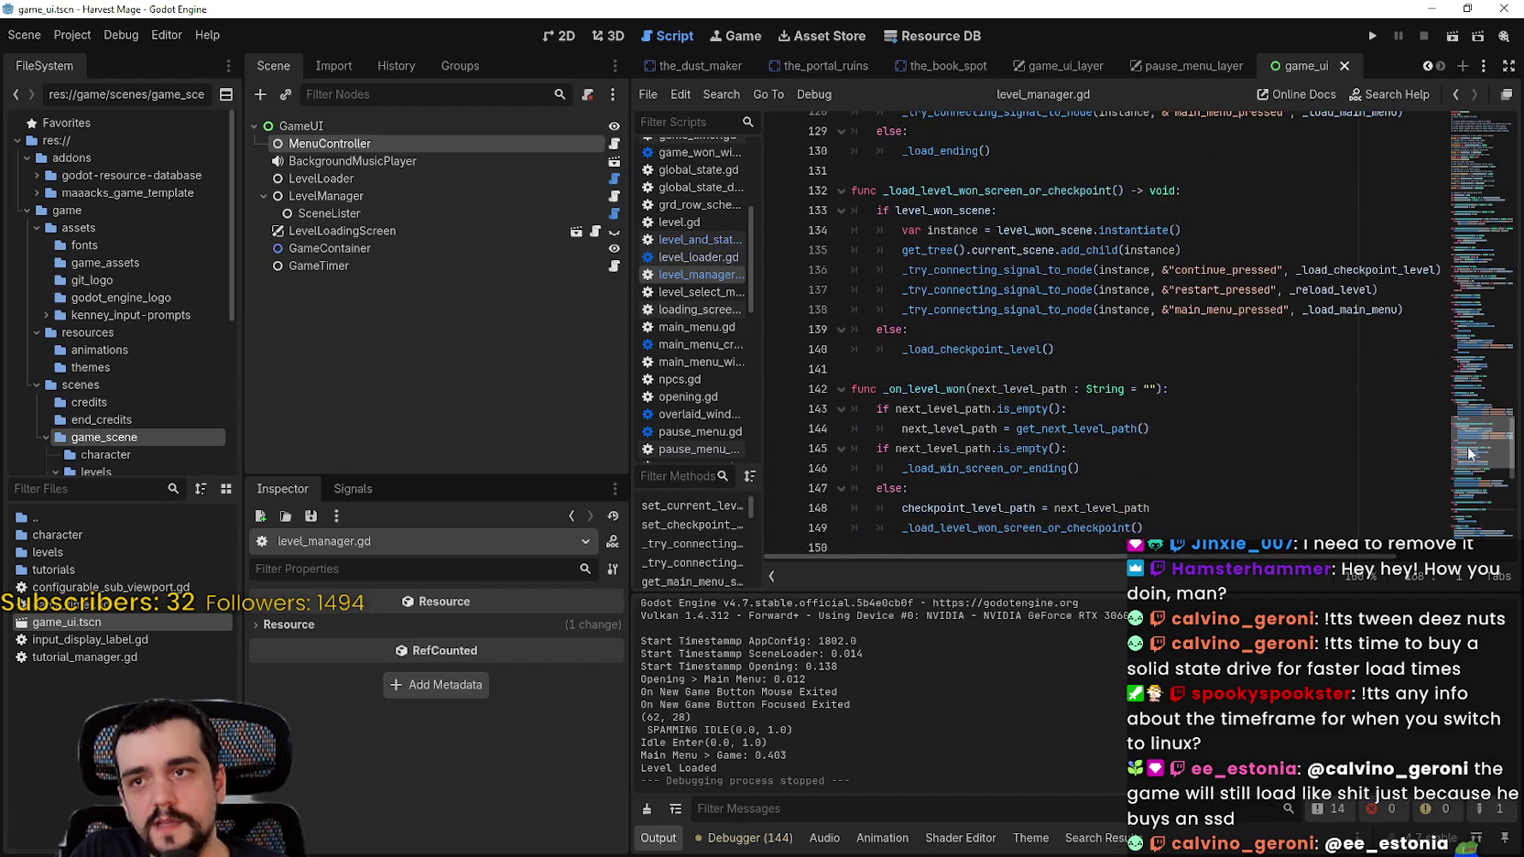
left_click(577, 182)
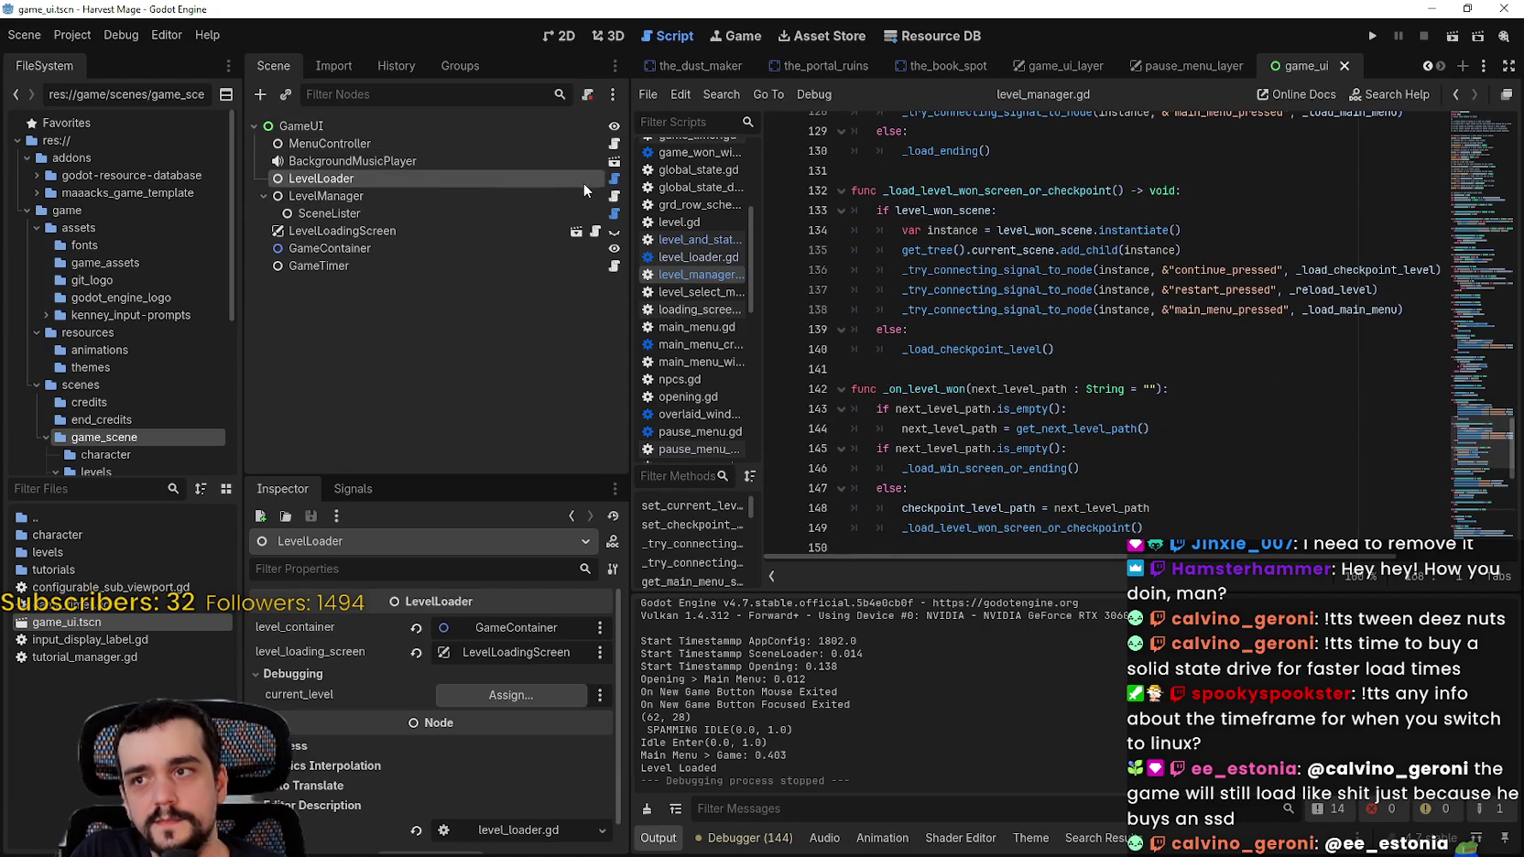
Step: Open level_loader.gd from the LevelLoader node and scroll through its code
left_click(614, 180)
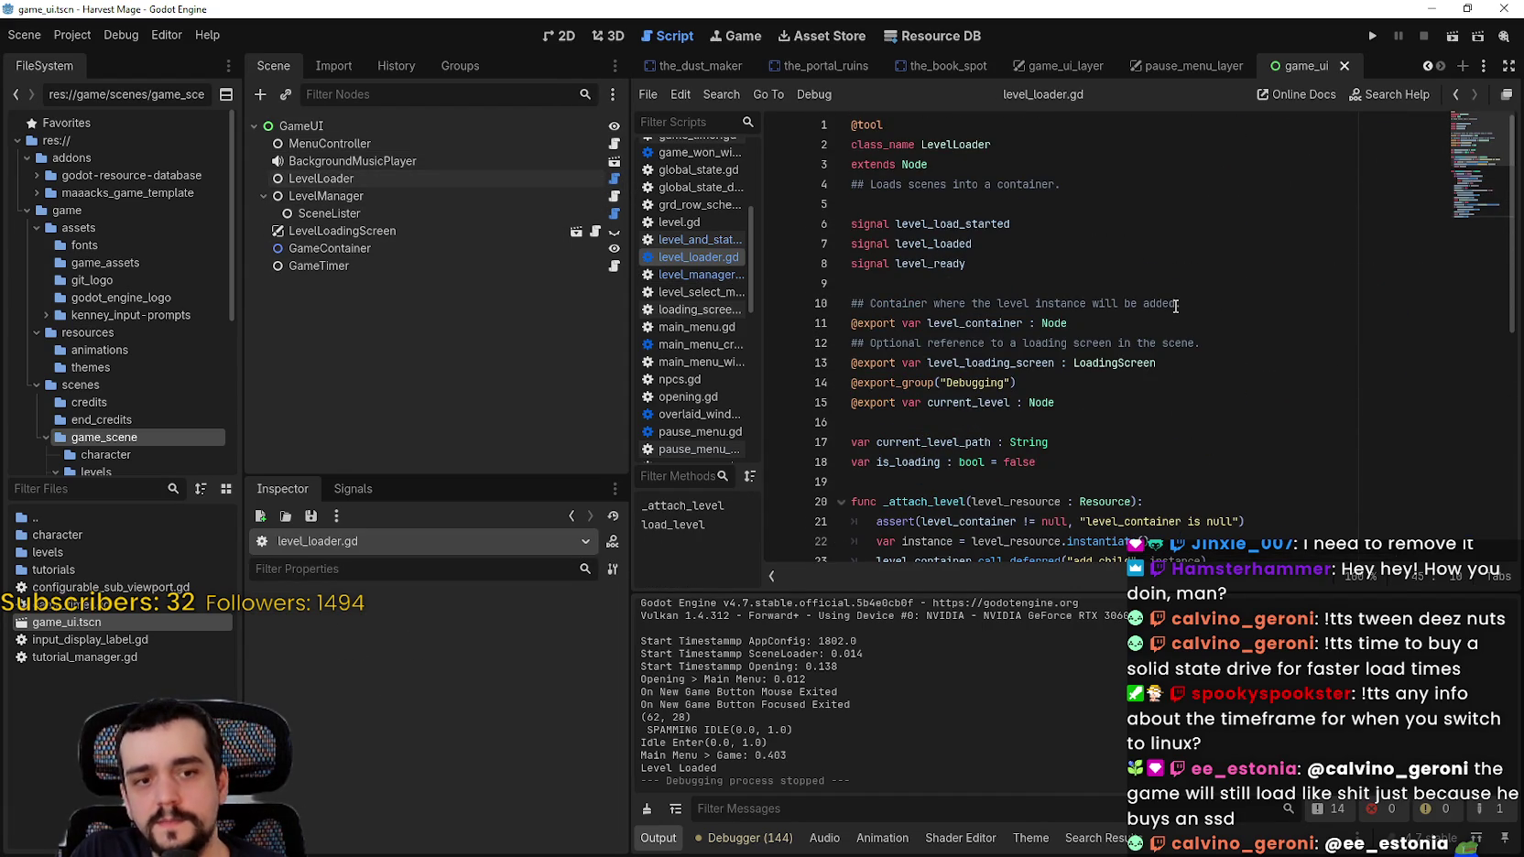
scroll("down", 3)
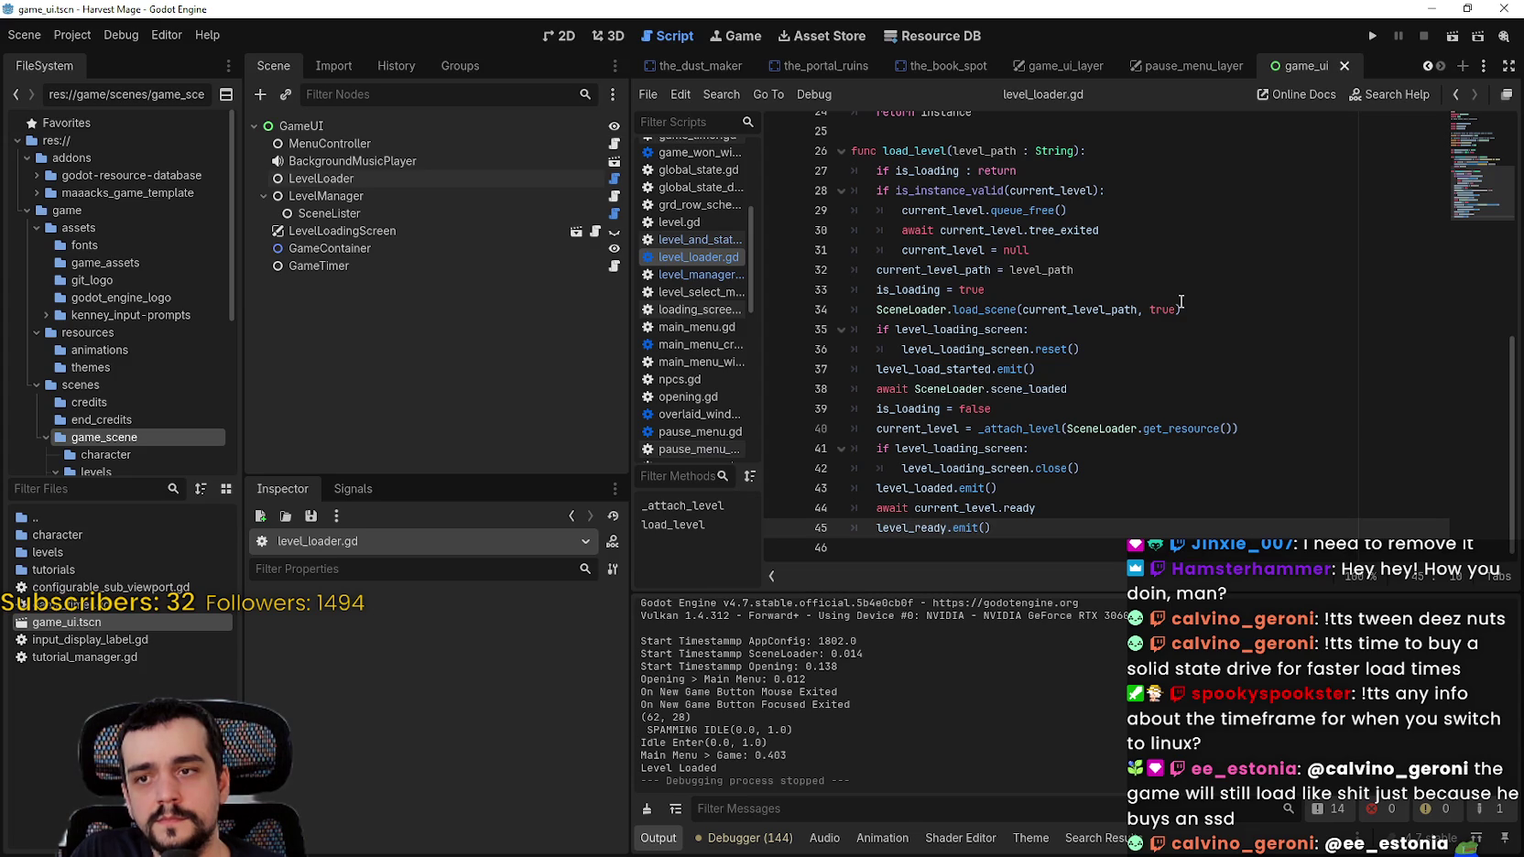
scroll("up", 3)
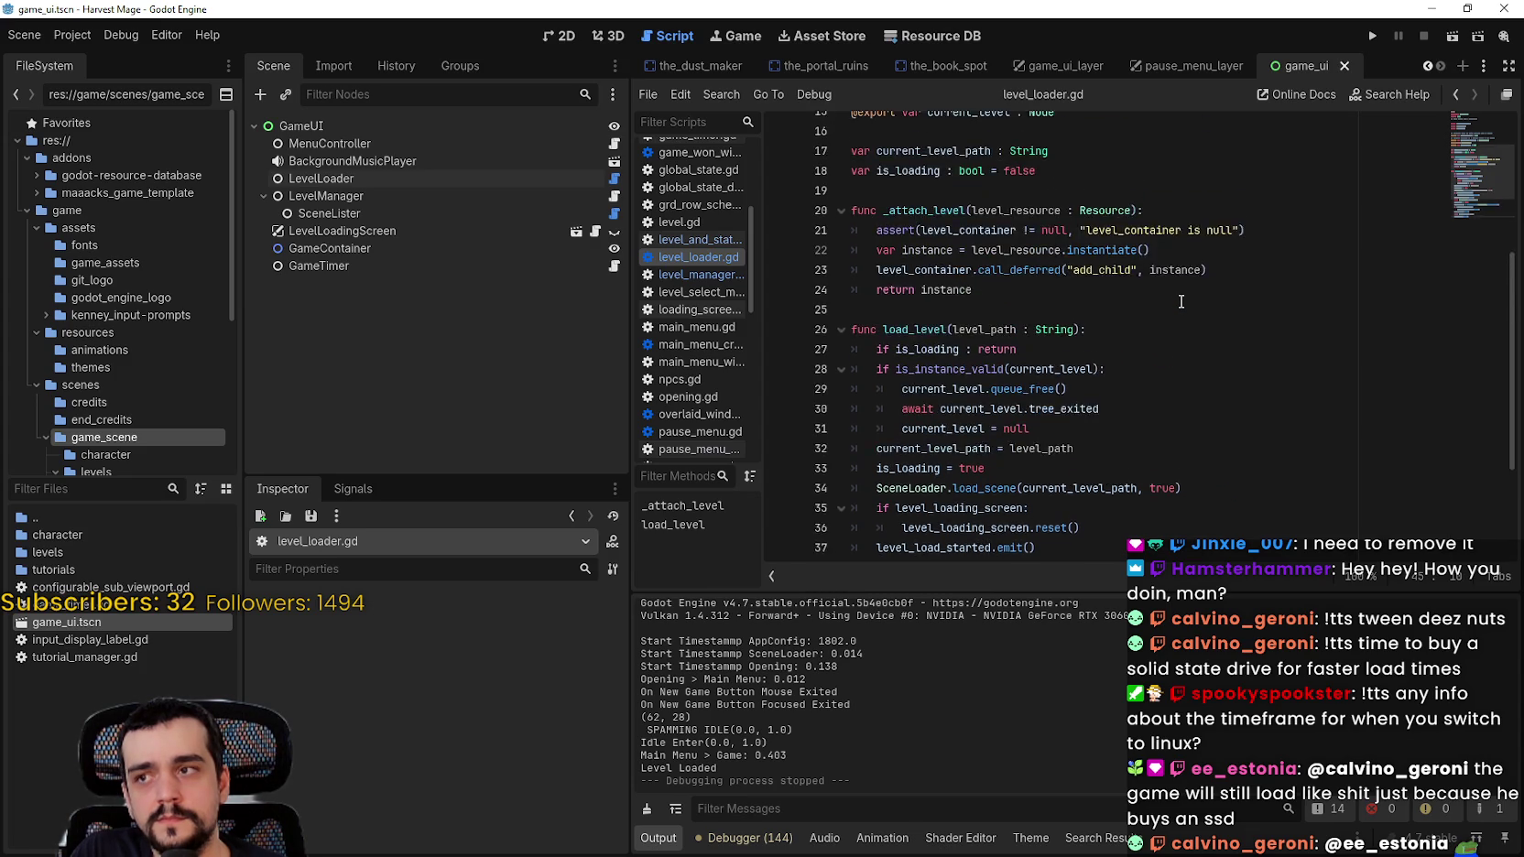
scroll("down", 3)
scroll("down", 3)
scroll("up", 3)
Step: Highlight the uses of level_path and the level_ready signal, then reopen level_and_state_manager.gd
left_click(1011, 270)
double_click(1011, 270)
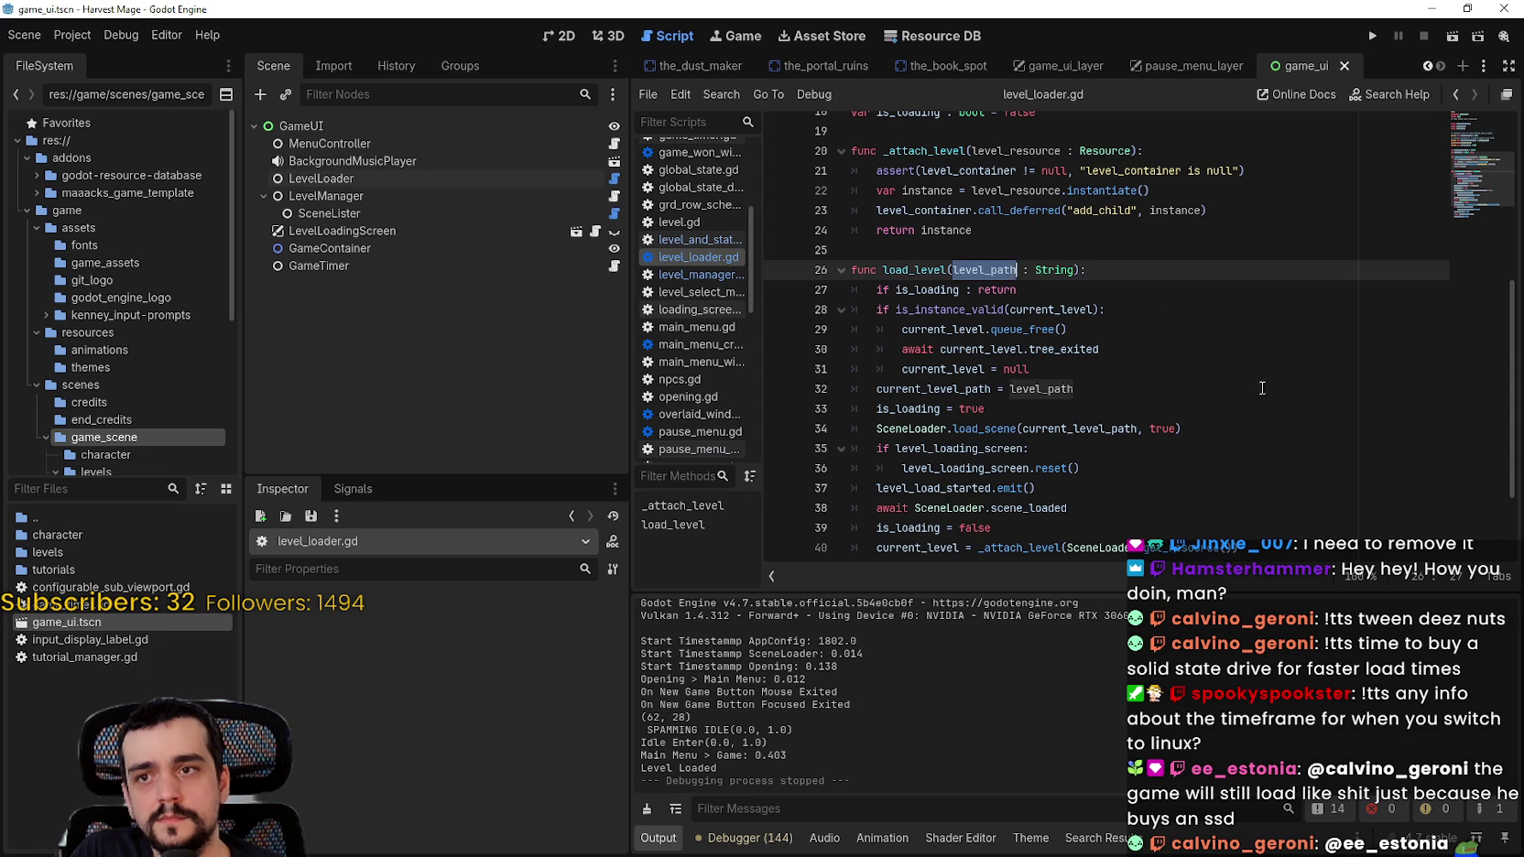
scroll("down", 3)
left_click(916, 524)
double_click(915, 524)
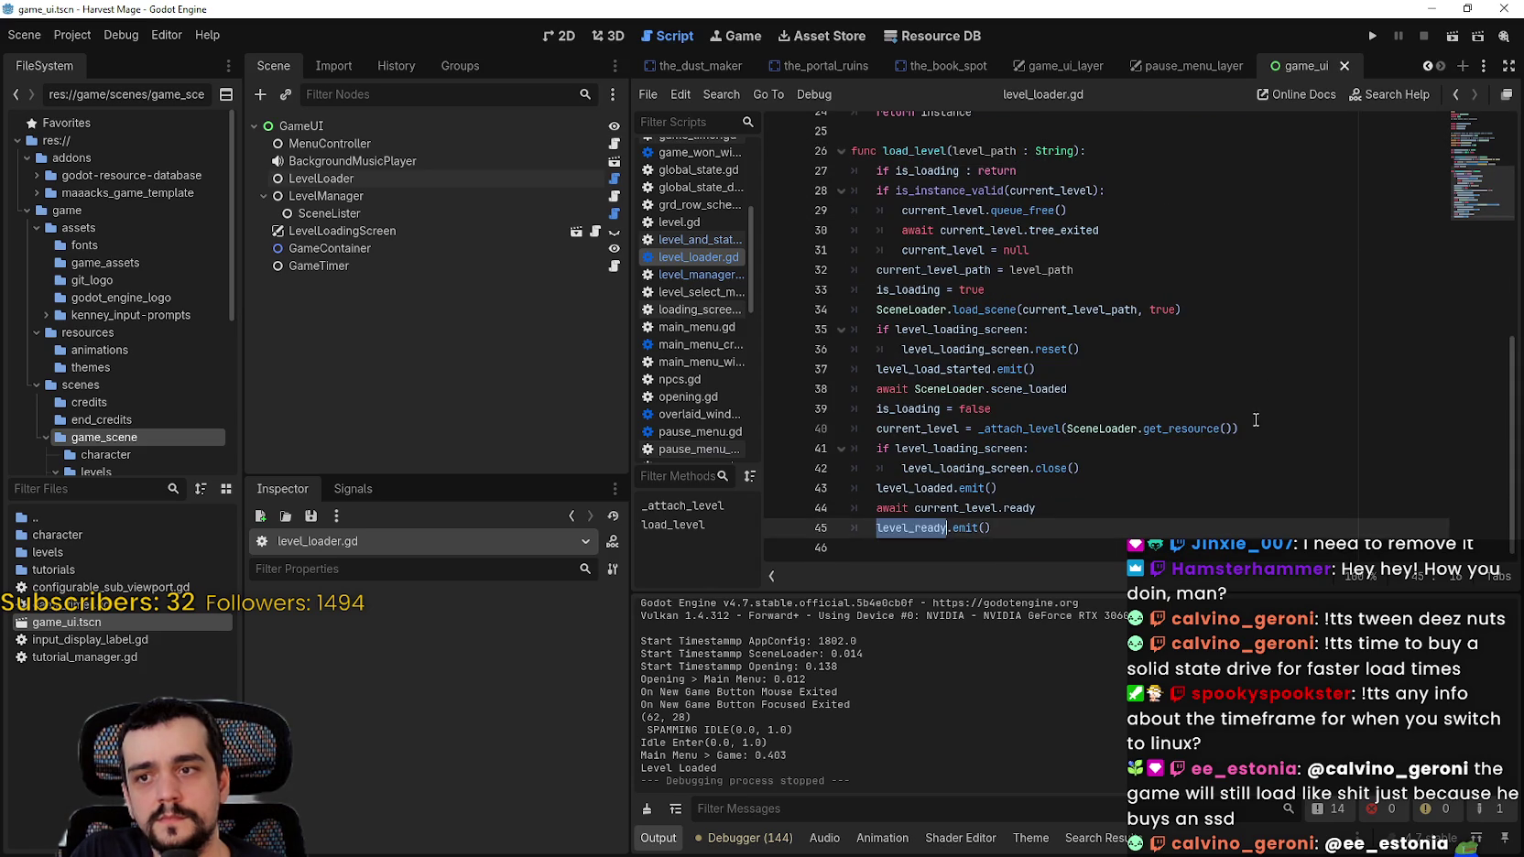
scroll("up", 3)
double_click(957, 264)
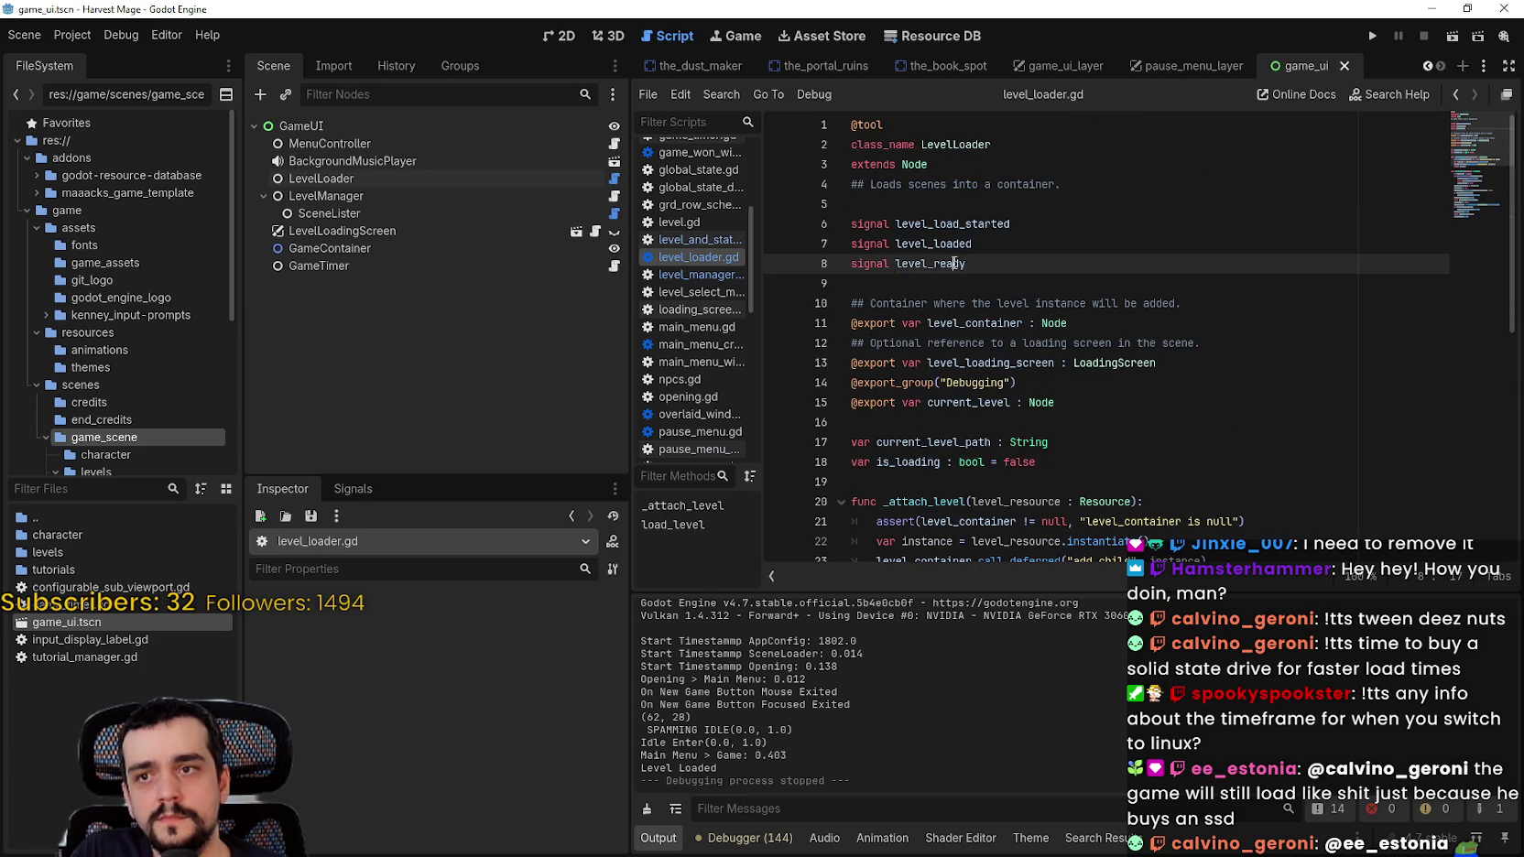
left_click(612, 195)
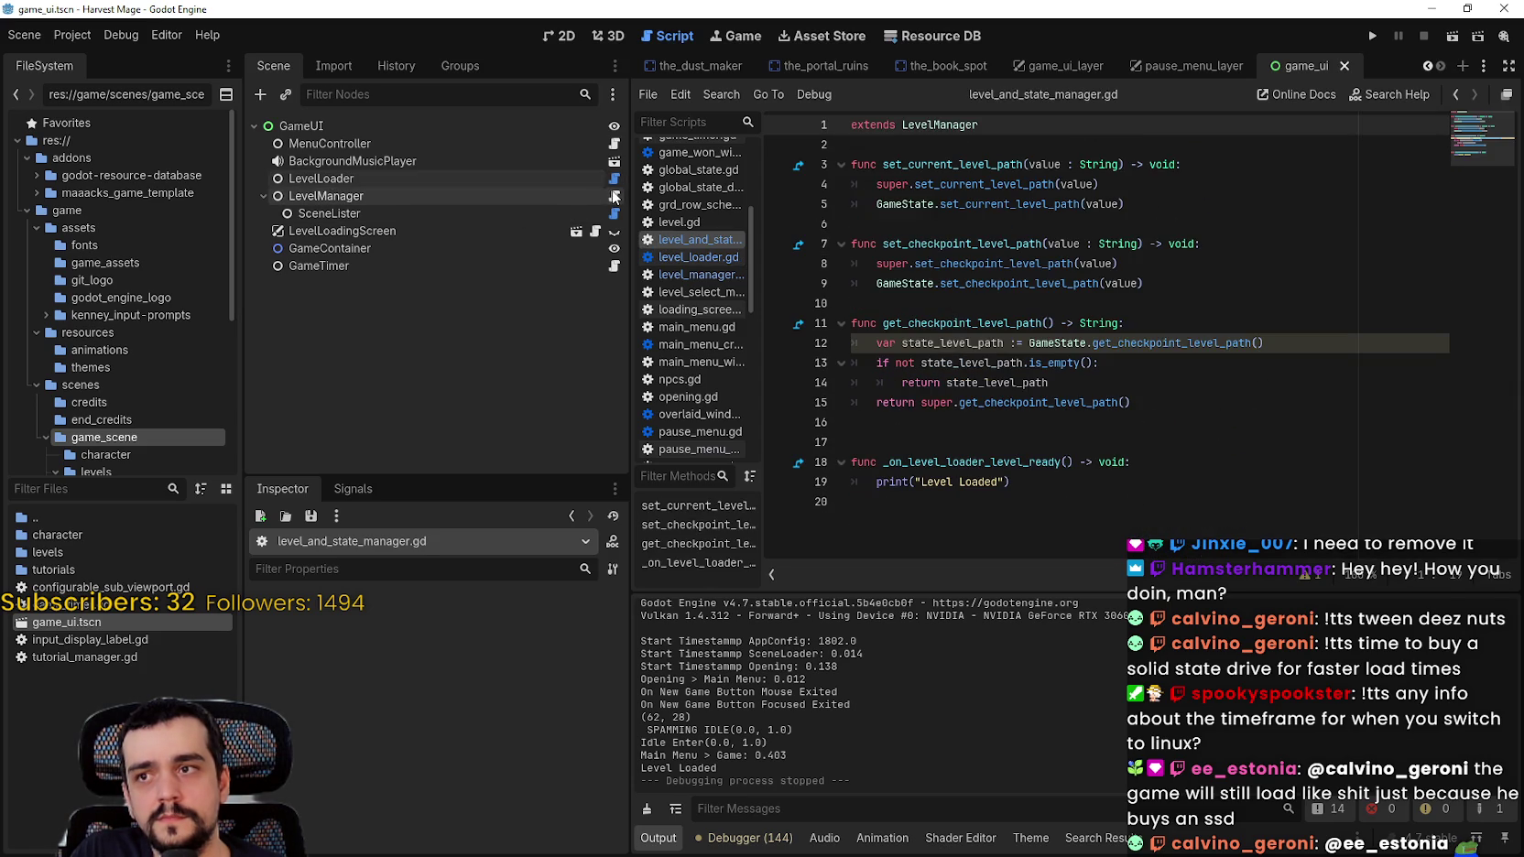
Step: Jump to level_manager.gd and highlight the level_loaded handler name and level_loader uses
right_click(943, 128)
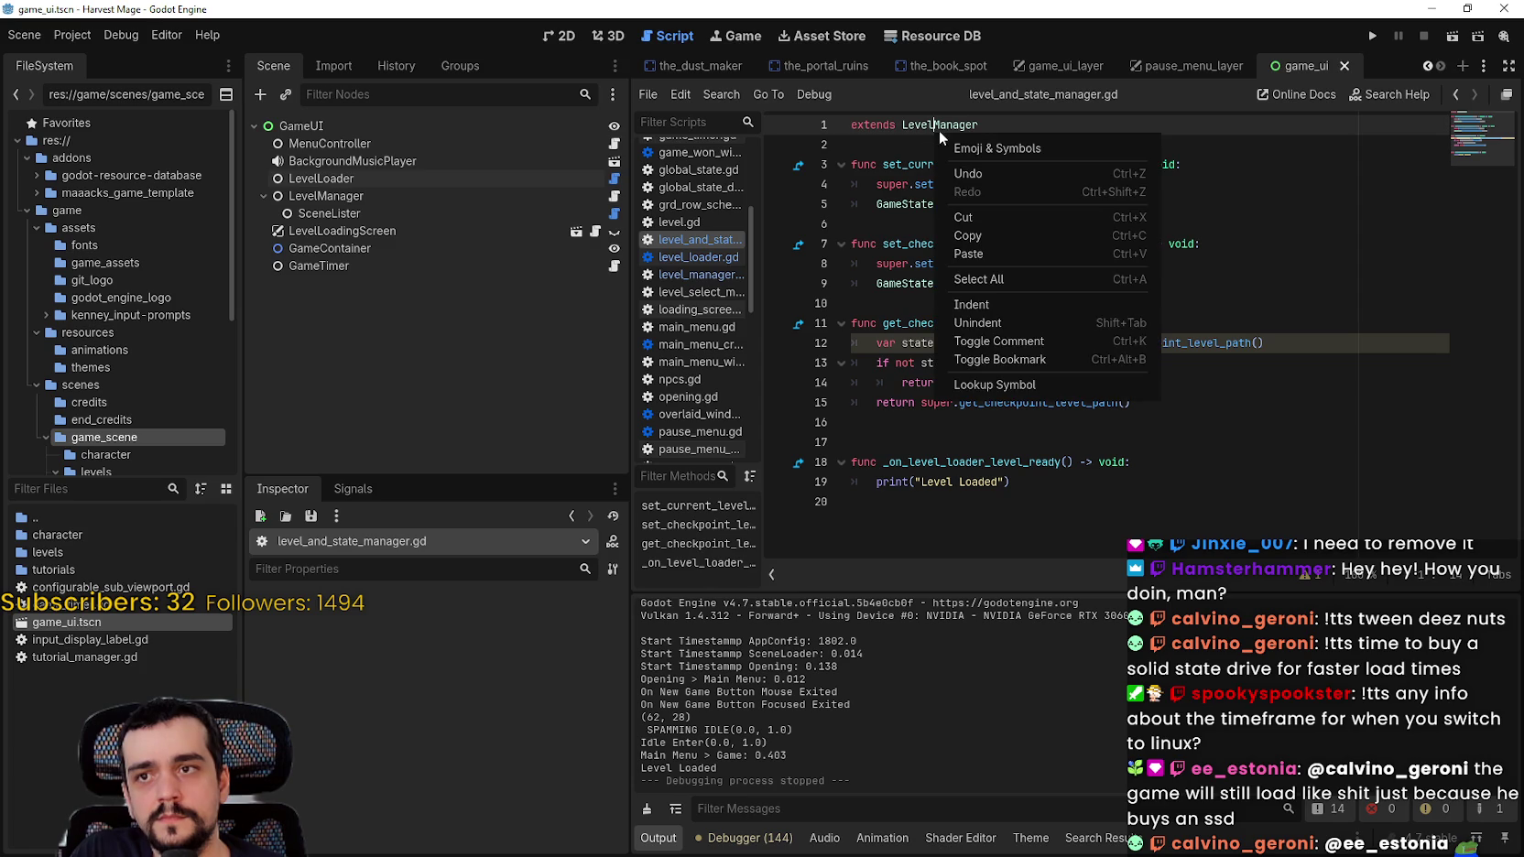
left_click(1043, 386)
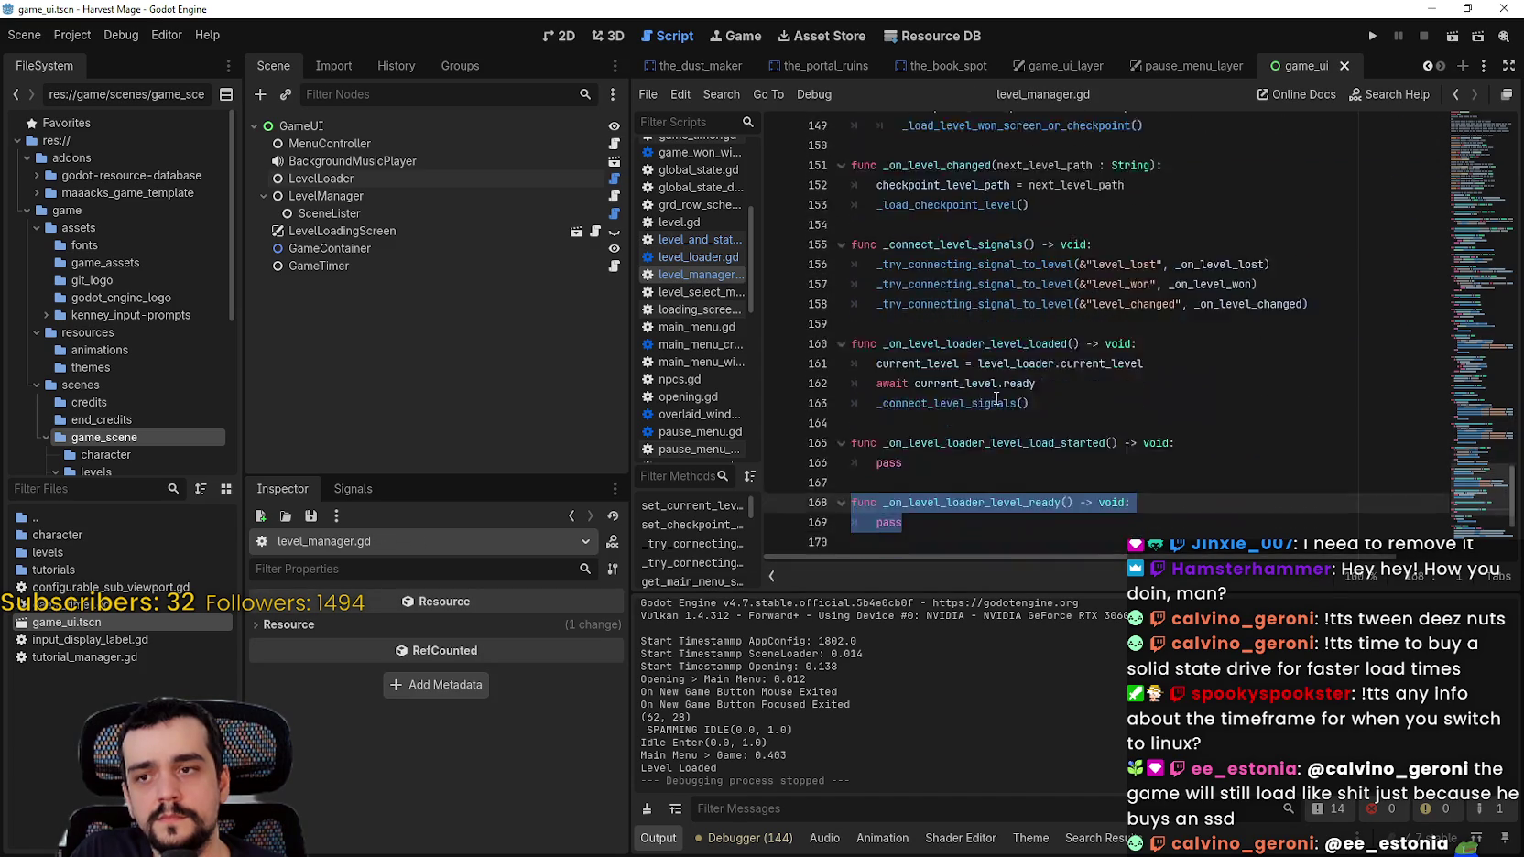
left_click(946, 458)
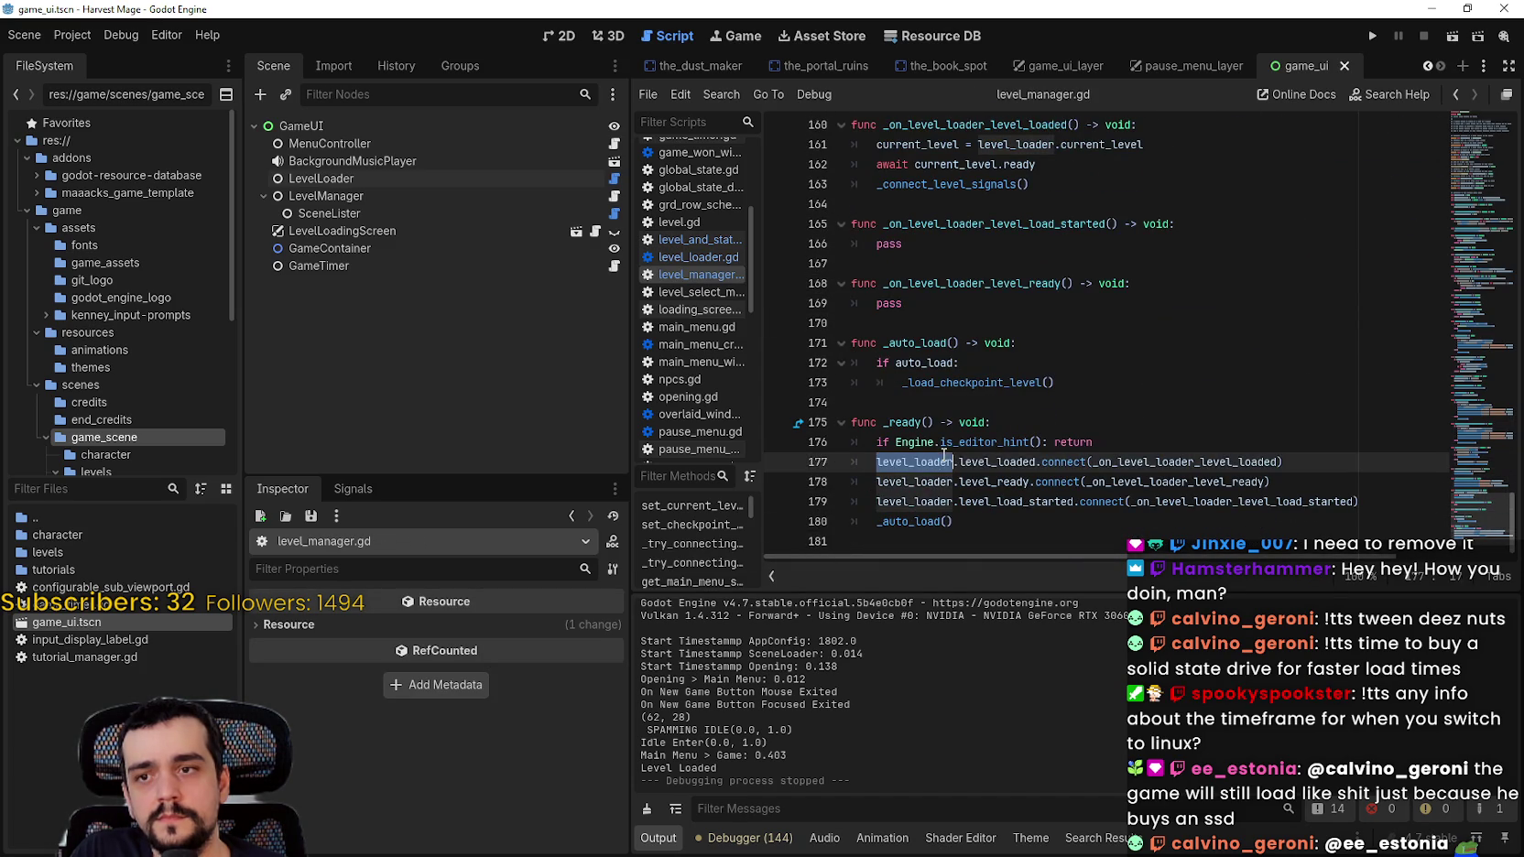
double_click(1181, 462)
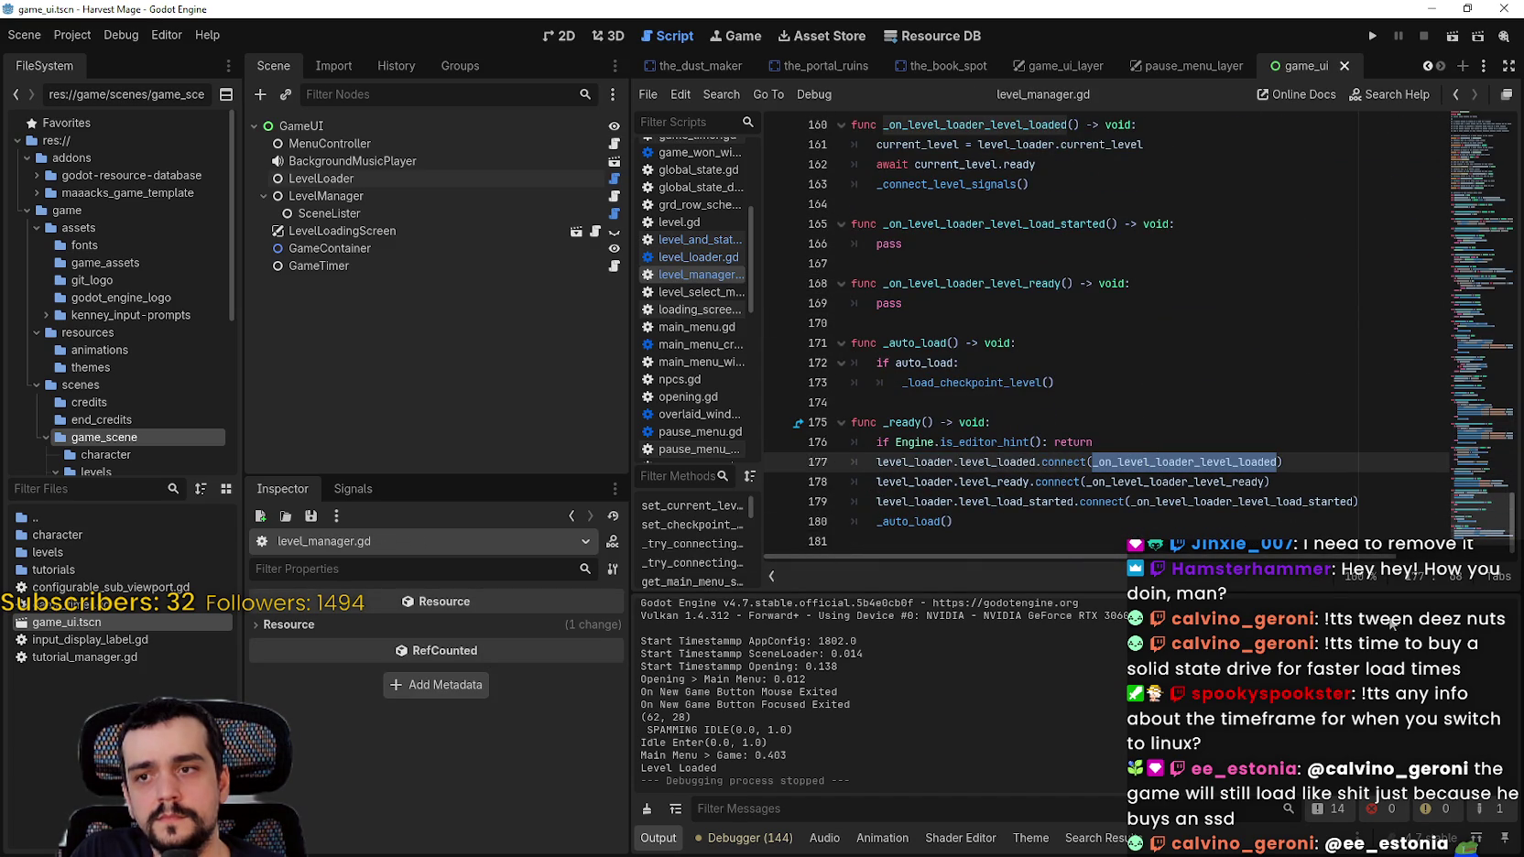
left_click(902, 464)
double_click(902, 463)
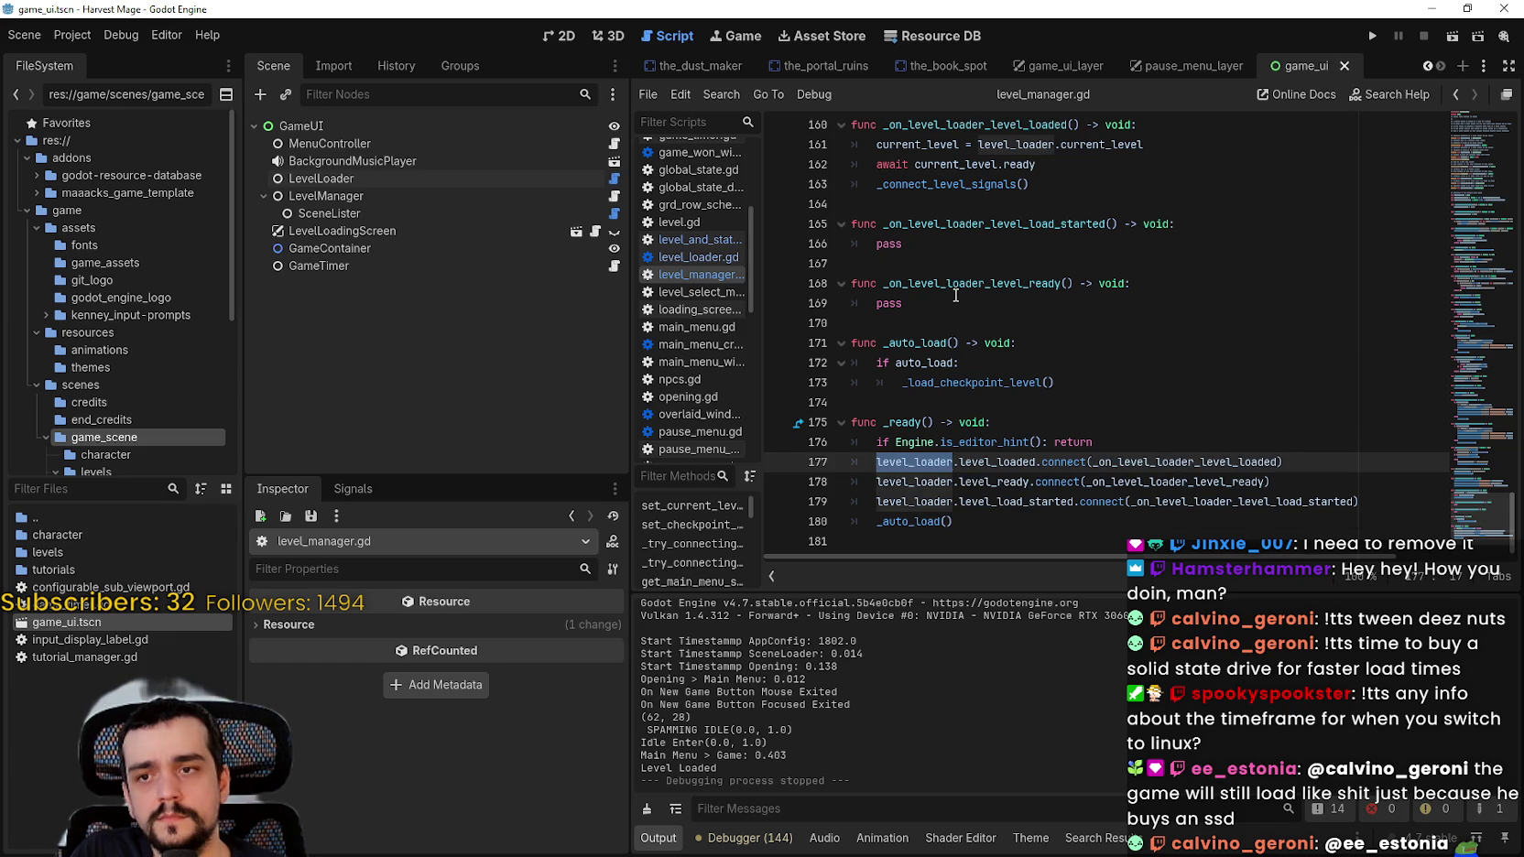
Step: Scroll through level_manager.gd and drag the minimap to the end to view _ready
mouse_move(954, 294)
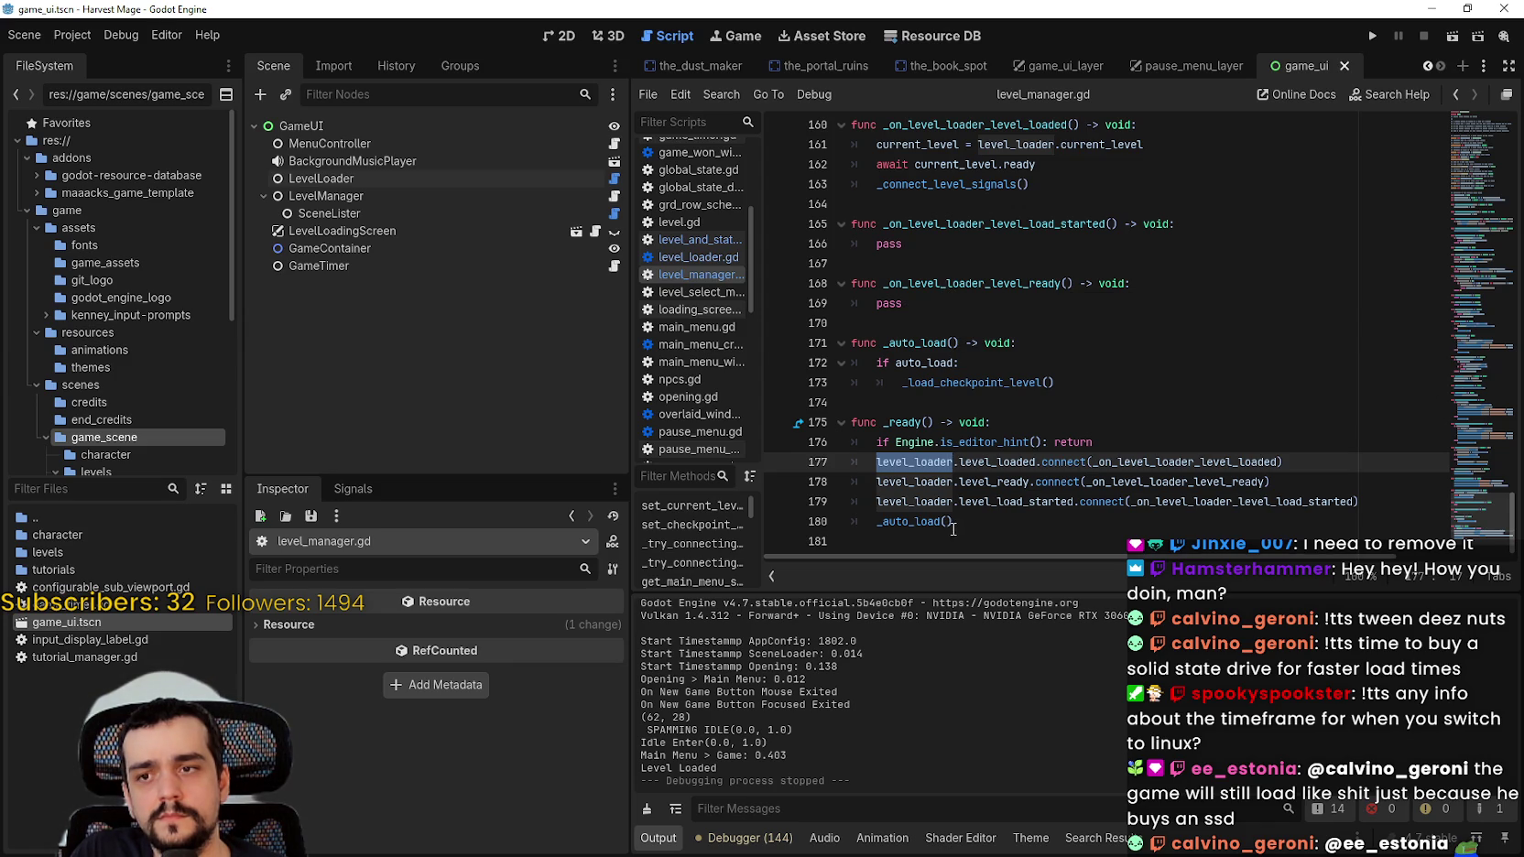
scroll("up", 3)
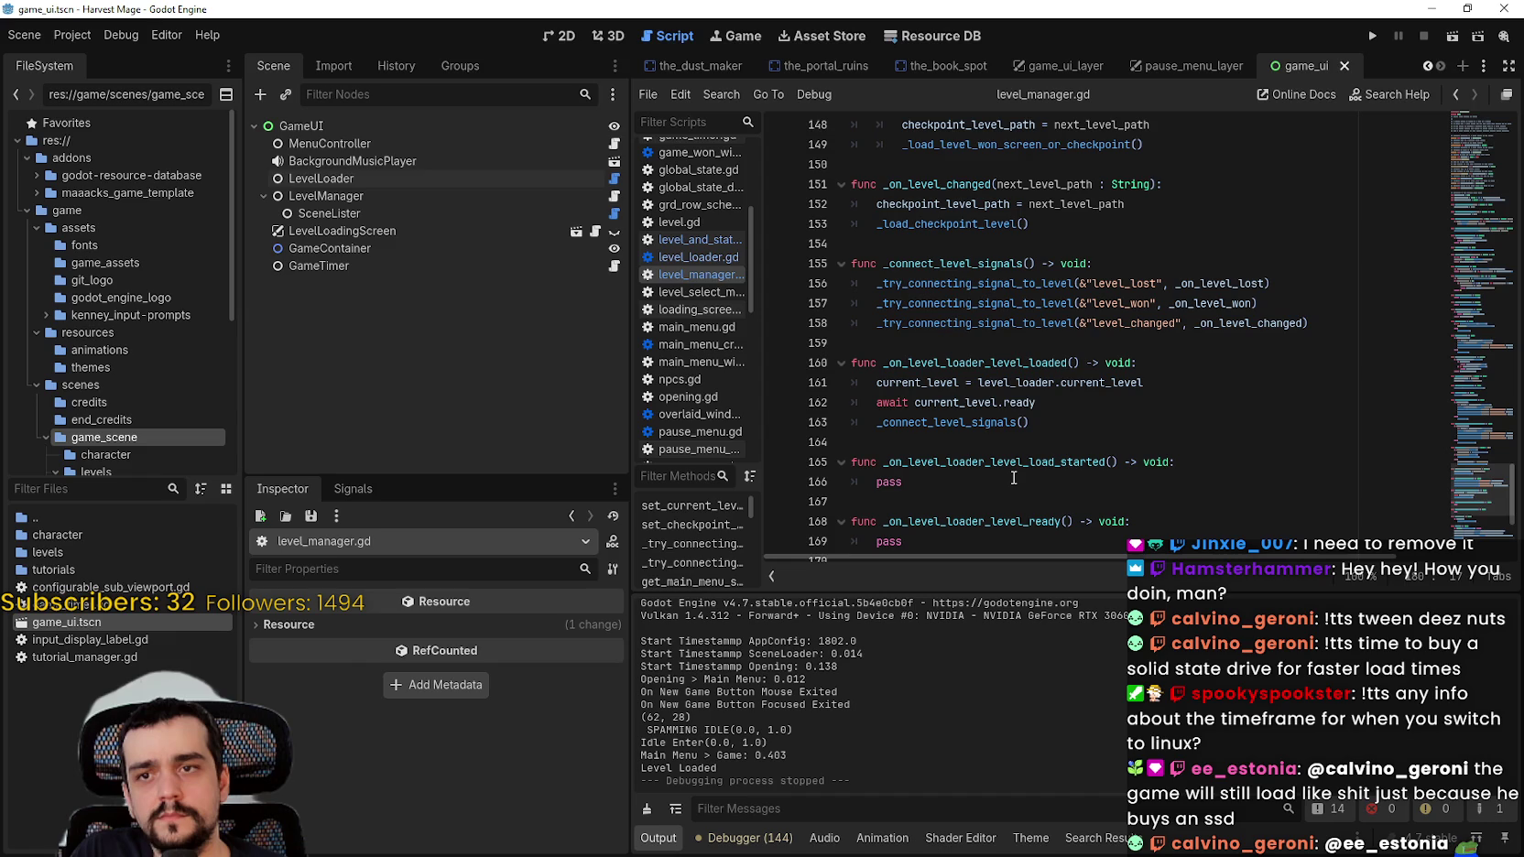
scroll("up", 3)
scroll("up", 3)
scroll("up", 3)
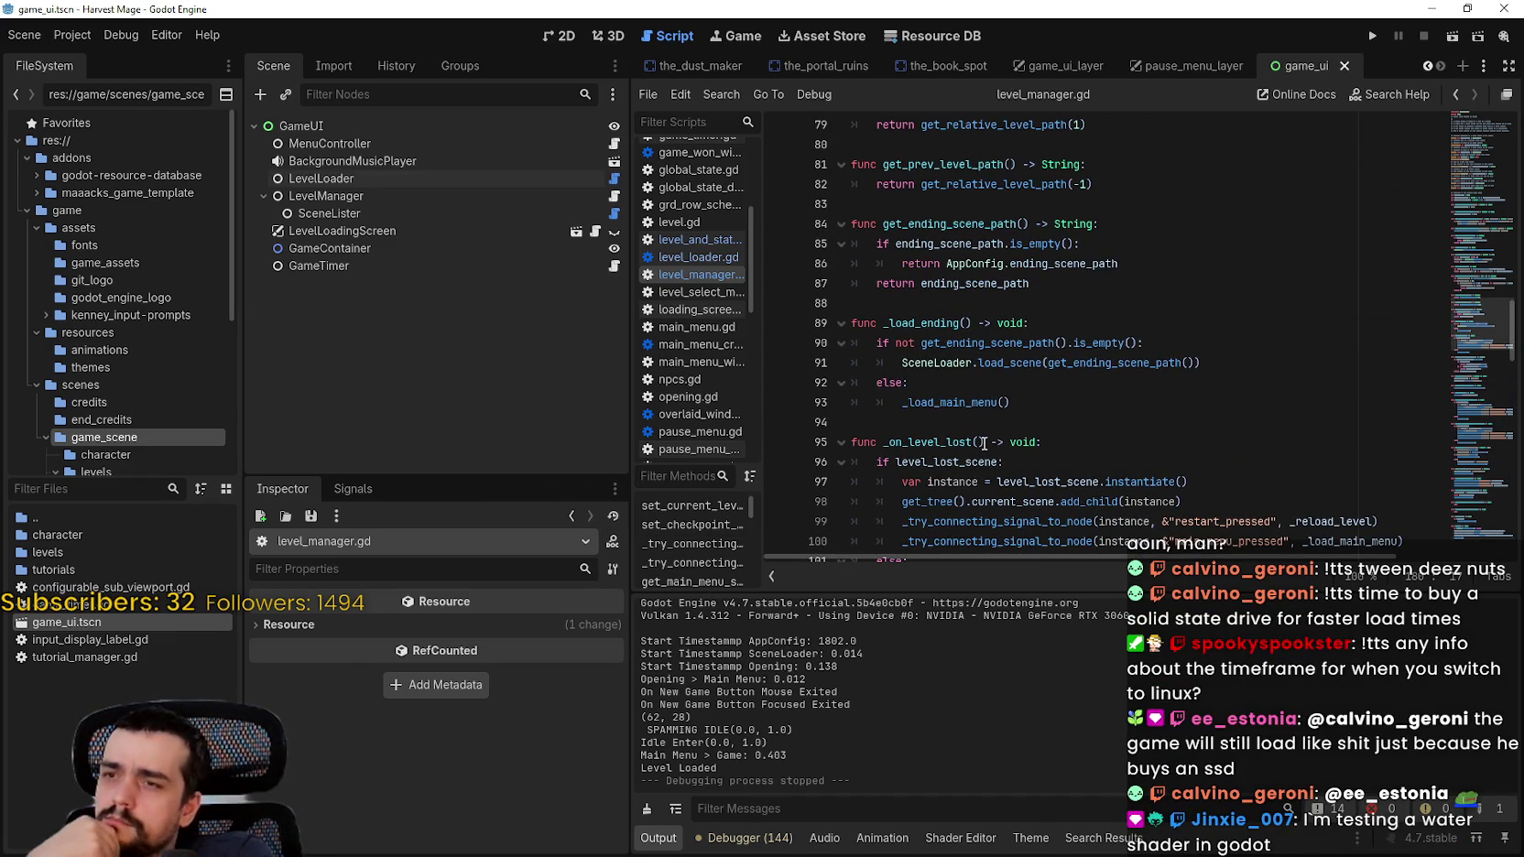
scroll("up", 3)
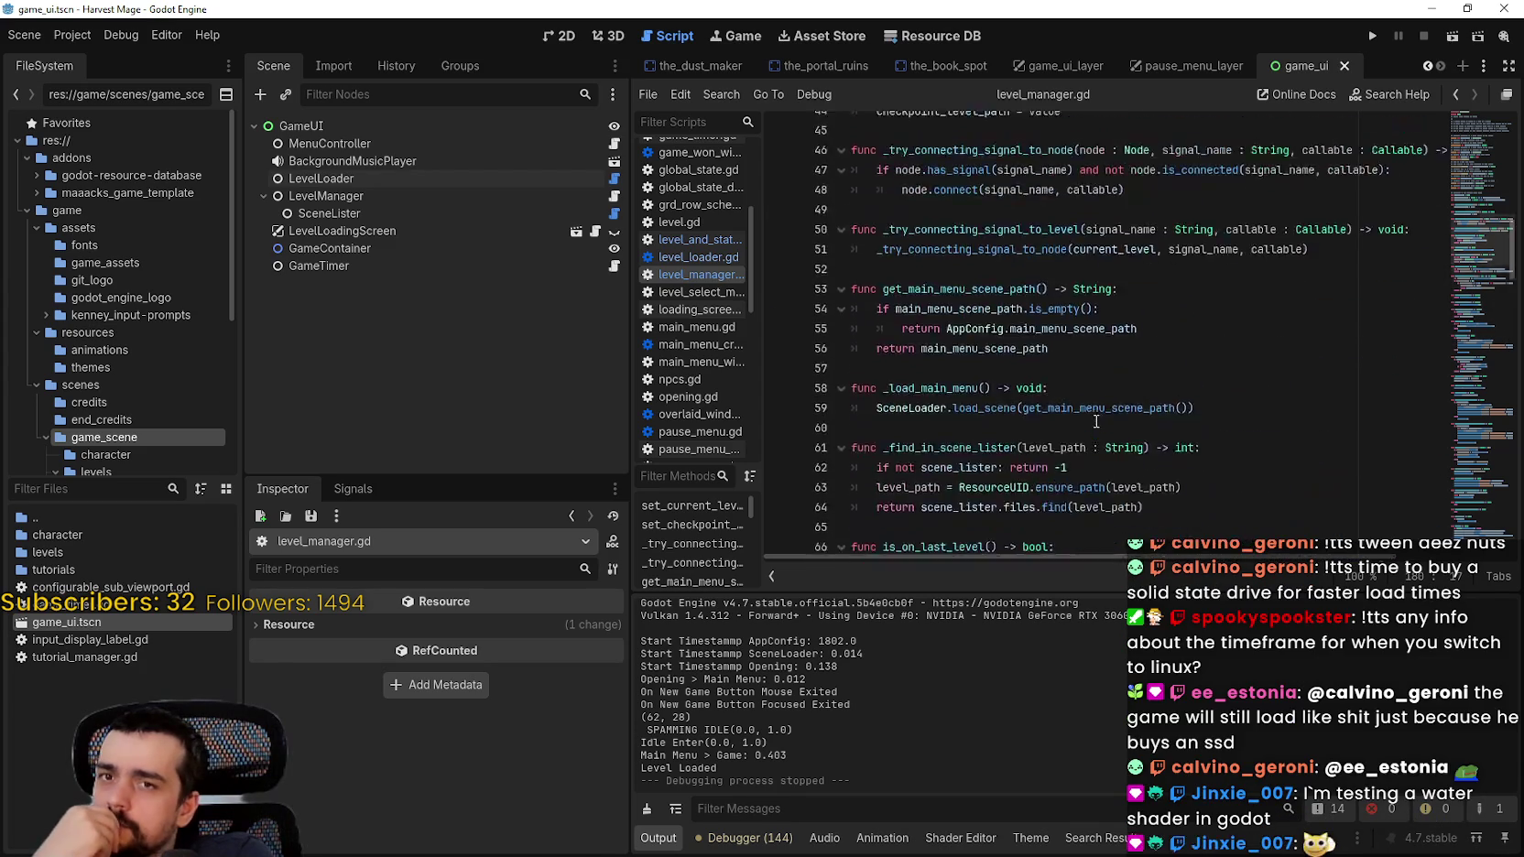
scroll("up", 3)
scroll("up", 3)
scroll("down", 3)
scroll("up", 3)
scroll("down", 3)
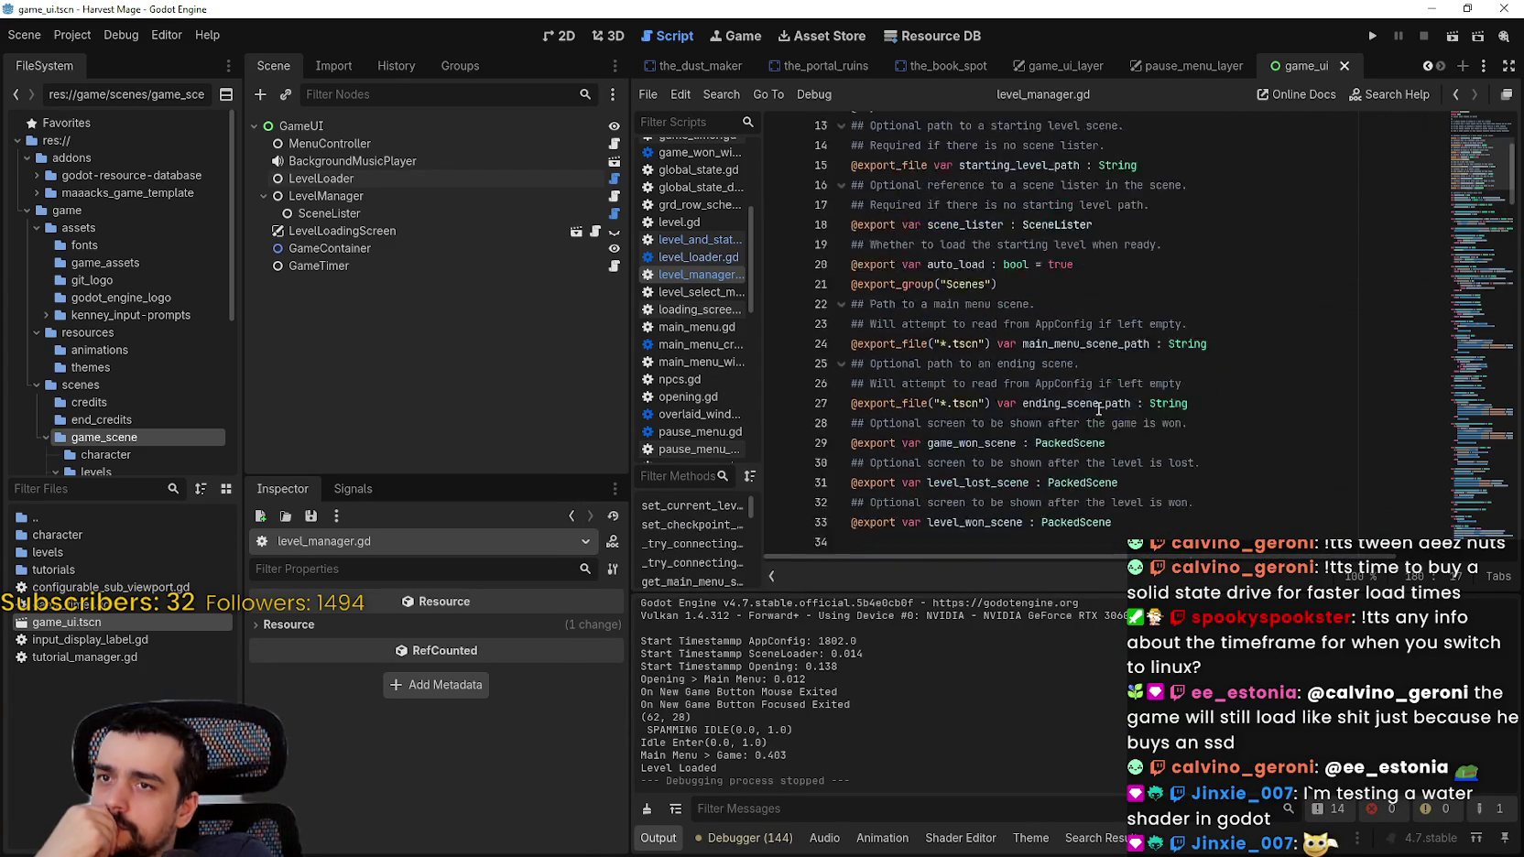
scroll("down", 3)
left_click_drag(1474, 213, 1453, 542)
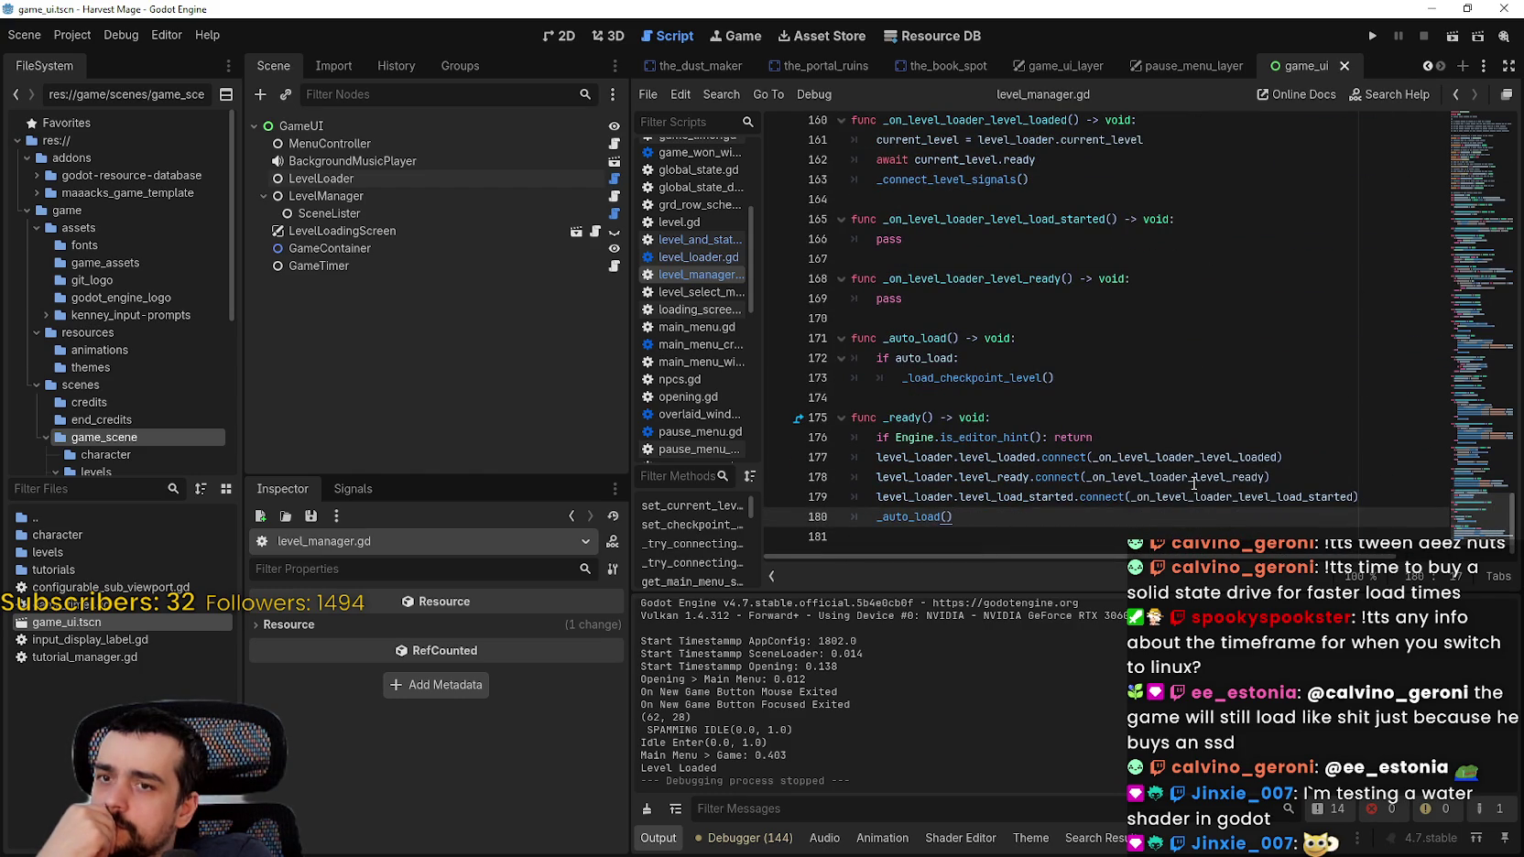
mouse_move(1193, 483)
left_click_drag(876, 477, 1030, 477)
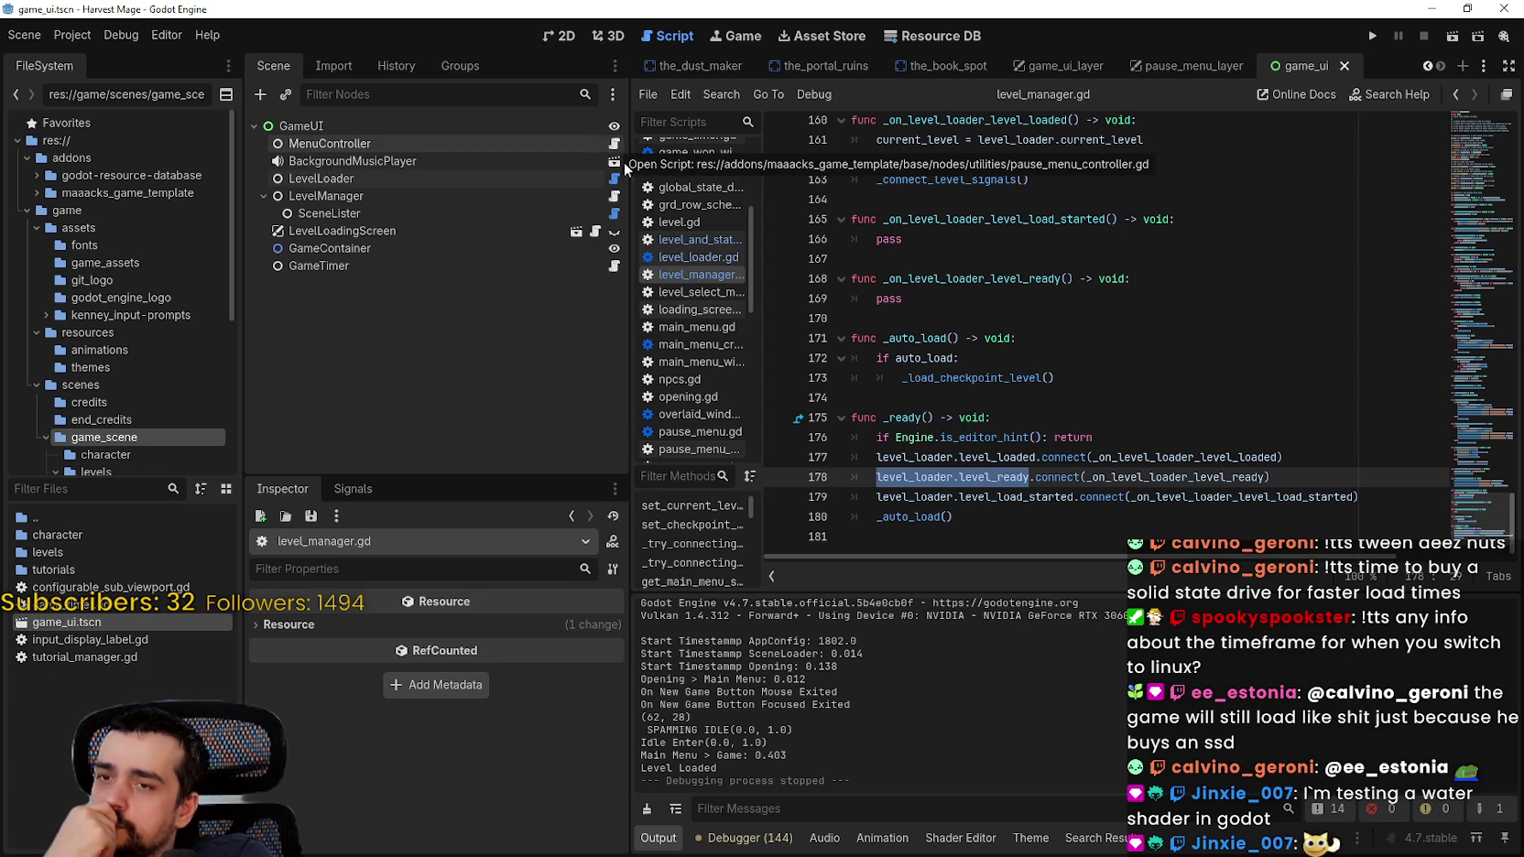
double_click(889, 475)
left_click_drag(1502, 449, 1467, 526)
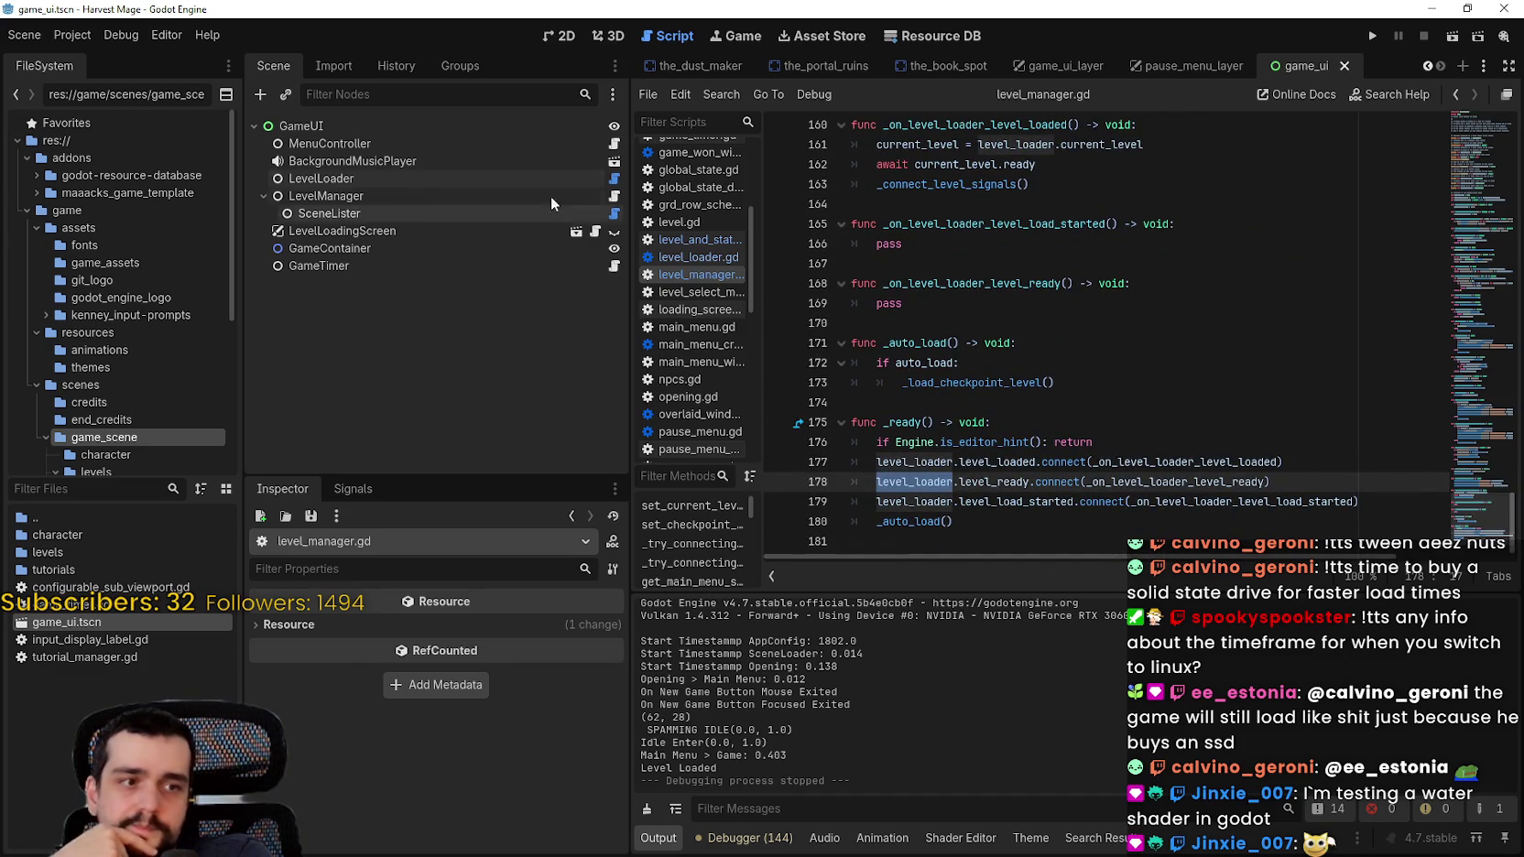
Step: Open MenuController's pause_menu_controller.gd and select its three exported variable lines
left_click(499, 162)
left_click(564, 147)
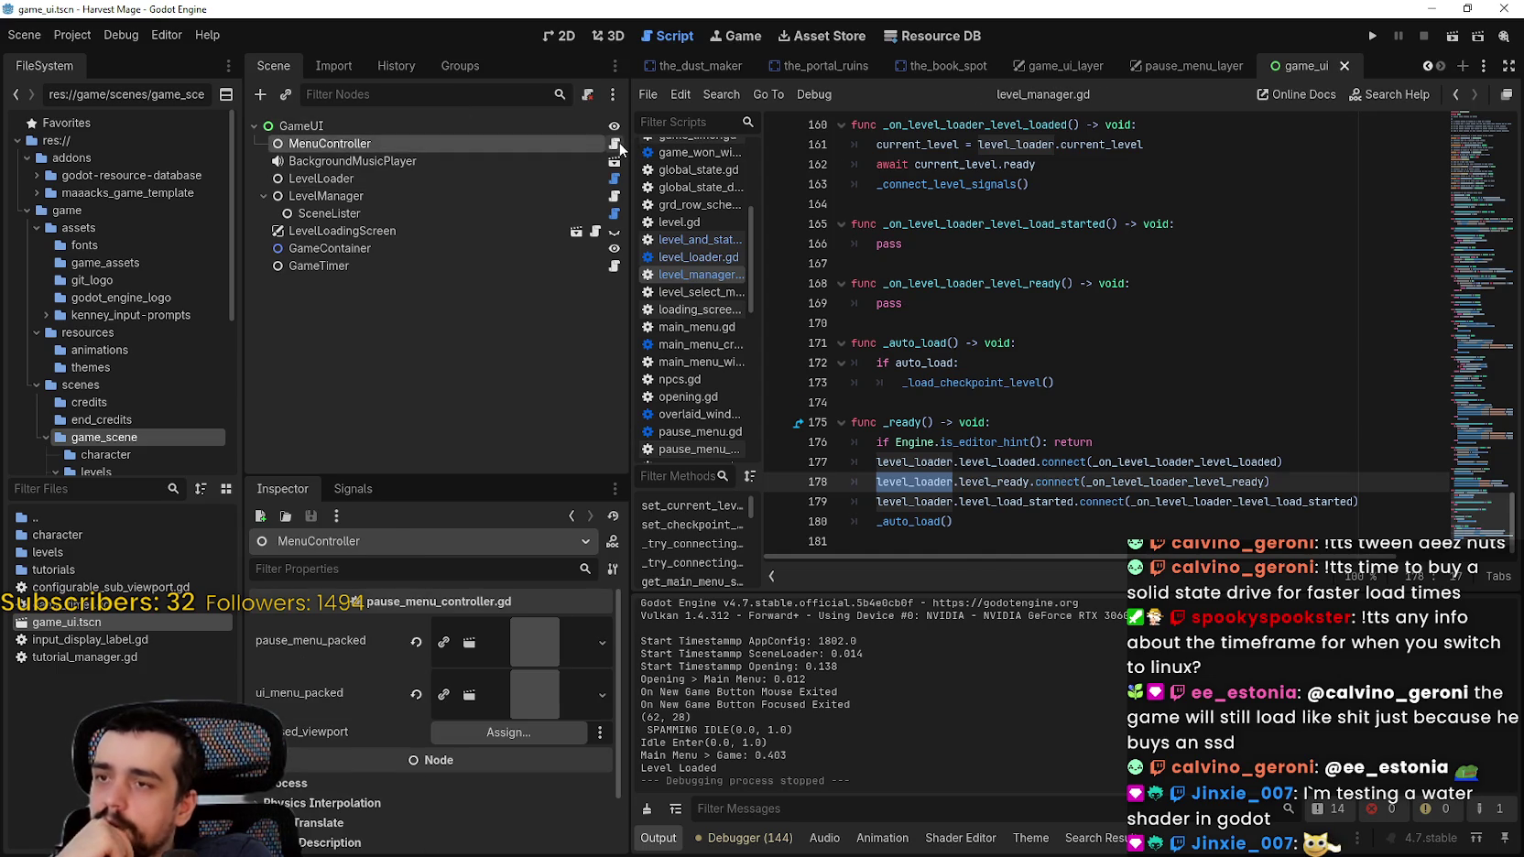
left_click(614, 144)
scroll("up", 3)
left_click(1104, 245)
key("shift+Up")
key("shift+Up")
key("shift+Up")
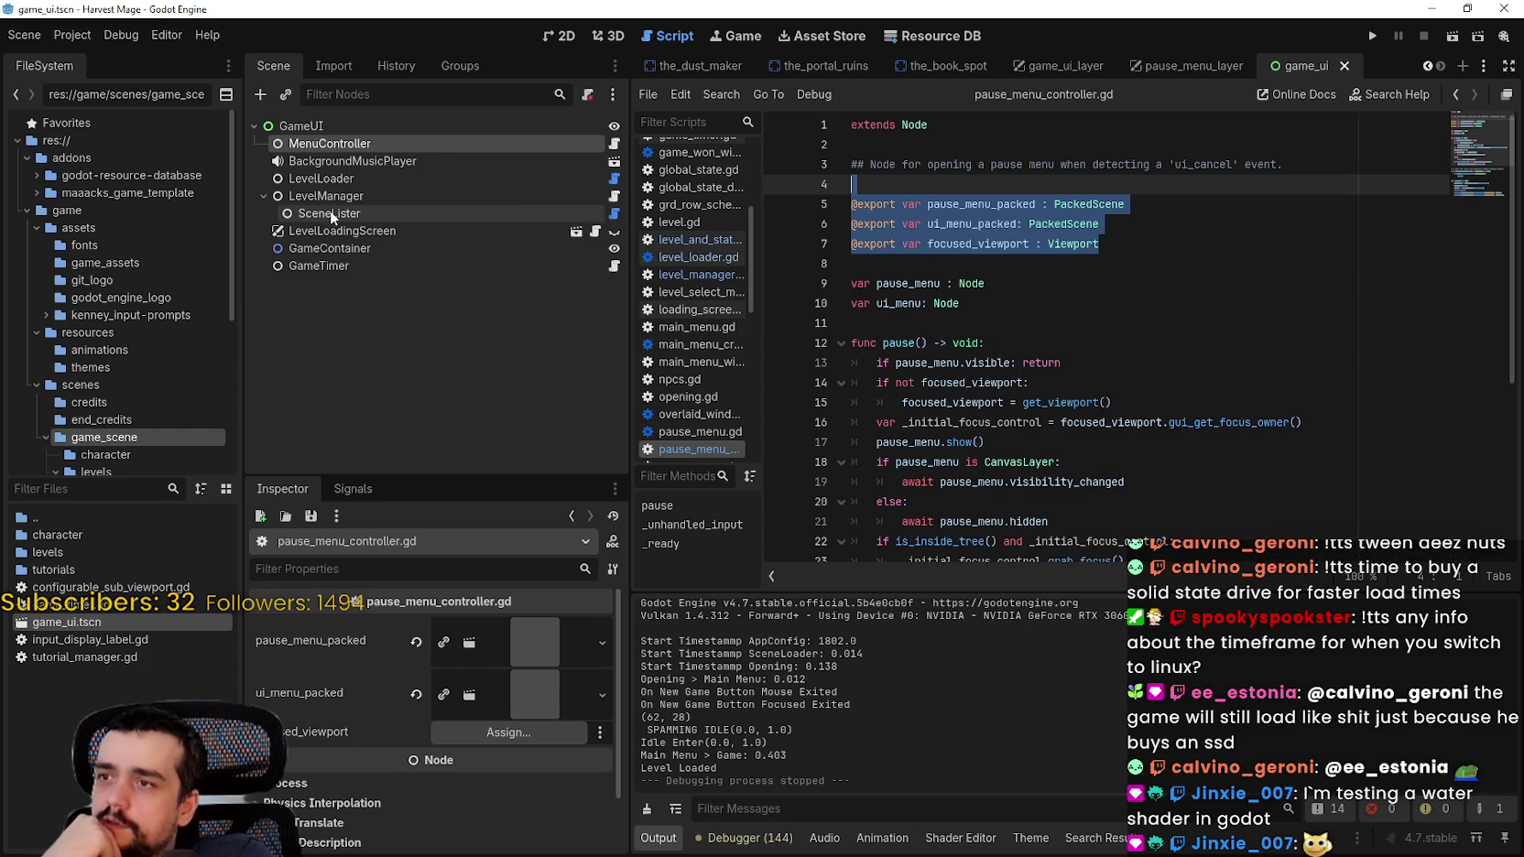
Step: Collapse the LevelManager node and reopen level_and_state_manager.gd with the caret on the last line
left_click(264, 196)
scroll("down", 3)
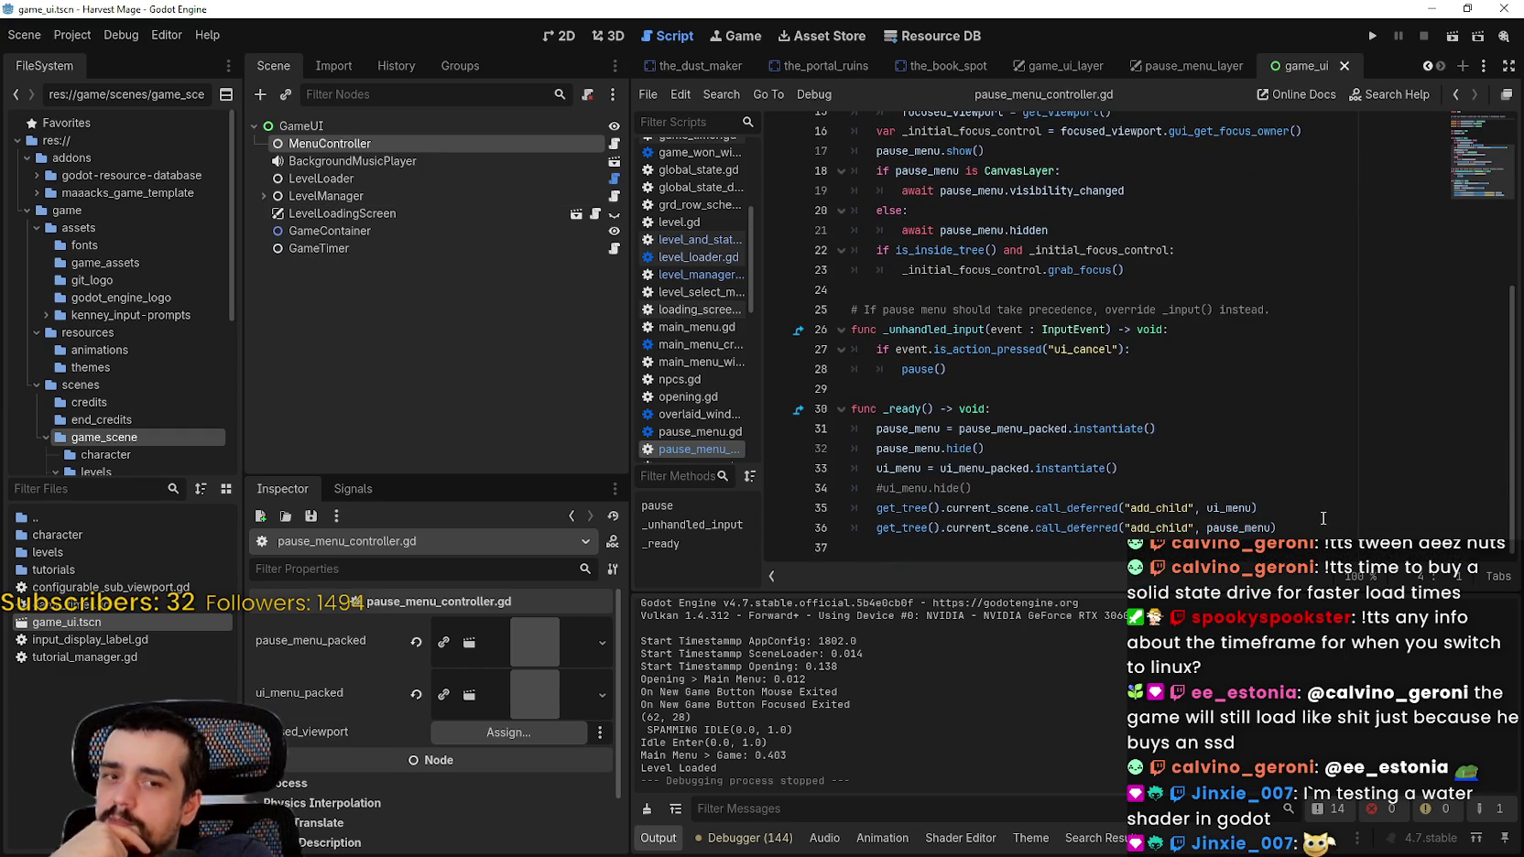
left_click(1316, 529)
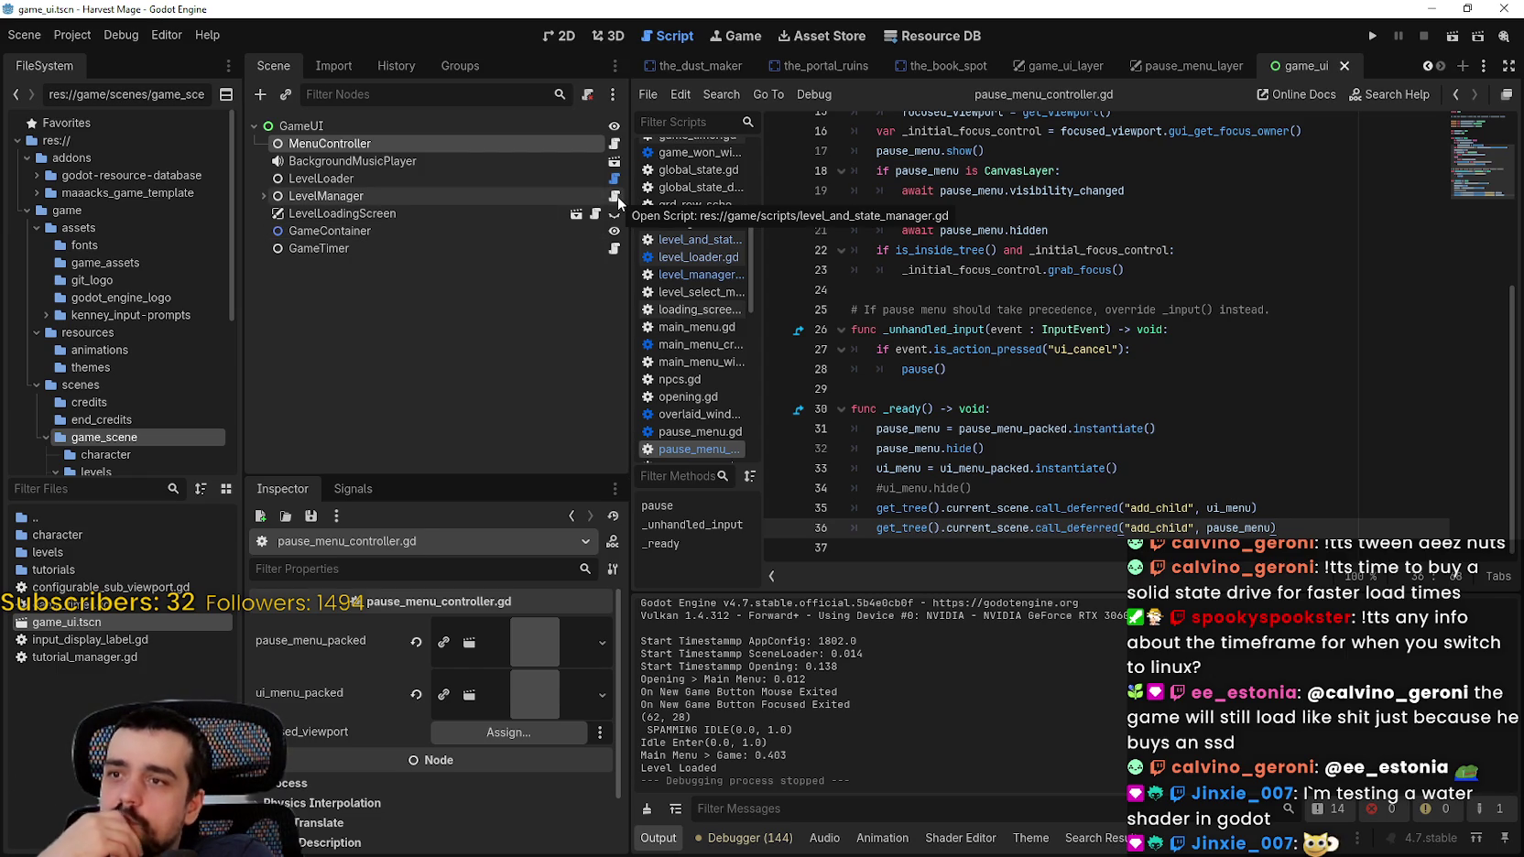
left_click(614, 196)
left_click(1002, 526)
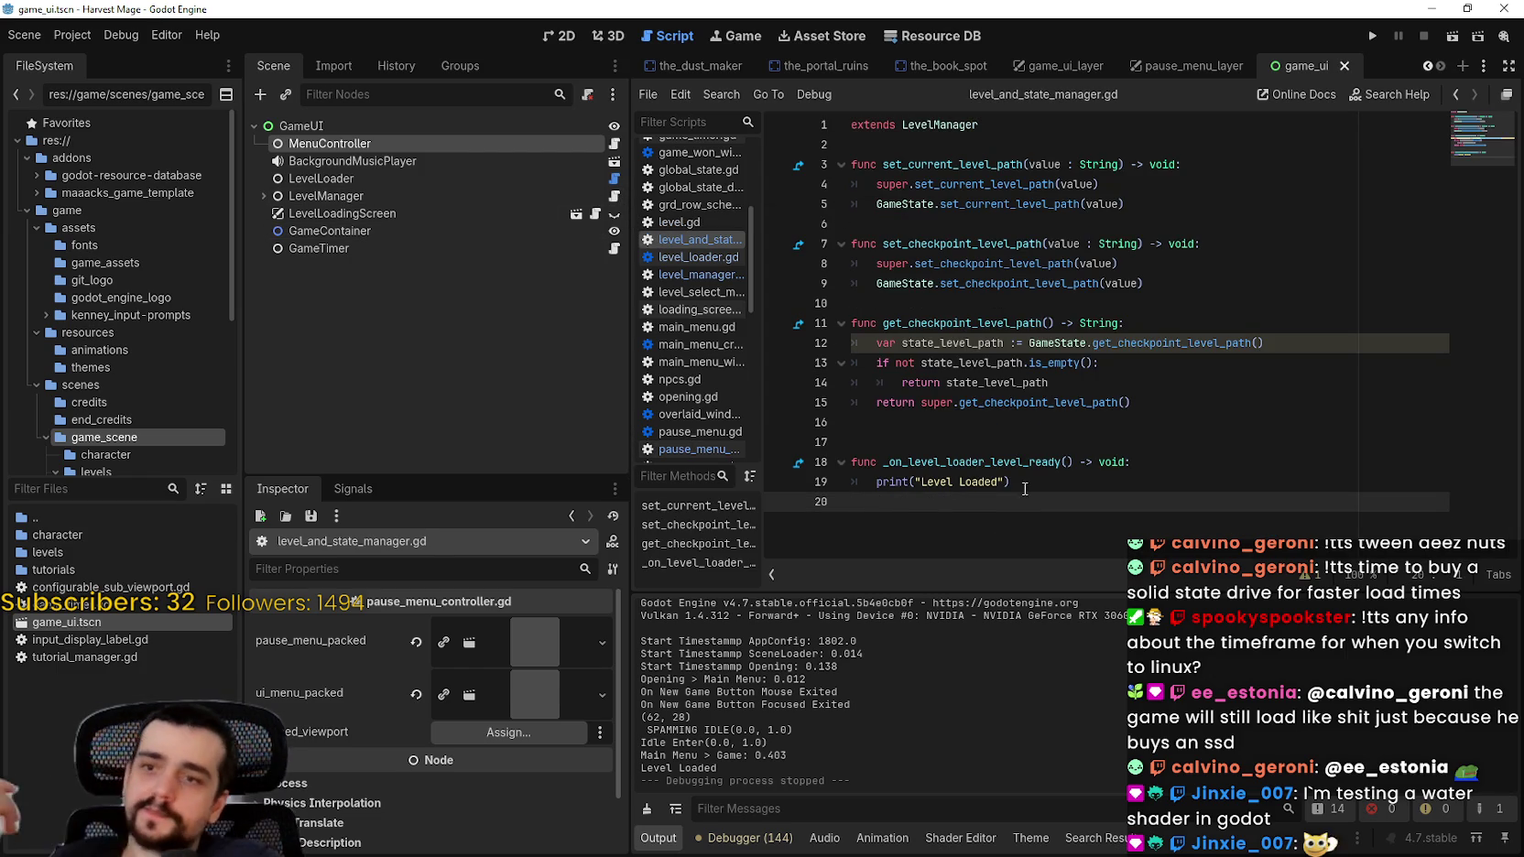
Step: Below the Level Loaded print, type get_parent(). on line 20 after discarding a get_tree().get_child attempt
left_click(1024, 491)
key("Return")
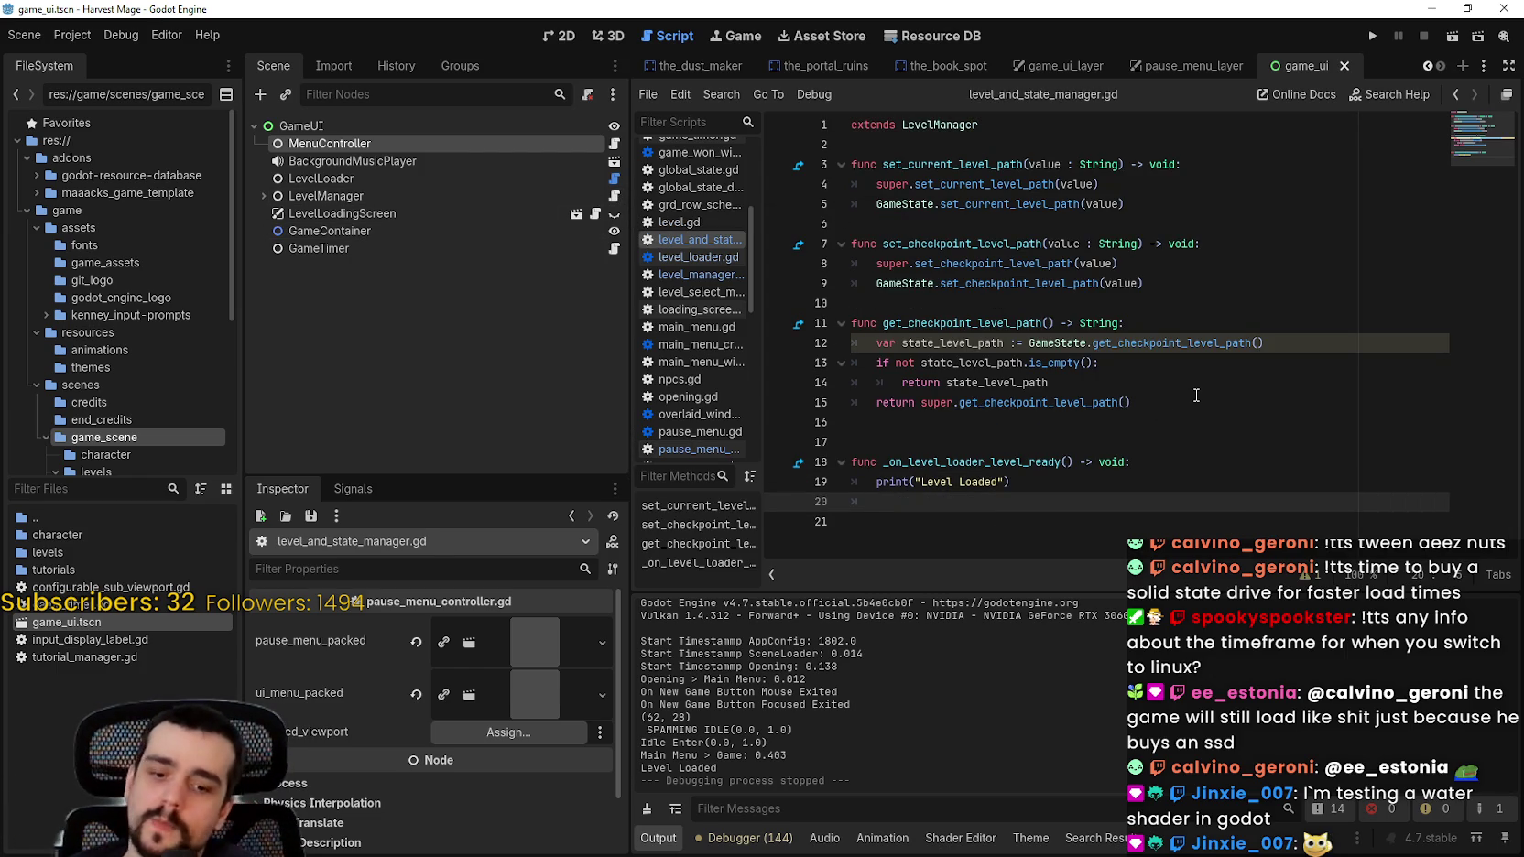
type("get_tr")
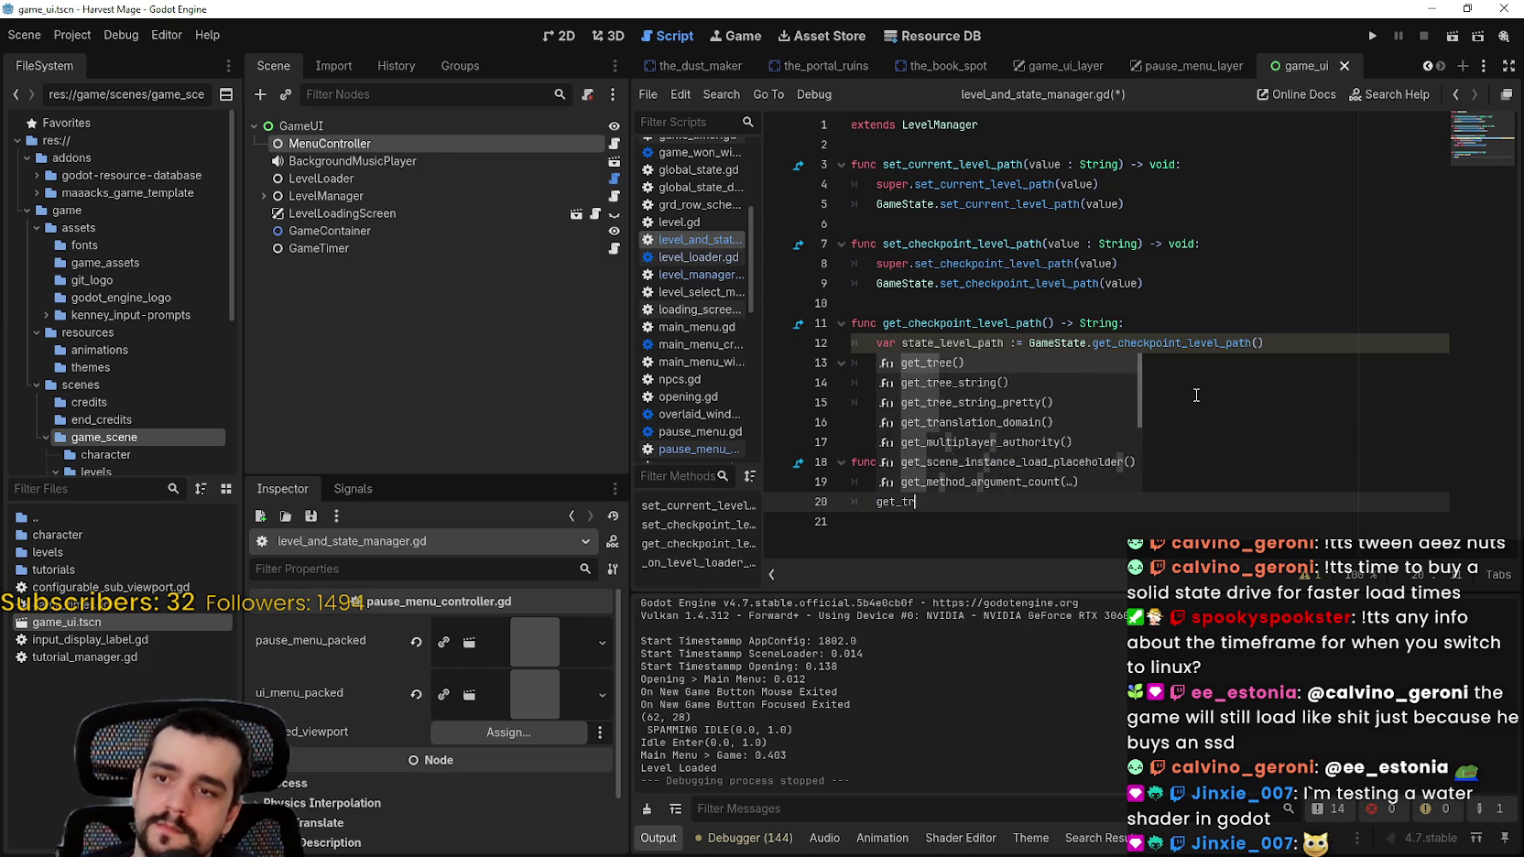
type("ee")
key("Return")
type(".ge")
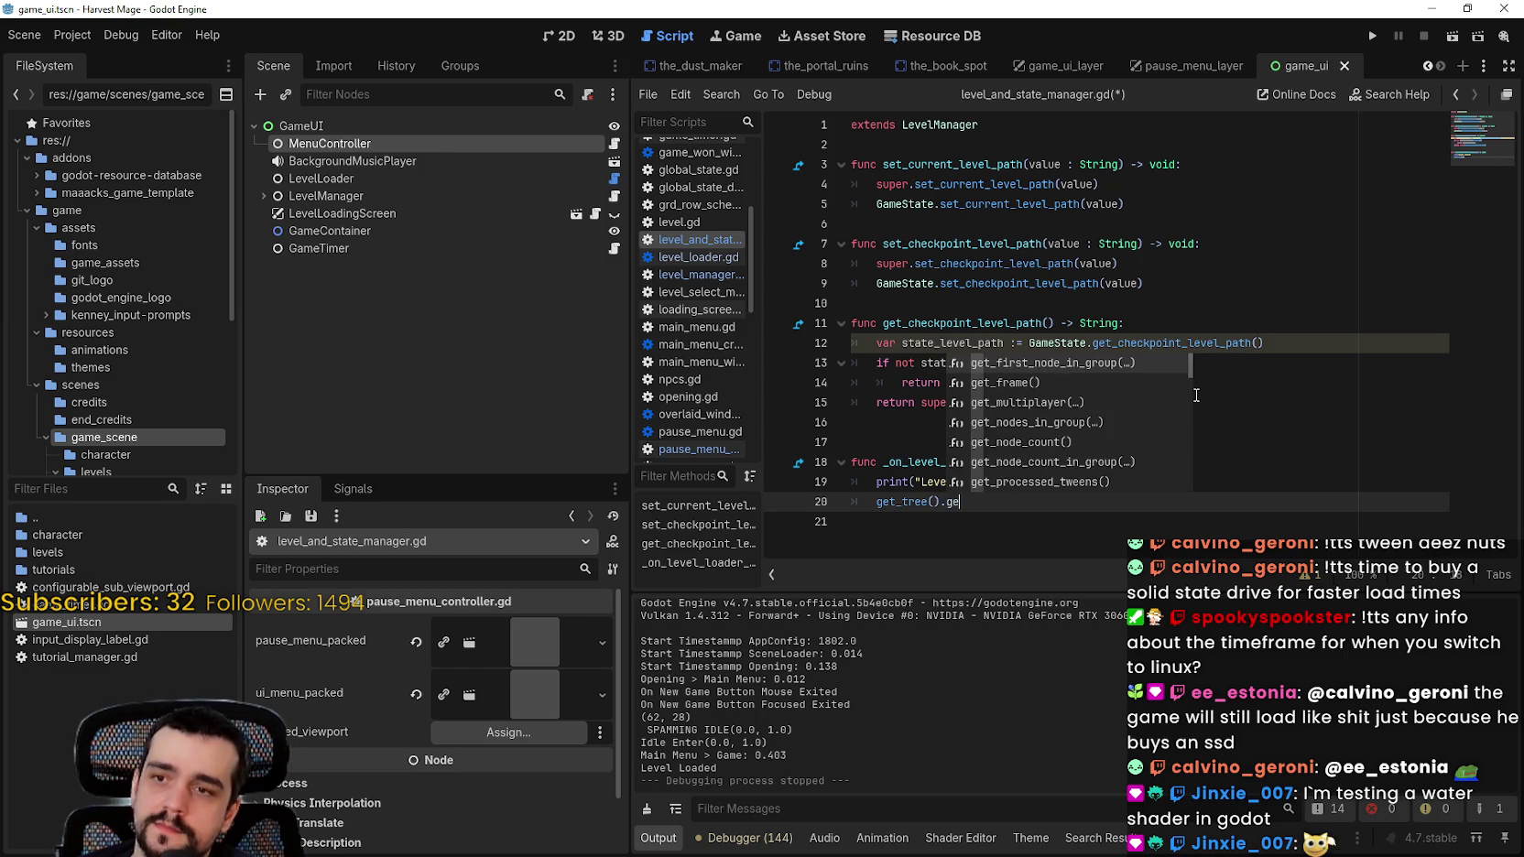
type("t_chi")
key("BackSpace")
key("BackSpace")
key("BackSpace")
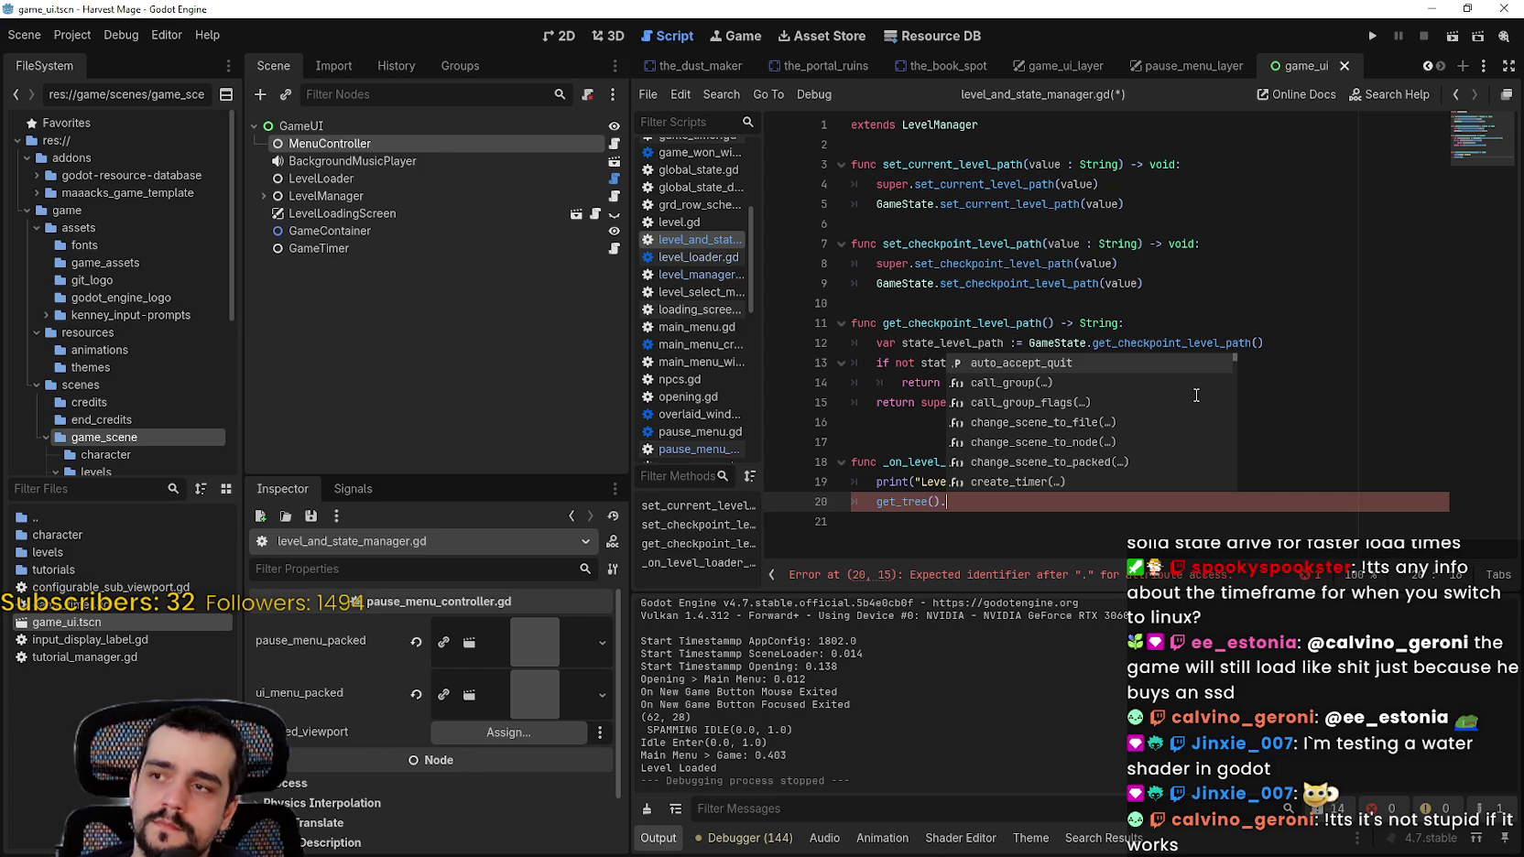
key("BackSpace")
key("BackSpace")
key("BackSpace")
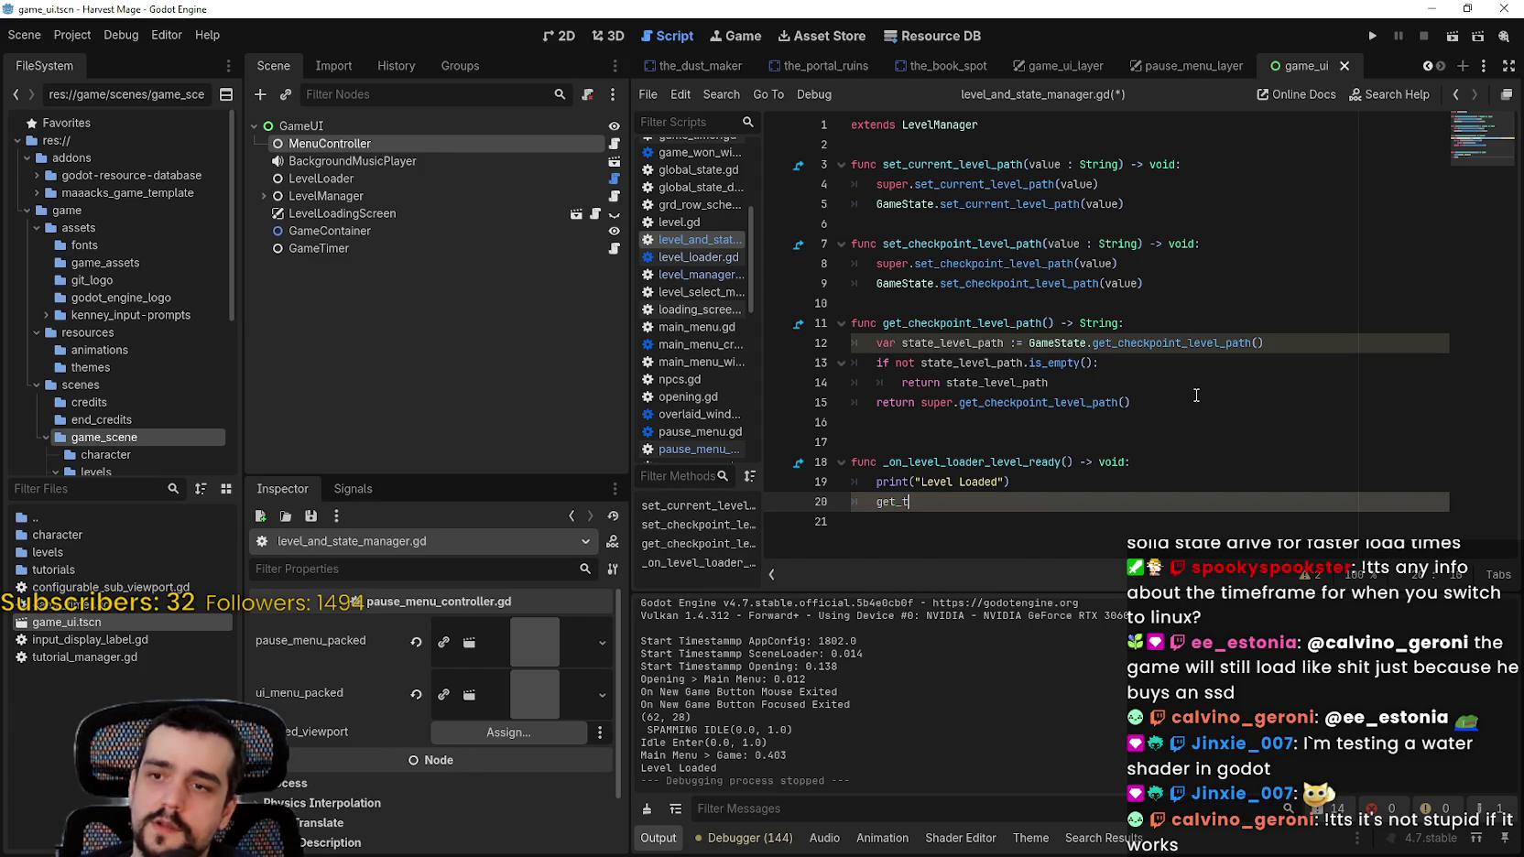
type("par")
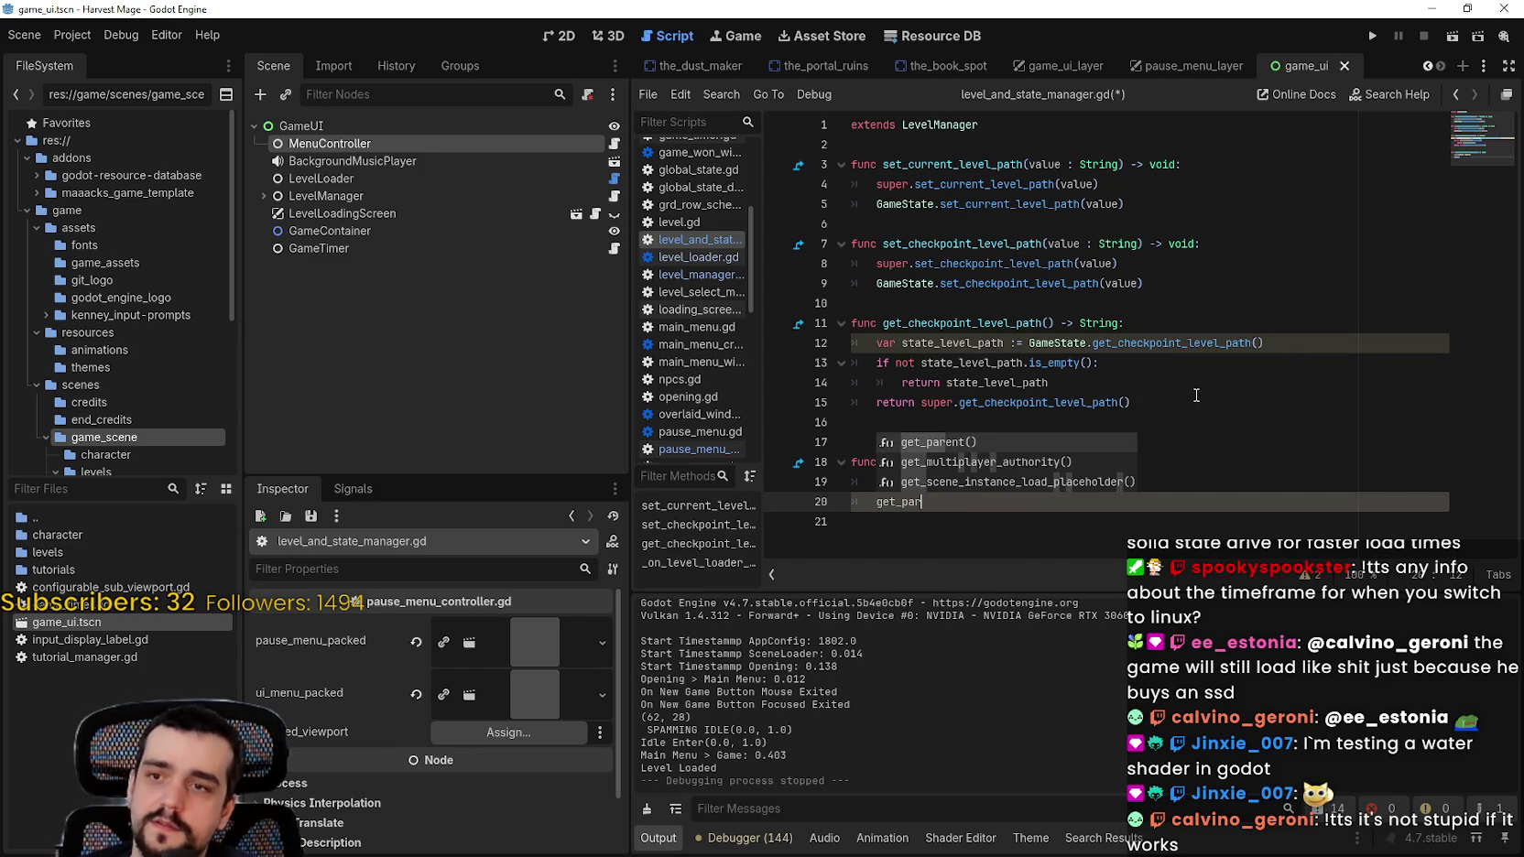
key("Return")
type(".")
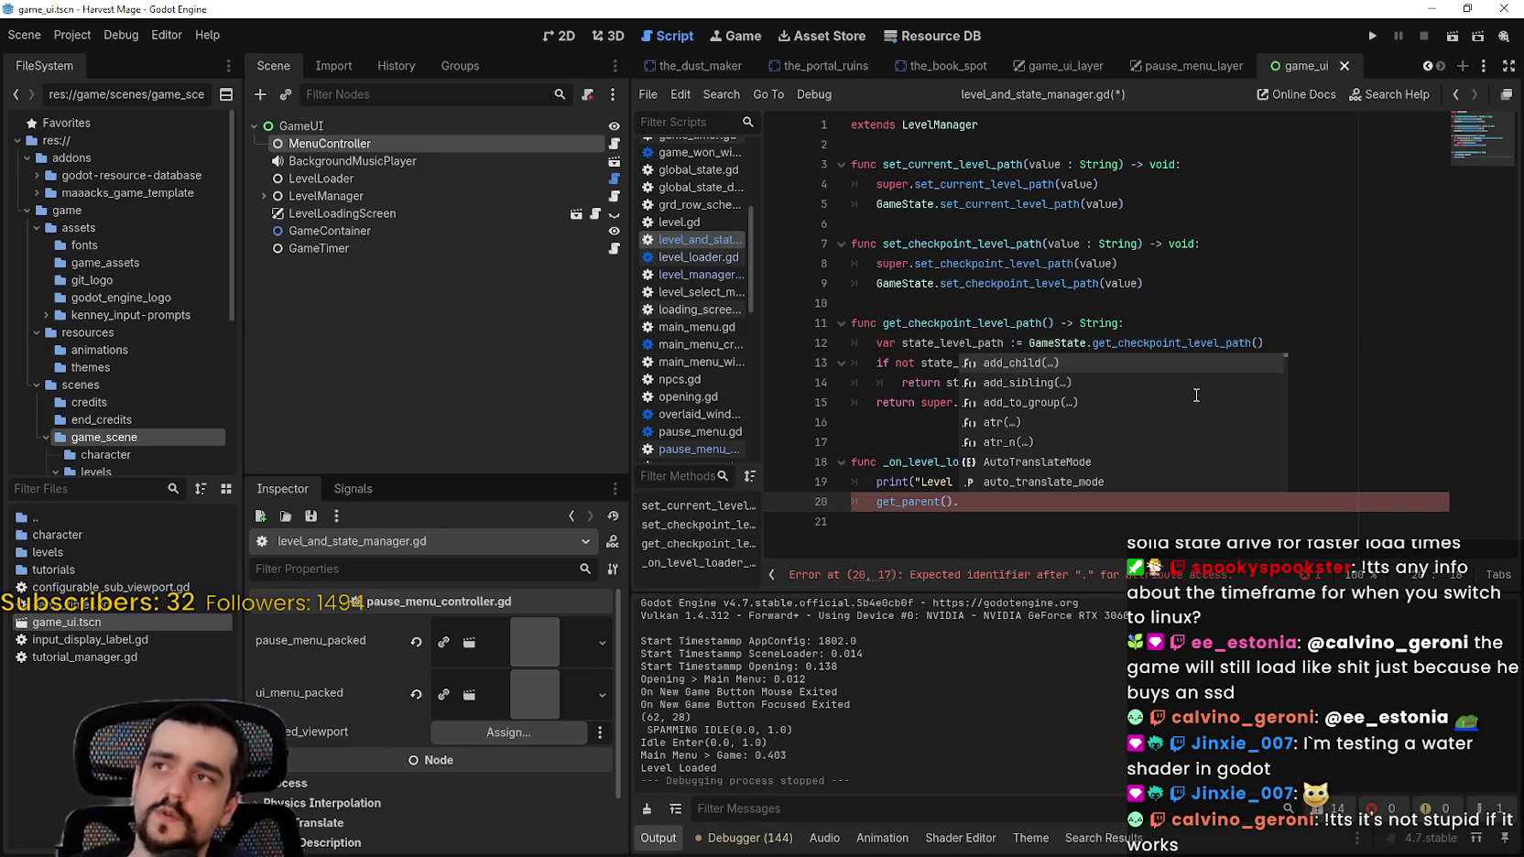
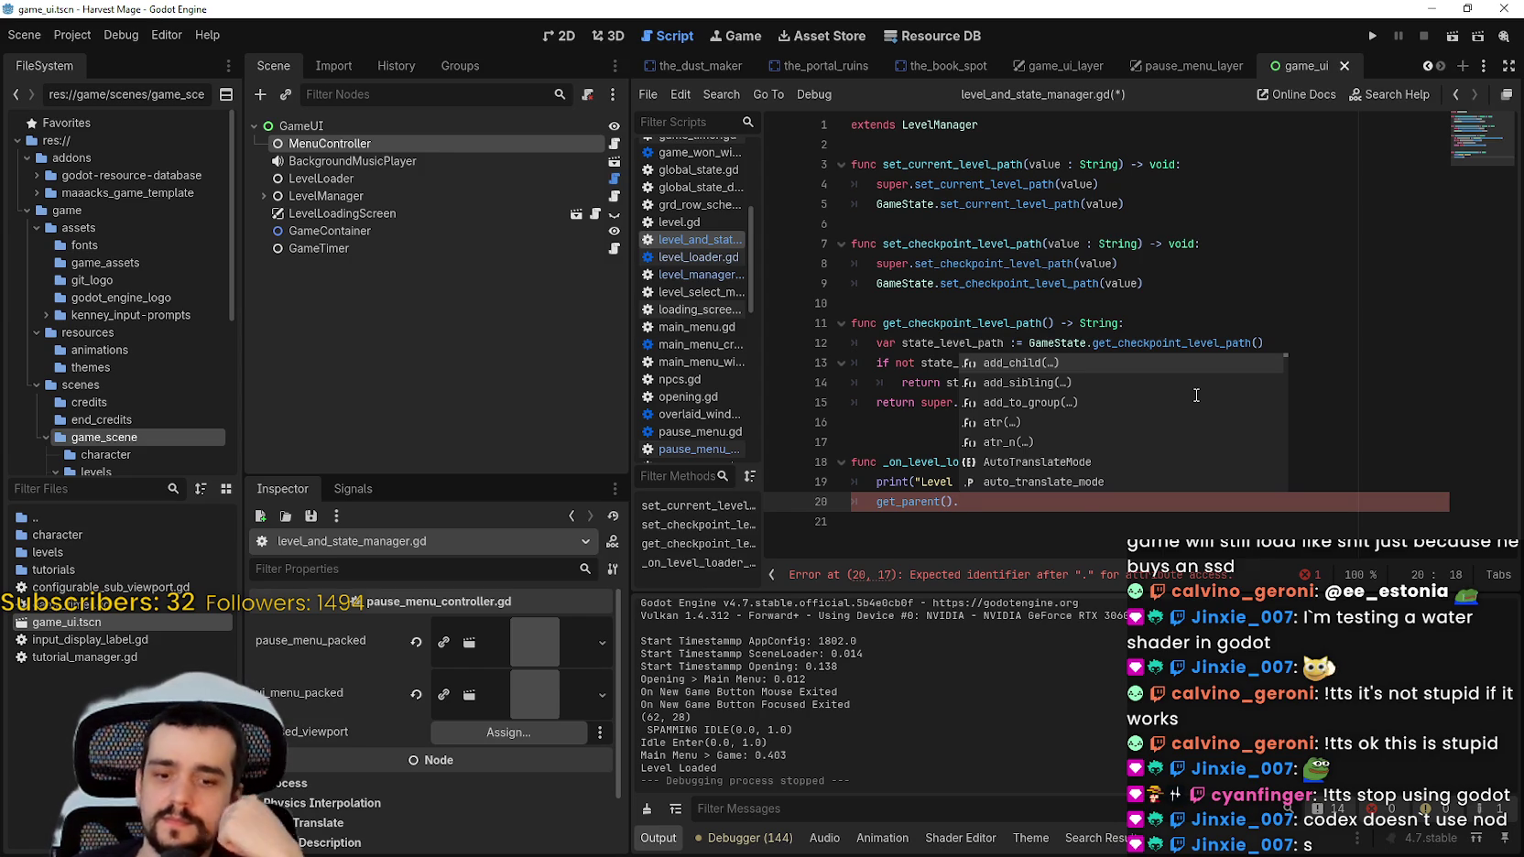
Step: Extend line 20 with get_child(0) via autocomplete and begin the ui_menu reference
type("get_chi")
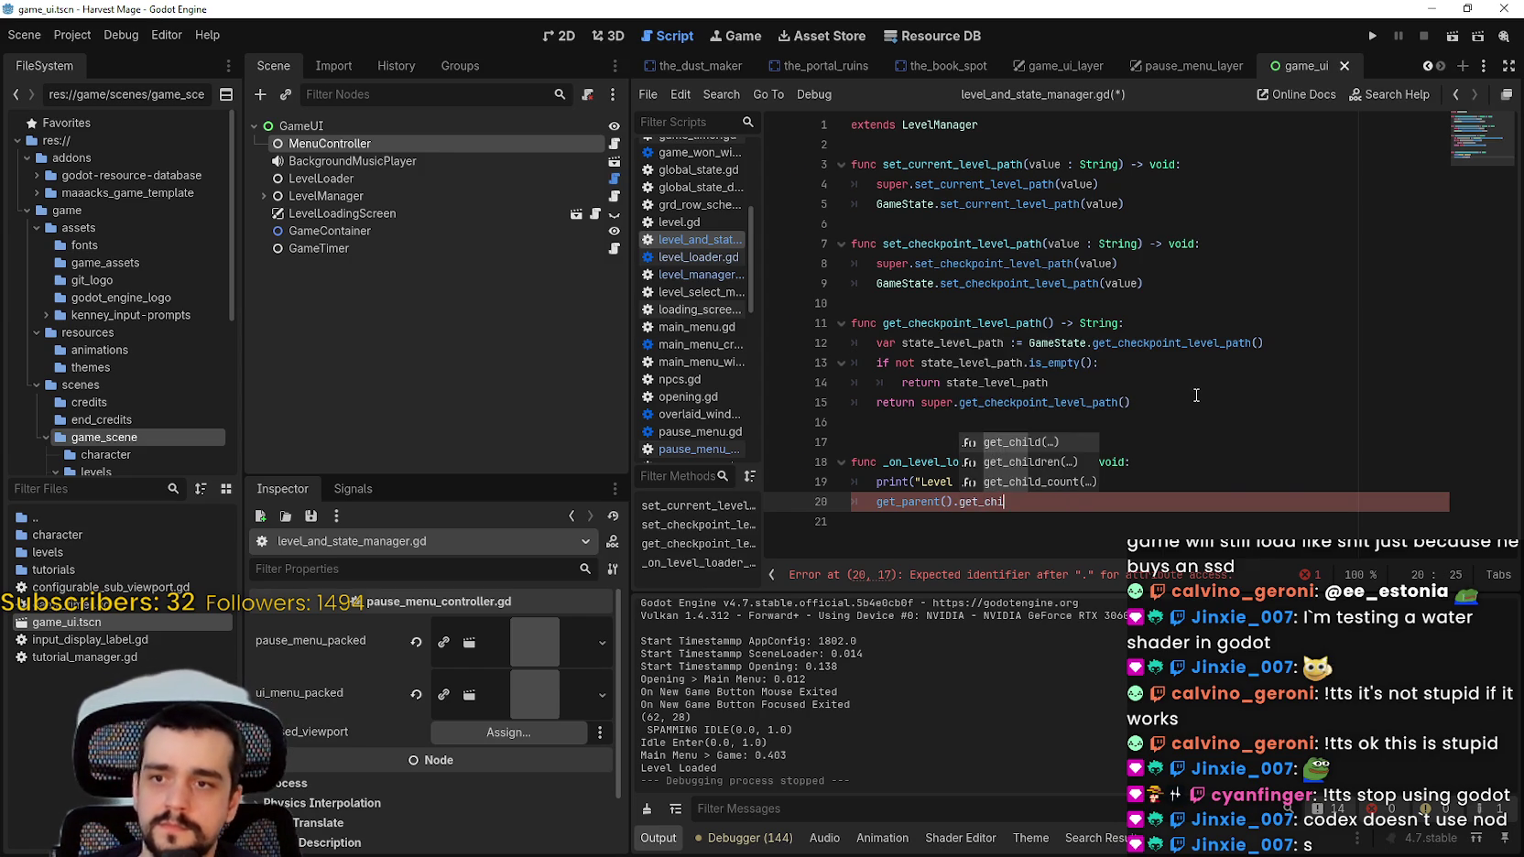
key("Return")
type("0")
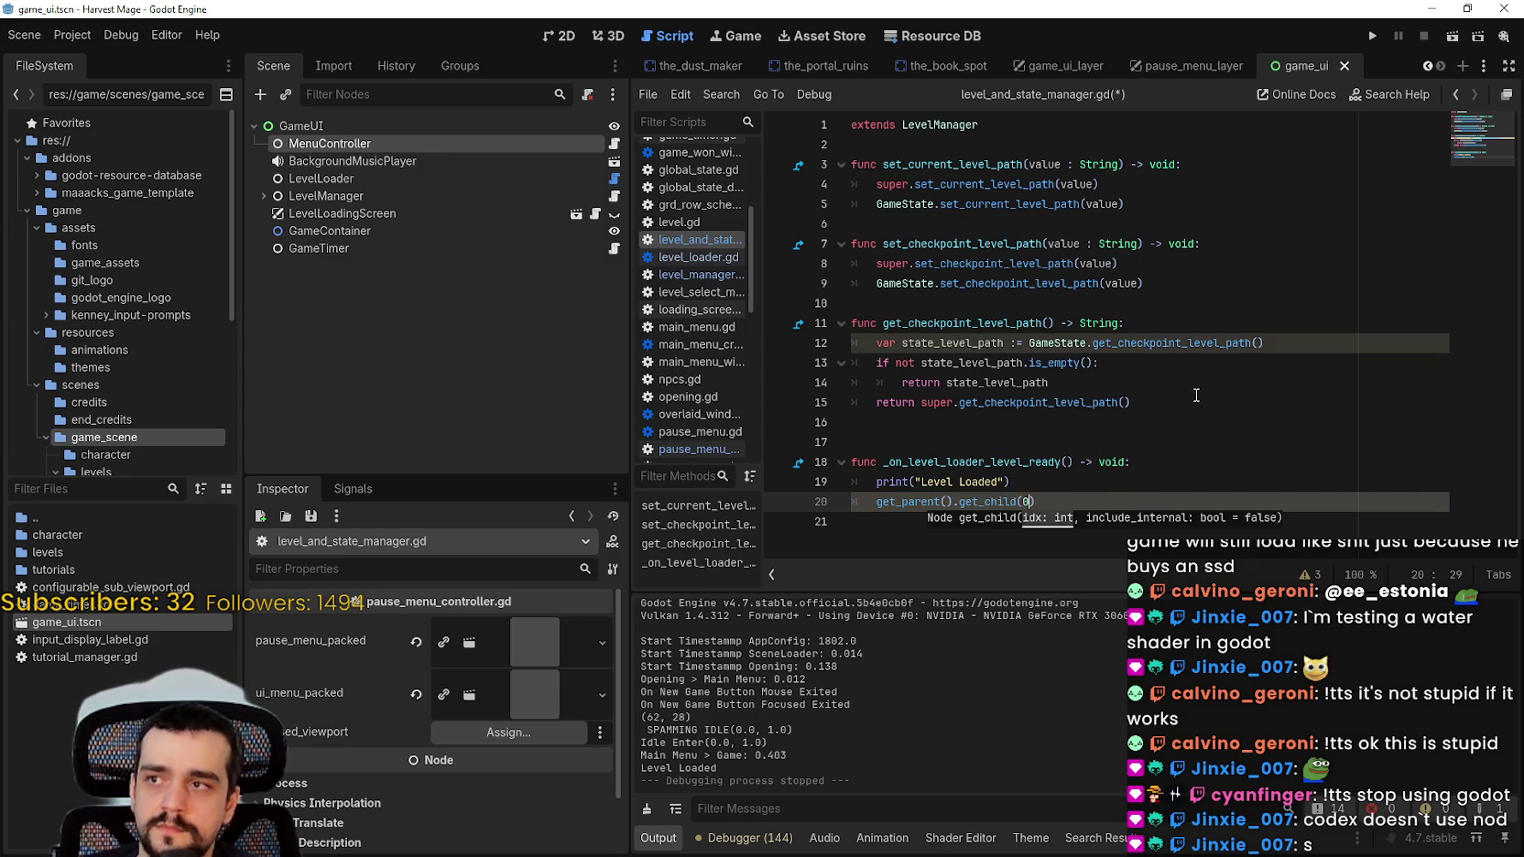
type(").")
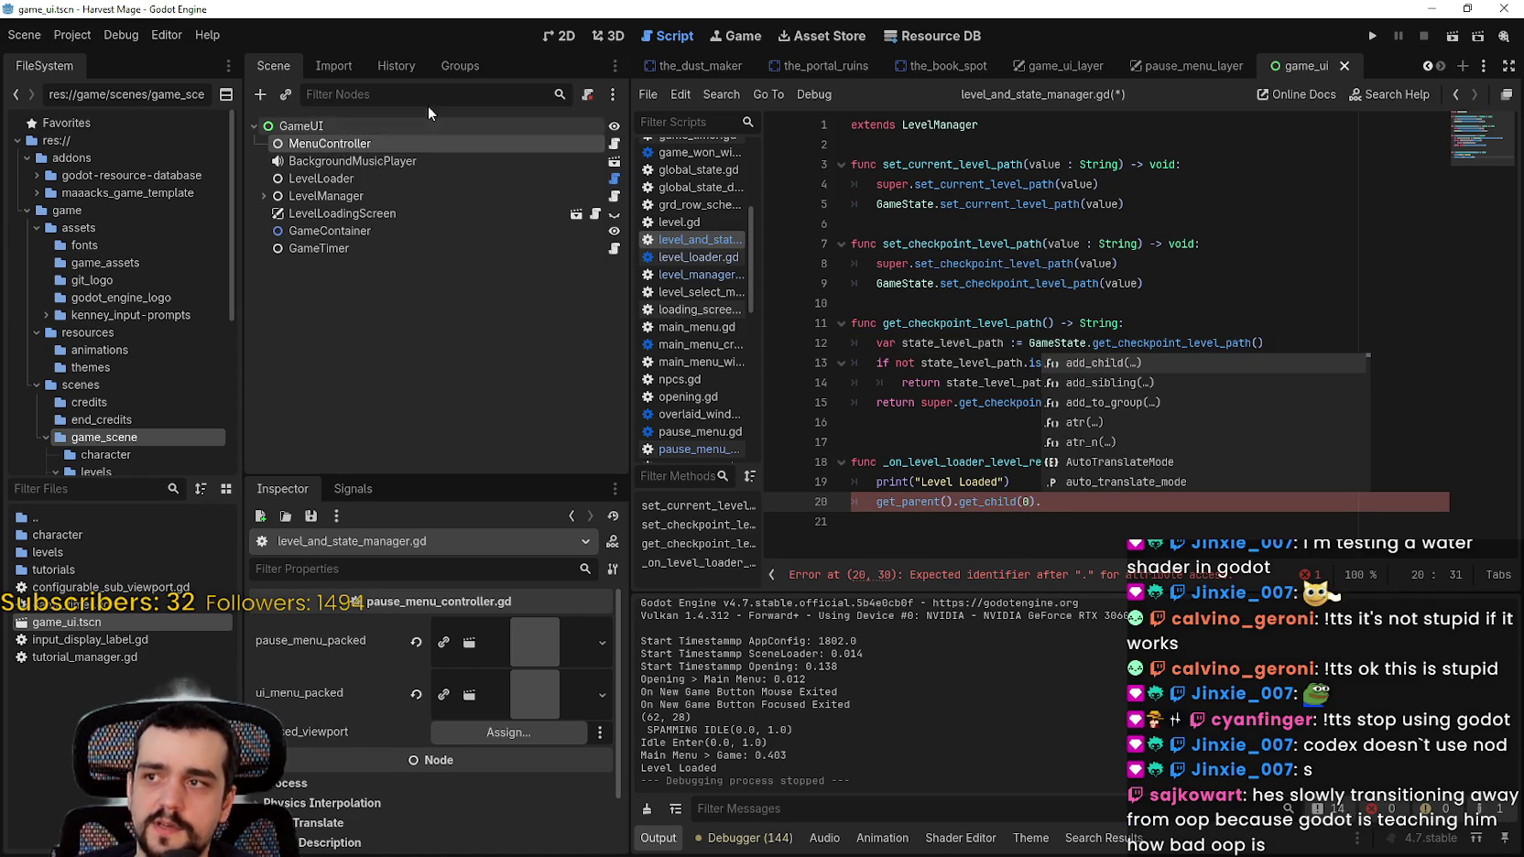
key("Escape")
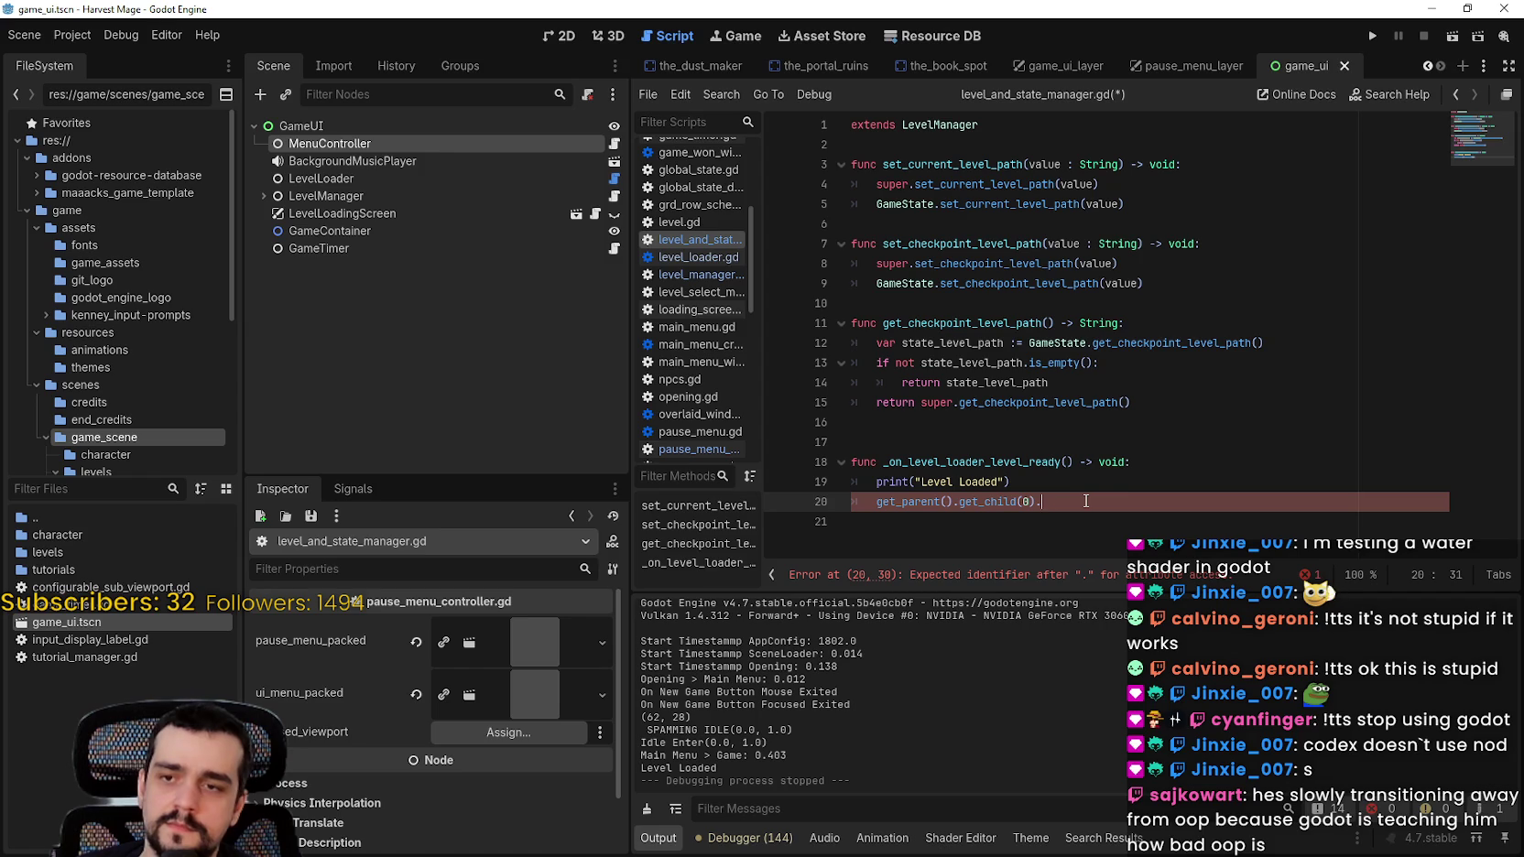
type("ui_")
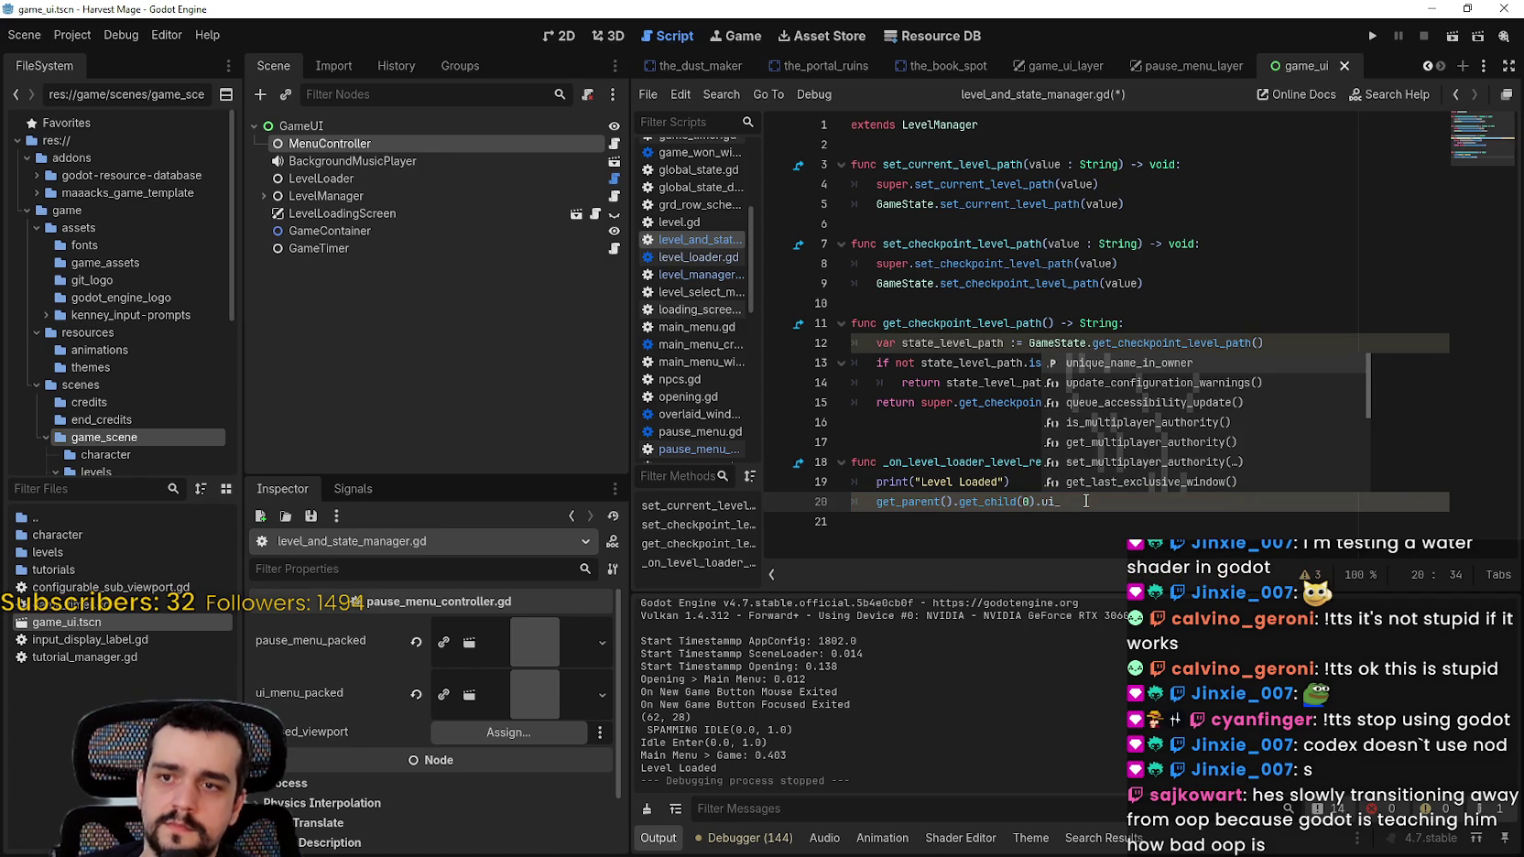
type("menu_")
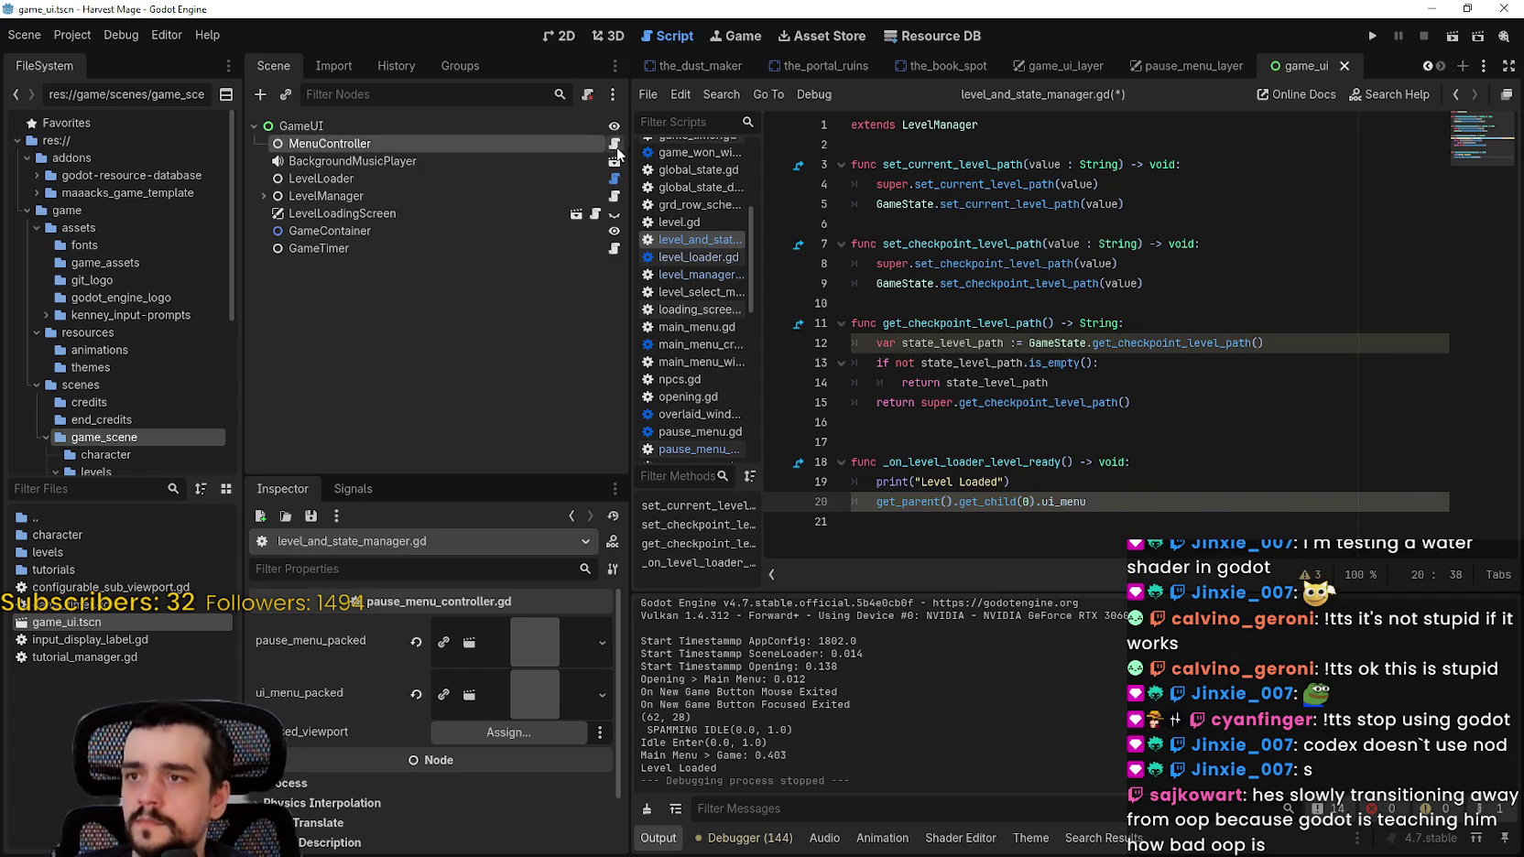
Step: Confirm the ui_menu name in pause_menu_controller.gd, finish ui_menu.show(), save, and run the game
key("alt+Left")
double_click(908, 489)
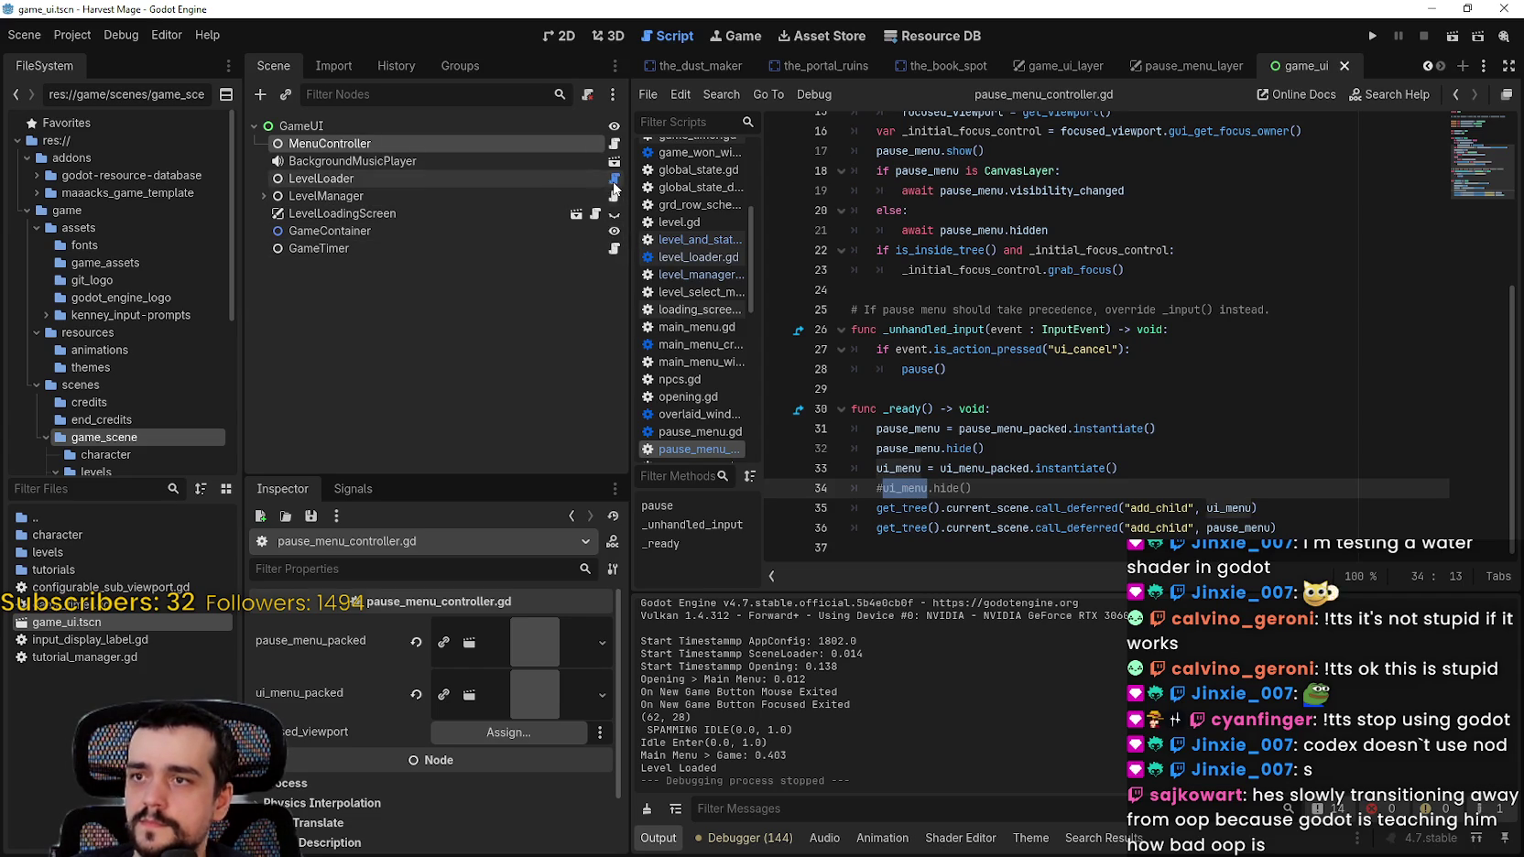
left_click(614, 198)
type("get_parent().get_child(0).ui_menu.show(")
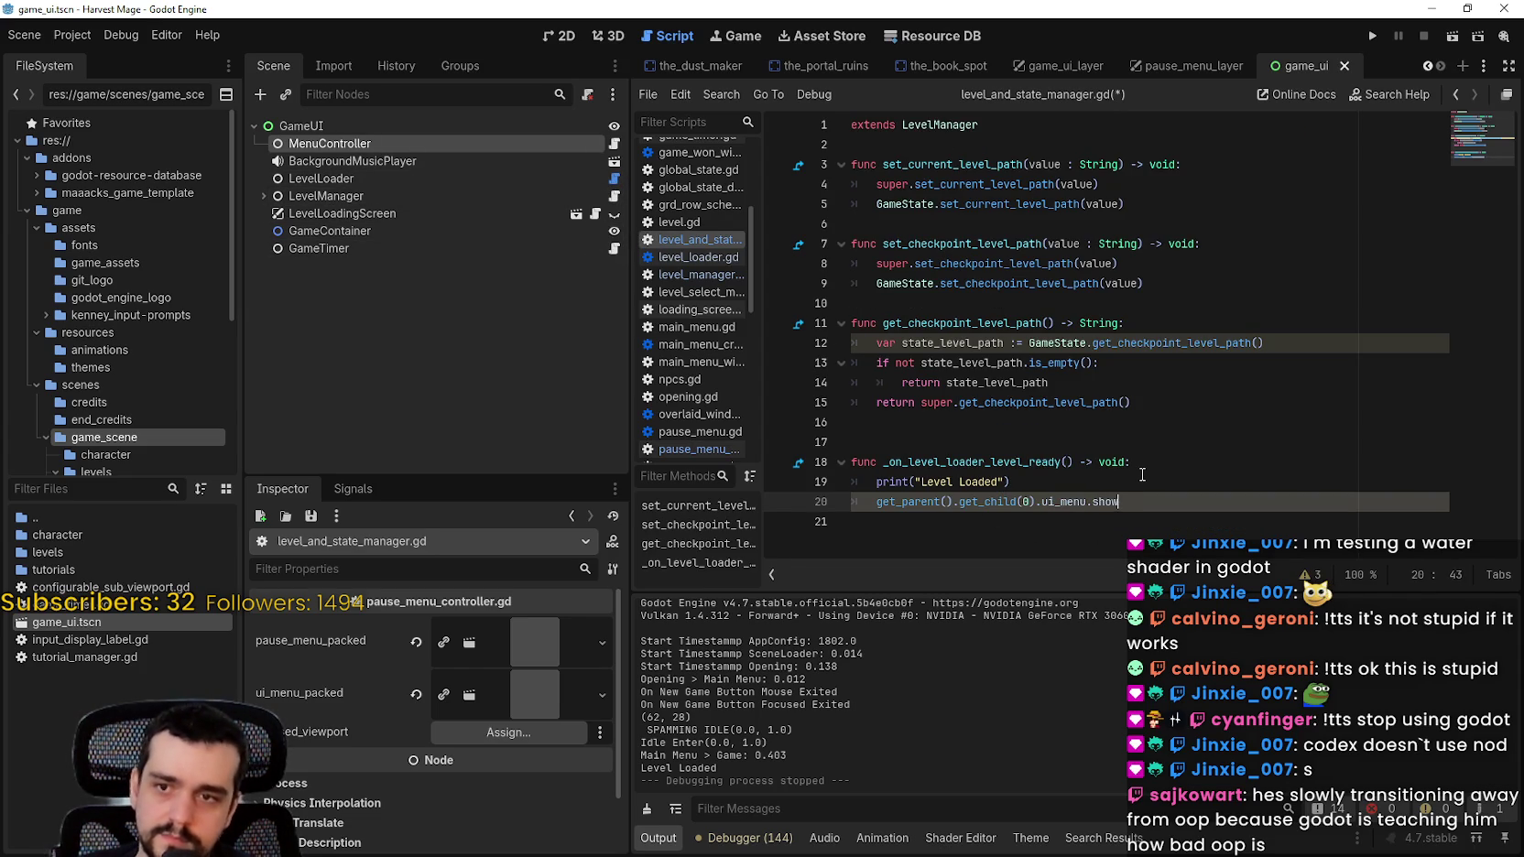
type(")")
key("ctrl+s")
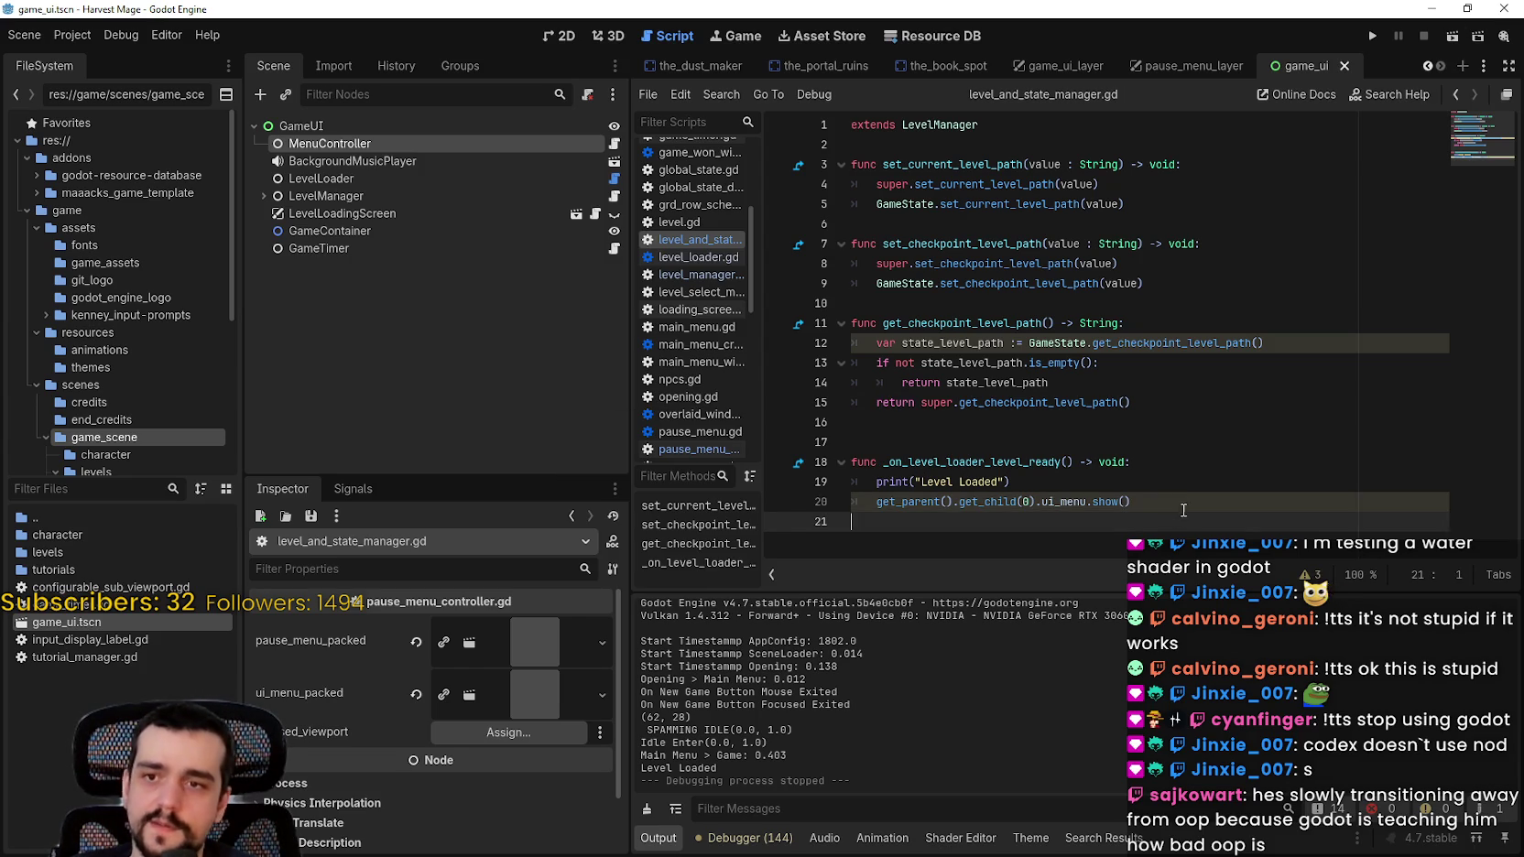
left_click(1169, 521)
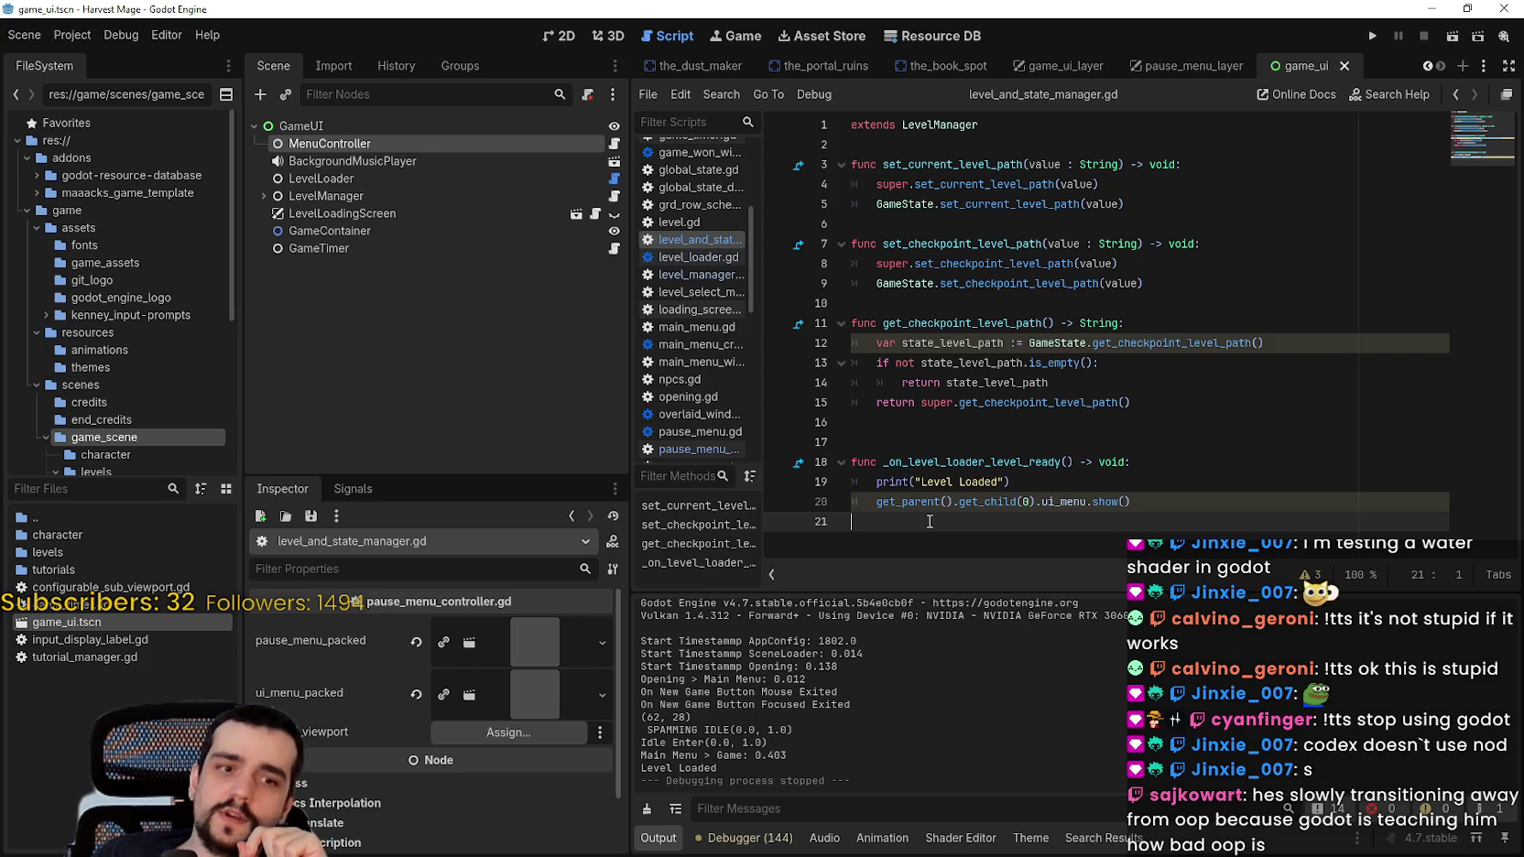
left_click(1371, 36)
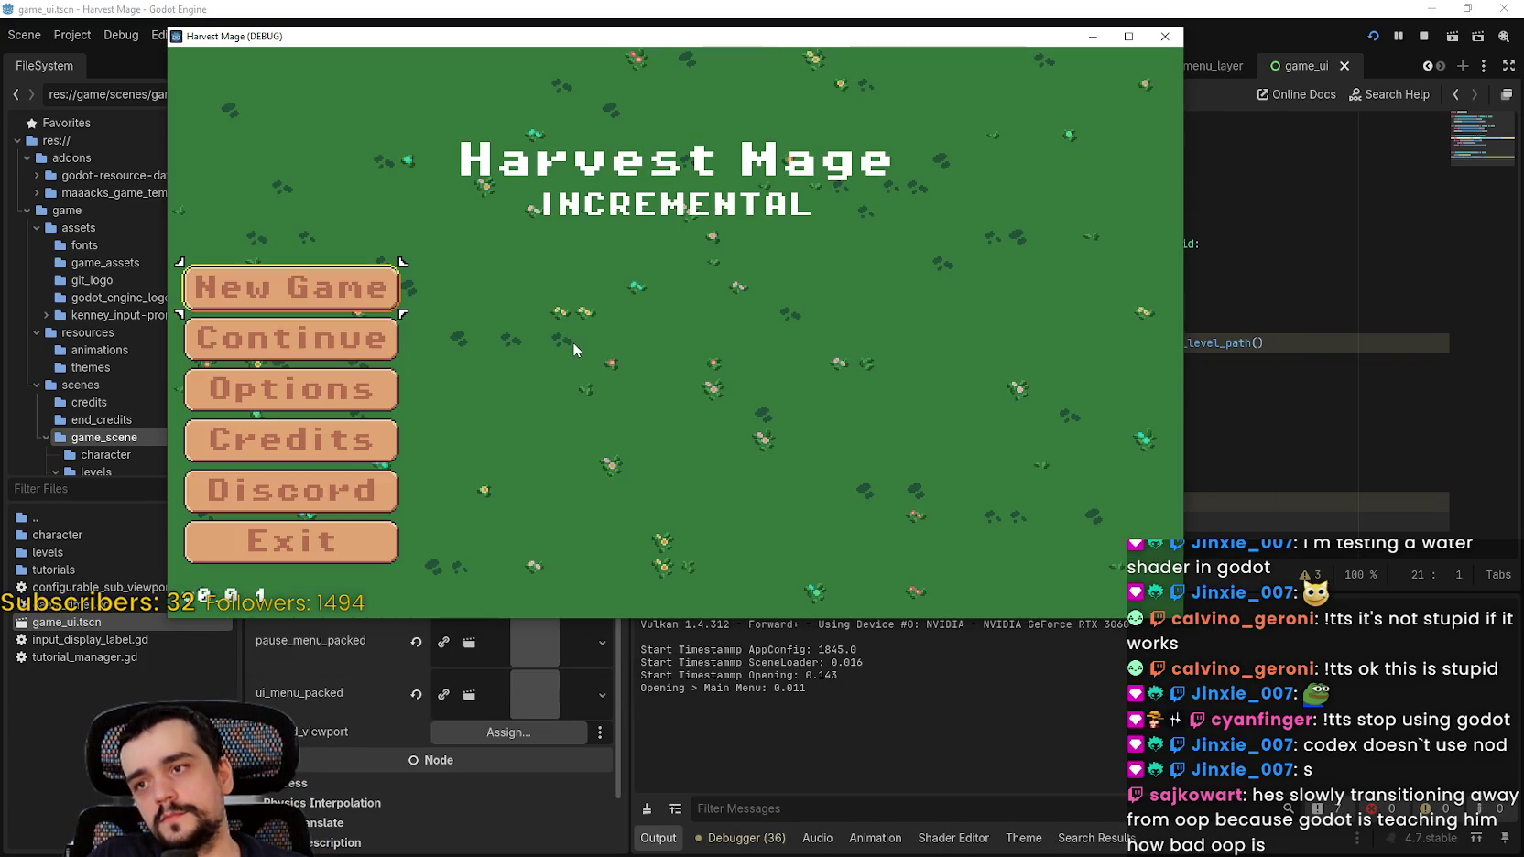
key("Return")
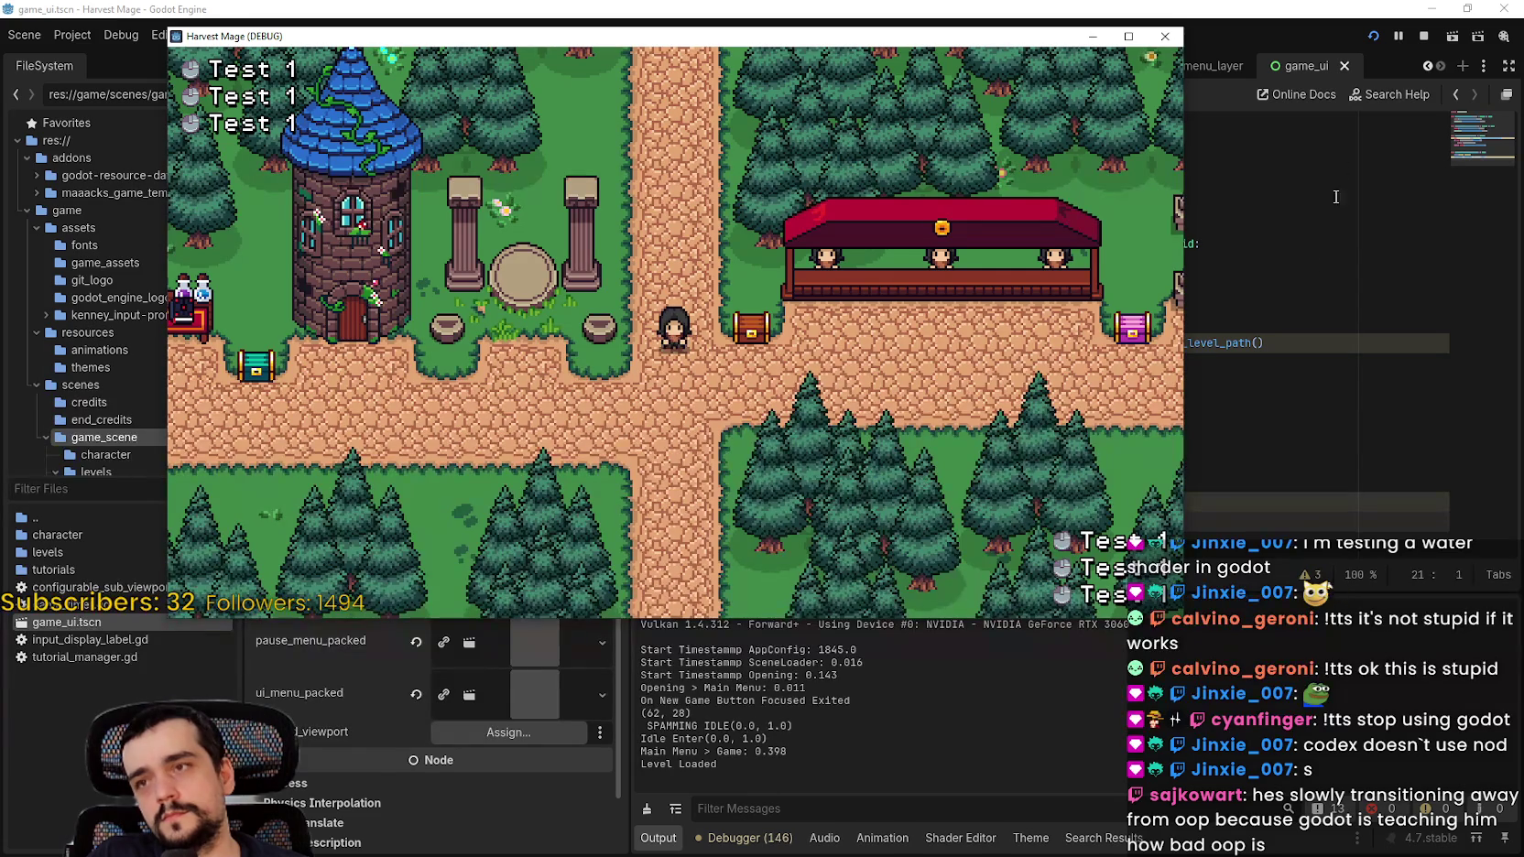
left_click(1423, 41)
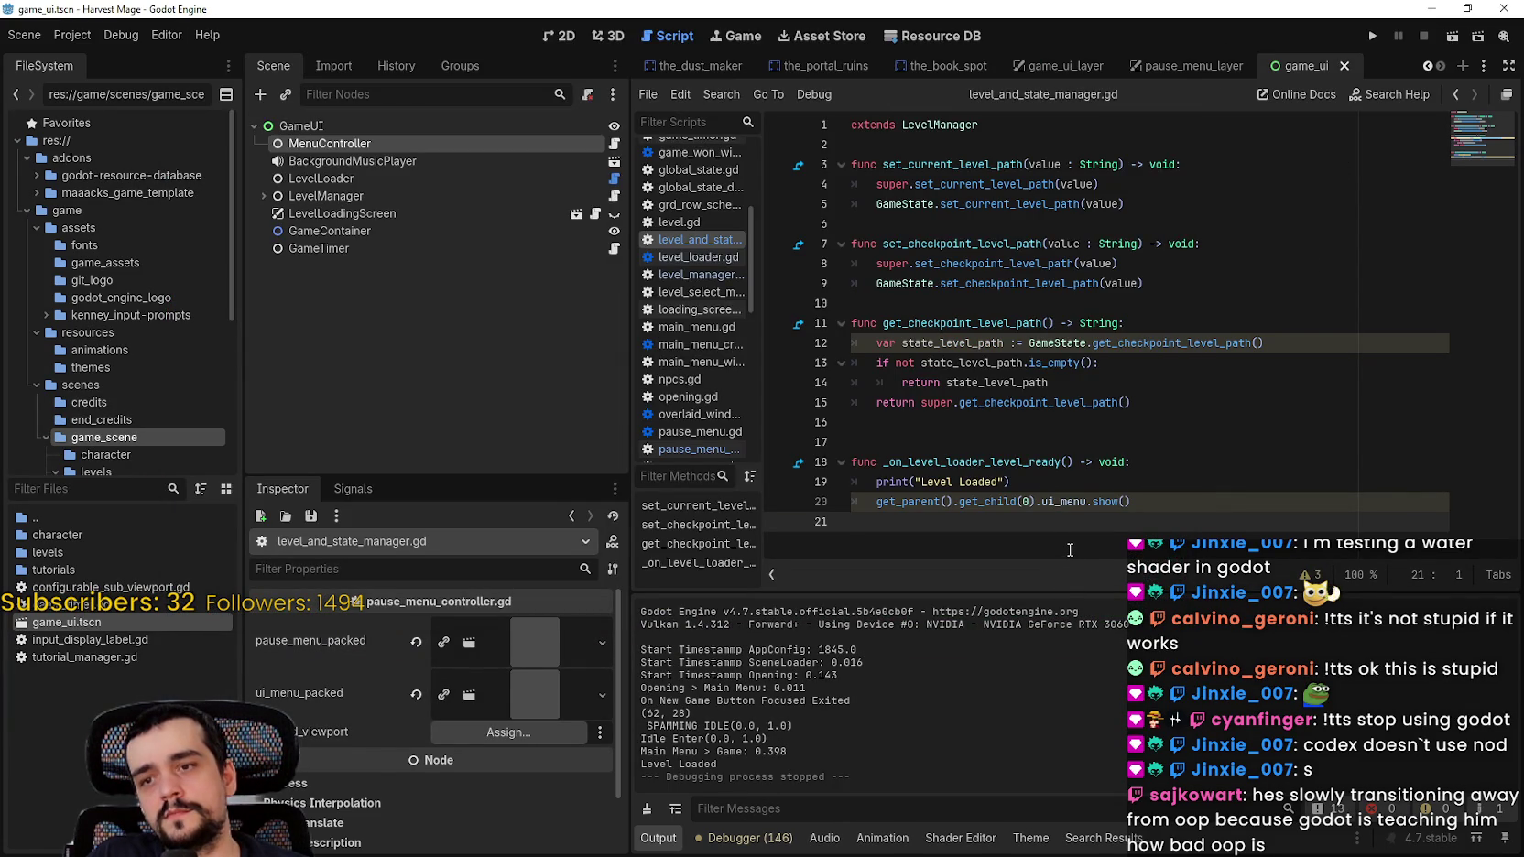
left_click(1372, 35)
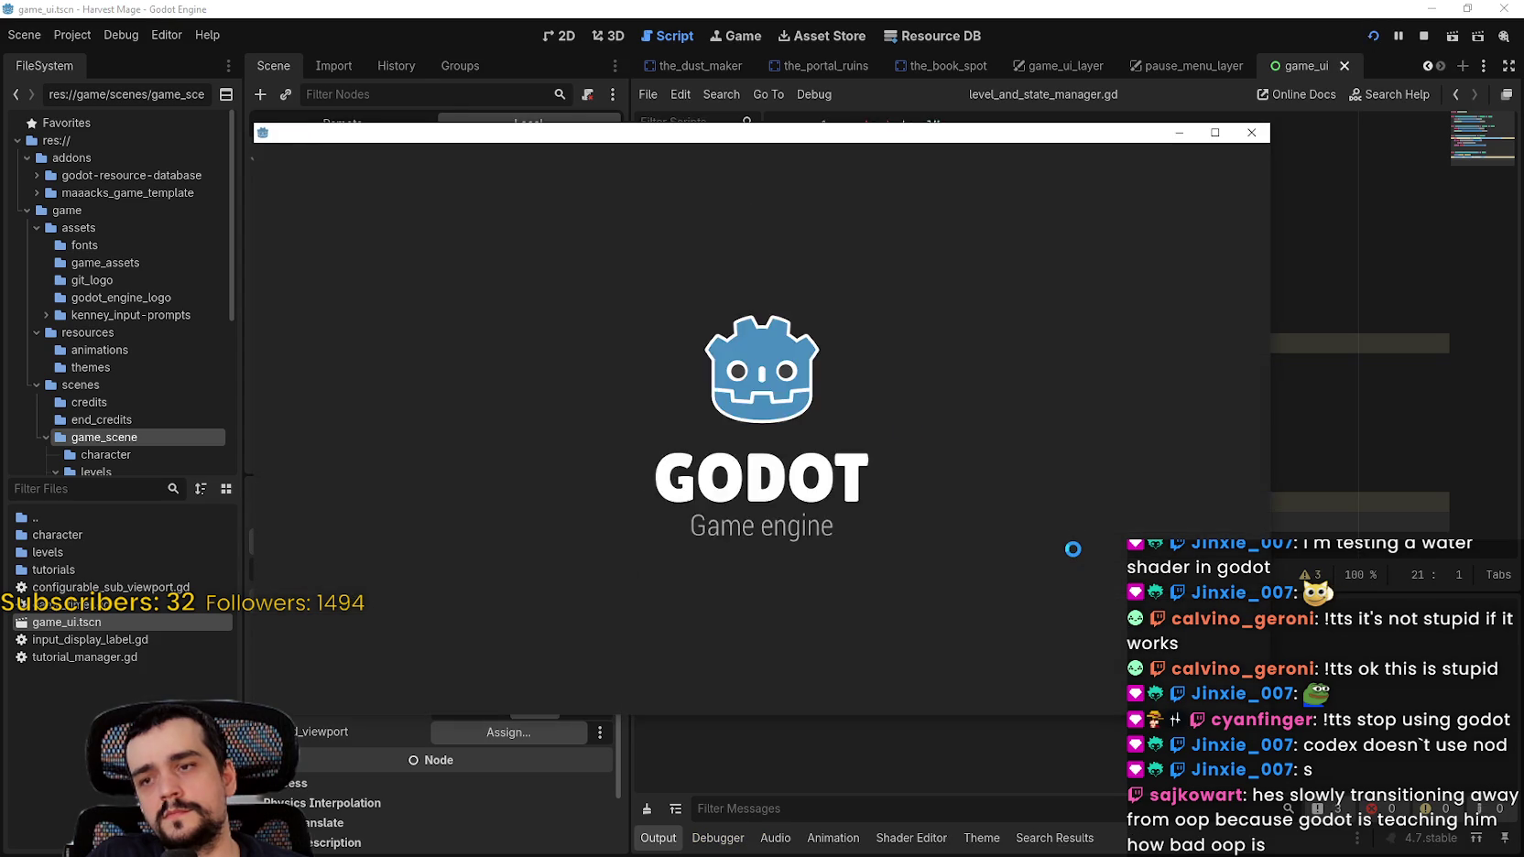
left_click_drag(380, 131, 383, 67)
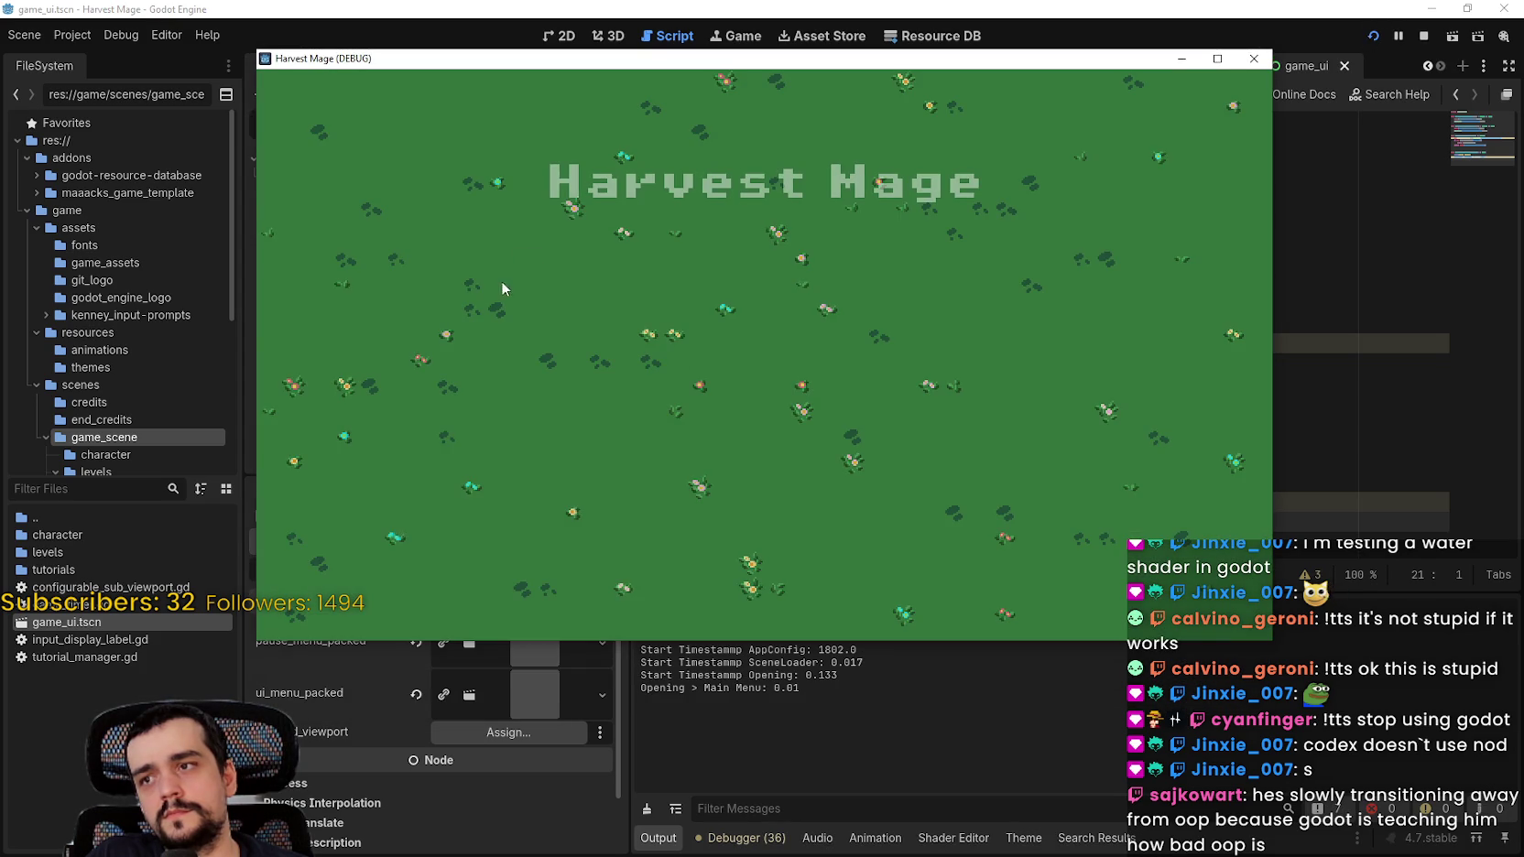
left_click(428, 349)
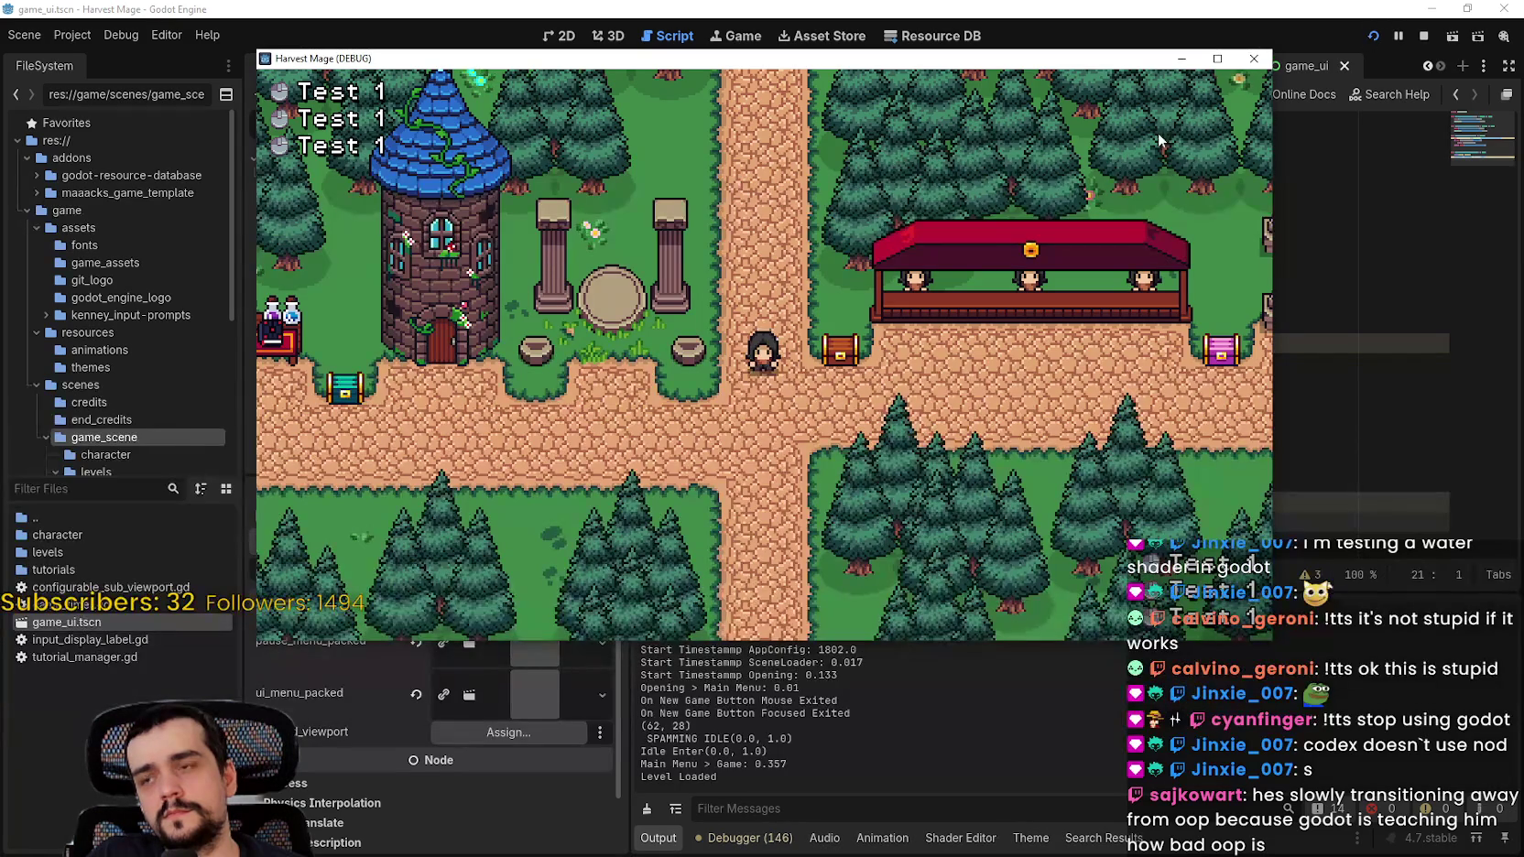
left_click(1424, 36)
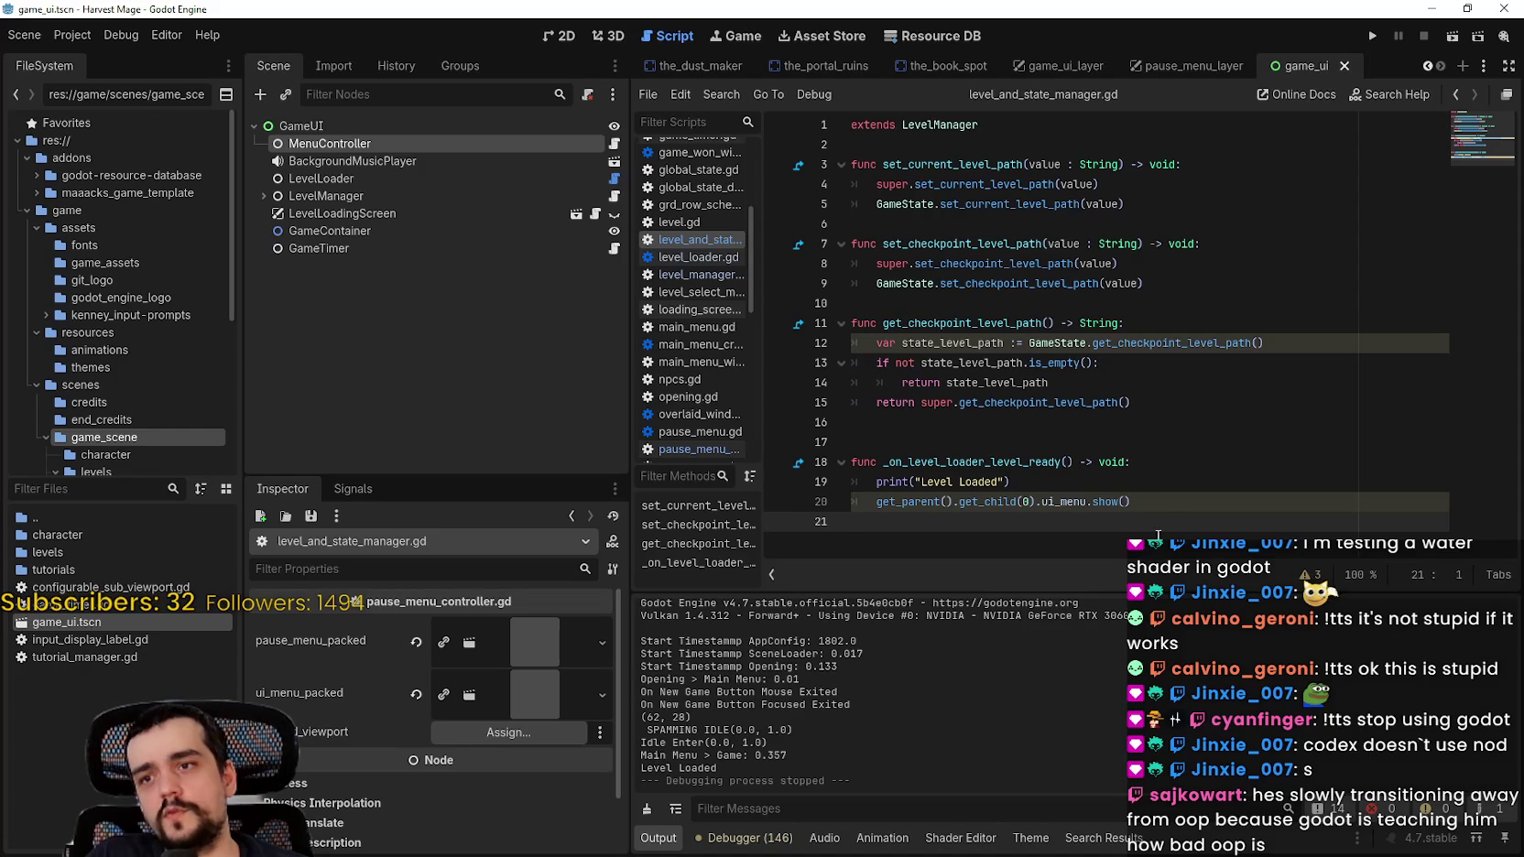
triple_click(867, 504)
left_click_drag(876, 502, 1130, 502)
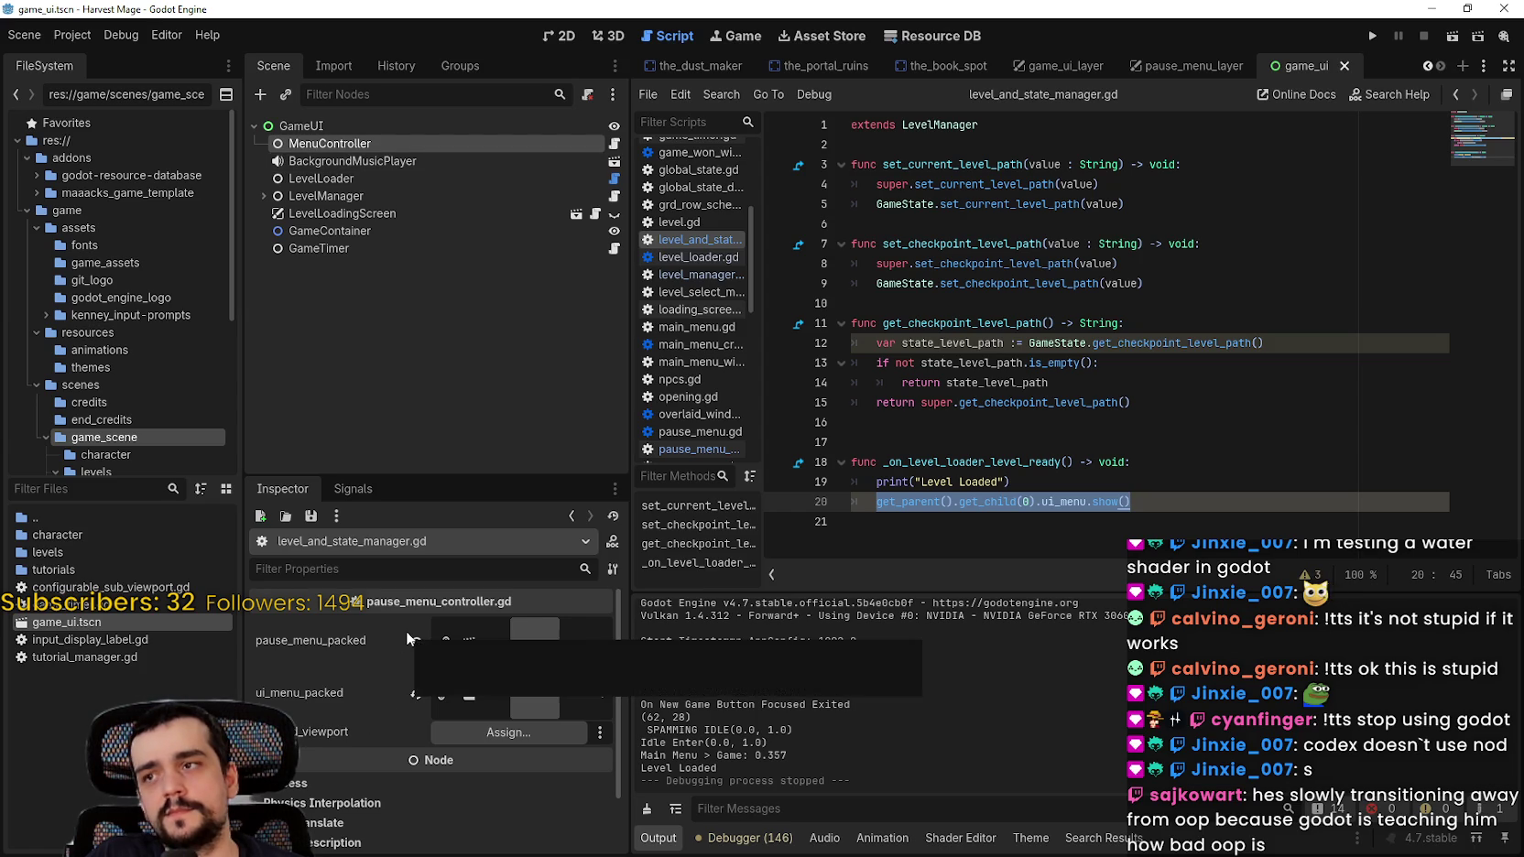
Step: Review the show() call on line 20 and the _on_level_loader_level_ready handler name
left_click(1178, 503)
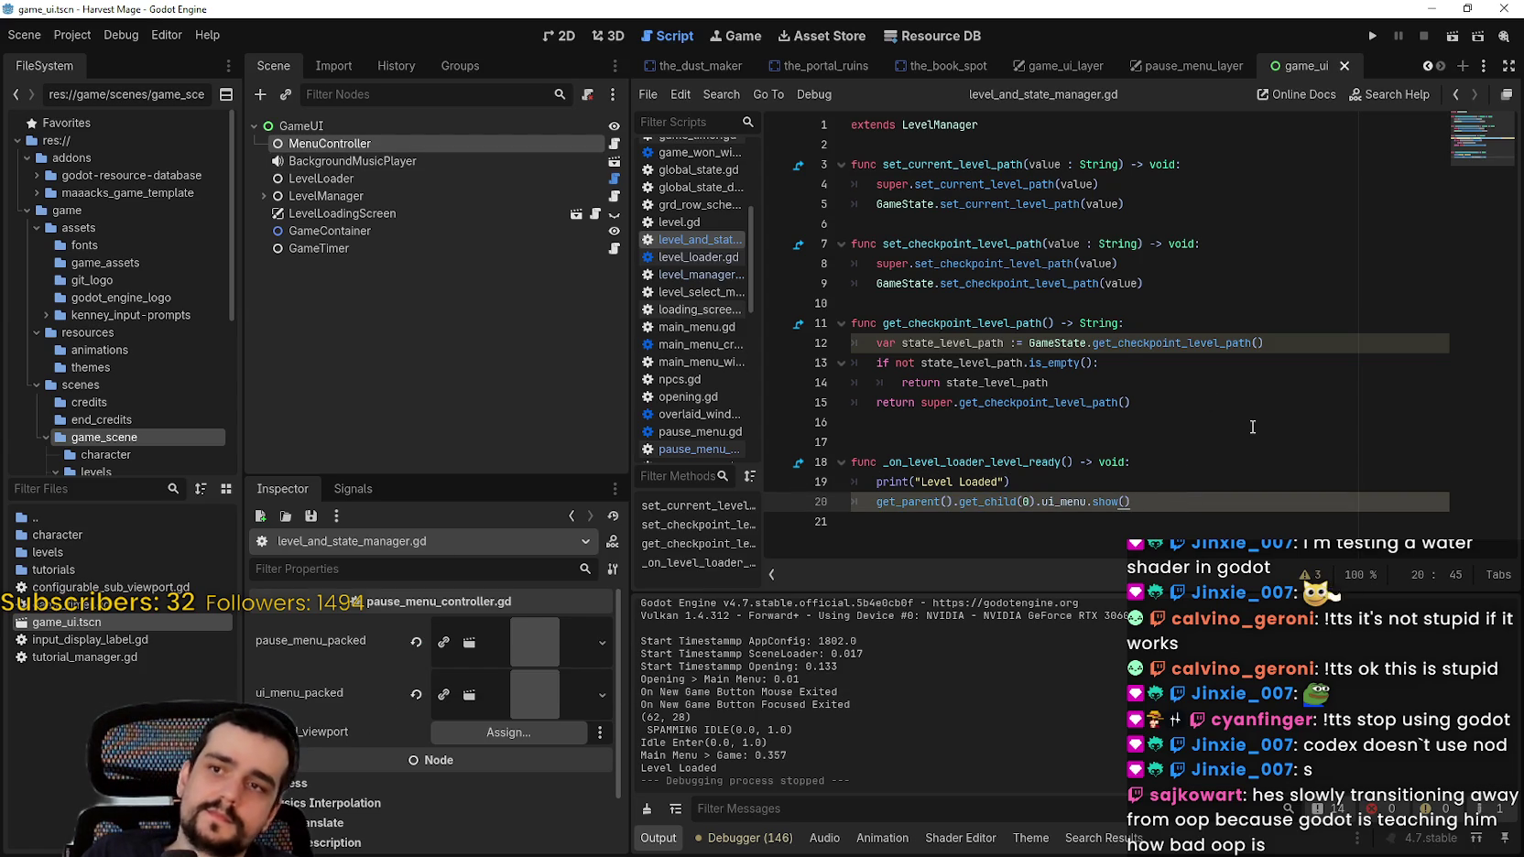
mouse_move(925, 130)
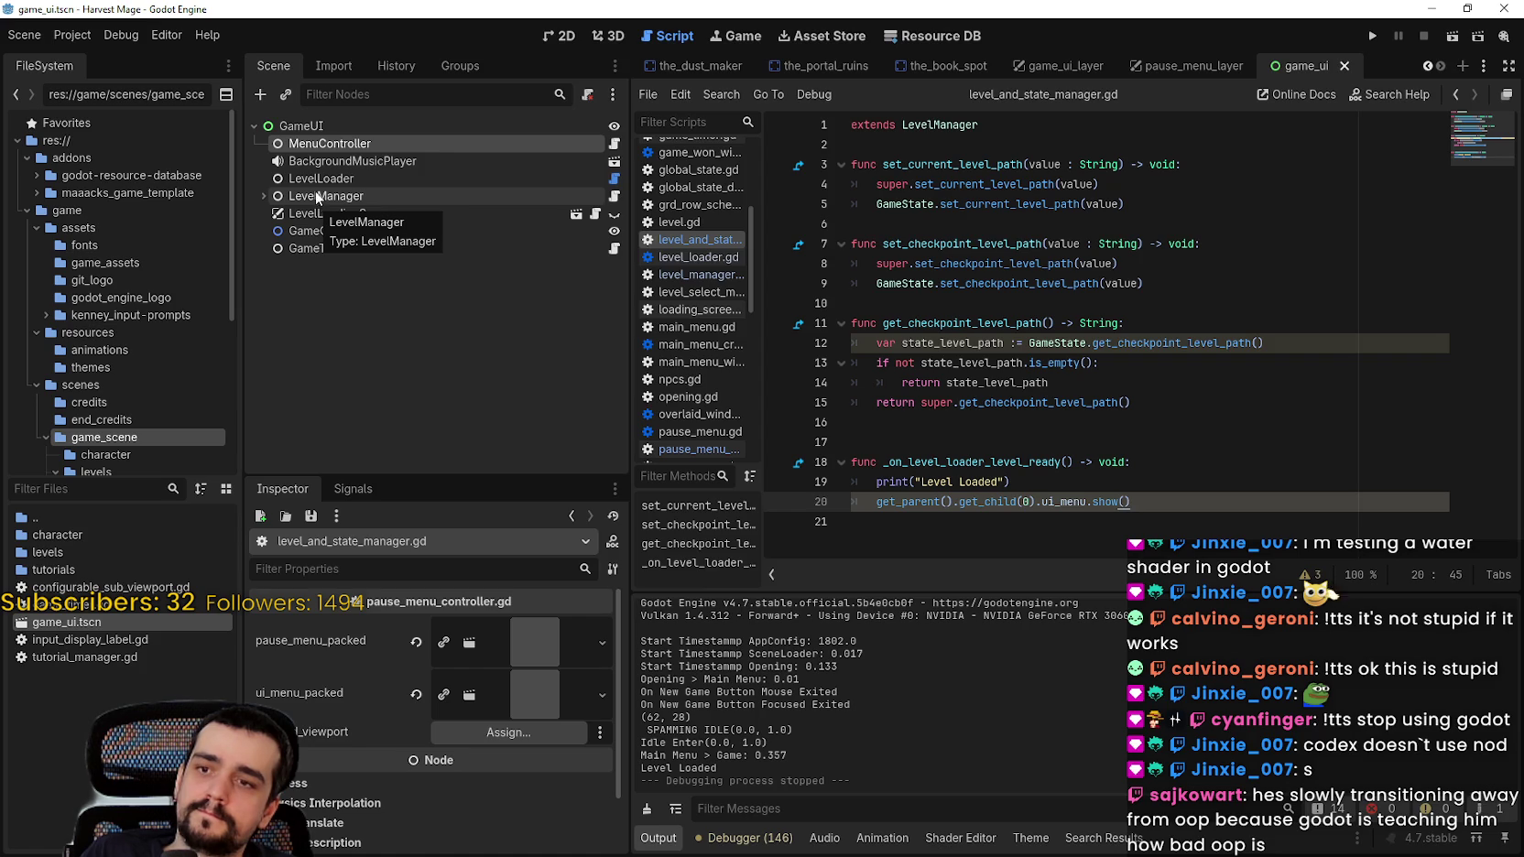
left_click_drag(1132, 501, 968, 492)
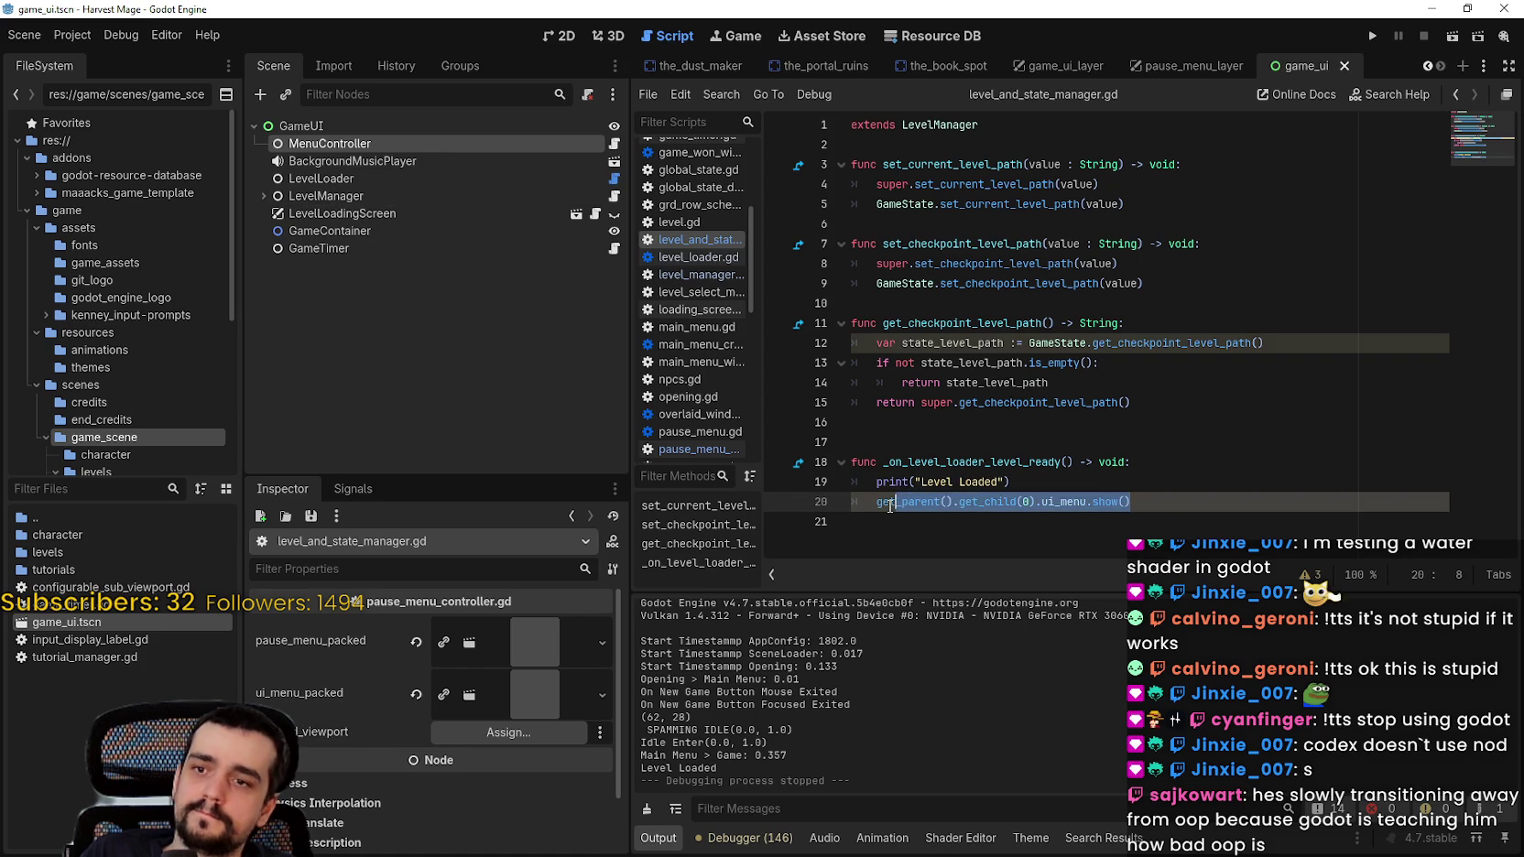
left_click(1075, 485)
double_click(986, 453)
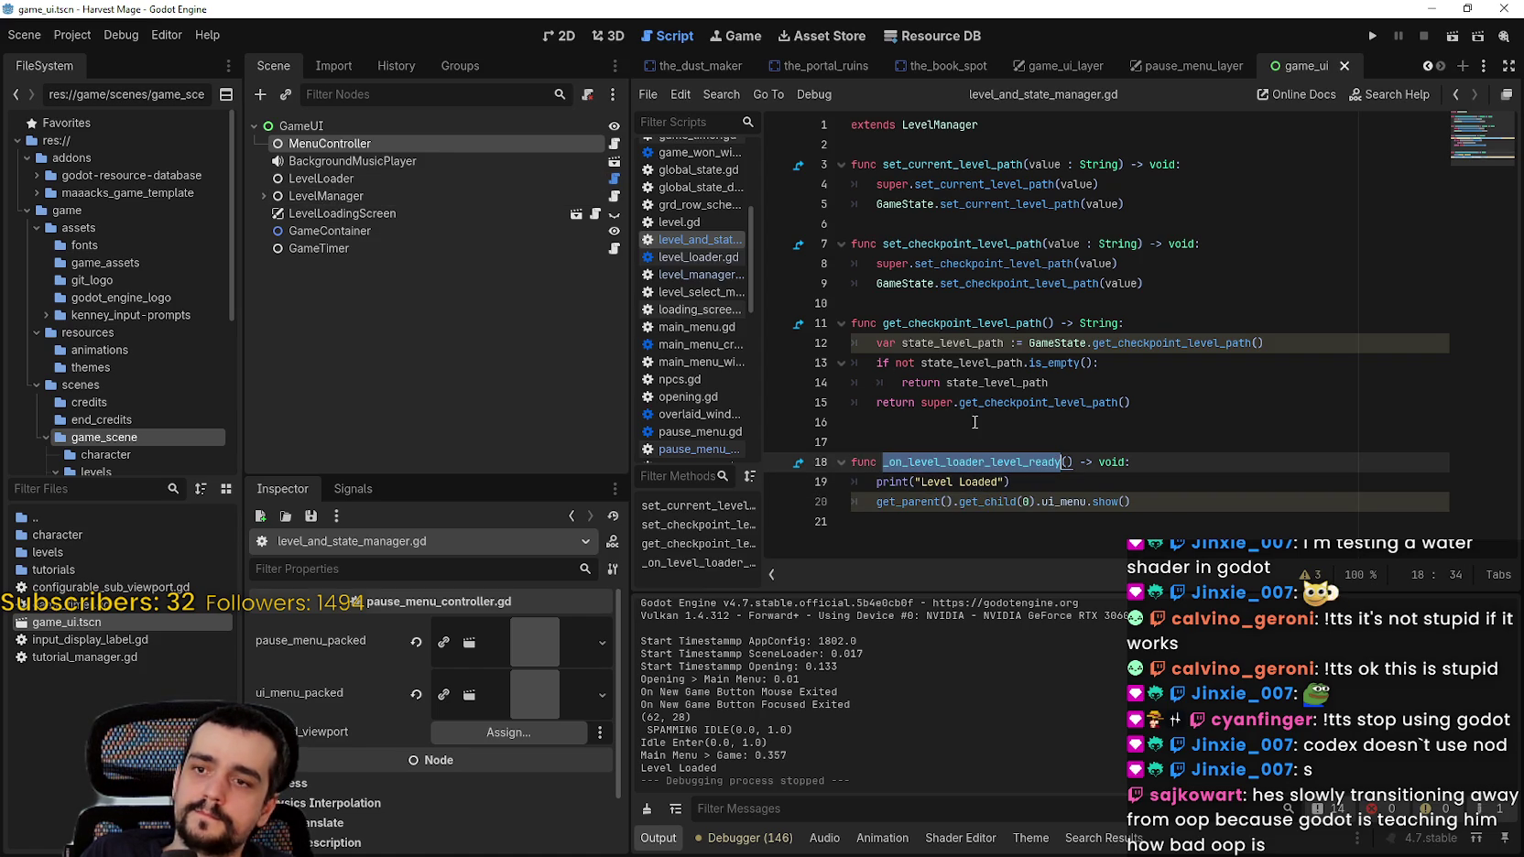
Step: Look up the LevelManager class on line 1 to open level_manager.gd
right_click(936, 122)
left_click(880, 321)
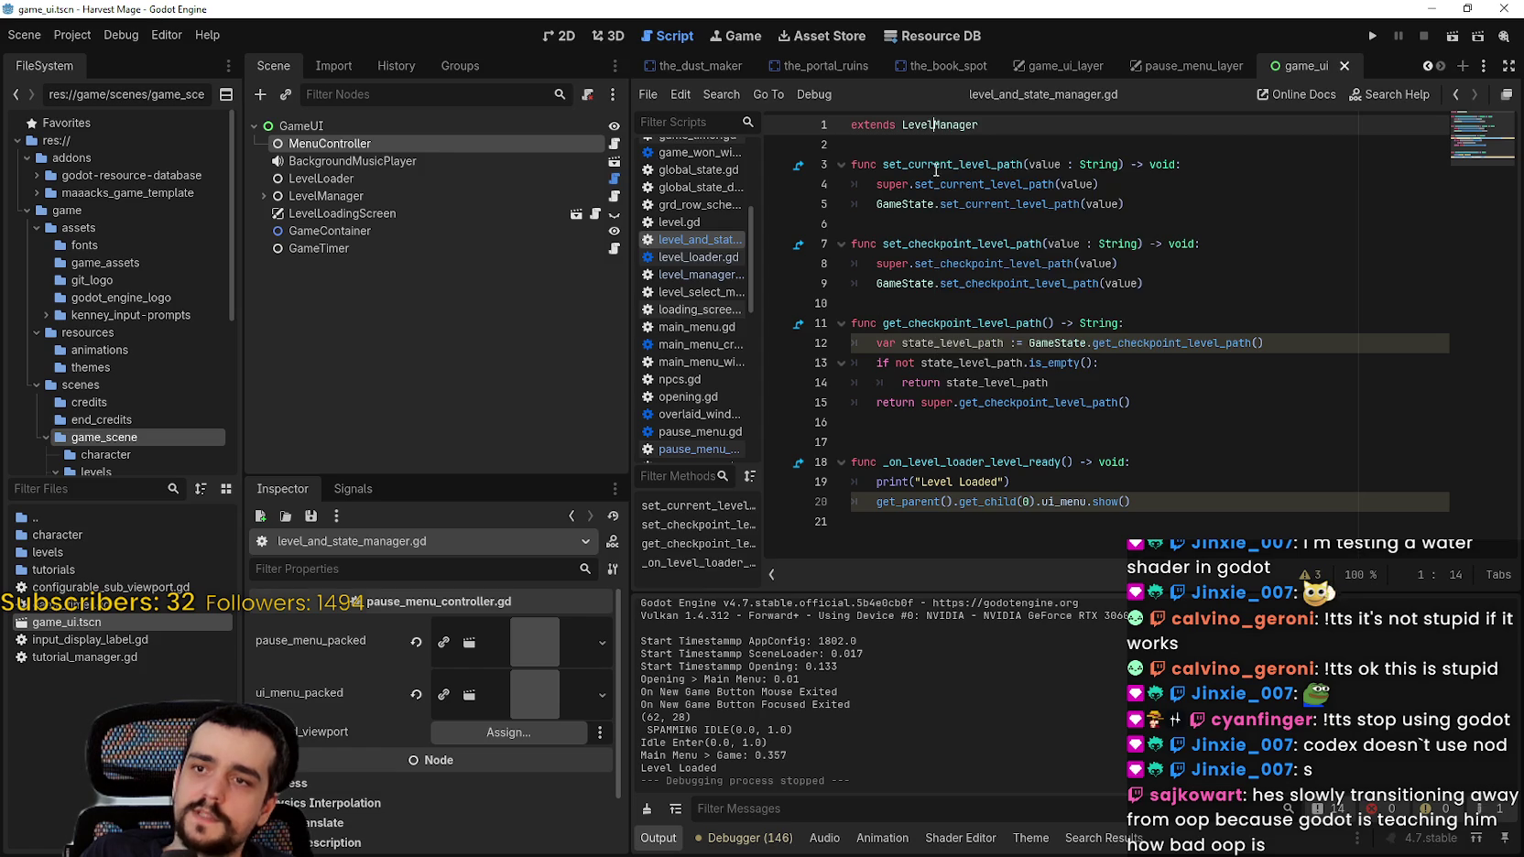
right_click(940, 140)
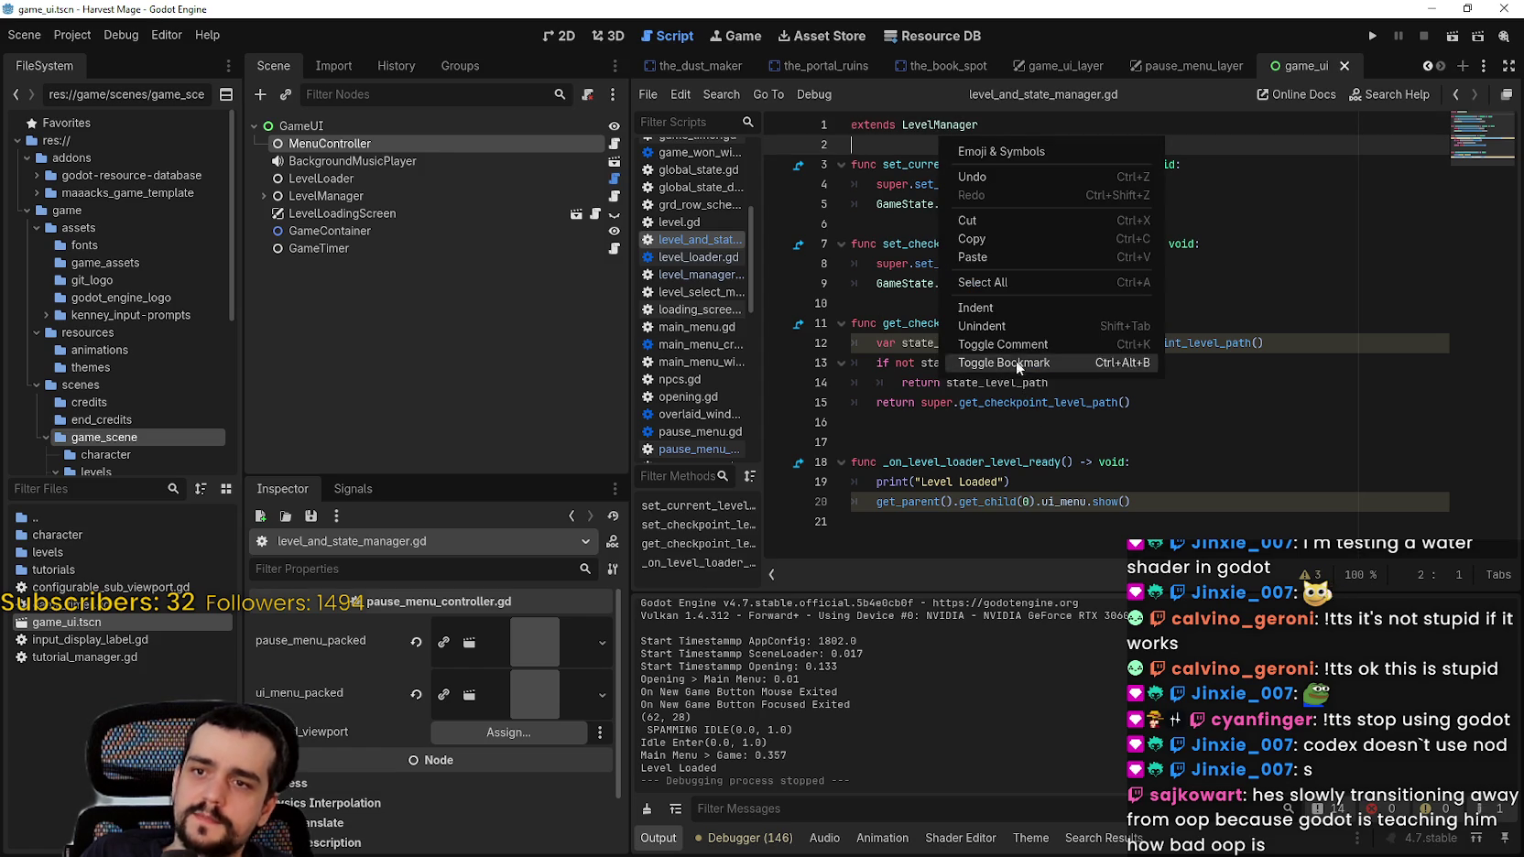
left_click(953, 128)
right_click(958, 128)
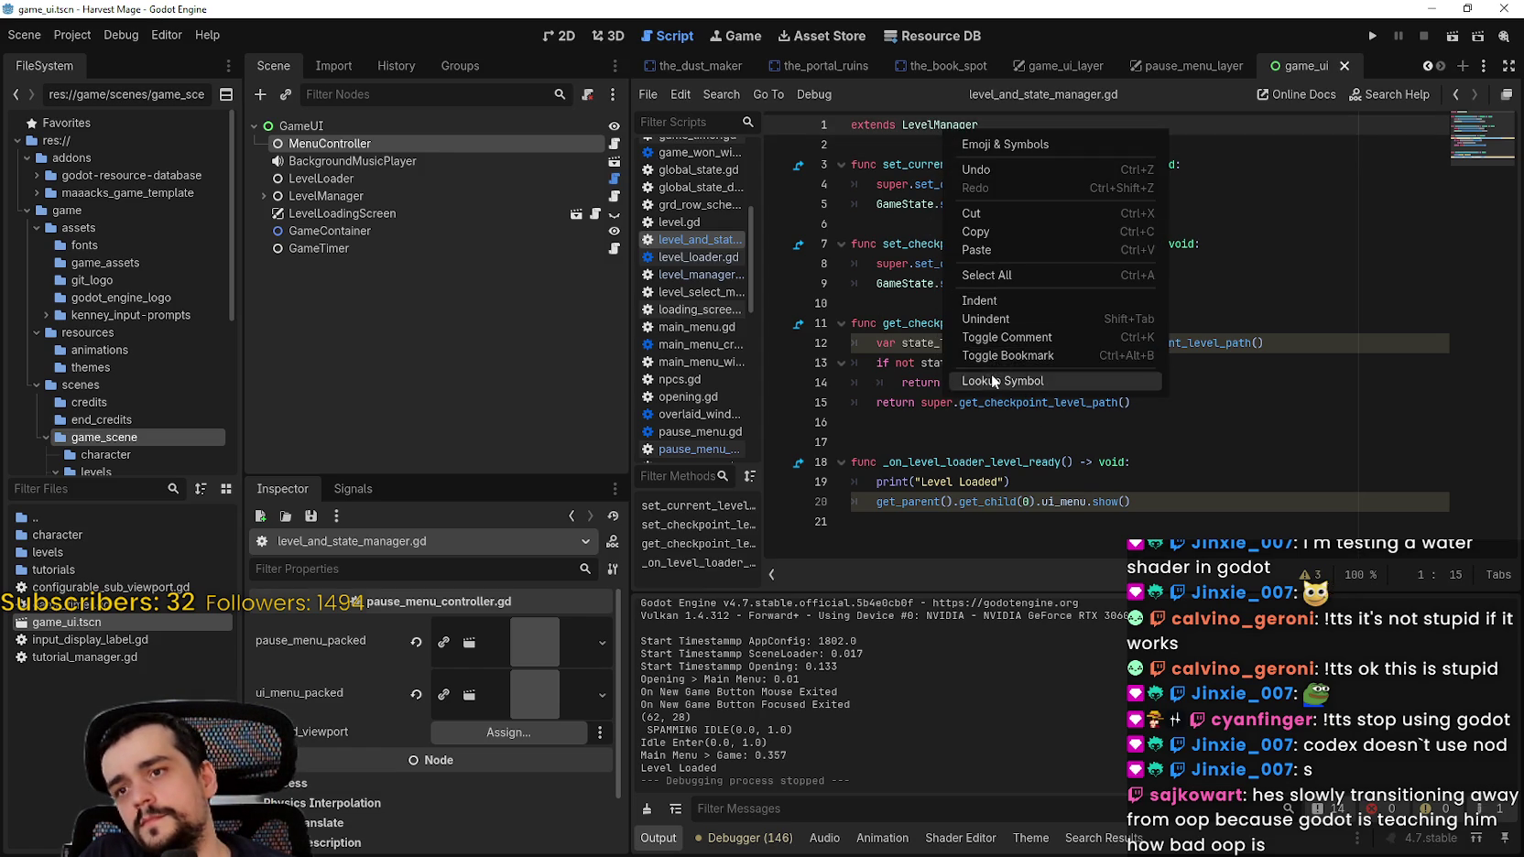
left_click(1007, 381)
left_click(1012, 422)
left_click(1014, 401)
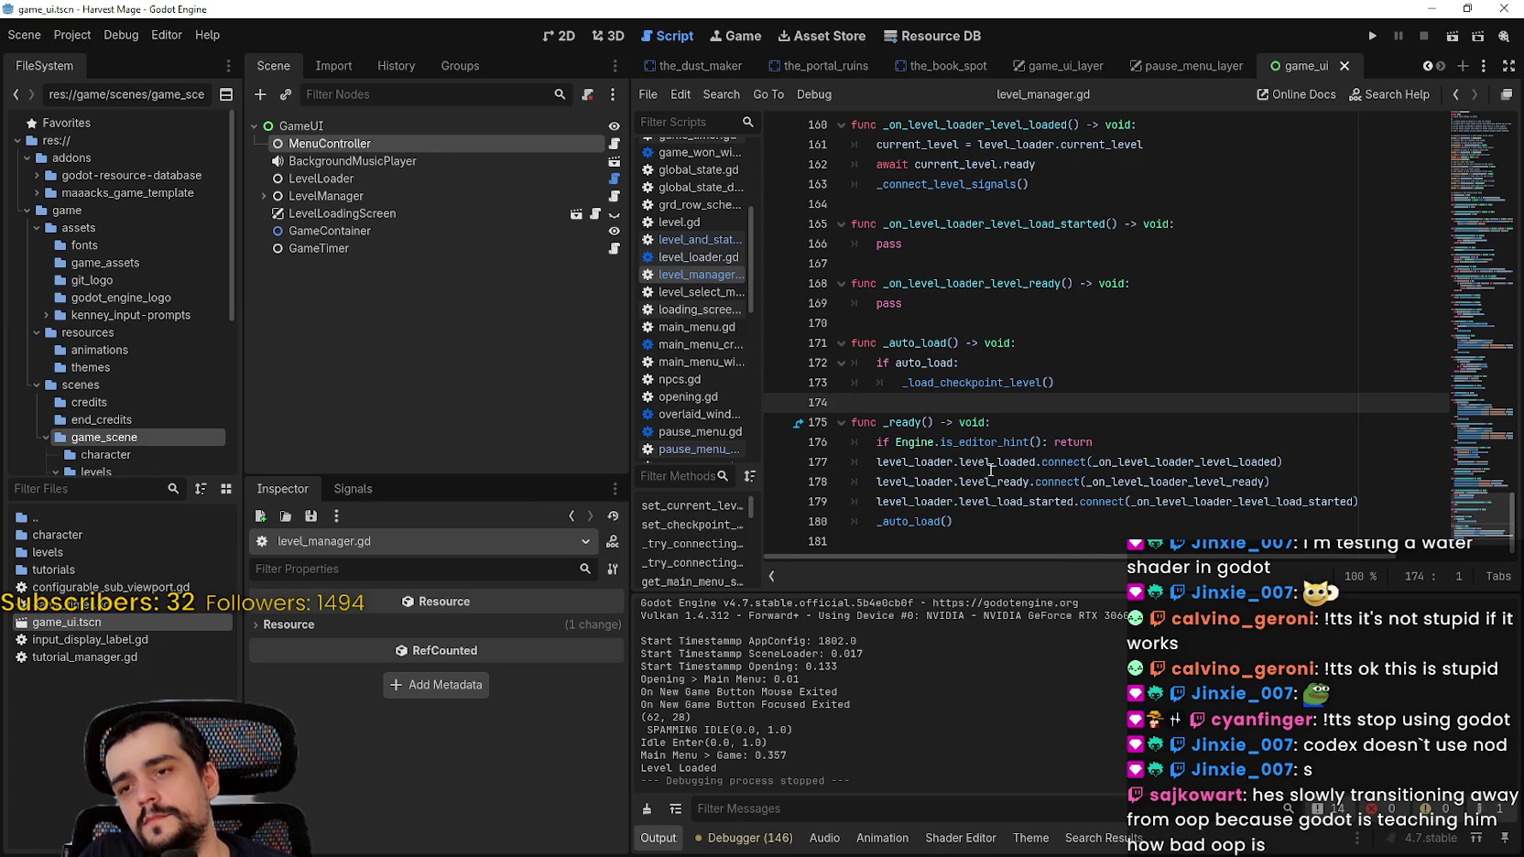
Step: Jump from the level_loaded connection to the _on_level_loader_level_loaded definition and scan it
left_click(1274, 462)
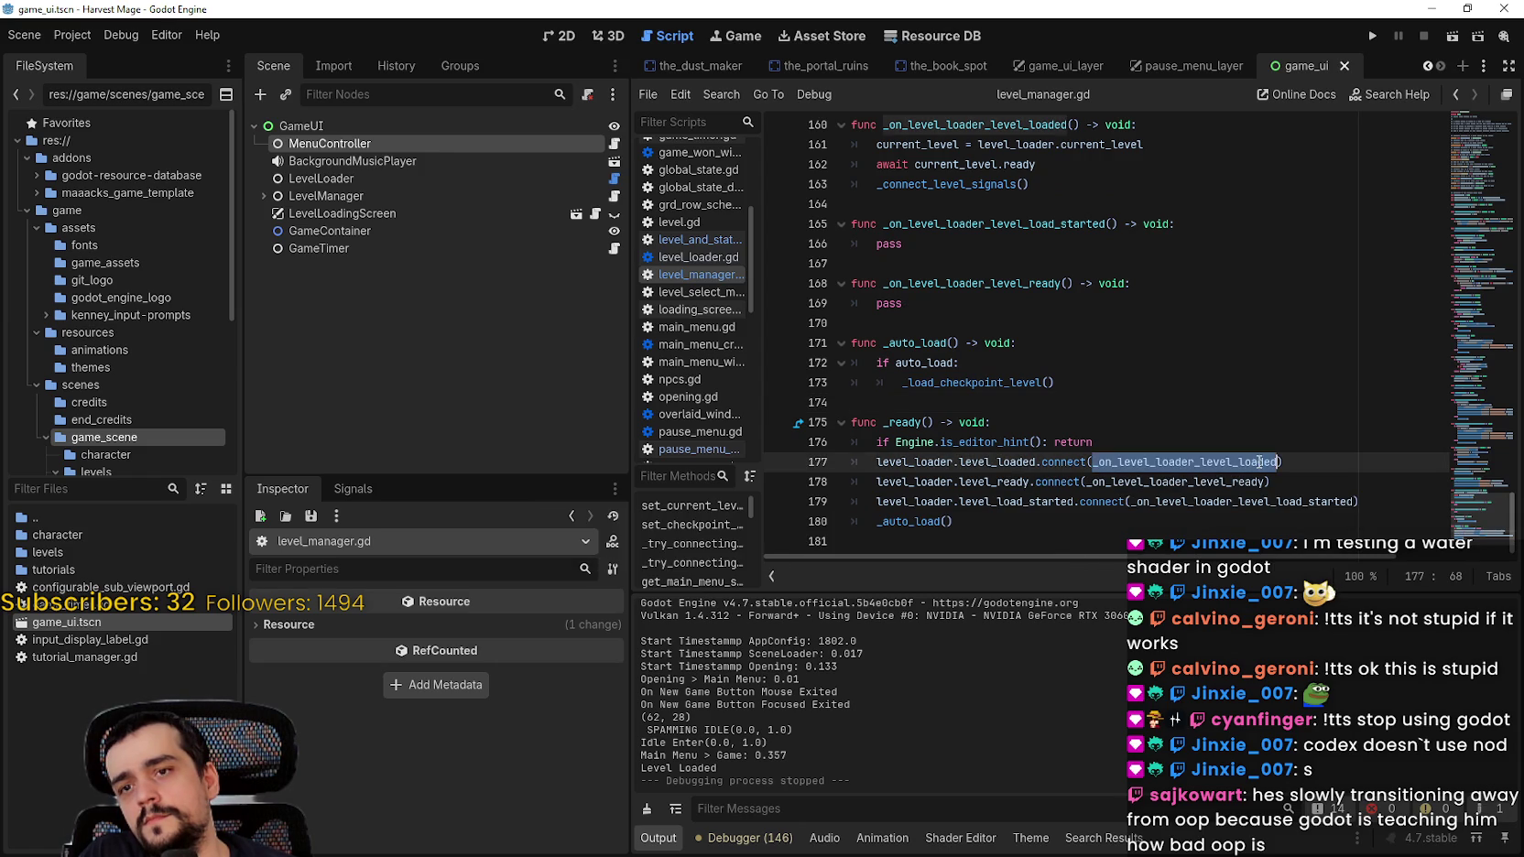
left_click(1209, 460)
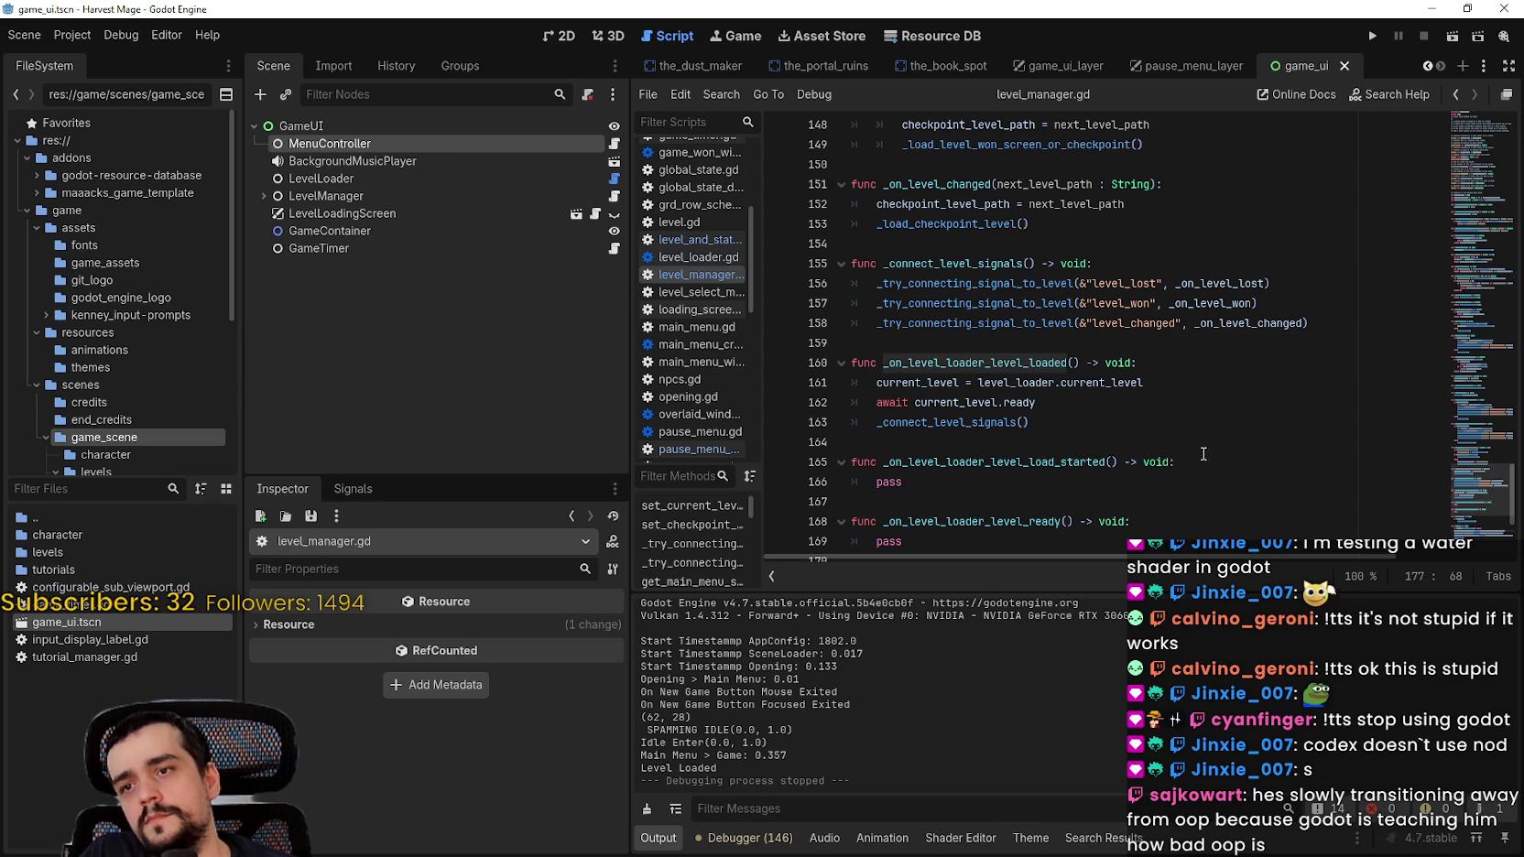
scroll("down", 3)
scroll("up", 3)
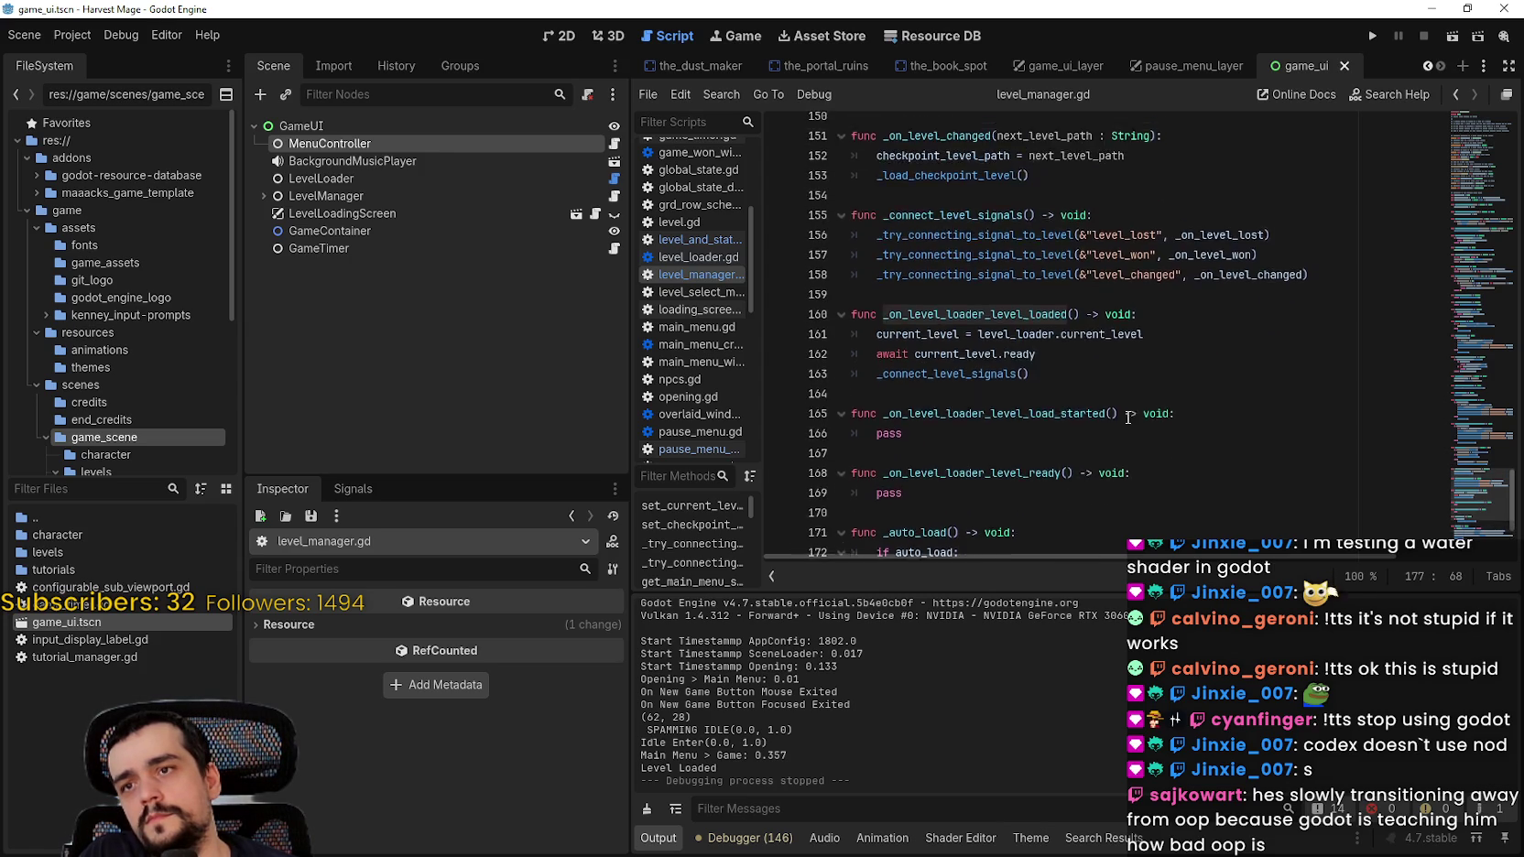
scroll("down", 3)
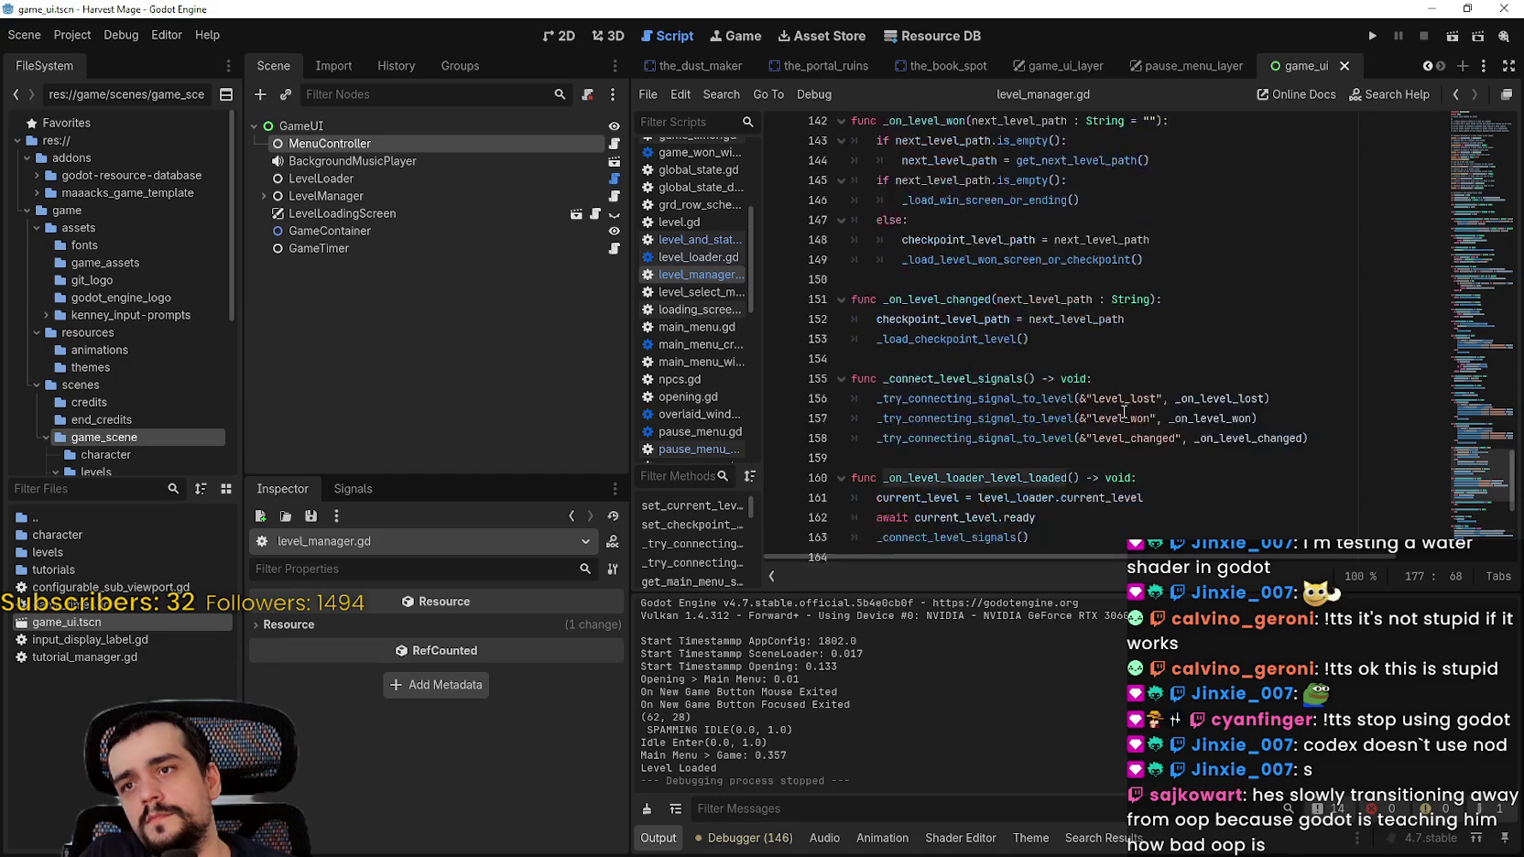
scroll("down", 3)
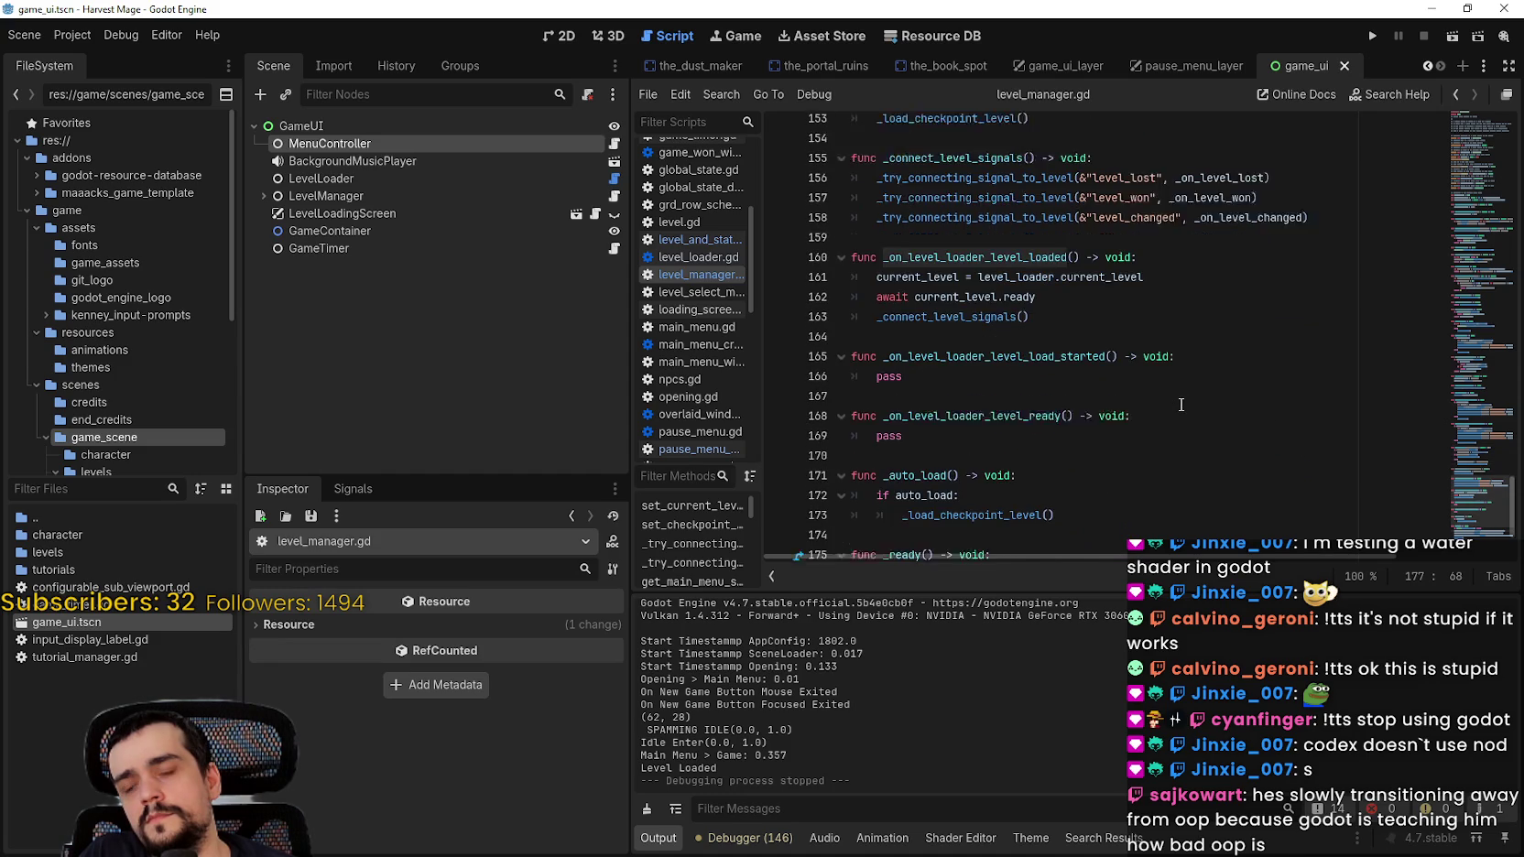
Step: Highlight _on_level_loader_level_ready and the level_ready connection on line 178, then expand LevelManager
left_click(991, 343)
double_click(992, 342)
scroll("down", 3)
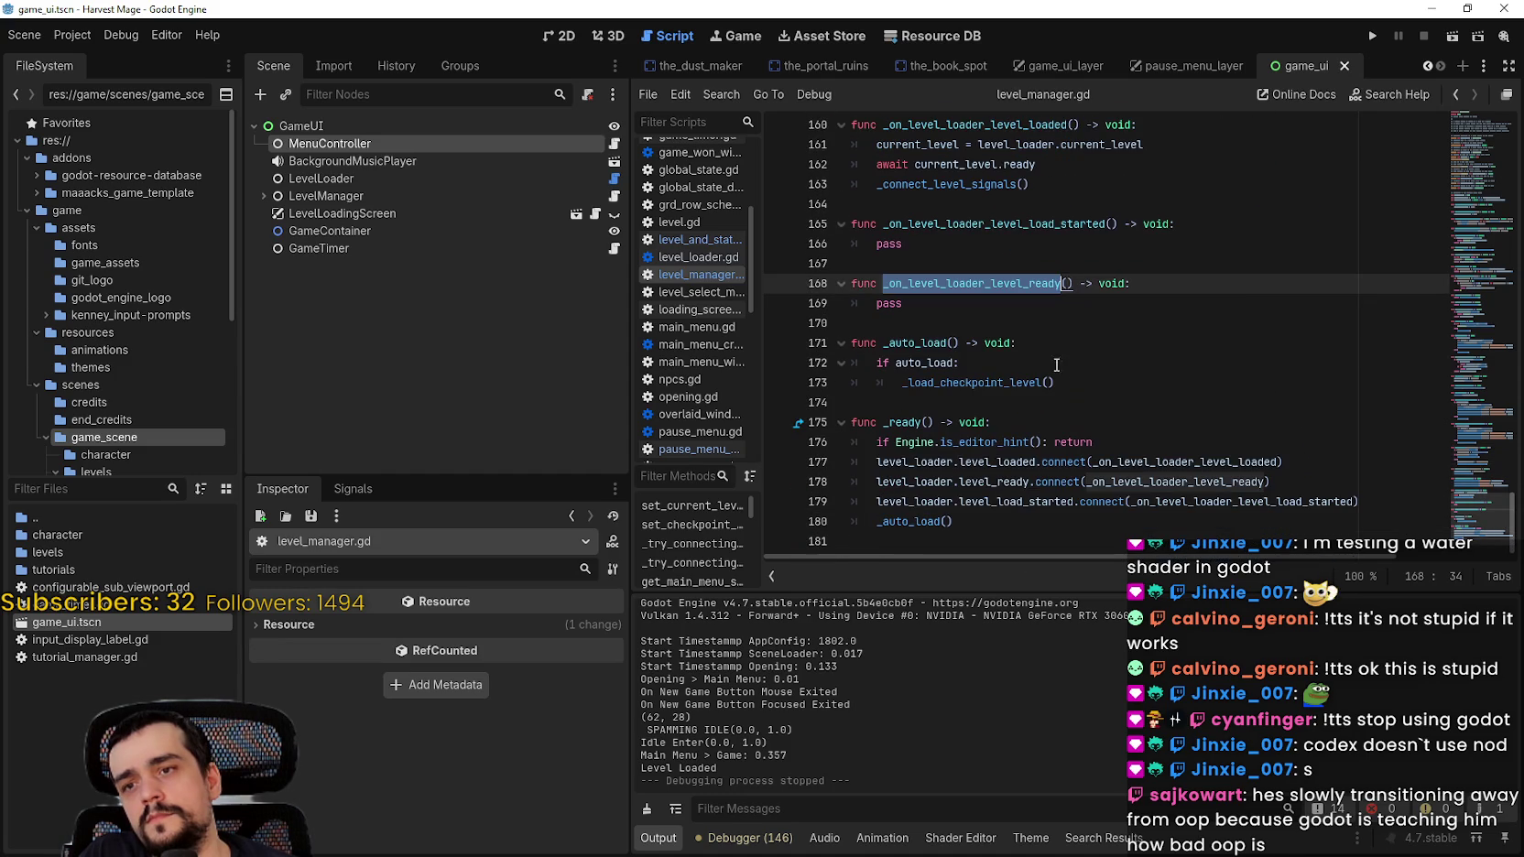
left_click(1003, 481)
double_click(1006, 481)
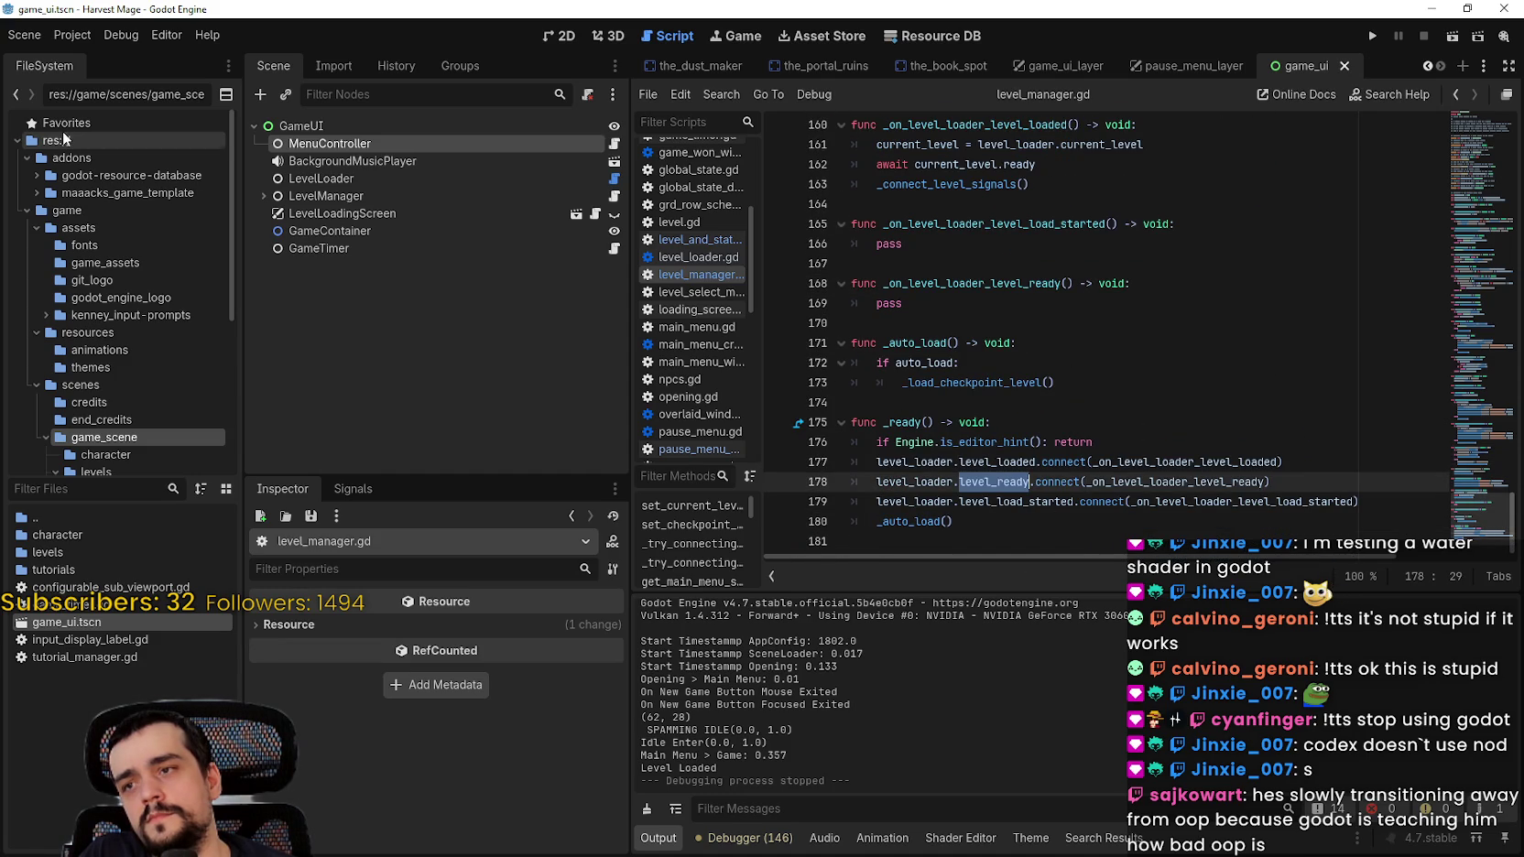
left_click(264, 196)
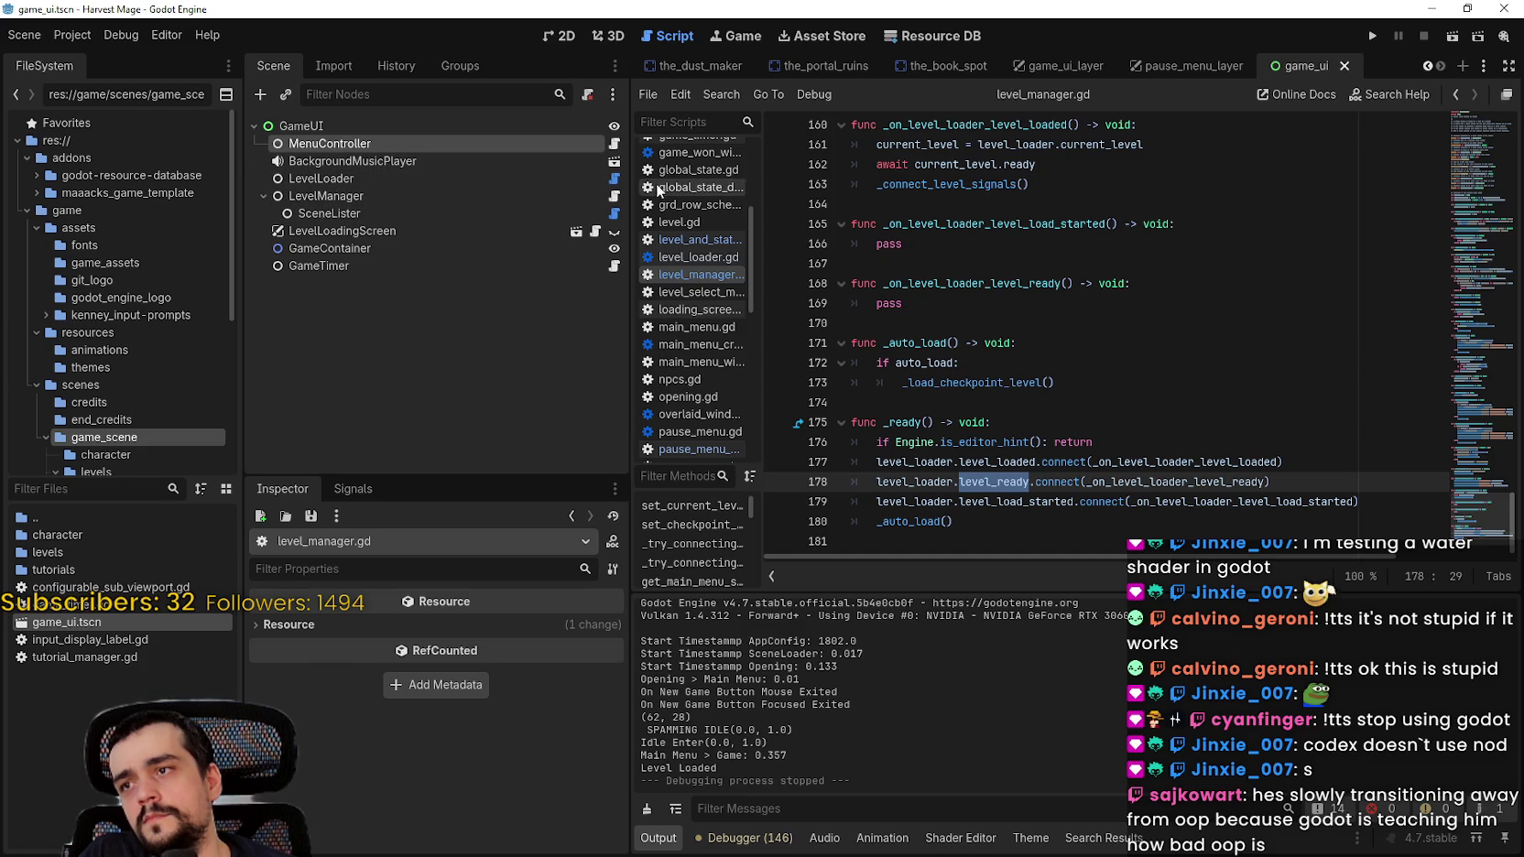
left_click(613, 179)
Step: Inspect how level_loader.gd awaits current_level.ready before emitting level_ready on line 45
scroll("down", 3)
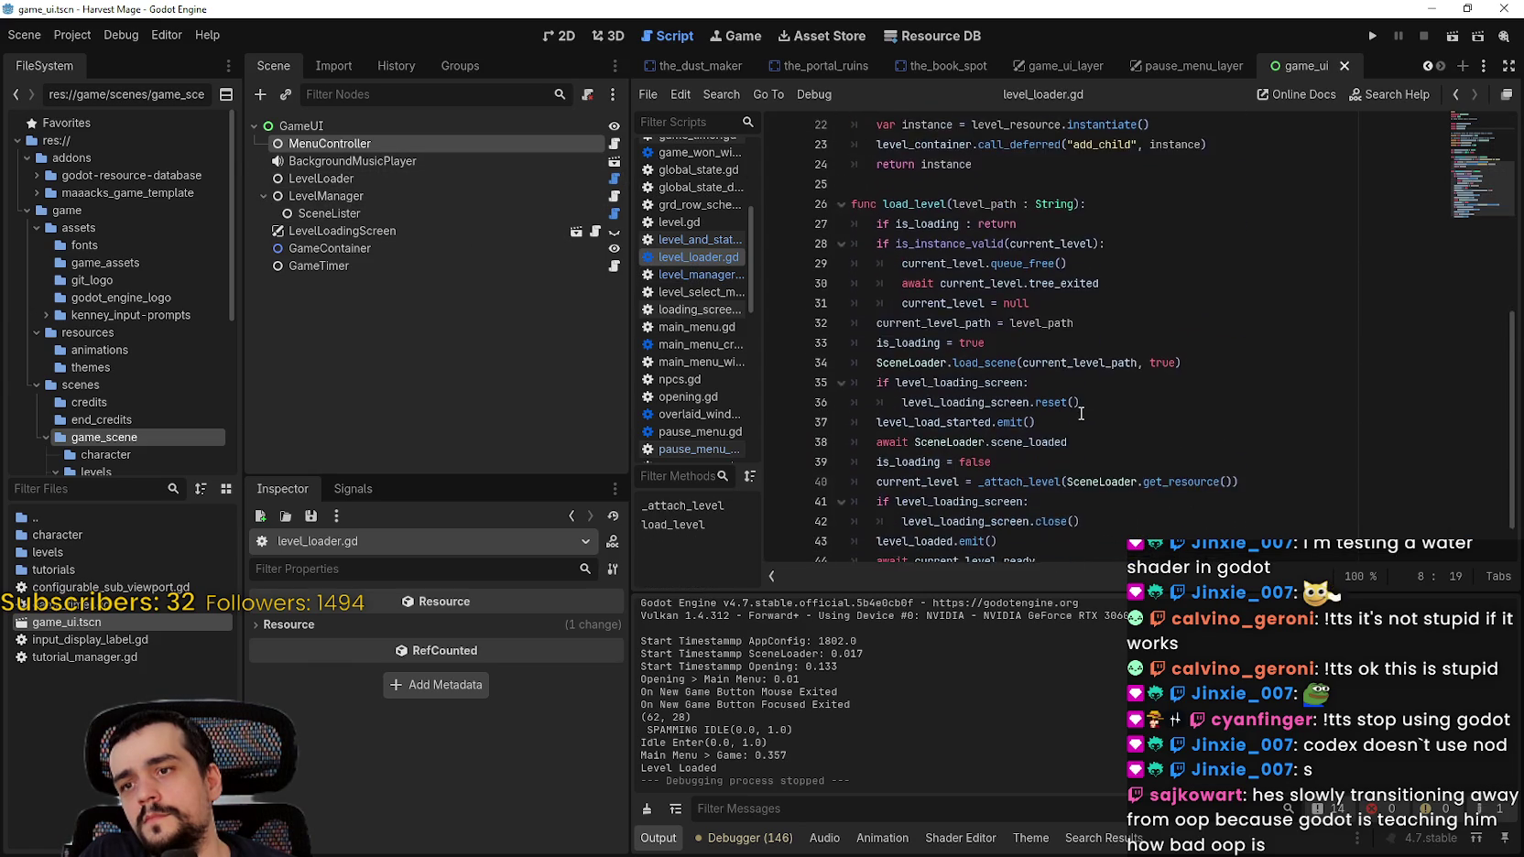
double_click(922, 531)
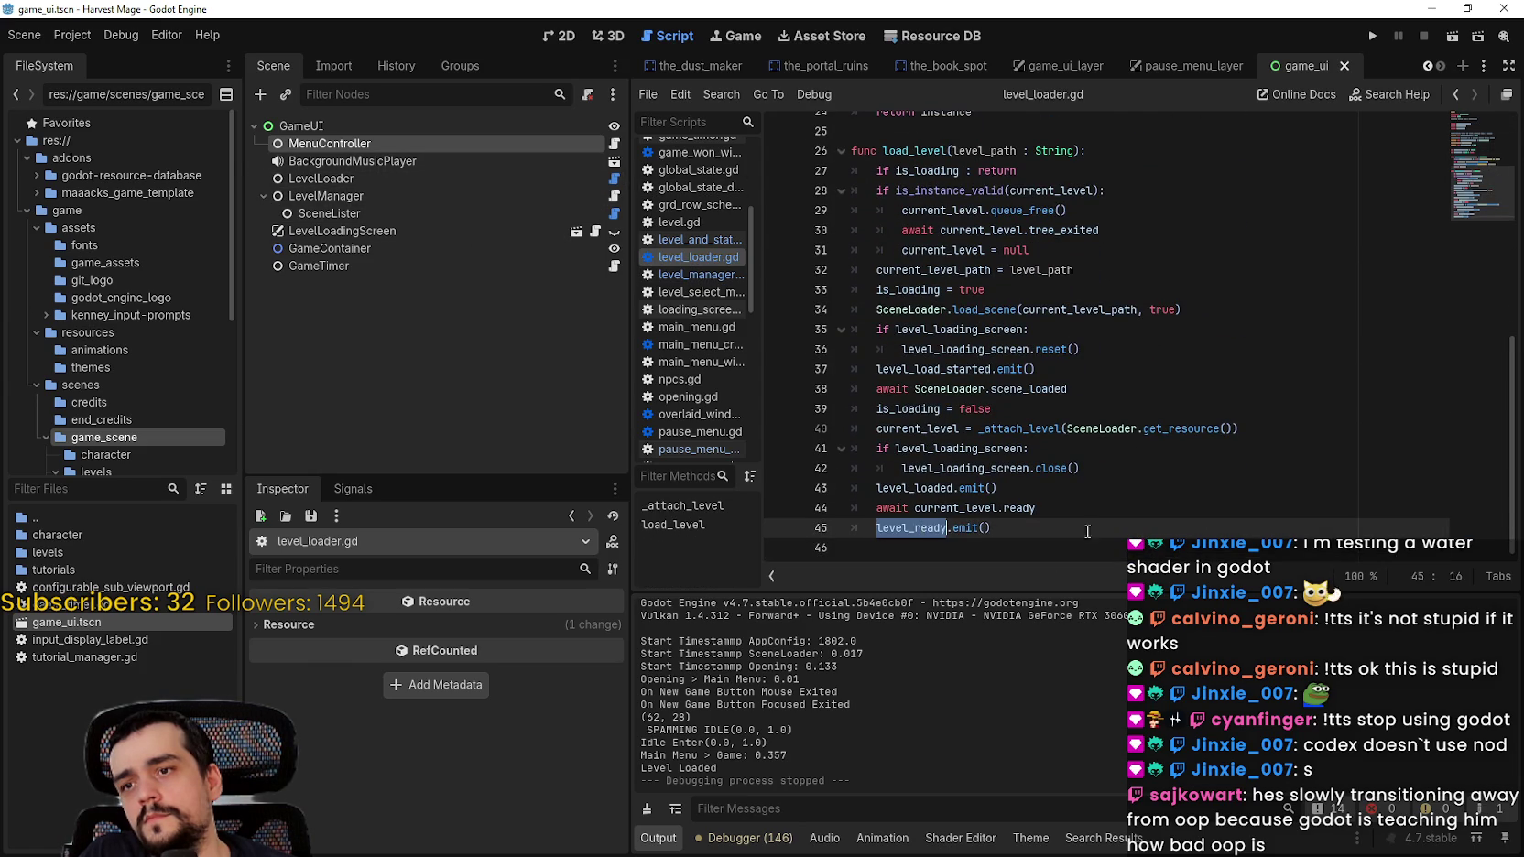
left_click_drag(1038, 509, 851, 509)
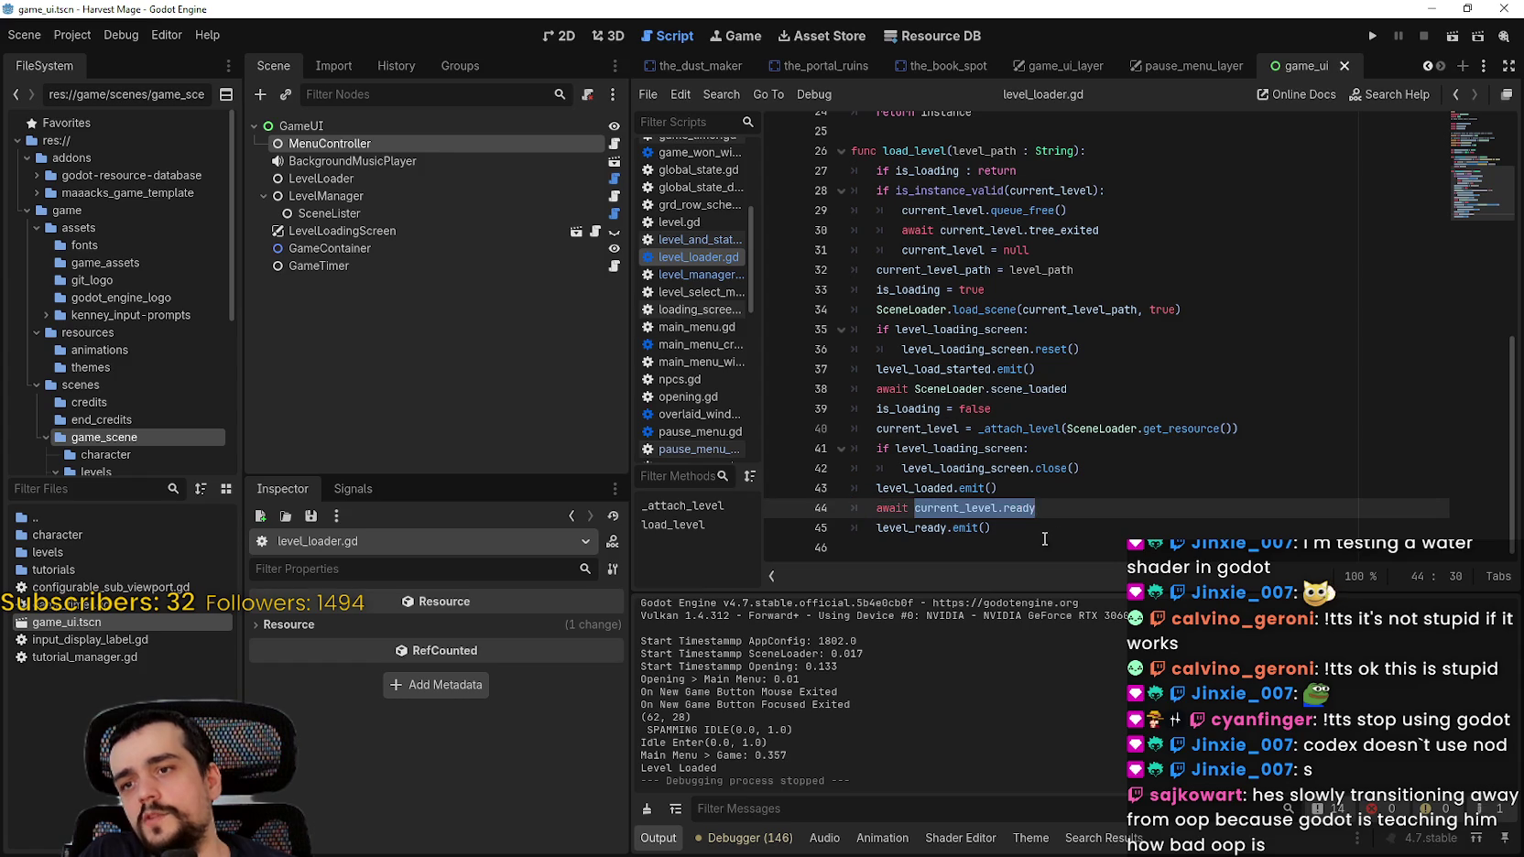
left_click(867, 545)
key("shift+Up")
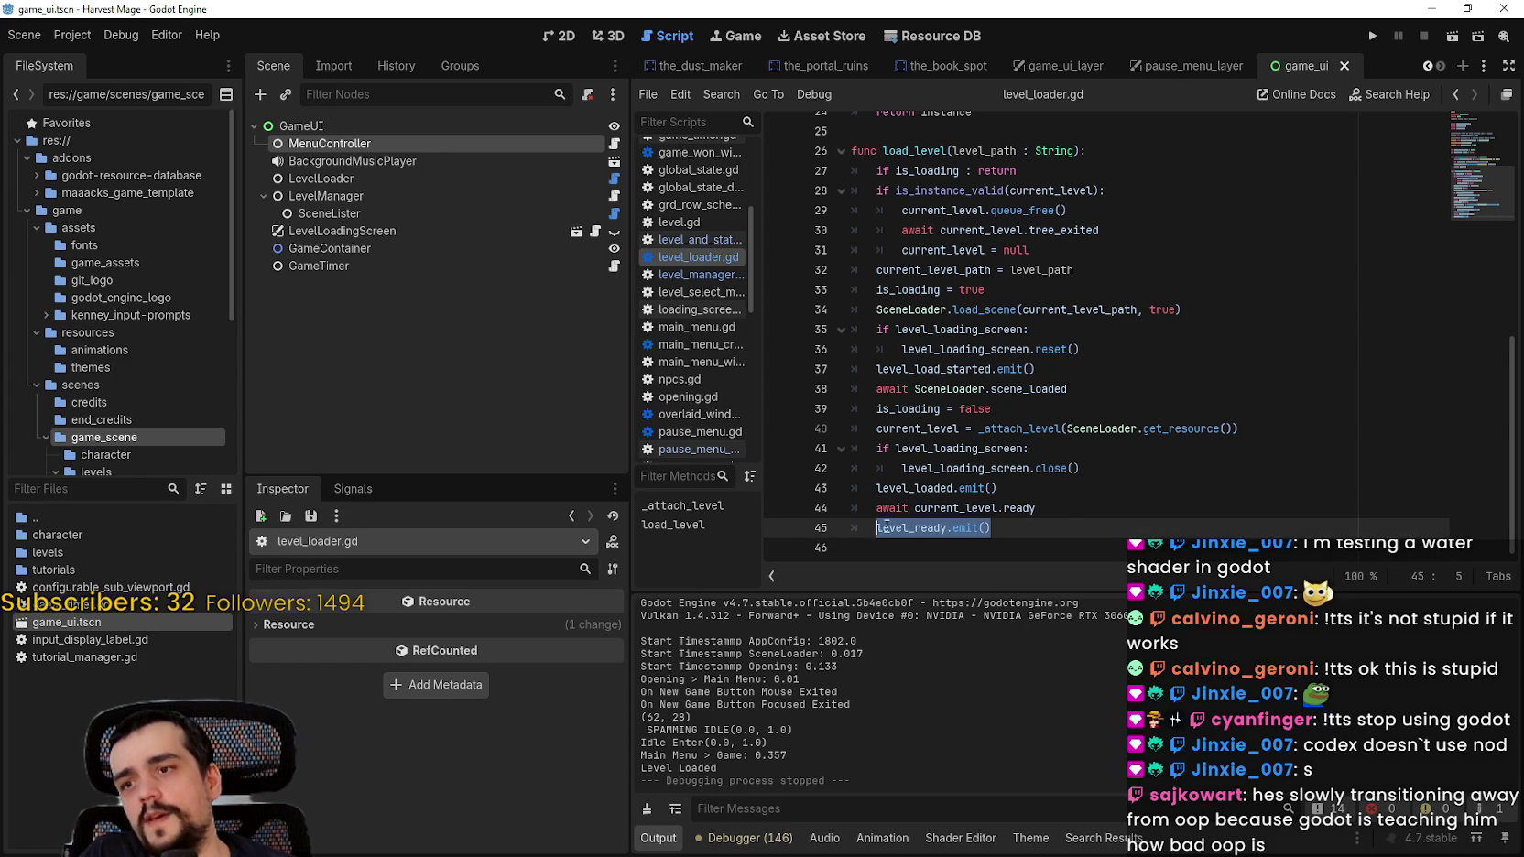
key("End")
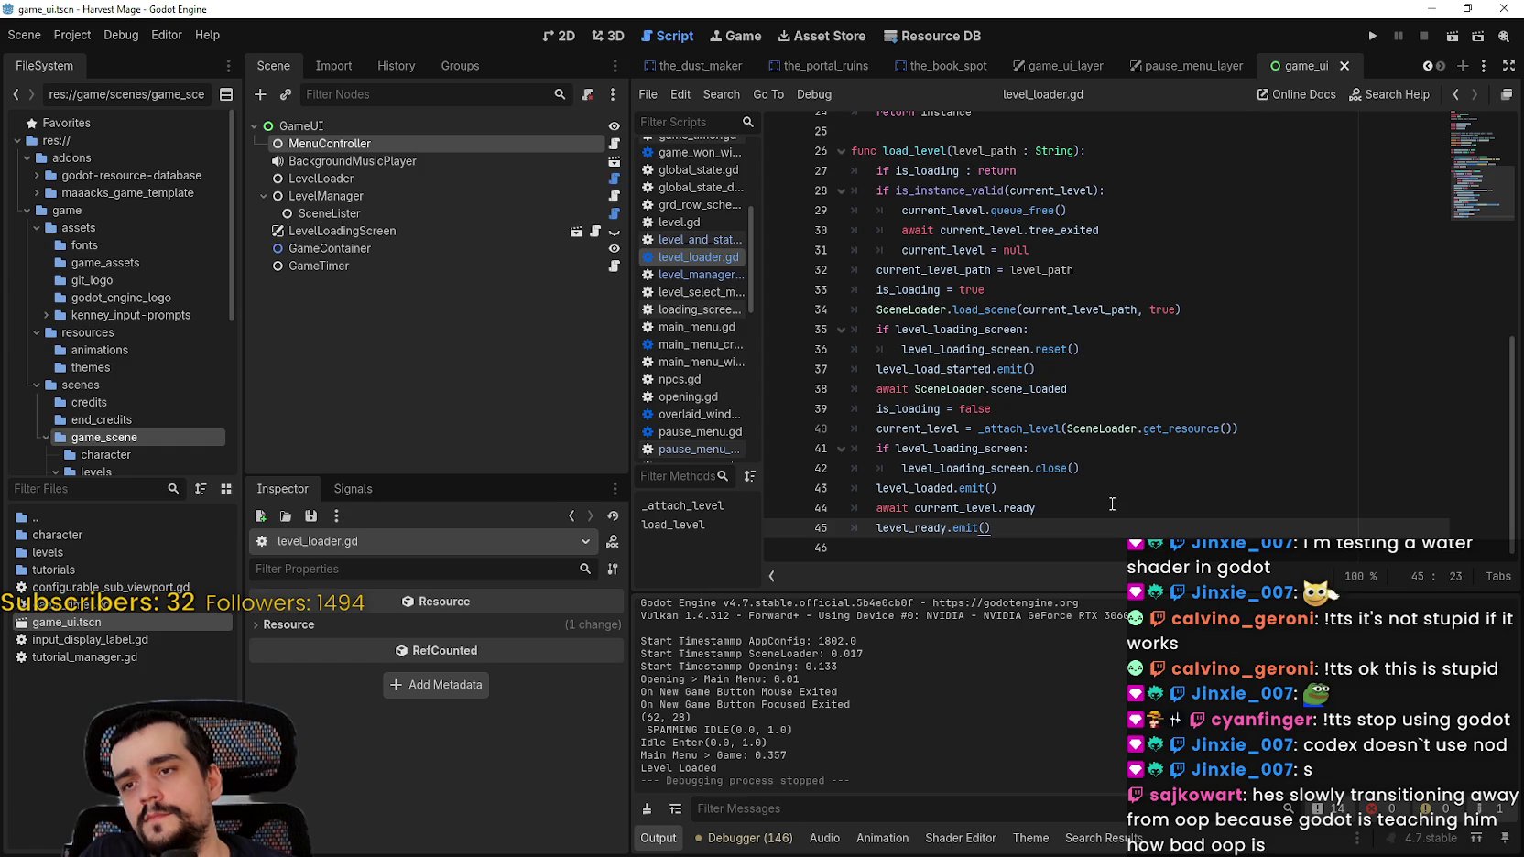
double_click(902, 531)
left_click_drag(948, 531, 999, 534)
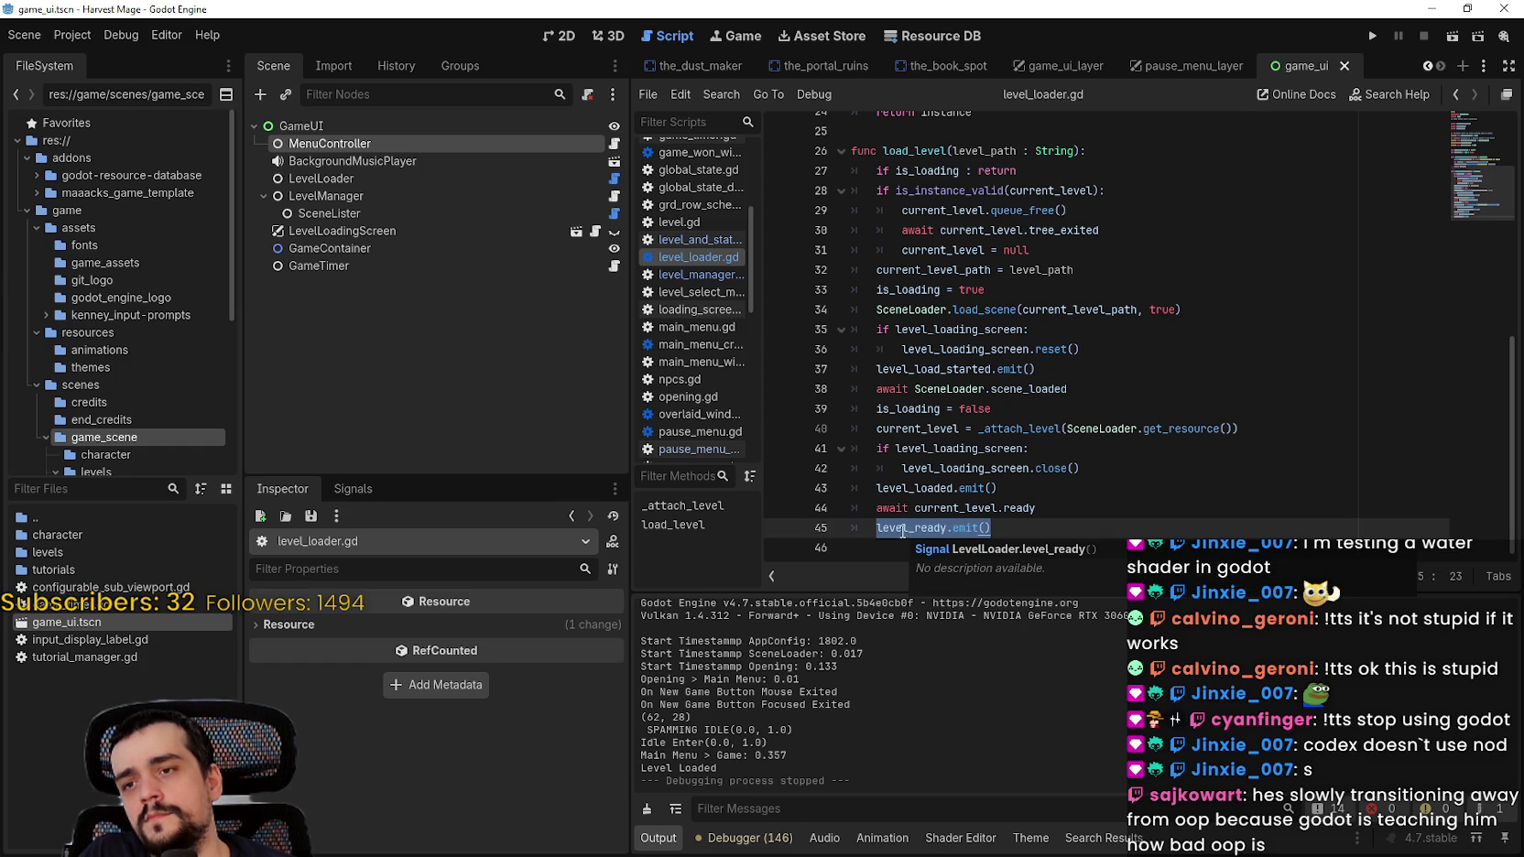
double_click(901, 528)
scroll("up", 3)
scroll("down", 3)
scroll("down", 3)
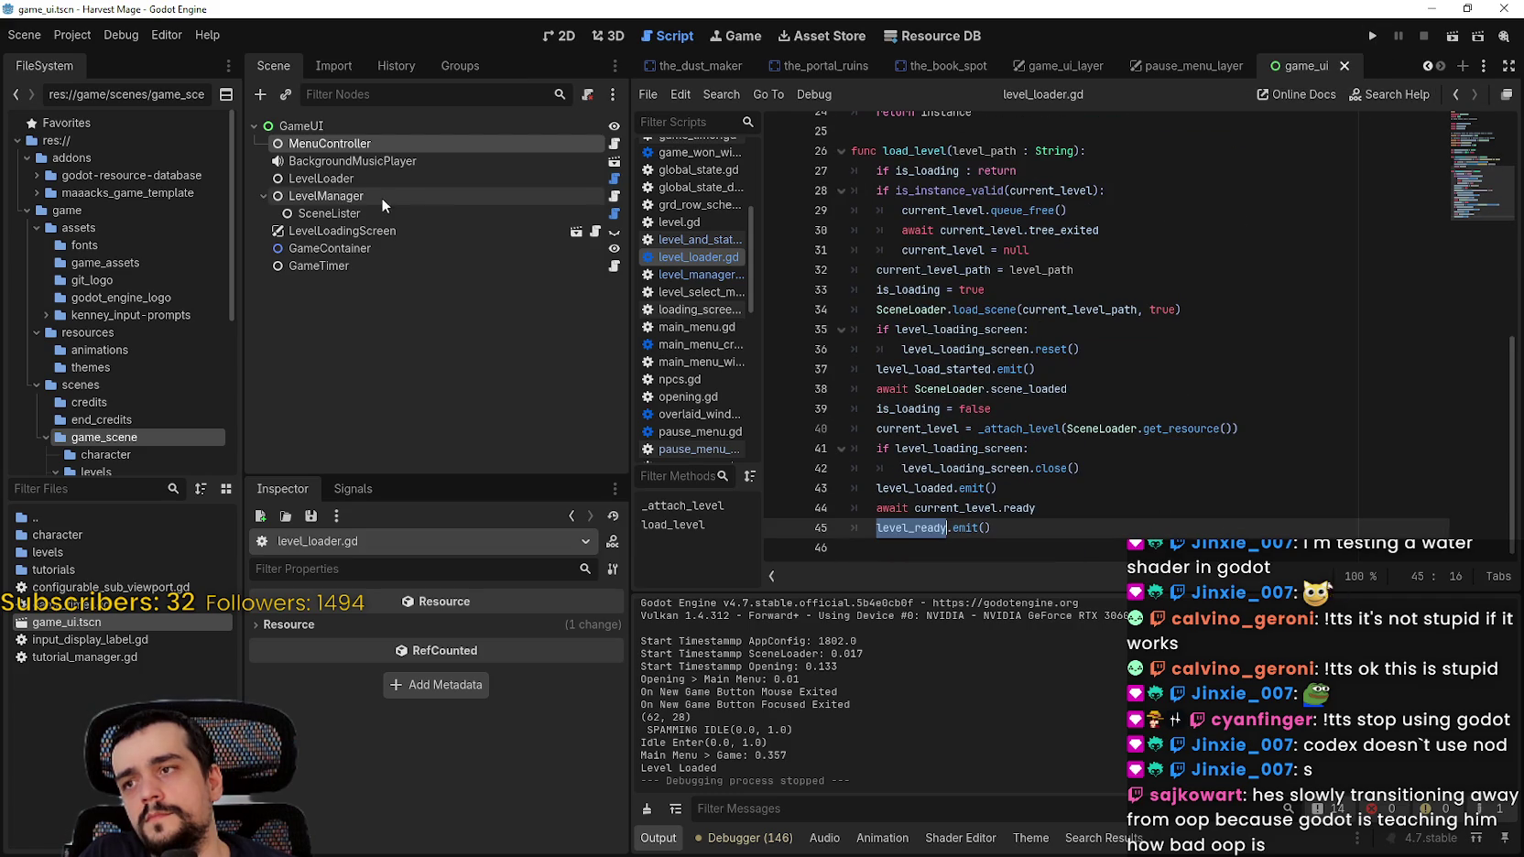
Step: Lower LevelLoadingScreen's state_change_delay from 15.0 to 5.0 in the Inspector
left_click(363, 232)
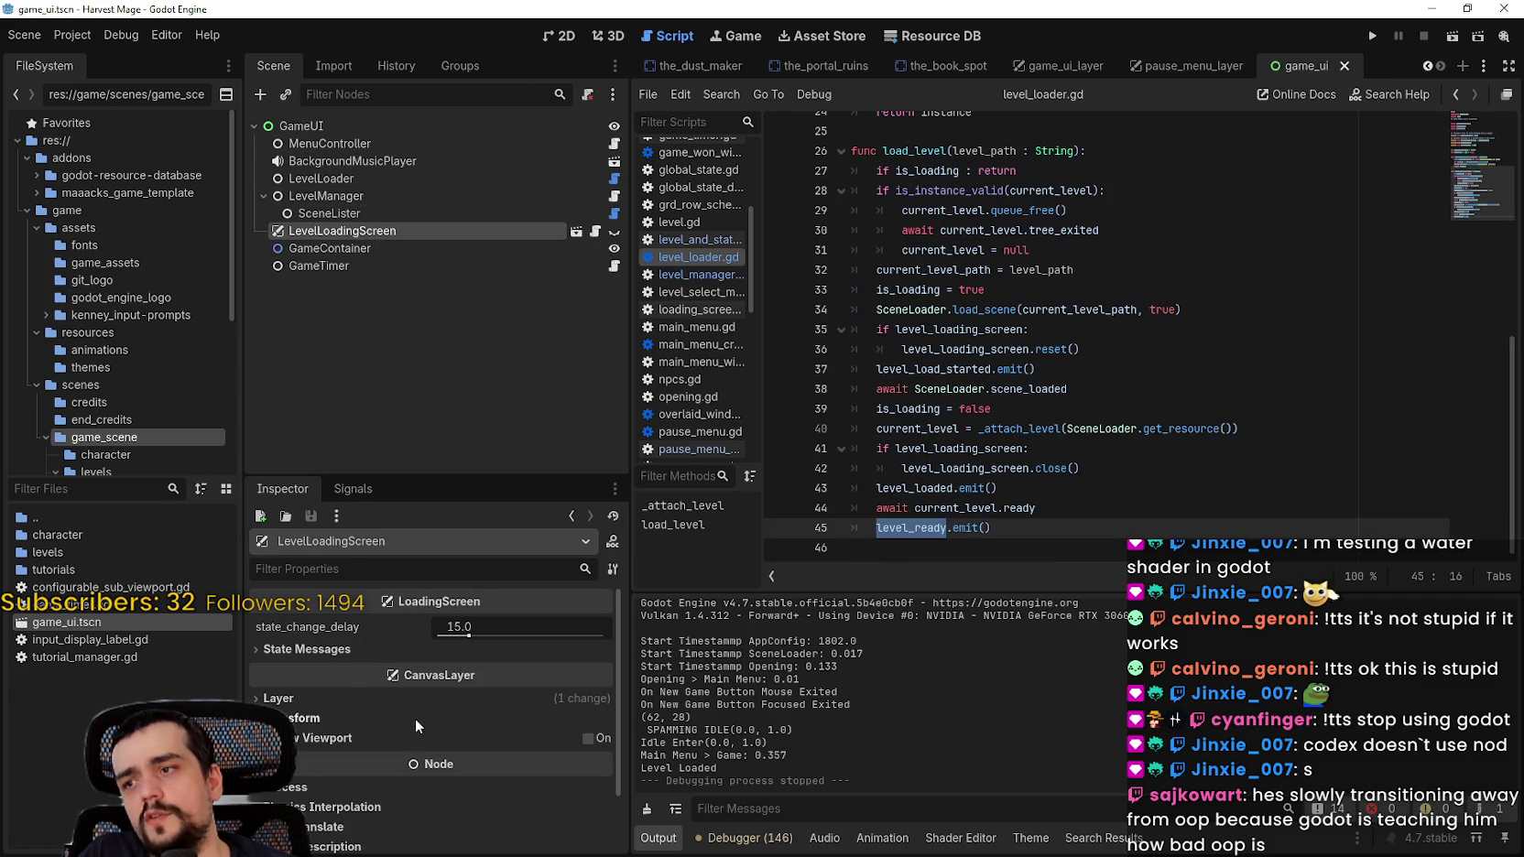
left_click(316, 650)
left_click_drag(474, 631, 267, 645)
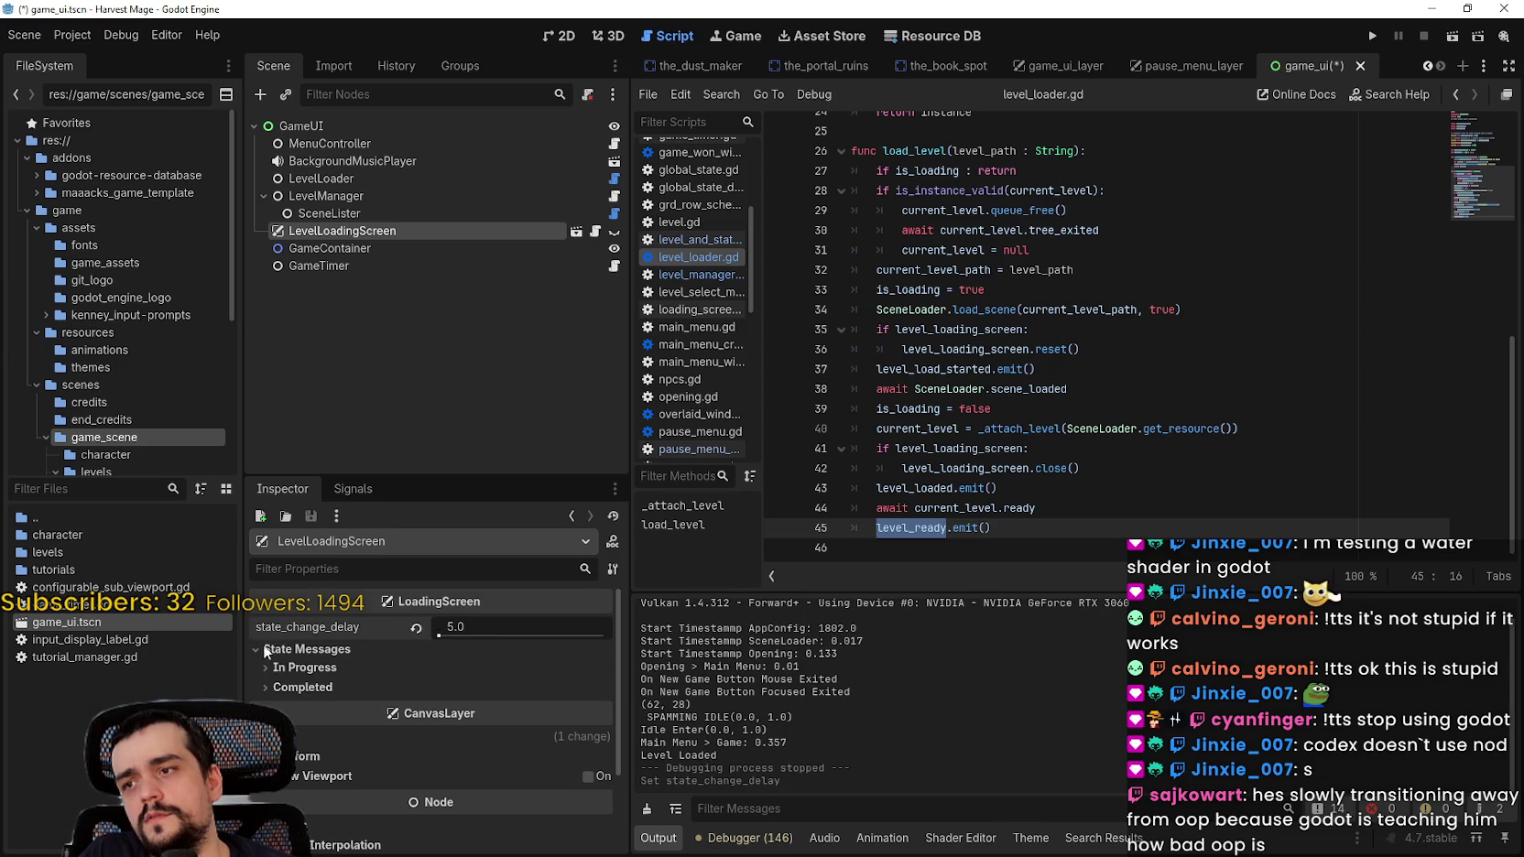
Step: Run the game twice, continuing the saved game into the level, then stop it
left_click(1371, 37)
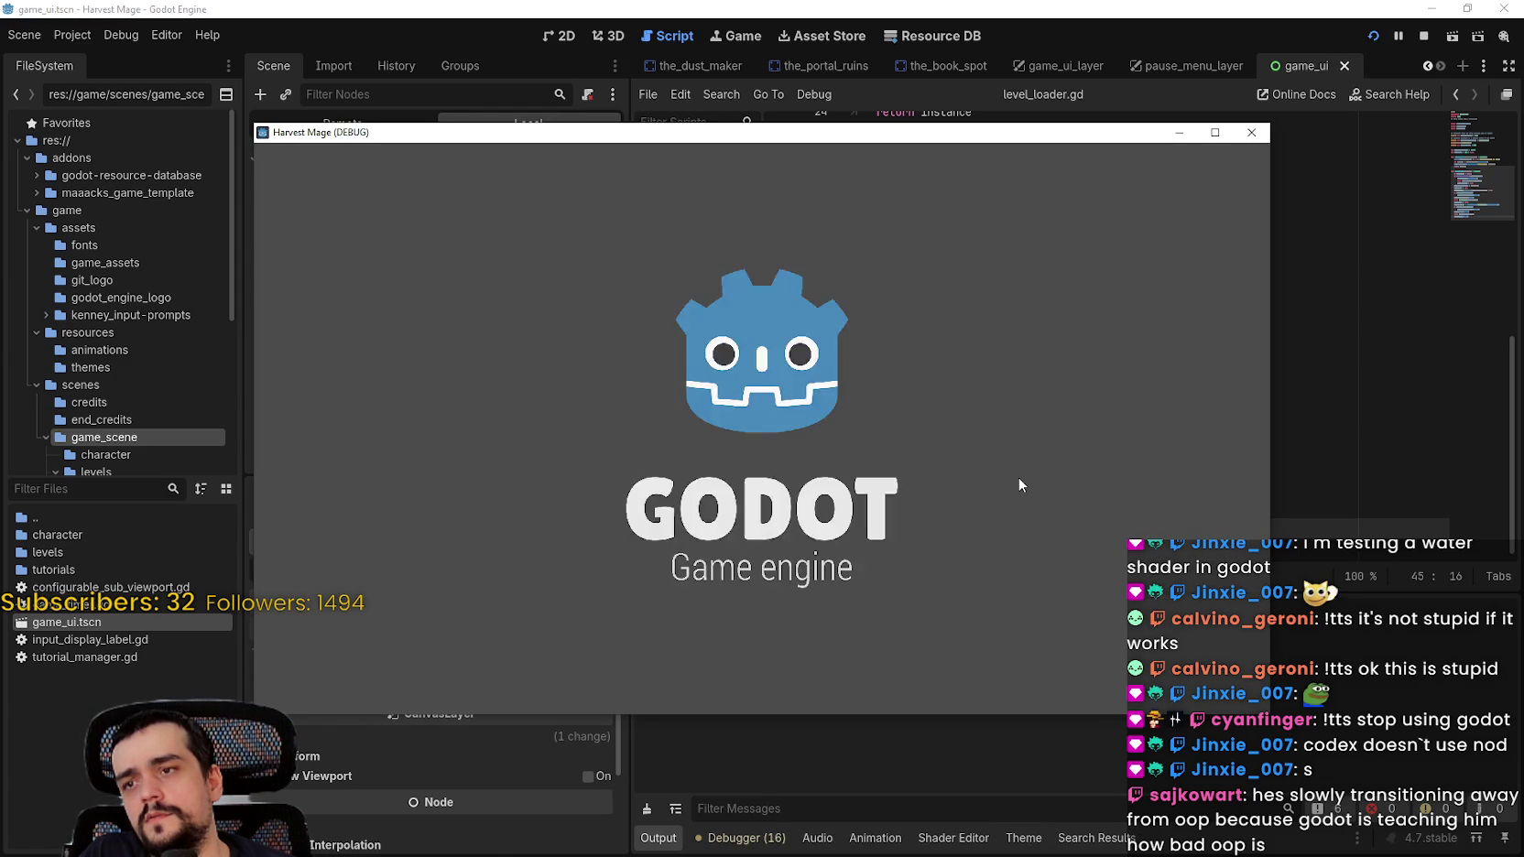
left_click(431, 423)
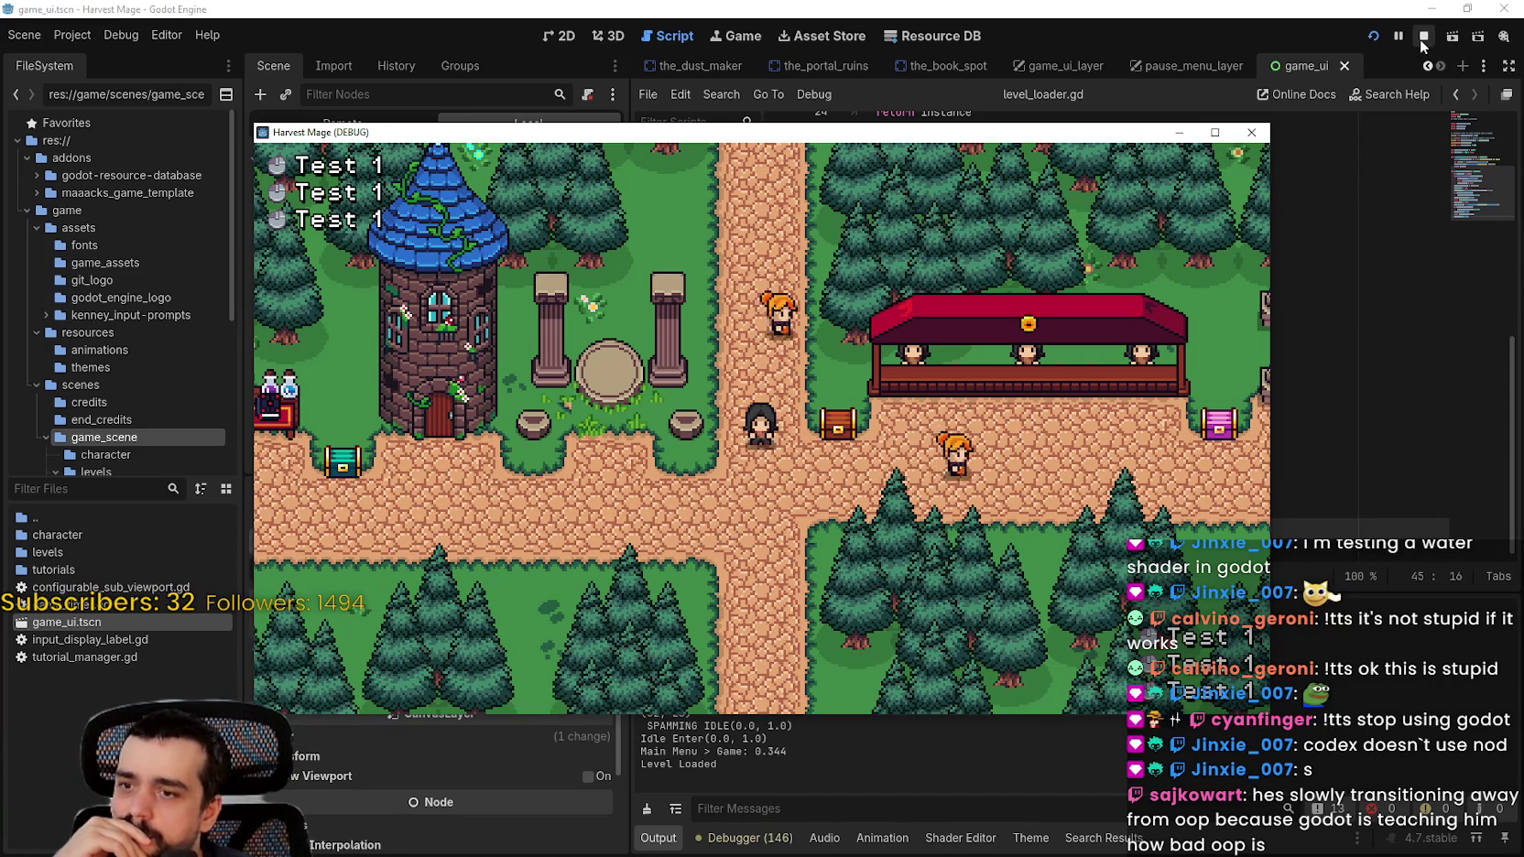
left_click(1422, 38)
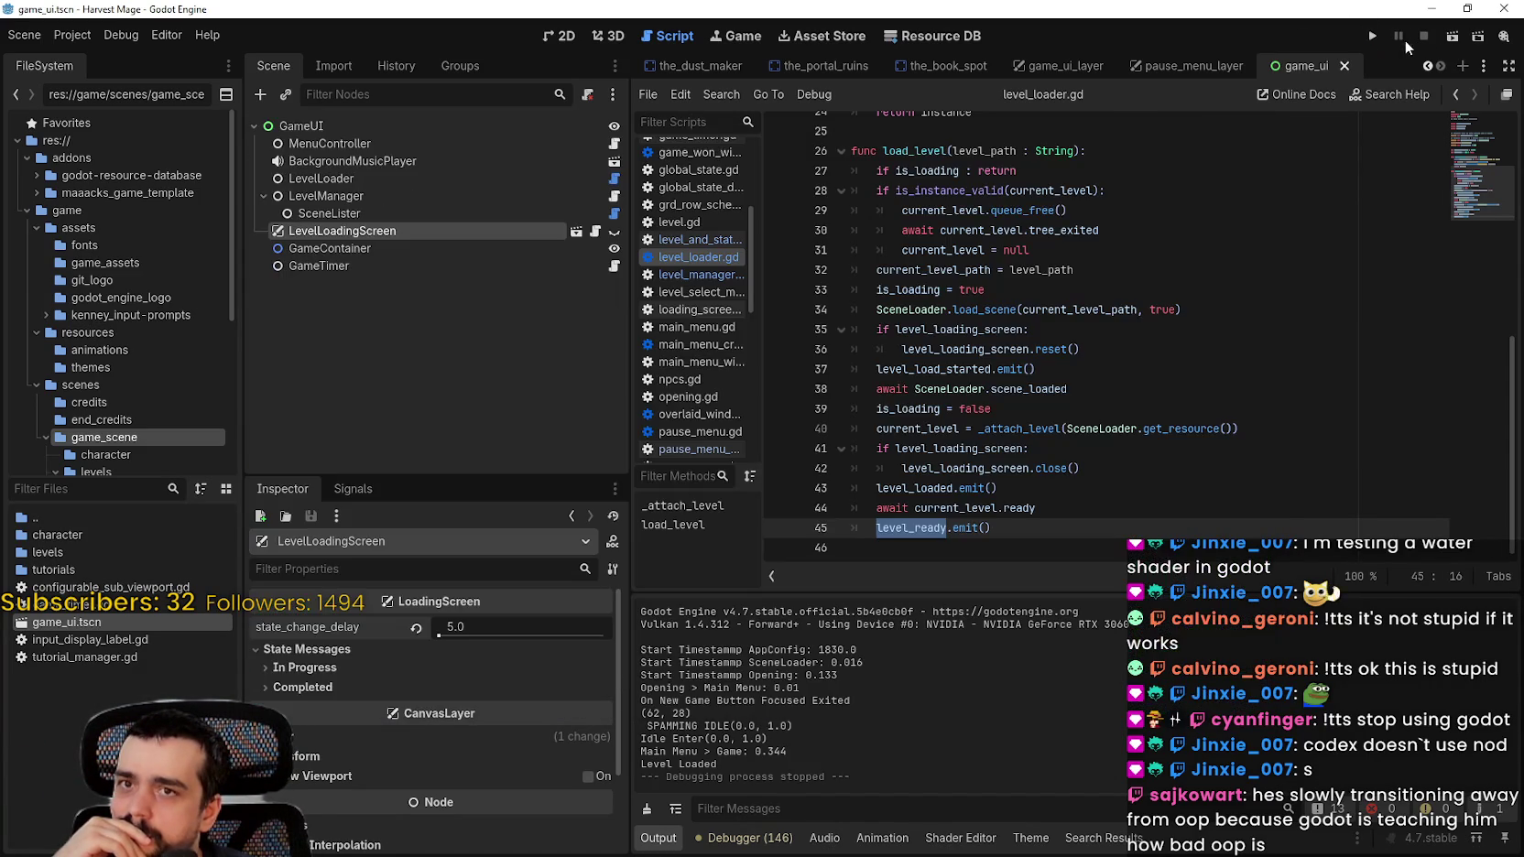
left_click(1368, 38)
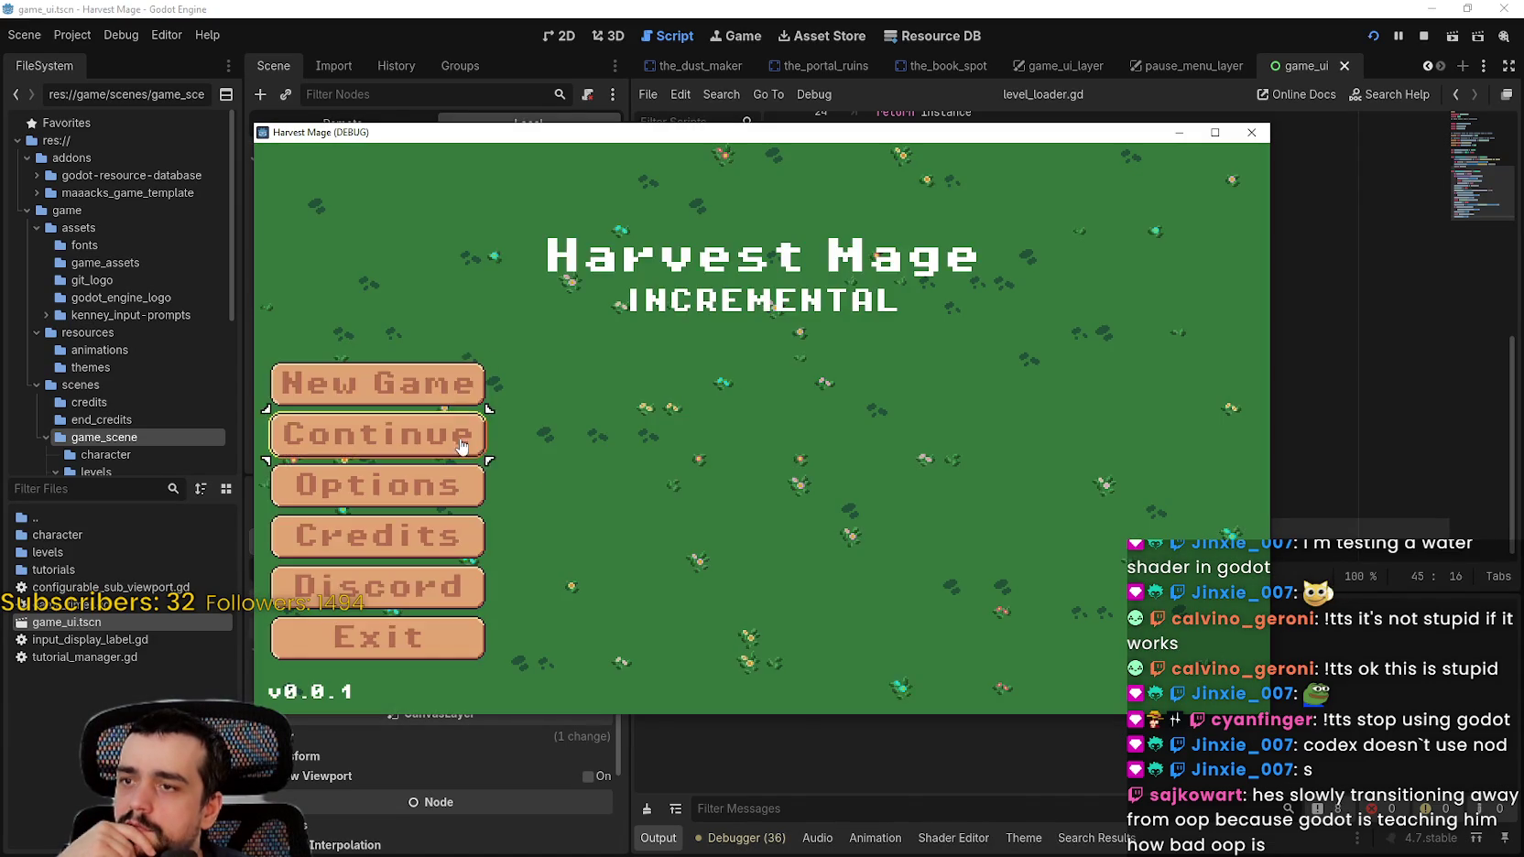
left_click(377, 433)
key("F8")
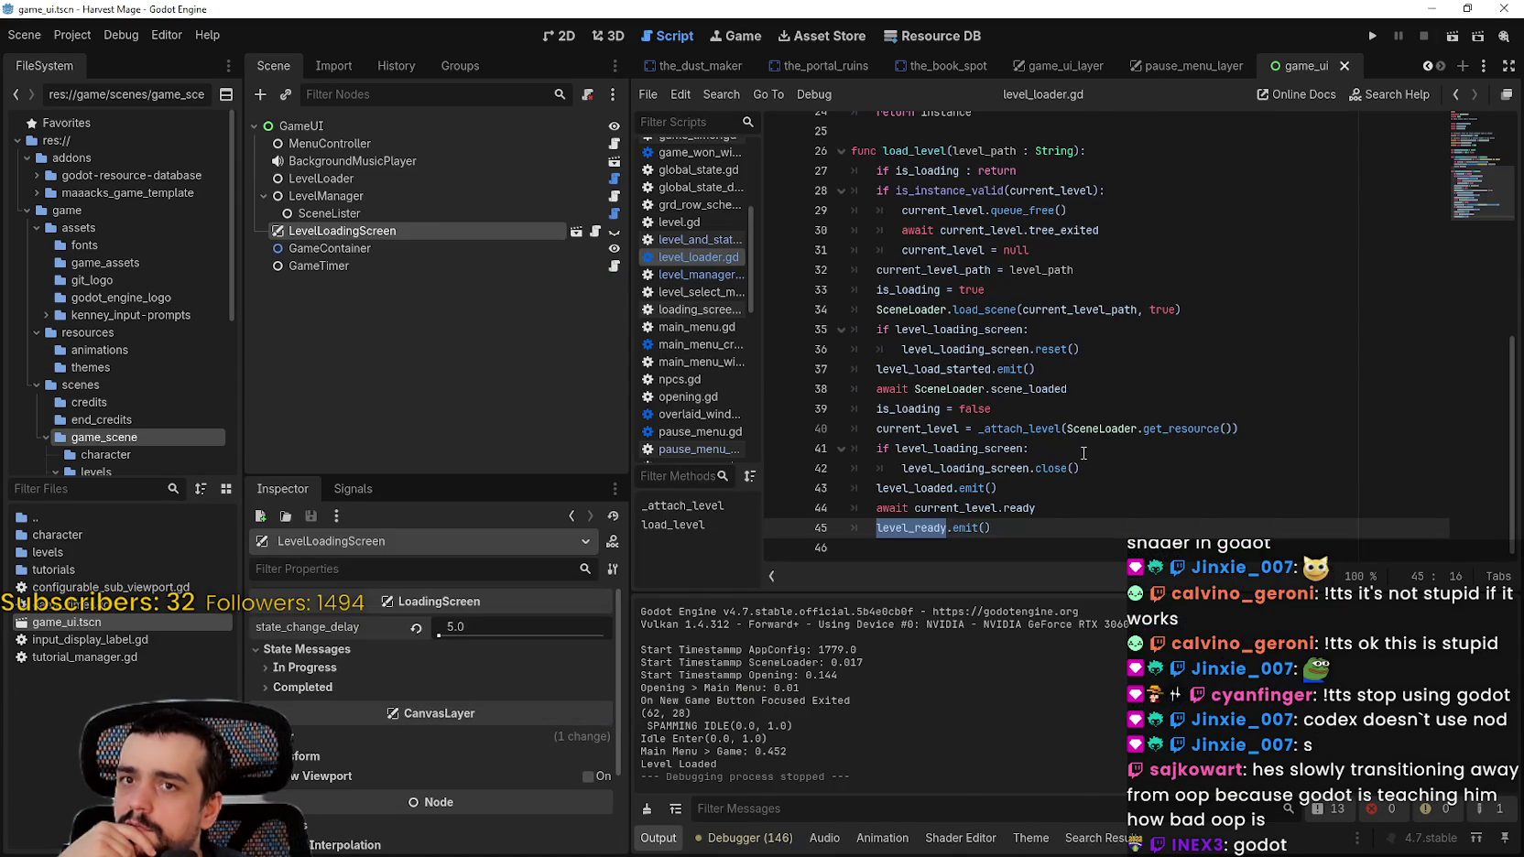
scroll("up", 3)
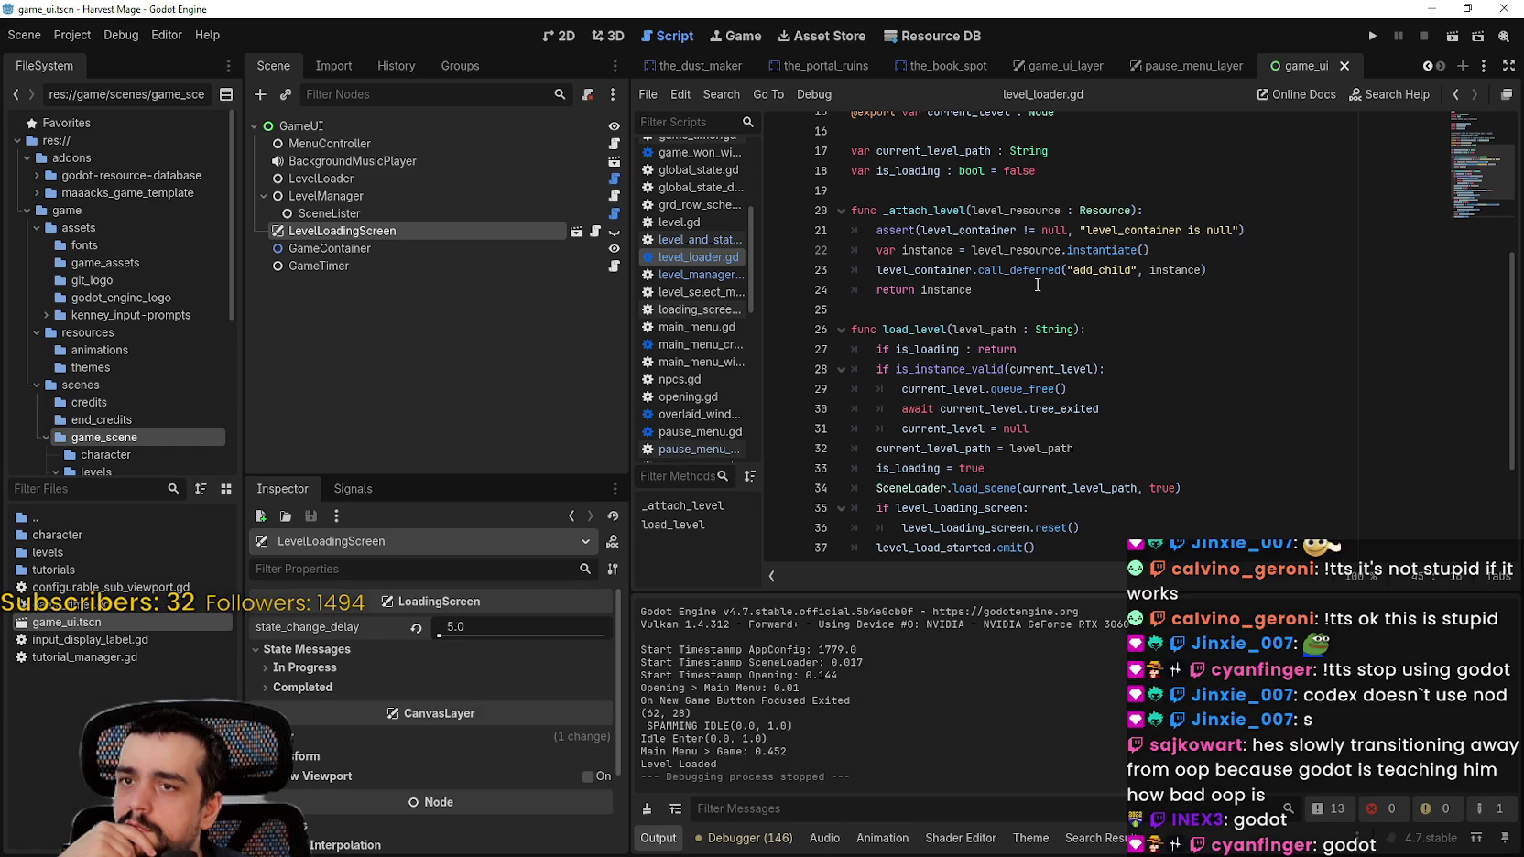
double_click(957, 270)
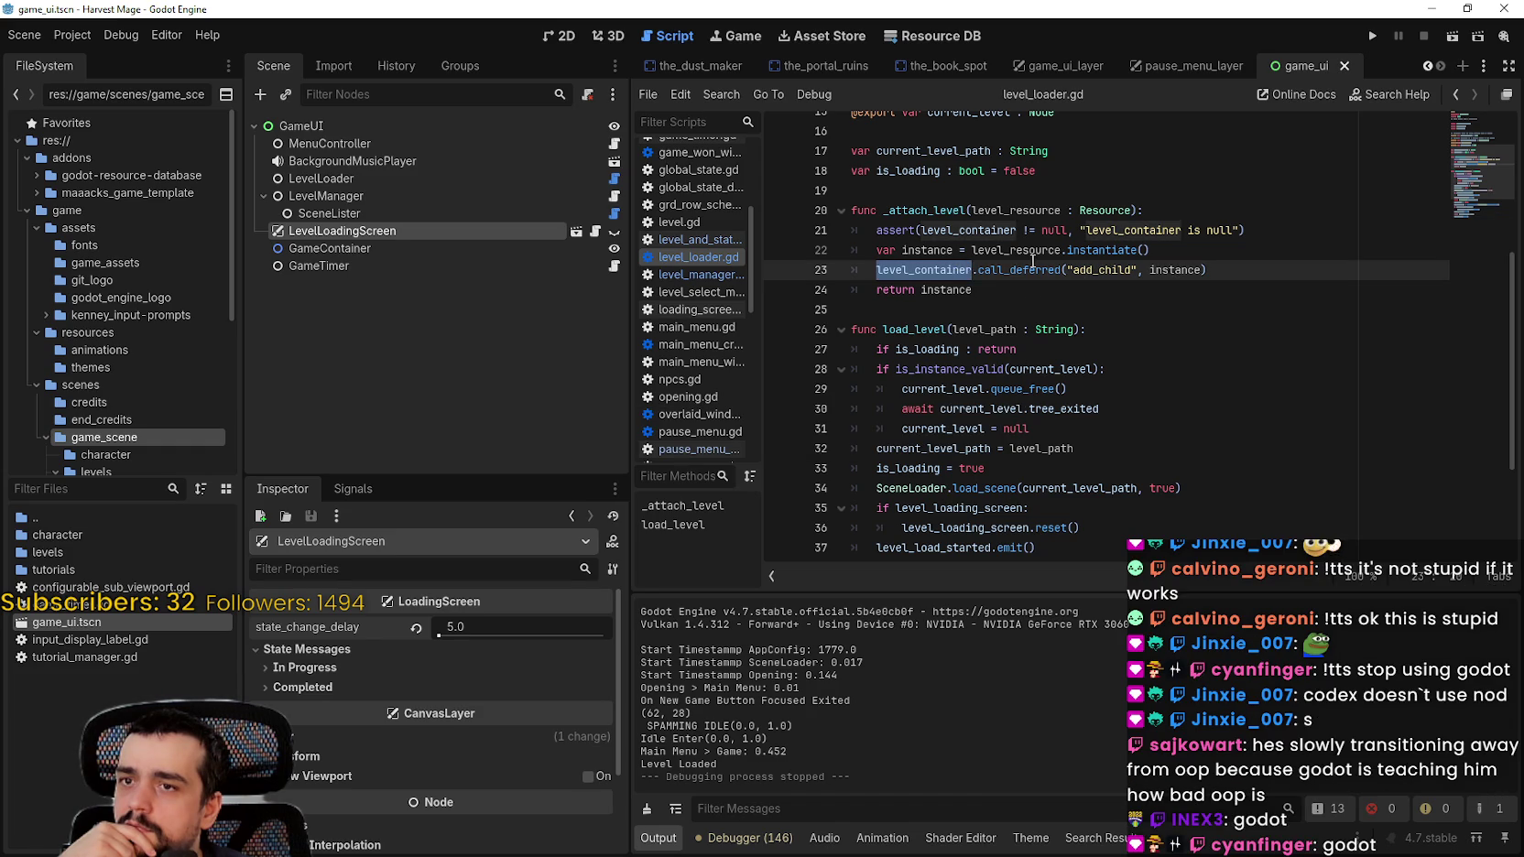
mouse_move(1116, 270)
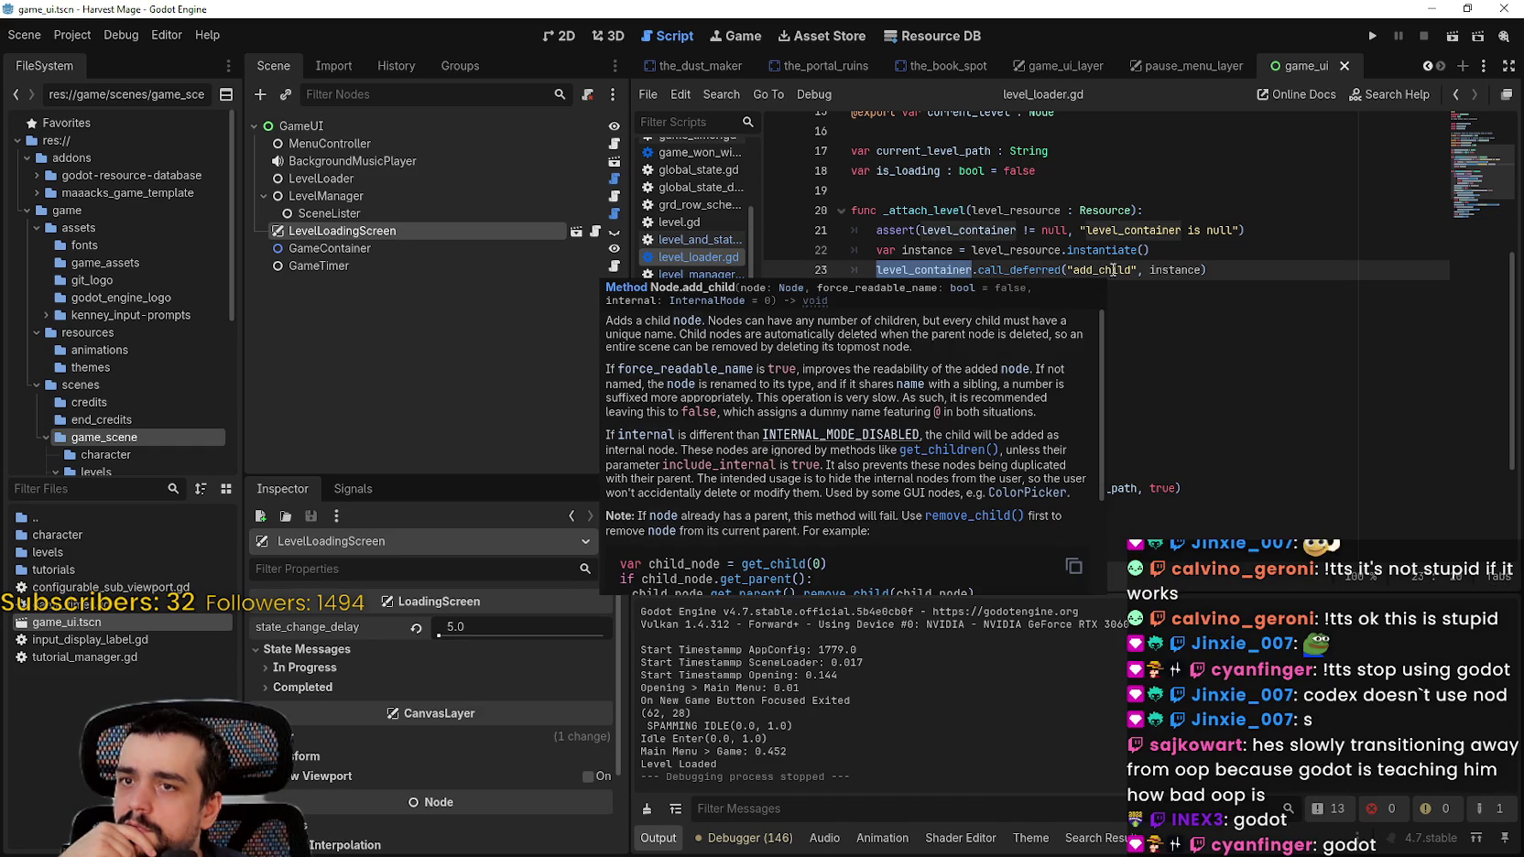
left_click(931, 210)
scroll("down", 3)
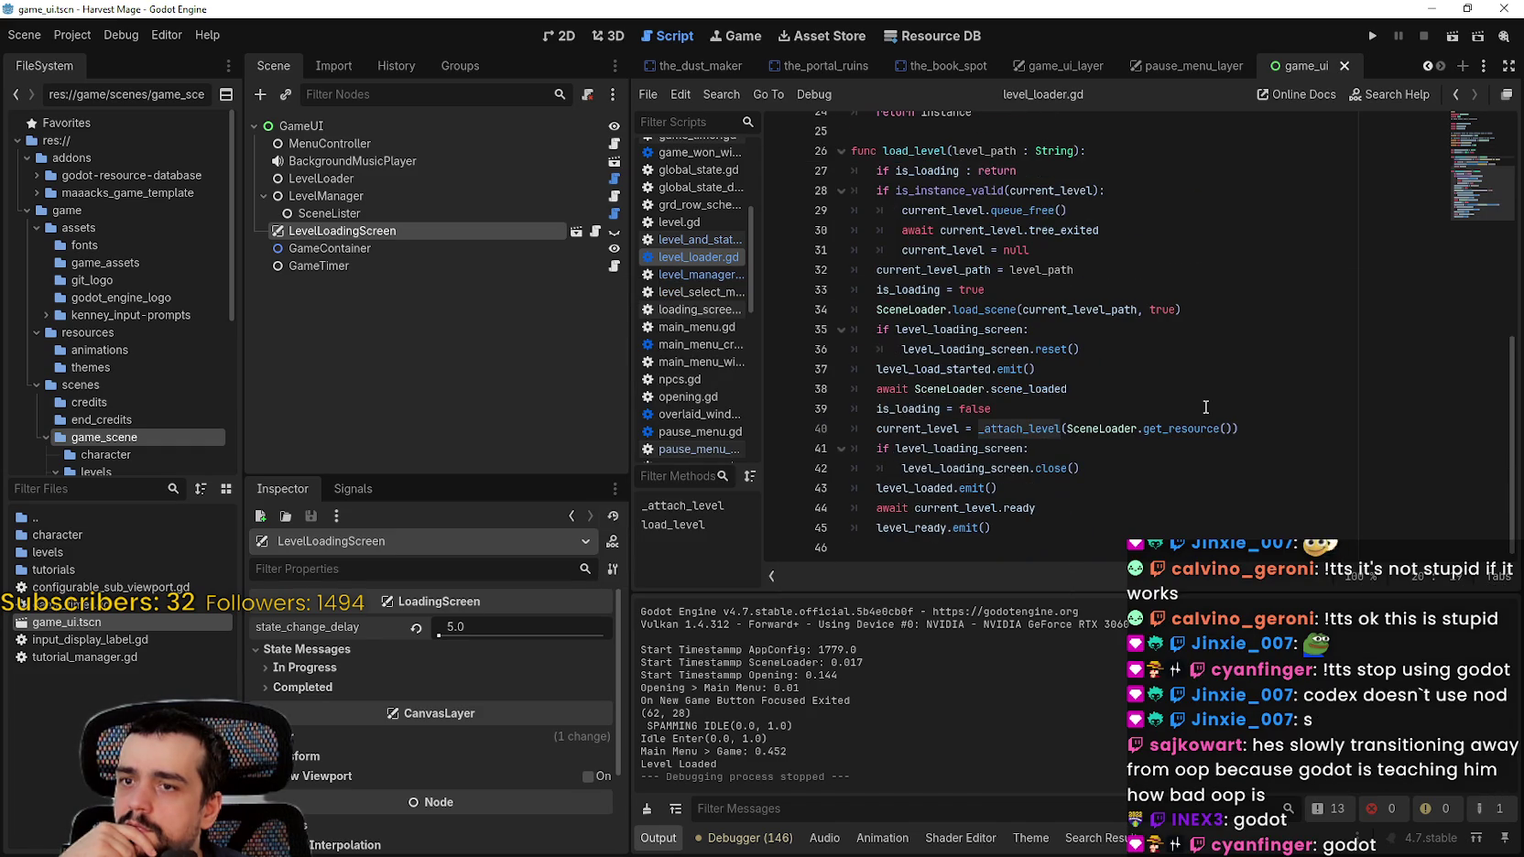
triple_click(858, 428)
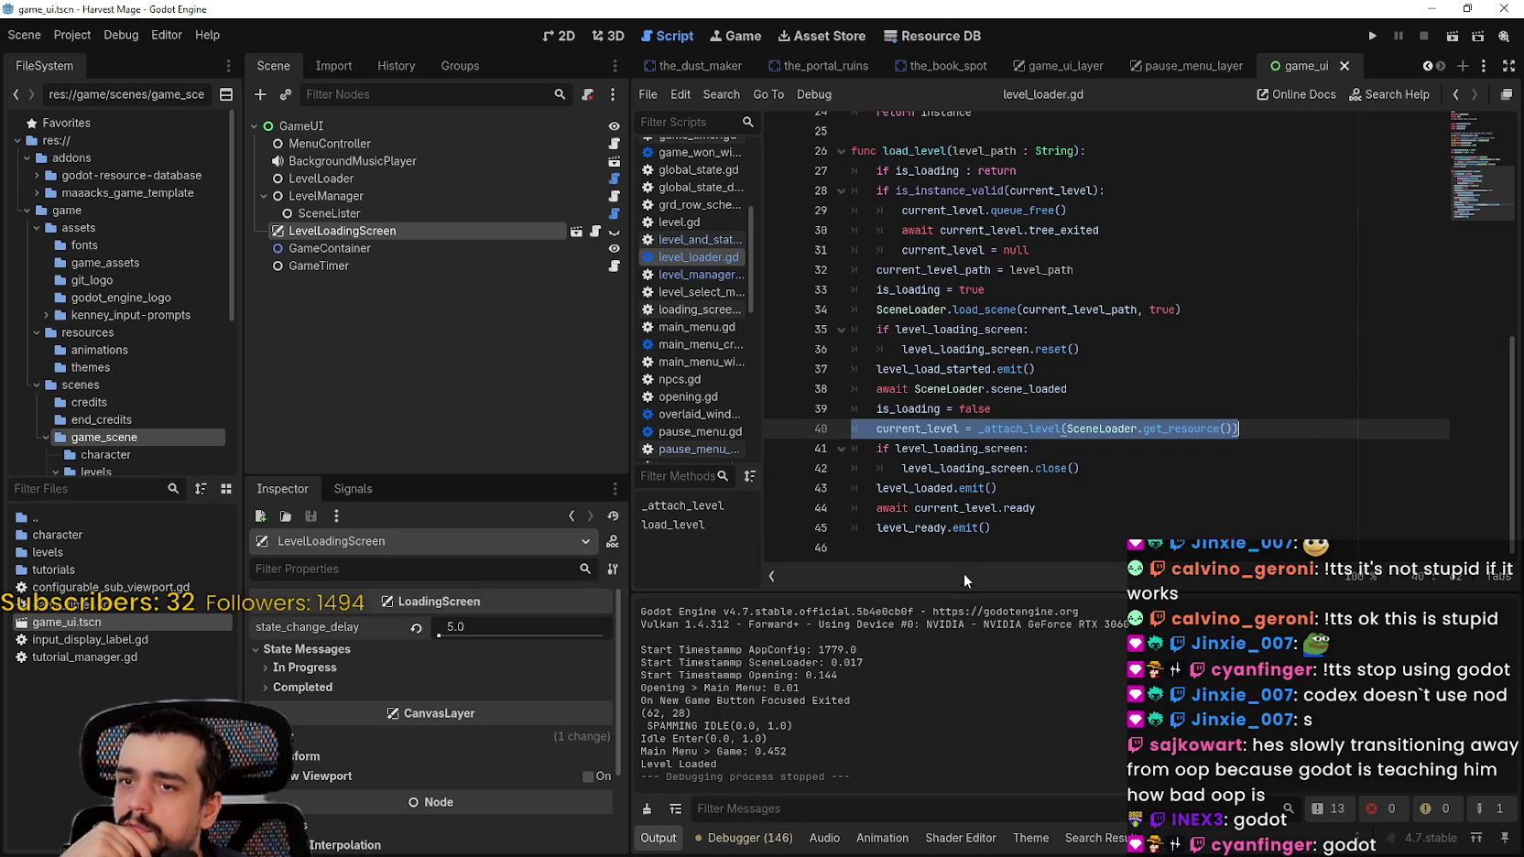
double_click(961, 468)
left_click(1110, 481)
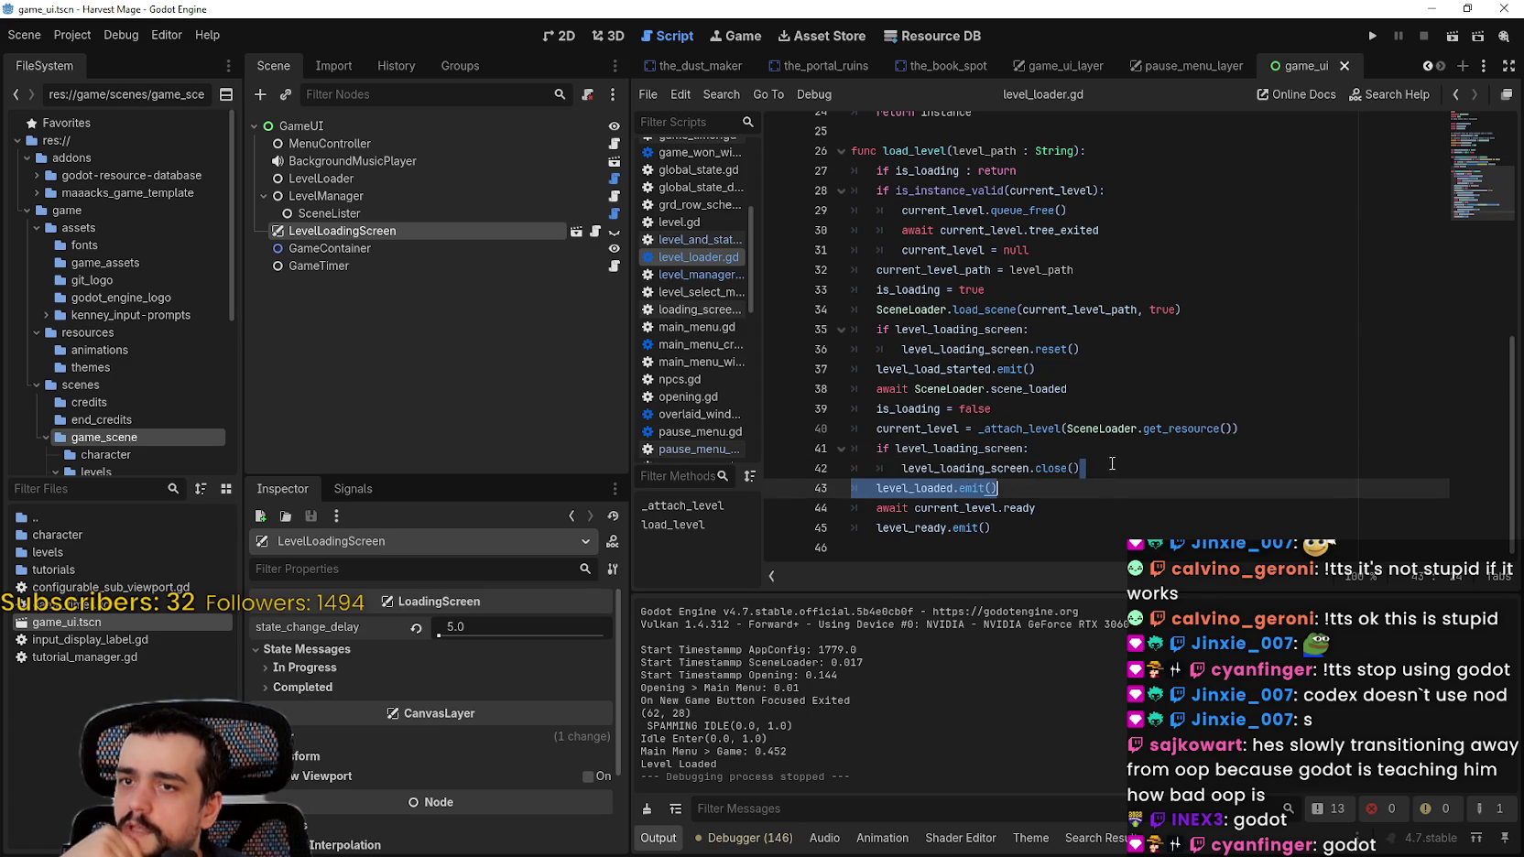
key("Up")
key("Up")
key("shift+End")
left_click(1154, 483)
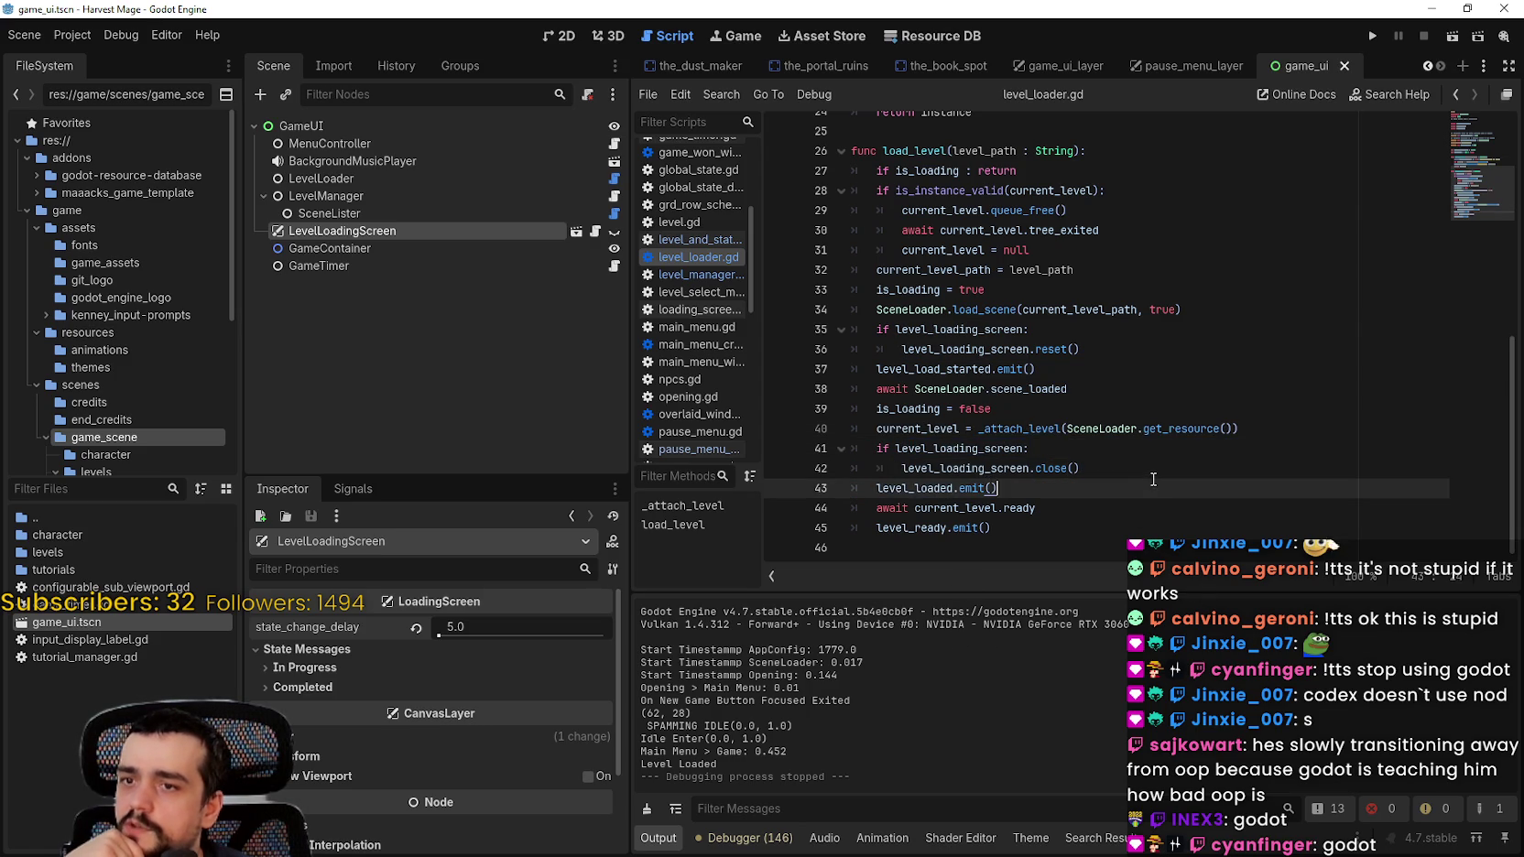
left_click_drag(1151, 474, 852, 465)
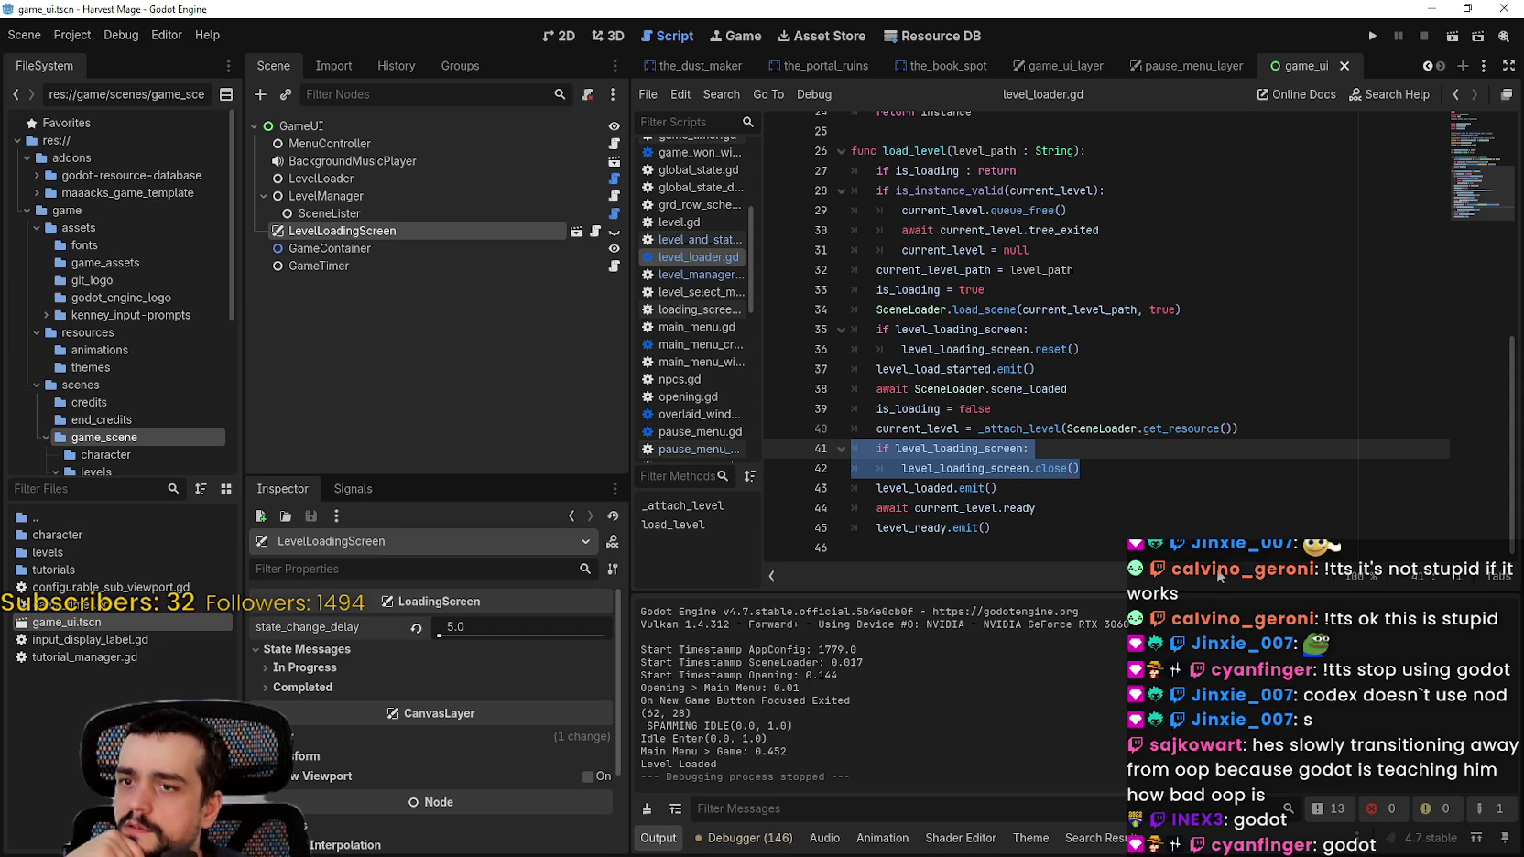
double_click(993, 506)
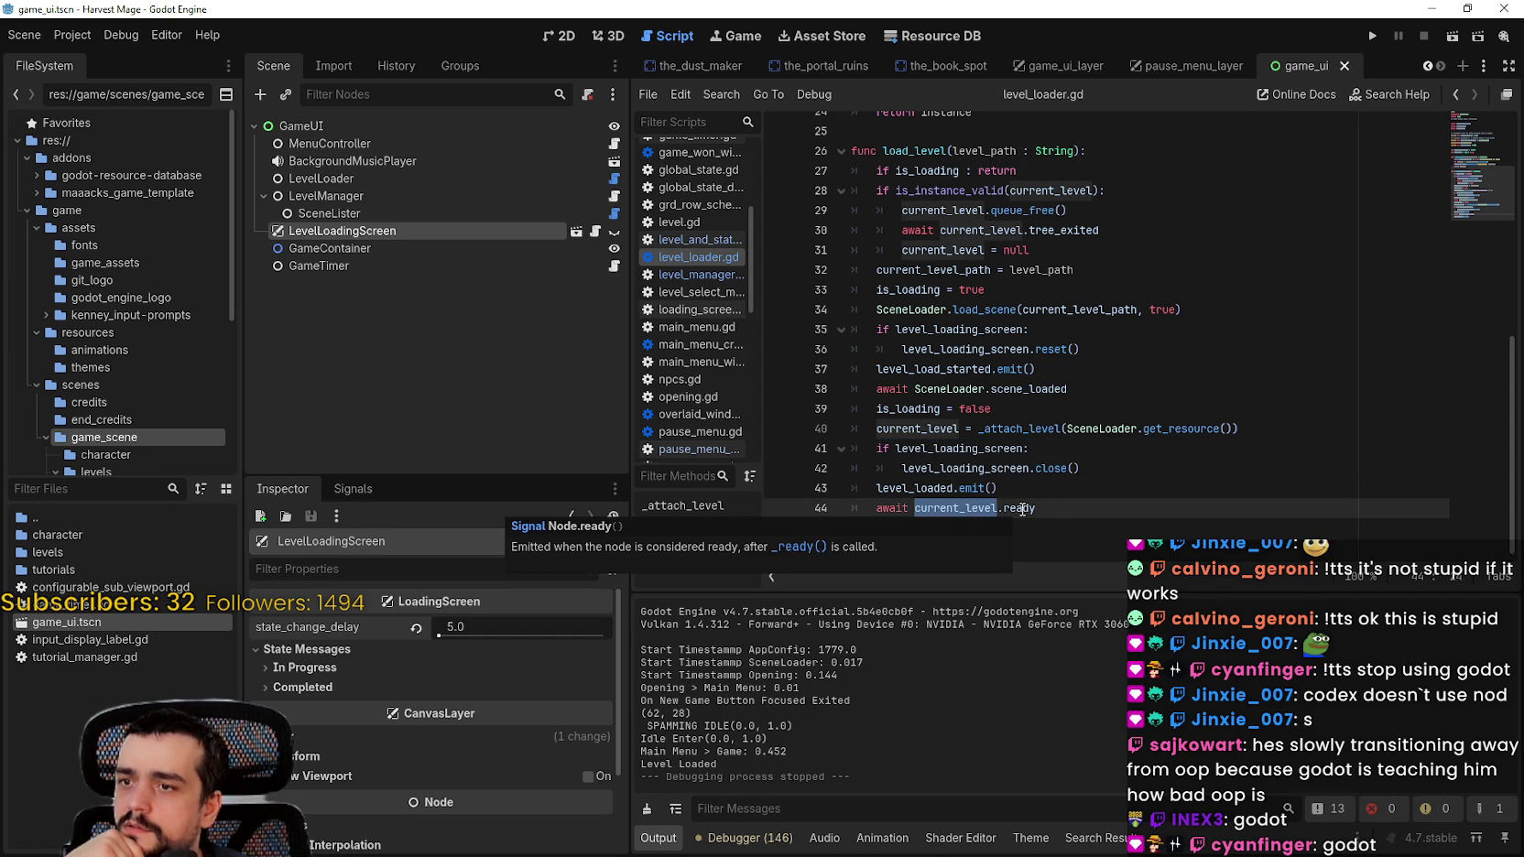
left_click_drag(1036, 509, 854, 449)
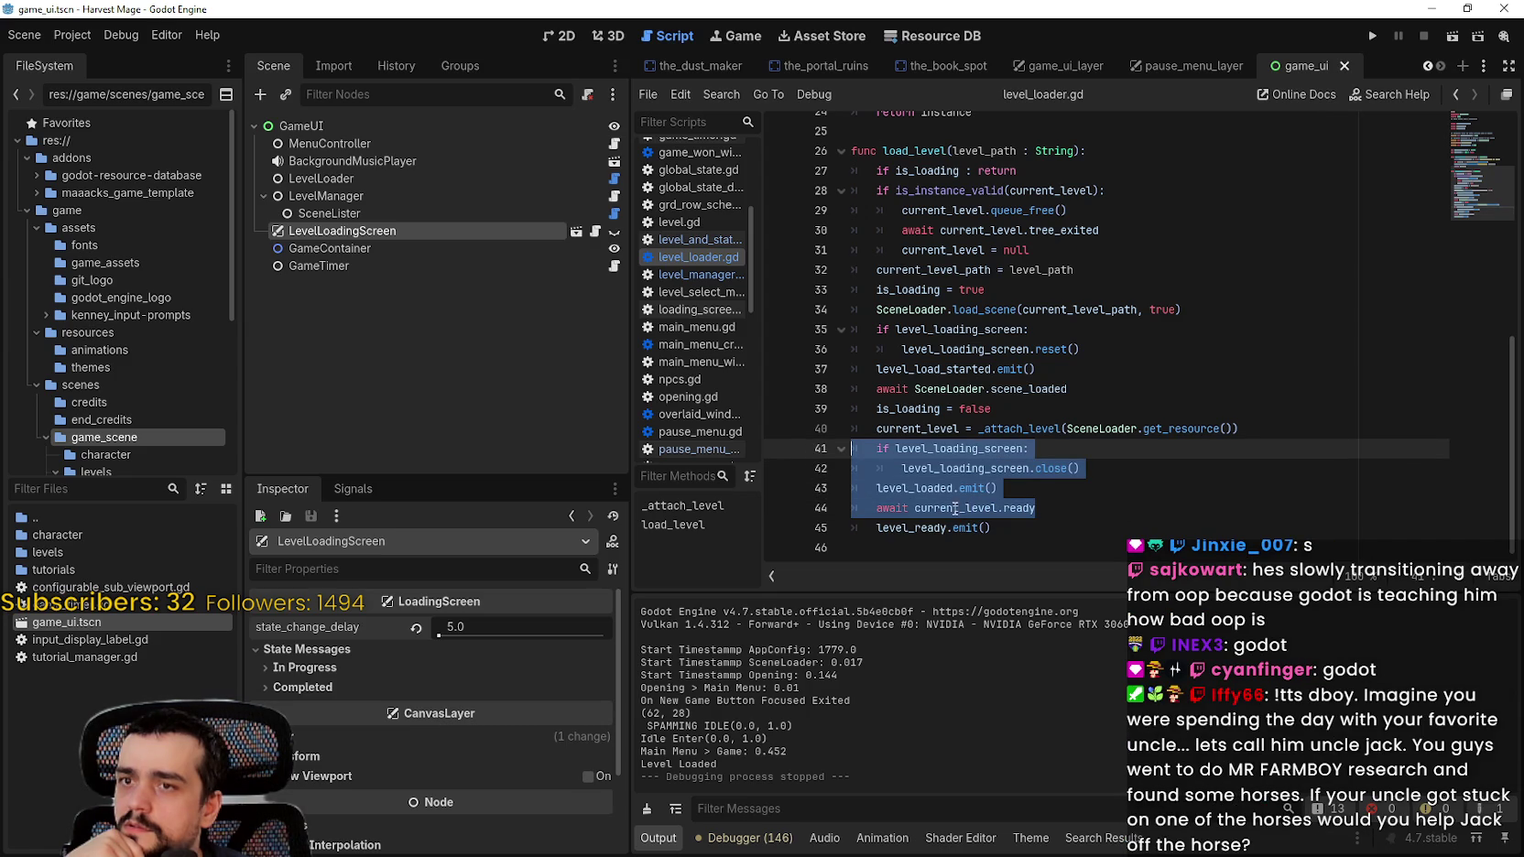
left_click(968, 508)
scroll("up", 3)
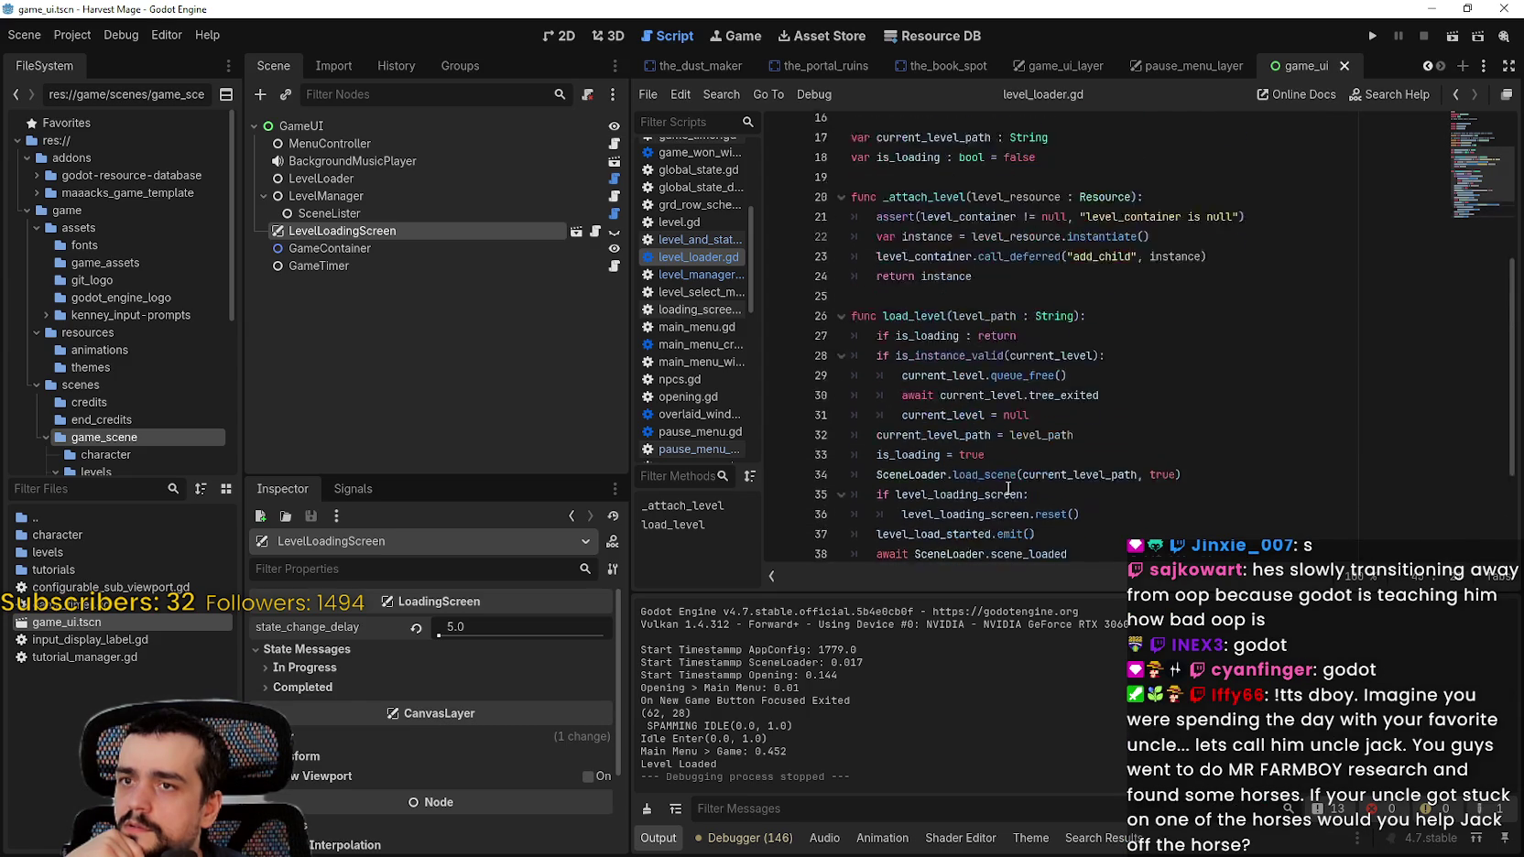
scroll("up", 3)
key("shift+Home")
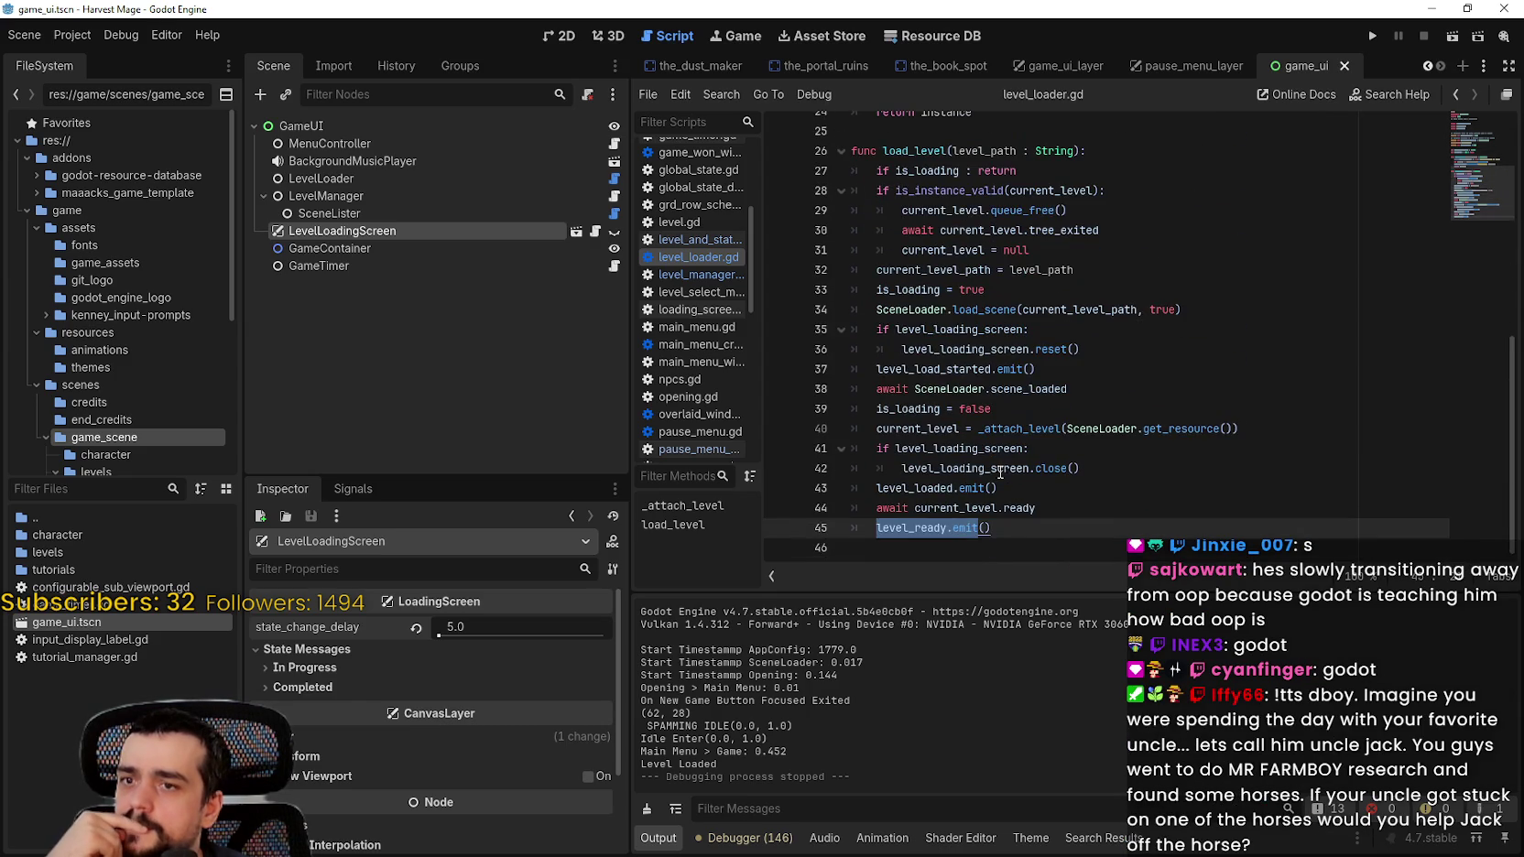
key("End")
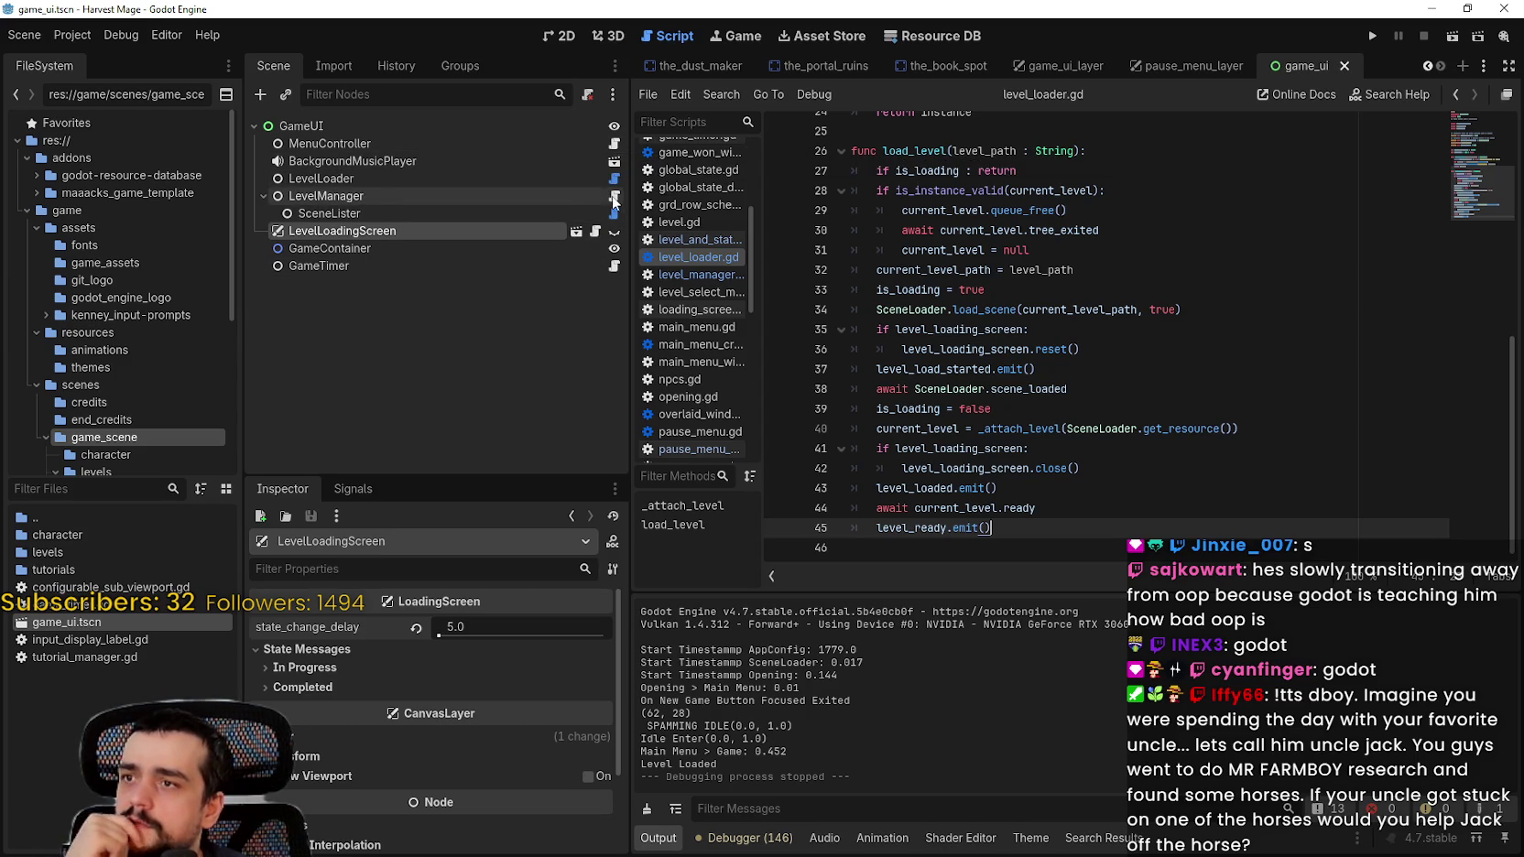
left_click(663, 240)
Step: Add 'await get_tree().physics_frame' to the level-ready handler, save, and test-run the game
left_click(1132, 463)
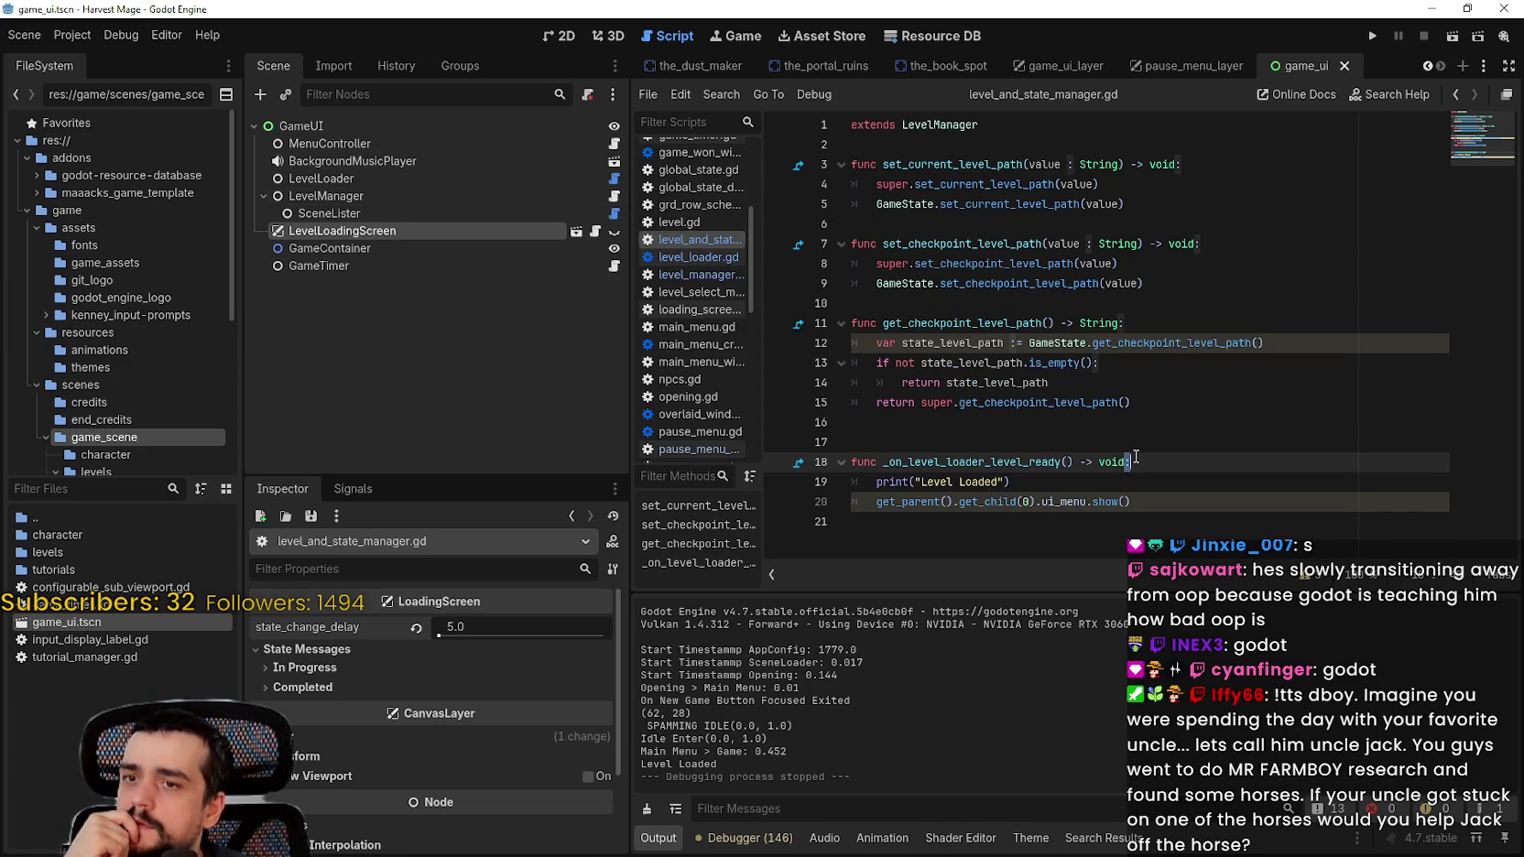
key("Return")
type("await get_tree().physics_frame")
key("ctrl+s")
left_click(1372, 36)
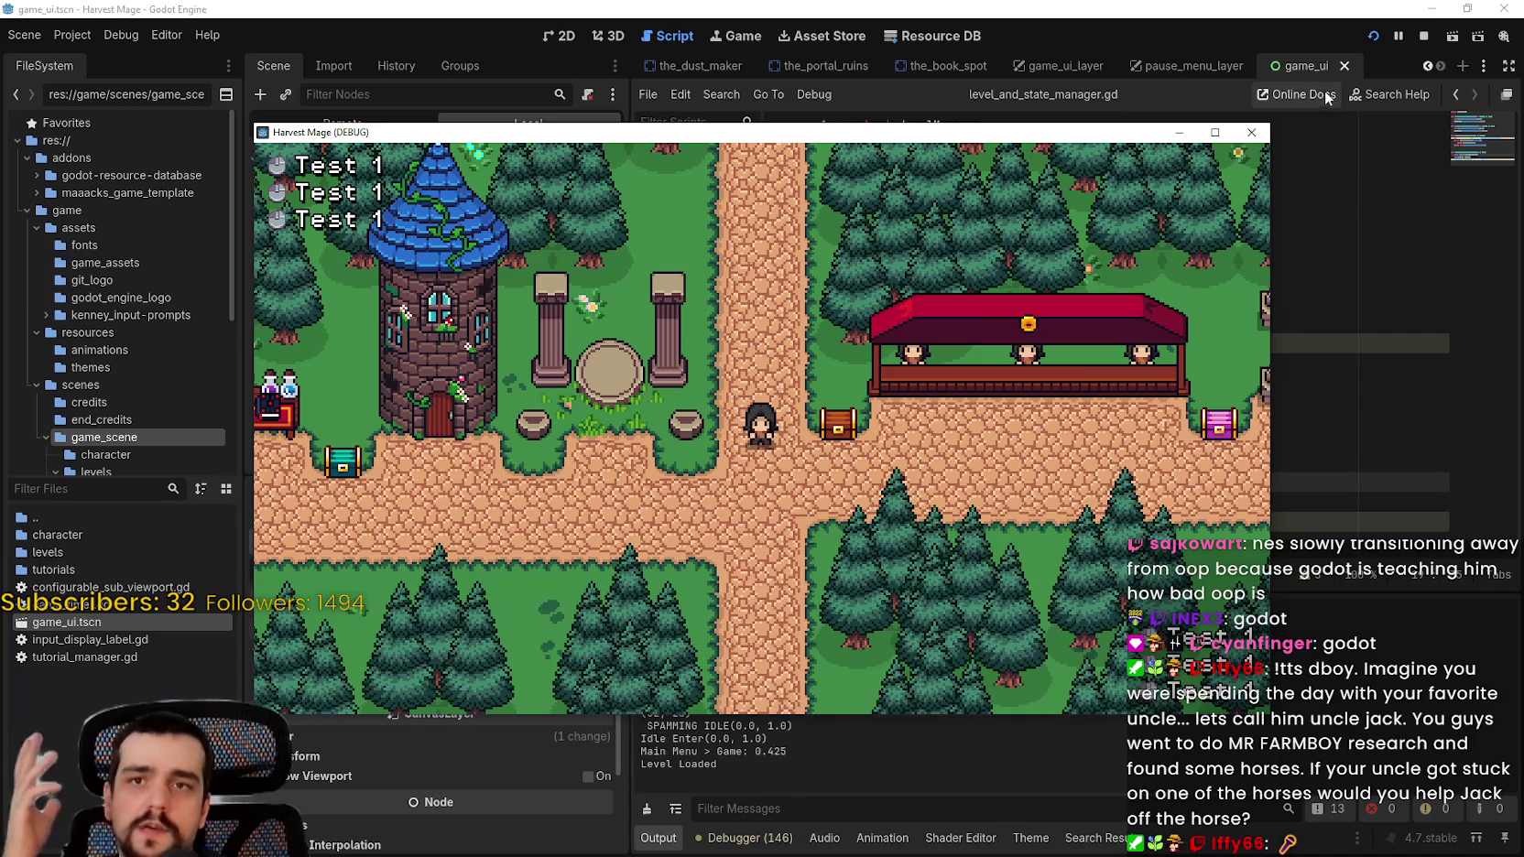
key("F8")
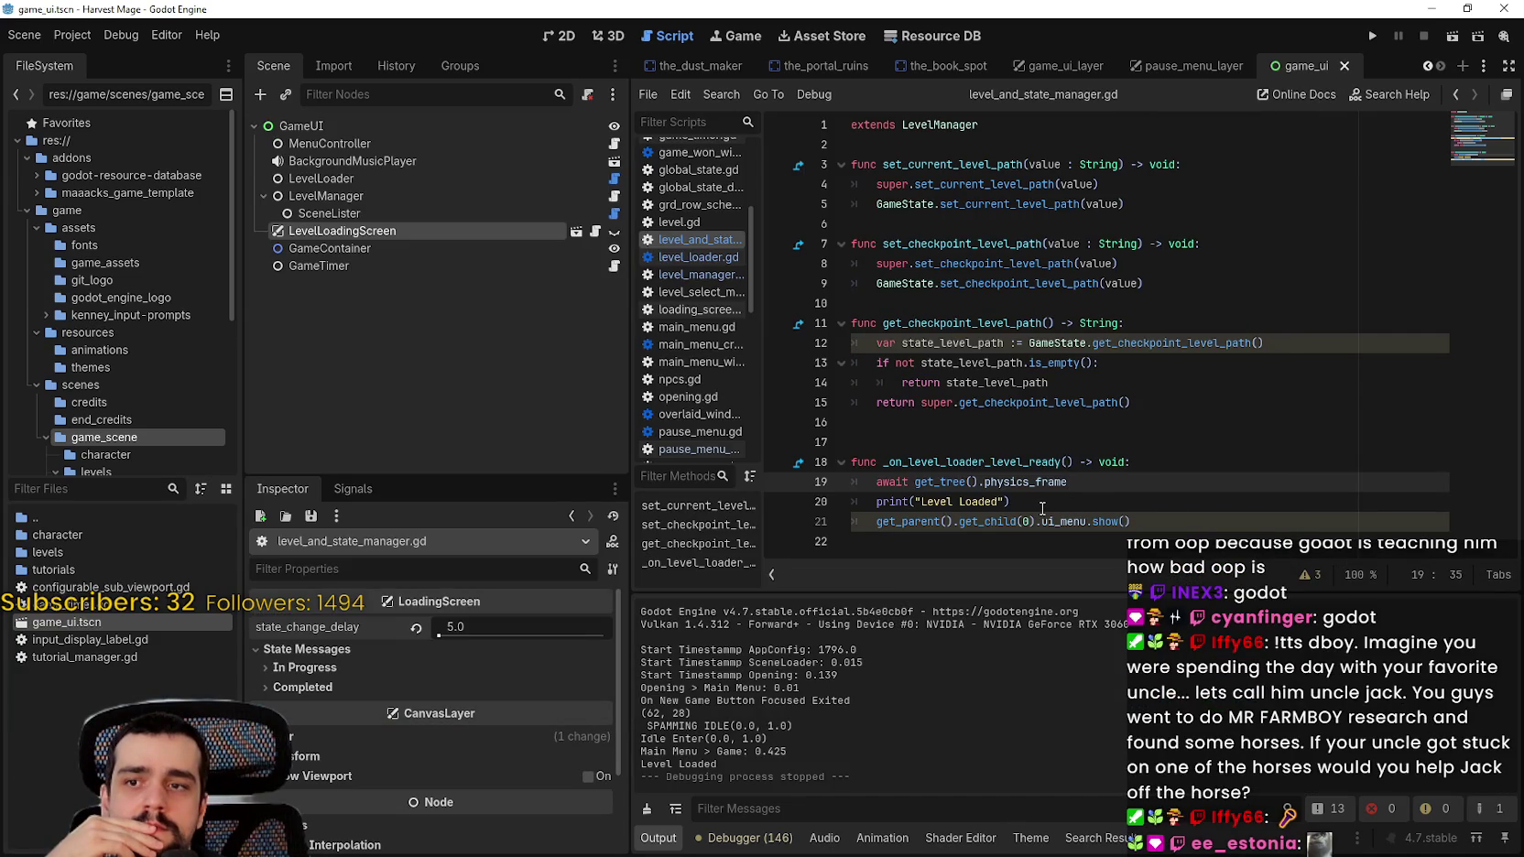
Step: Delete the await physics_frame line and open pause_menu_controller.gd
key("shift+Up")
key("shift+End")
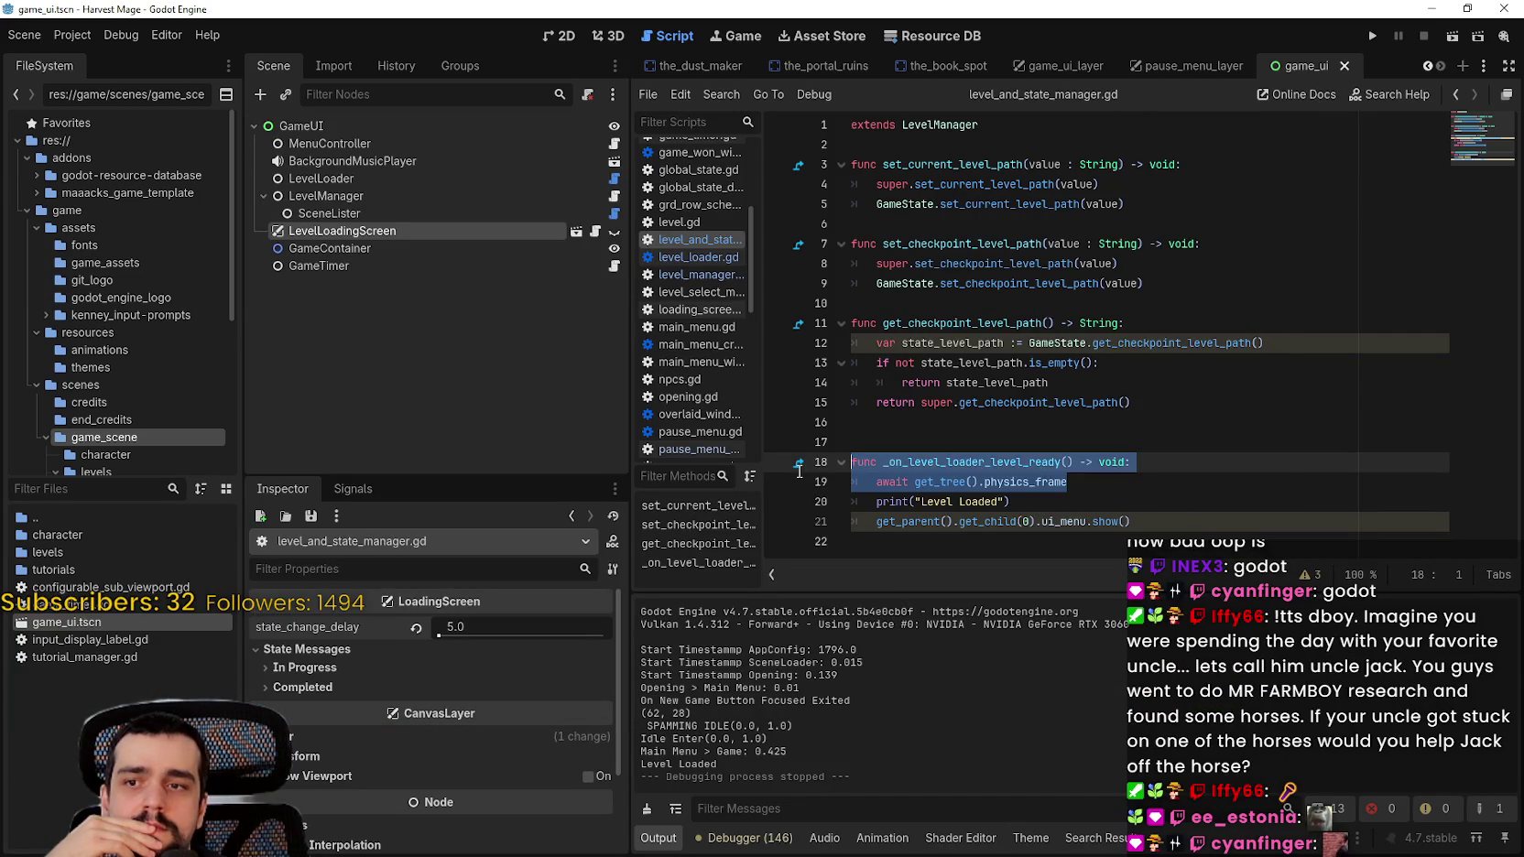
key("BackSpace")
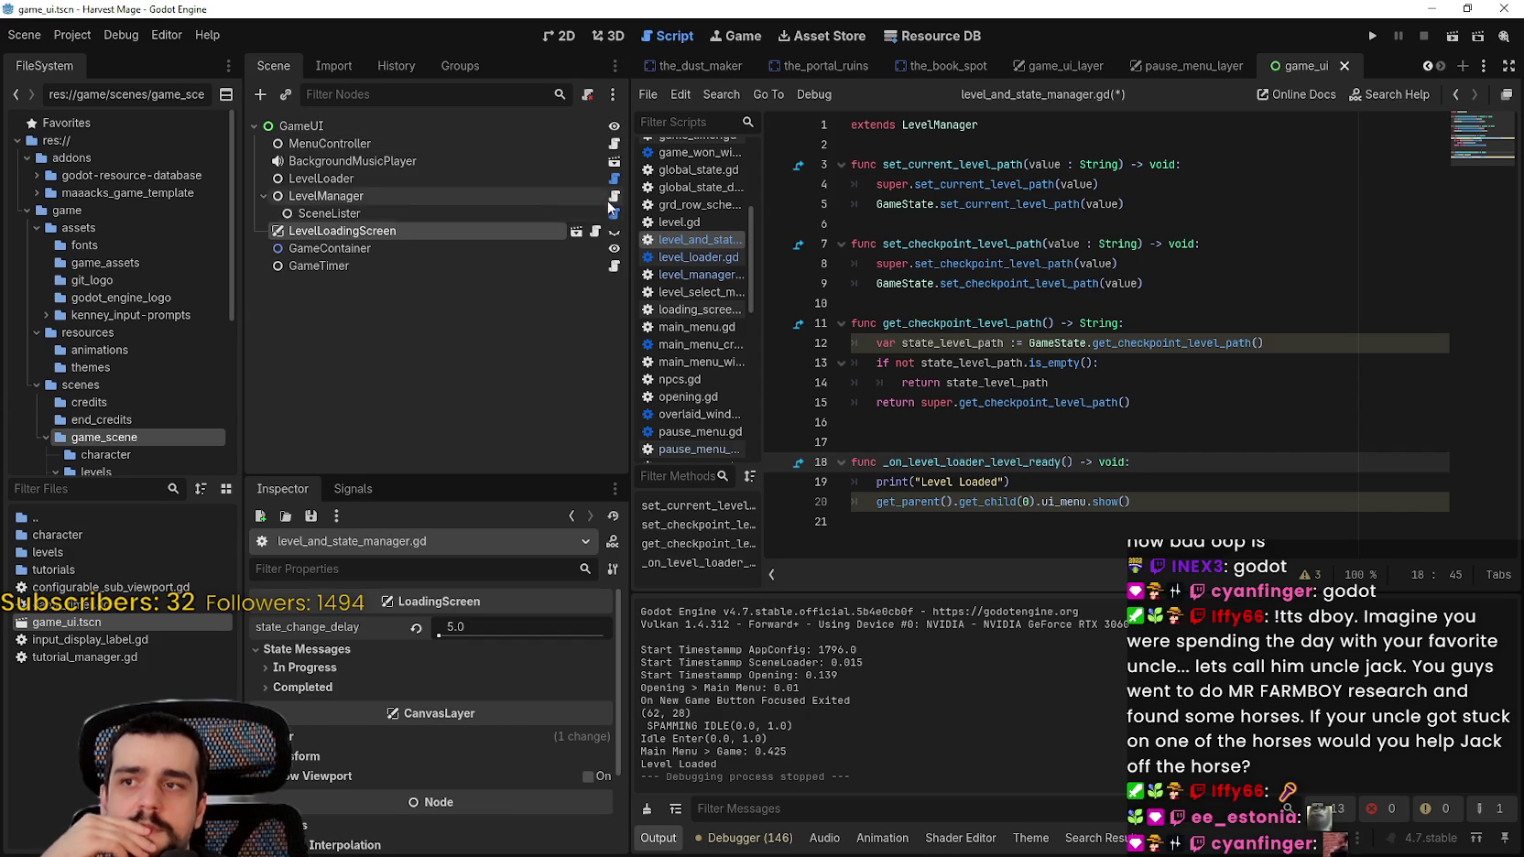
left_click(614, 145)
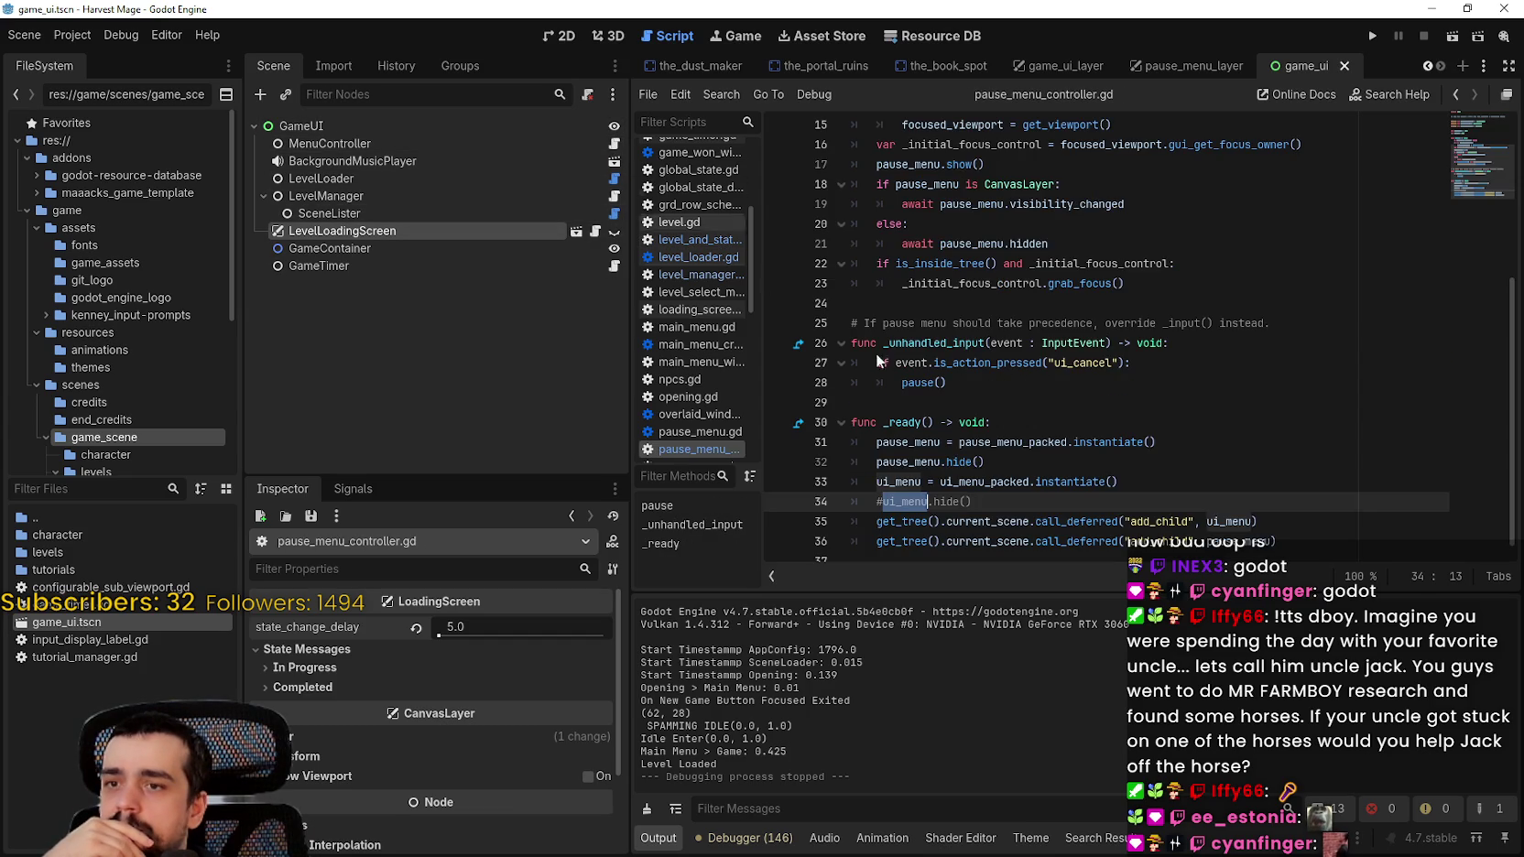
Step: Uncomment ui_menu.hide() on line 34, return to level_and_state_manager.gd, and run the game
left_click(886, 502)
key("BackSpace")
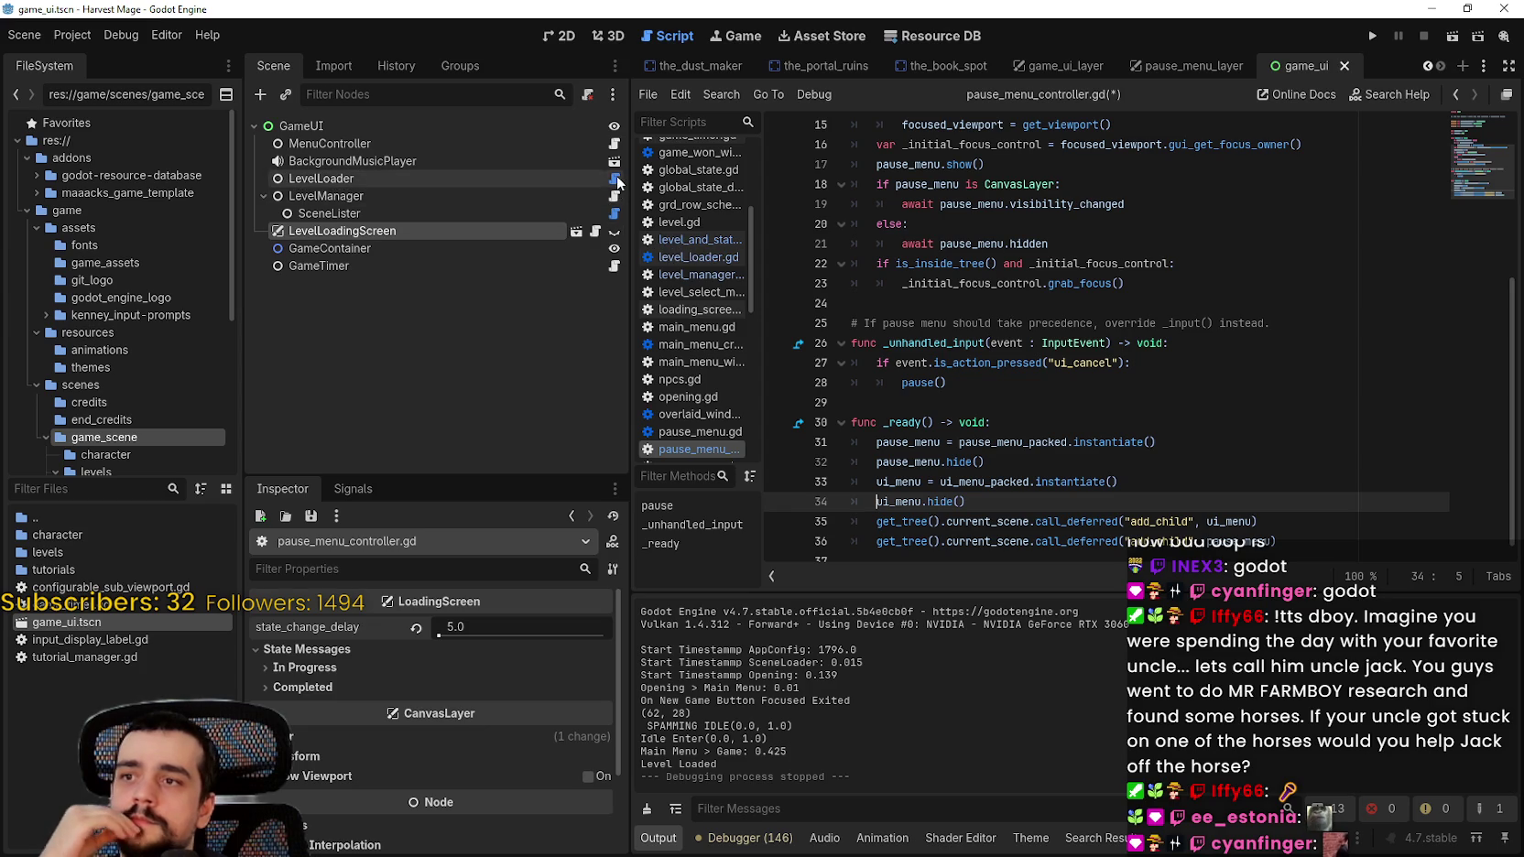
left_click(615, 197)
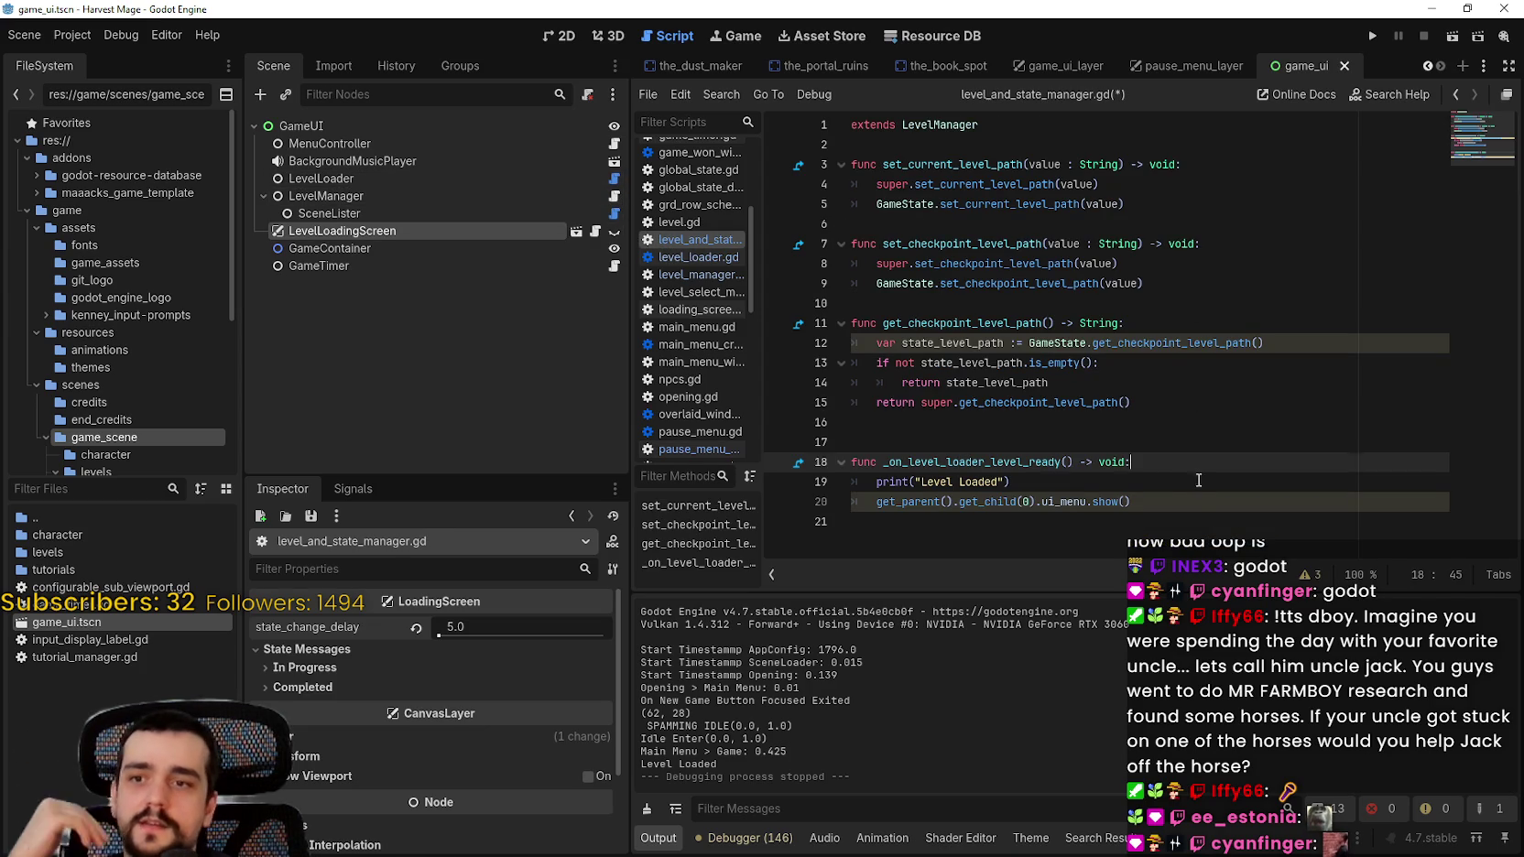
left_click(1198, 481)
left_click(1368, 36)
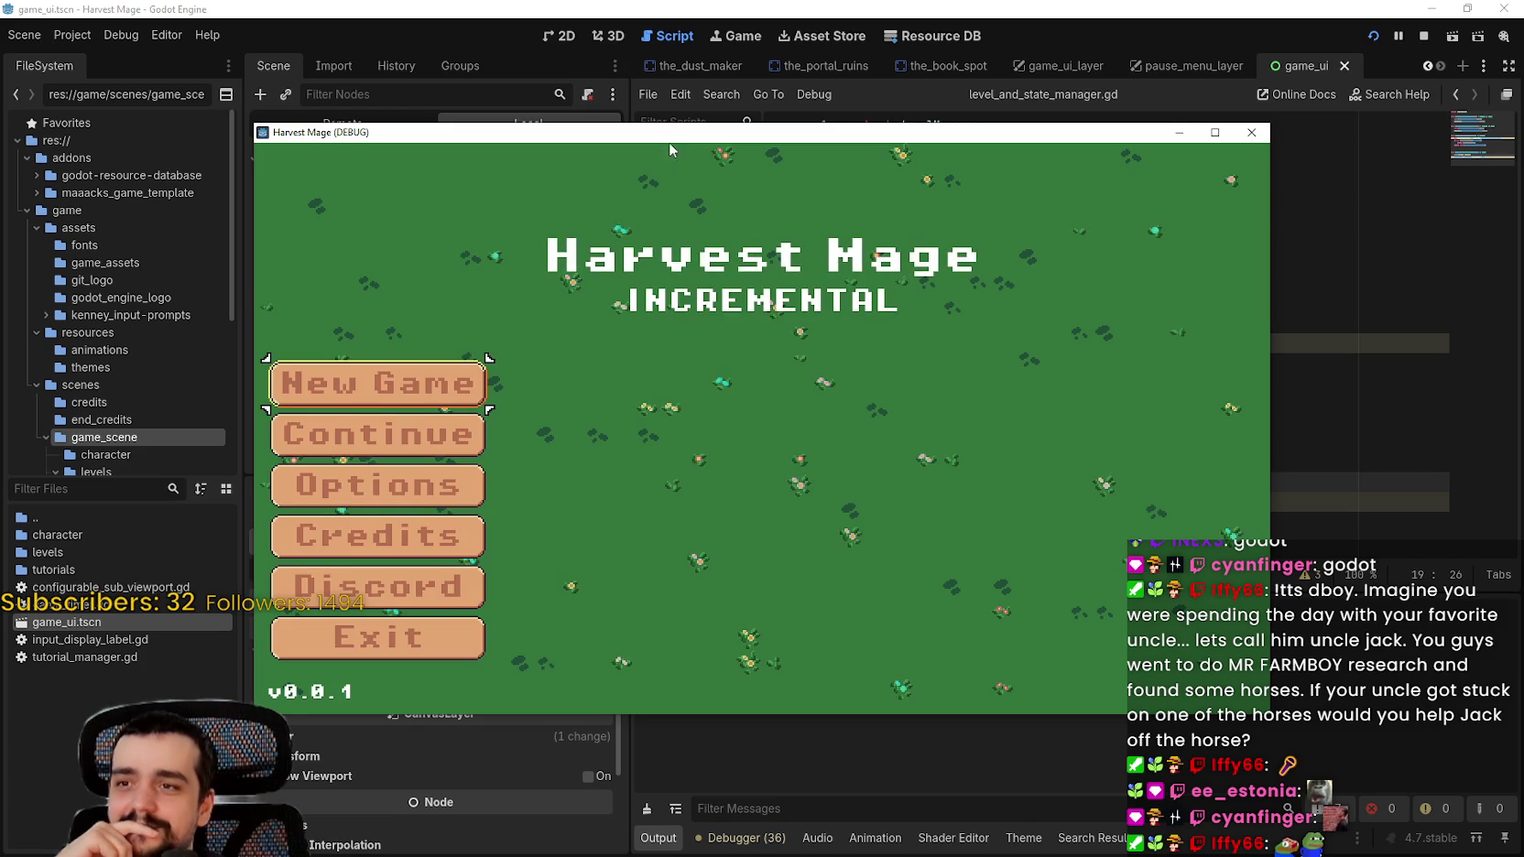
Step: Start a New Game, restart, Continue into the level, resize the window, then close the game
left_click_drag(666, 137, 754, 65)
left_click(513, 311)
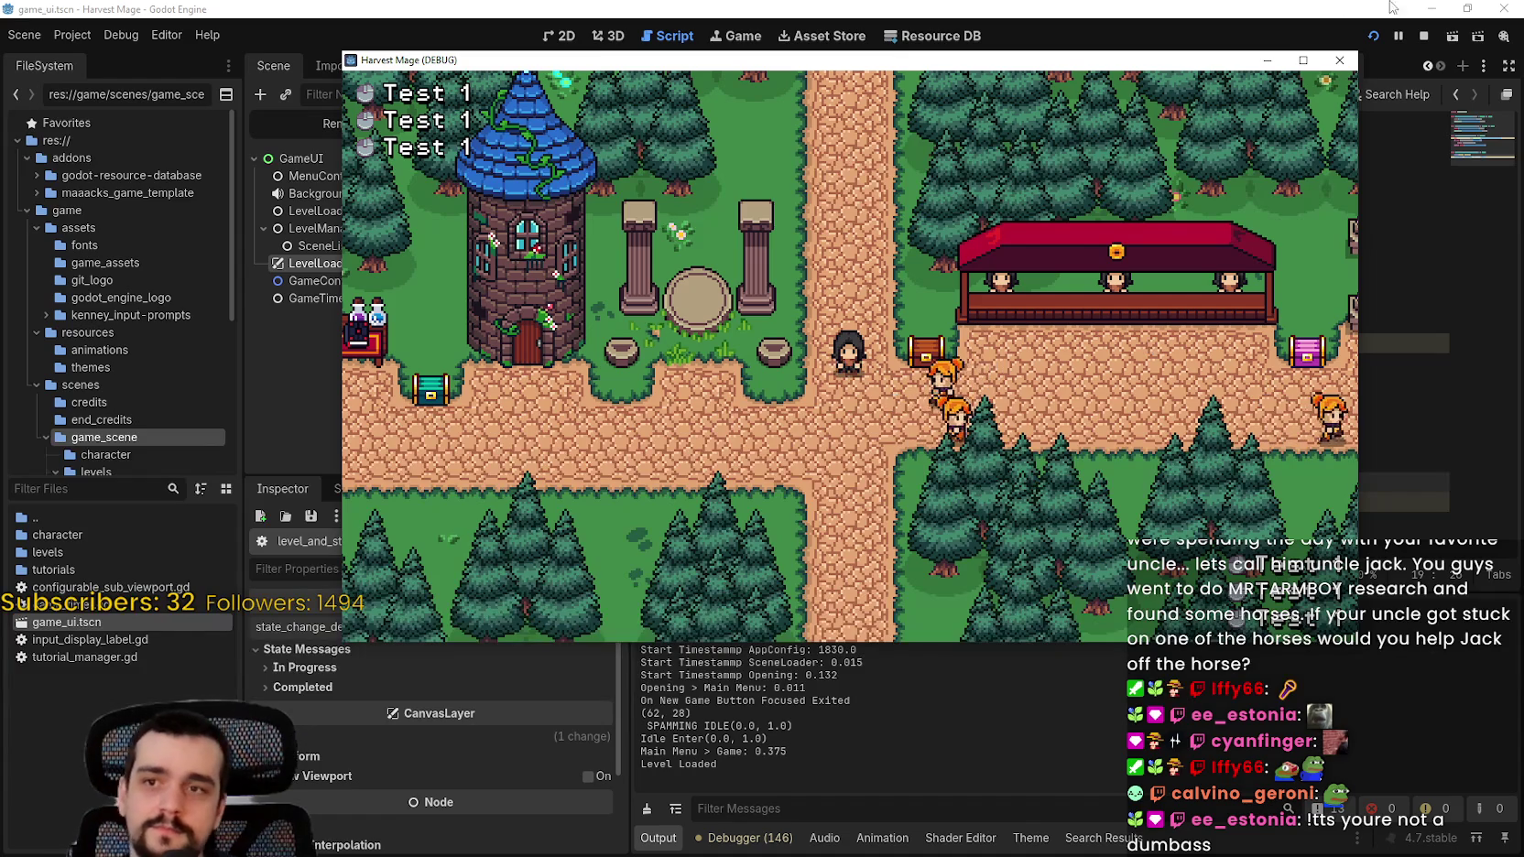
left_click(1422, 36)
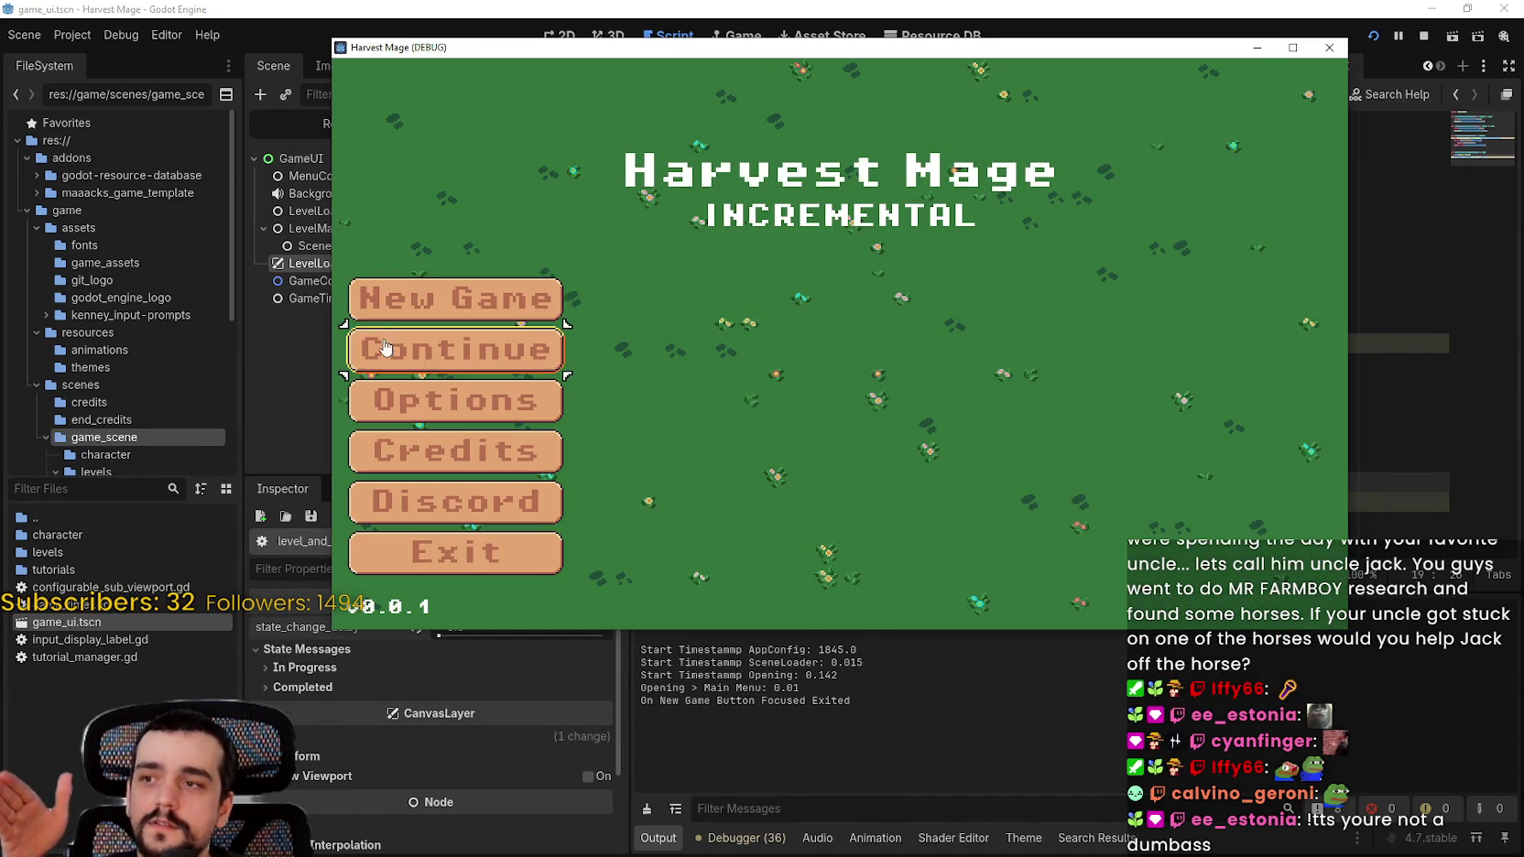
left_click(403, 344)
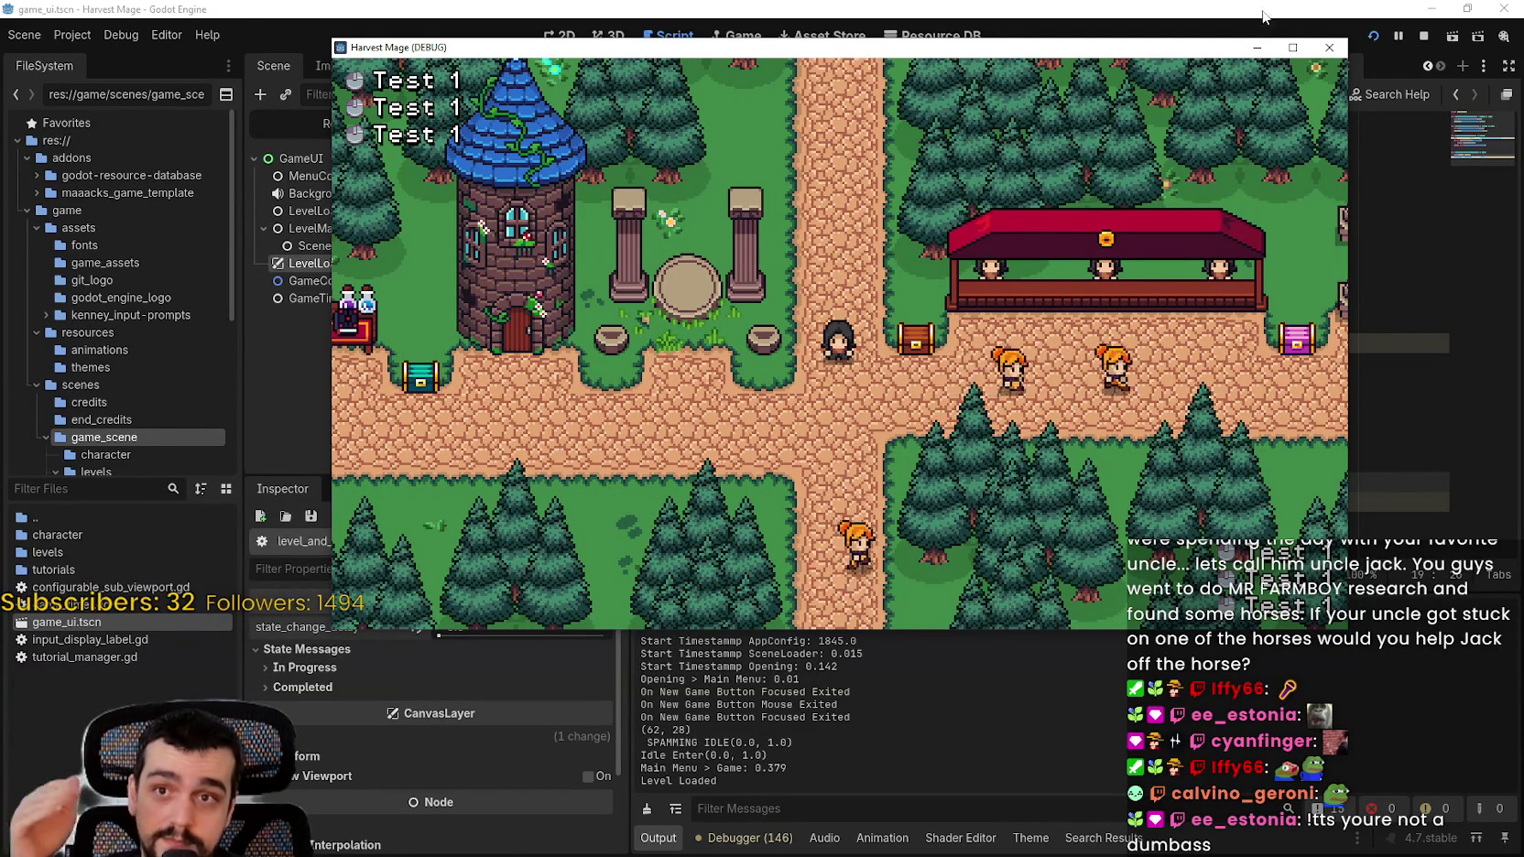
left_click(1291, 47)
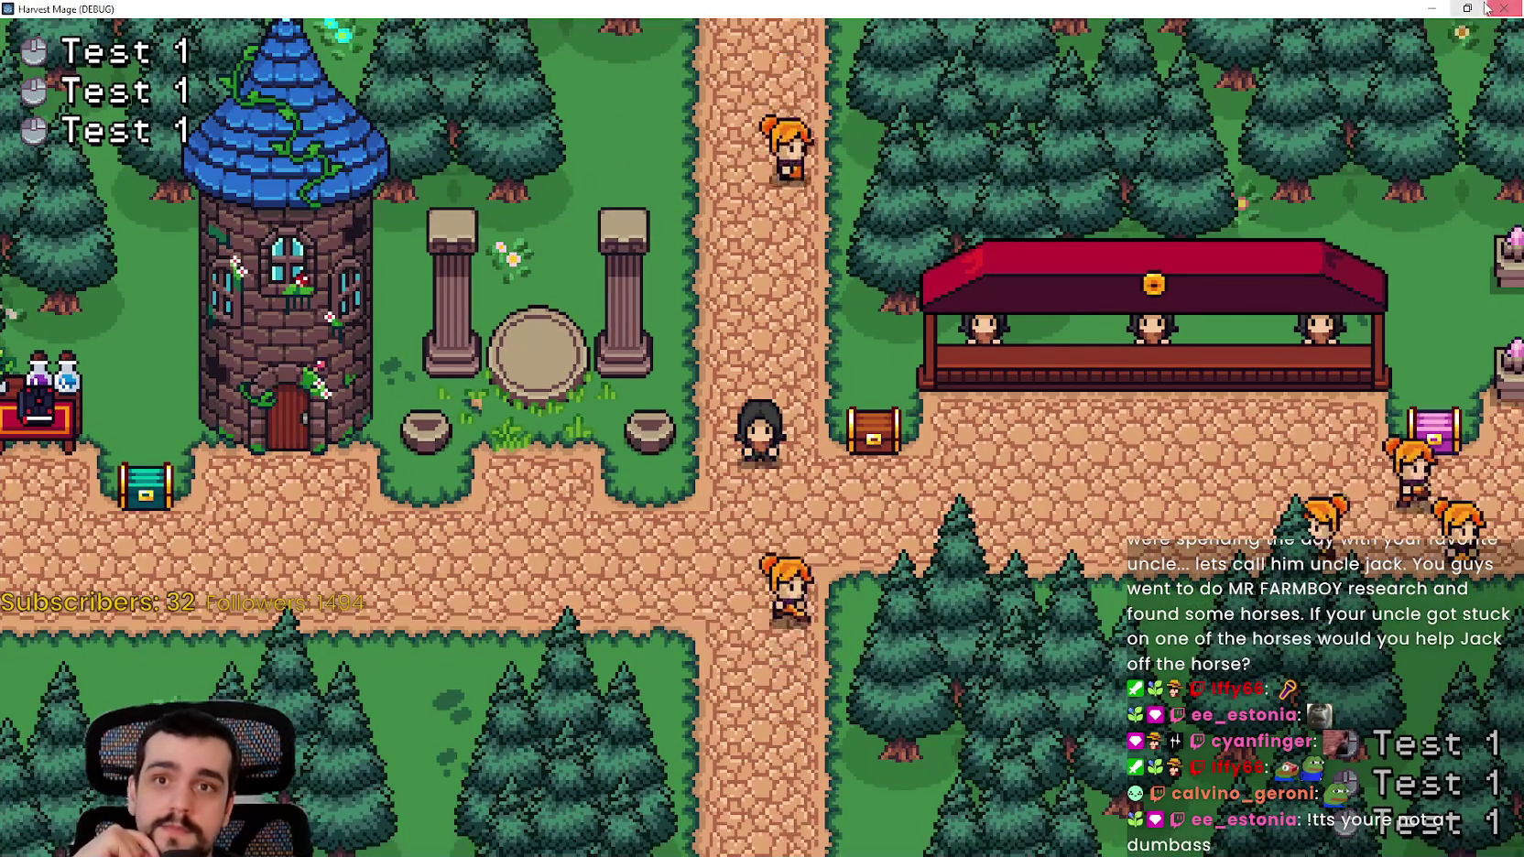
left_click(1467, 8)
left_click(1329, 47)
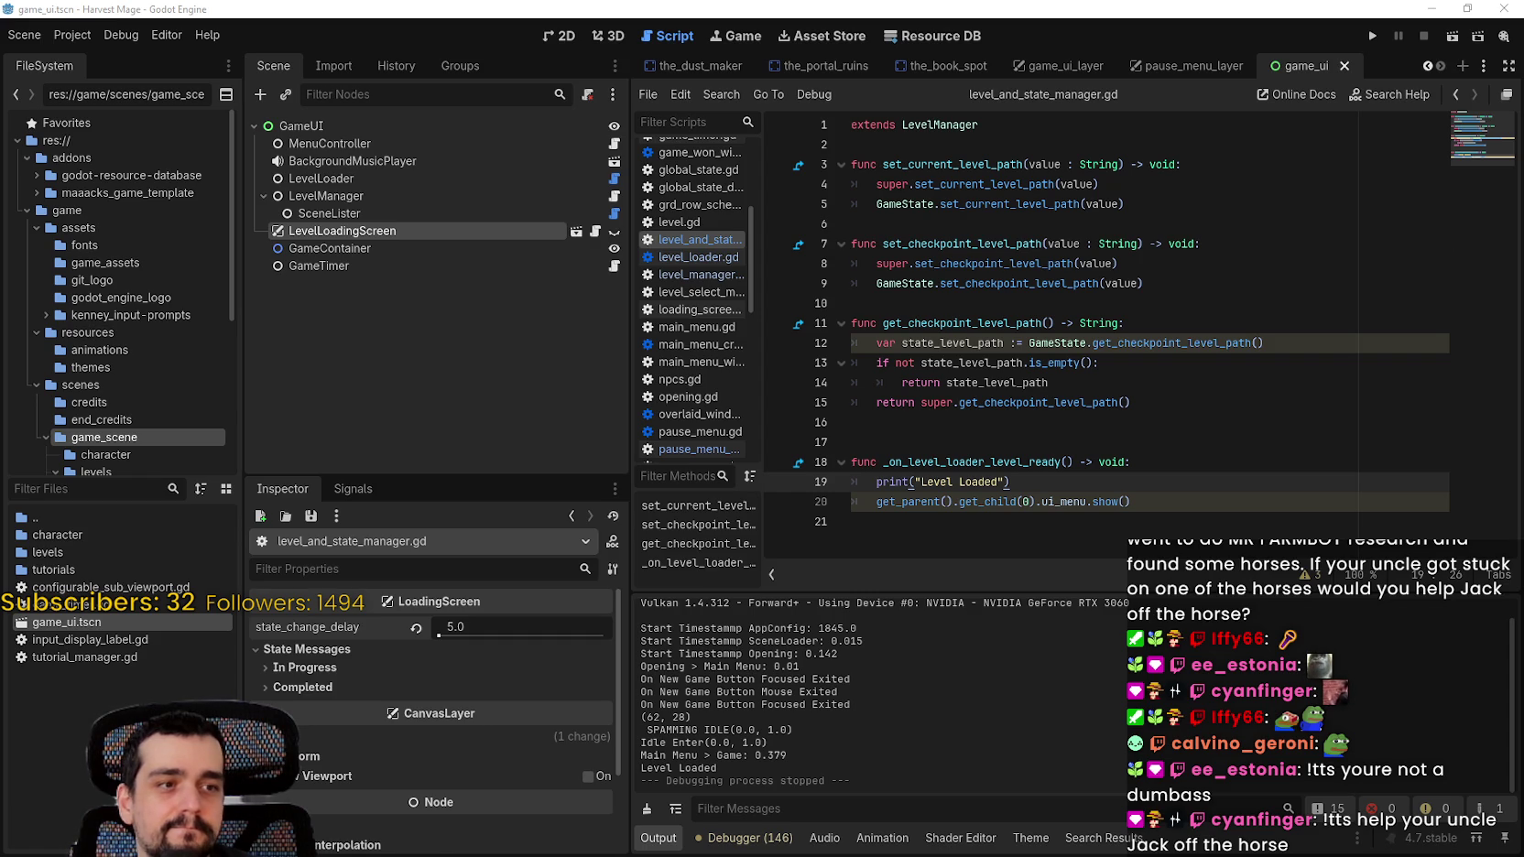
Step: Put the caret on empty line 6 of level_and_state_manager.gd, then switch to Steam
left_click(1222, 222)
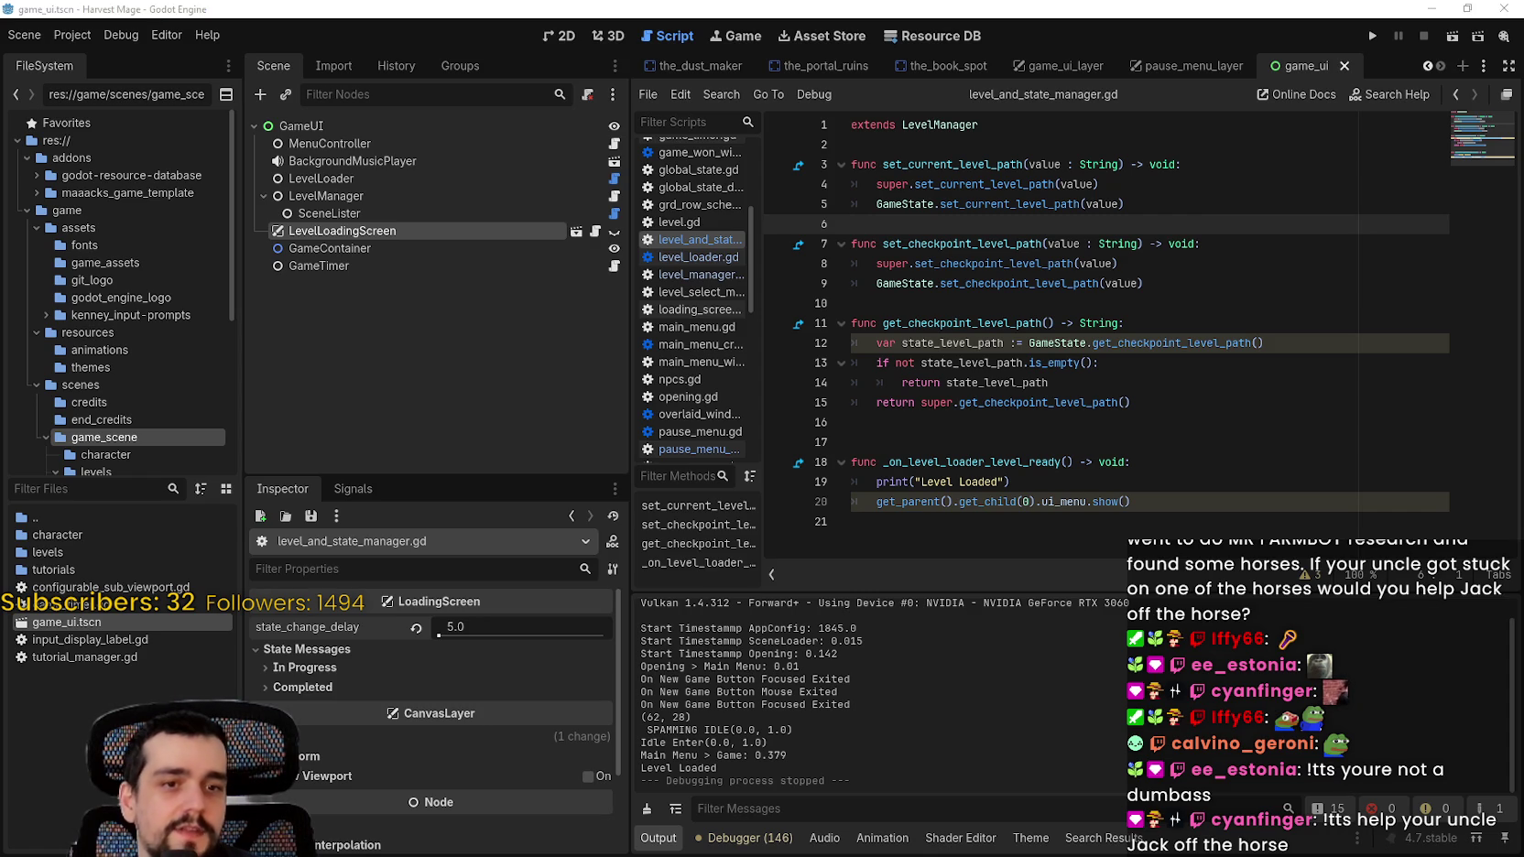
key("alt+Tab")
right_click(1348, 400)
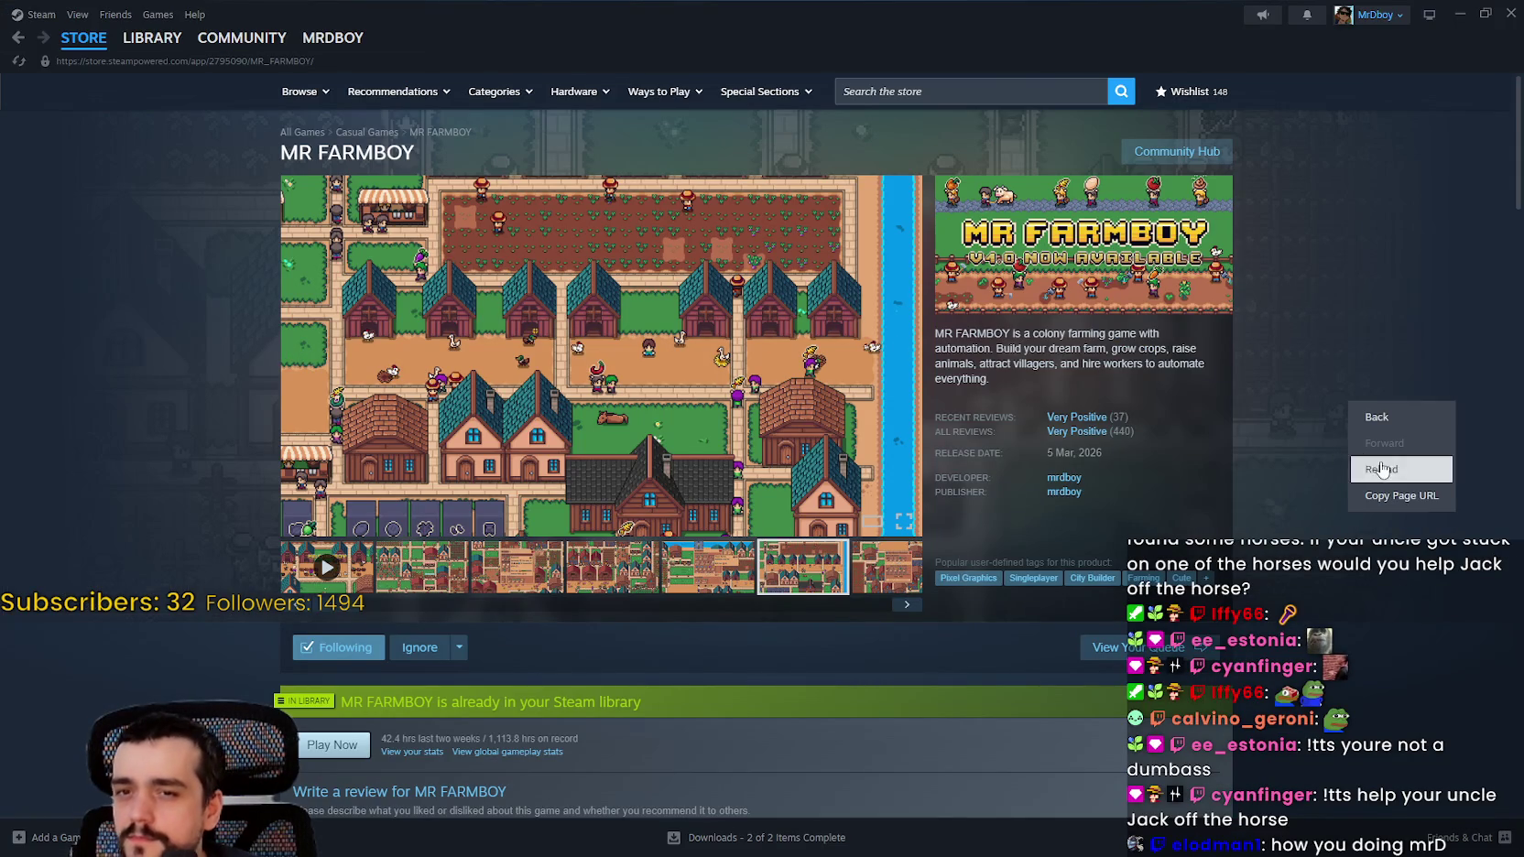
left_click(1380, 468)
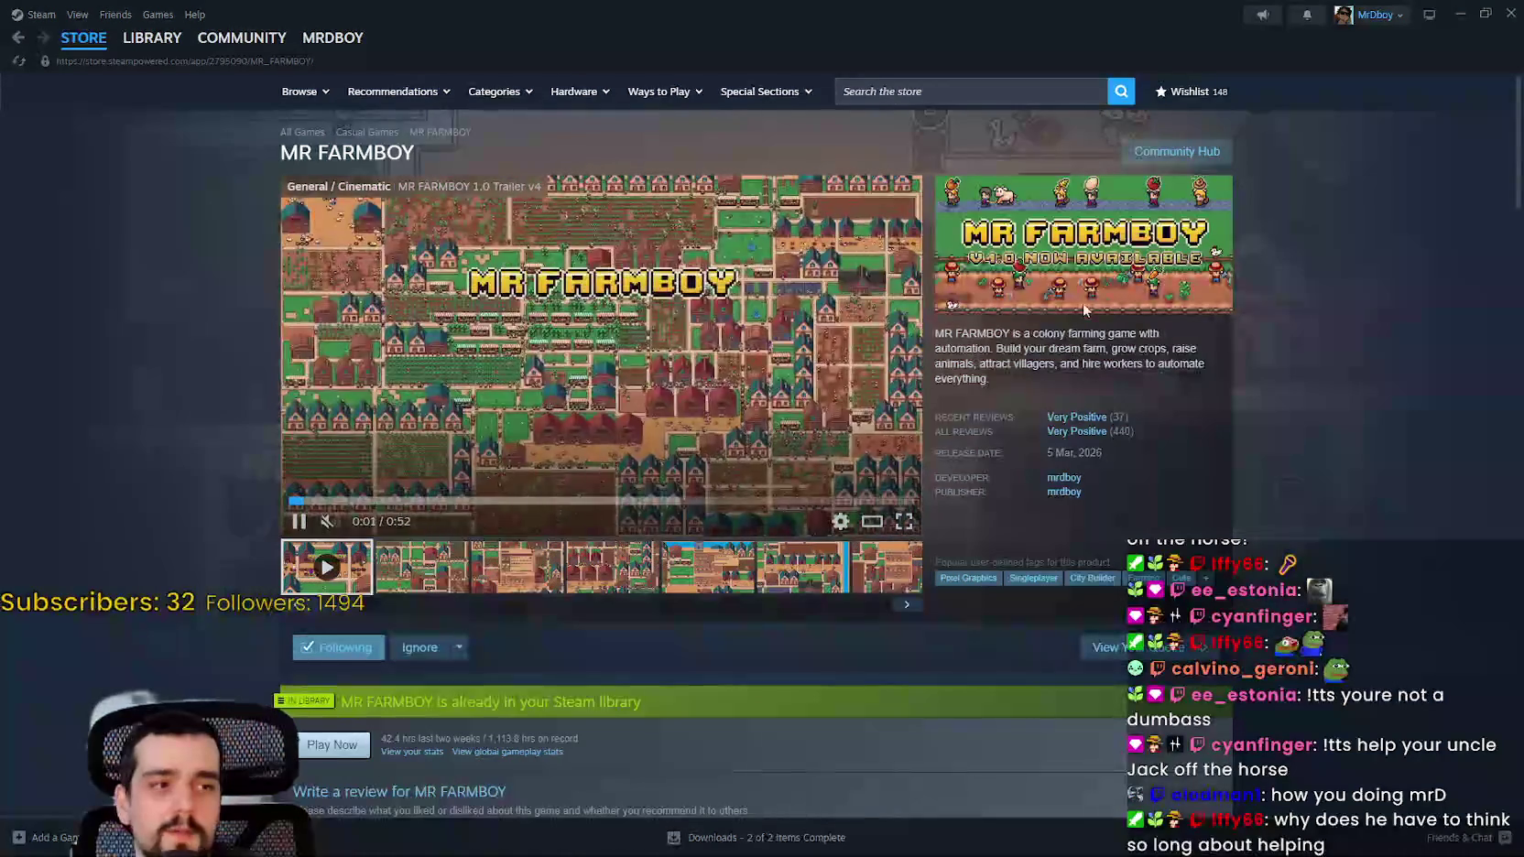
left_click(1177, 151)
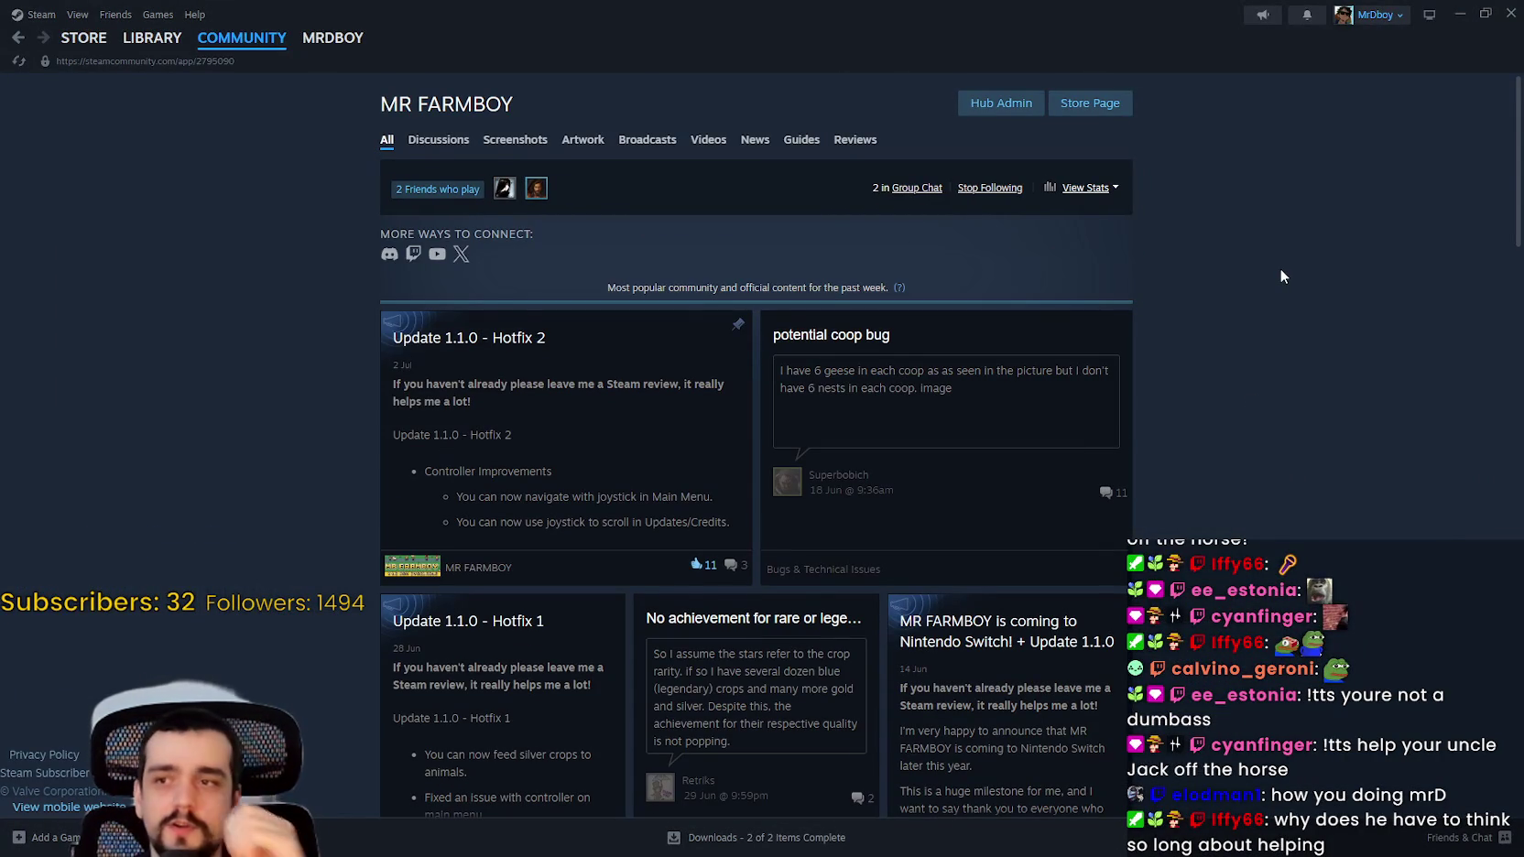
left_click(435, 142)
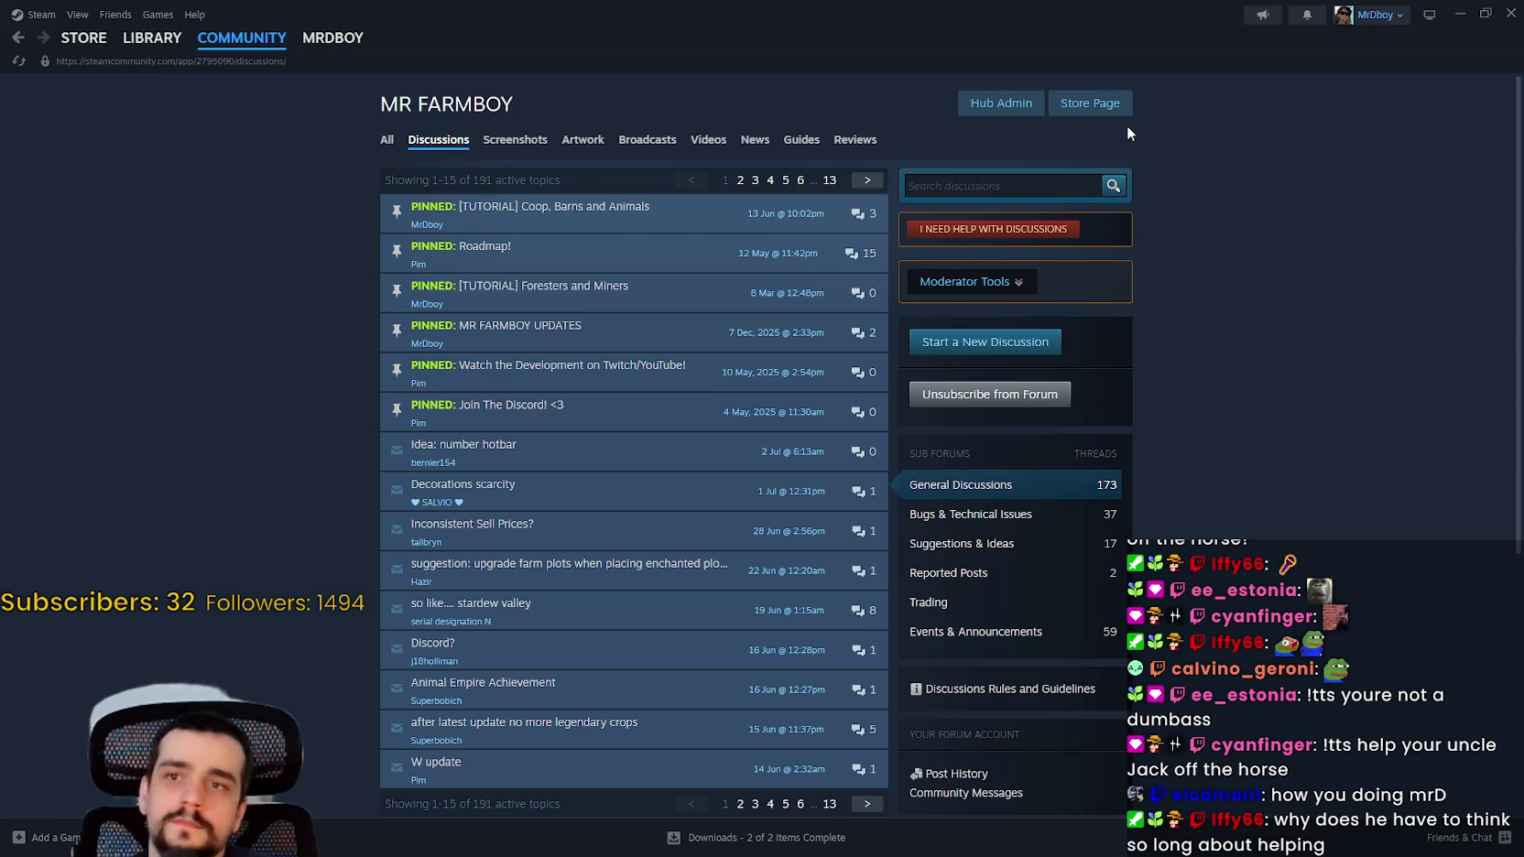
left_click(1089, 102)
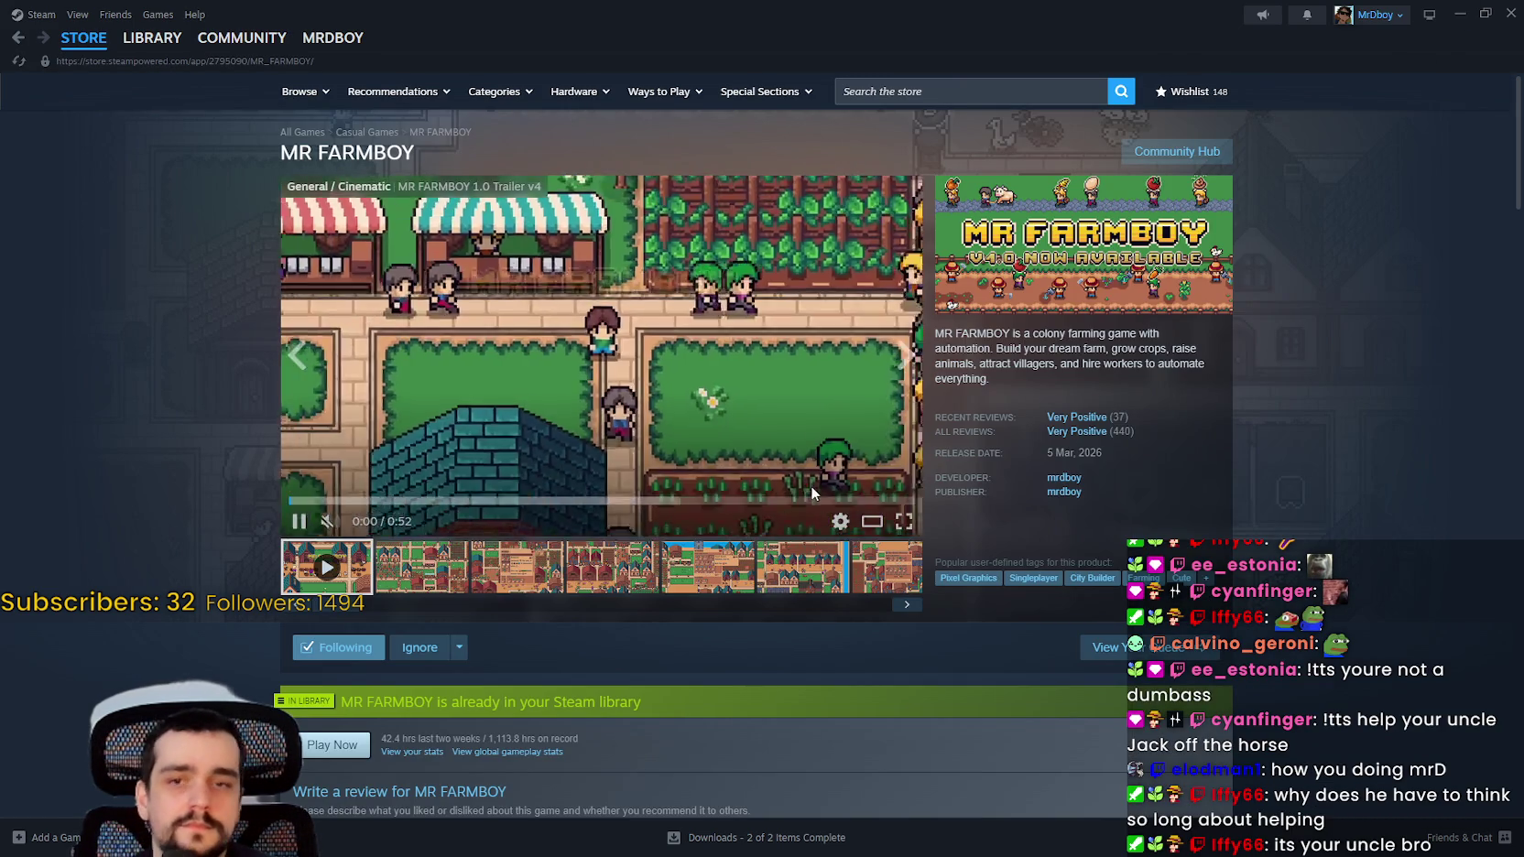
left_click(1457, 15)
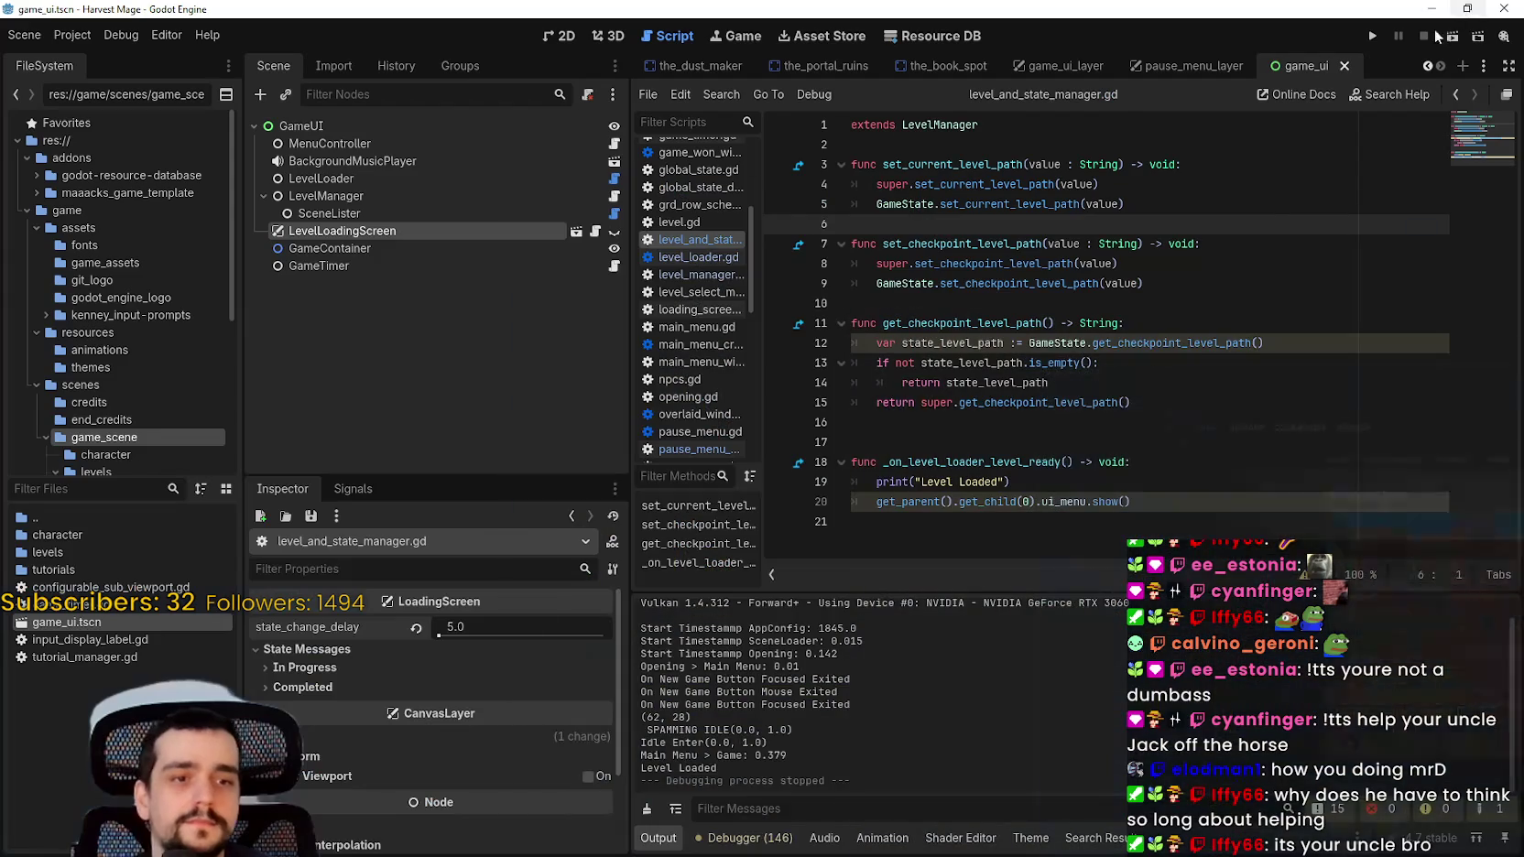
Step: Remove blank line 17 above the level-loaded handler and save level_and_state_manager.gd
left_click(1078, 443)
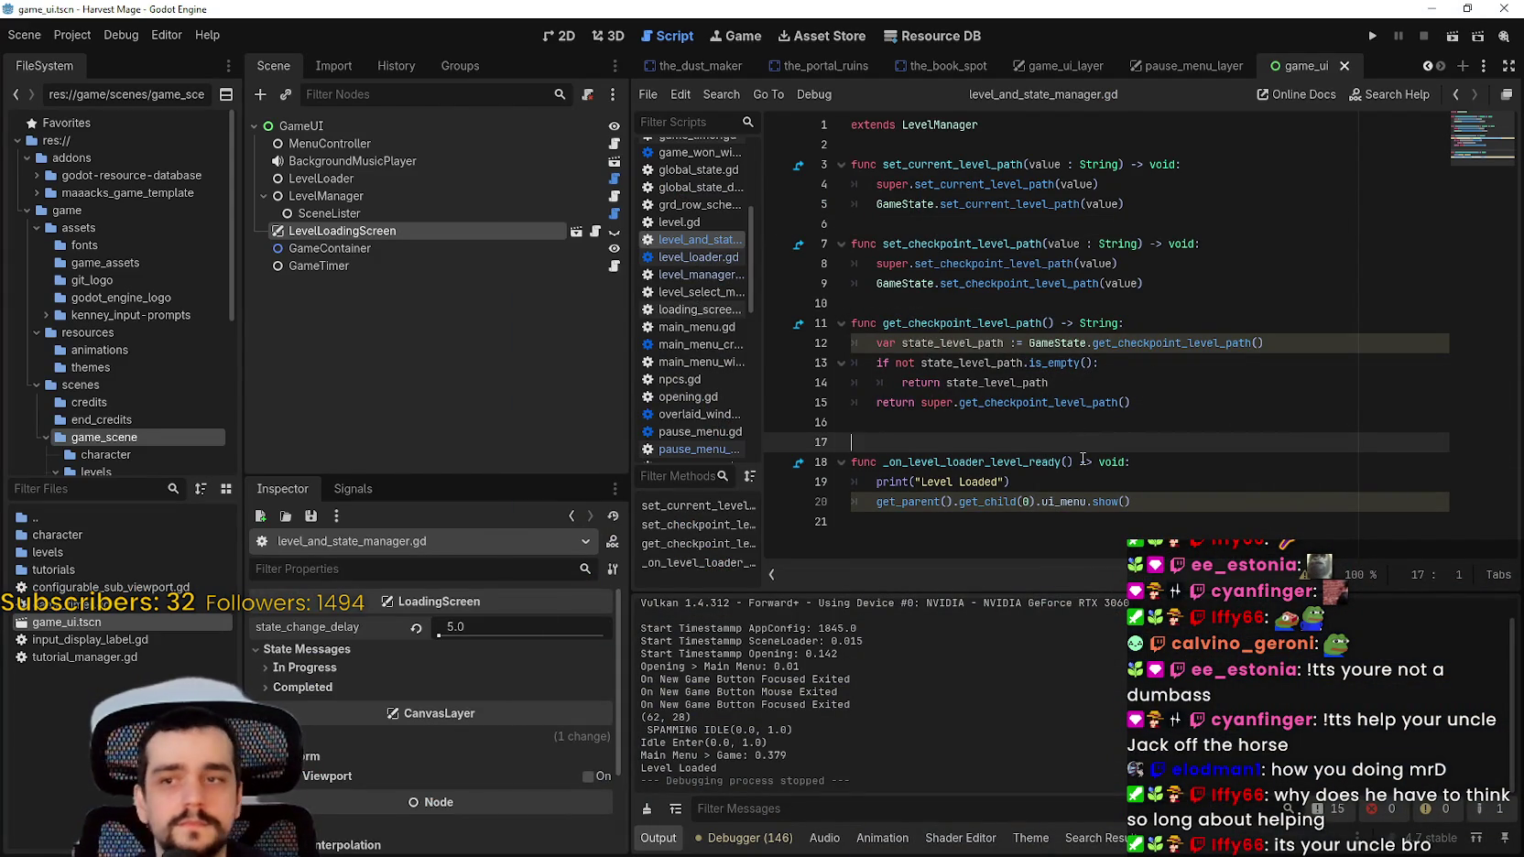
key("BackSpace")
key("ctrl+s")
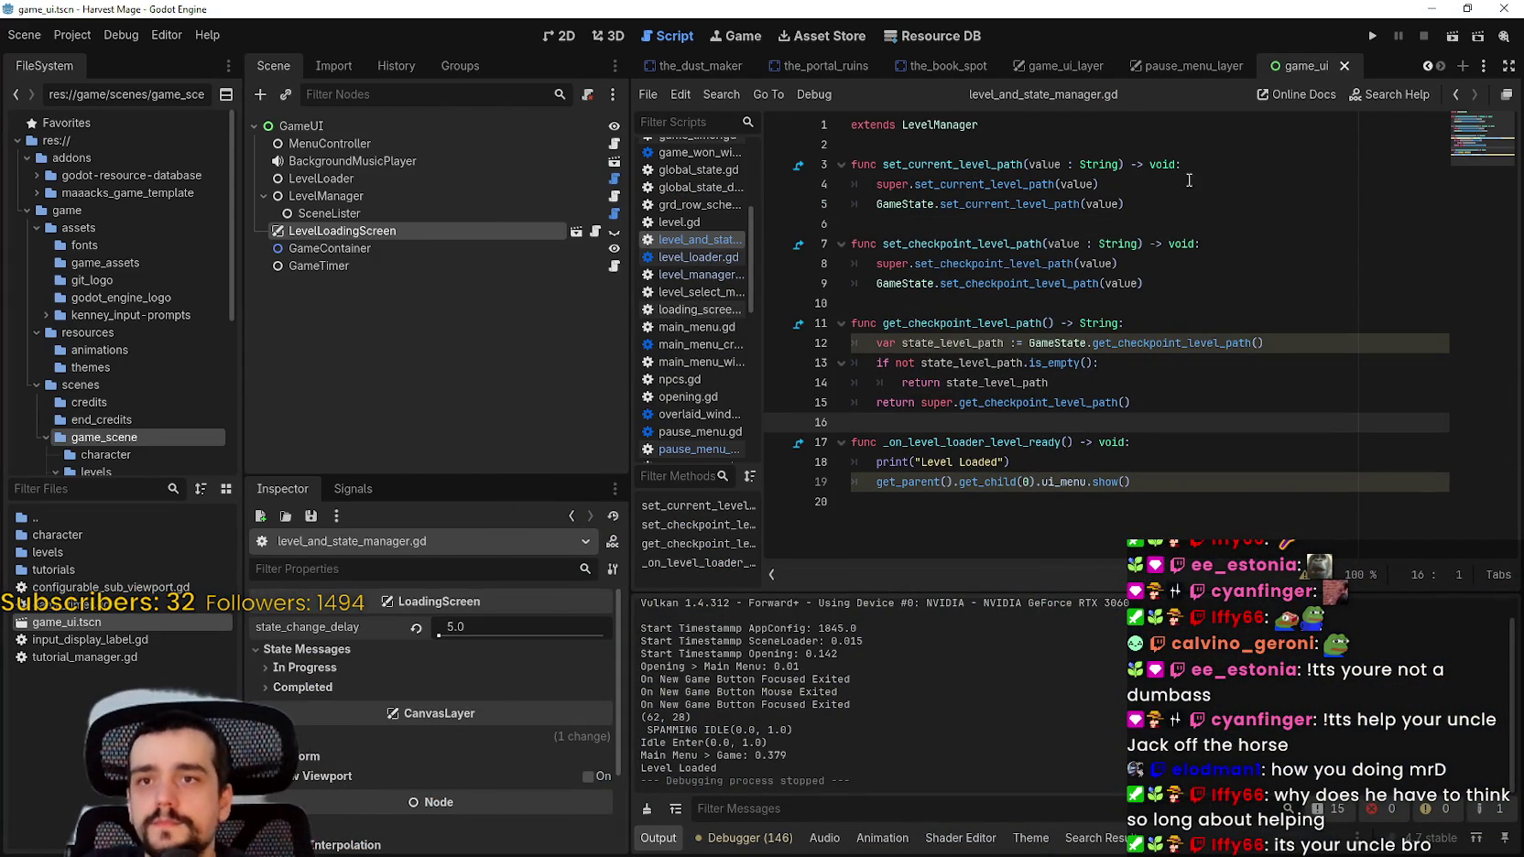
left_click(1194, 515)
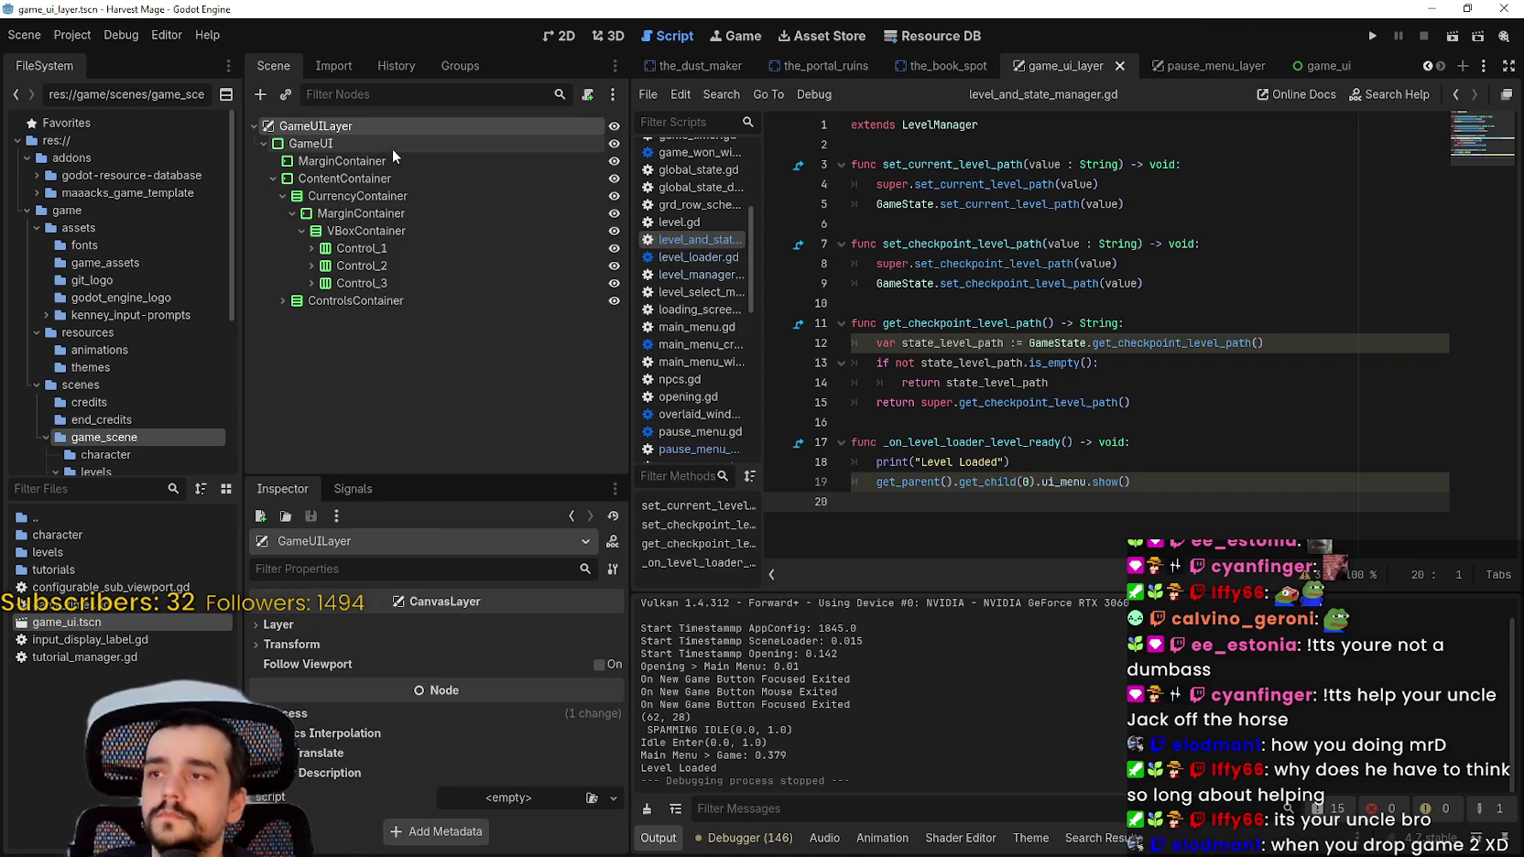
Step: Open the game_ui_layer scene in the 2D view and expand GameUI
left_click(311, 144)
left_click(264, 144)
key("ctrl+F1")
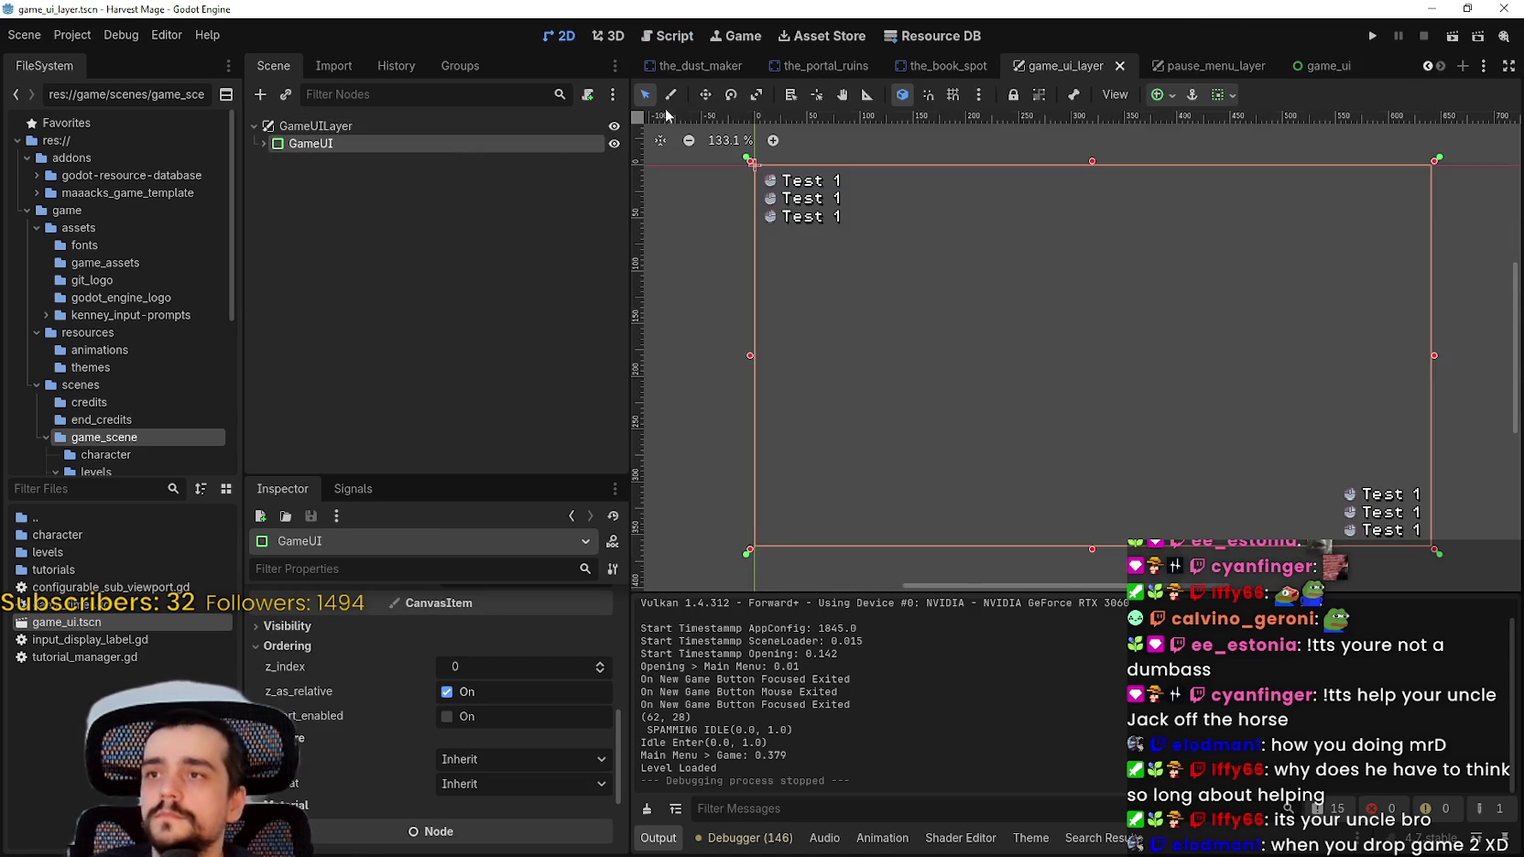
left_click(258, 144)
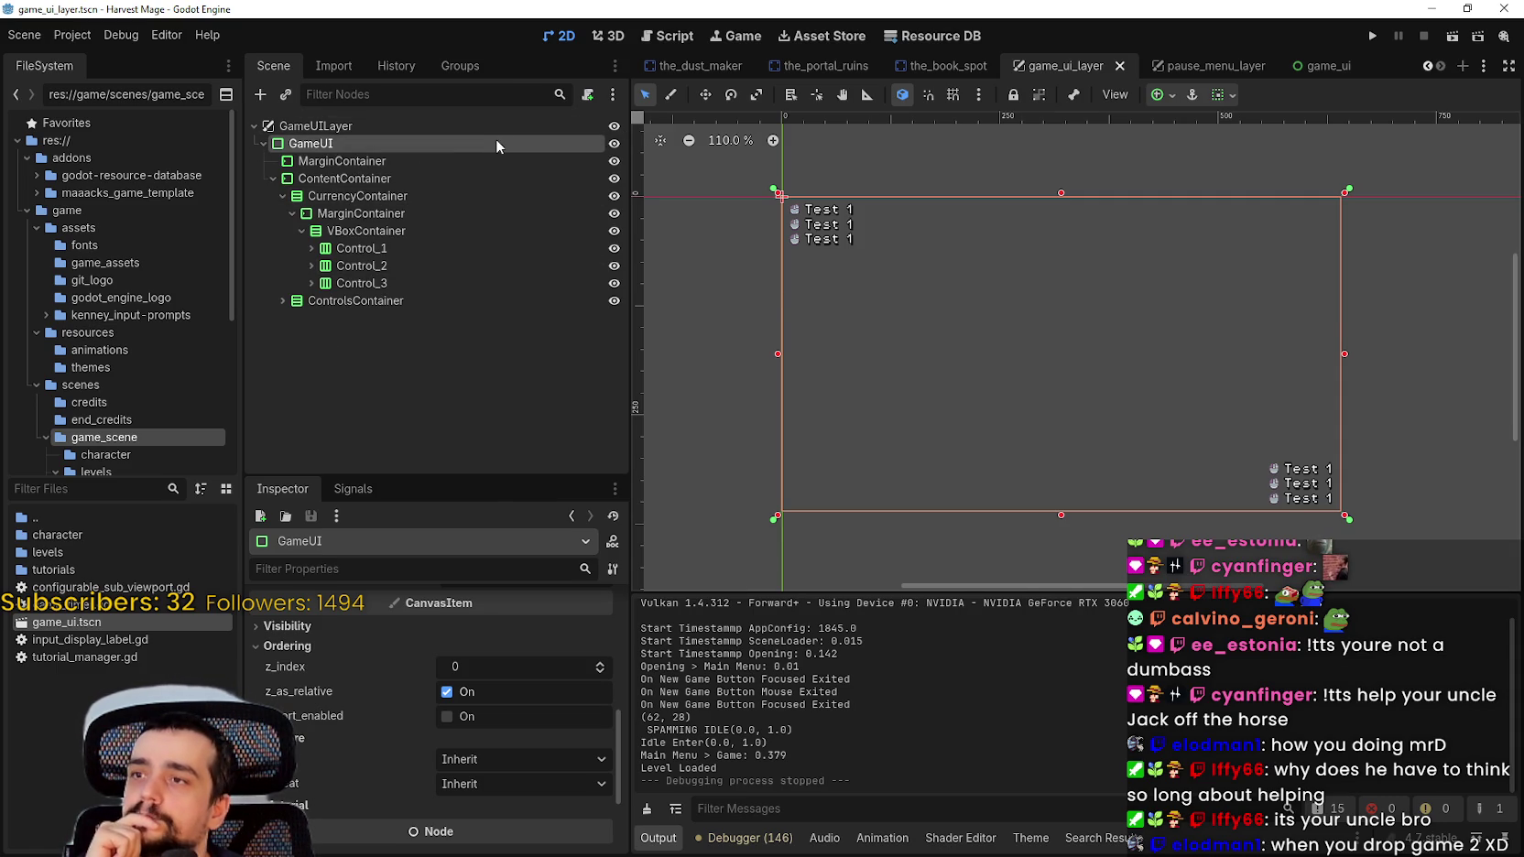
Step: Select each nested container down to Control_1–Control_3, collapse the branches, and right-click GameUI
left_click(360, 214)
left_click(367, 230)
left_click(351, 248)
left_click(355, 266)
left_click(348, 283)
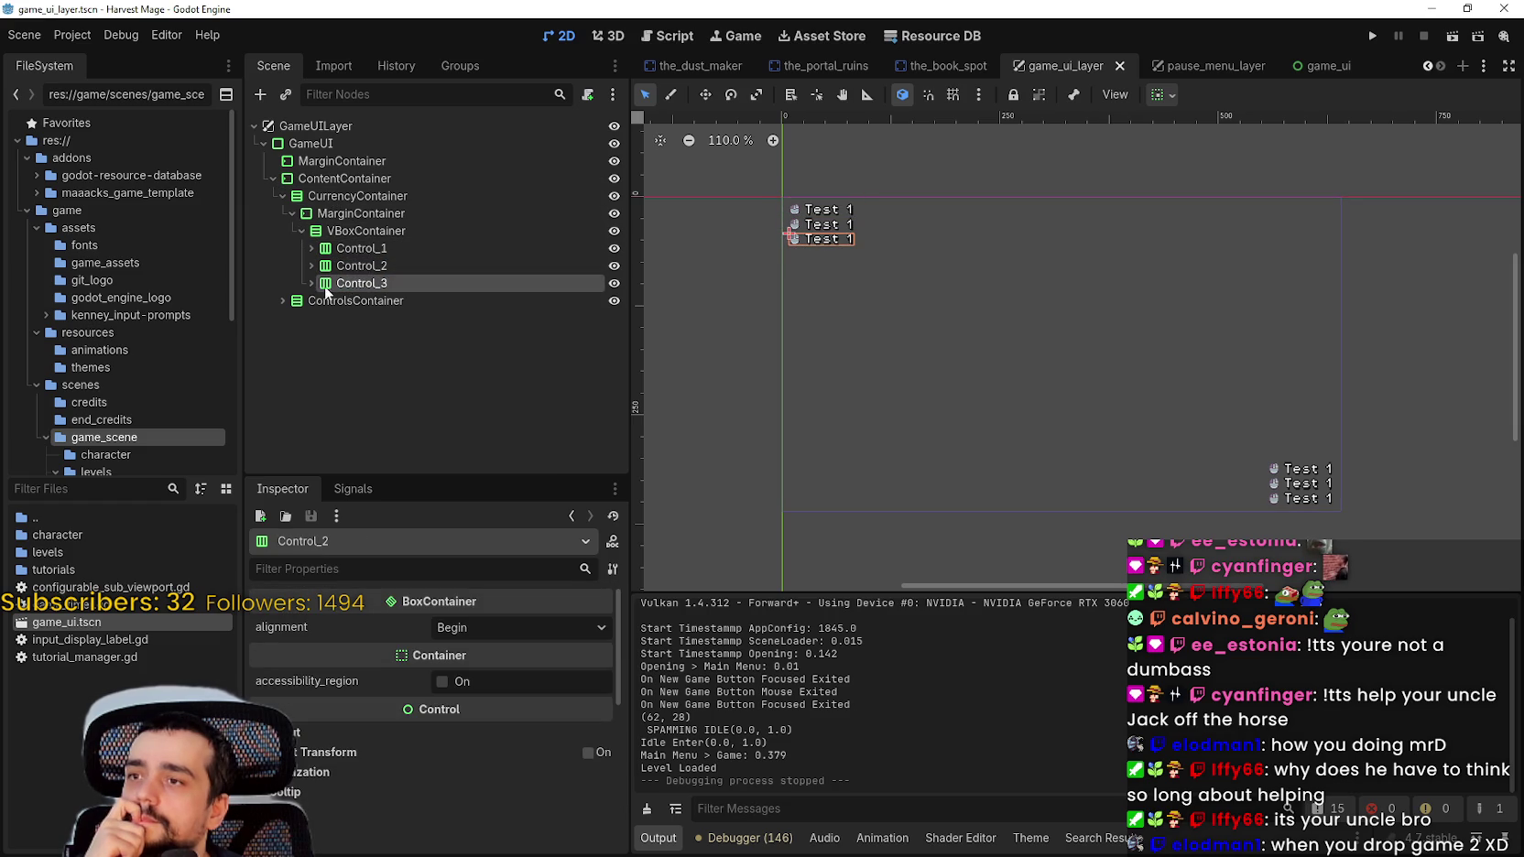
left_click(302, 230)
left_click(292, 213)
left_click(282, 195)
left_click(273, 179)
left_click(272, 180)
right_click(348, 143)
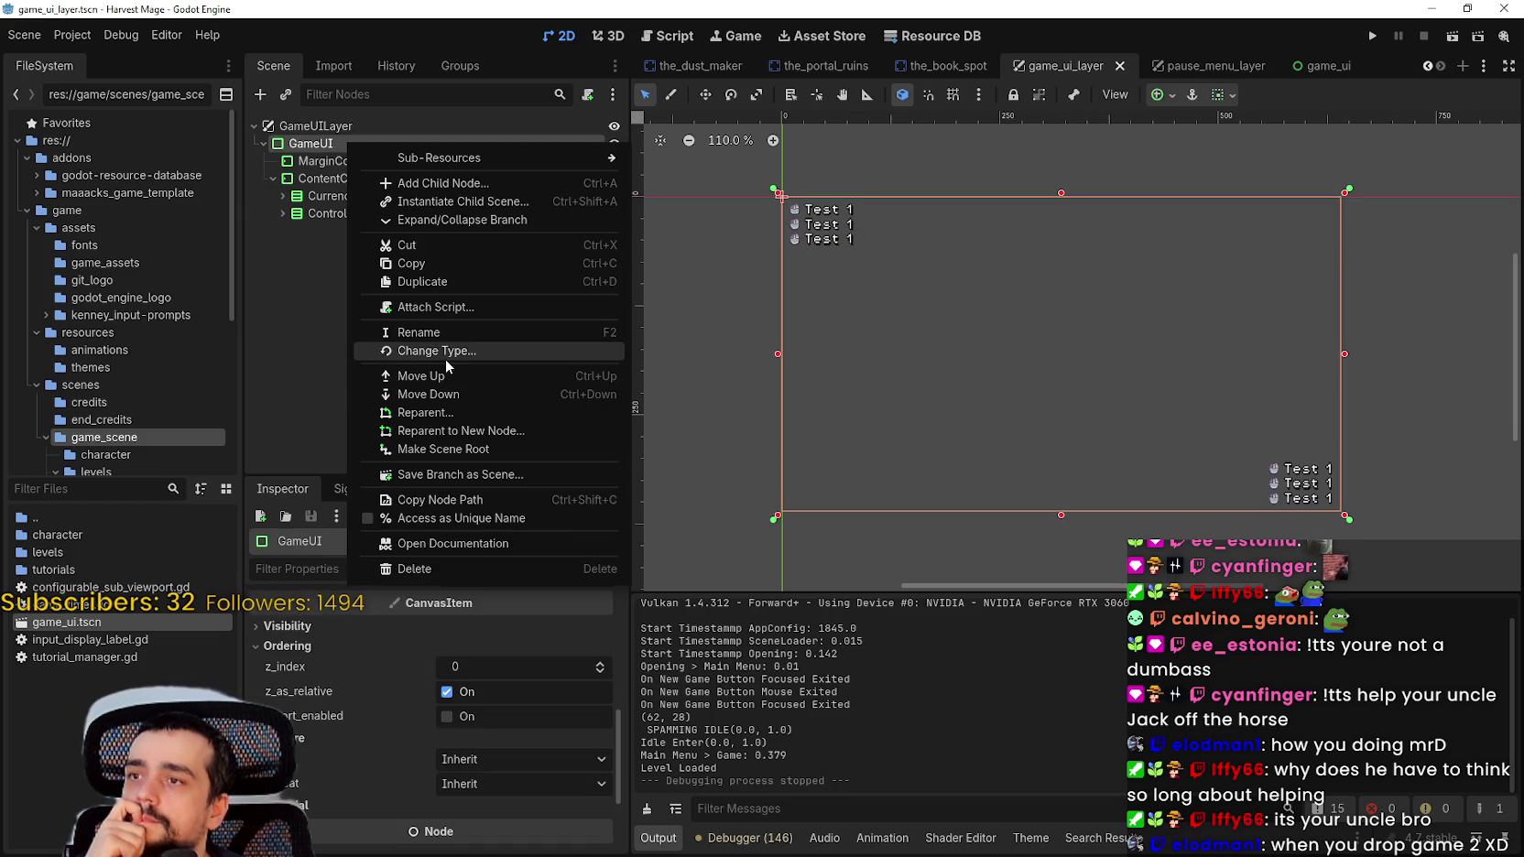
Step: Attach a new game_ui.gd script to GameUI, add 'class_name game_ui' above 'extends PanelContainer', and save
left_click(469, 308)
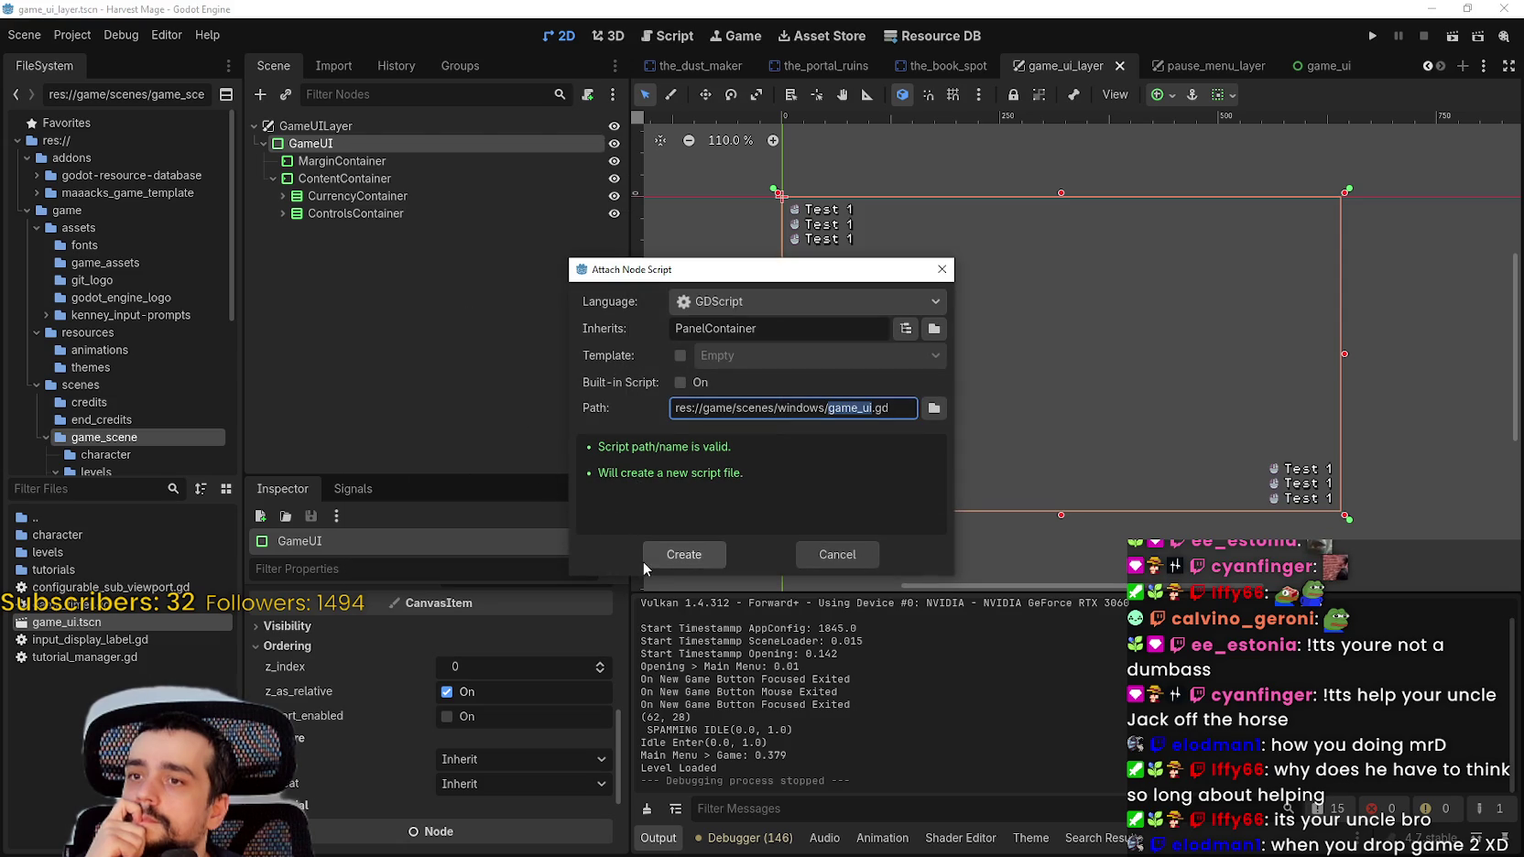
left_click(673, 561)
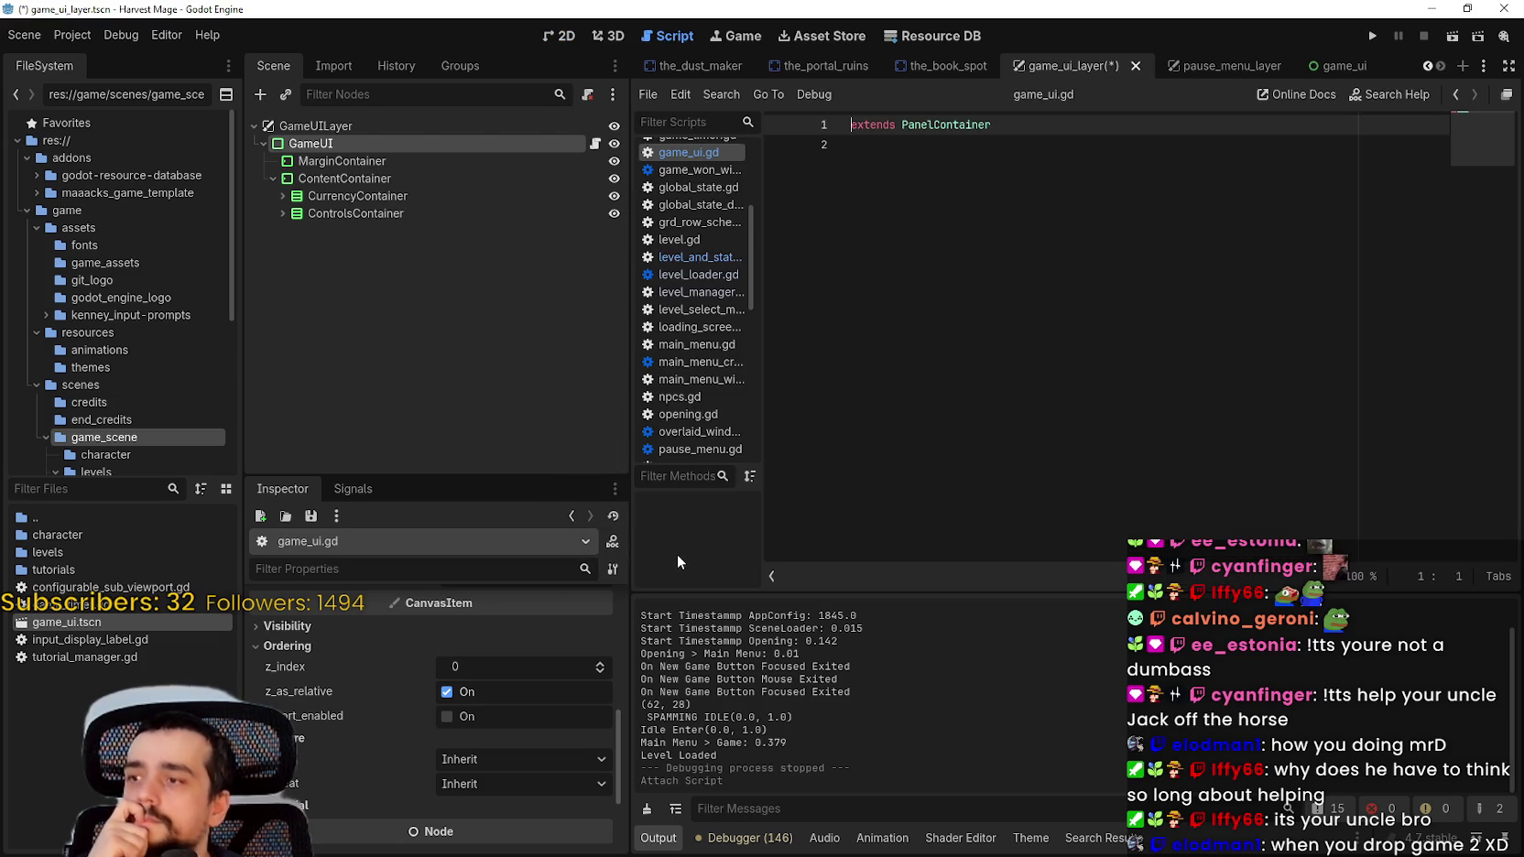
key("Return")
key("Up")
type("ass")
key("BackSpace")
type("_name game_u")
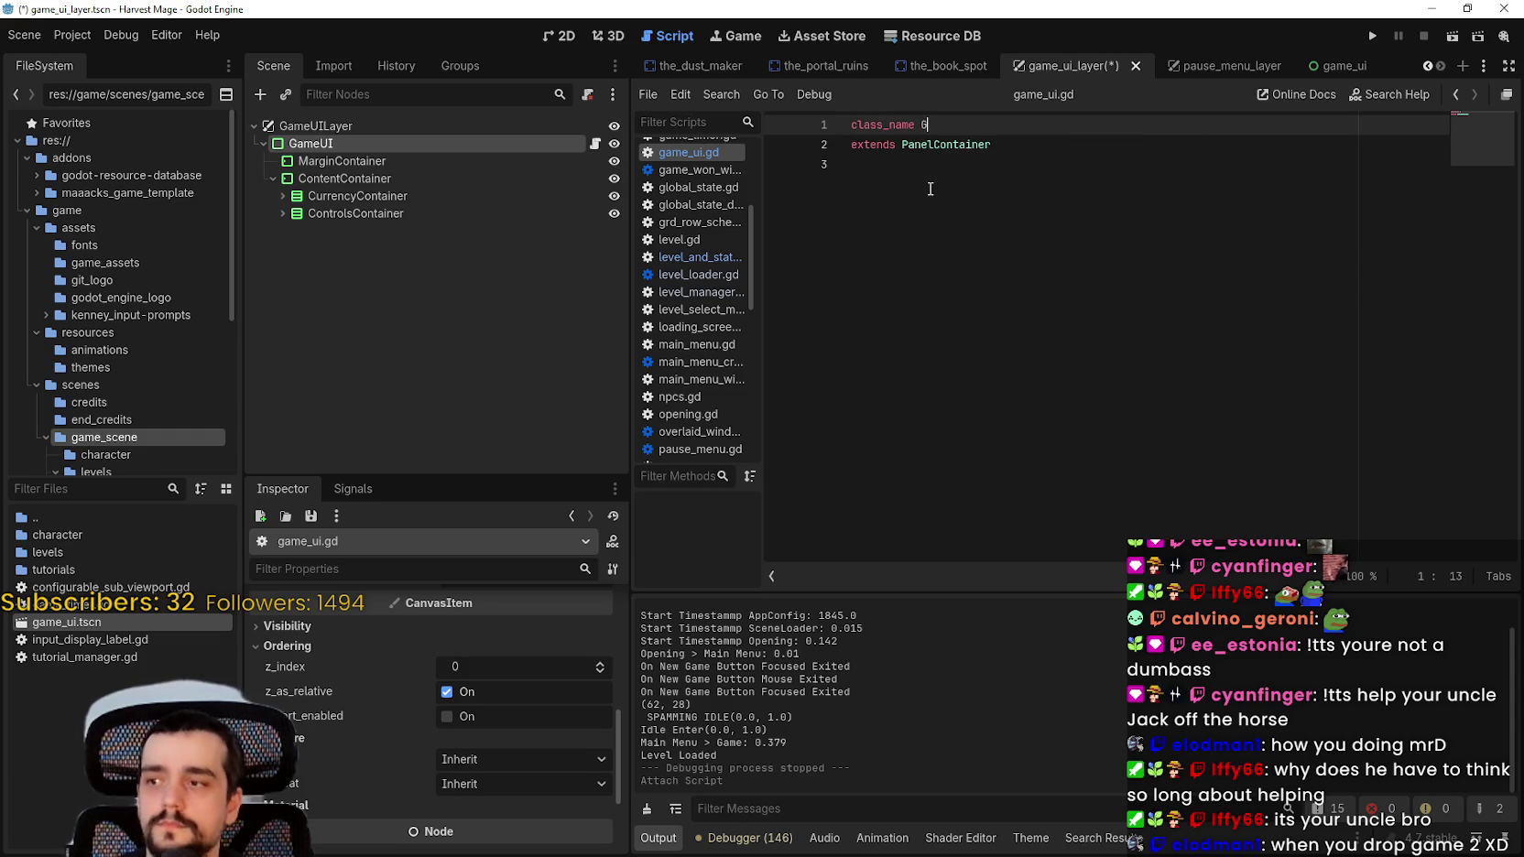
type("i")
key("ctrl+s")
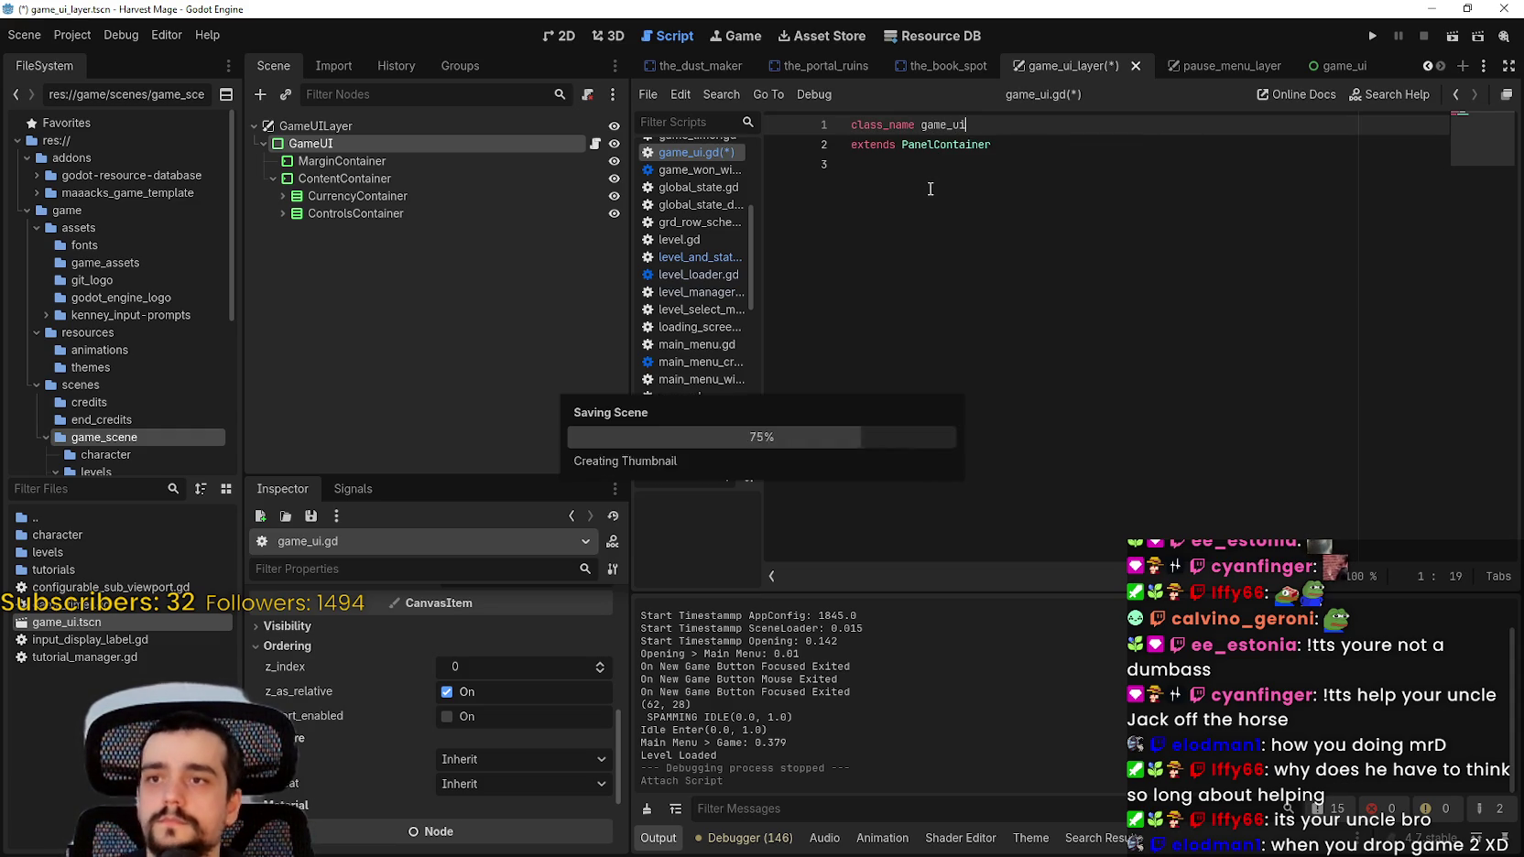
left_click(1066, 163)
key("Return")
key("Return")
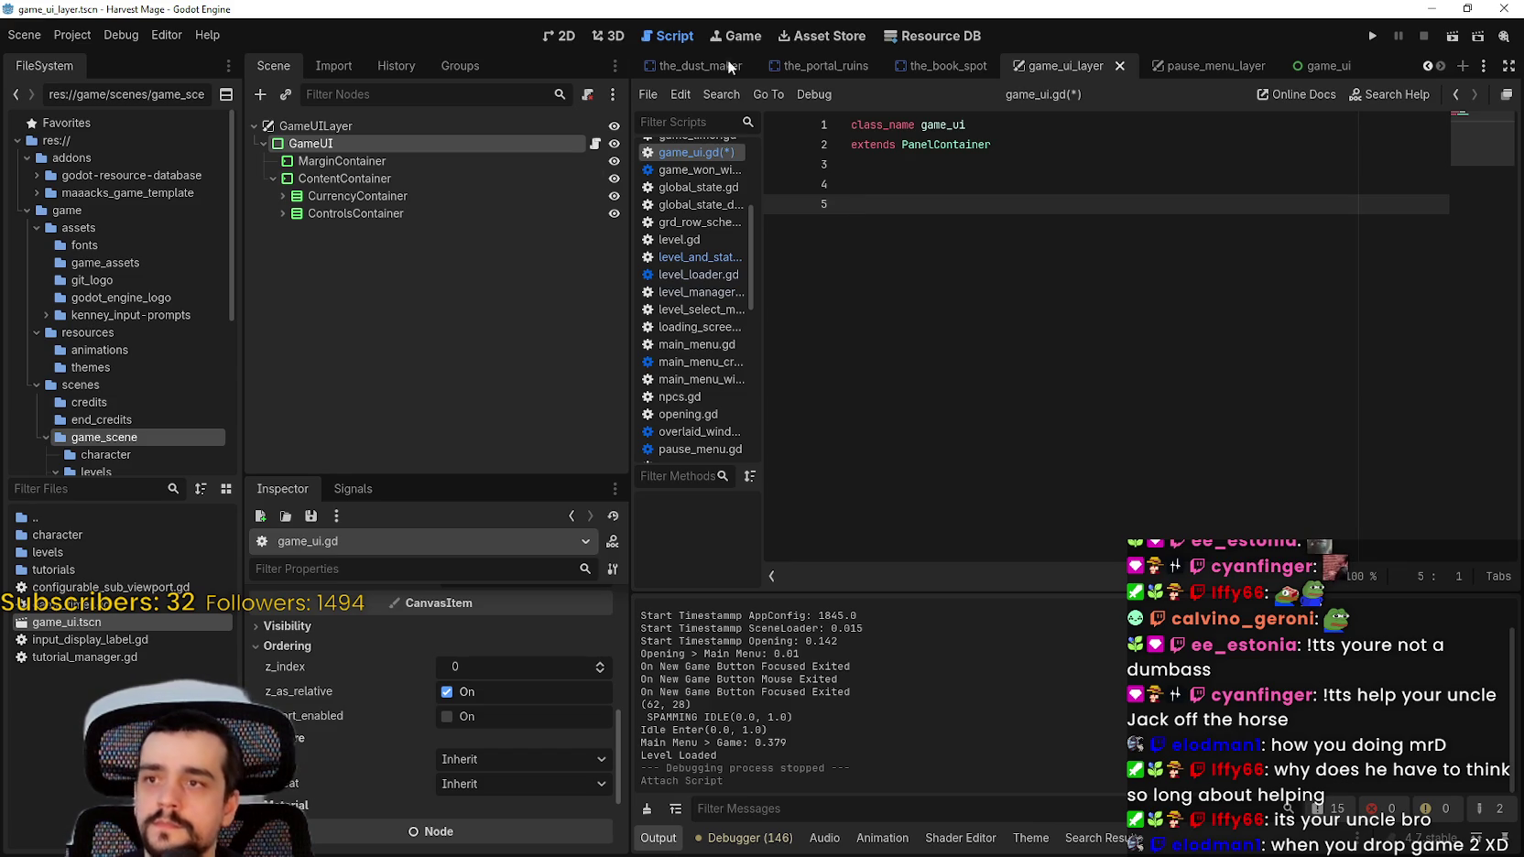
left_click(353, 489)
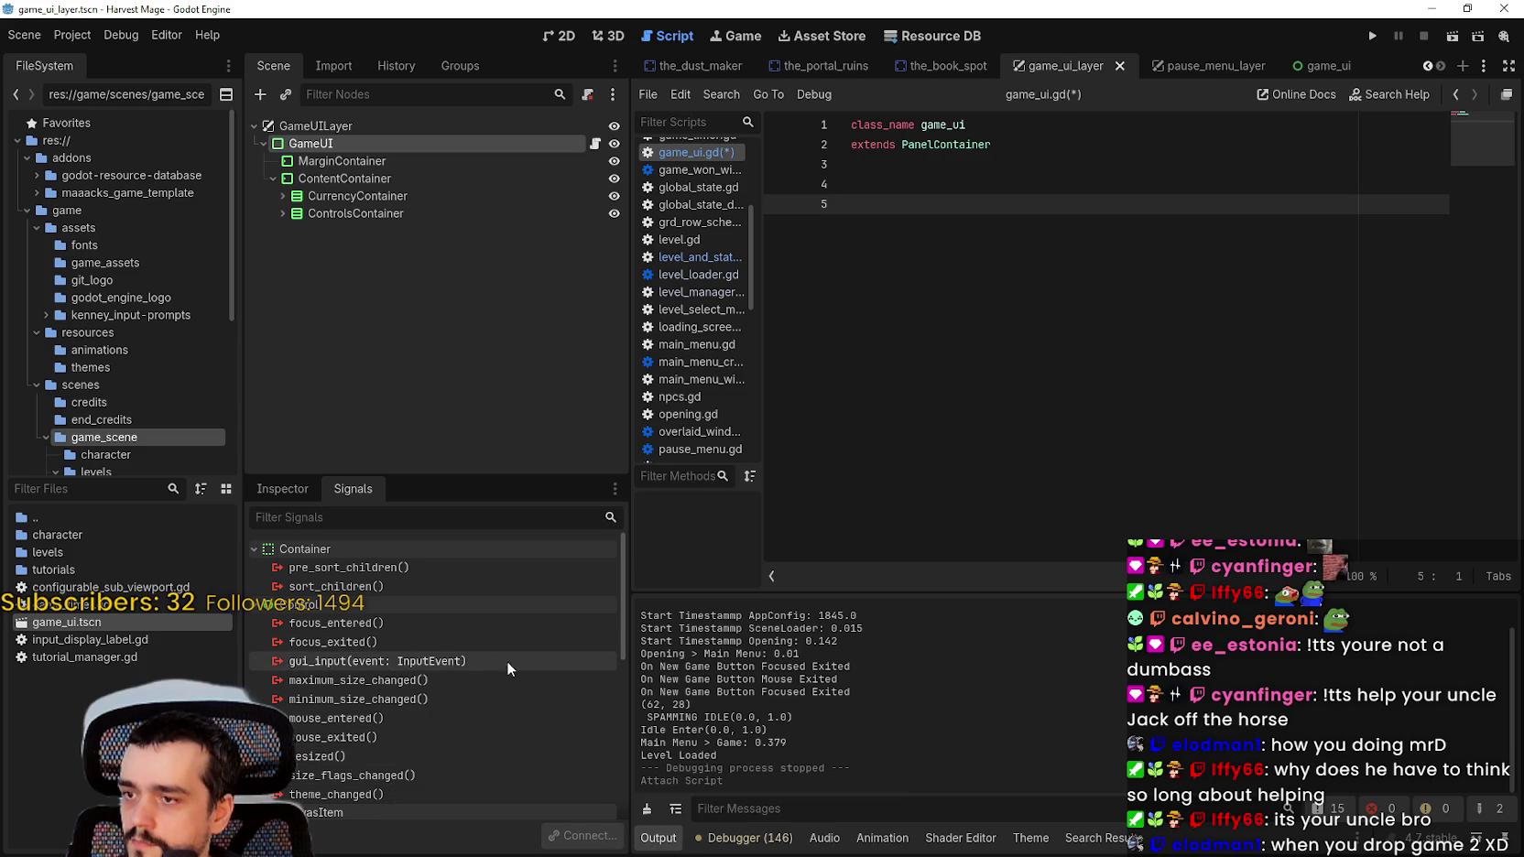
scroll("down", 3)
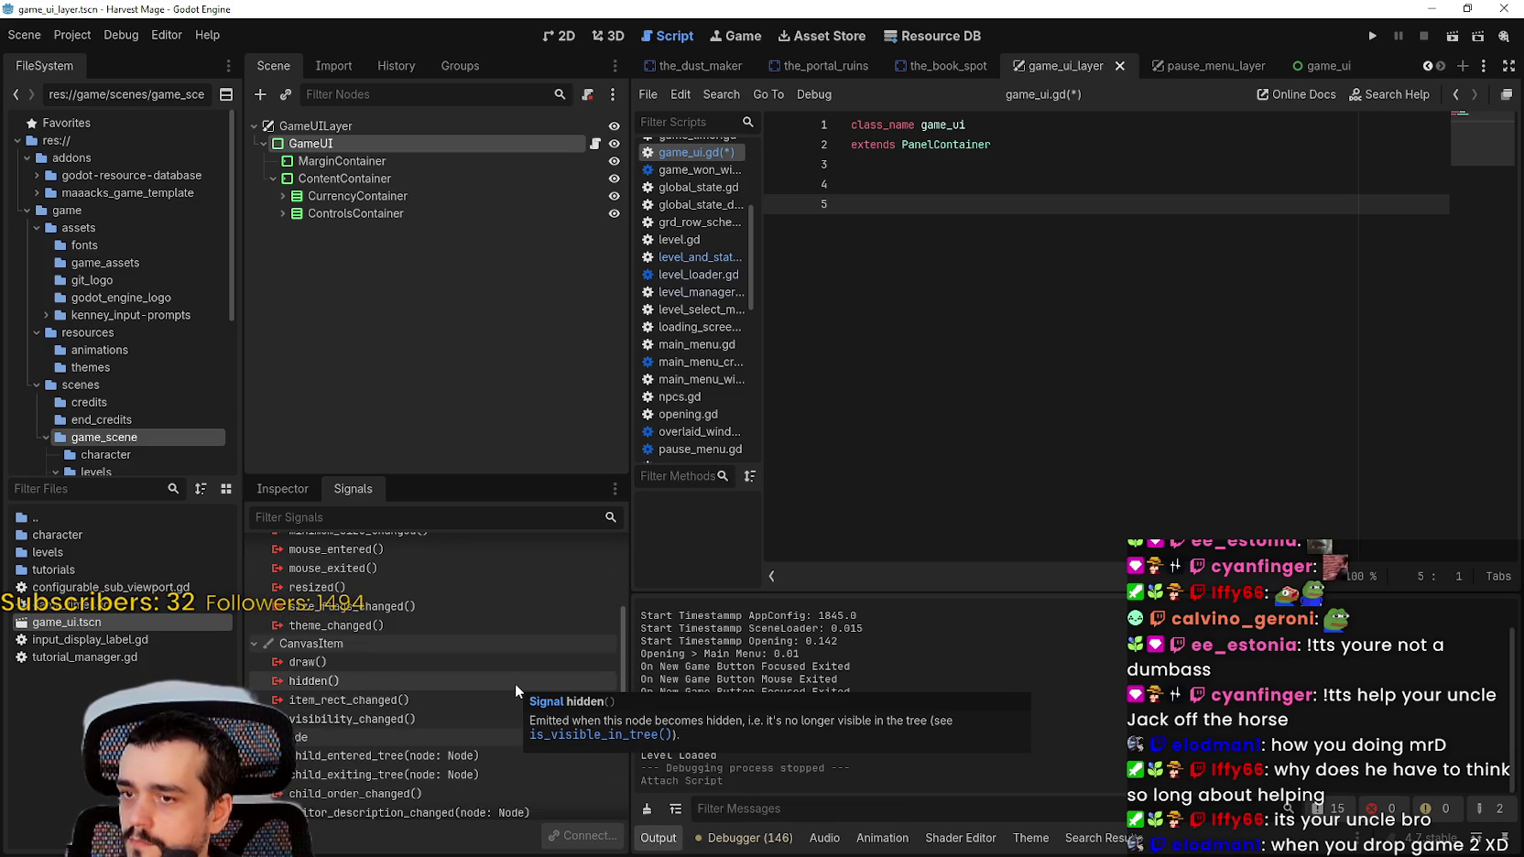
scroll("down", 3)
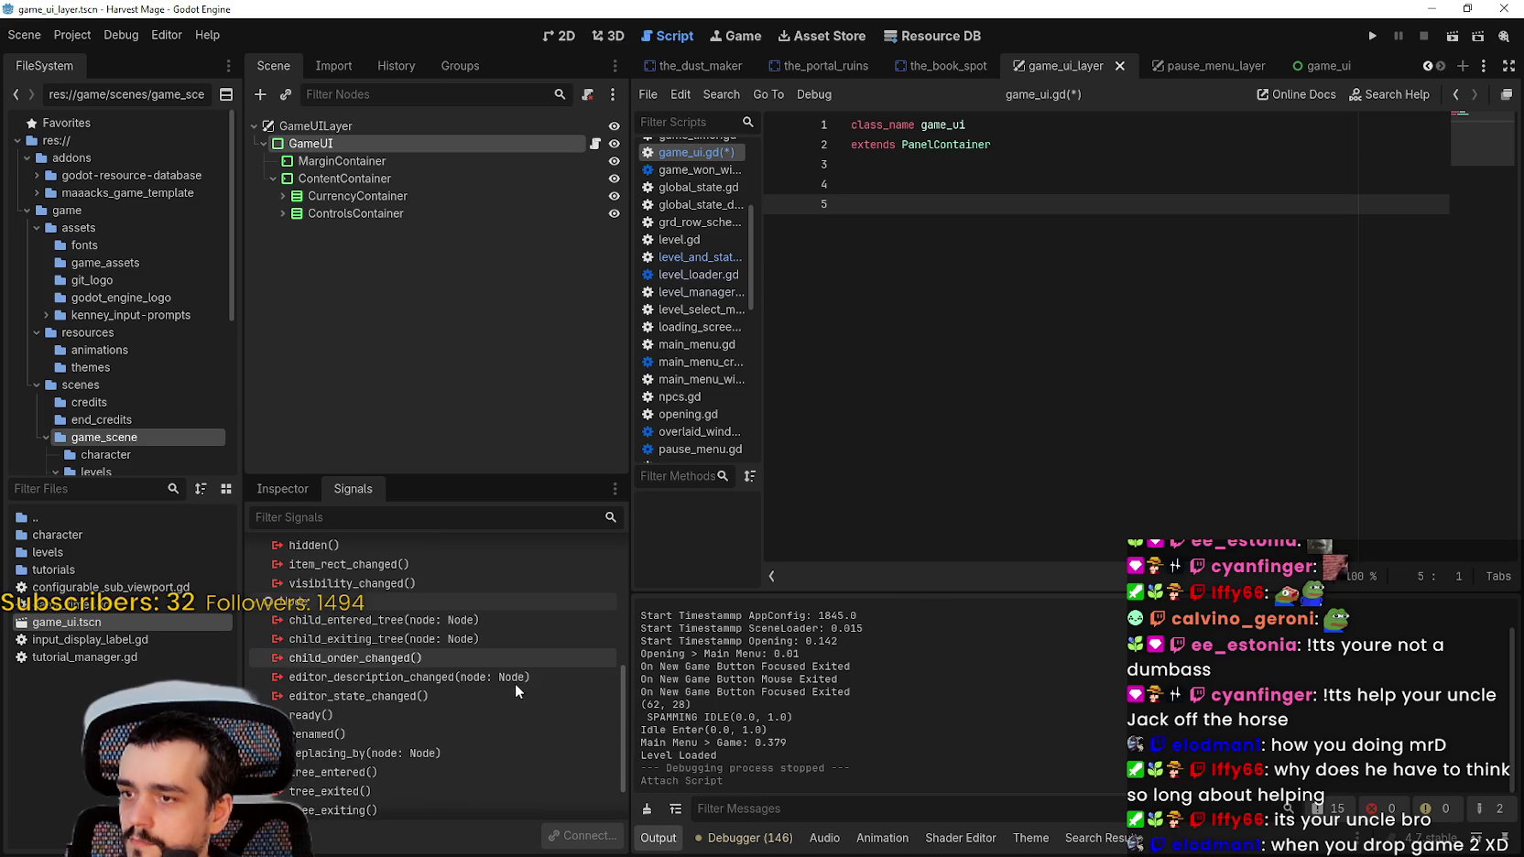
scroll("down", 3)
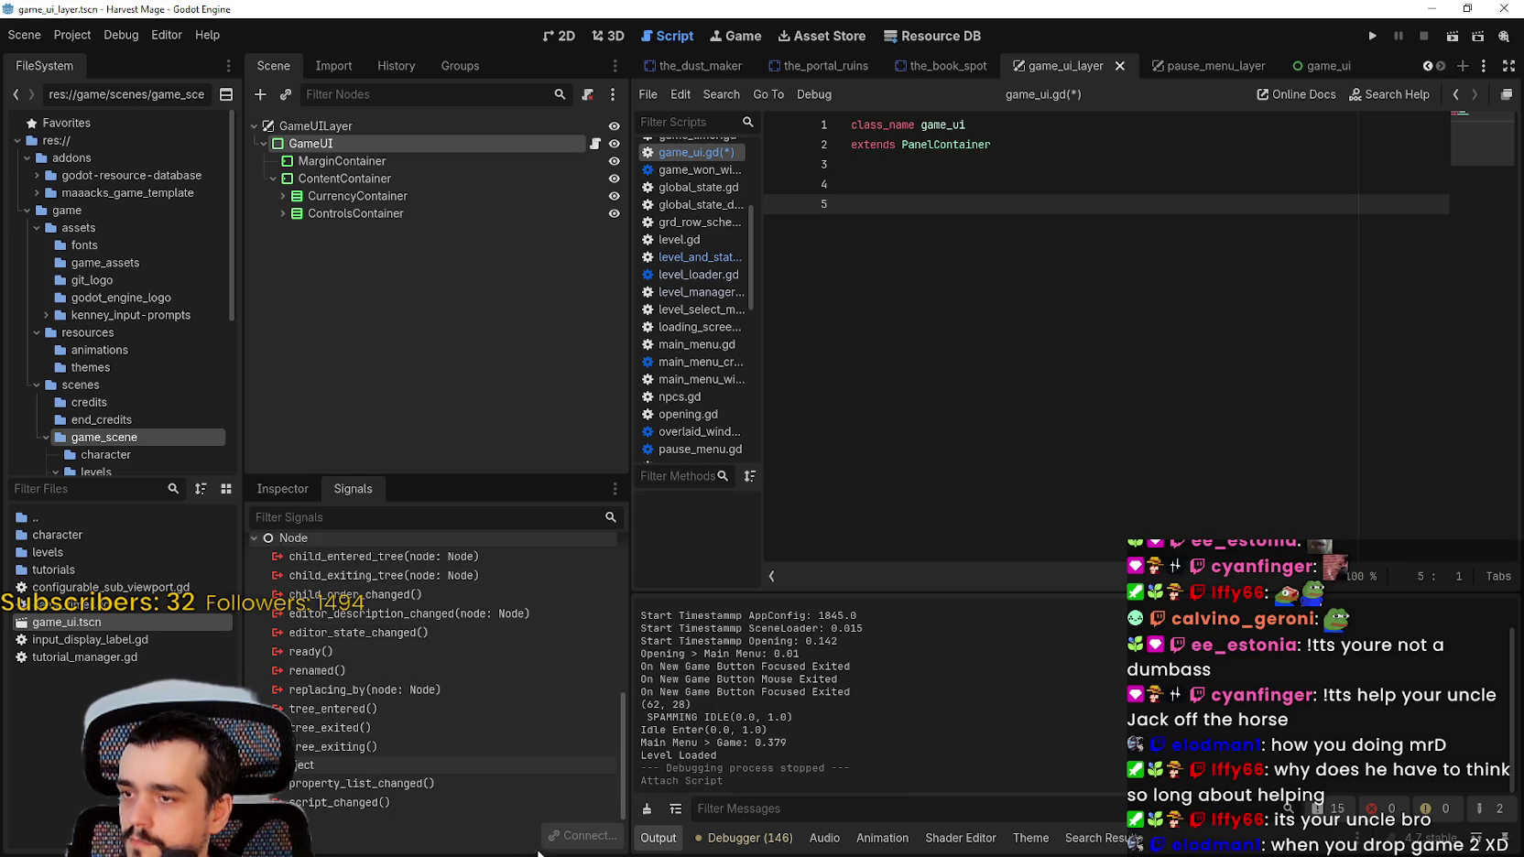
scroll("up", 3)
scroll("up", 3)
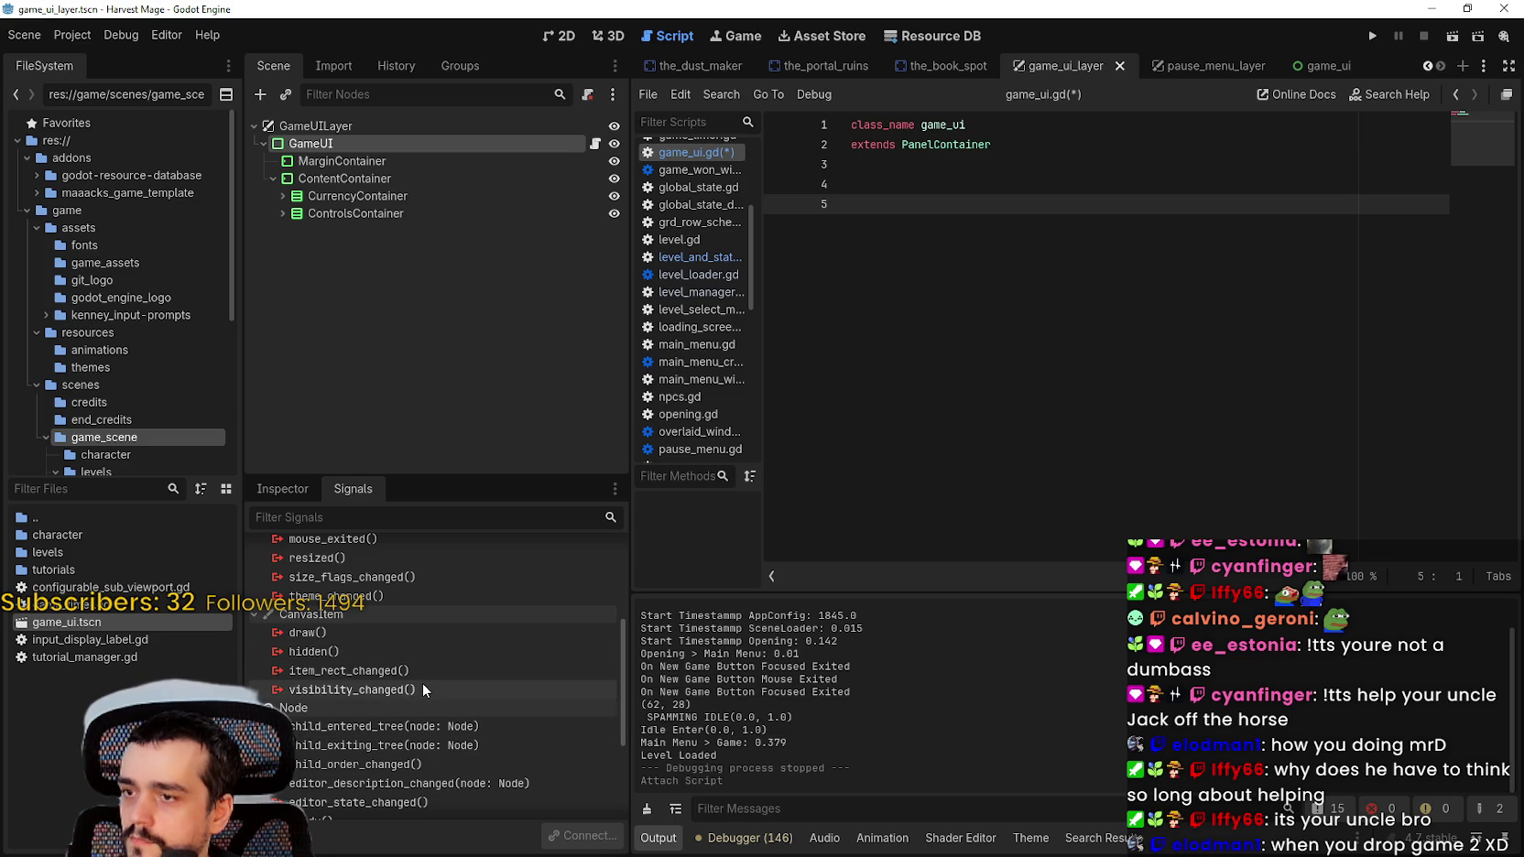
mouse_move(423, 685)
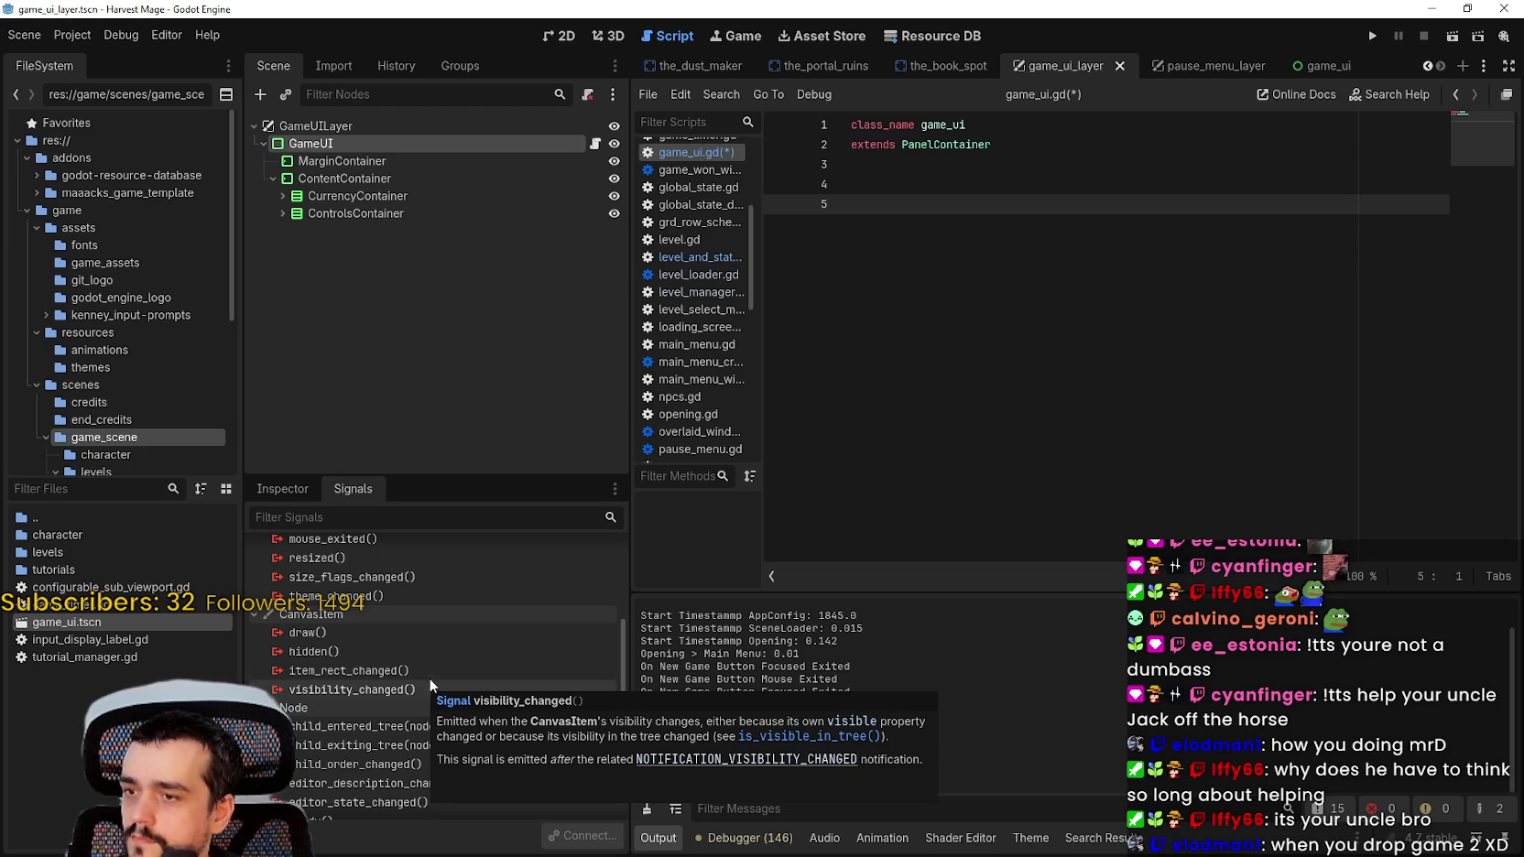
scroll("up", 3)
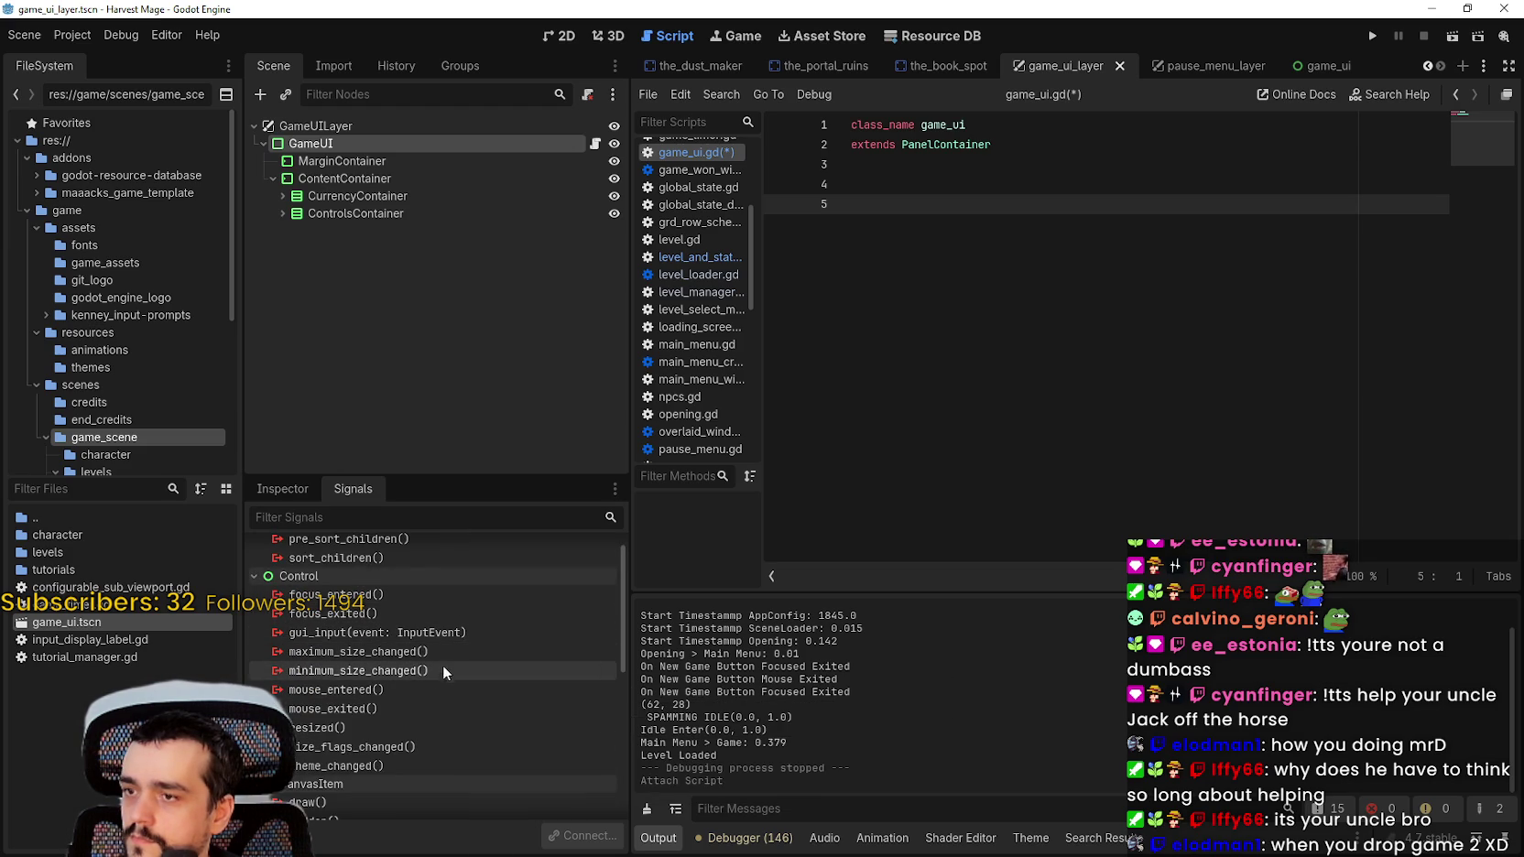
scroll("up", 3)
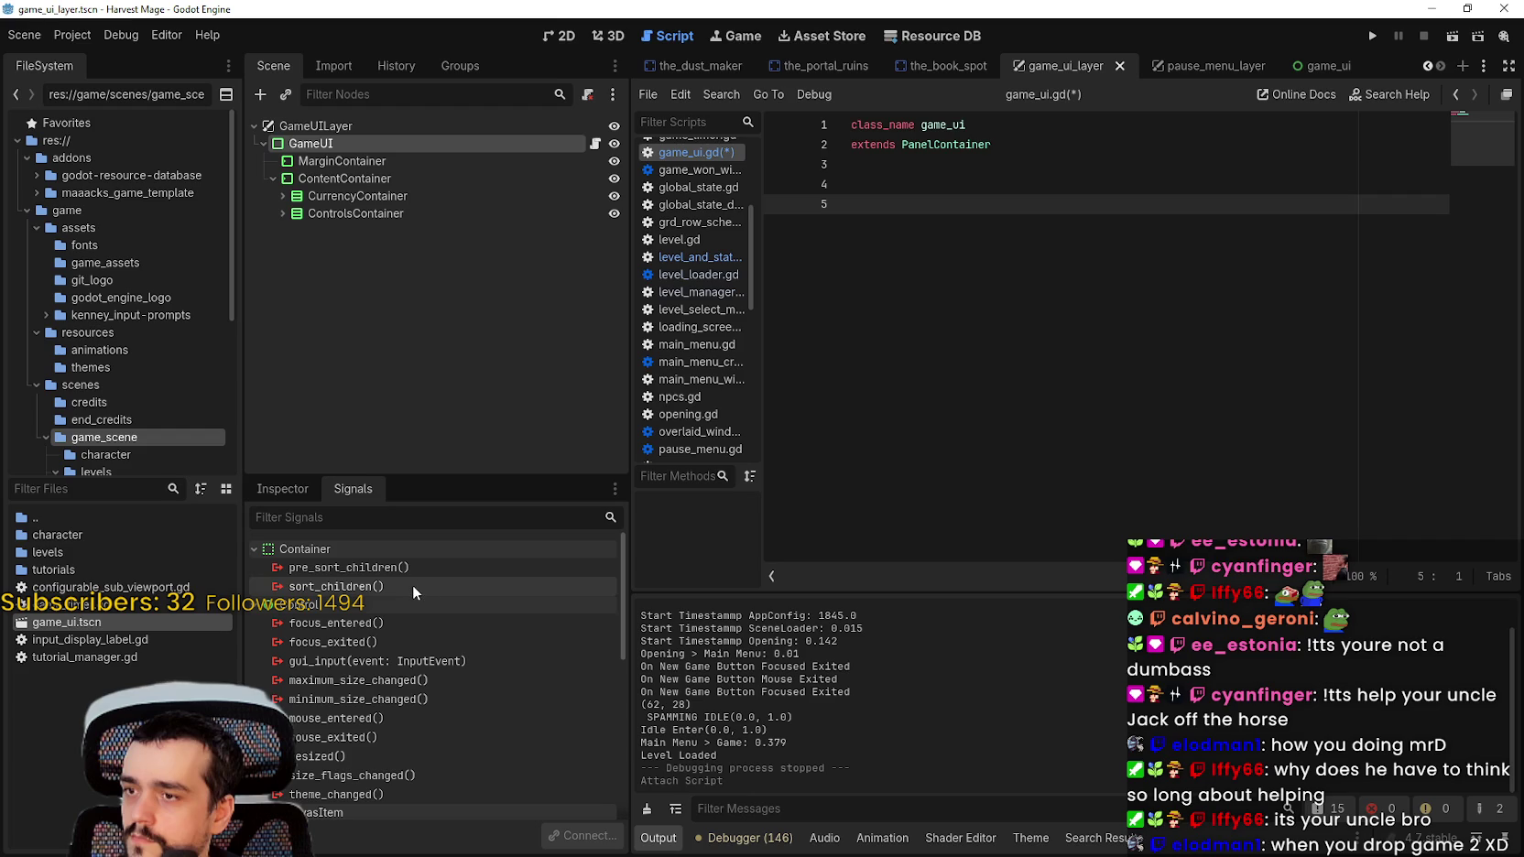
mouse_move(414, 625)
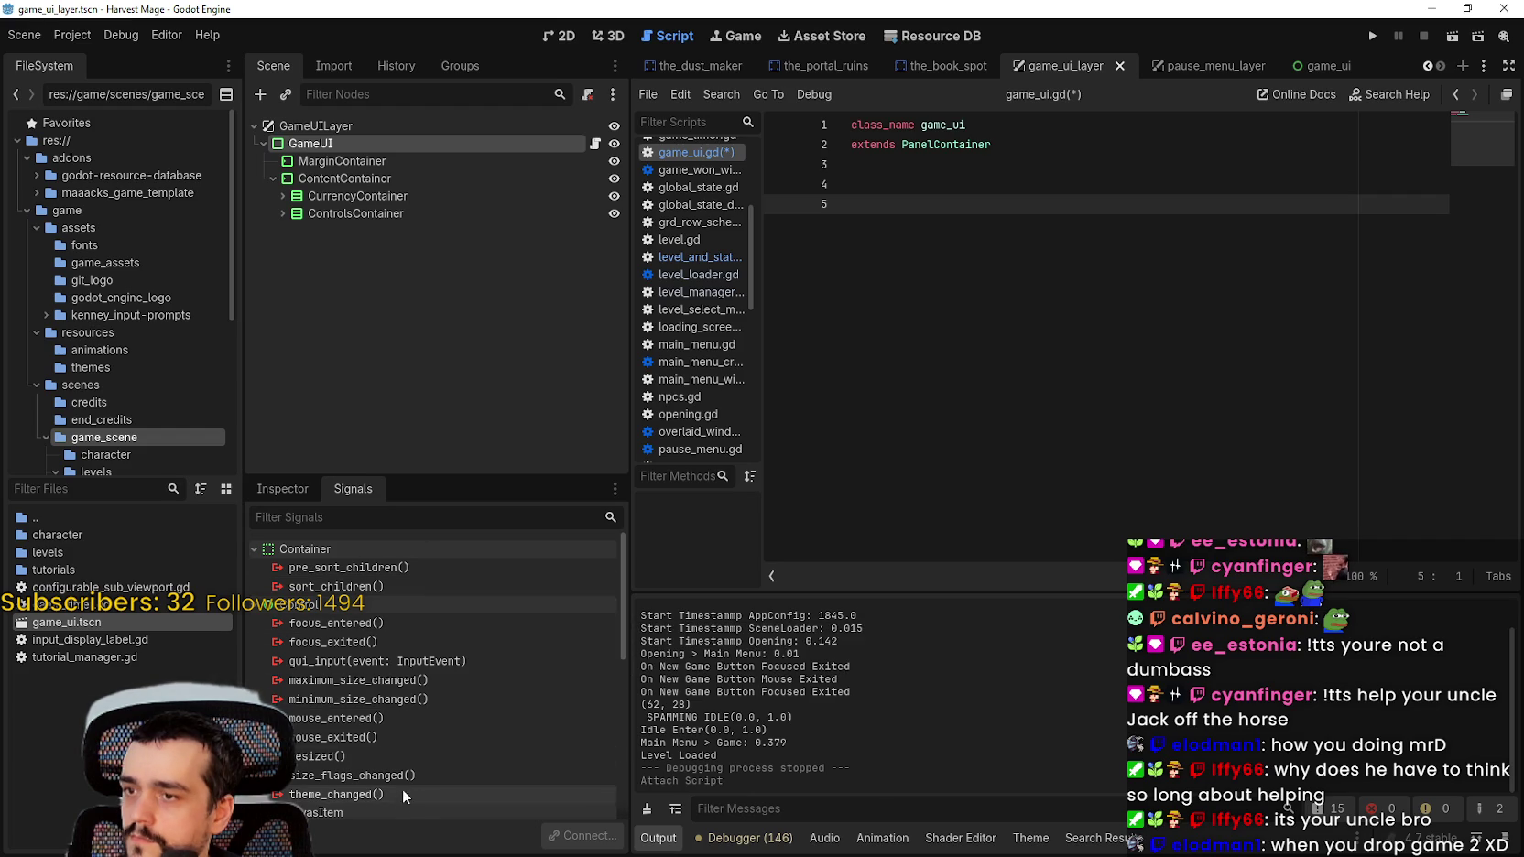
mouse_move(407, 757)
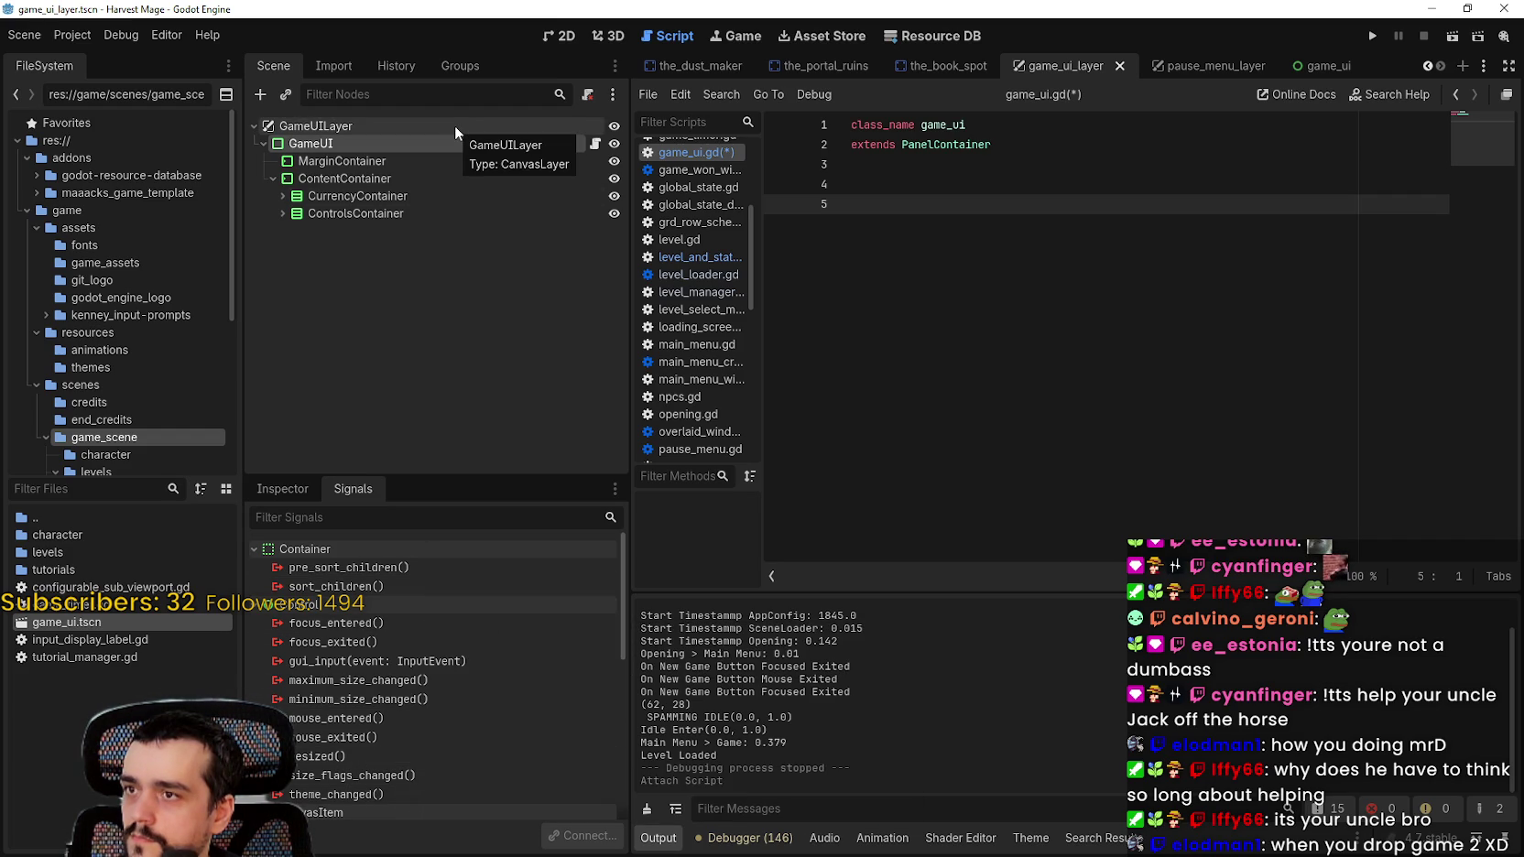
scroll("down", 3)
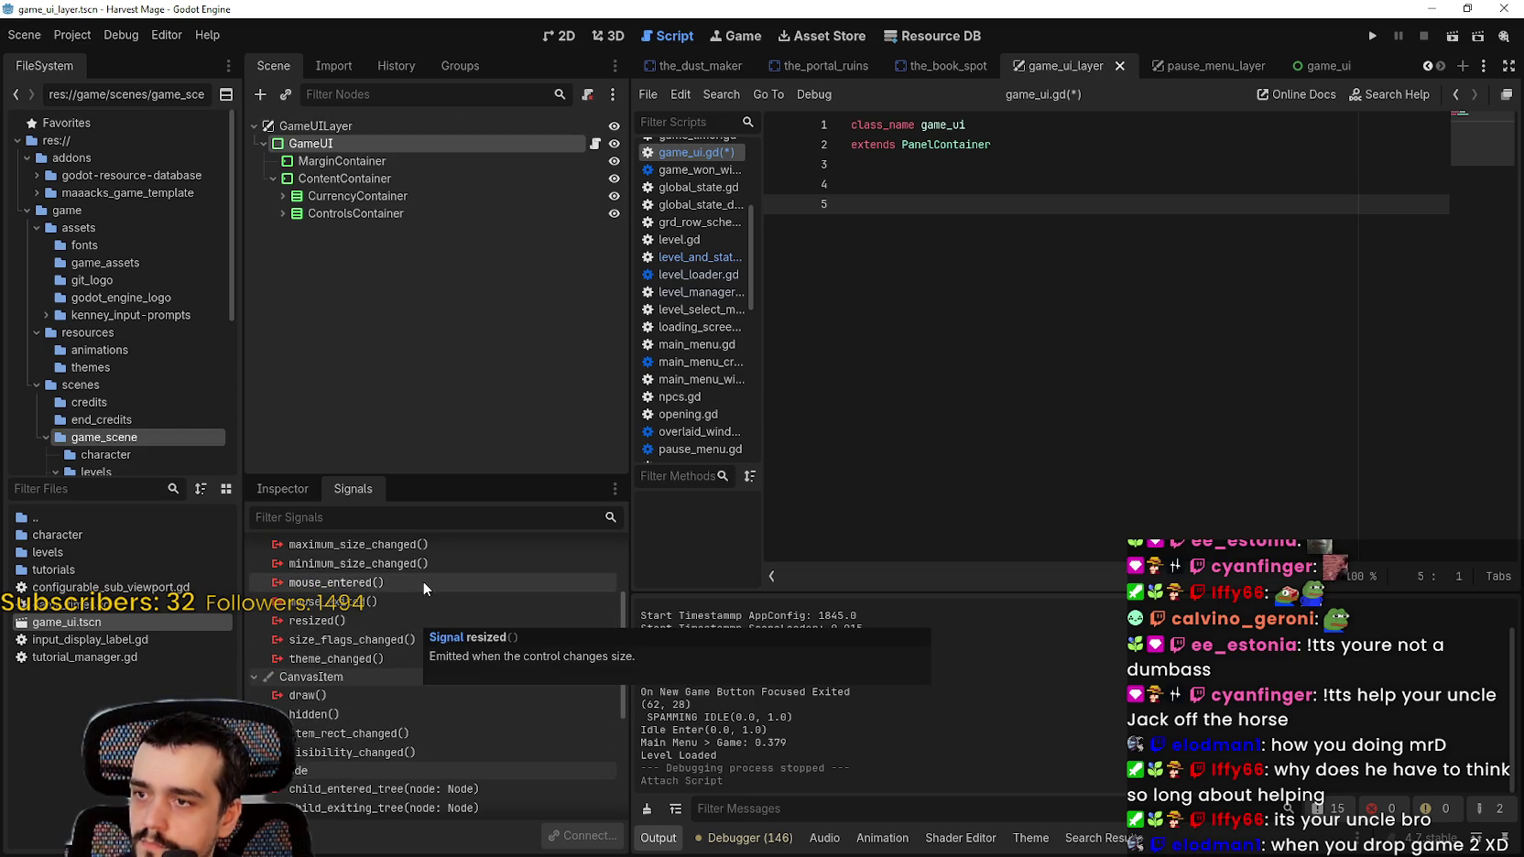
scroll("up", 3)
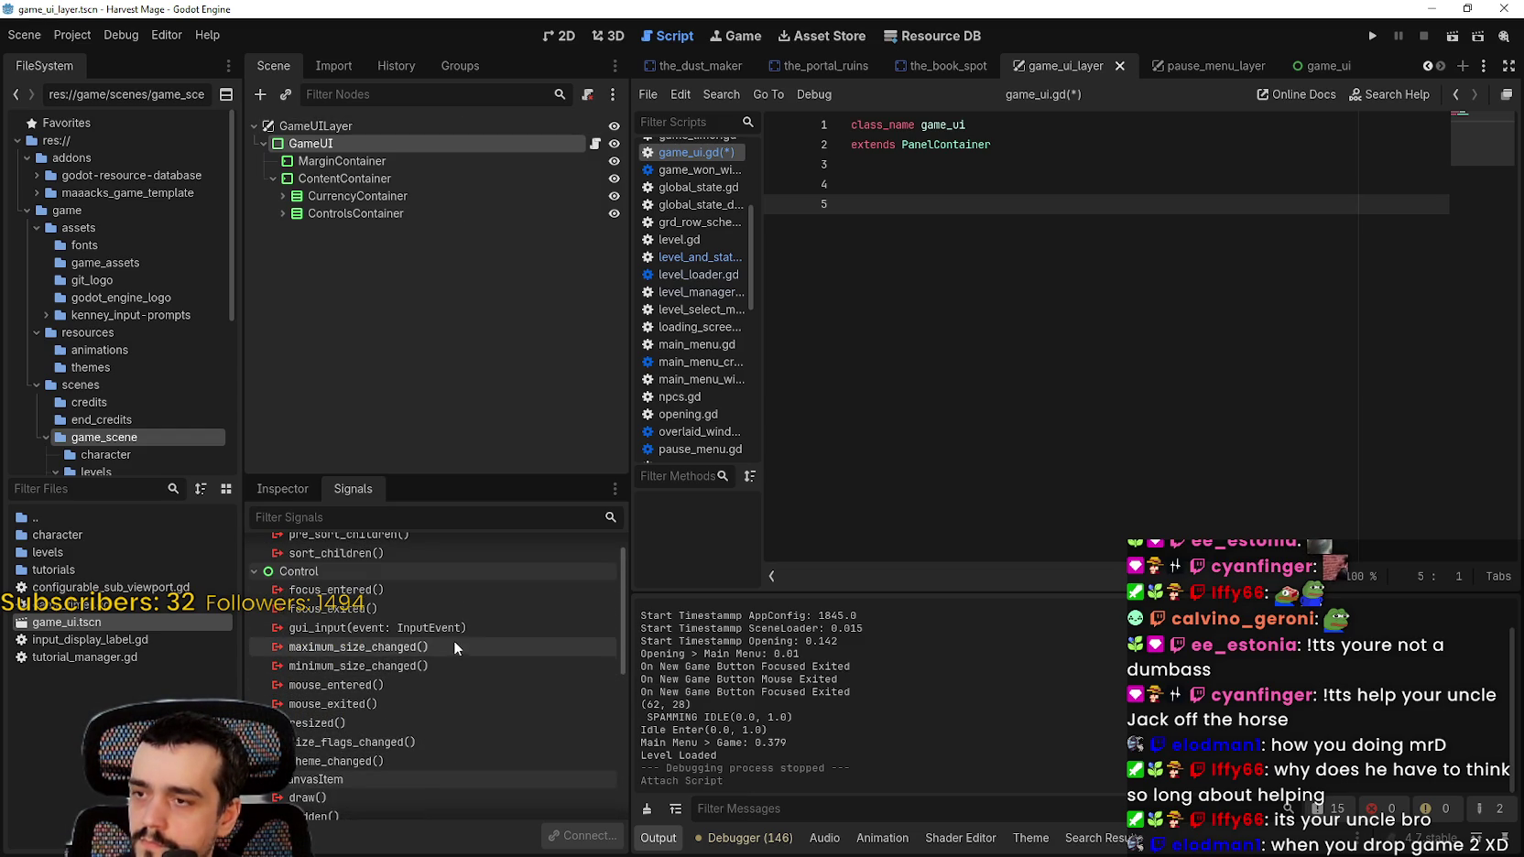
scroll("down", 3)
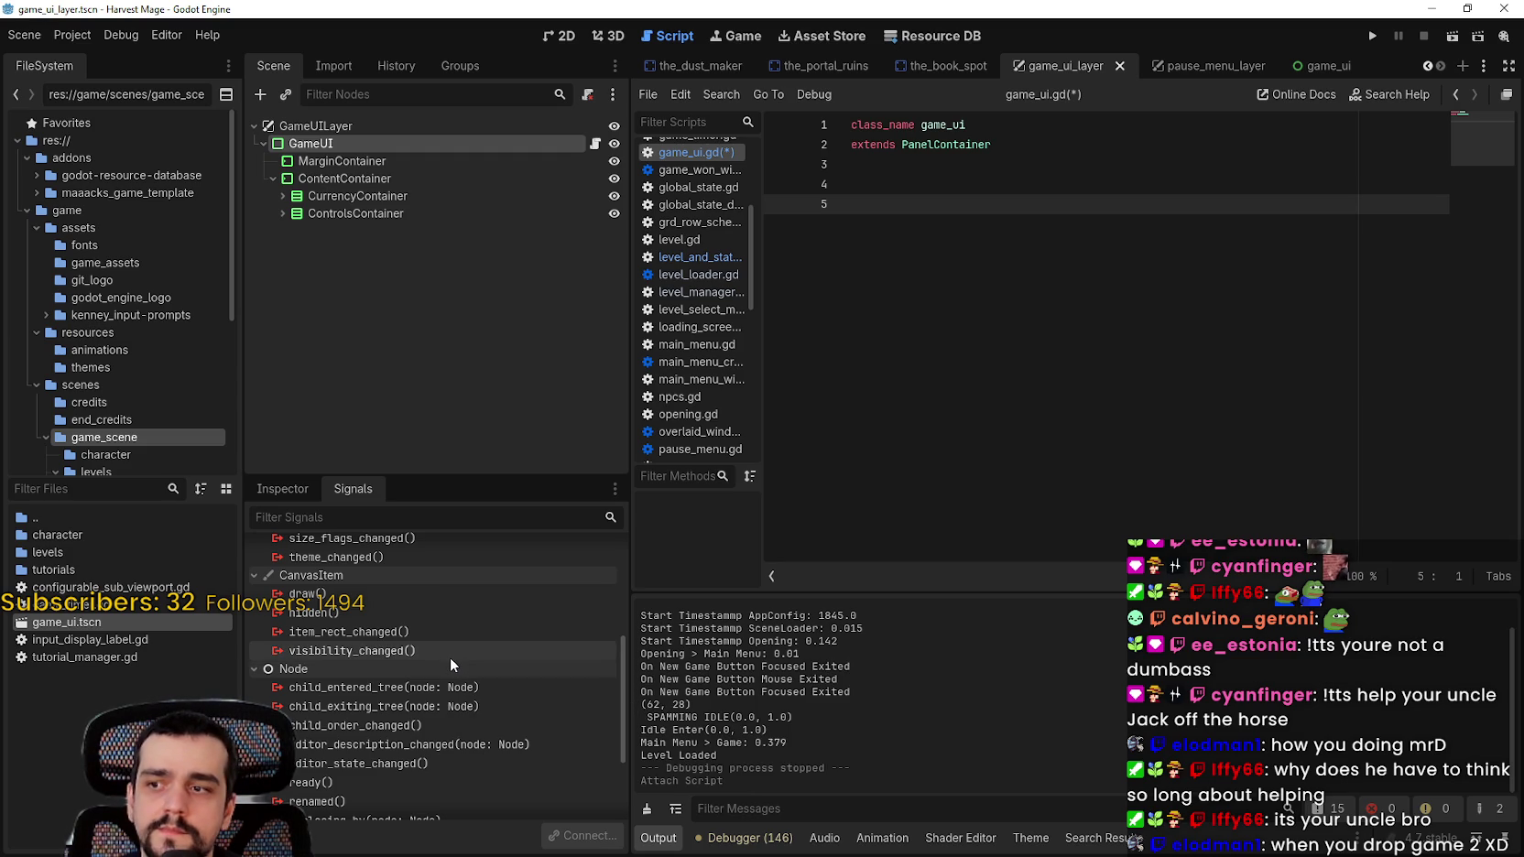
left_click(969, 184)
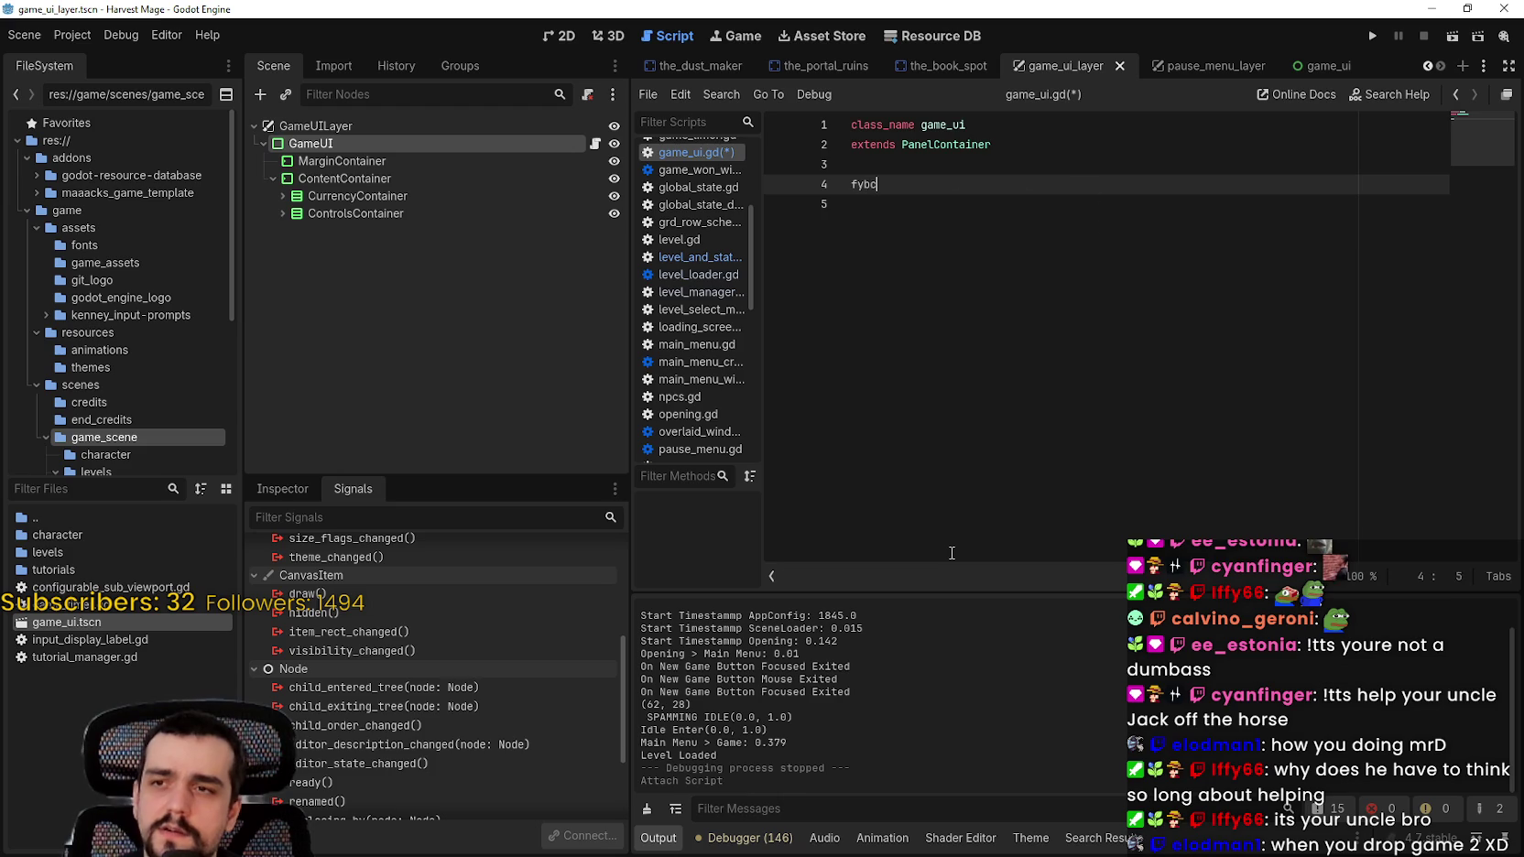
type("func i")
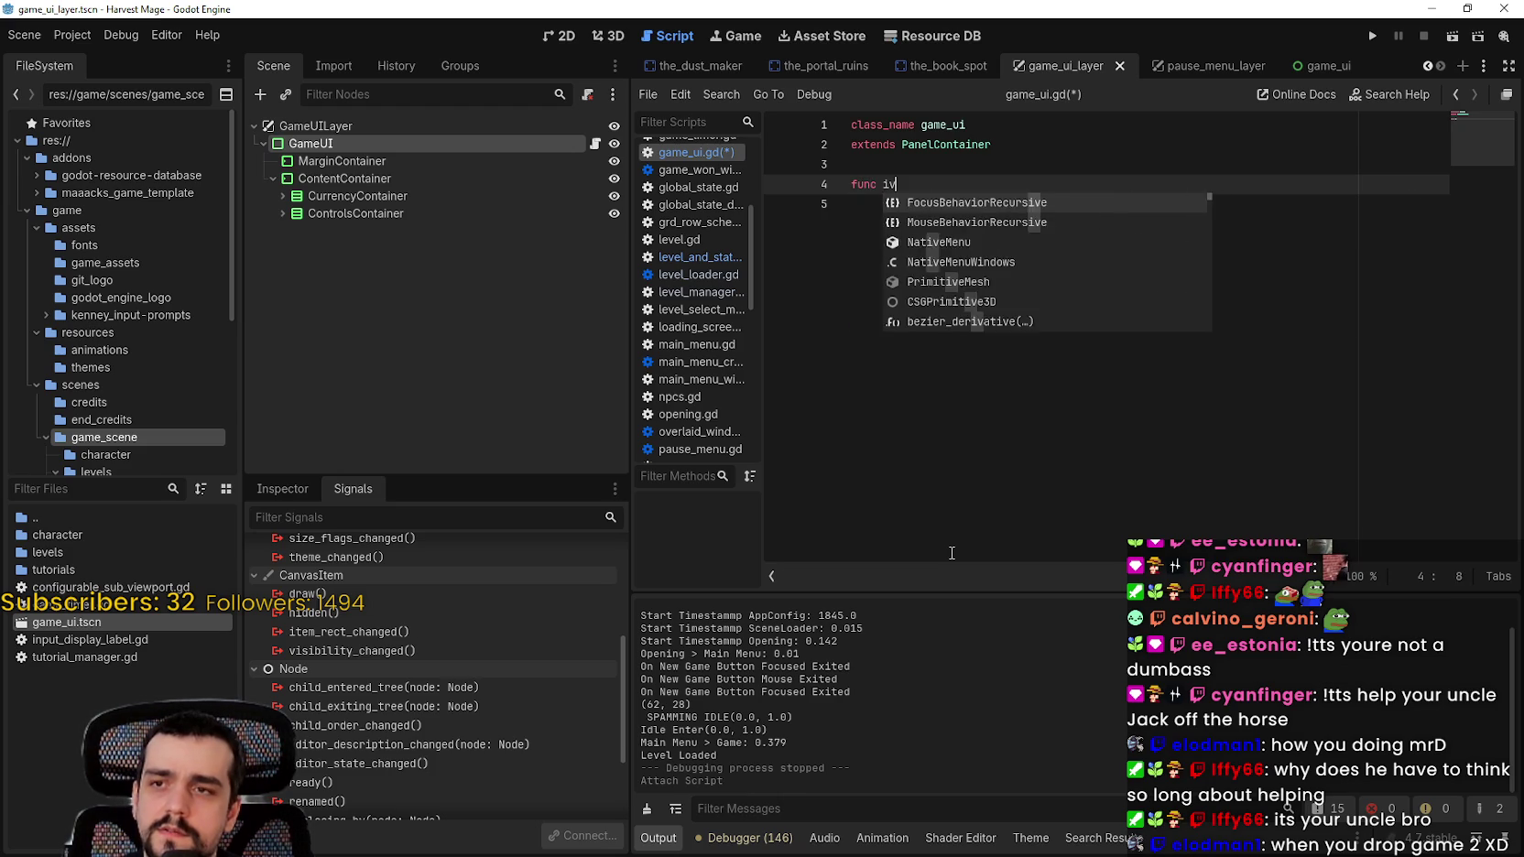
type(" visib")
key("BackSpace")
key("BackSpace")
key("BackSpace")
type("vi")
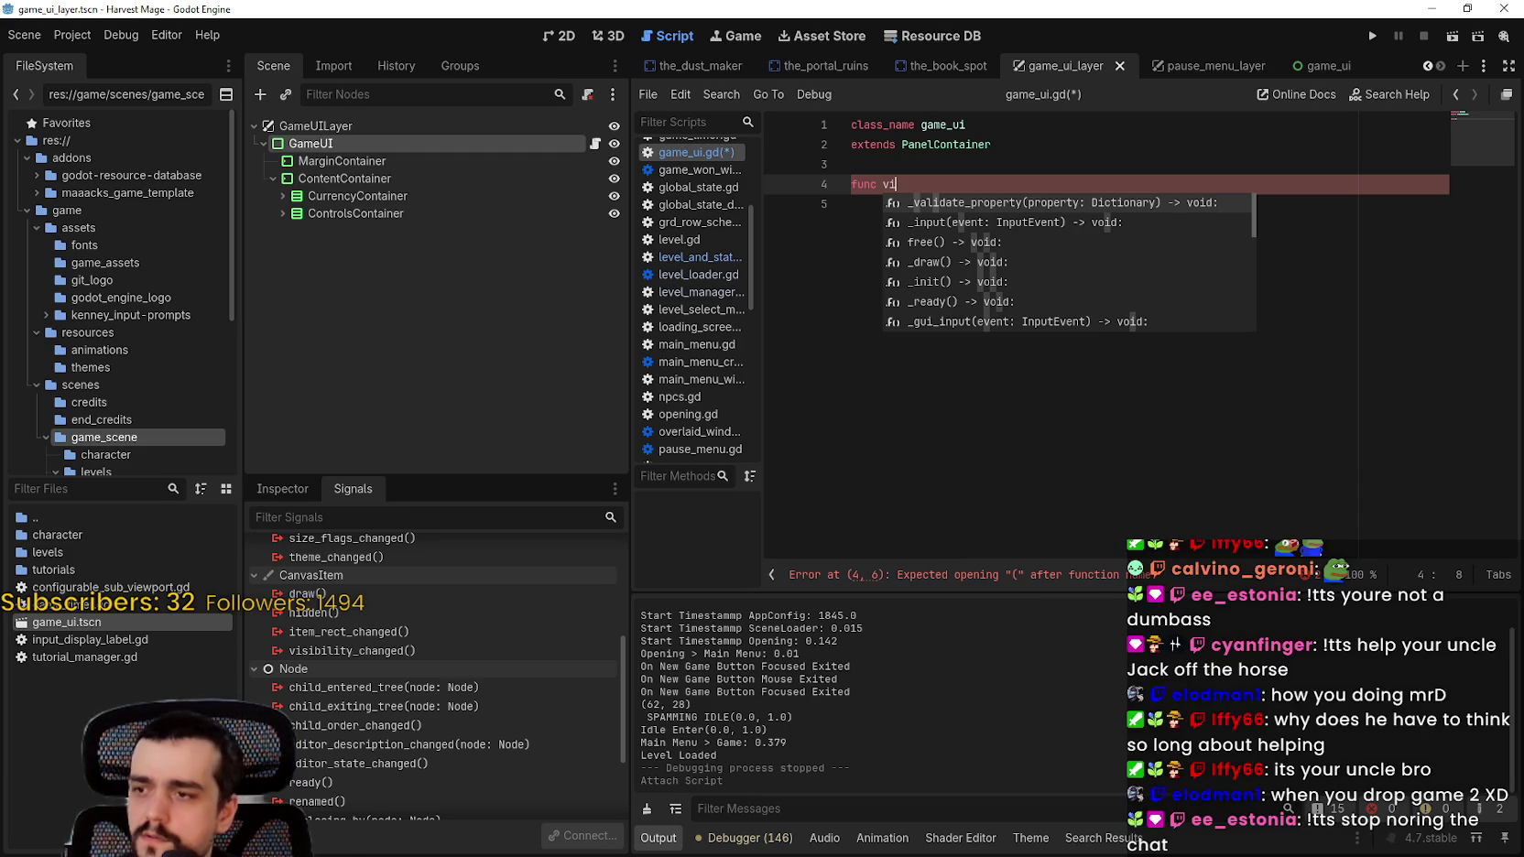
scroll("up", 3)
mouse_move(315, 625)
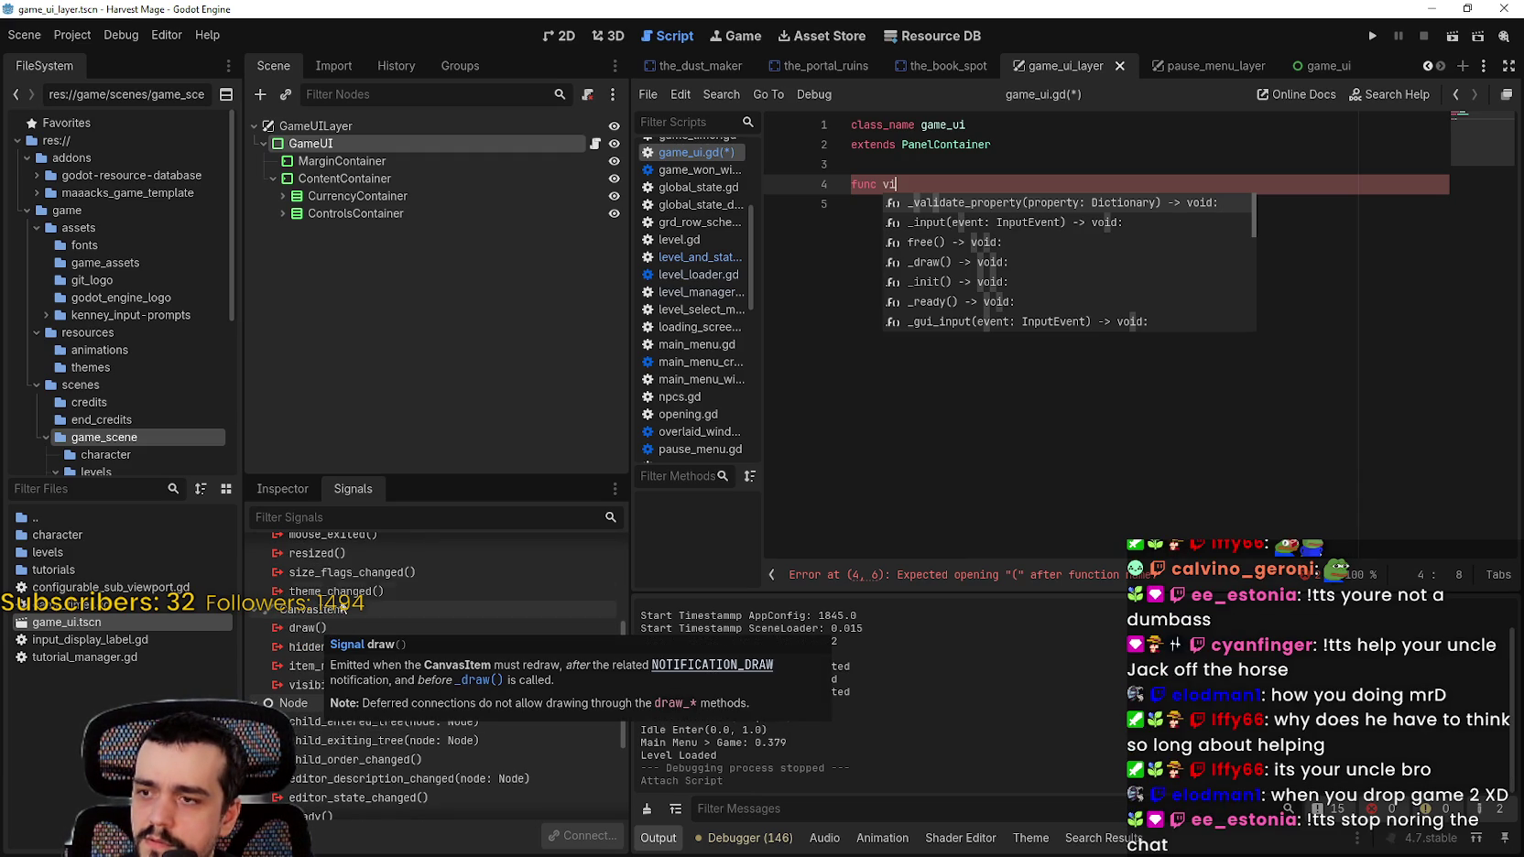
scroll("up", 3)
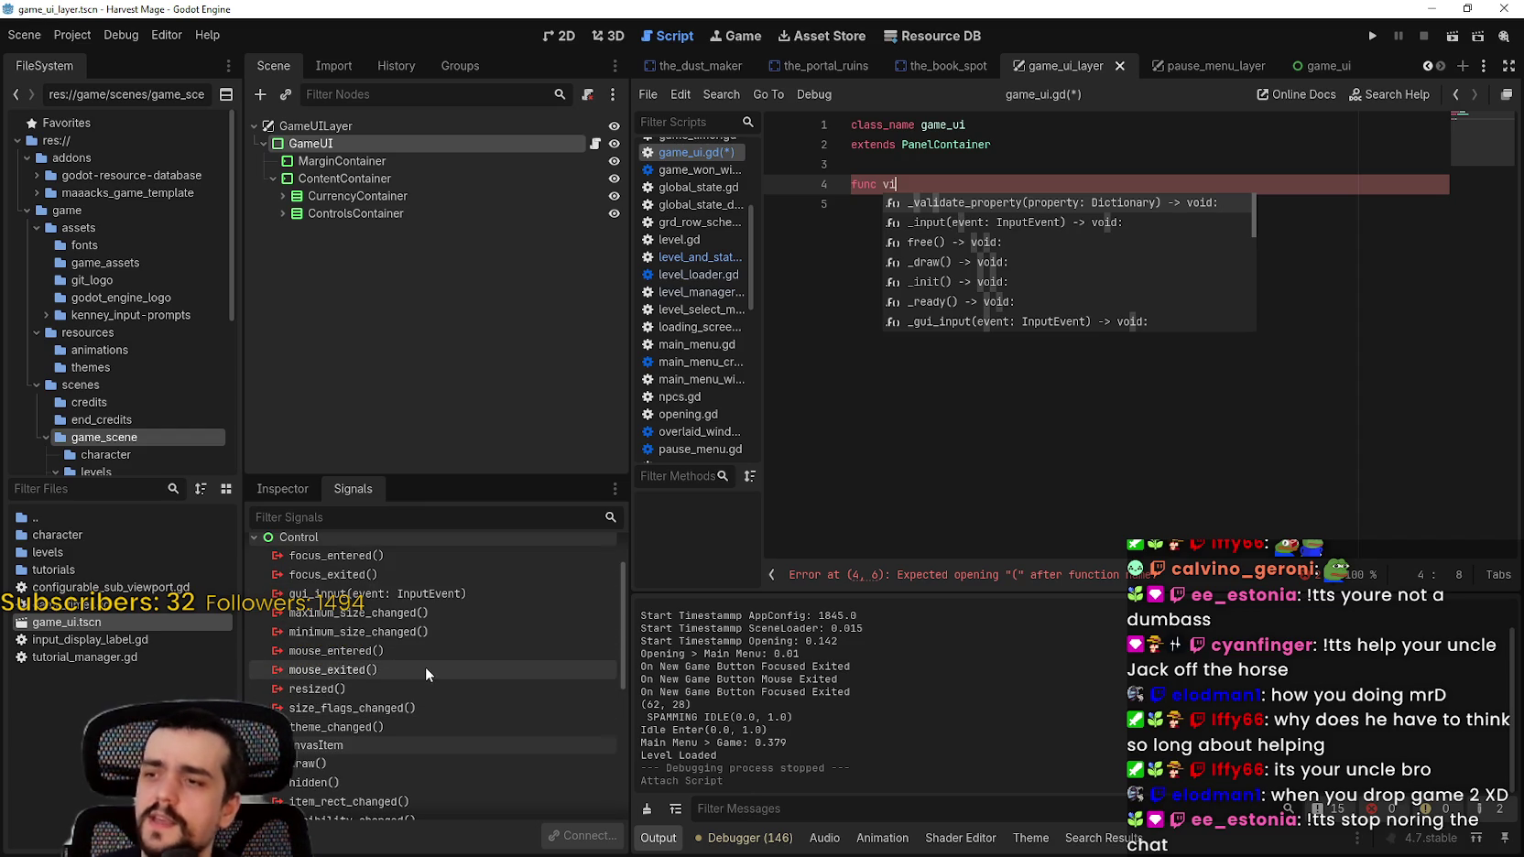
scroll("up", 3)
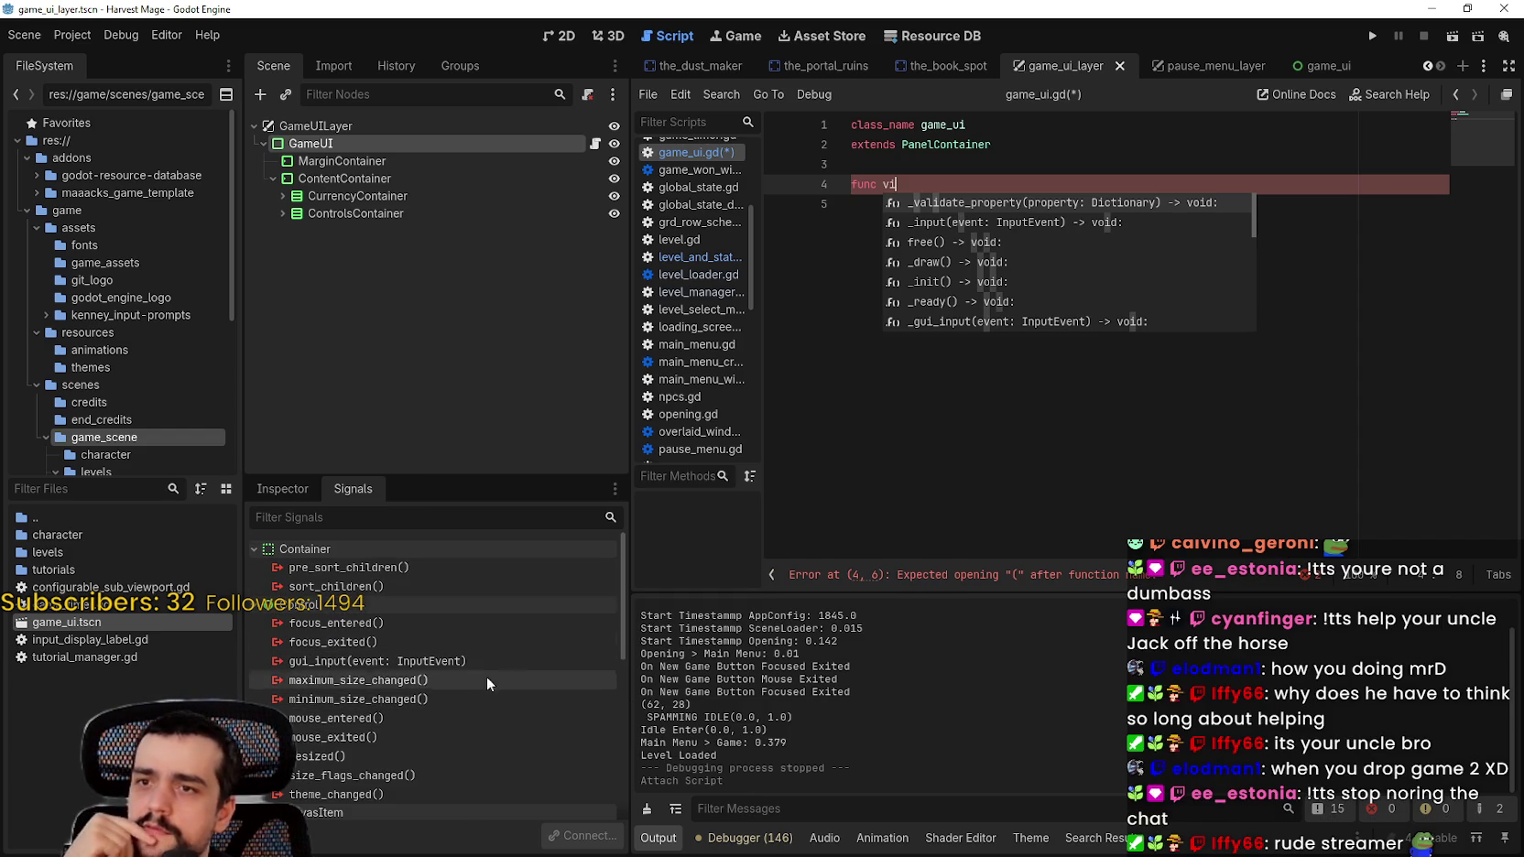
left_click(987, 471)
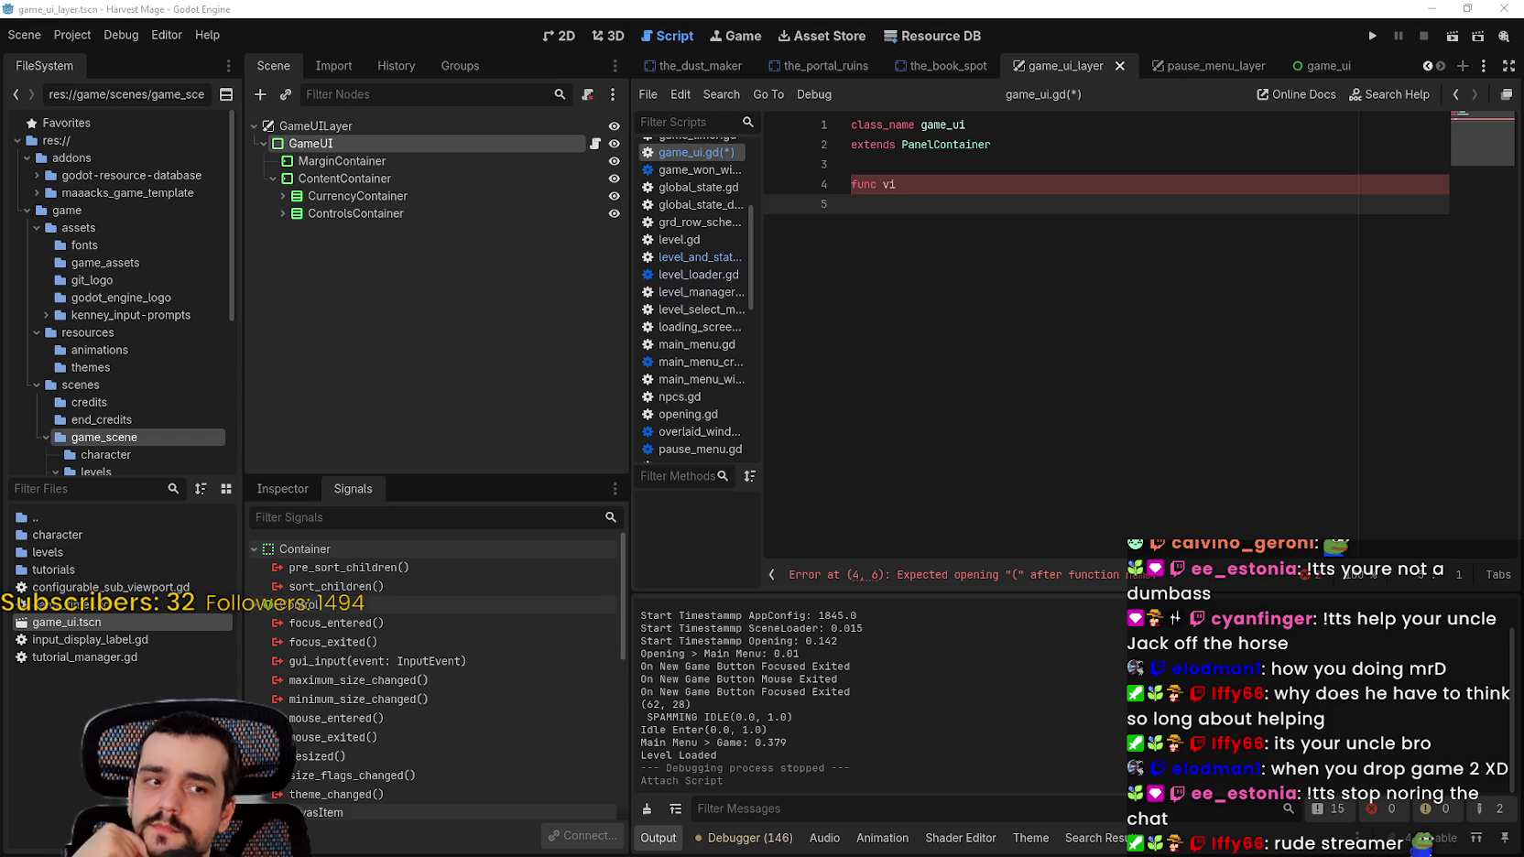
left_click(1040, 314)
left_click_drag(897, 184, 843, 183)
key("BackSpace")
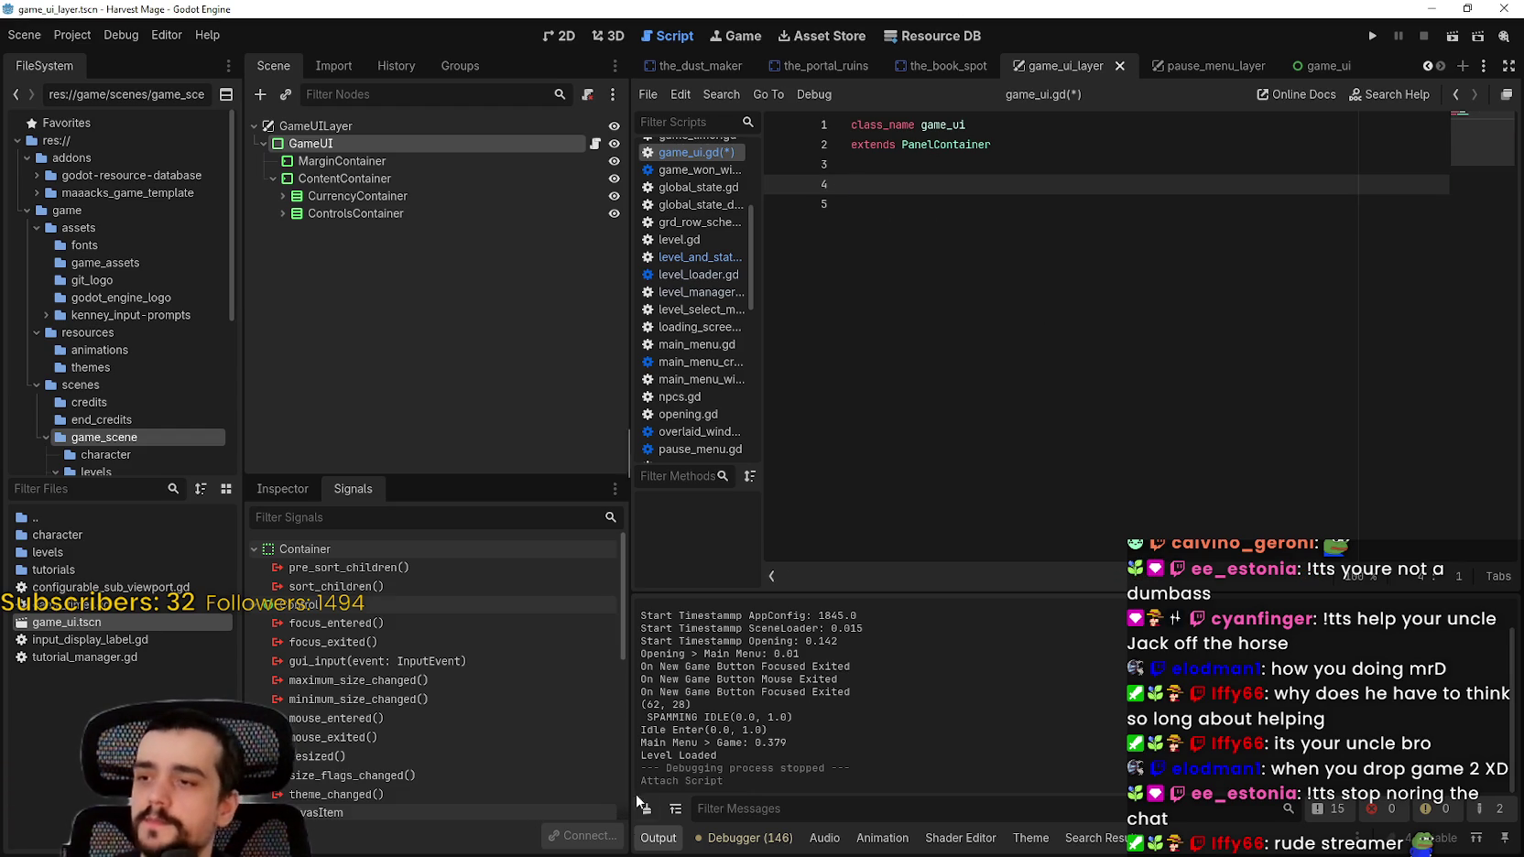
scroll("down", 3)
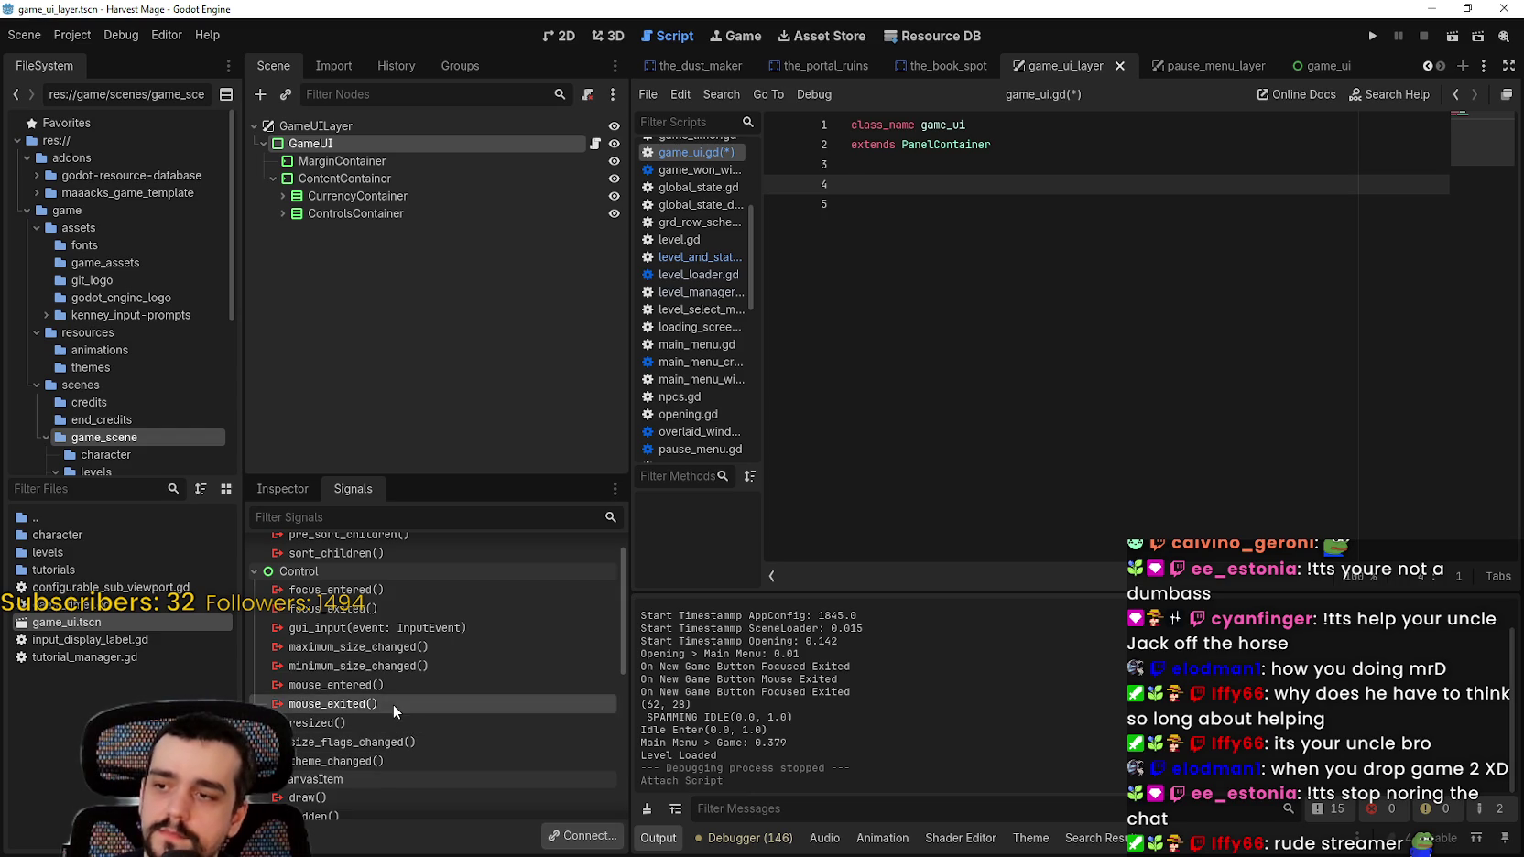
scroll("down", 3)
scroll("down", 3)
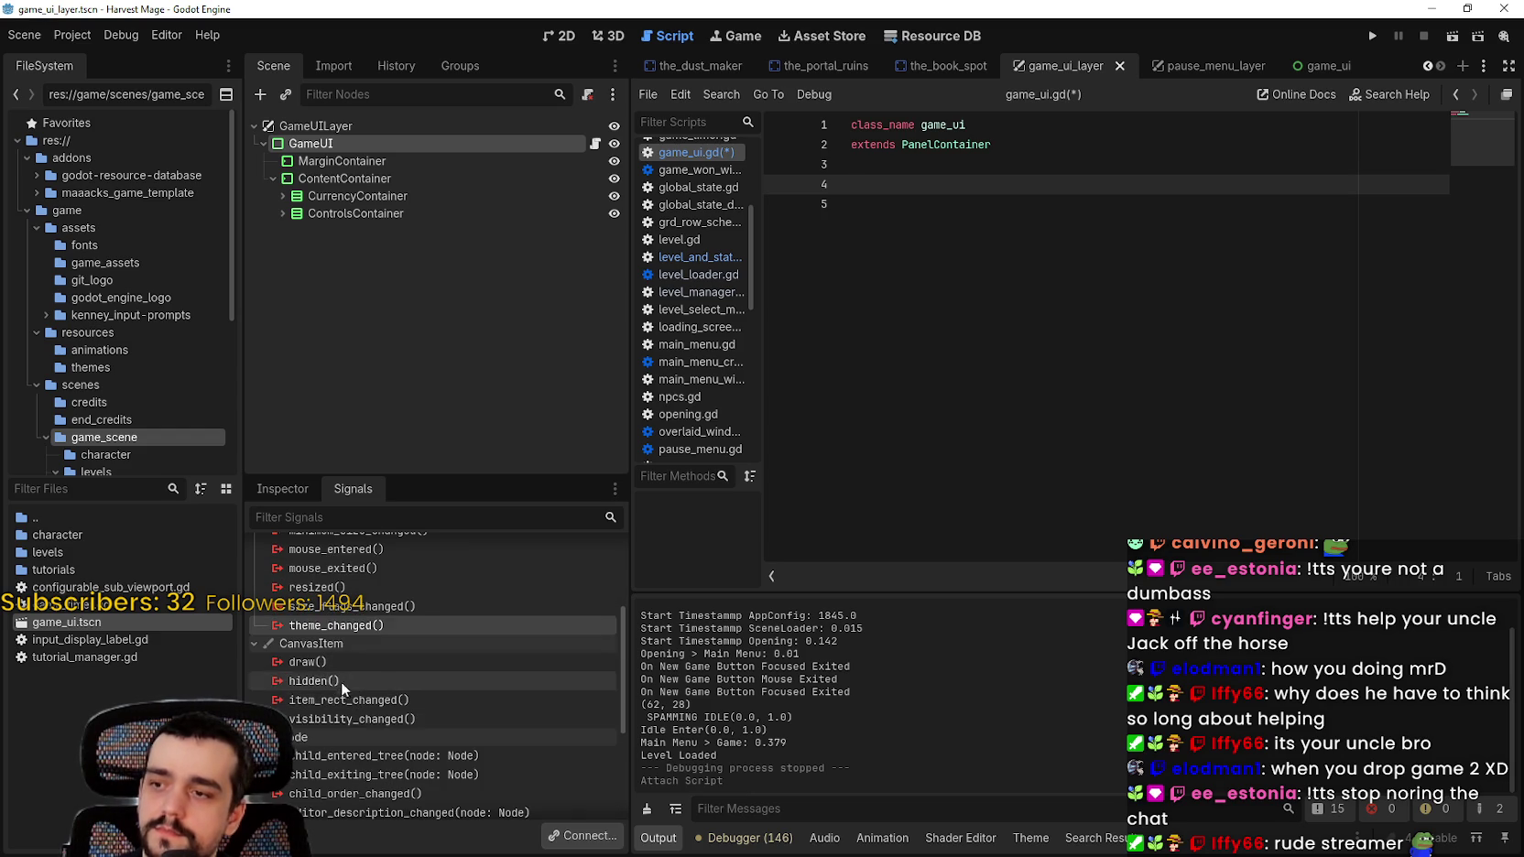
Step: Connect GameUI's visibility_changed signal to a new _on_visibility_changed handler in game_ui.gd
double_click(379, 723)
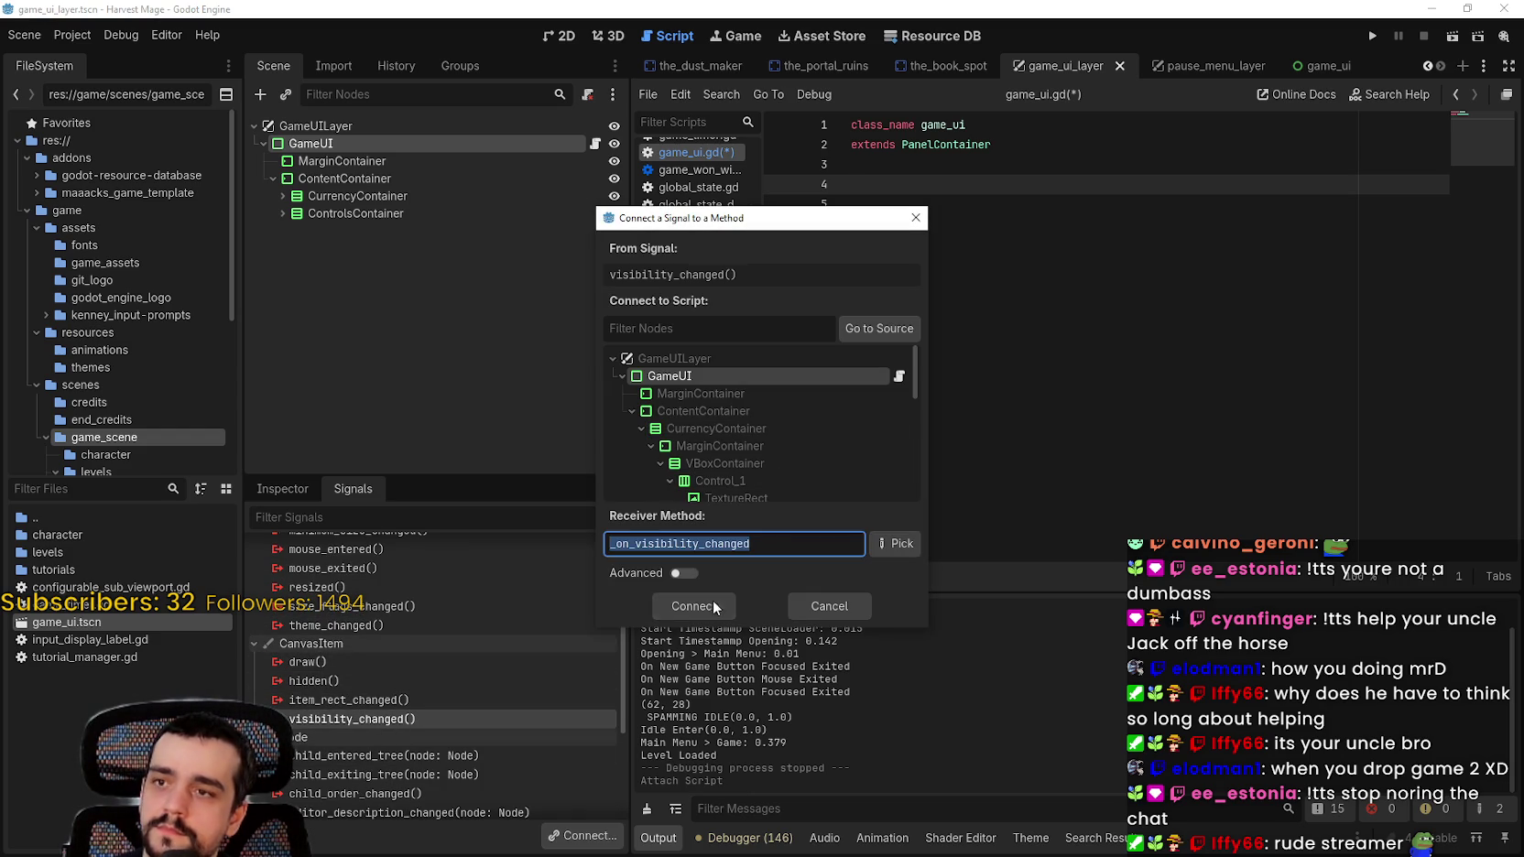
left_click(704, 604)
left_click(704, 605)
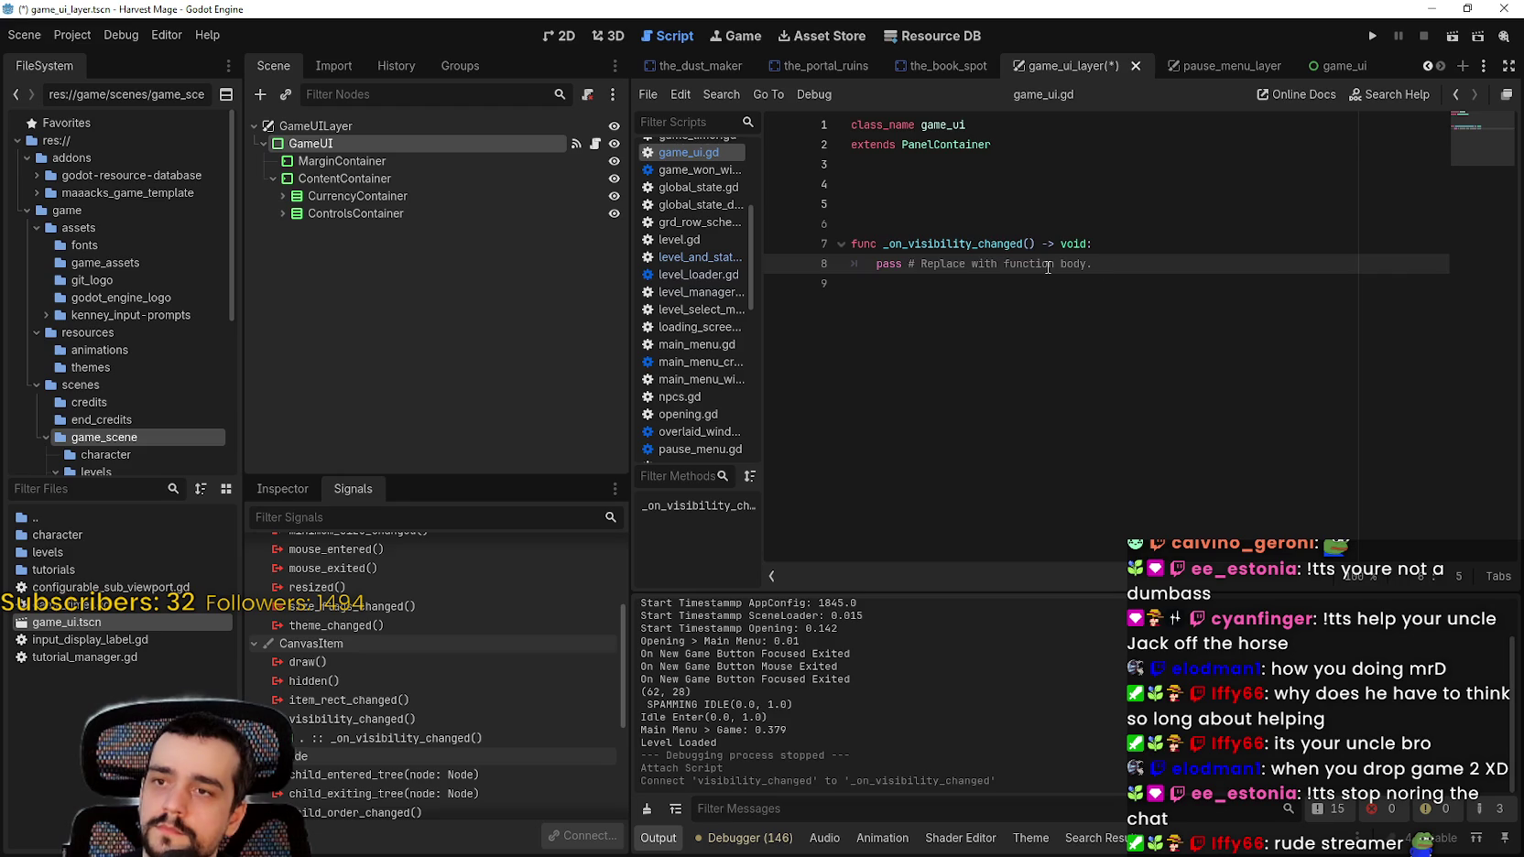
Step: Replace the handler's pass with an 'if visible:' branch that prints "Is visible"
left_click(905, 278)
left_click_drag(905, 277, 870, 265)
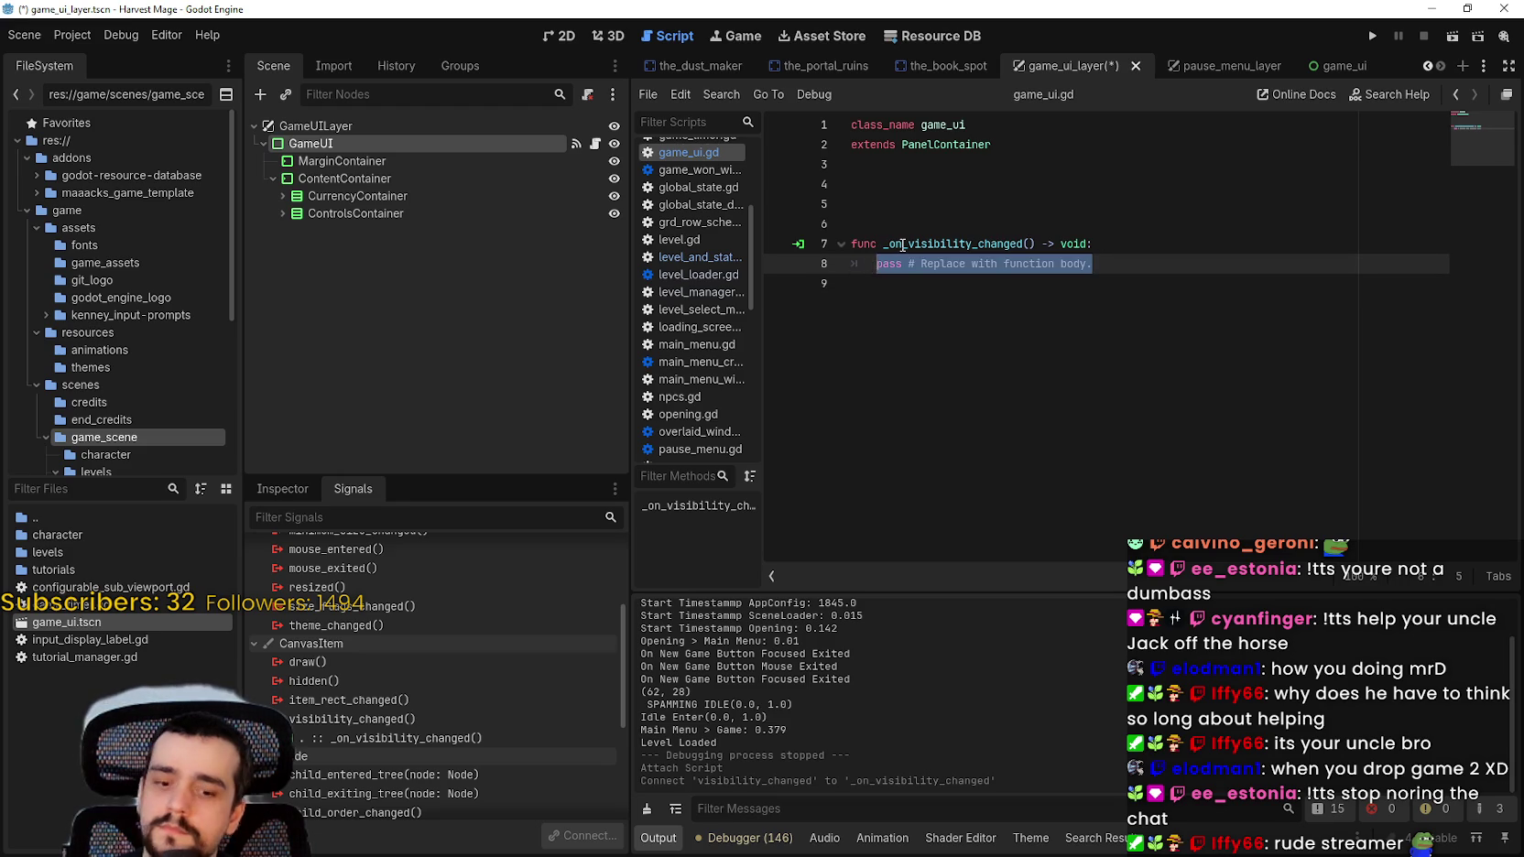
type("if")
type(" vi")
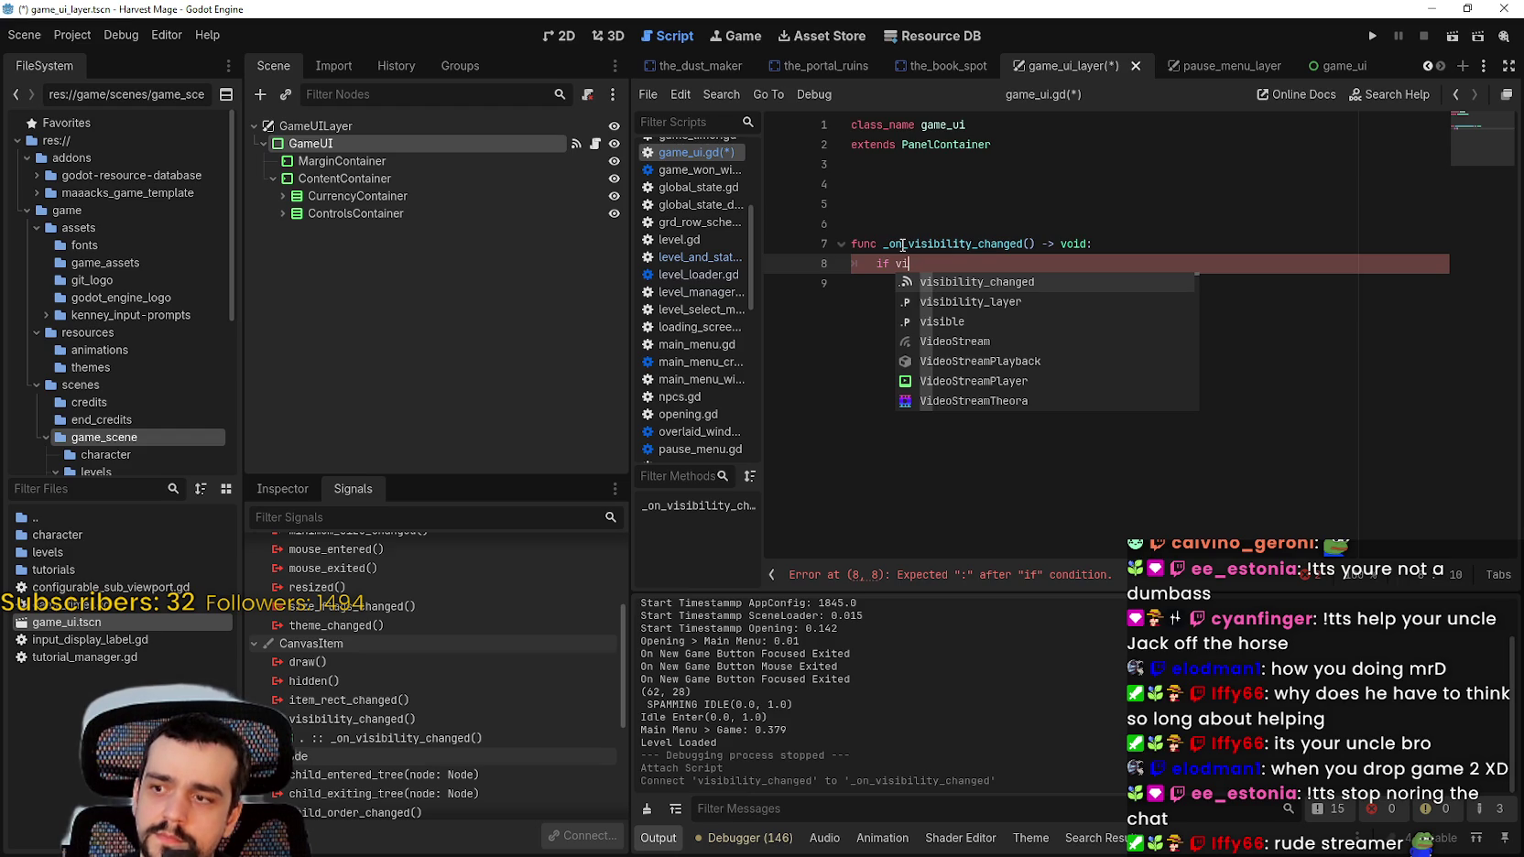
key("Down")
key("Down")
key("Return")
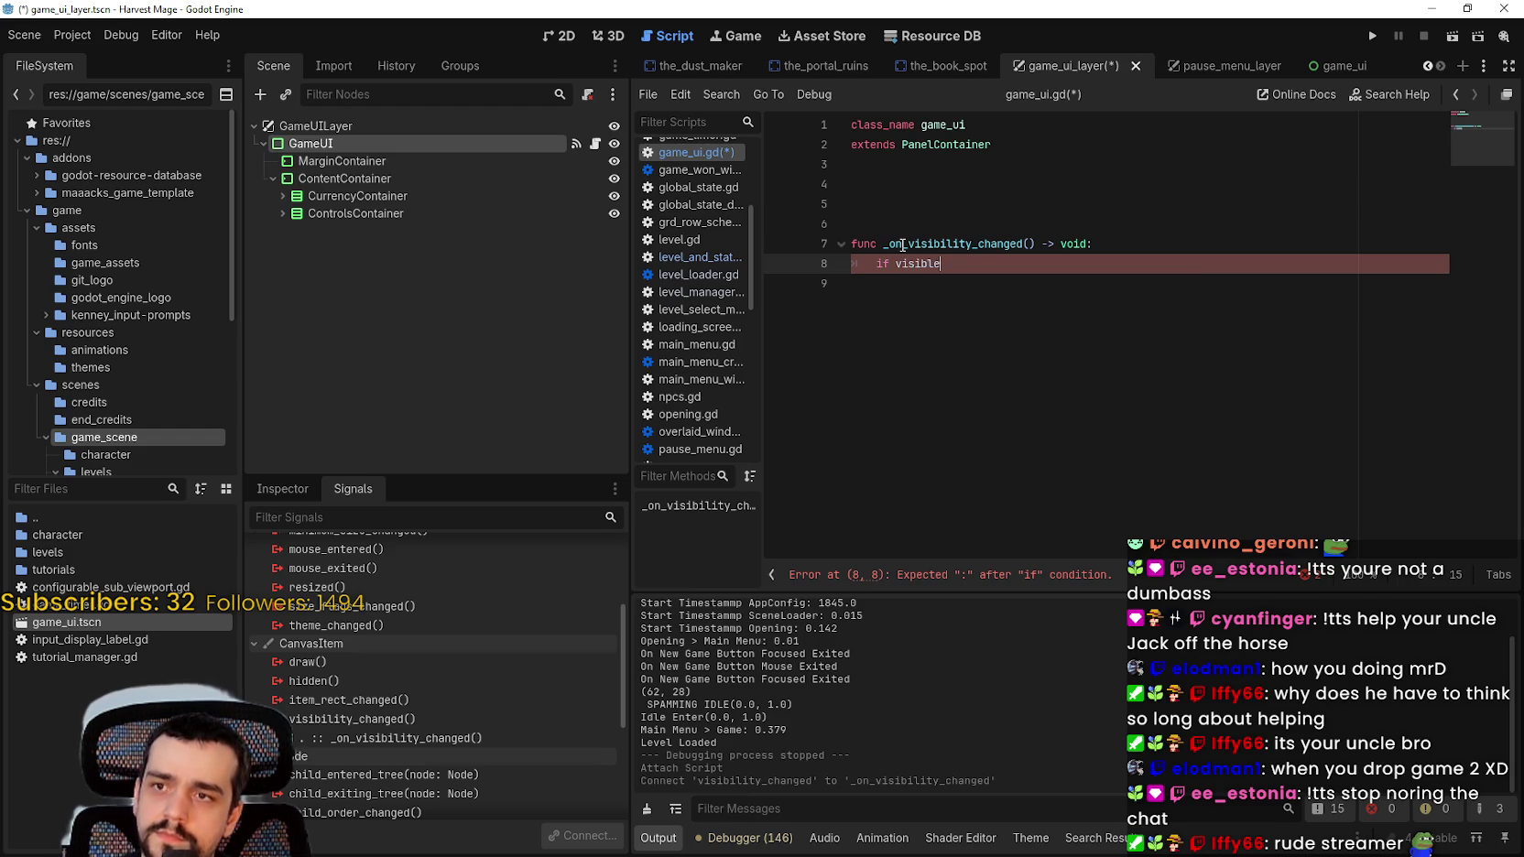
type(":")
key("Return")
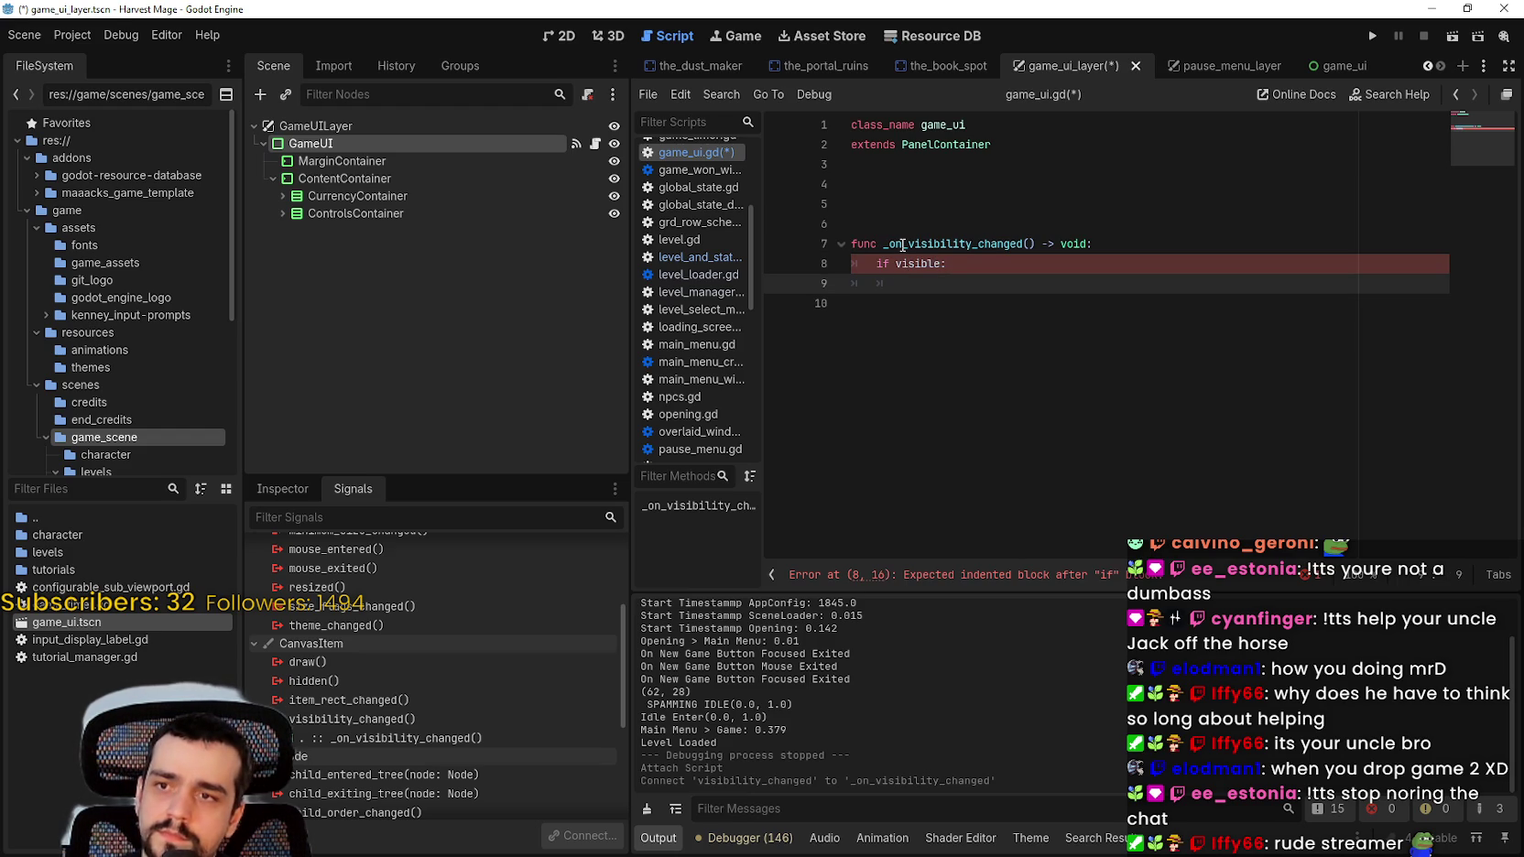
key("BackSpace")
key("BackSpace")
key("BackSpace")
type("print(")
type("\"Is")
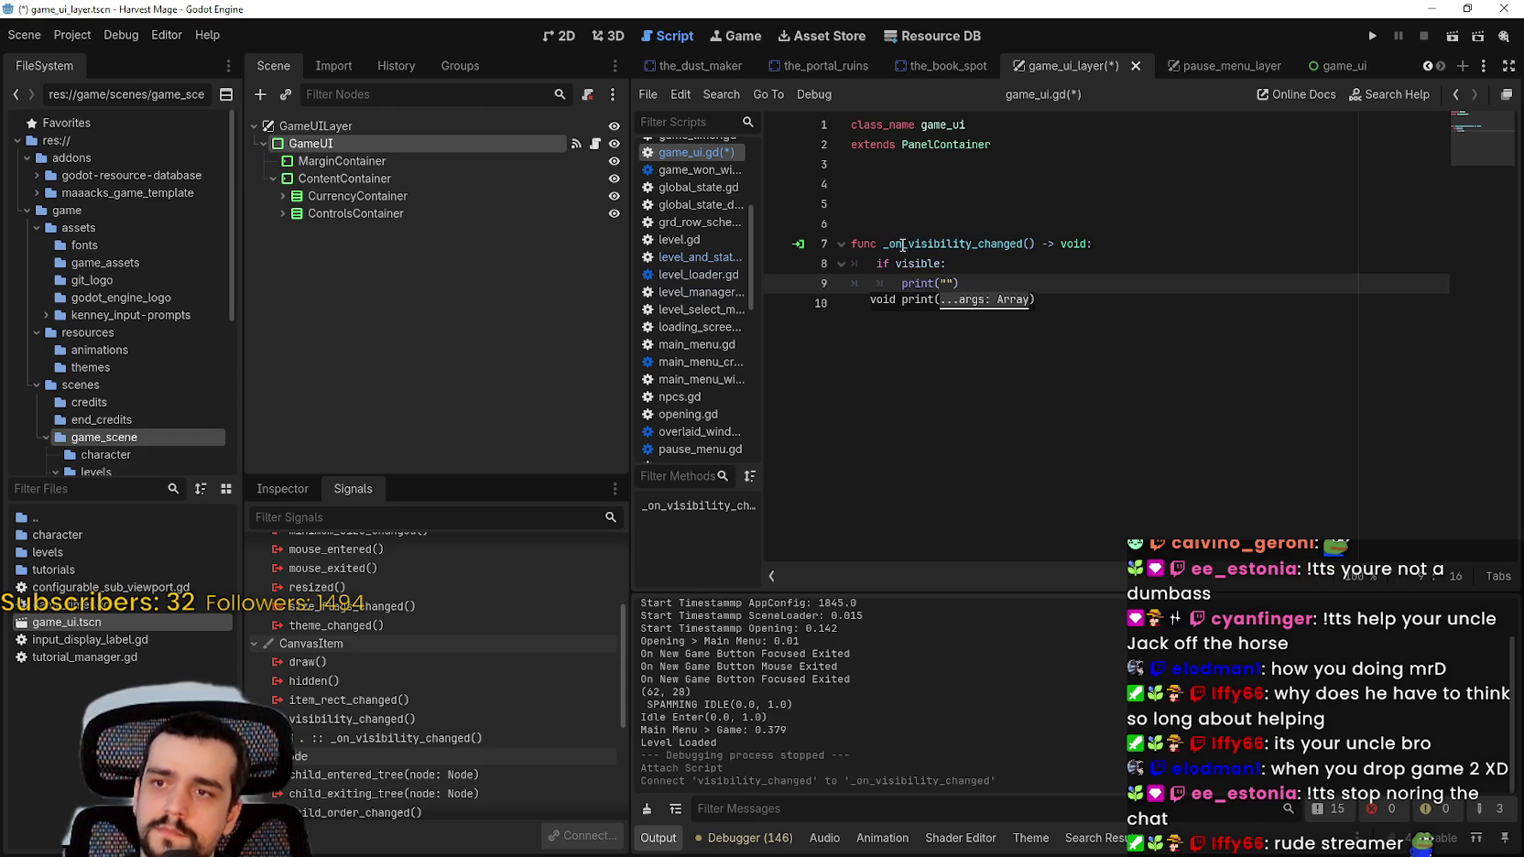
type(" visible")
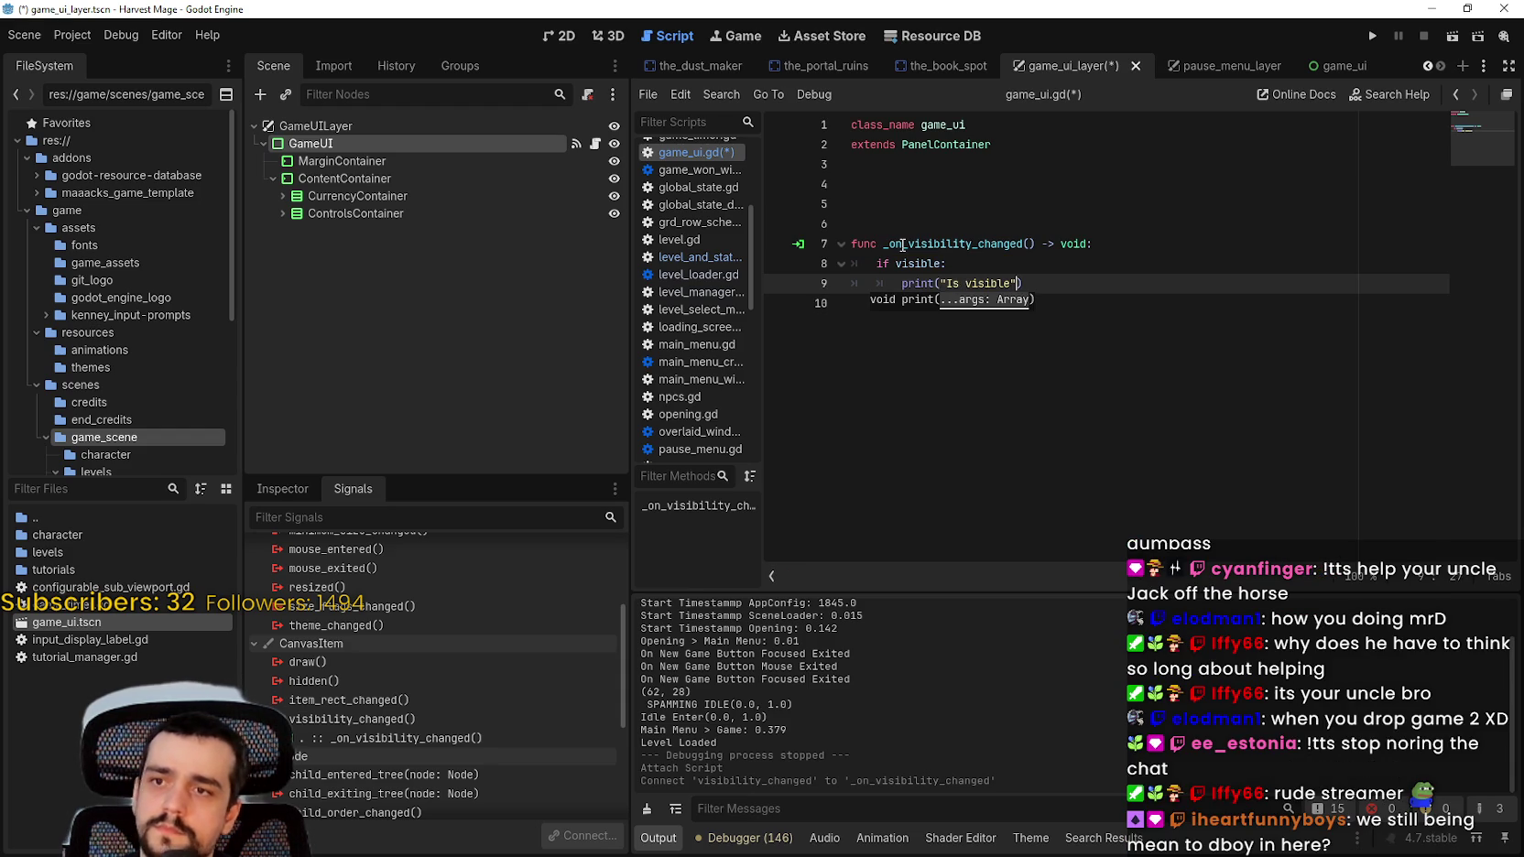
key("Return")
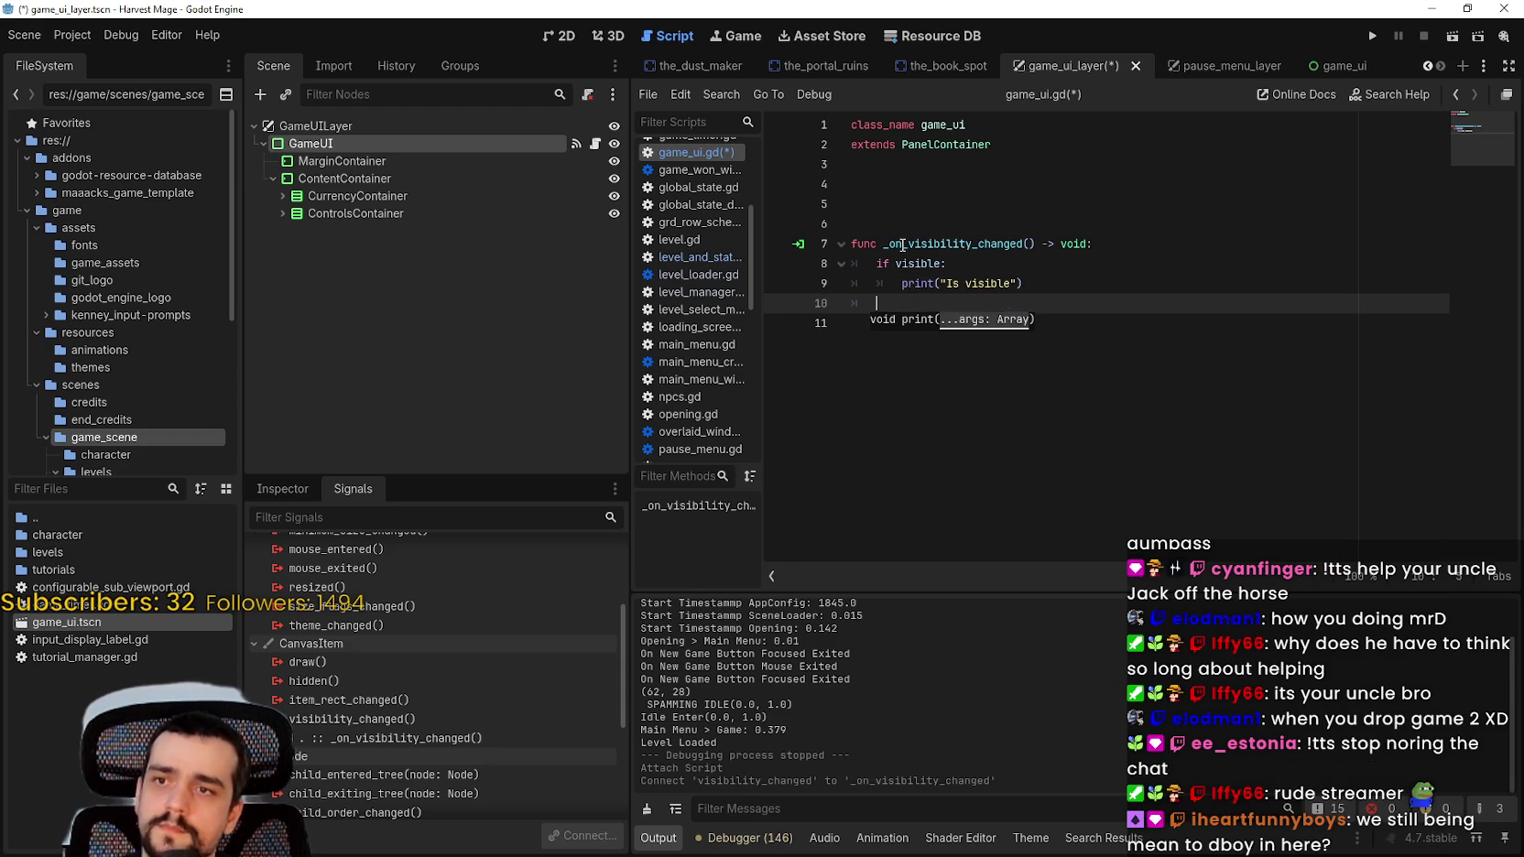
Step: Add an else branch printing "Is hidden" and save the script
type("else:")
key("Return")
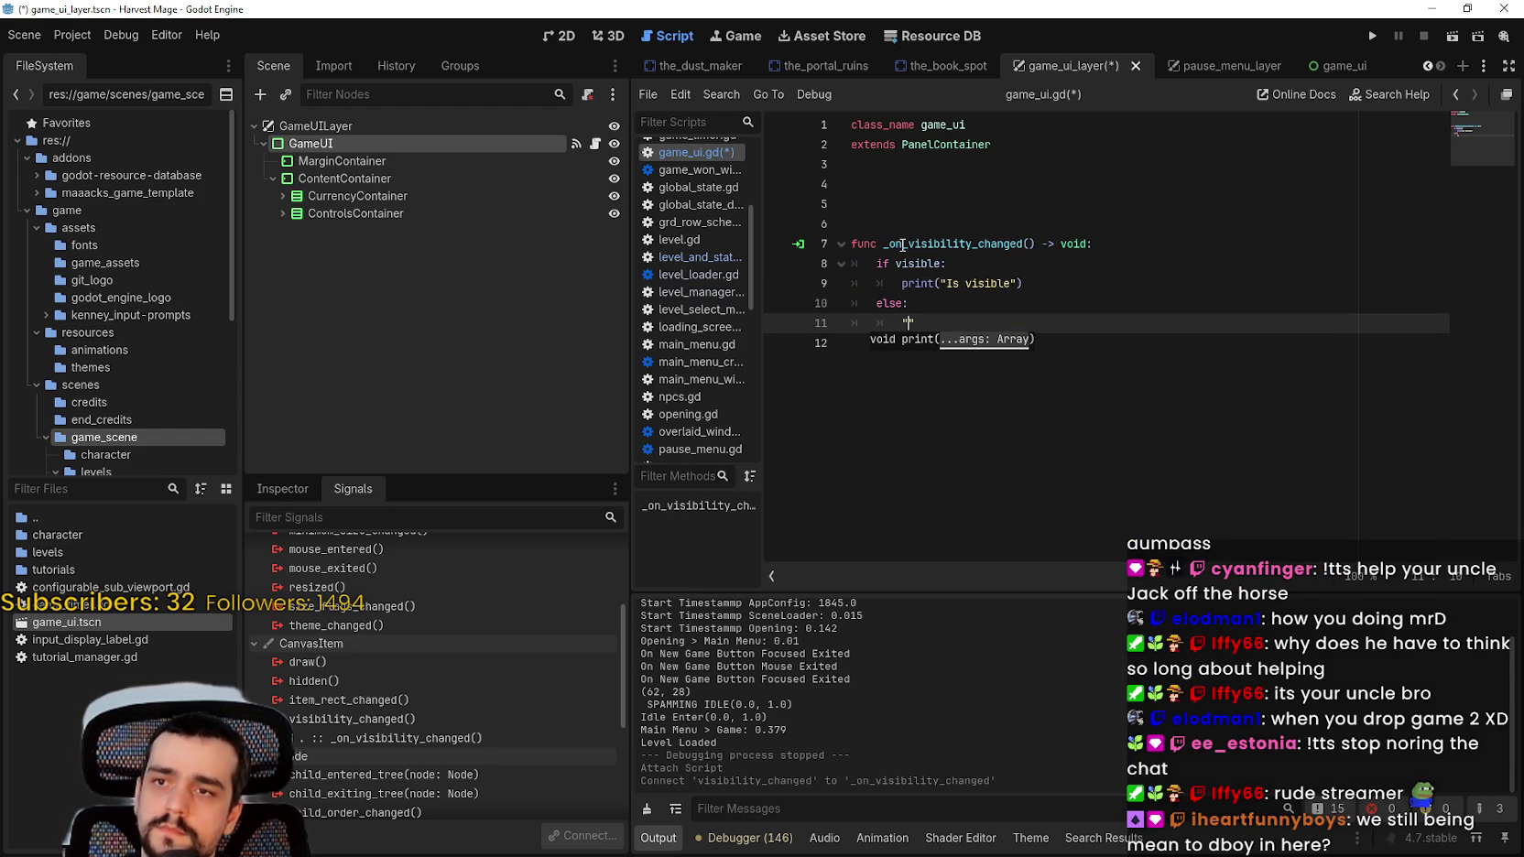
type("pr")
key("BackSpace")
key("BackSpace")
key("BackSpace")
type("print(")
type("\"I")
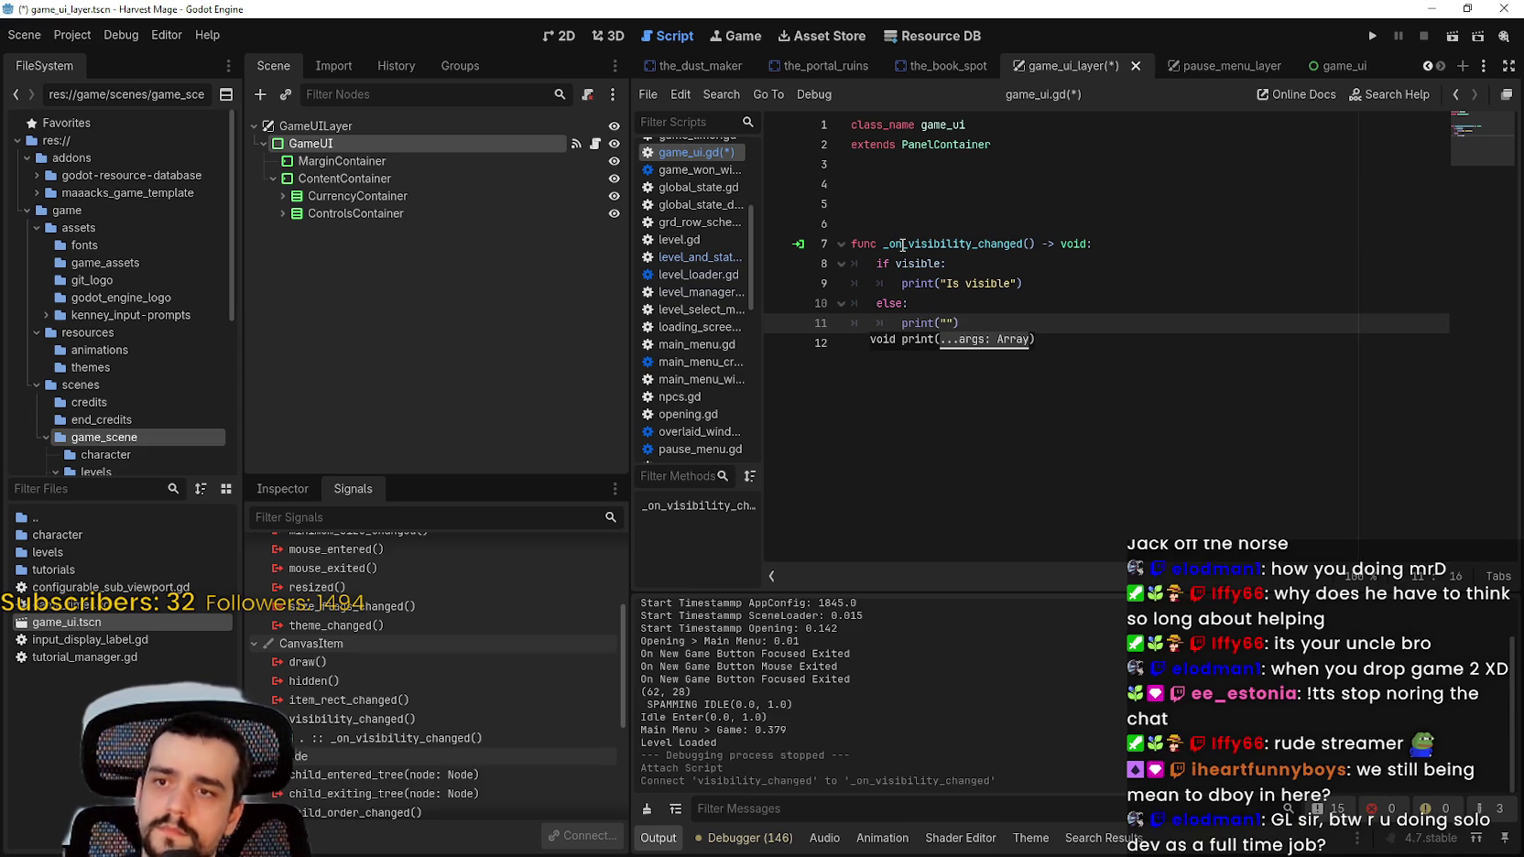
type("s")
type("hidden")
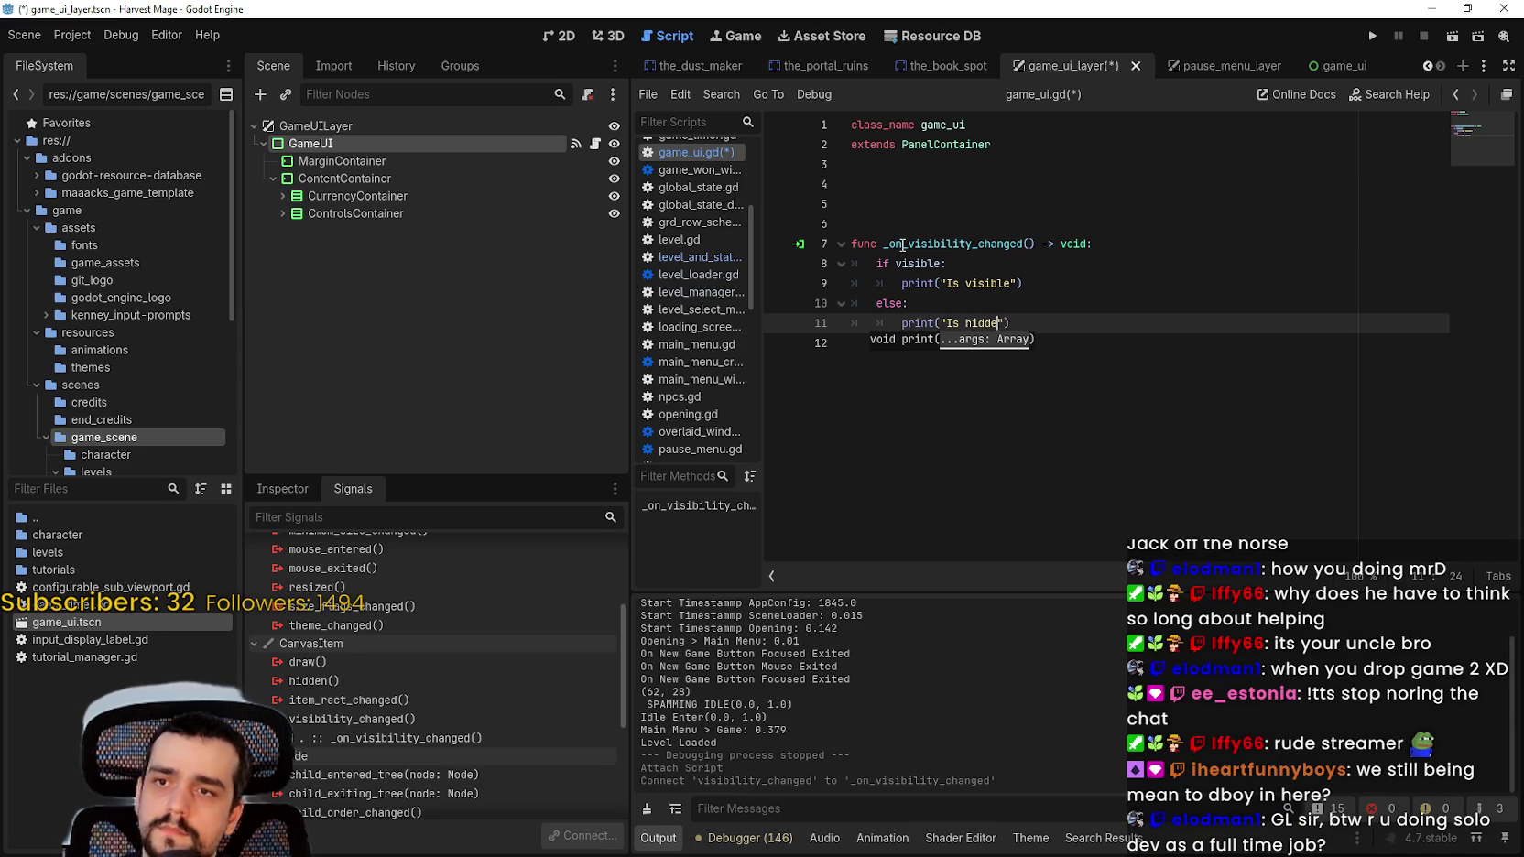
key("ctrl+s")
Step: Delete the extra blank lines above the function and save again
left_click(1138, 416)
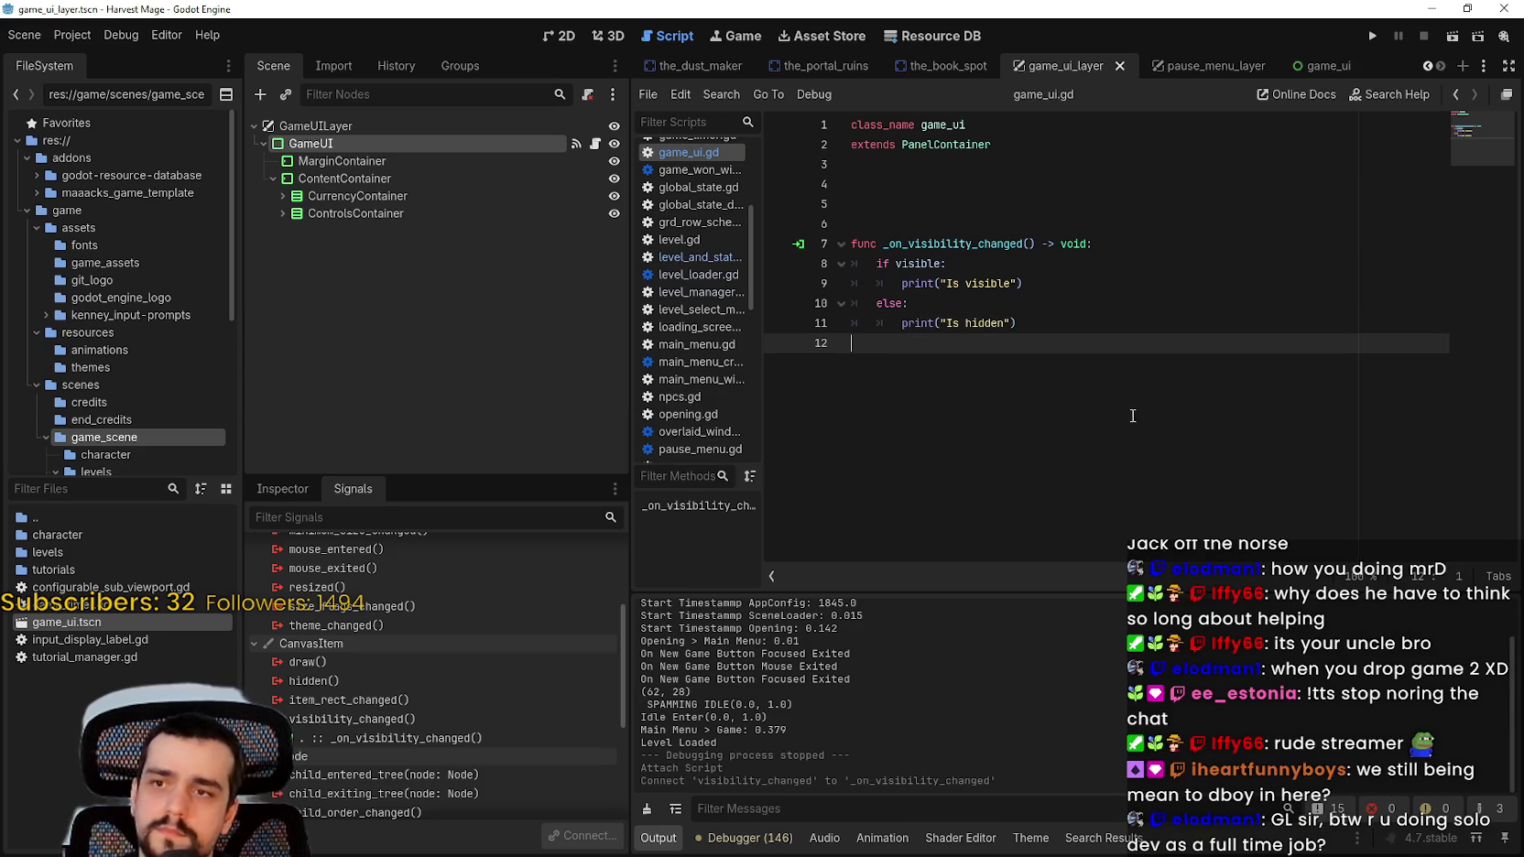
left_click(1044, 203)
key("BackSpace")
key("BackSpace")
key("ctrl+s")
left_click(1139, 460)
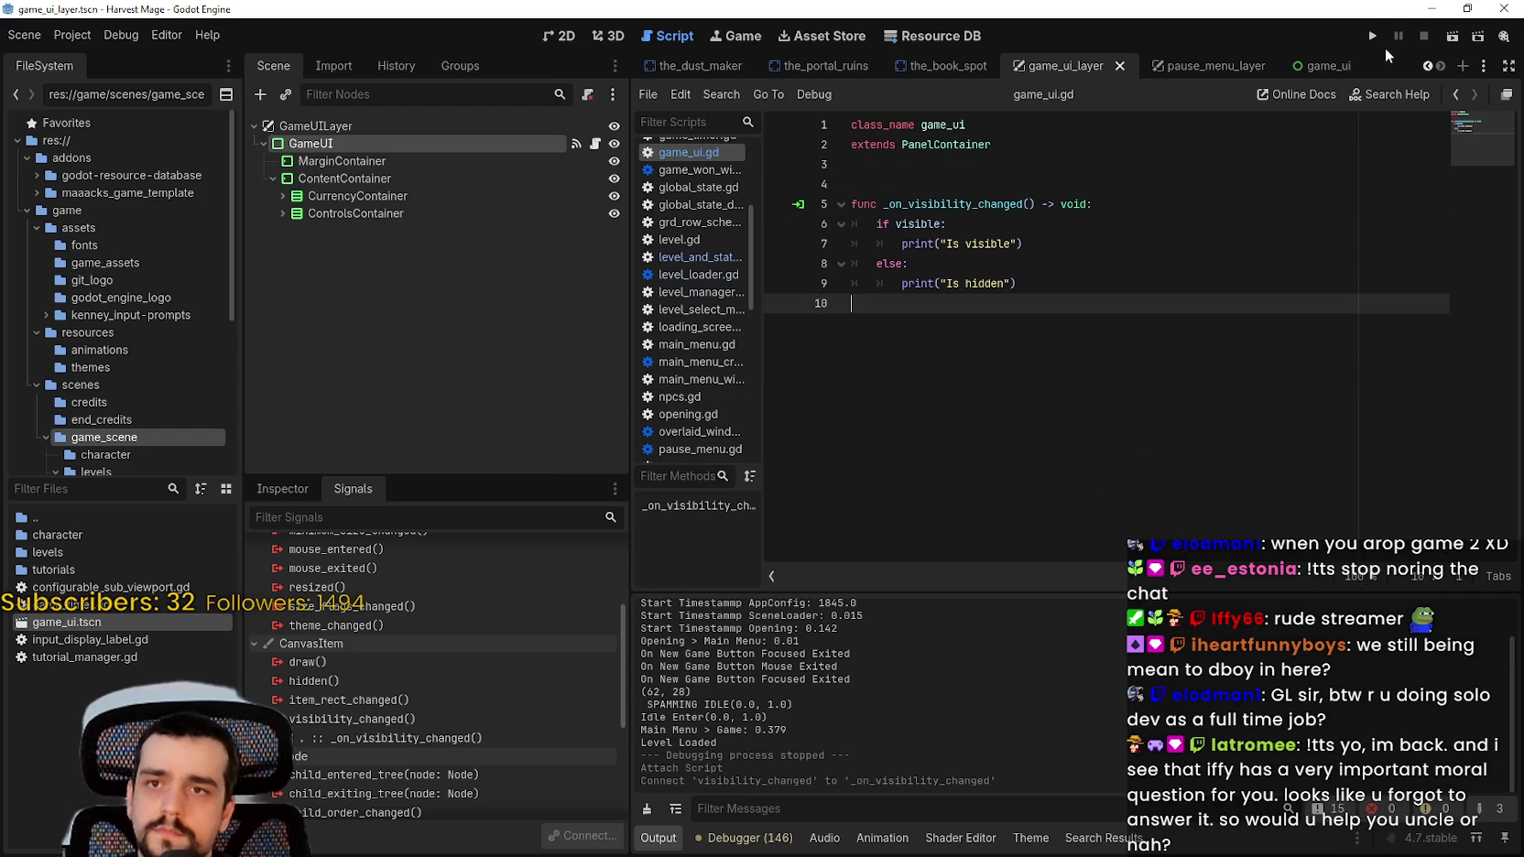
Step: Run Harvest Mage, continue the saved game into the level, and show the editor's Remote scene tree
left_click(1372, 36)
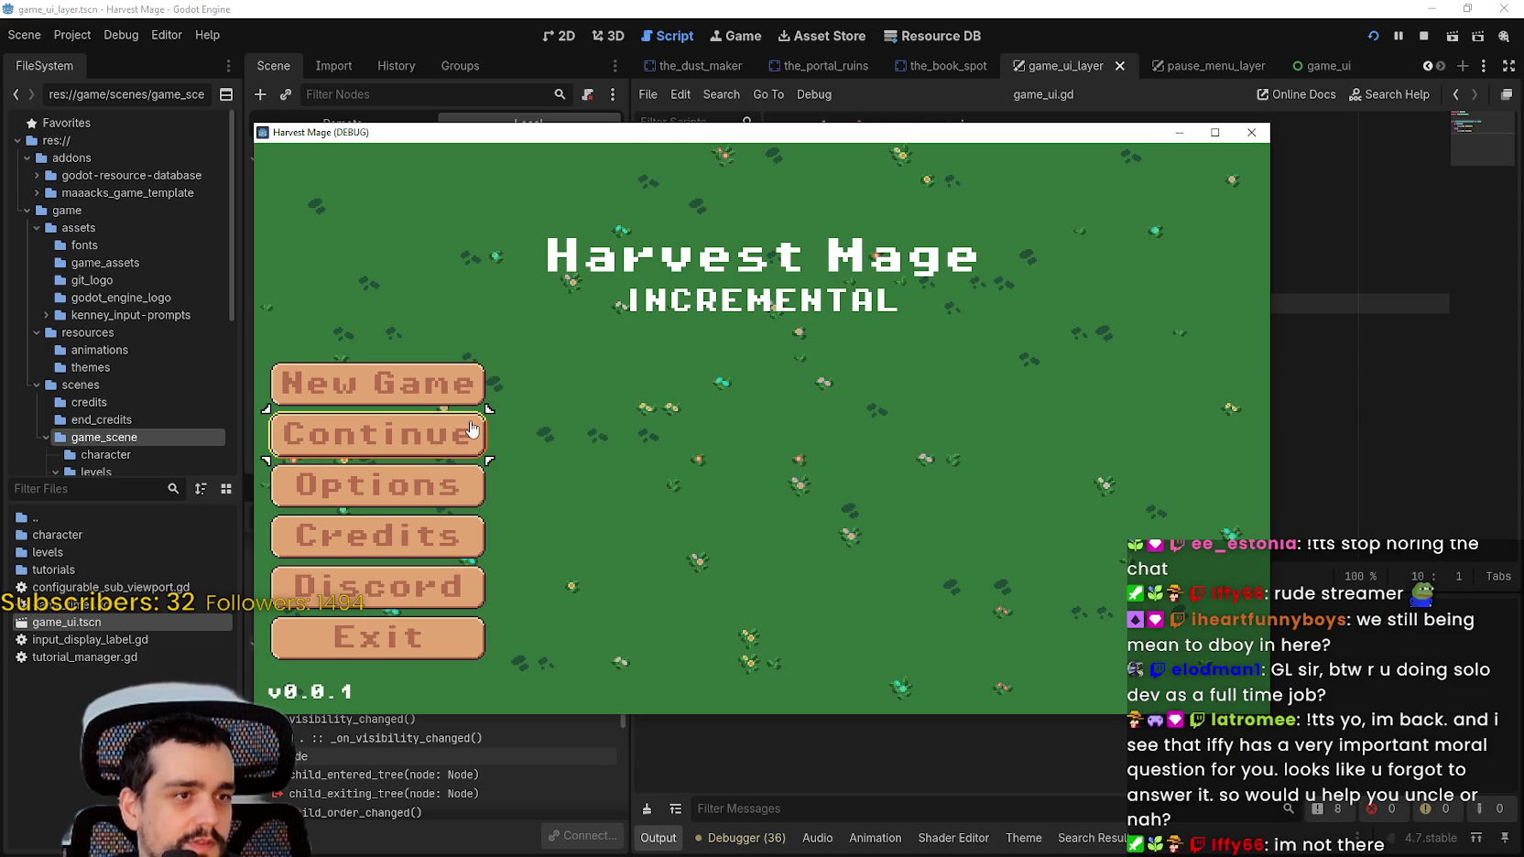
left_click(469, 429)
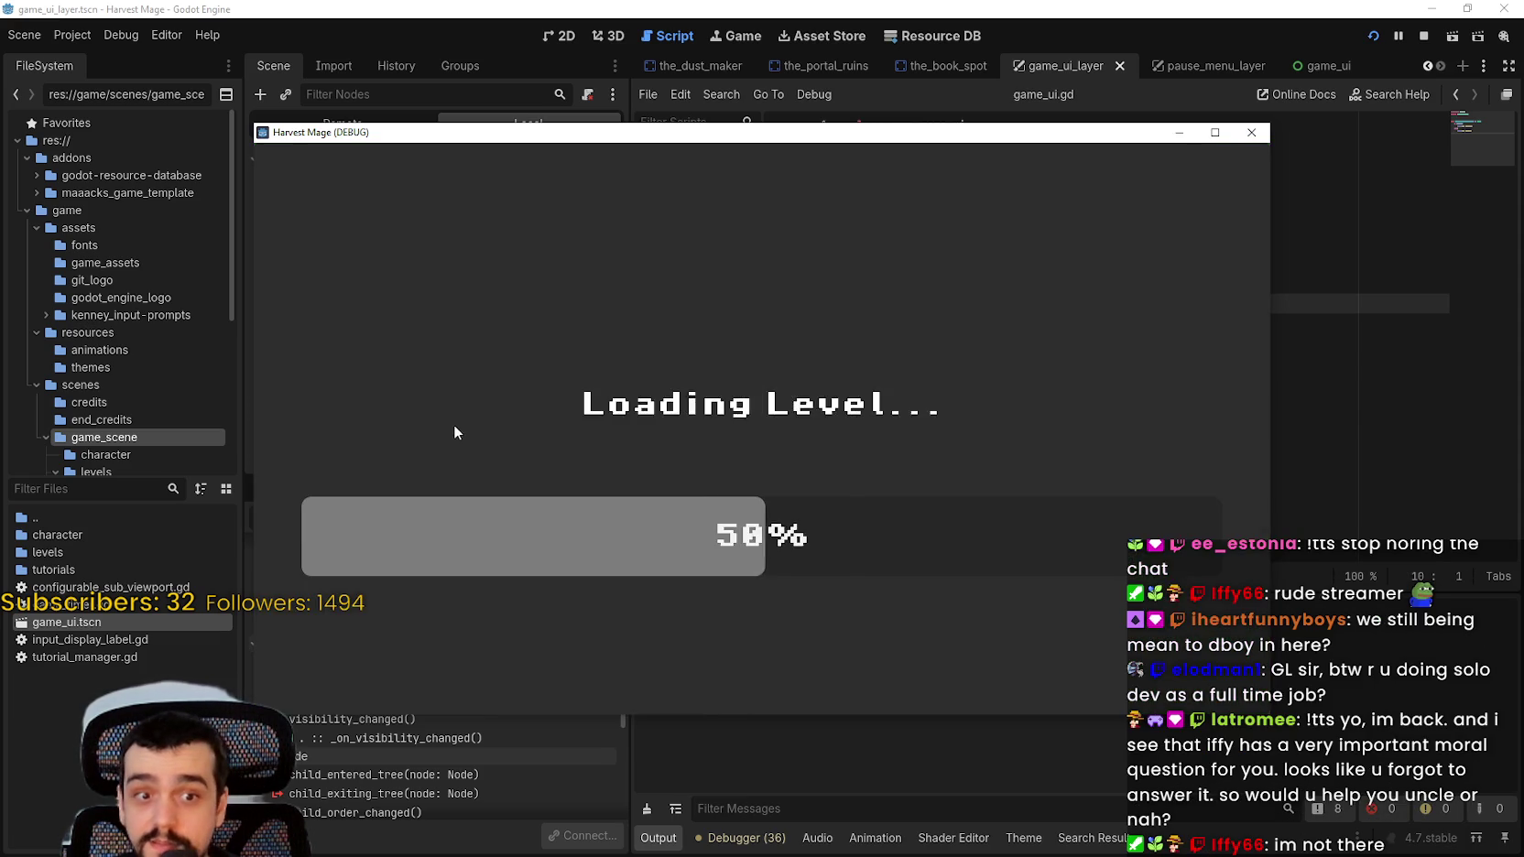
left_click_drag(793, 132, 926, 42)
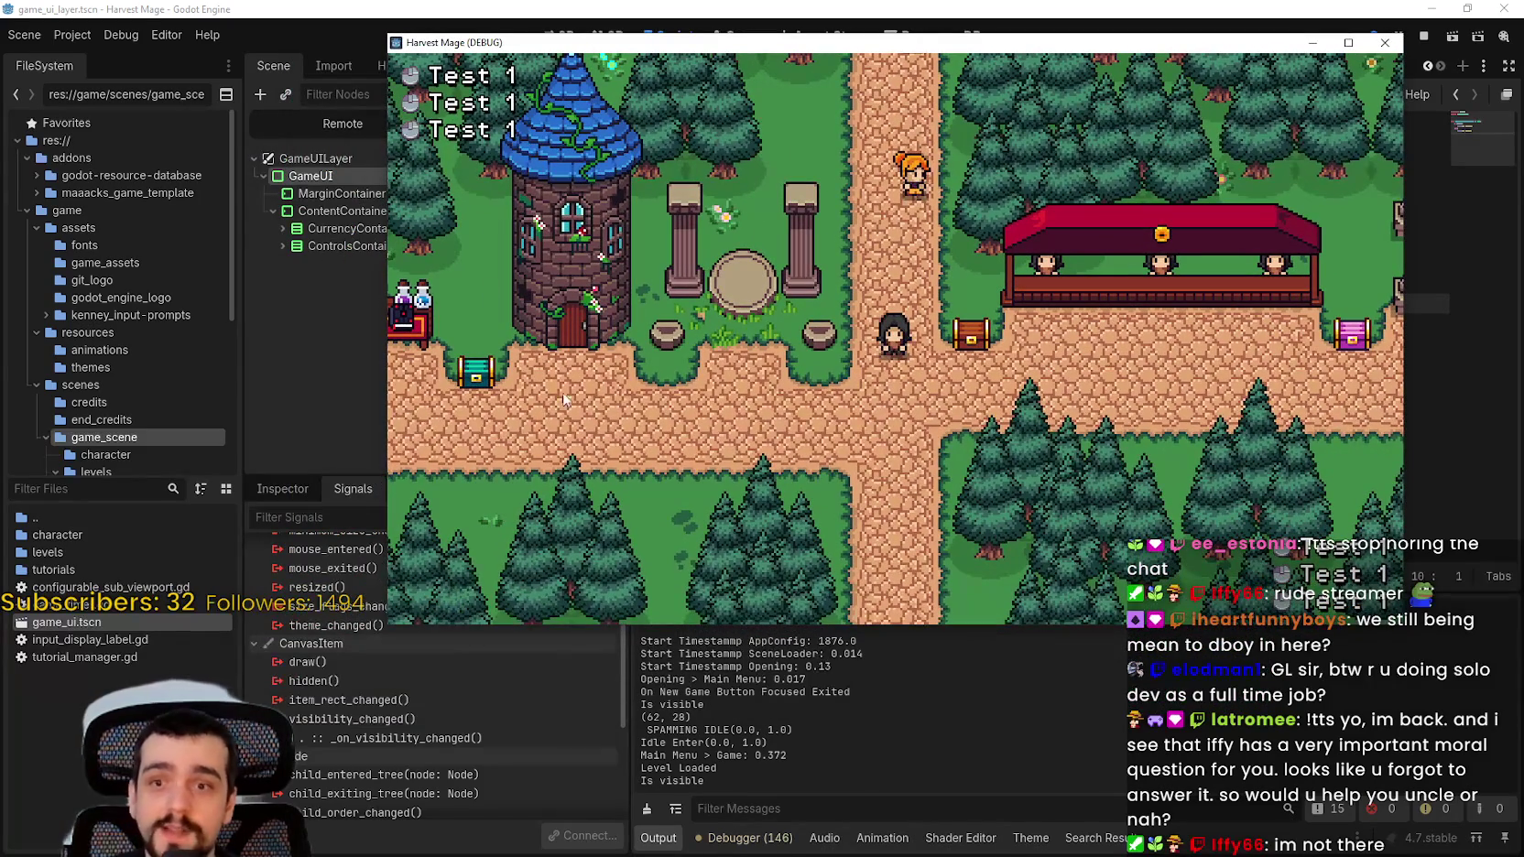
left_click_drag(542, 42, 991, 56)
left_click(342, 123)
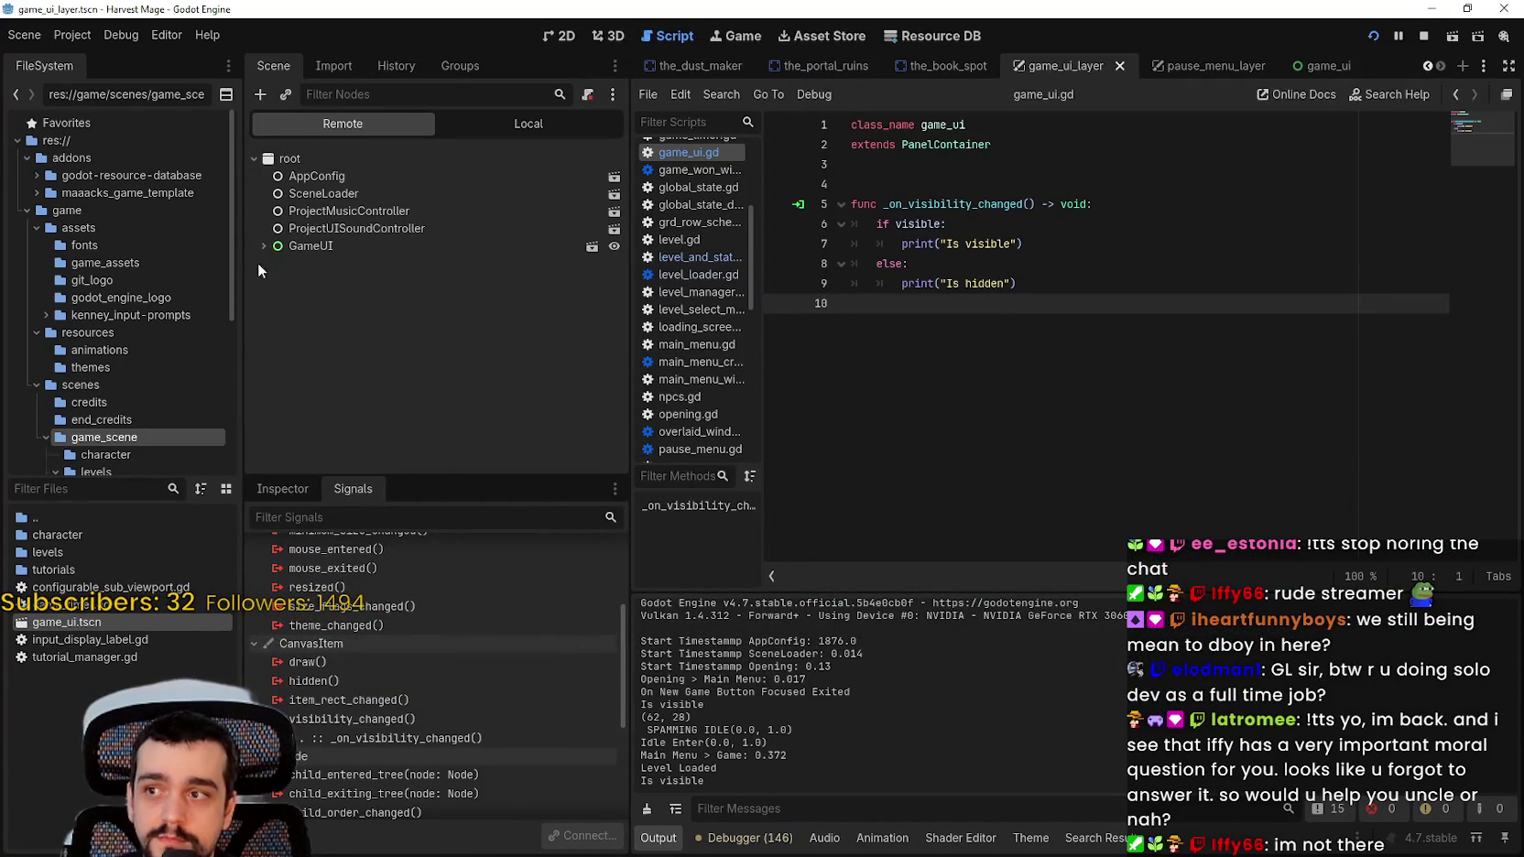
Step: In the Remote tree, select GameUILayer's GameUI node and toggle its visibility off, then back on
left_click(263, 245)
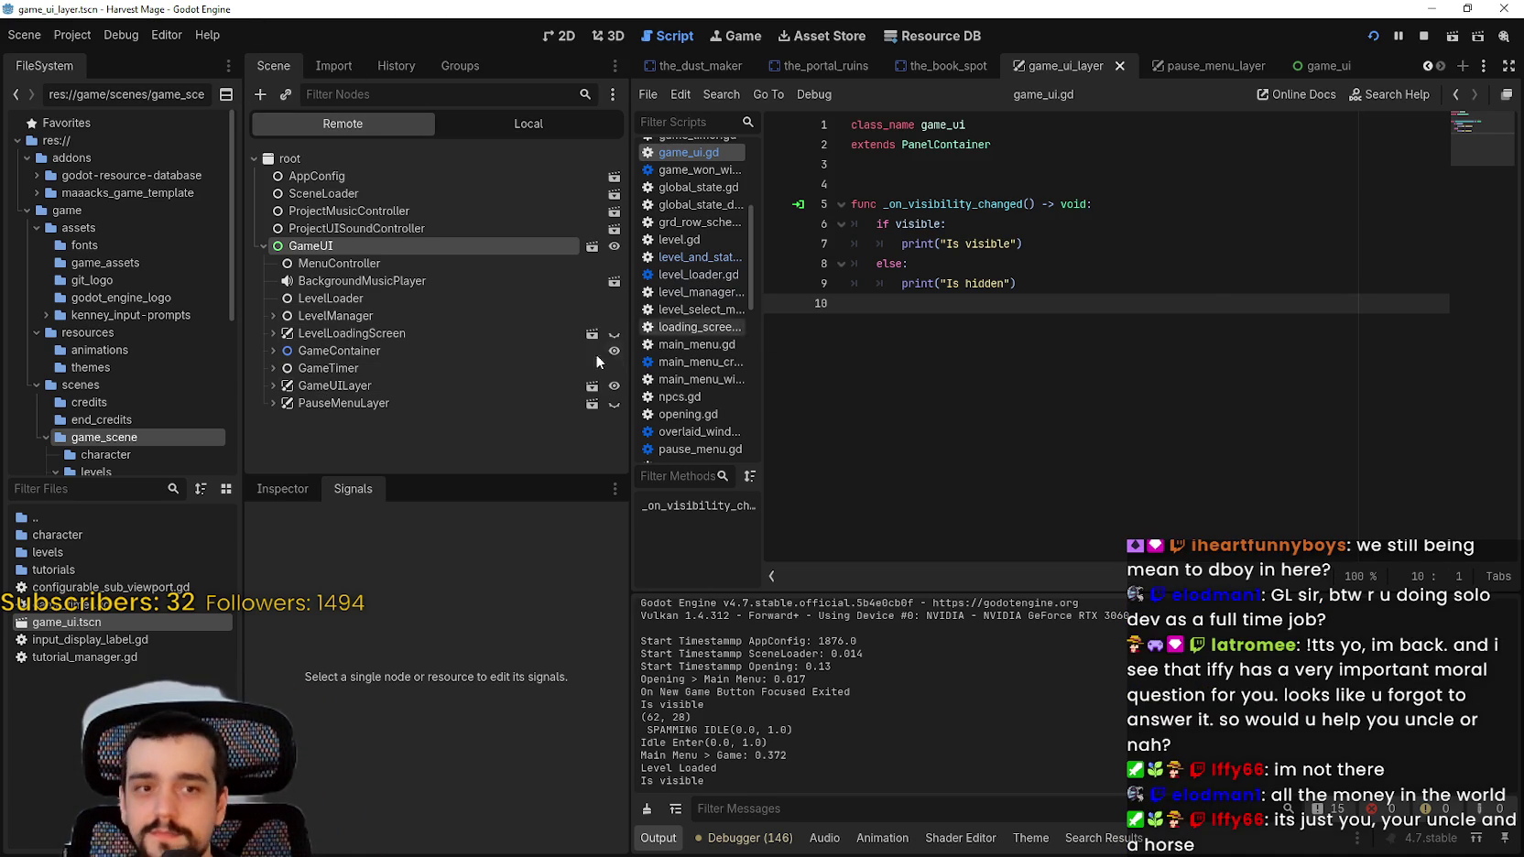
left_click(298, 401)
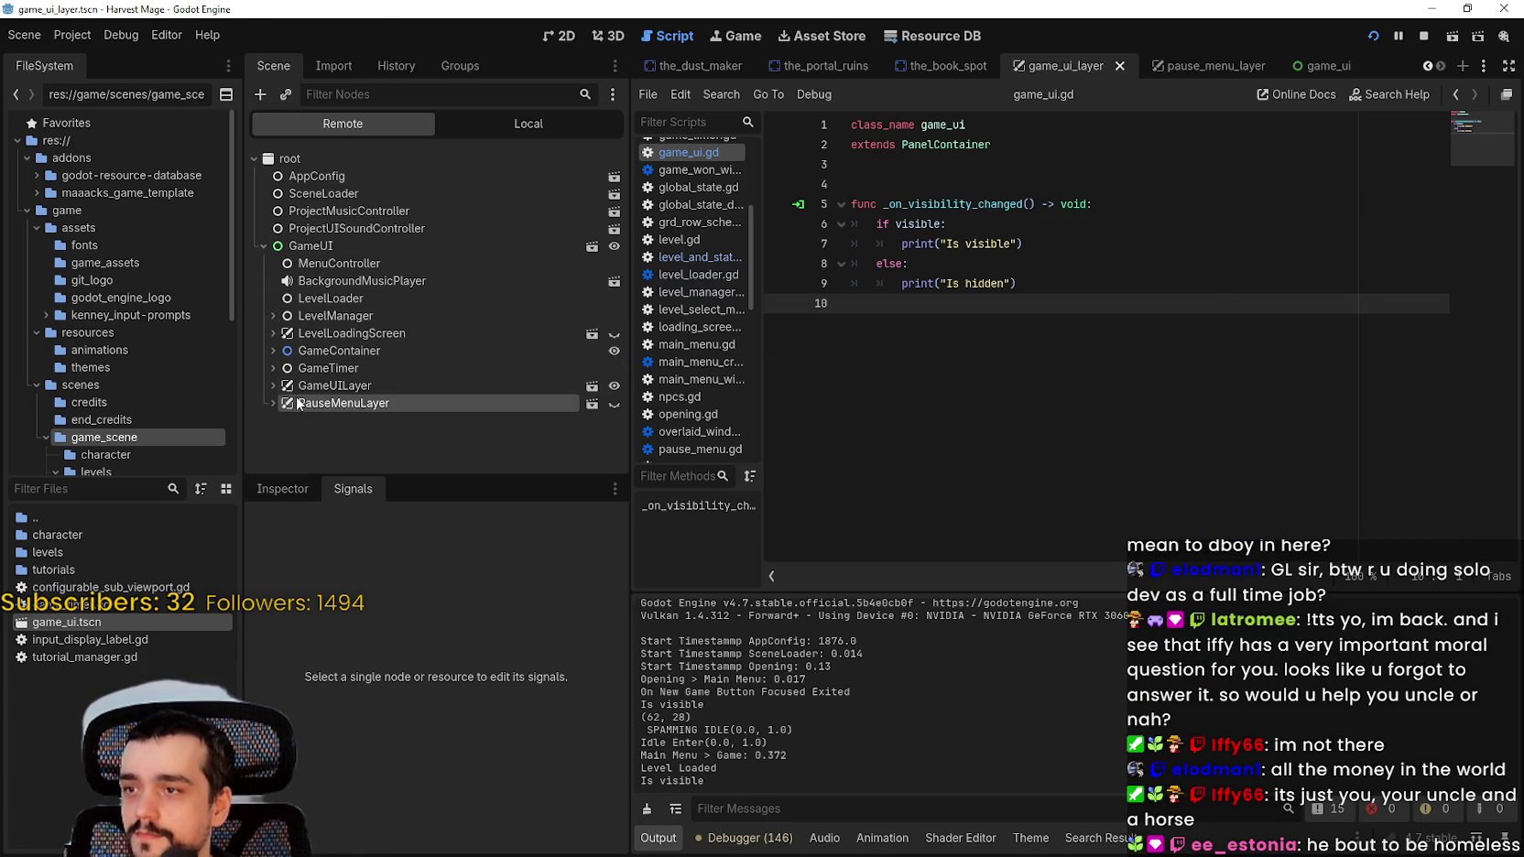
left_click(506, 388)
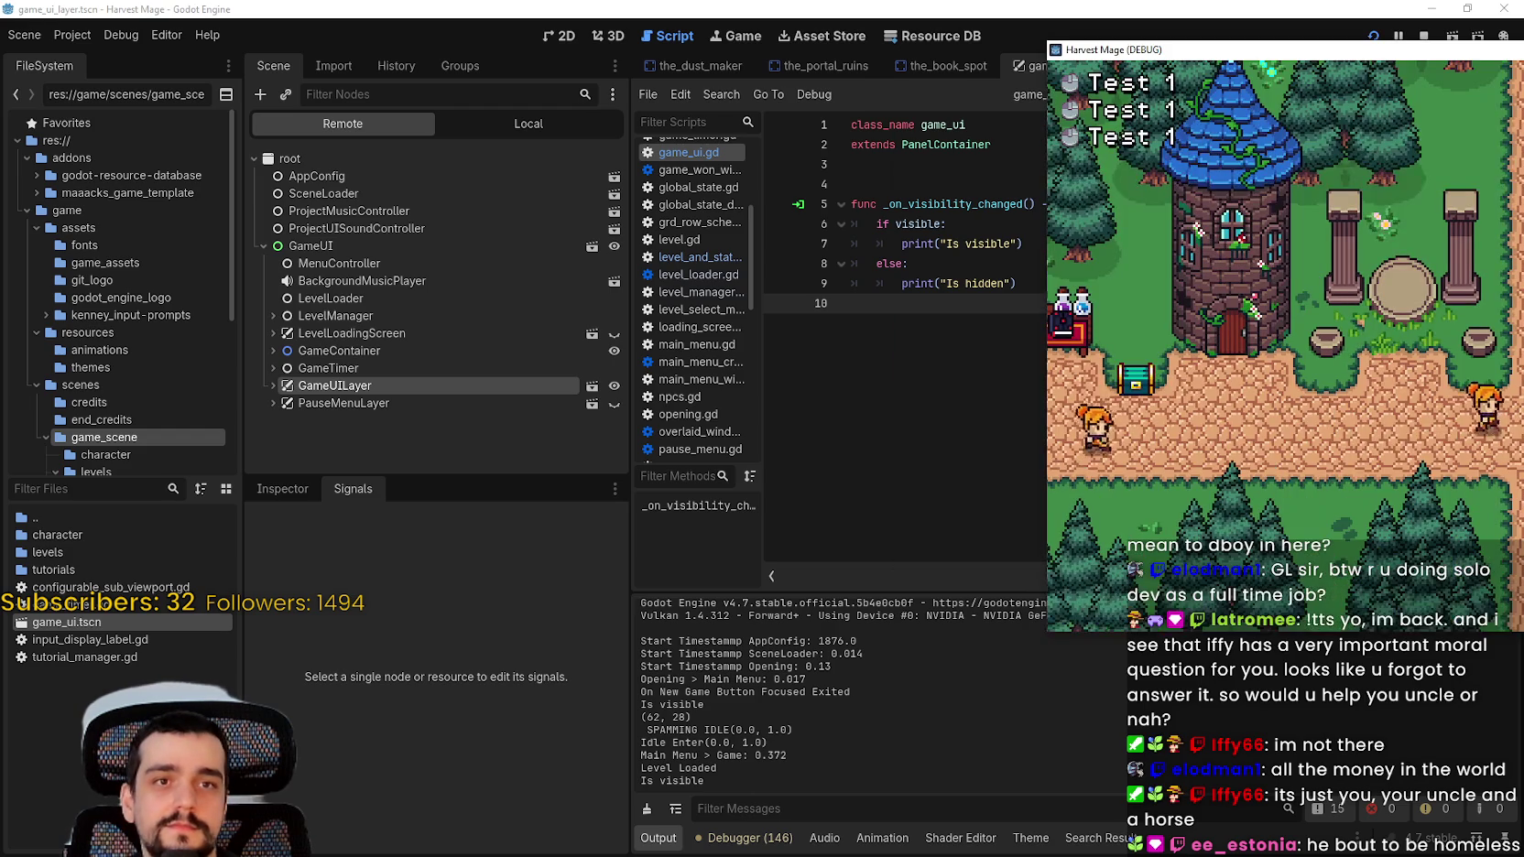
left_click(265, 387)
left_click(330, 404)
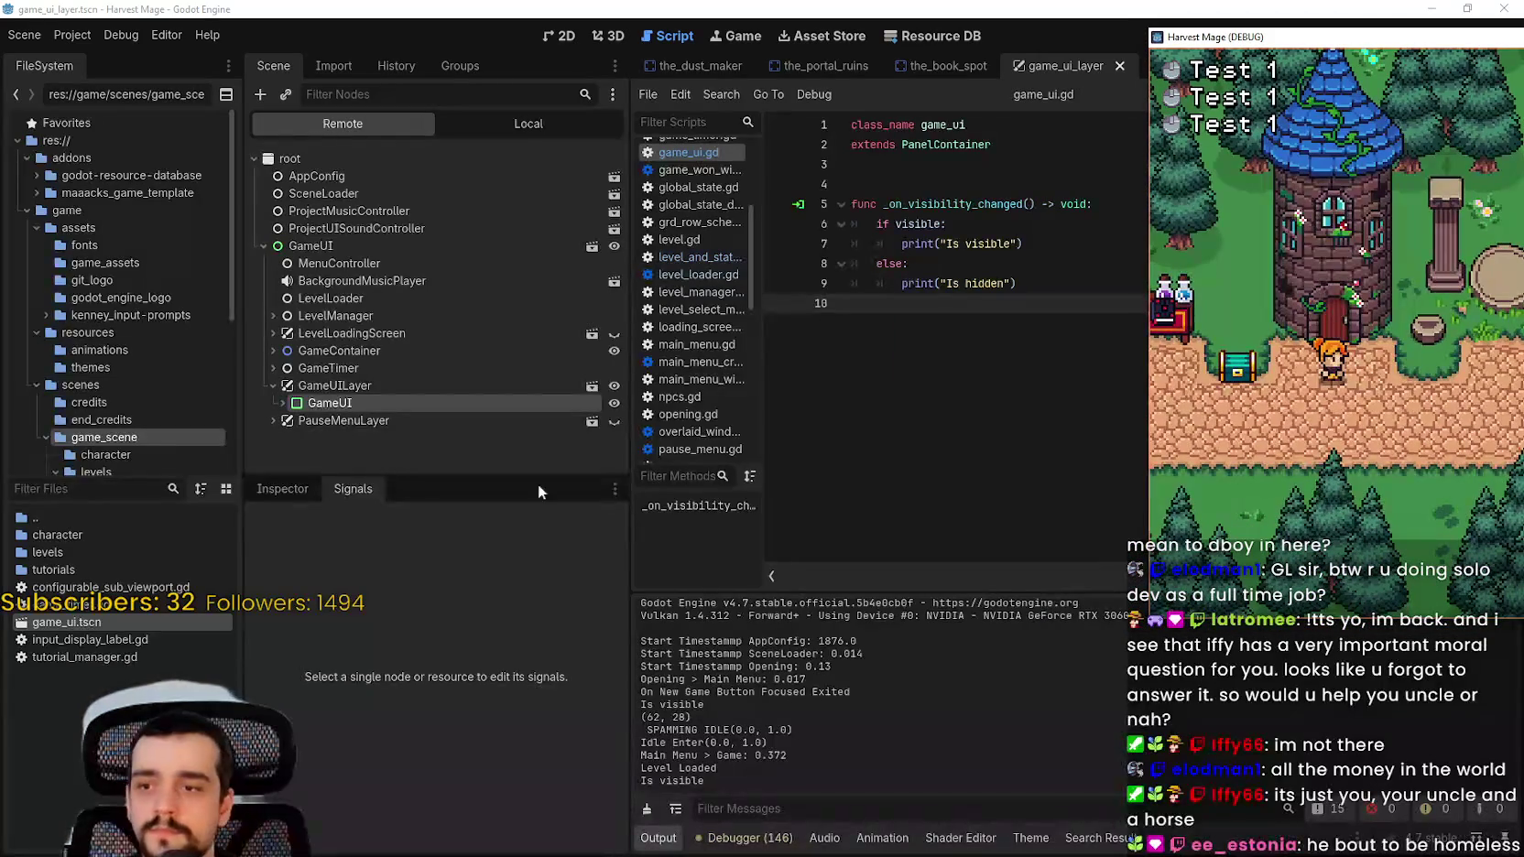
left_click(619, 404)
left_click(614, 404)
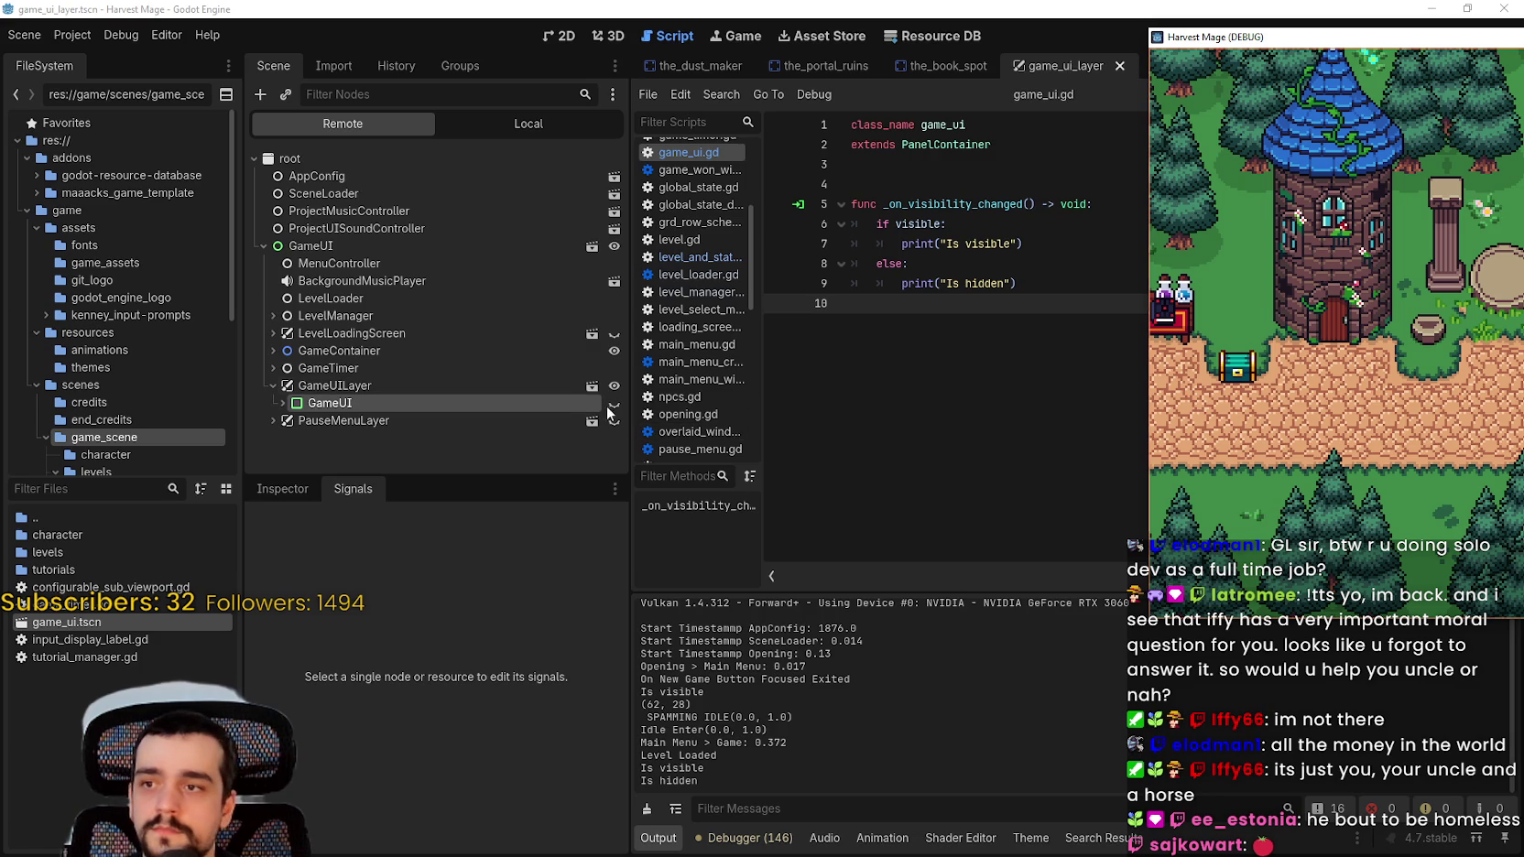
left_click(616, 404)
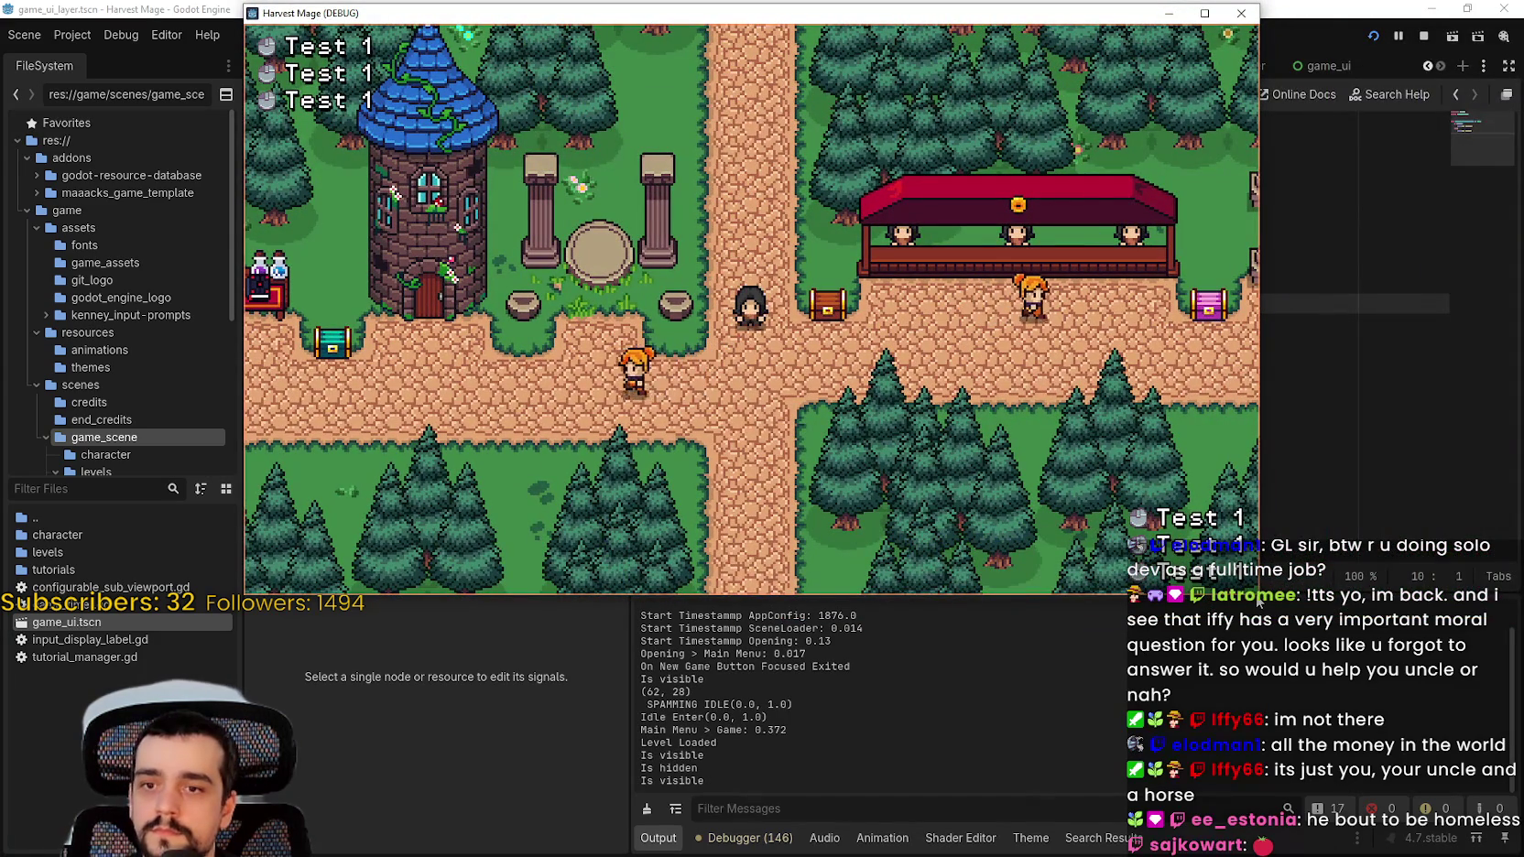
left_click(1281, 480)
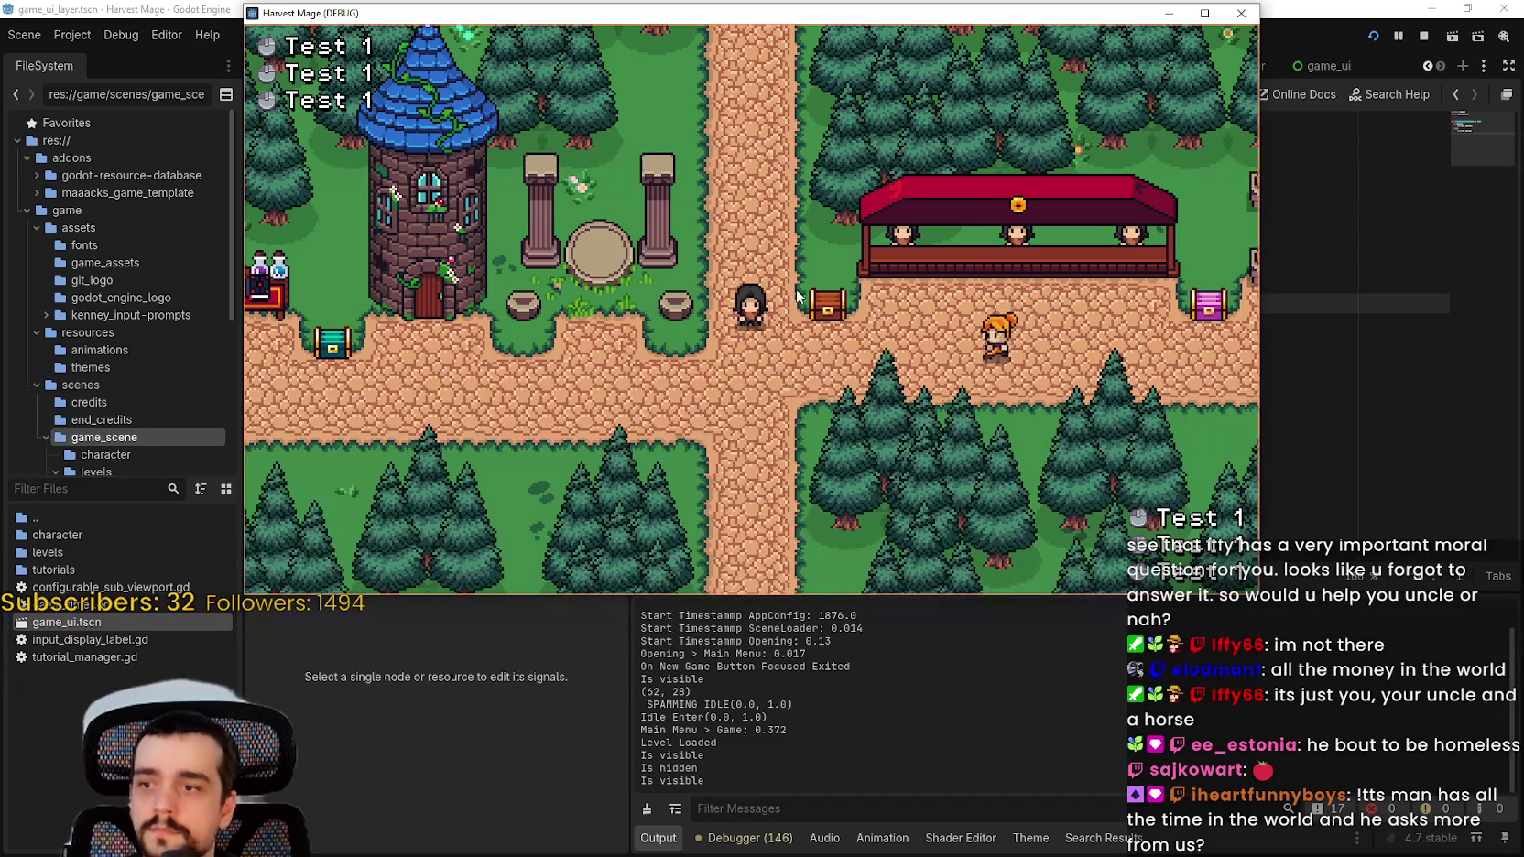
left_click(1317, 315)
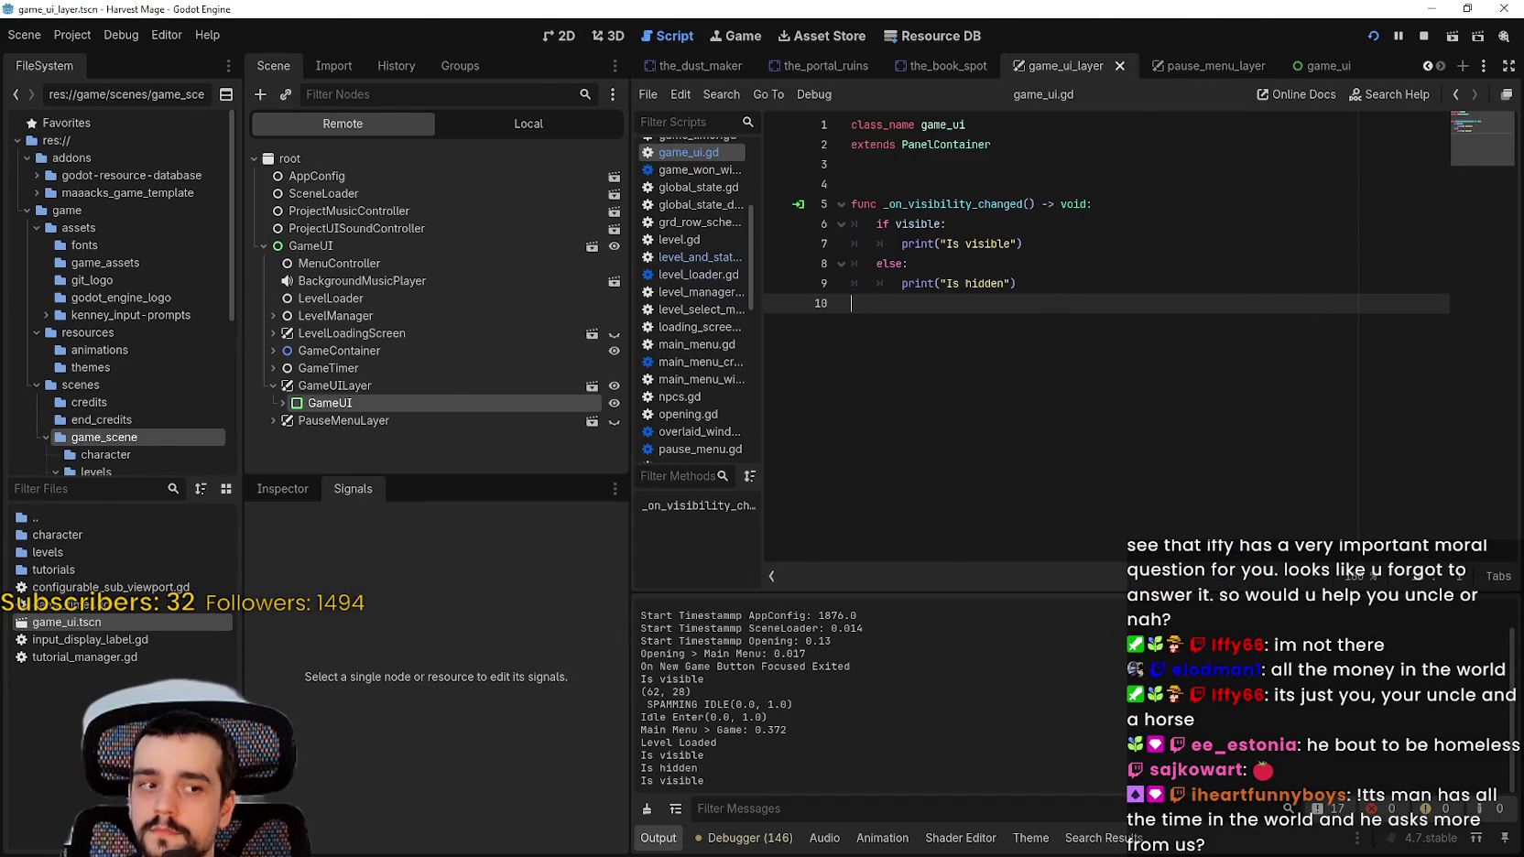
Step: Open the game's pause menu and go to the Video settings under Options
key("alt+Tab")
key("Escape")
key("Down")
key("Return")
left_click(705, 75)
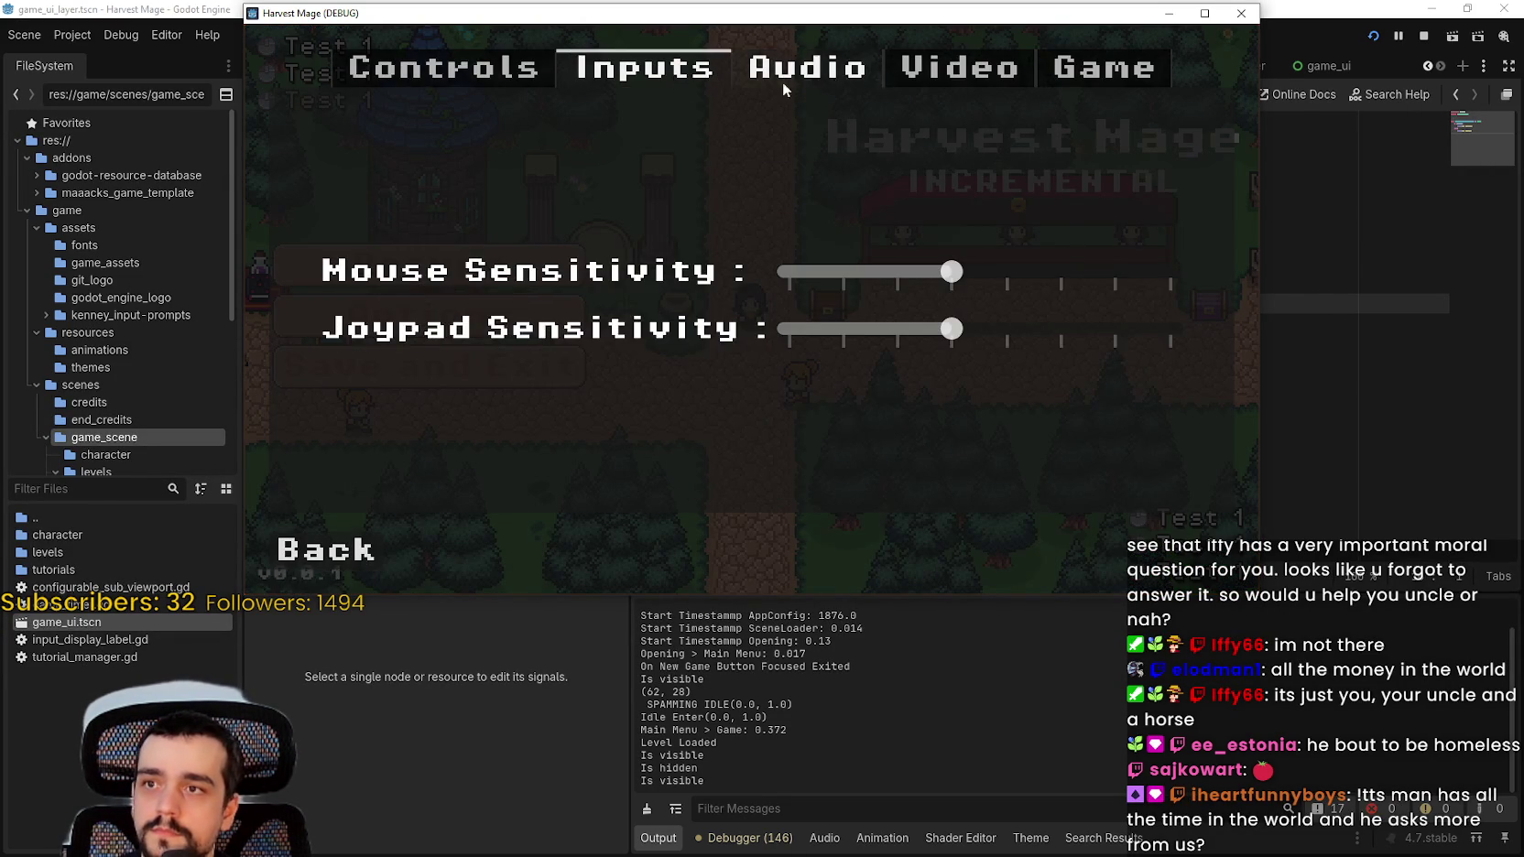
left_click(946, 75)
Step: Switch the resolution to 1600 x 900, then back to 1280 x 720, and resume the game
left_click(992, 261)
left_click(1014, 383)
left_click(1007, 263)
left_click(1000, 401)
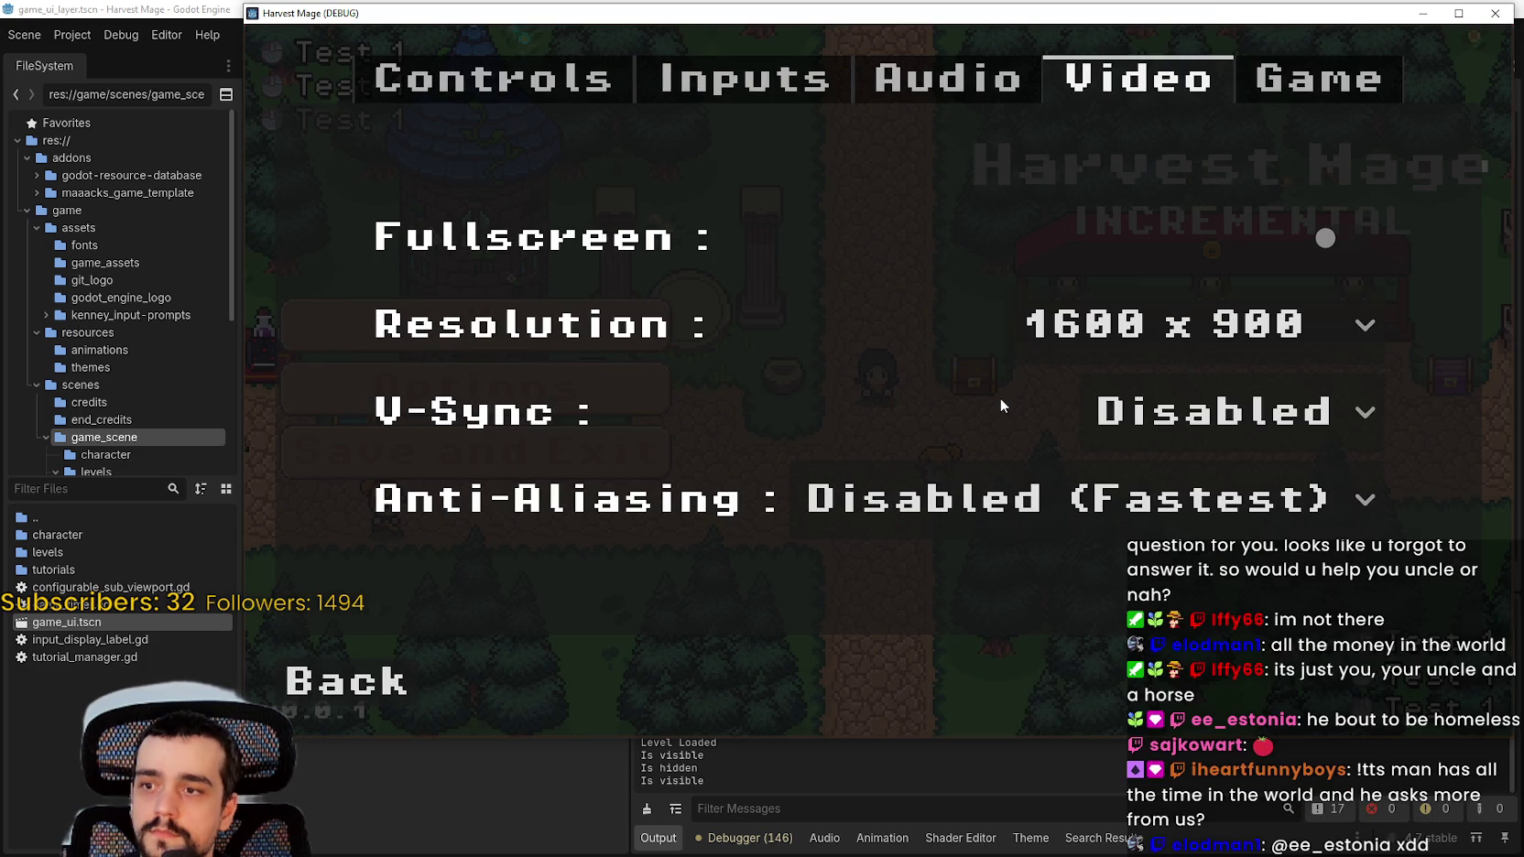
left_click(1223, 357)
left_click(1190, 391)
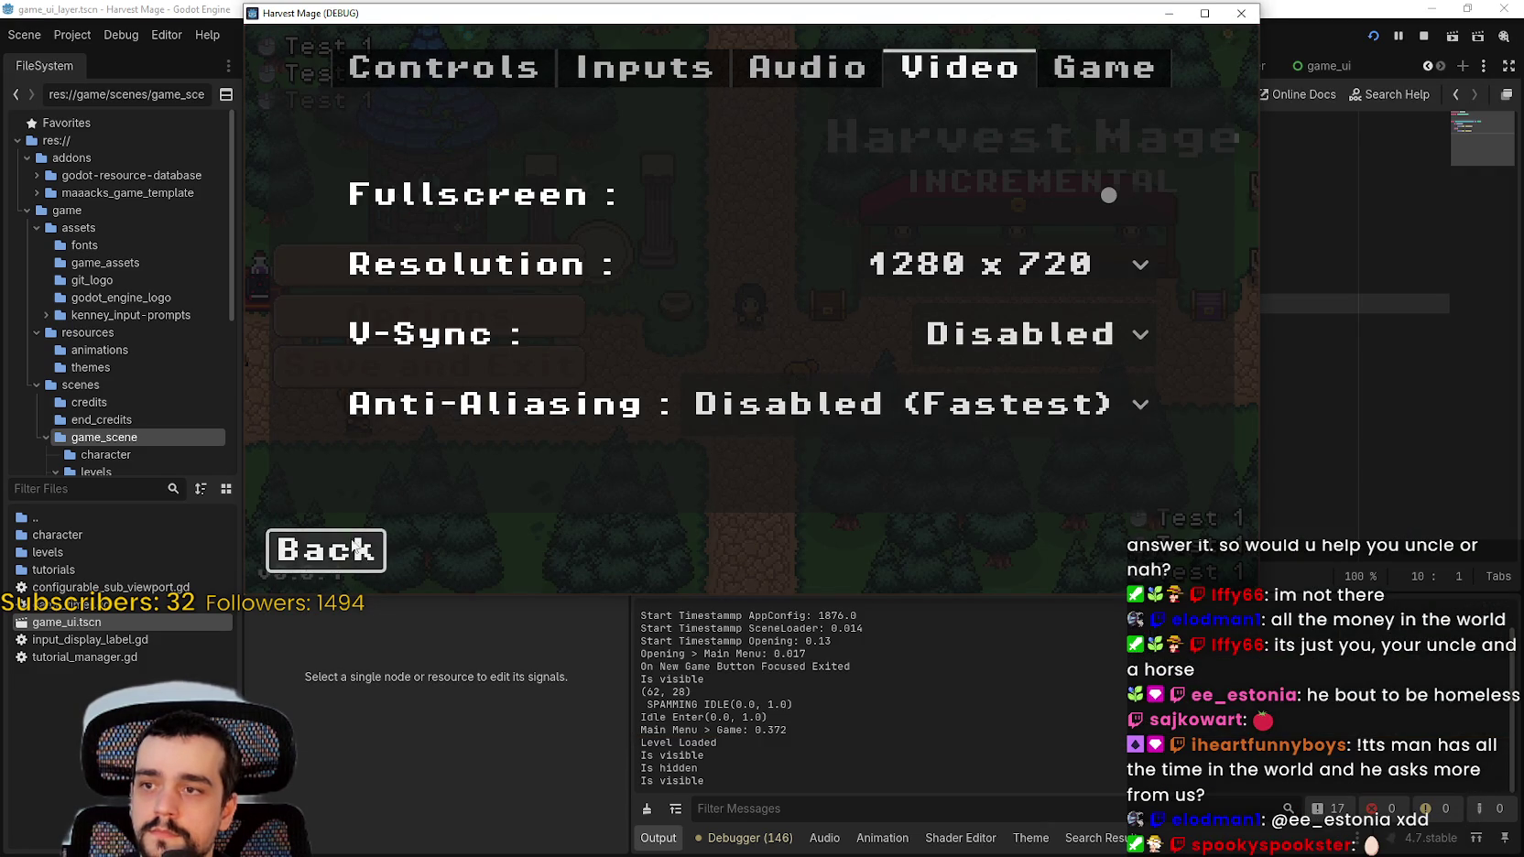
left_click(366, 545)
left_click(431, 260)
Step: Walk the player around the map, then stop the running game
key("Left")
key("Left")
key("Right")
key("Up")
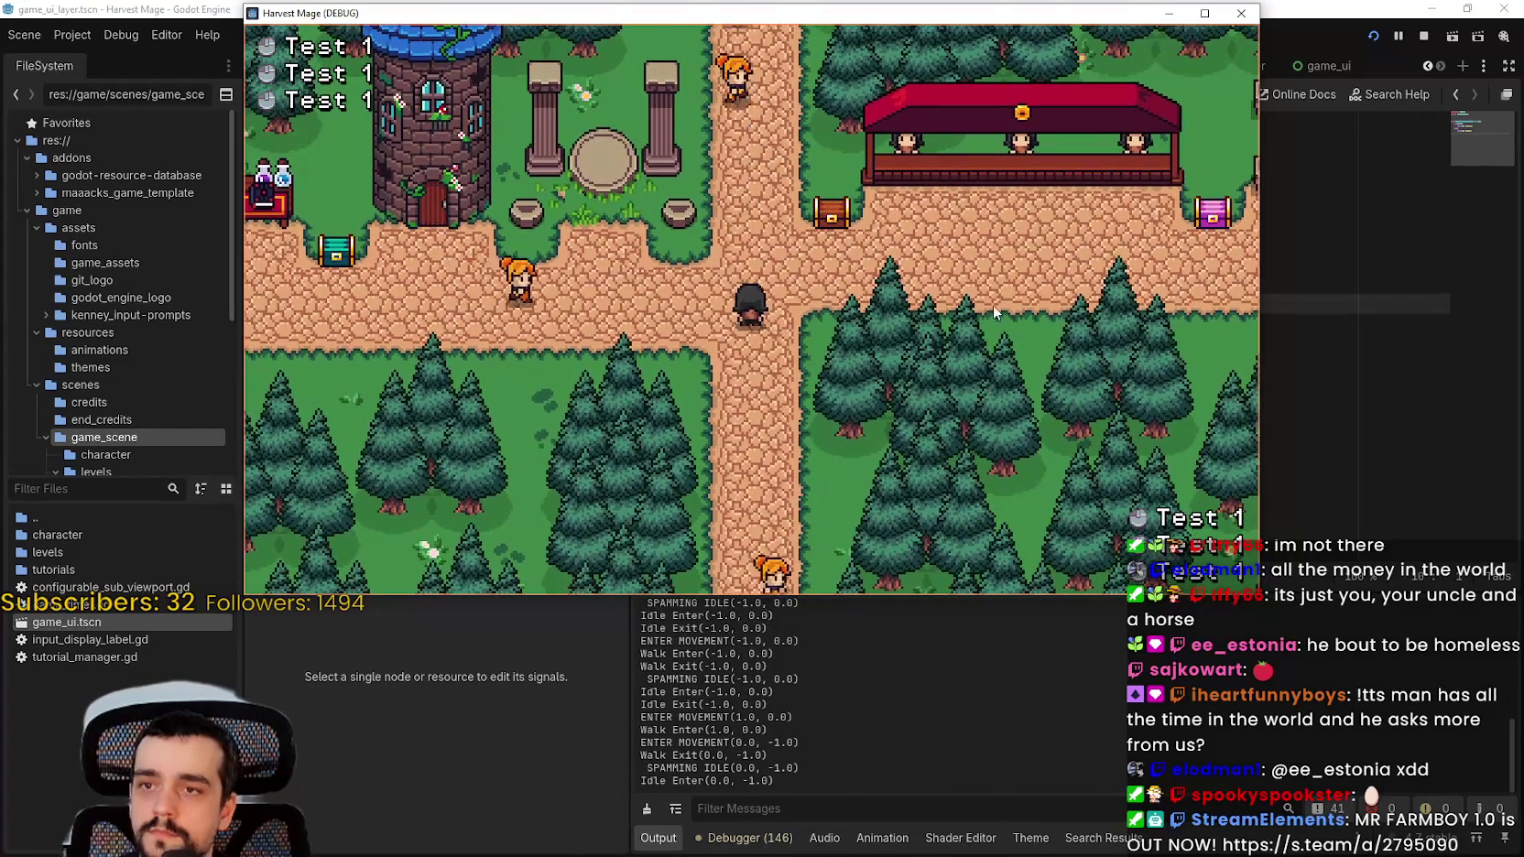
left_click(1423, 37)
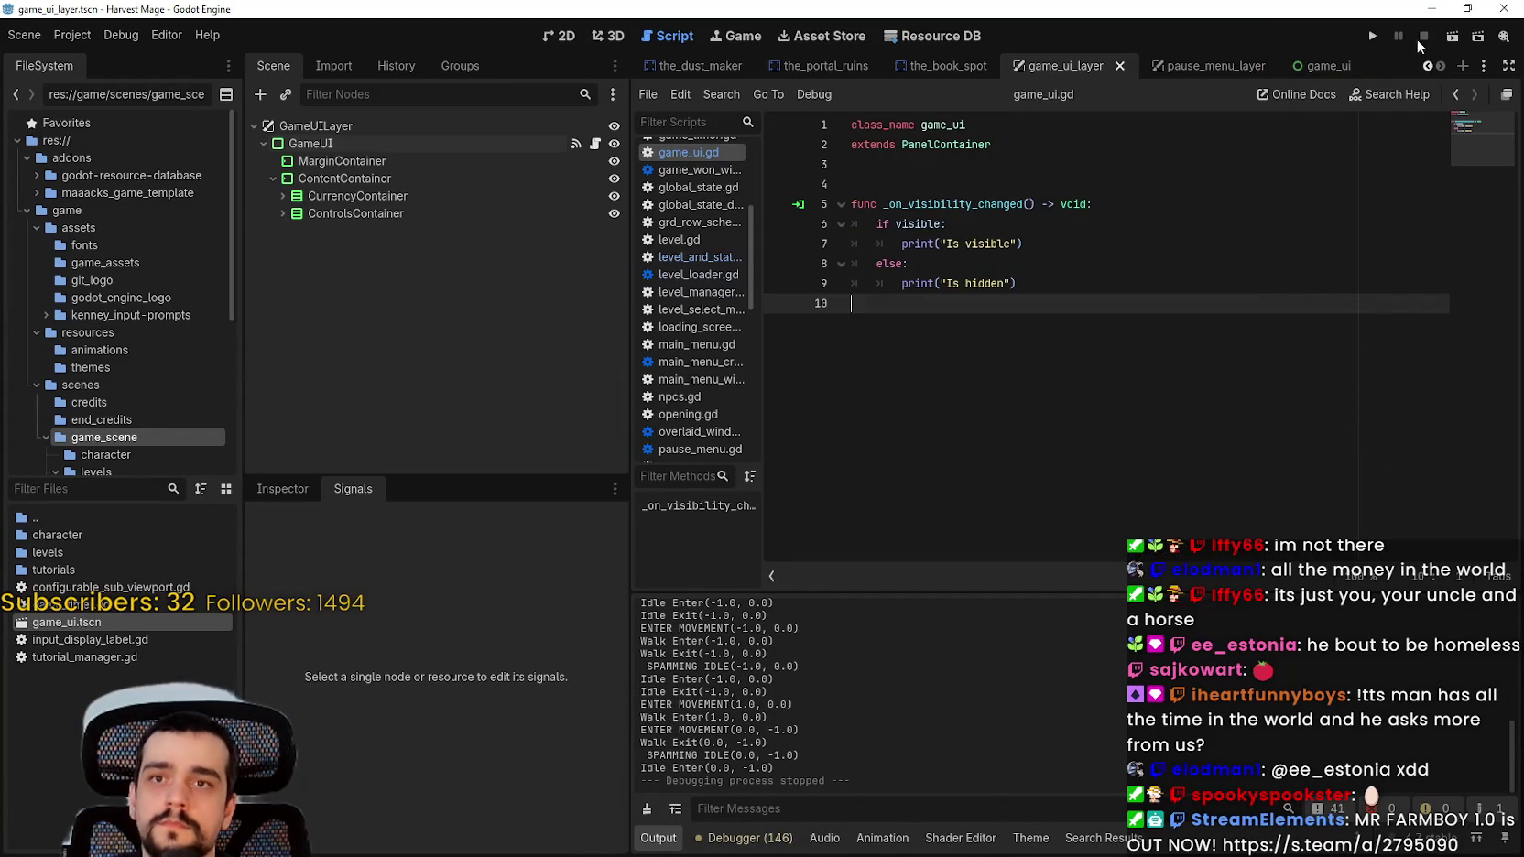
left_click(1016, 283)
Step: Add a new line 11 below the visibility handler and start declaring 'func get_em'
left_click_drag(1053, 244, 972, 226)
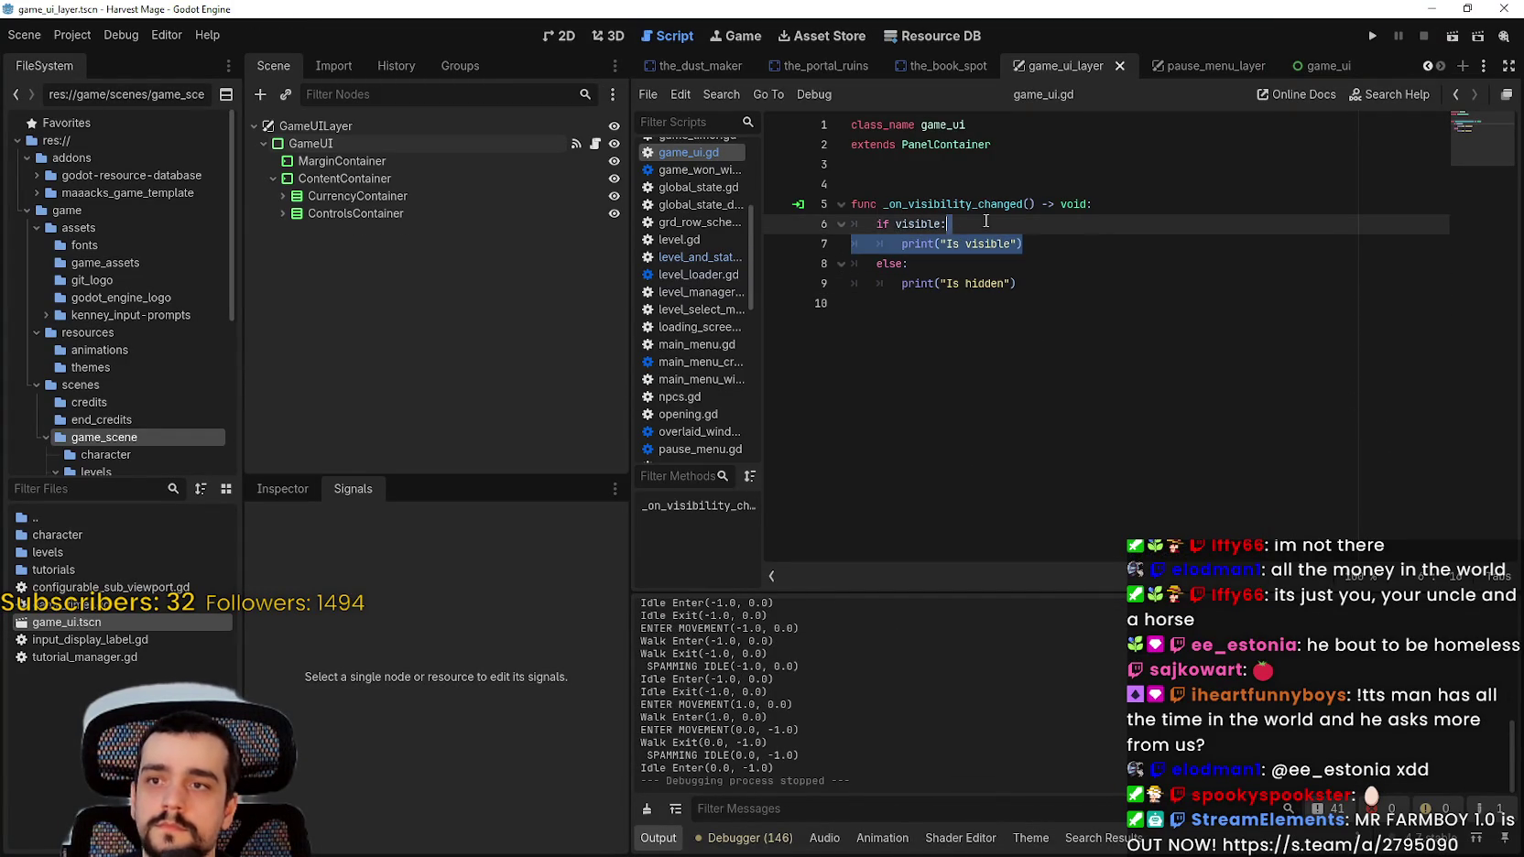
left_click(1133, 309)
key("Return")
type("fun")
type("c")
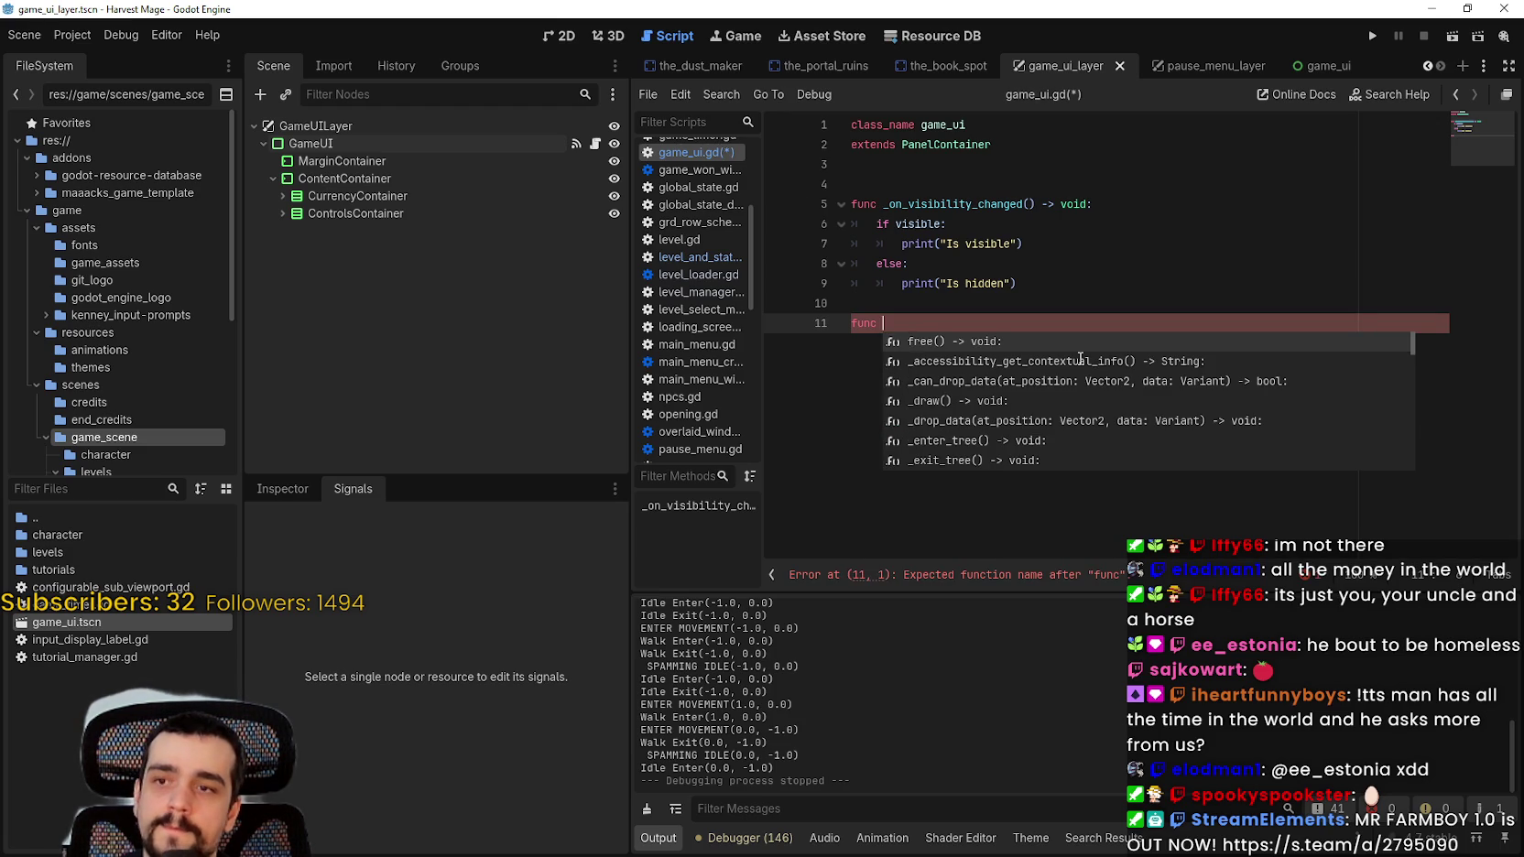
type("print")
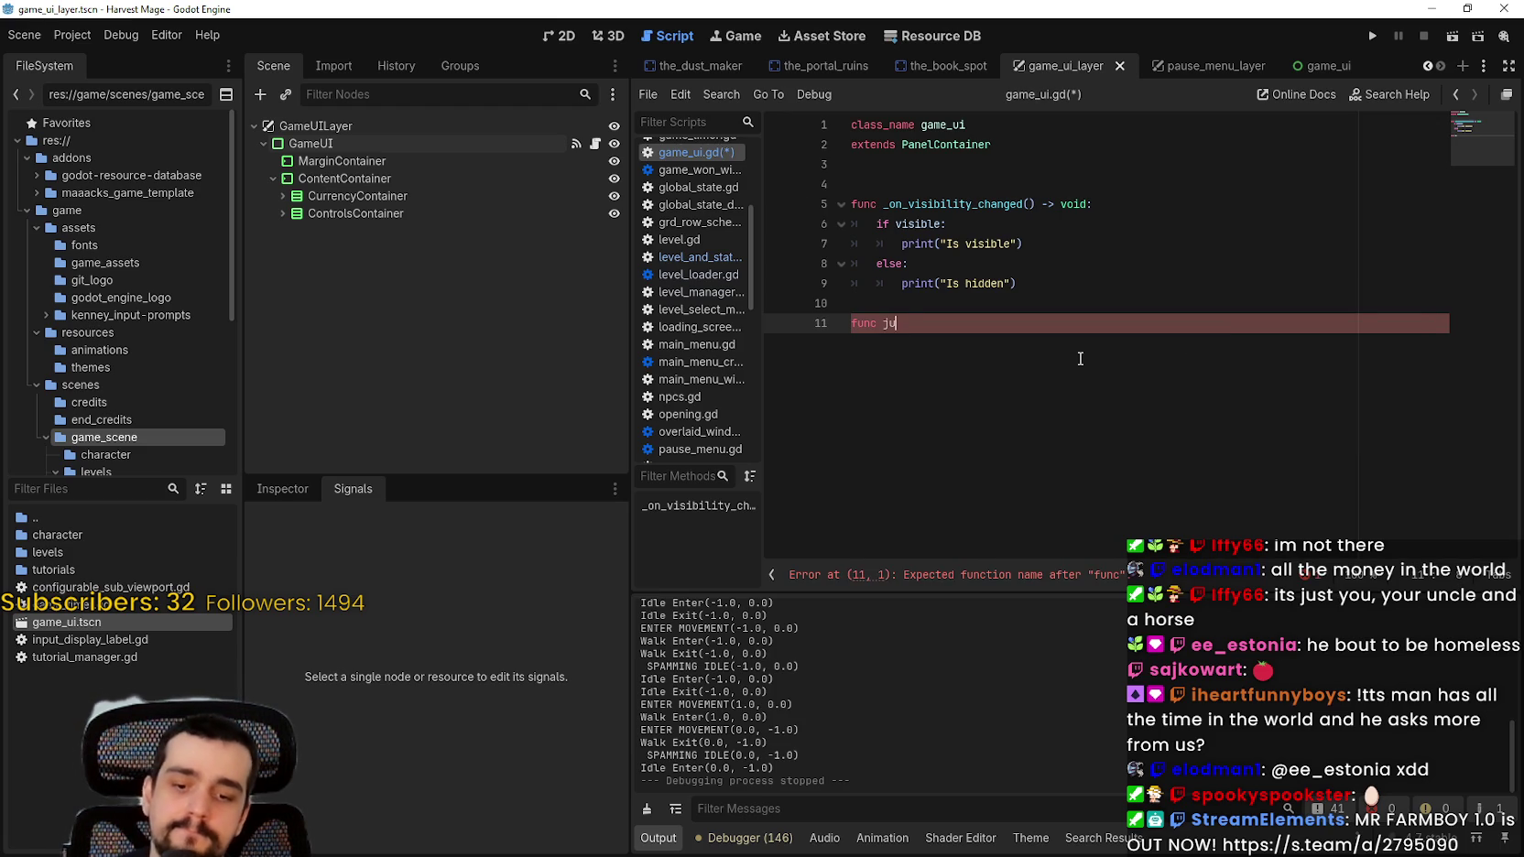
key("BackSpace")
key("BackSpace")
key("BackSpace")
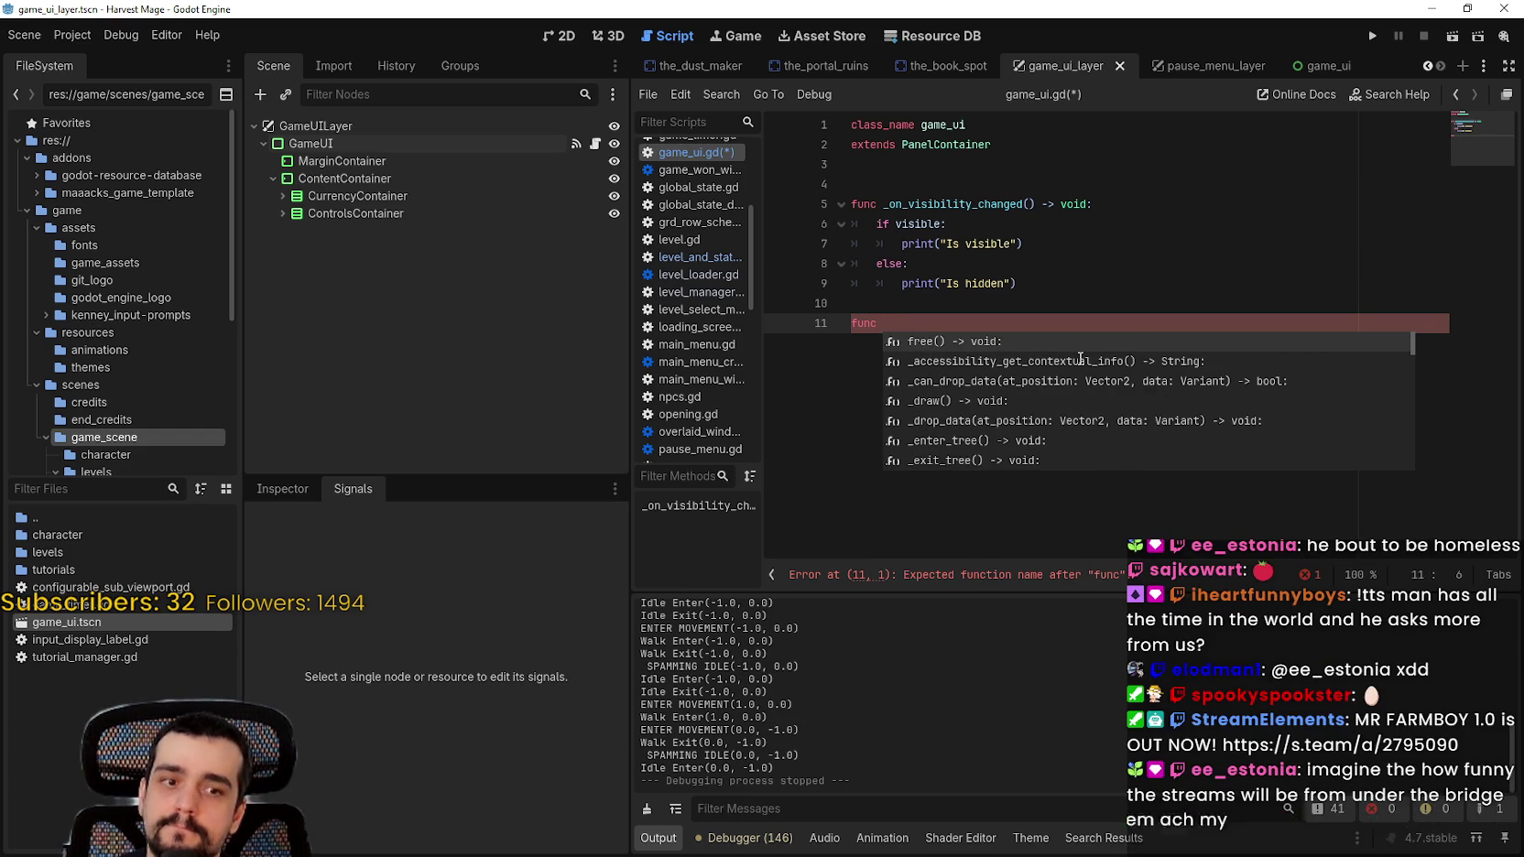
type("m")
key("BackSpace")
type("get_em")
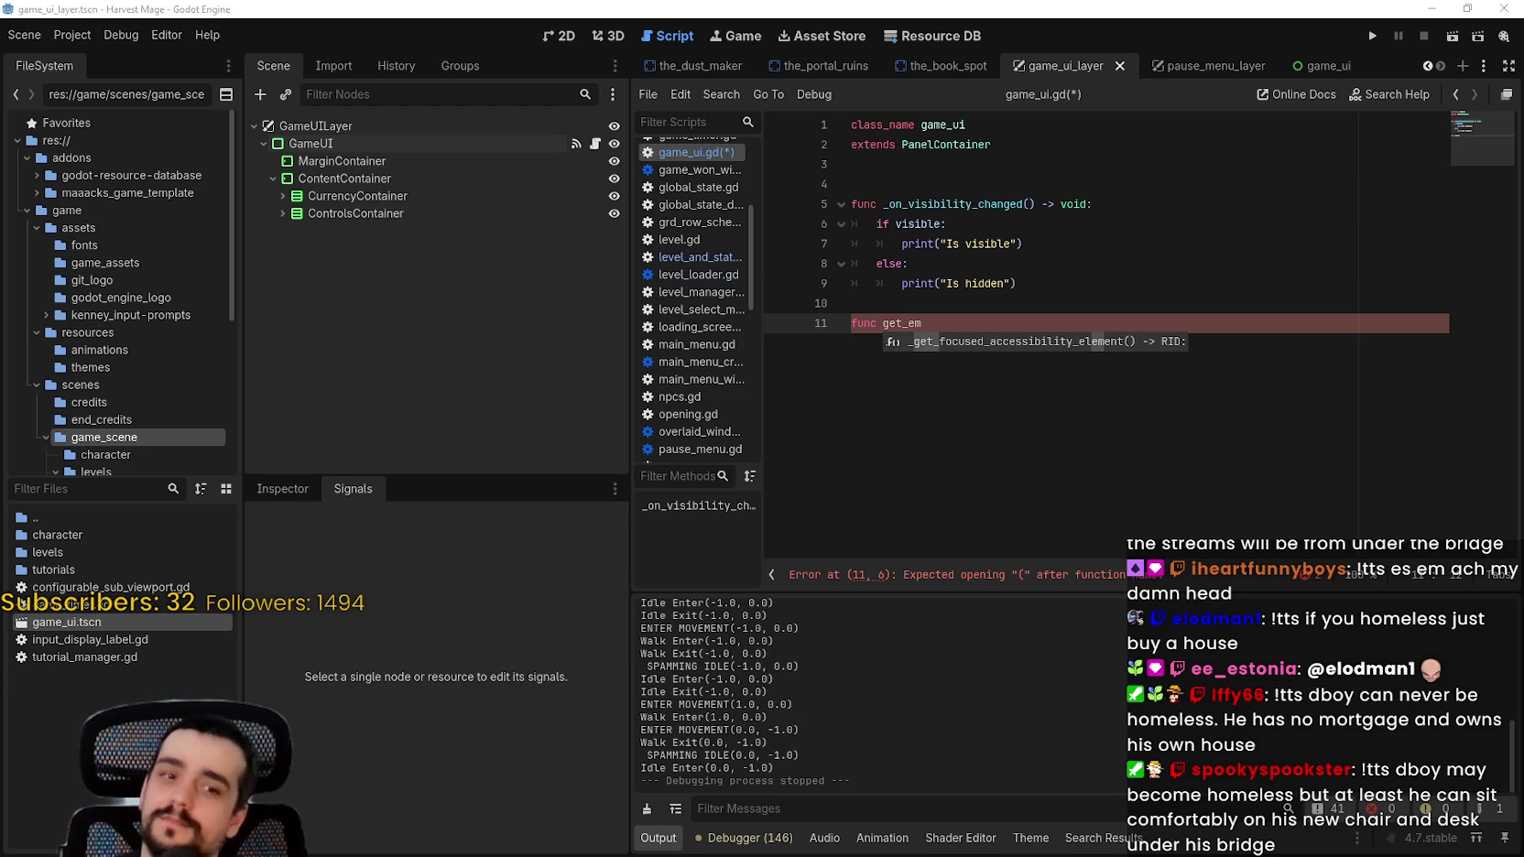
Step: Rename get_em to transition_tween() with a pass body, then save
left_click_drag(977, 326, 888, 324)
type("transiti")
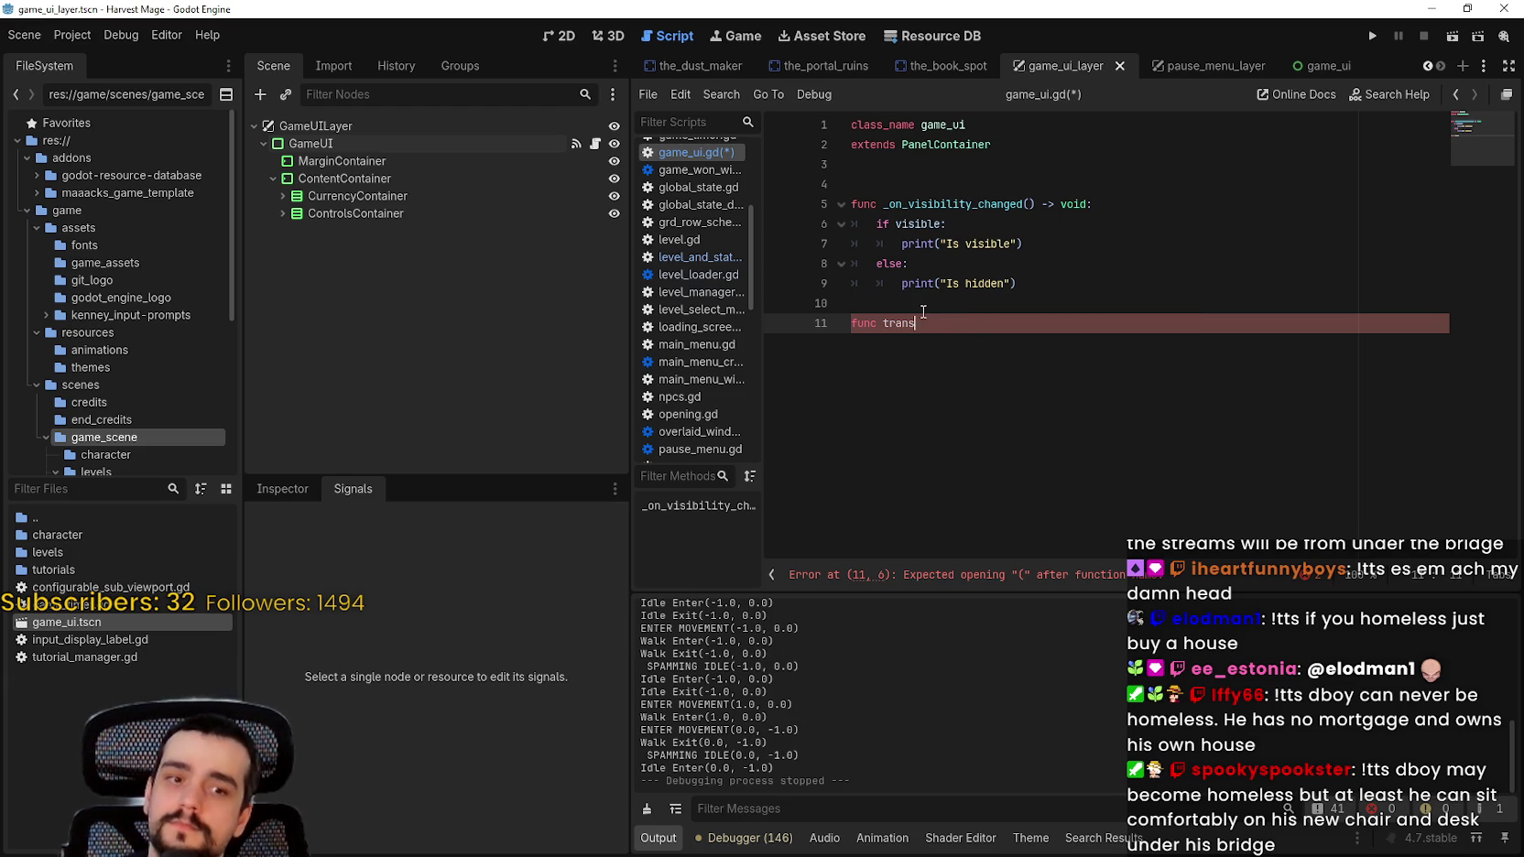
type("on_tween(")
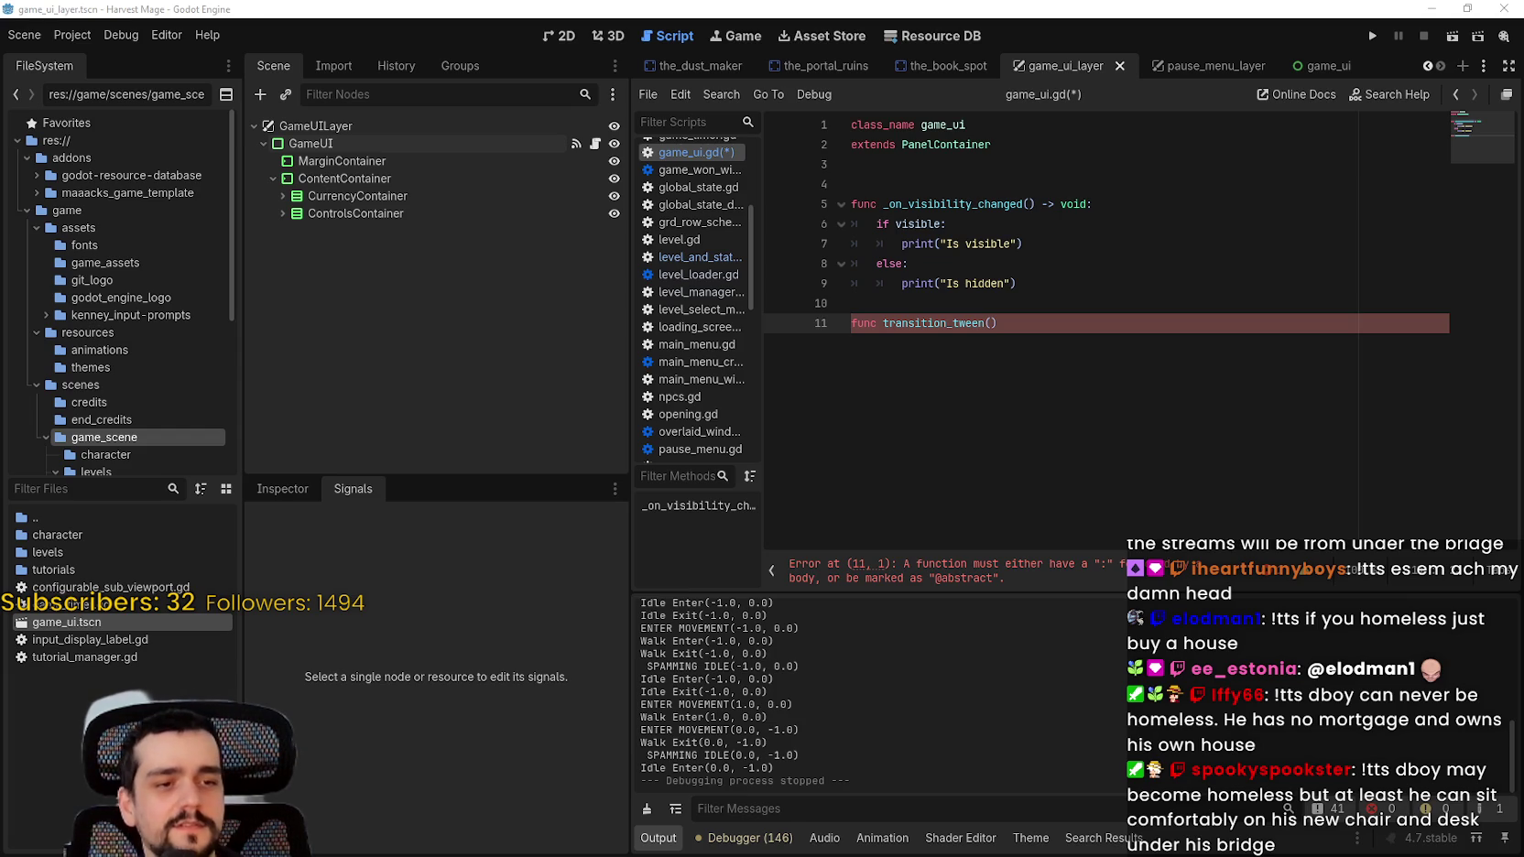
left_click(924, 374)
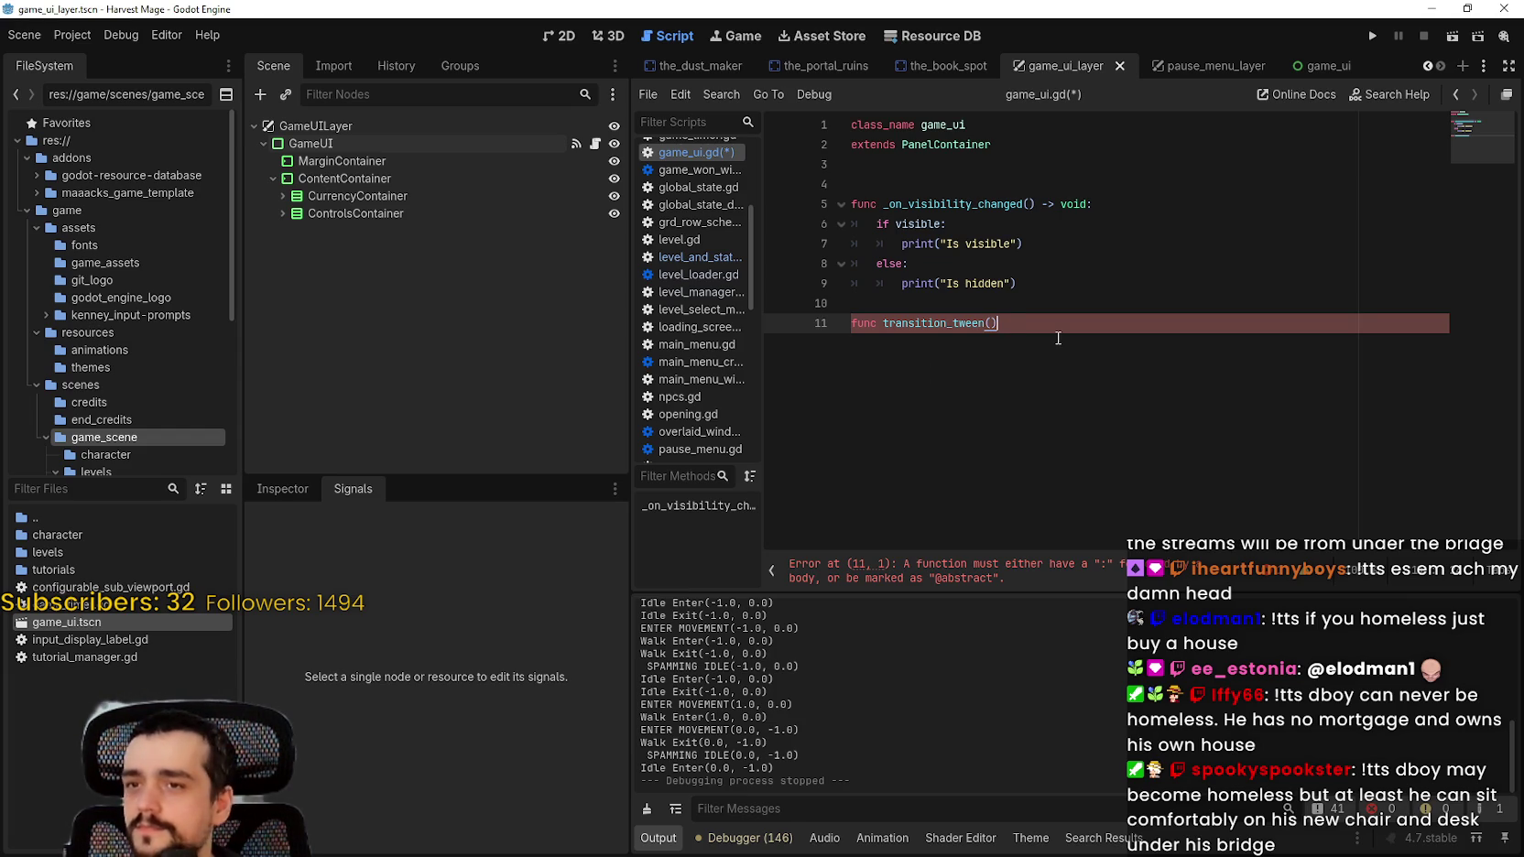
type("-> void:")
key("Return")
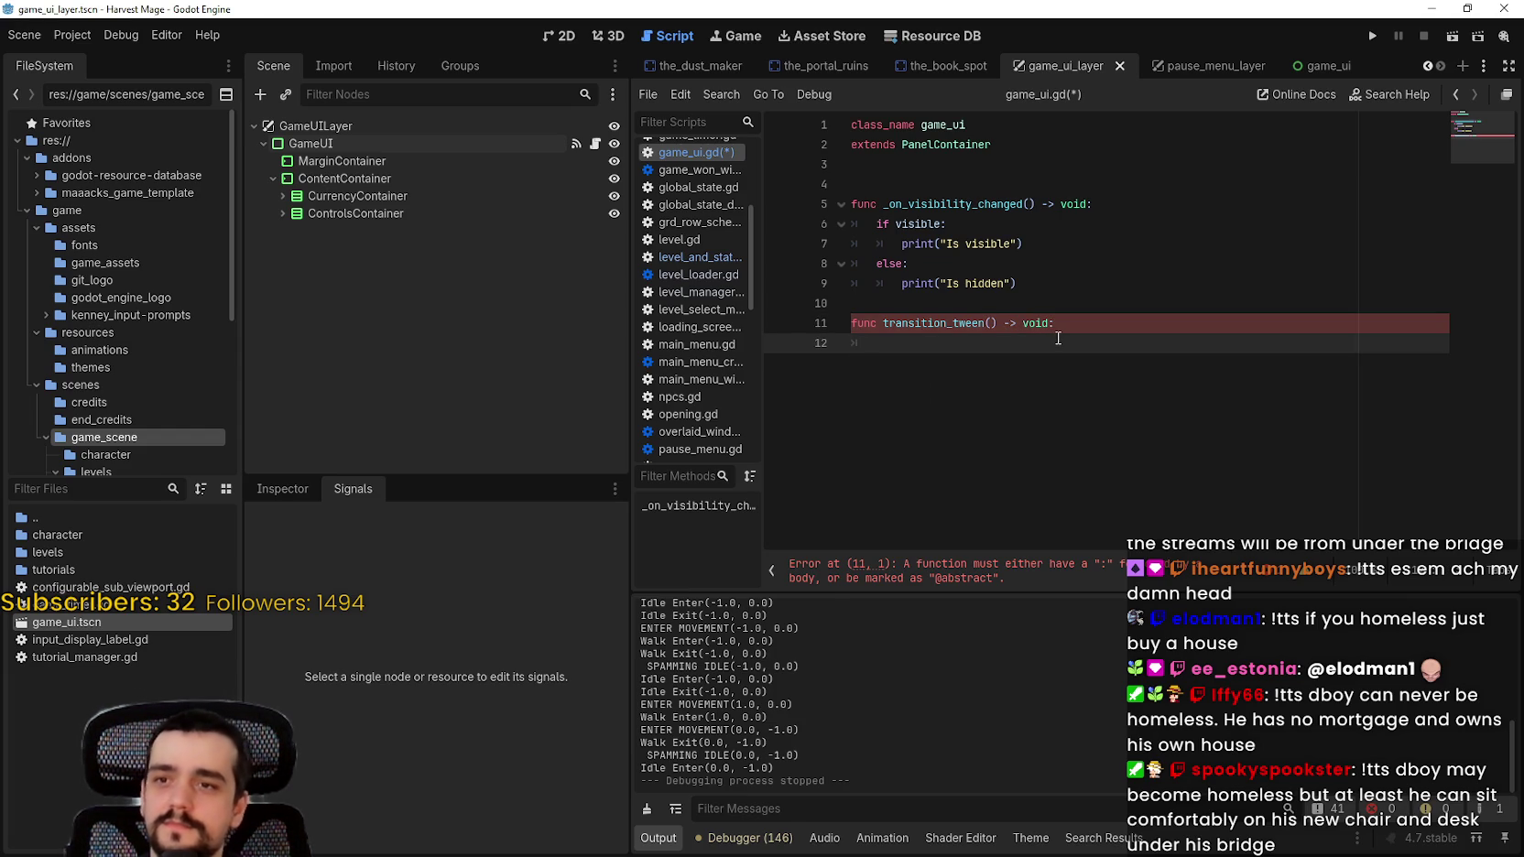
type("pas")
key("Return")
key("ctrl+s")
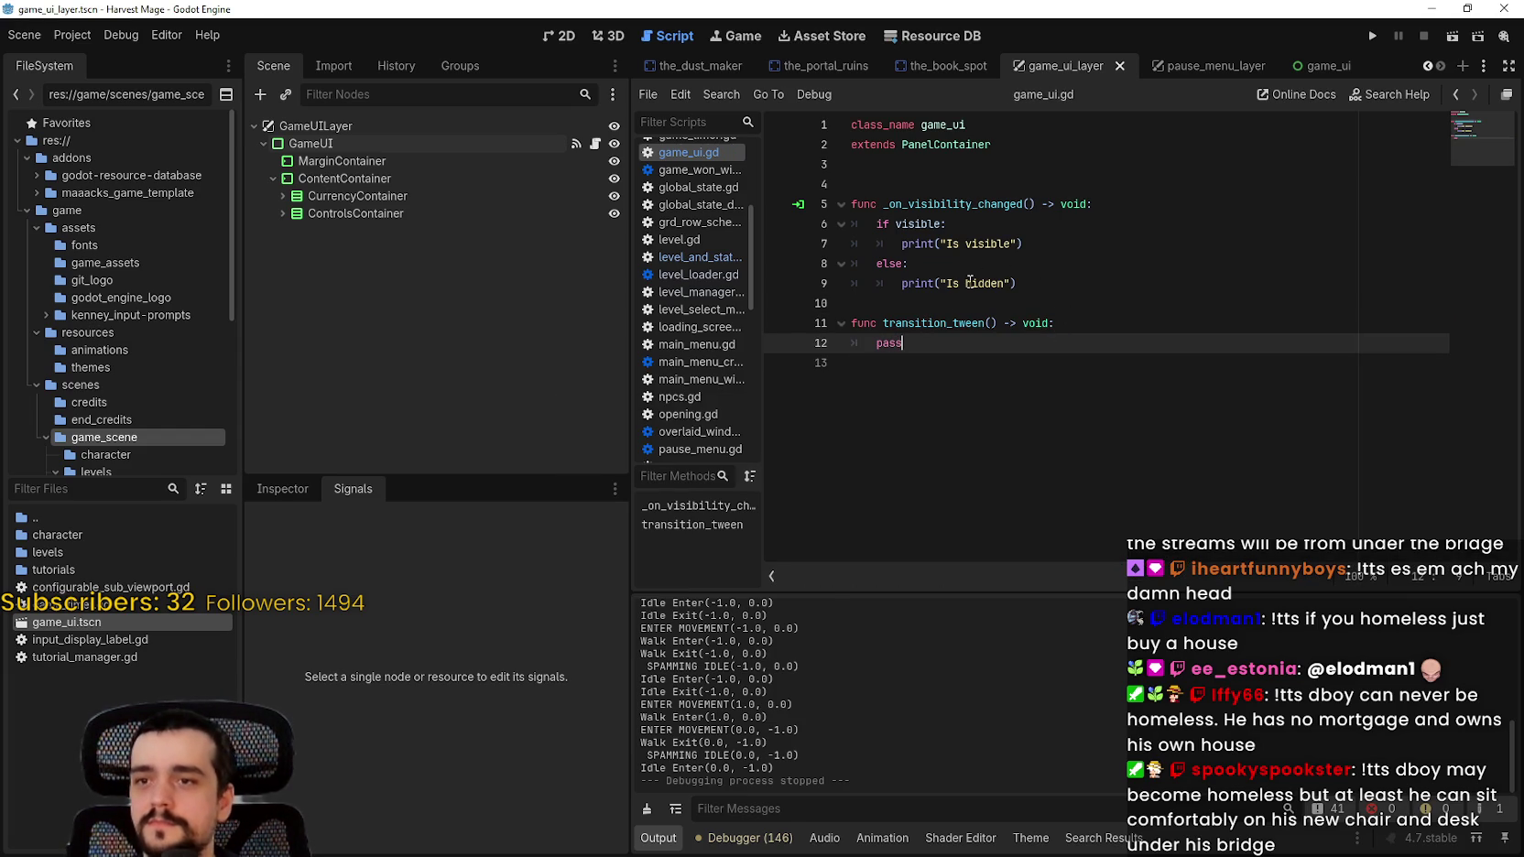
Step: Replace the transition_tween stub's pass with print("tweening") and save the script
left_click(958, 315)
double_click(971, 325)
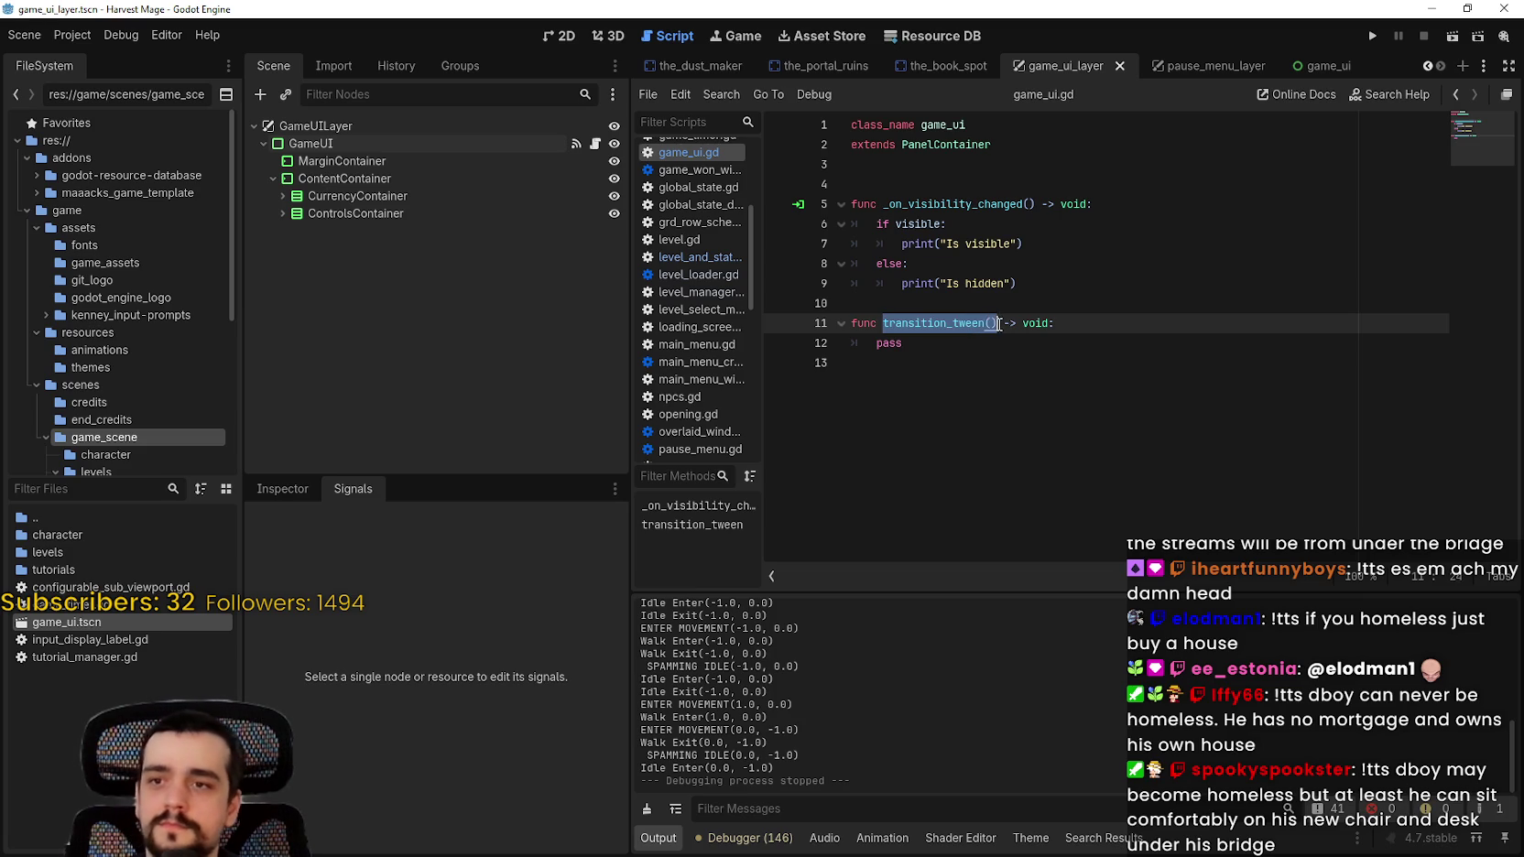
left_click(1051, 247)
key("Return")
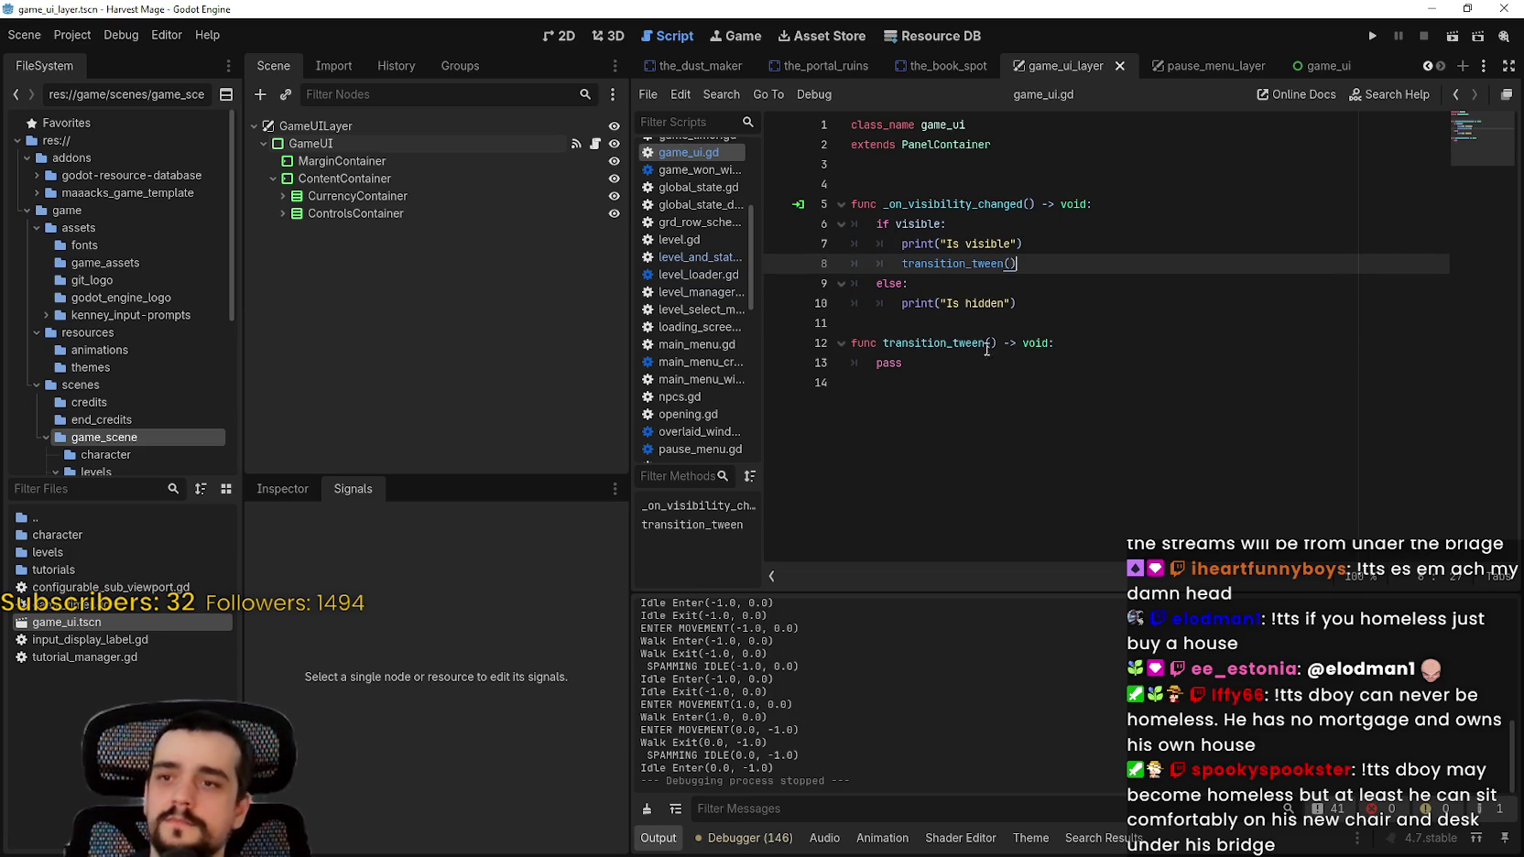
left_click(1138, 375)
left_click(1015, 366)
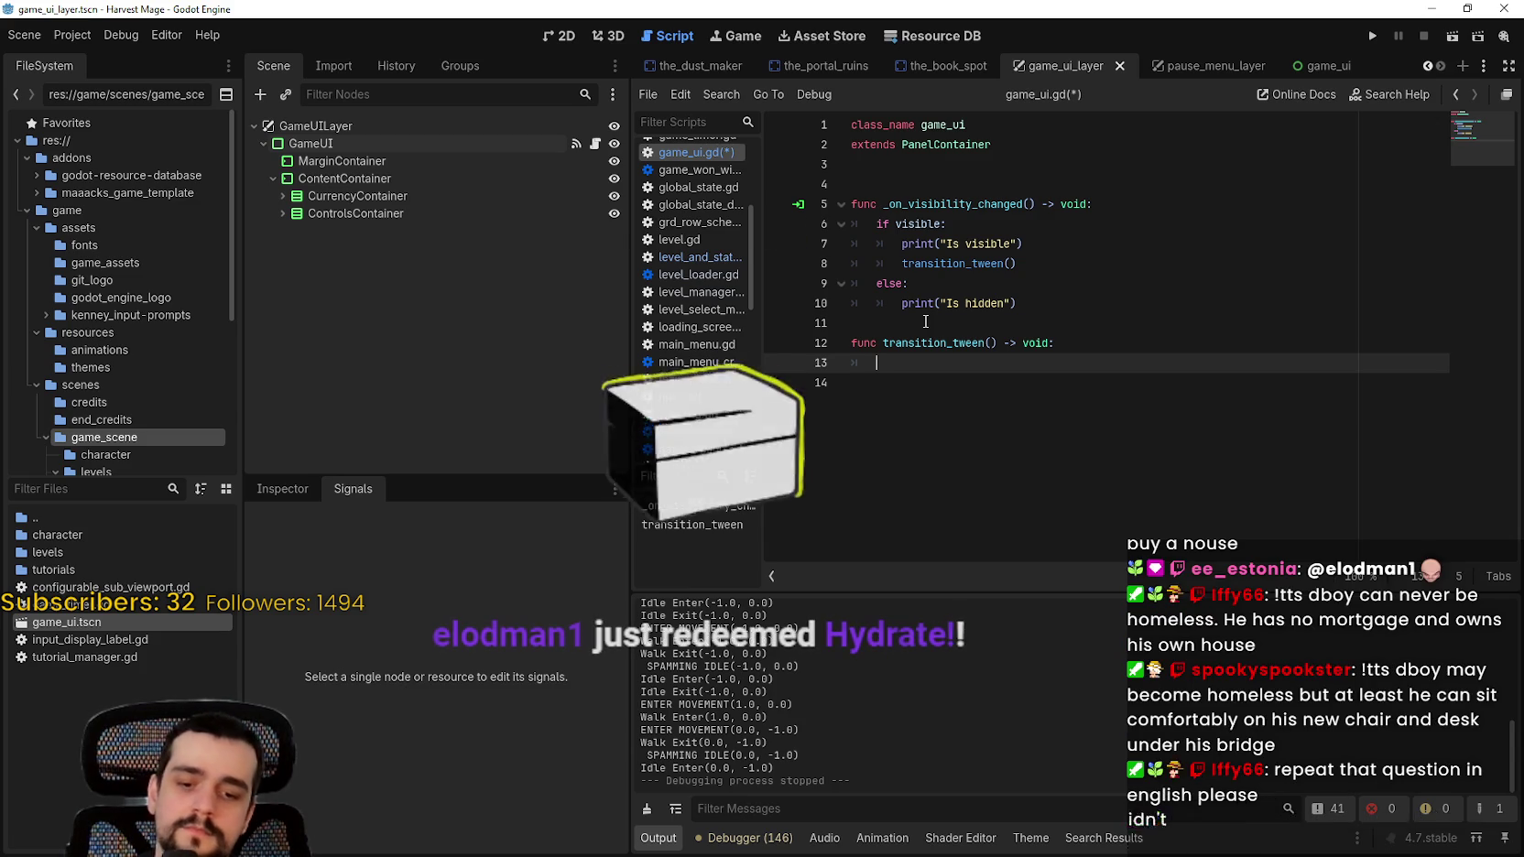
type("prin")
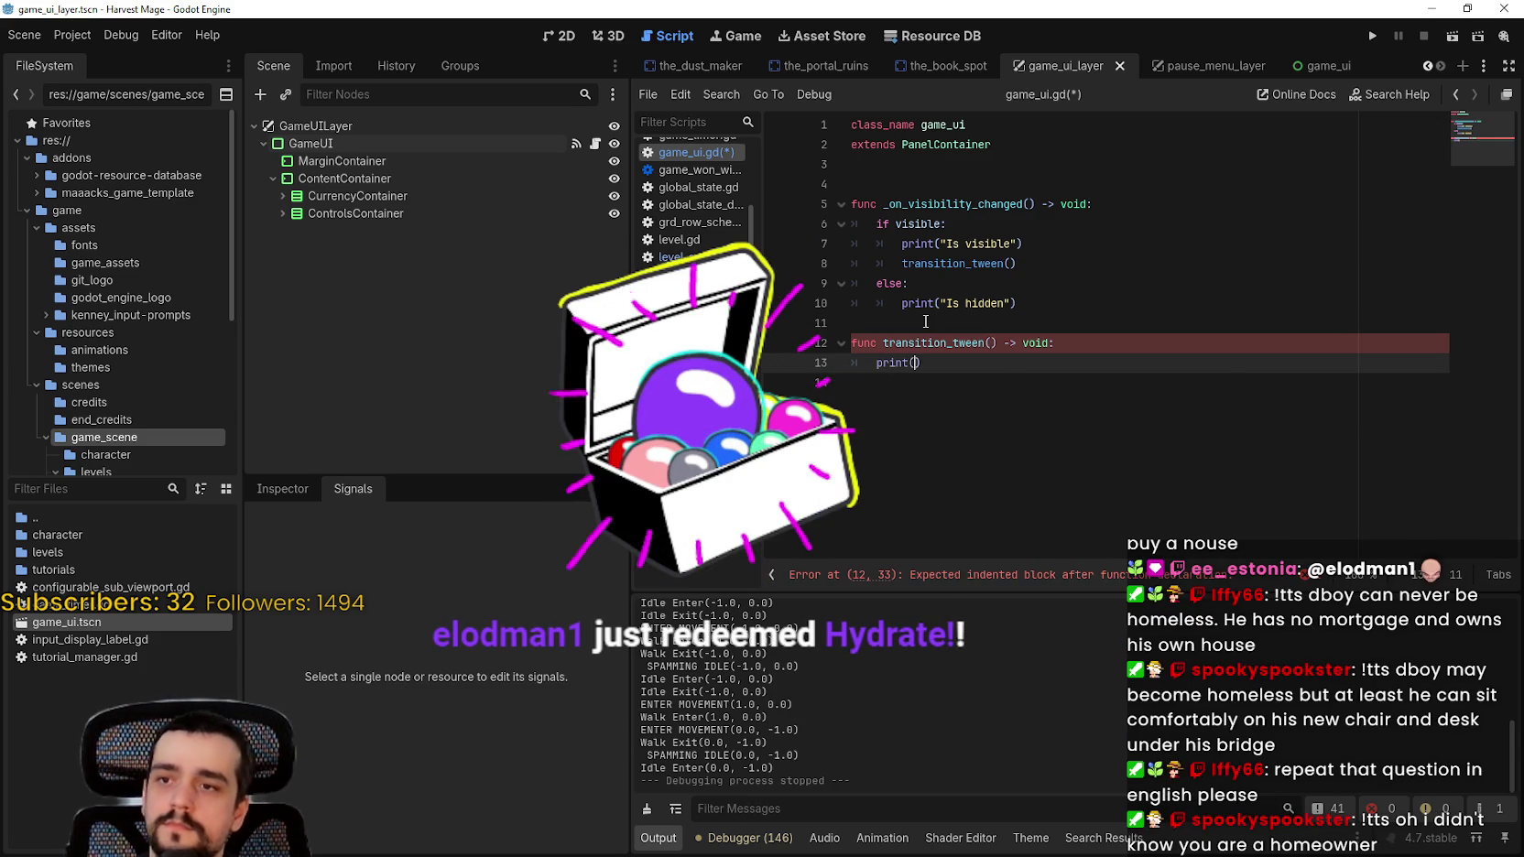
type("t(\"tween")
type("ing")
key("ctrl+s")
left_click(1369, 37)
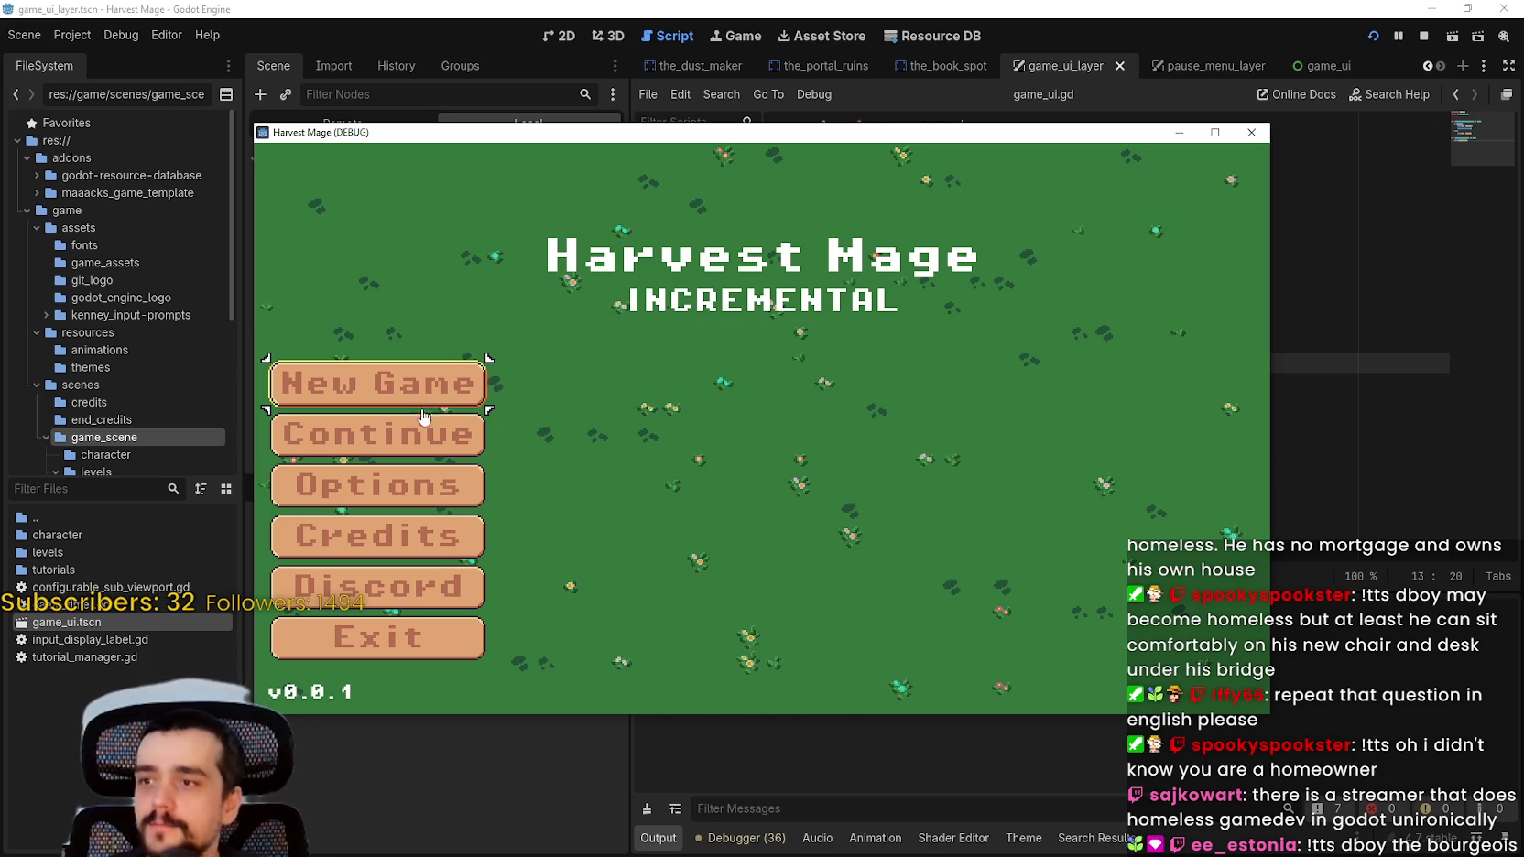
Step: Start a new game, walk the player around the village, then switch to the browser's shed photo
key("Return")
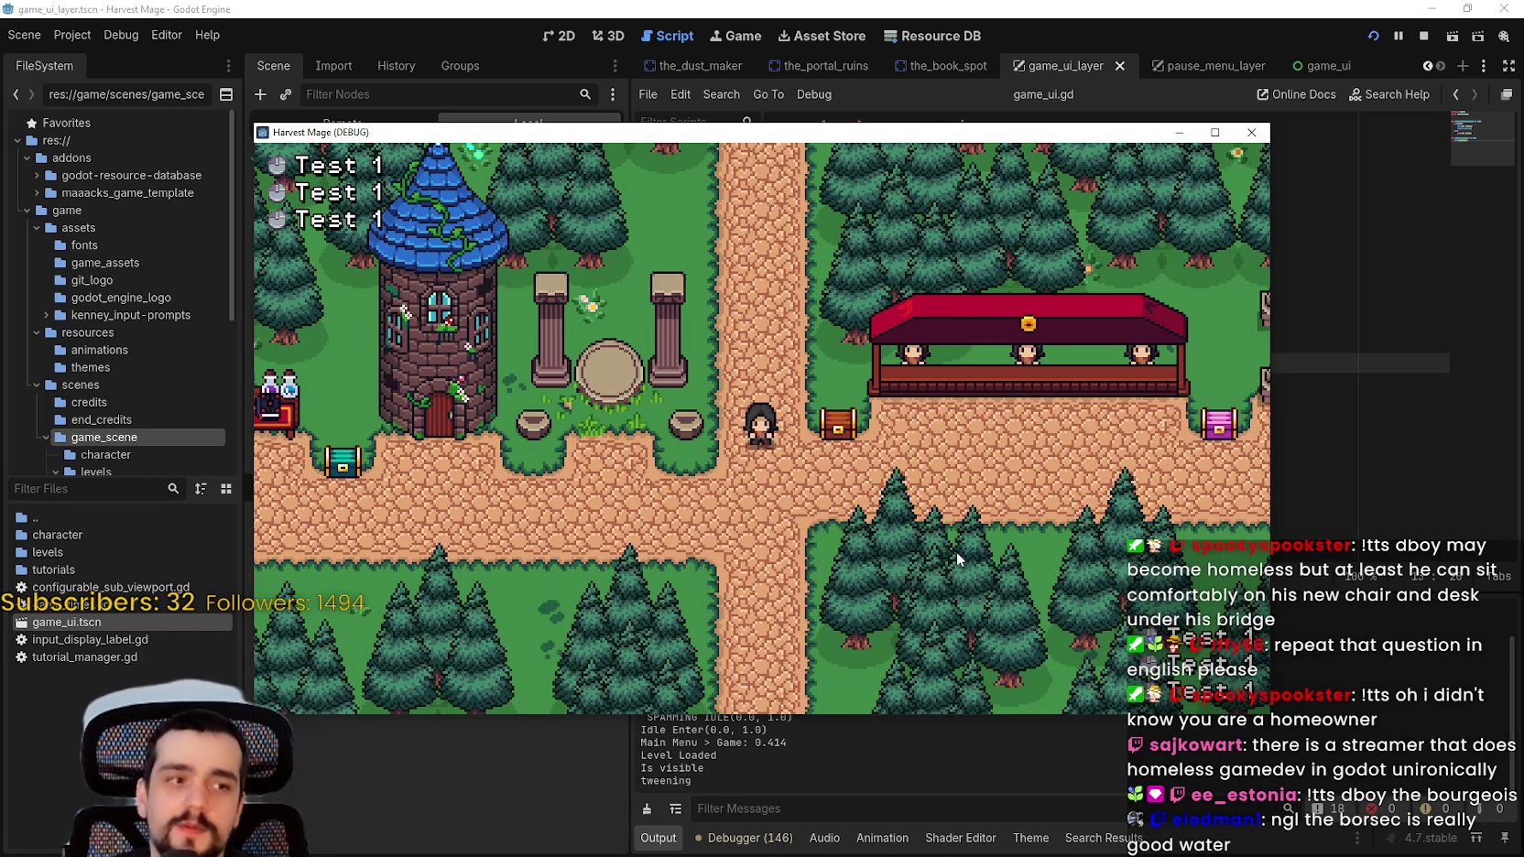
key("Right")
key("Up")
key("Left")
key("space")
key("Up")
key("Left")
key("Right")
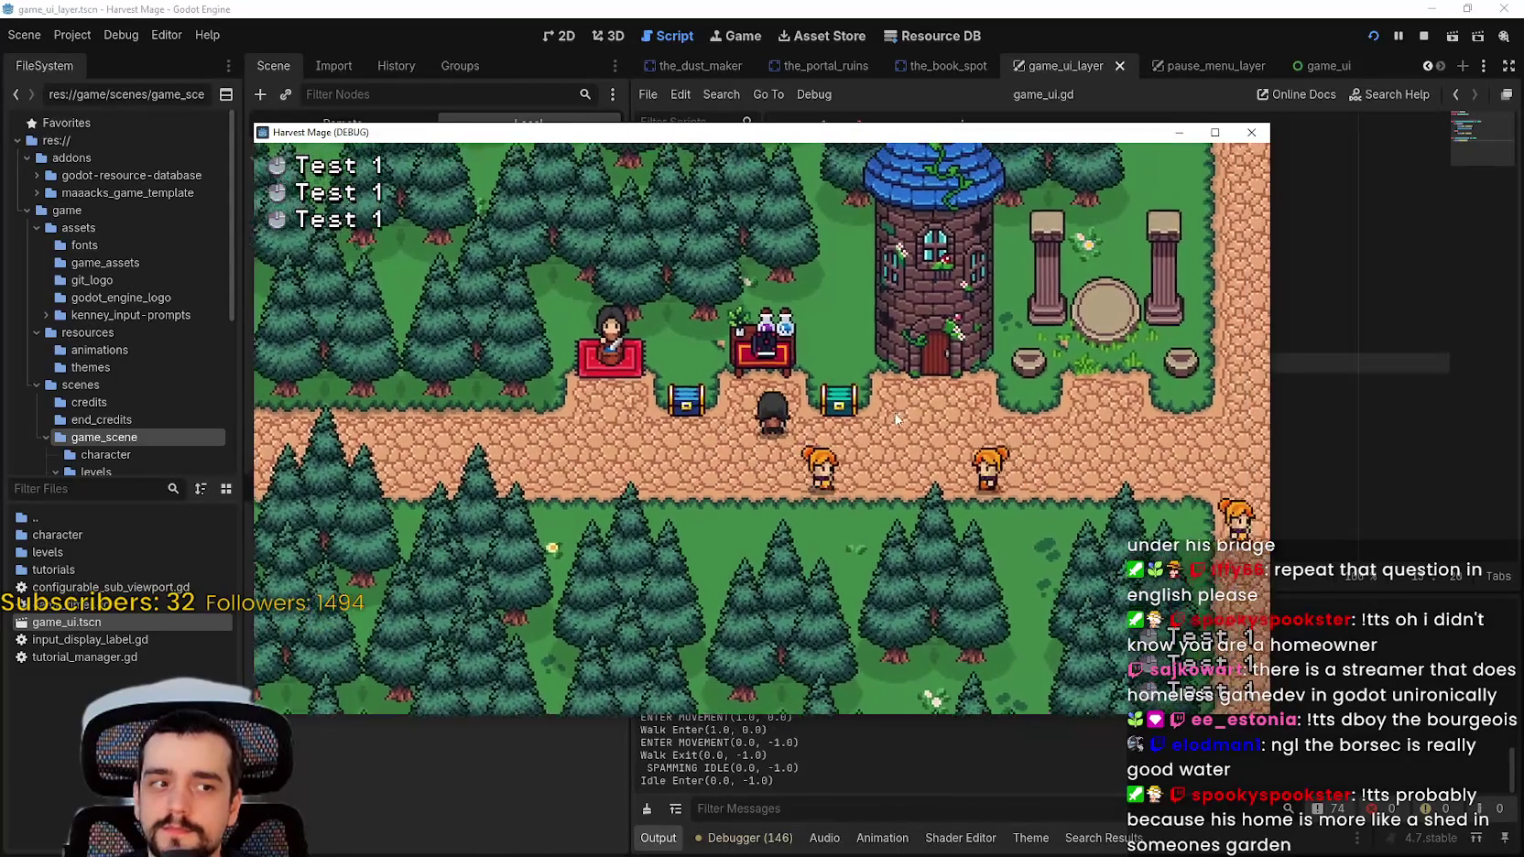
key("Up")
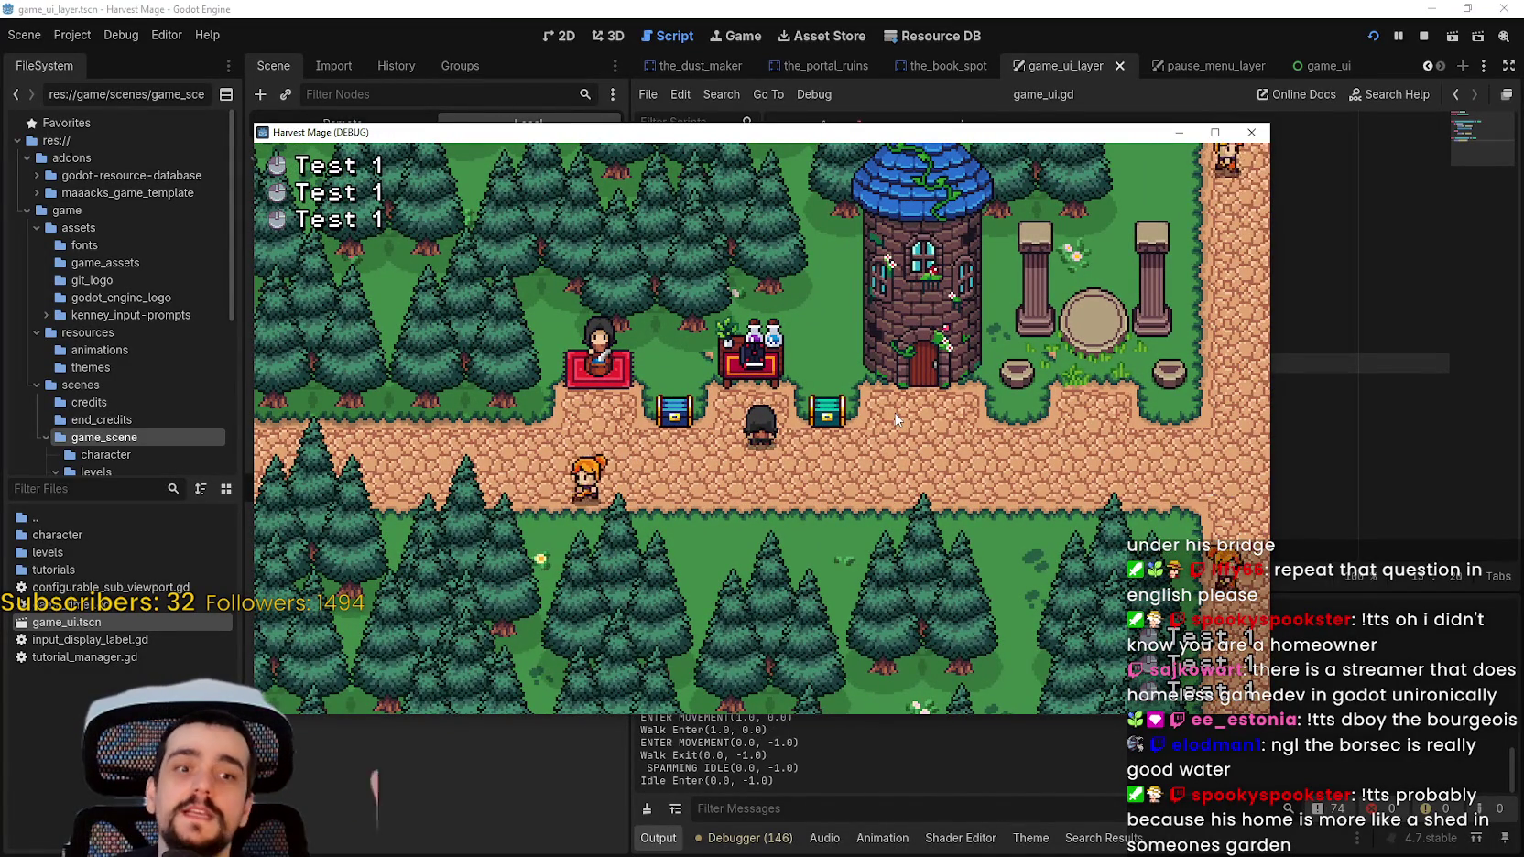
key("Right")
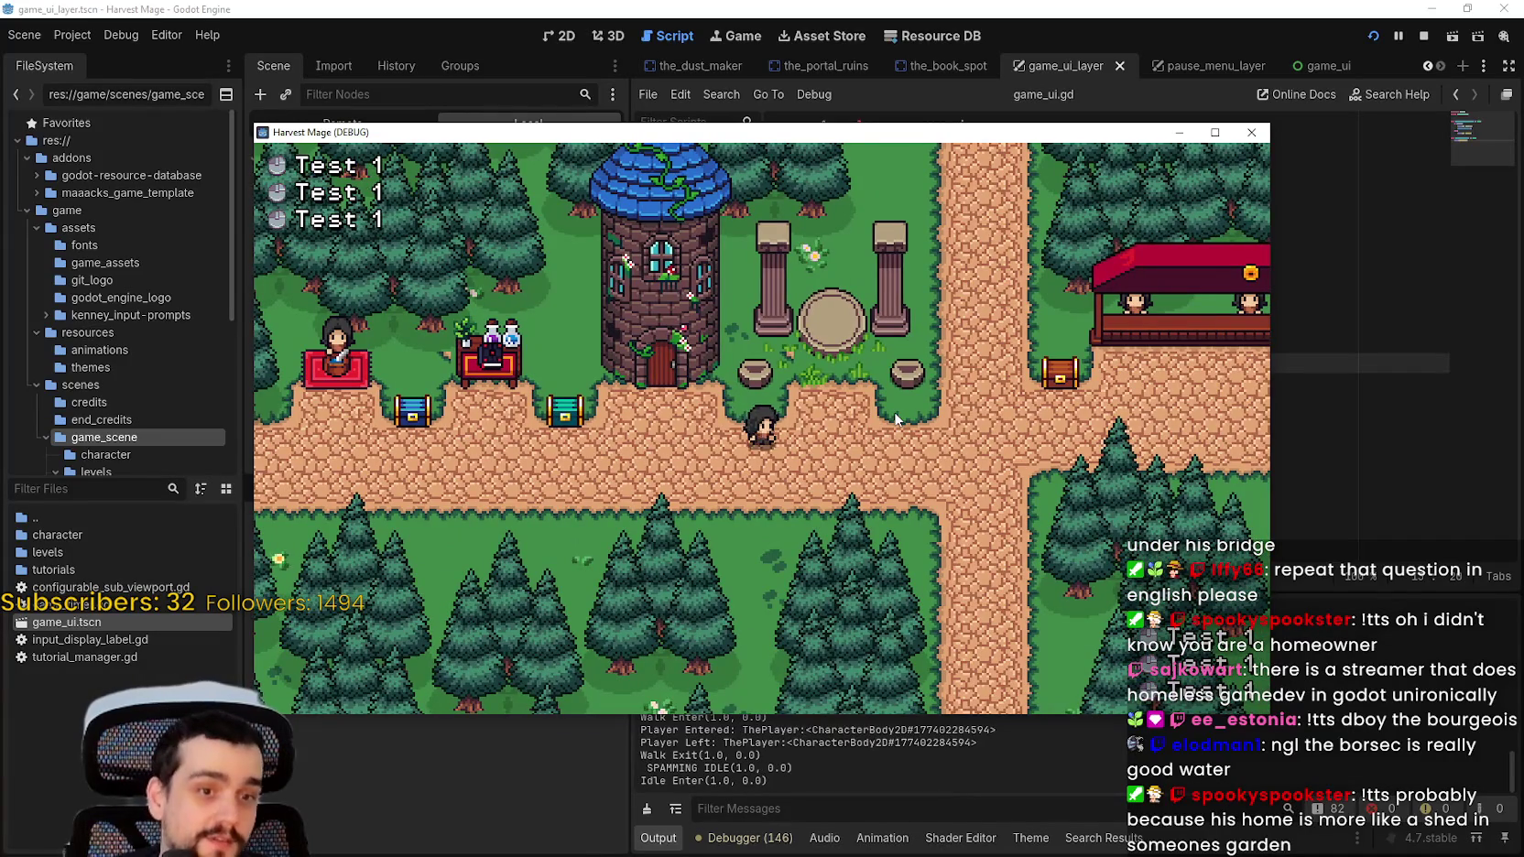
key("Right")
key("Left")
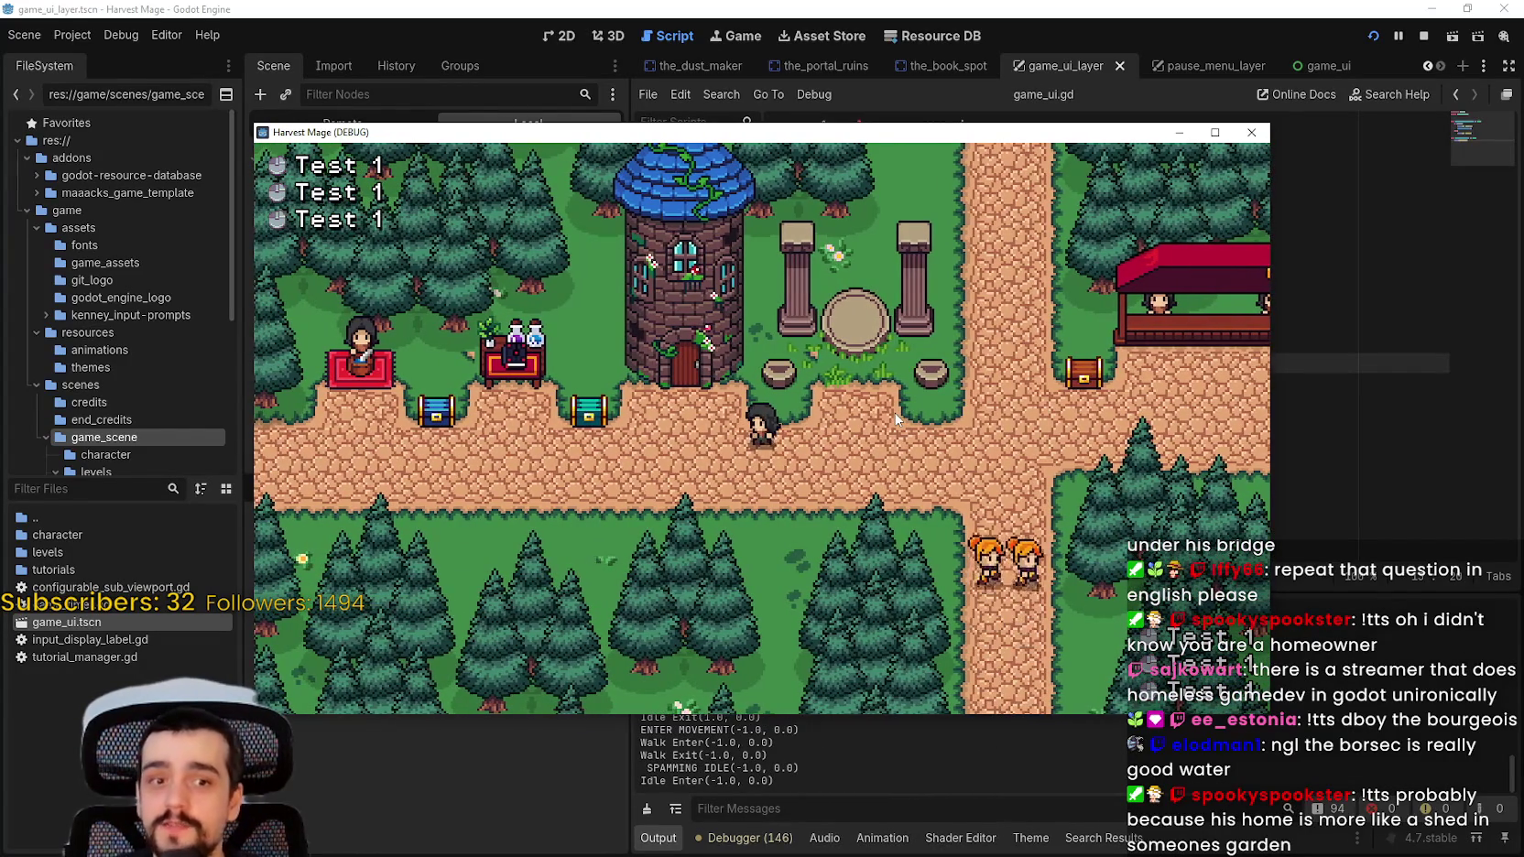
key("Left")
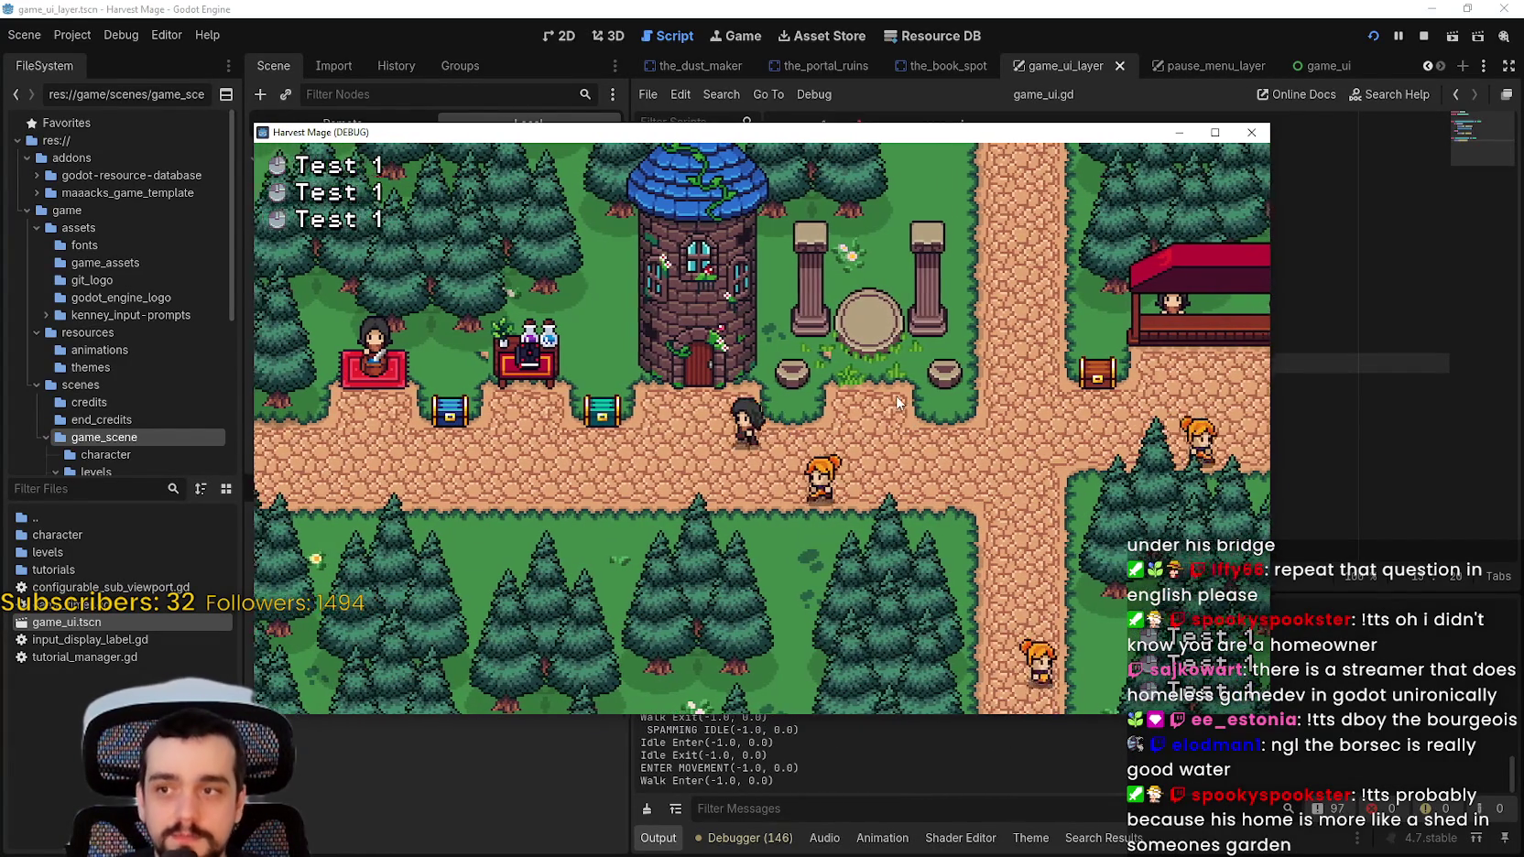
key("Right")
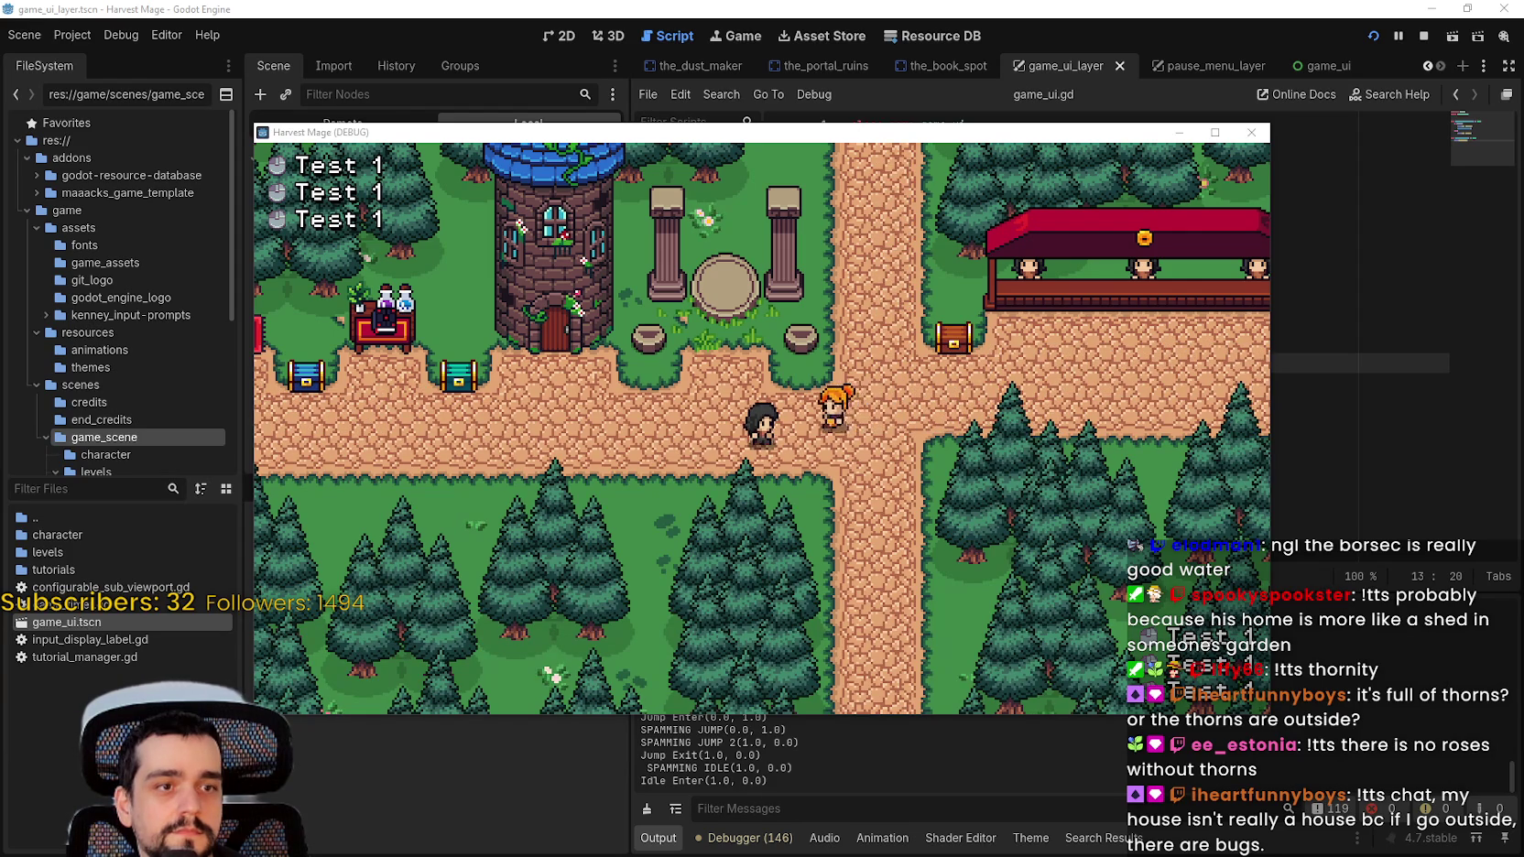
key("alt+Tab")
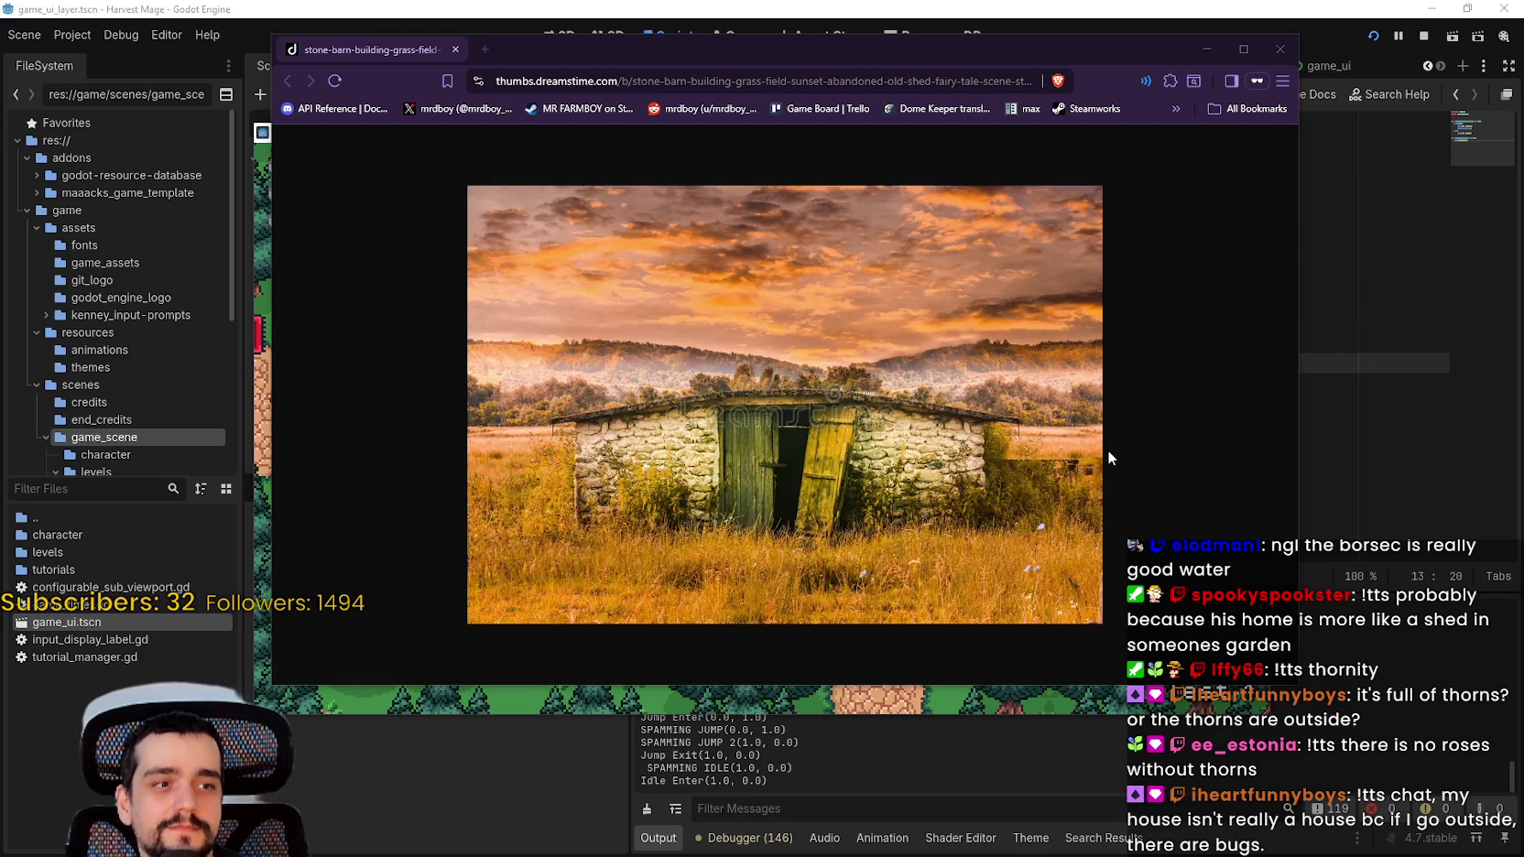
Step: Drag the Brave window with the stone-shed photo off to the right of the screen
left_click(979, 432)
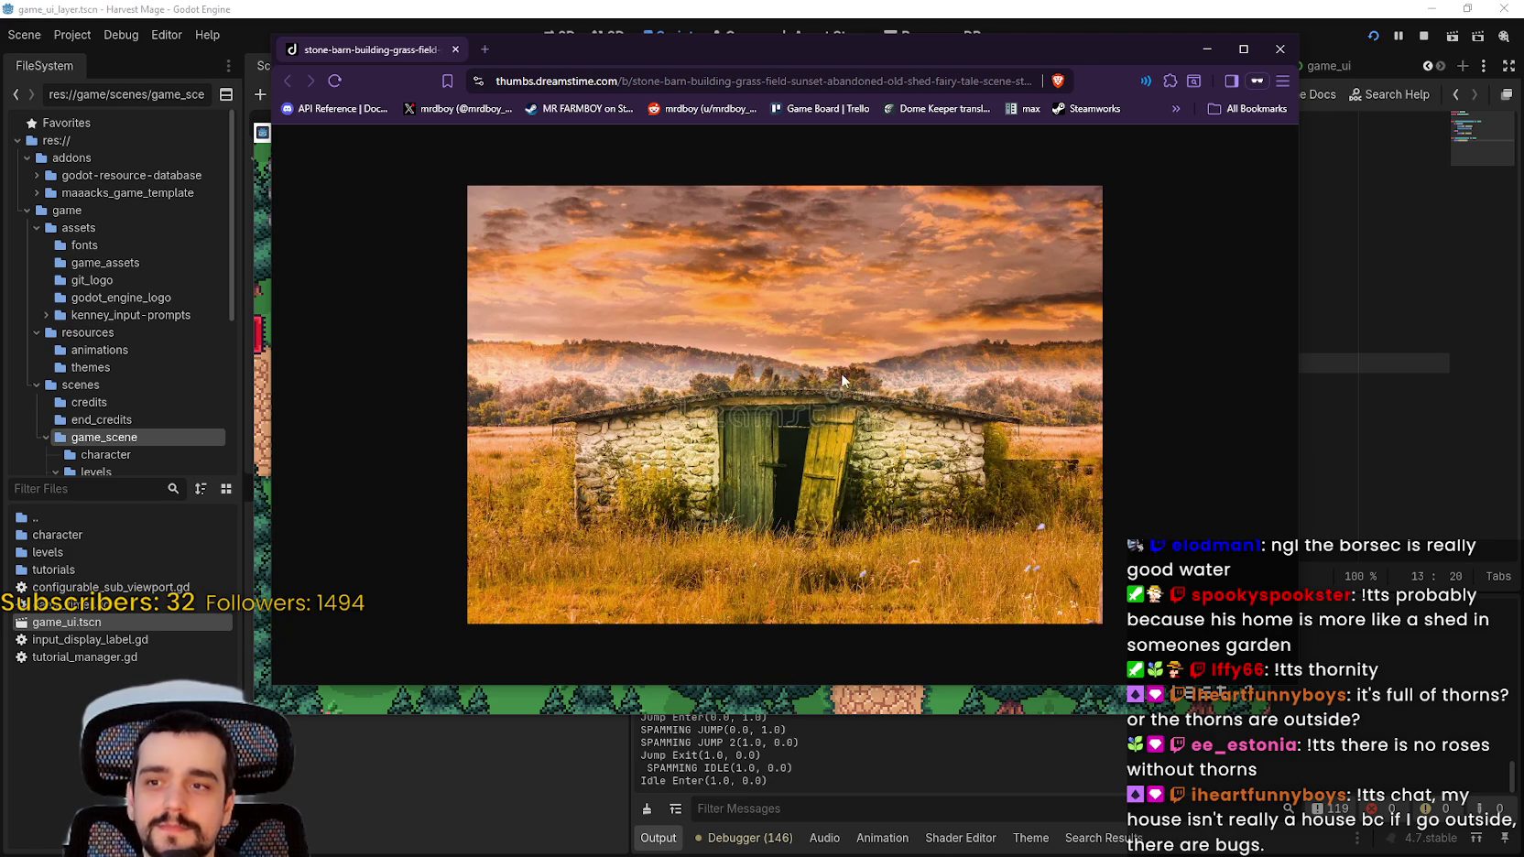
left_click_drag(1086, 45, 1522, 48)
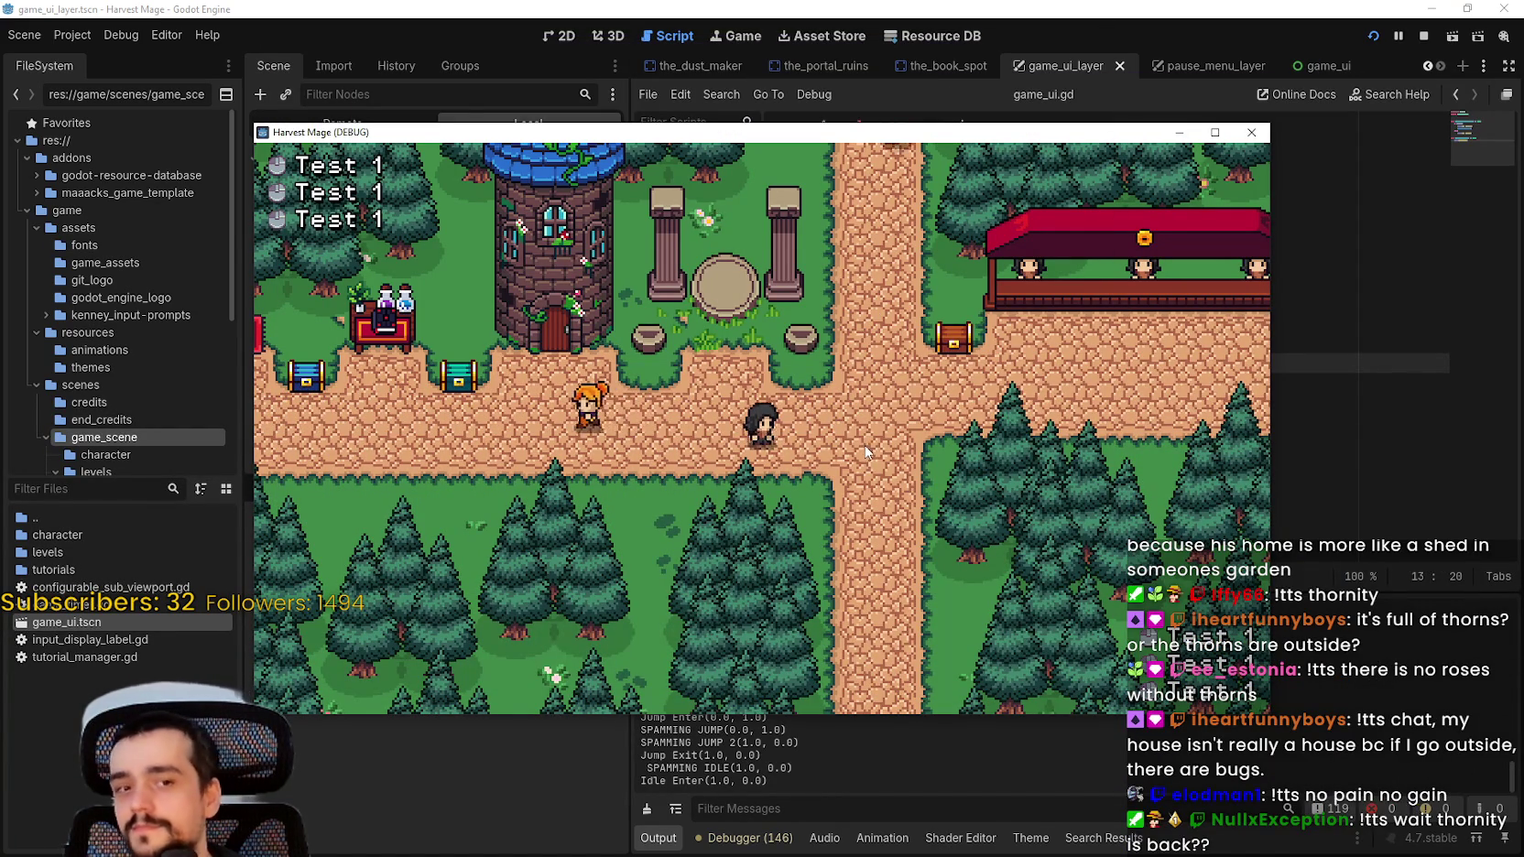
Step: Walk briefly, then stop the game and return to line 13 of game_ui.gd
key("Right")
key("Left")
key("Down")
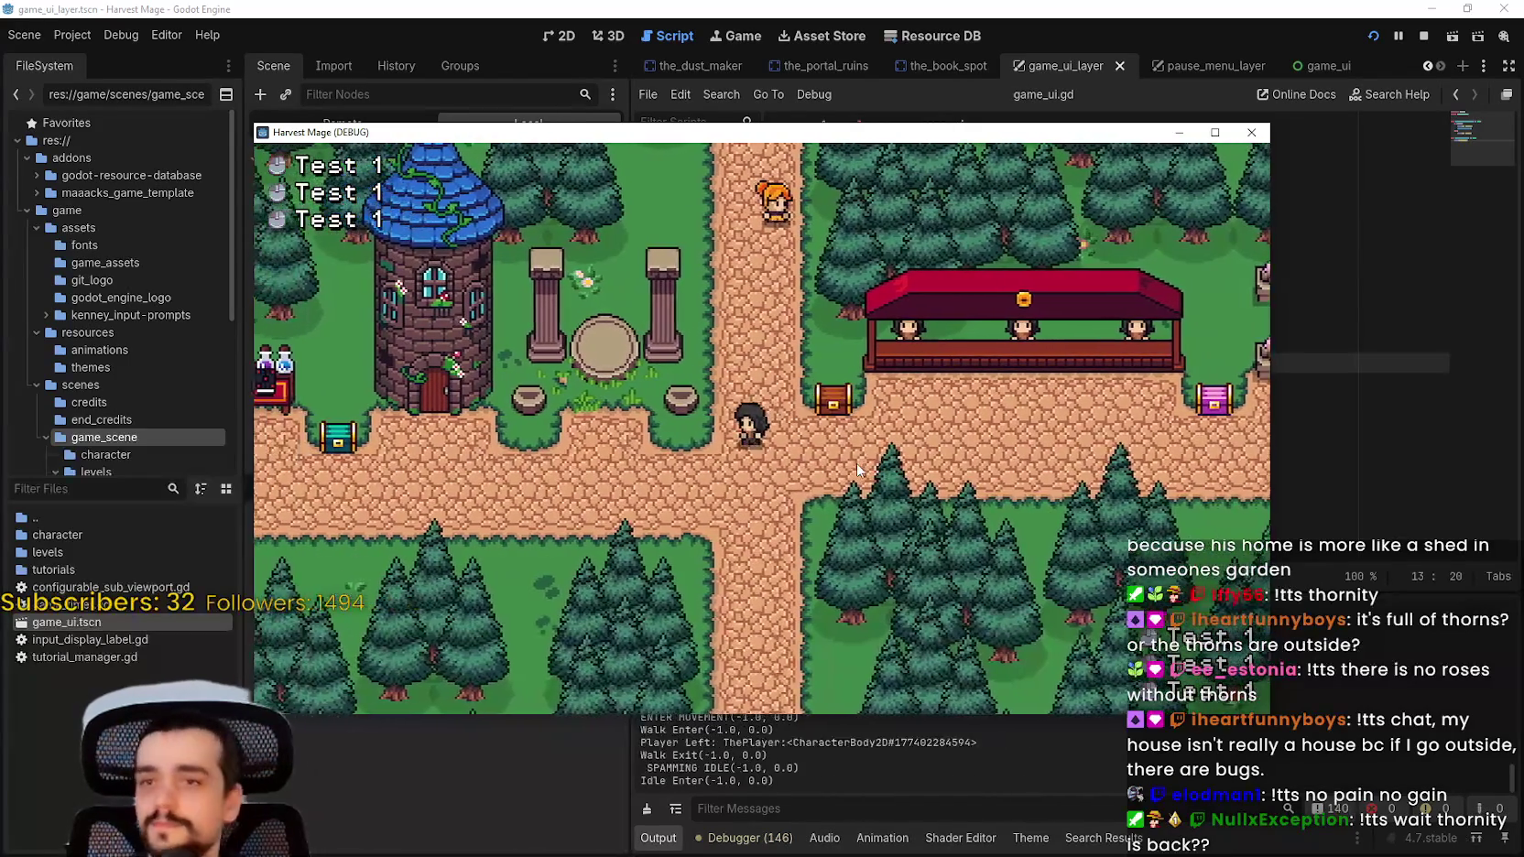
left_click(1422, 36)
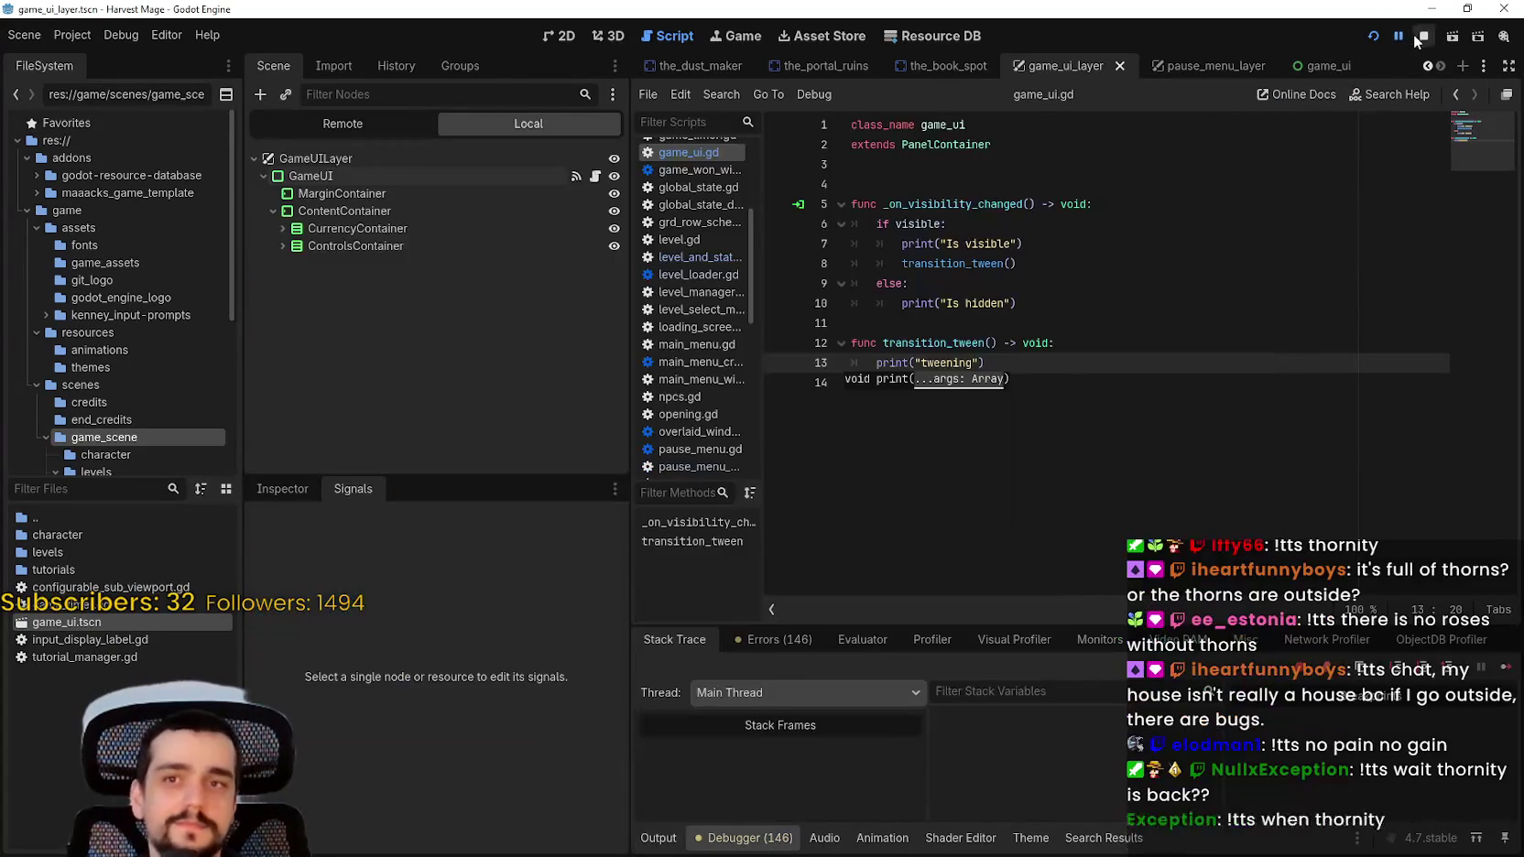
left_click(1134, 229)
left_click(1118, 357)
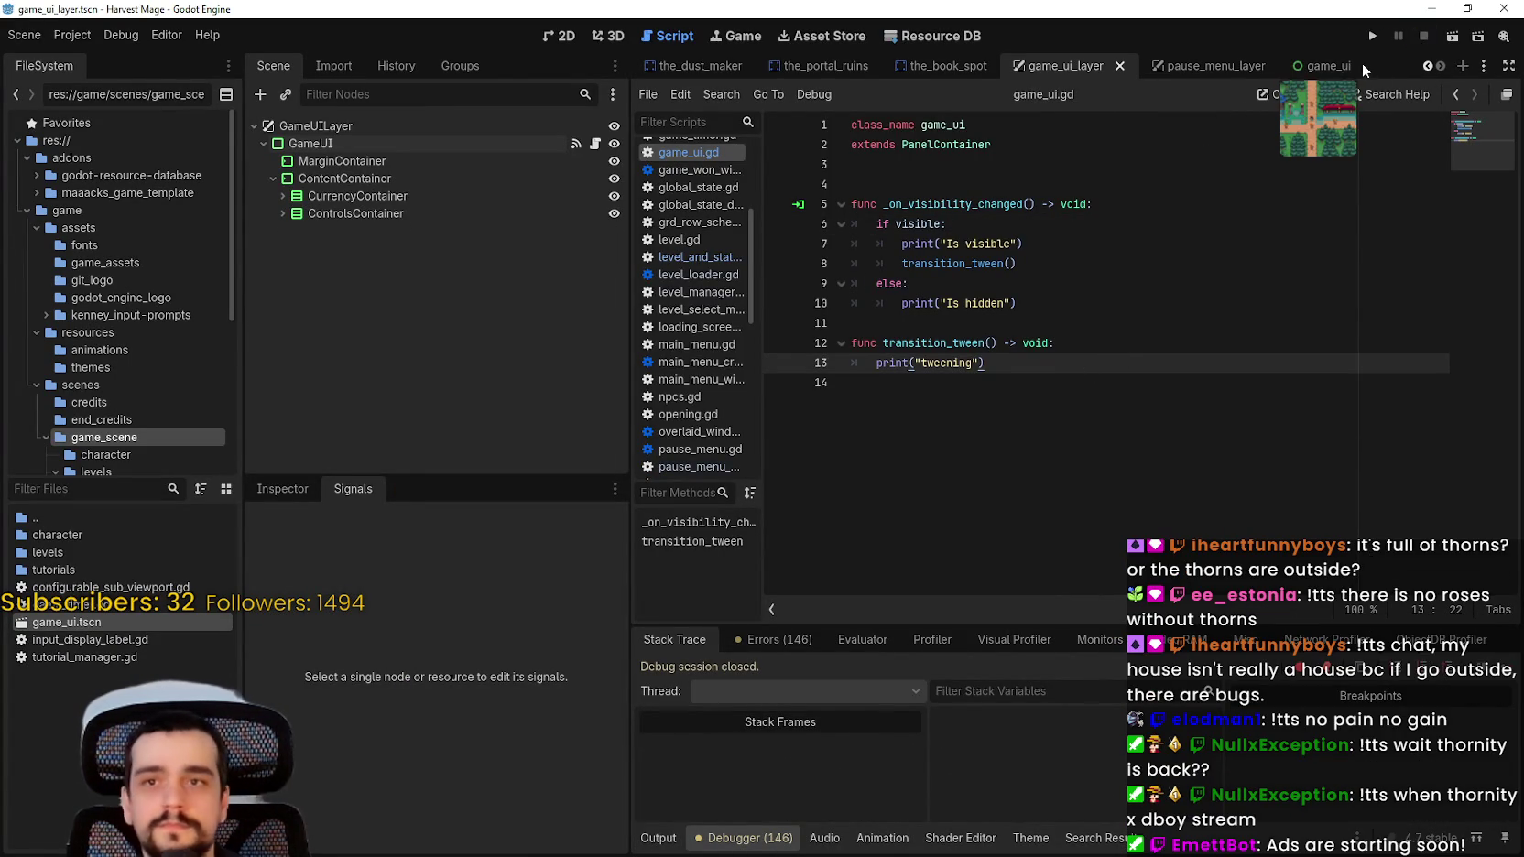
Step: Scroll back through the open scene tabs and start filtering the project files by name
left_click(1424, 66)
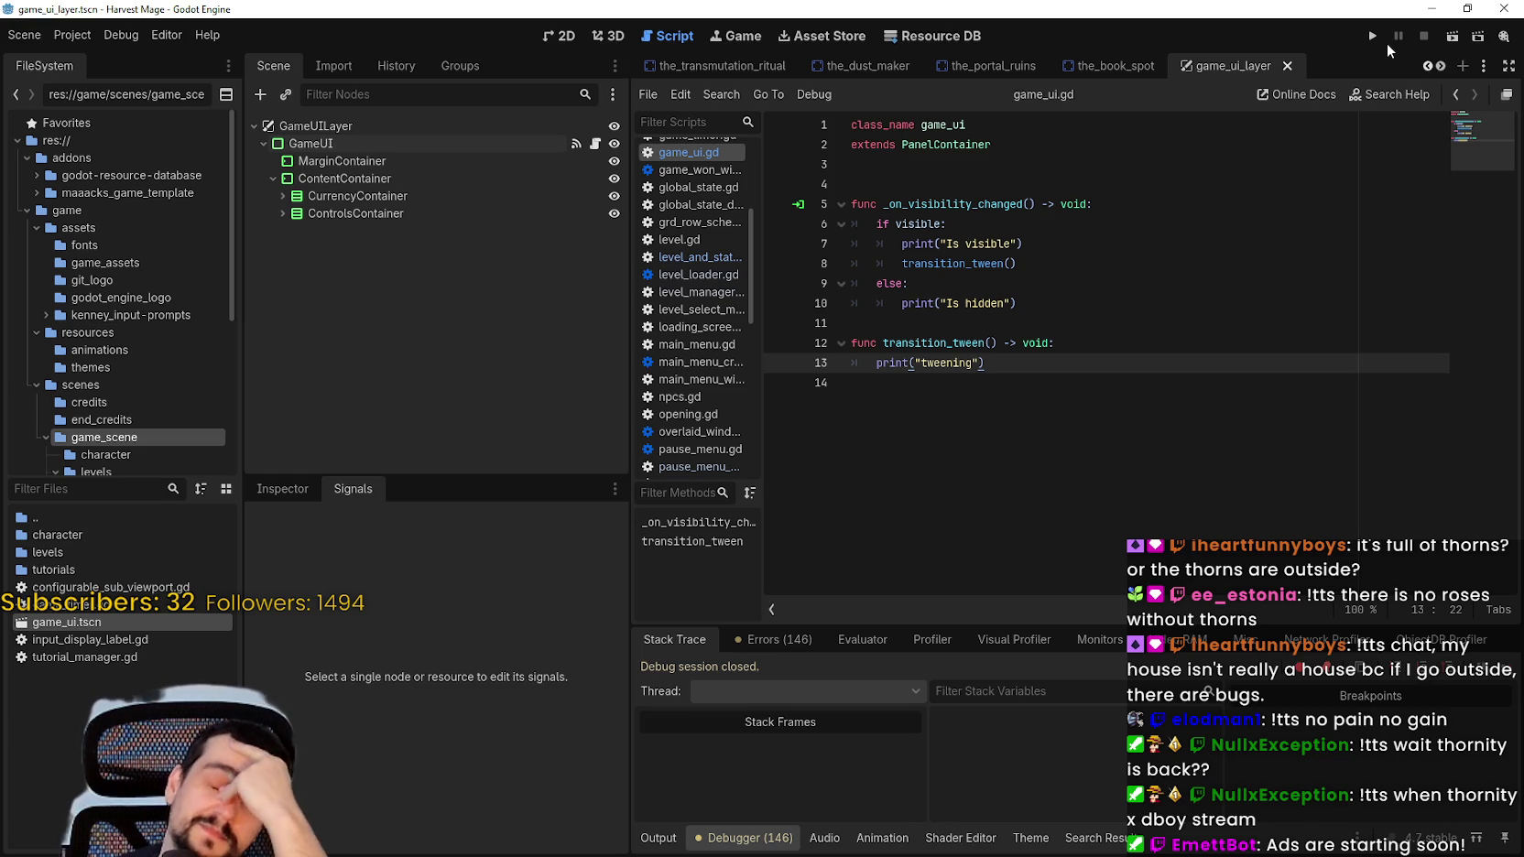
left_click(1426, 67)
left_click(1425, 67)
left_click(1425, 66)
left_click(1425, 67)
left_click(1425, 68)
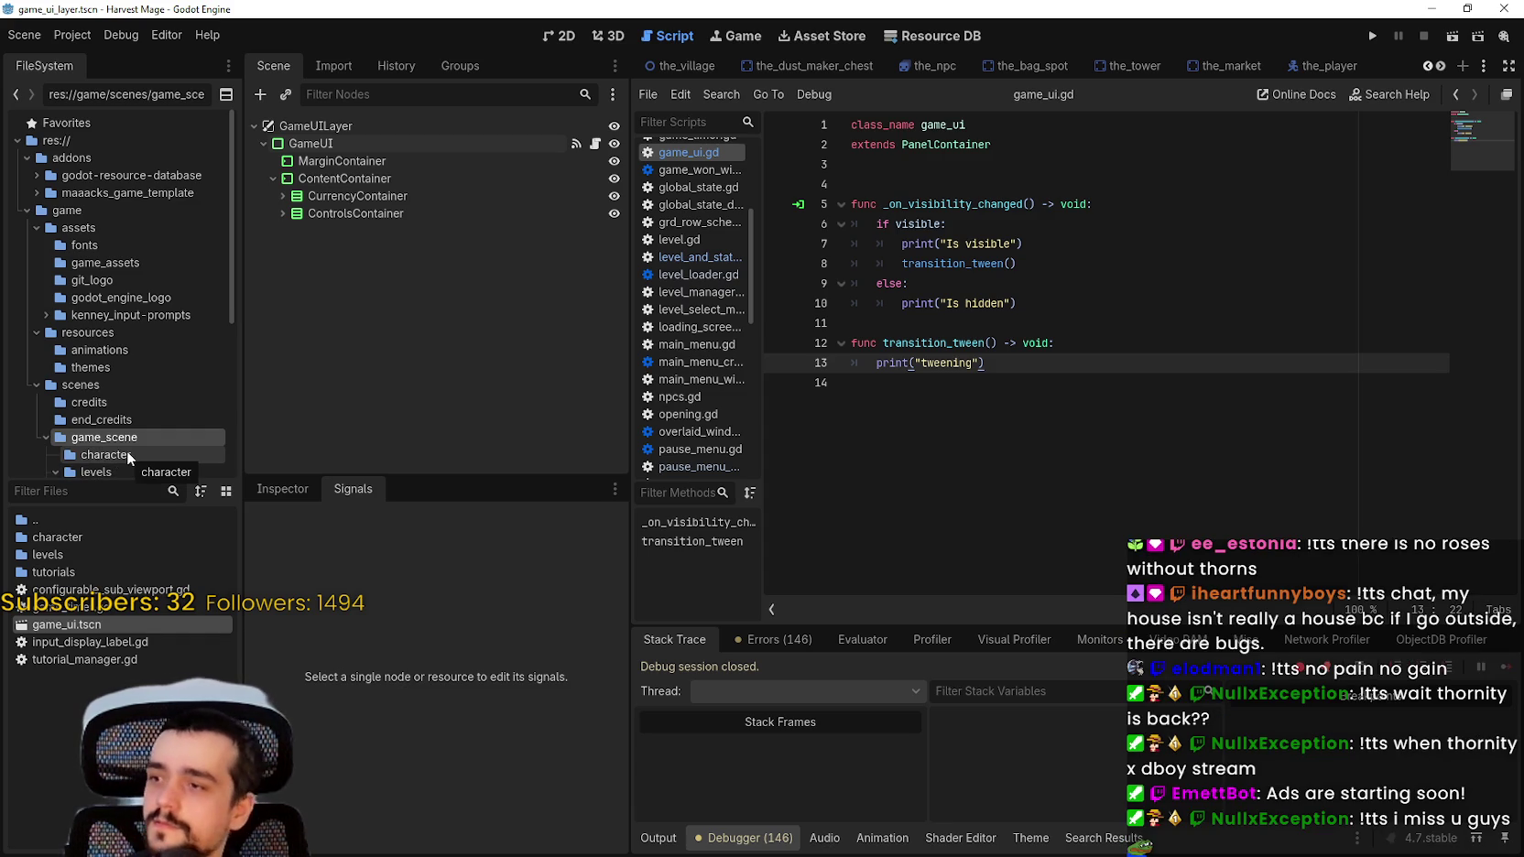
left_click(60, 494)
Step: Filter FileSystem for 'main_menu' and open main_menu_with_animations.tscn
type("main_menu")
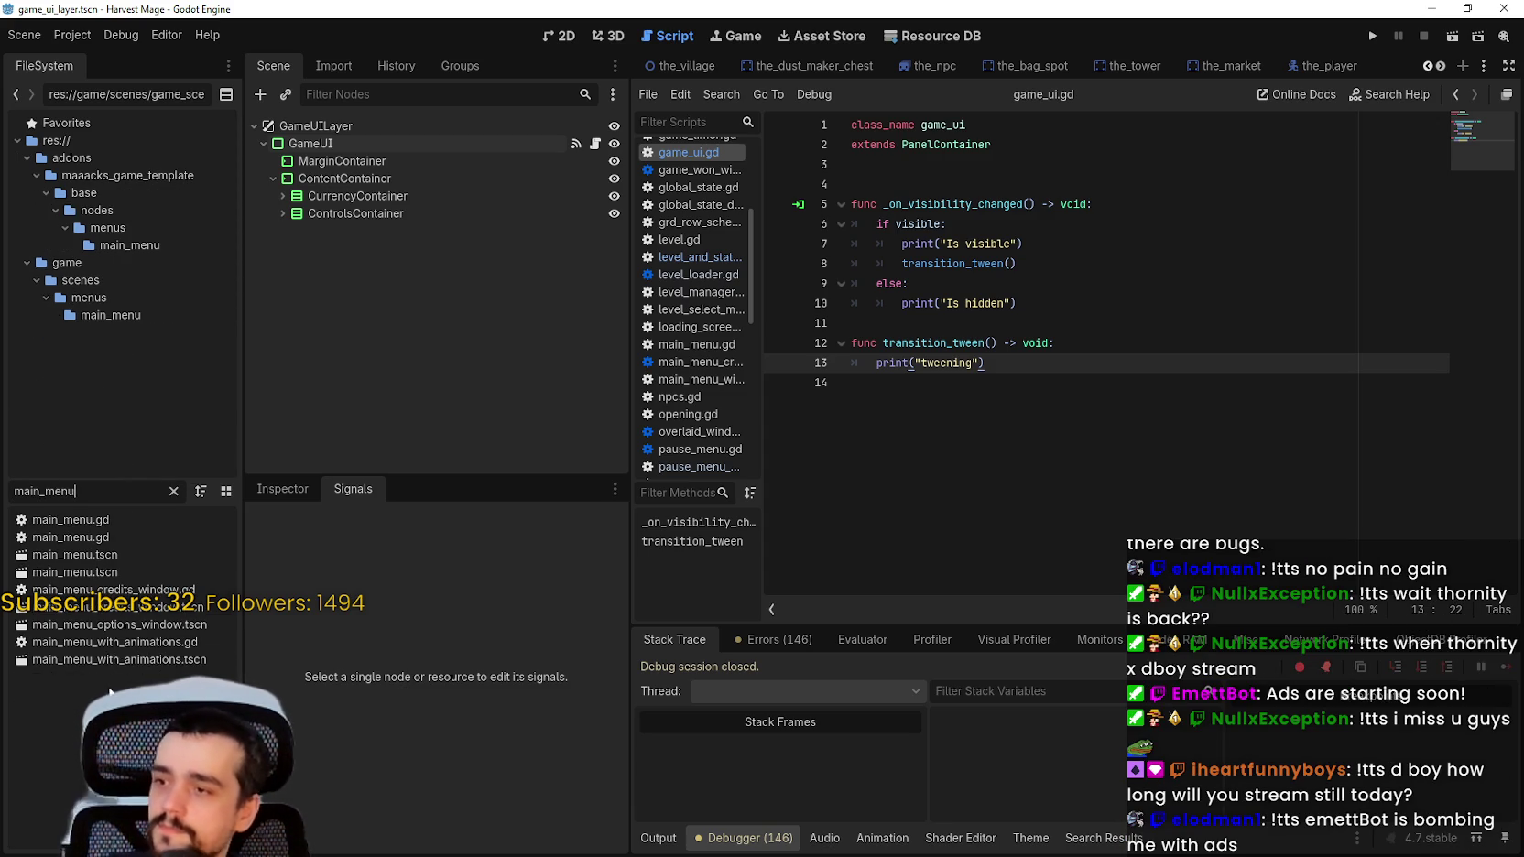
left_click(122, 660)
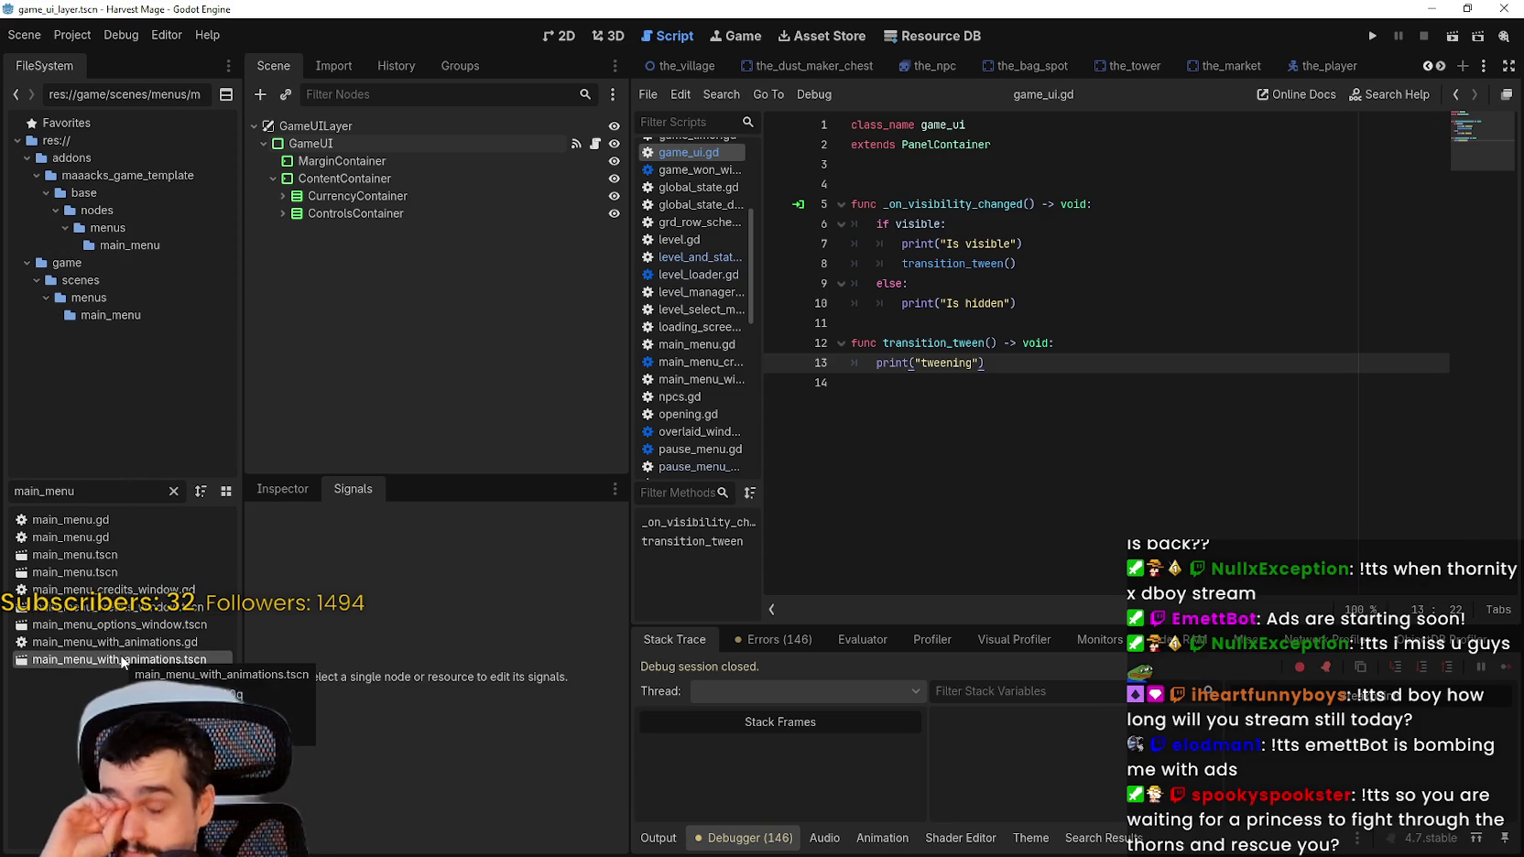
double_click(123, 658)
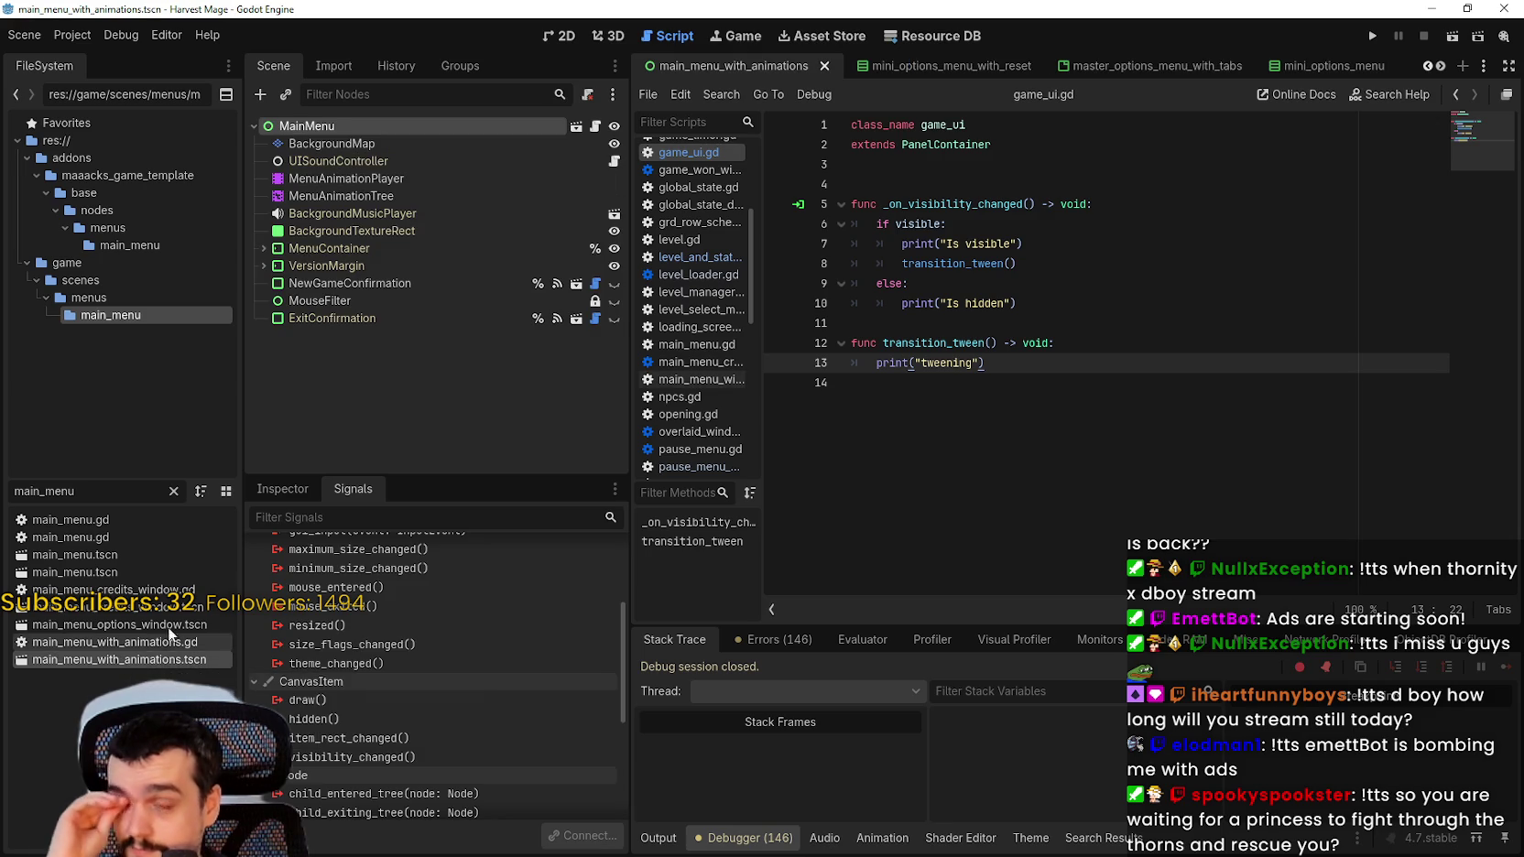
Step: Inspect NewGameConfirmation's properties, then MenuAnimationTree's state machine and MenuAnimationPlayer's tracks
left_click(385, 283)
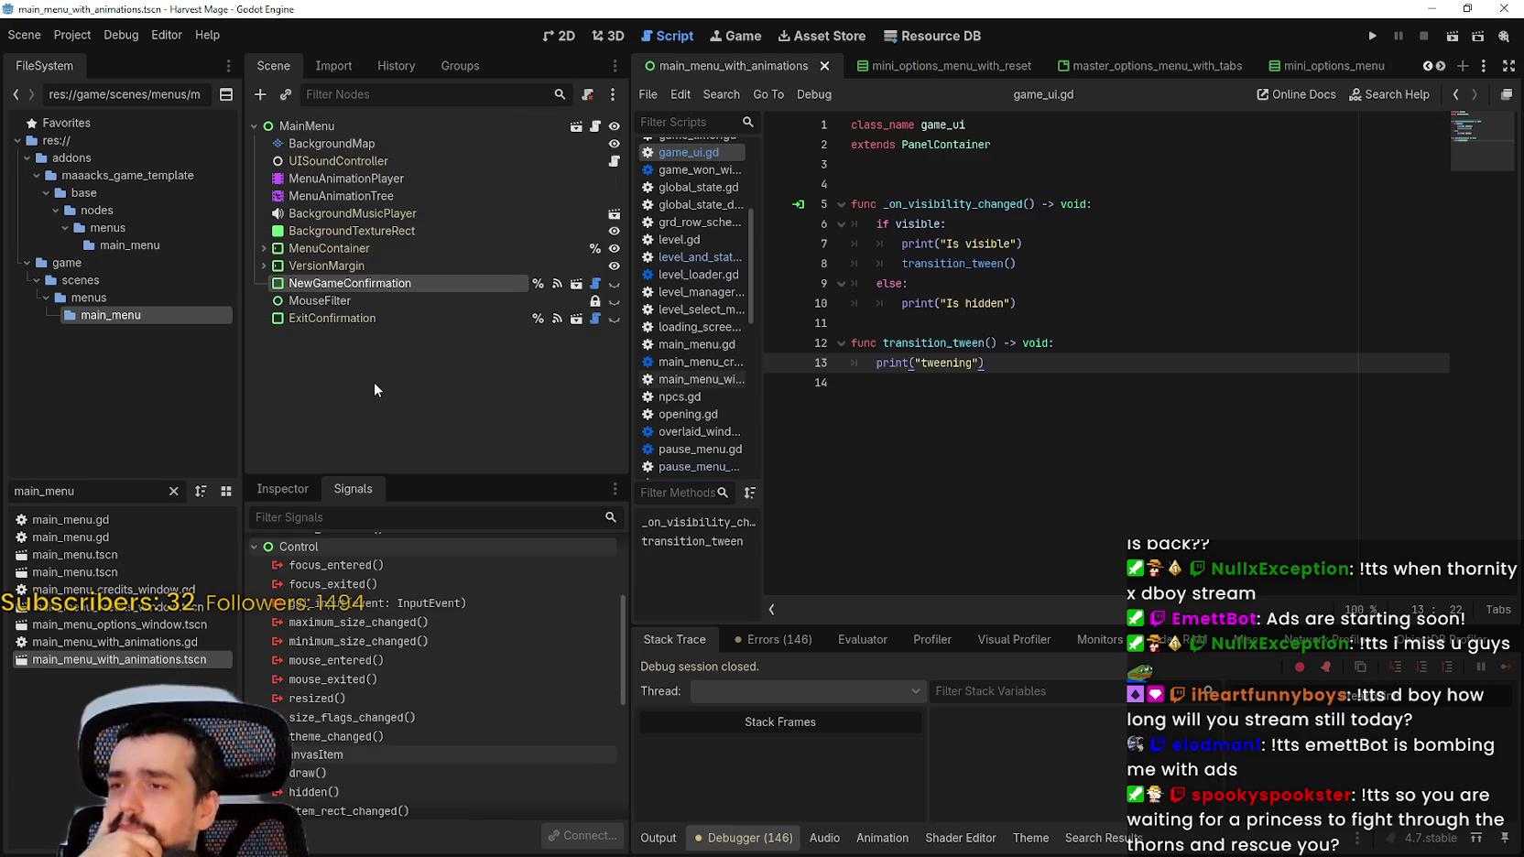
left_click(279, 488)
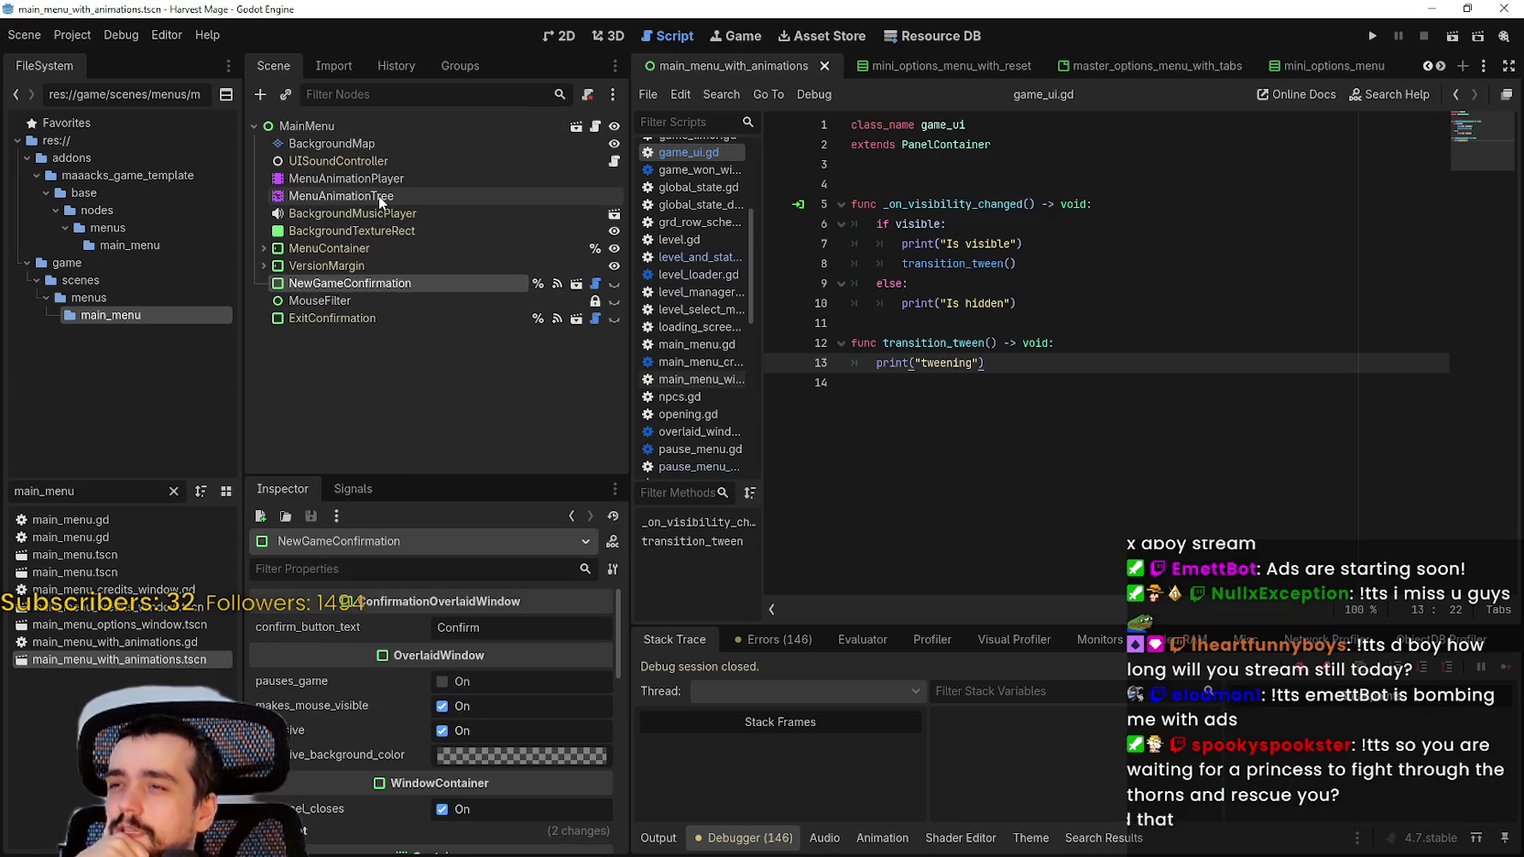
left_click(379, 198)
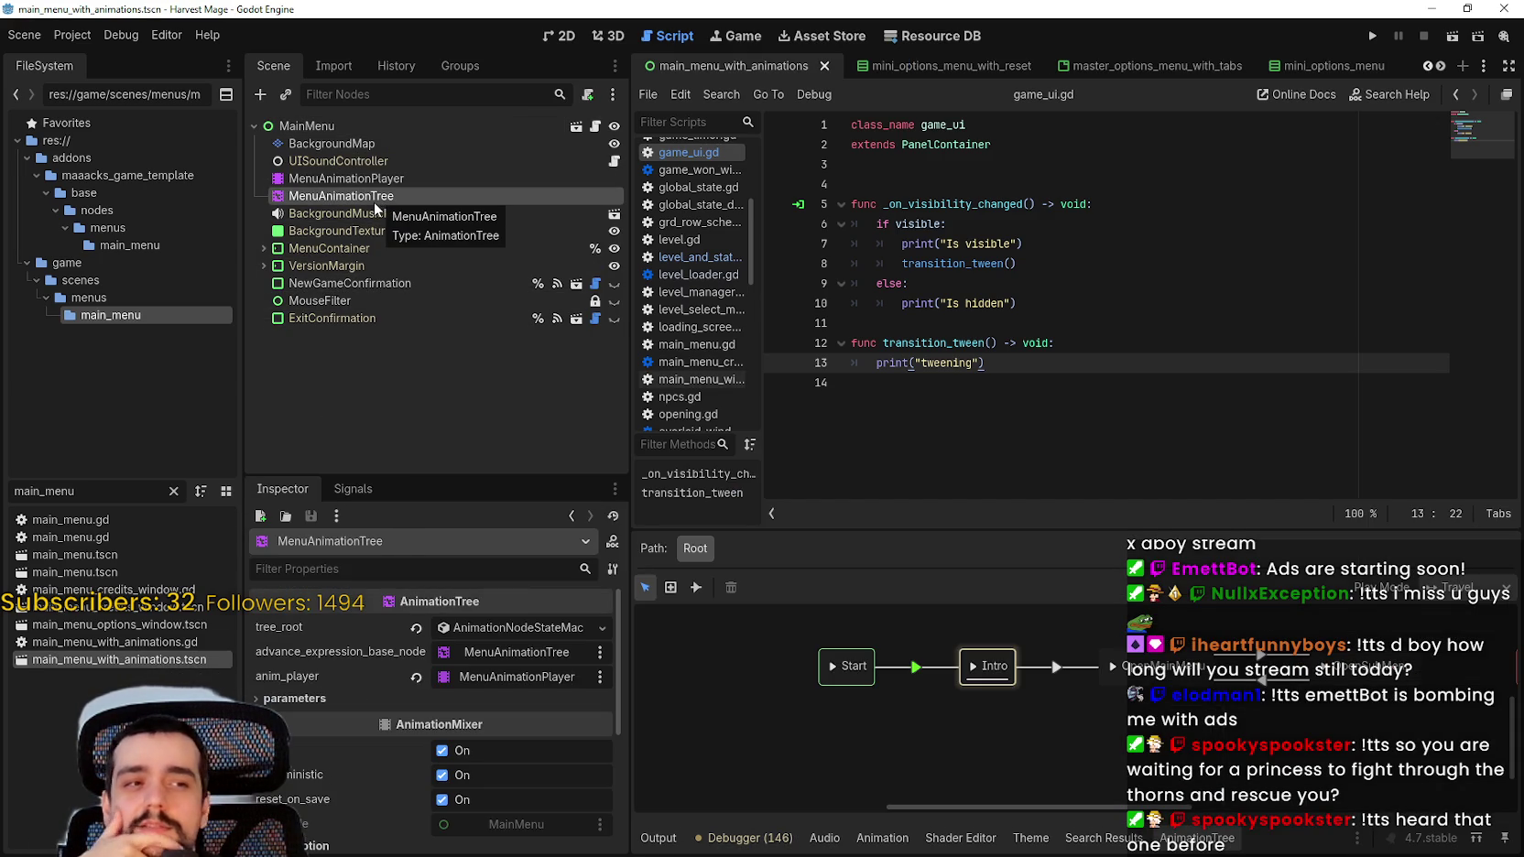
left_click(398, 181)
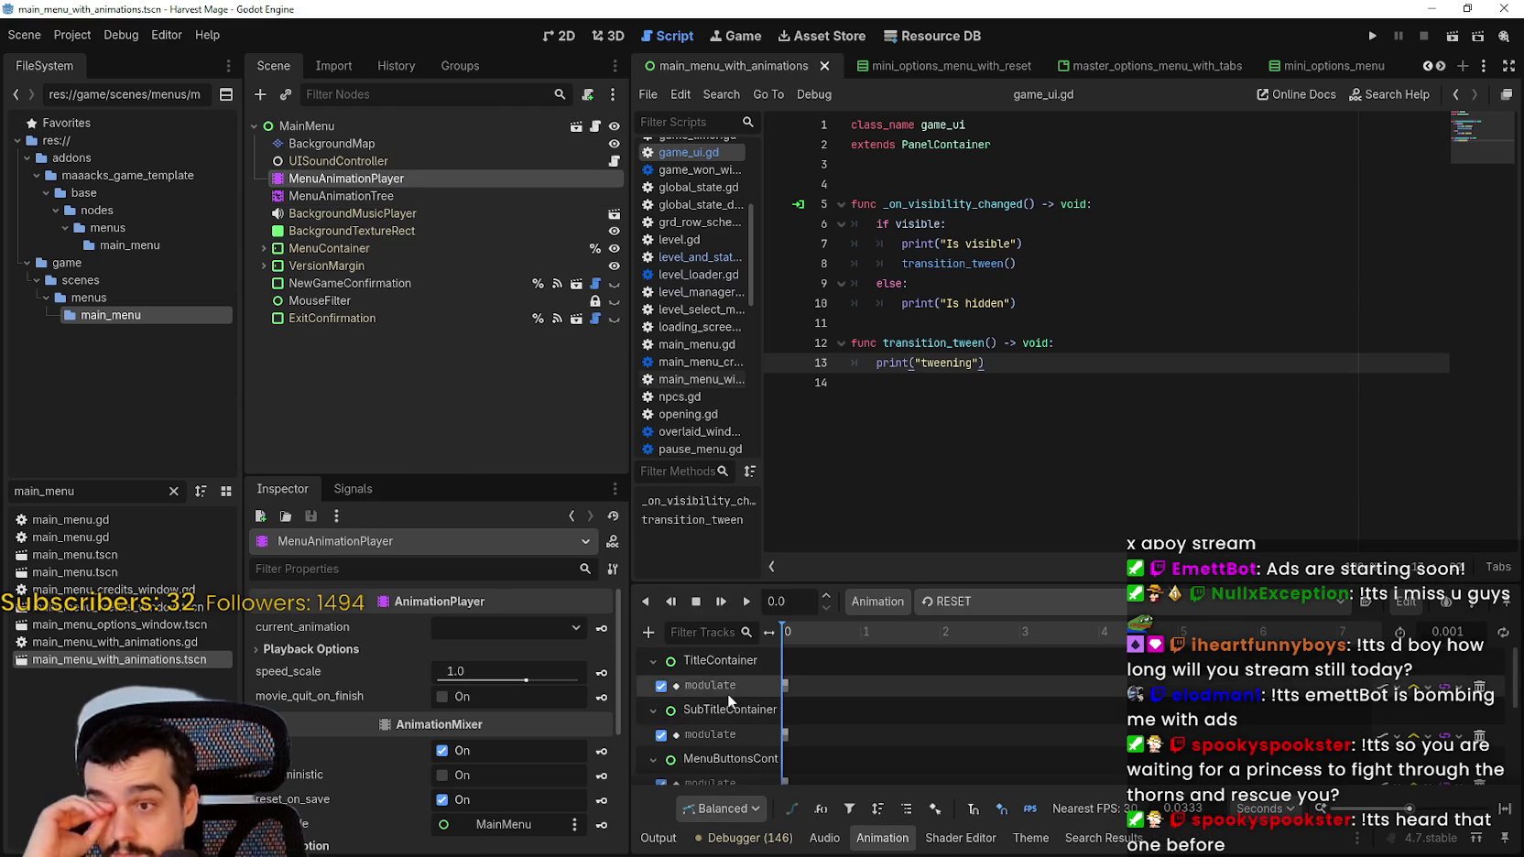
scroll("down", 3)
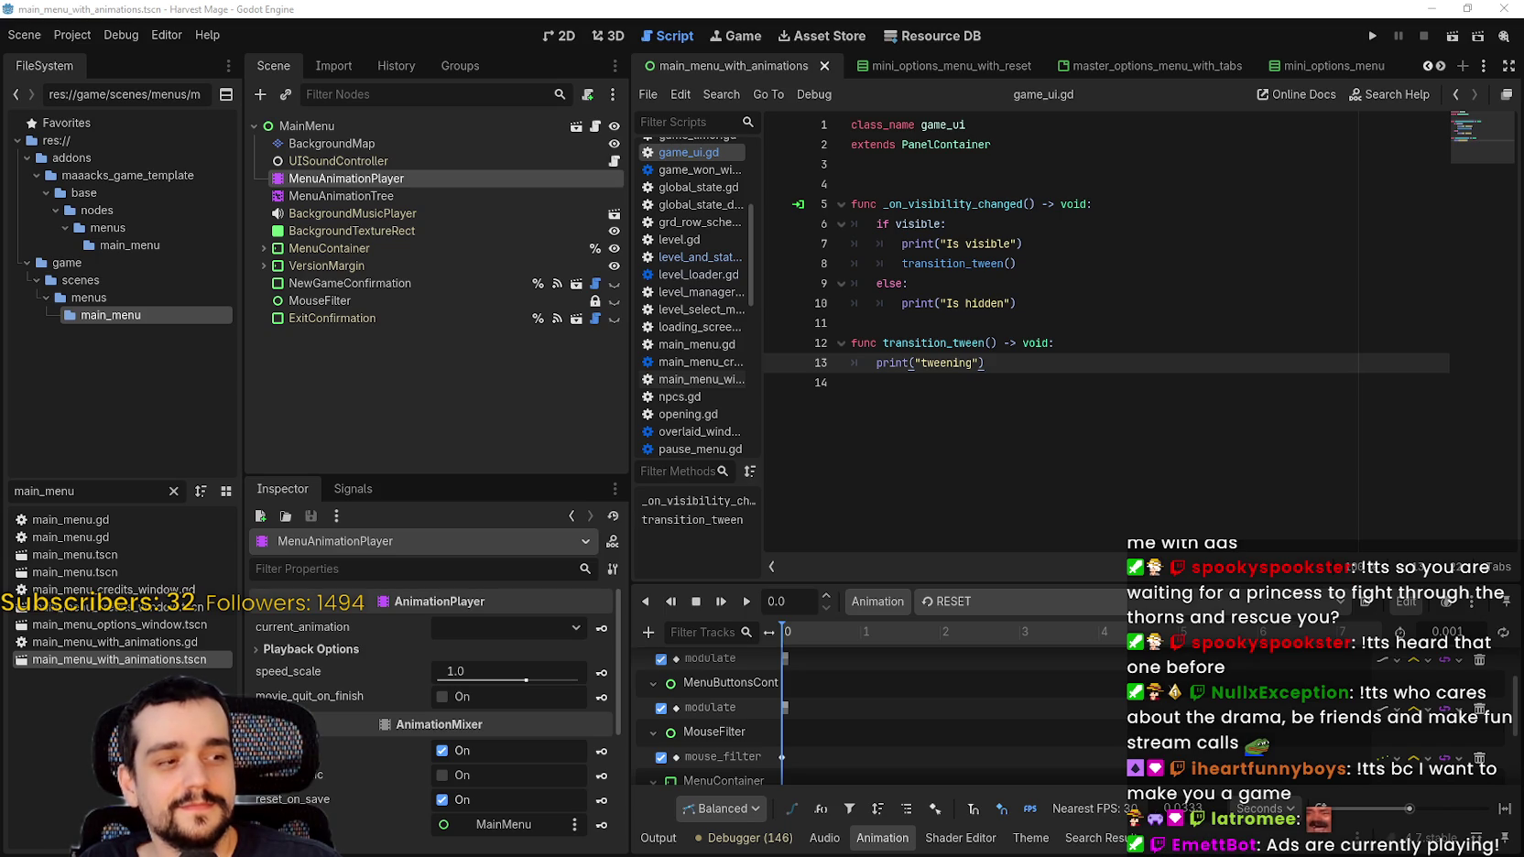
key("alt+Tab")
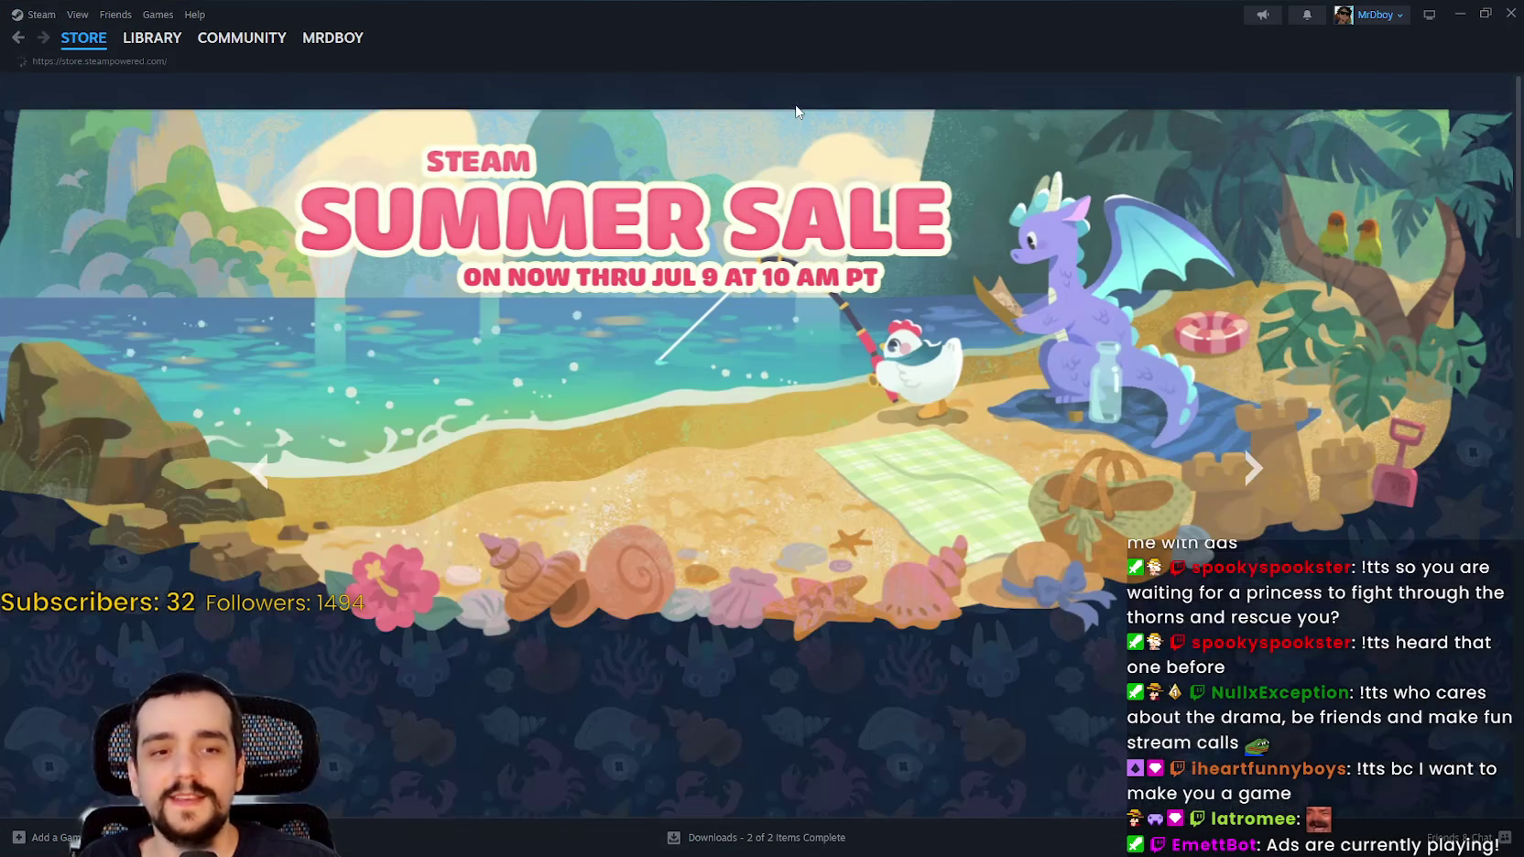
Step: Go from Library Home through MR FARMBOY and Path of Exile 2 to Destiny 2's Community Hub
mouse_move(165, 37)
left_click(188, 64)
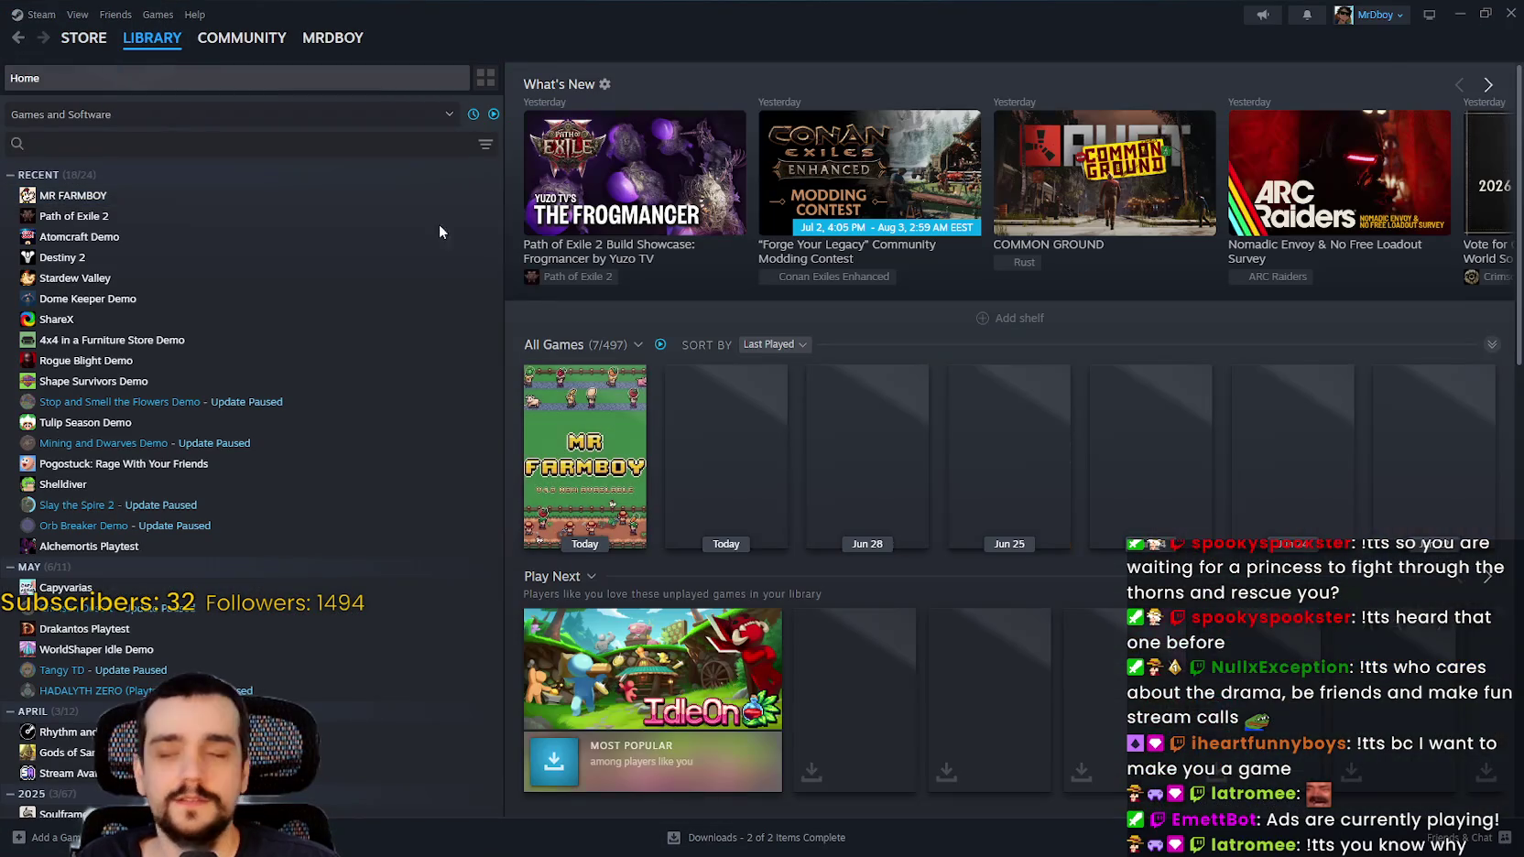
left_click(181, 195)
left_click(240, 216)
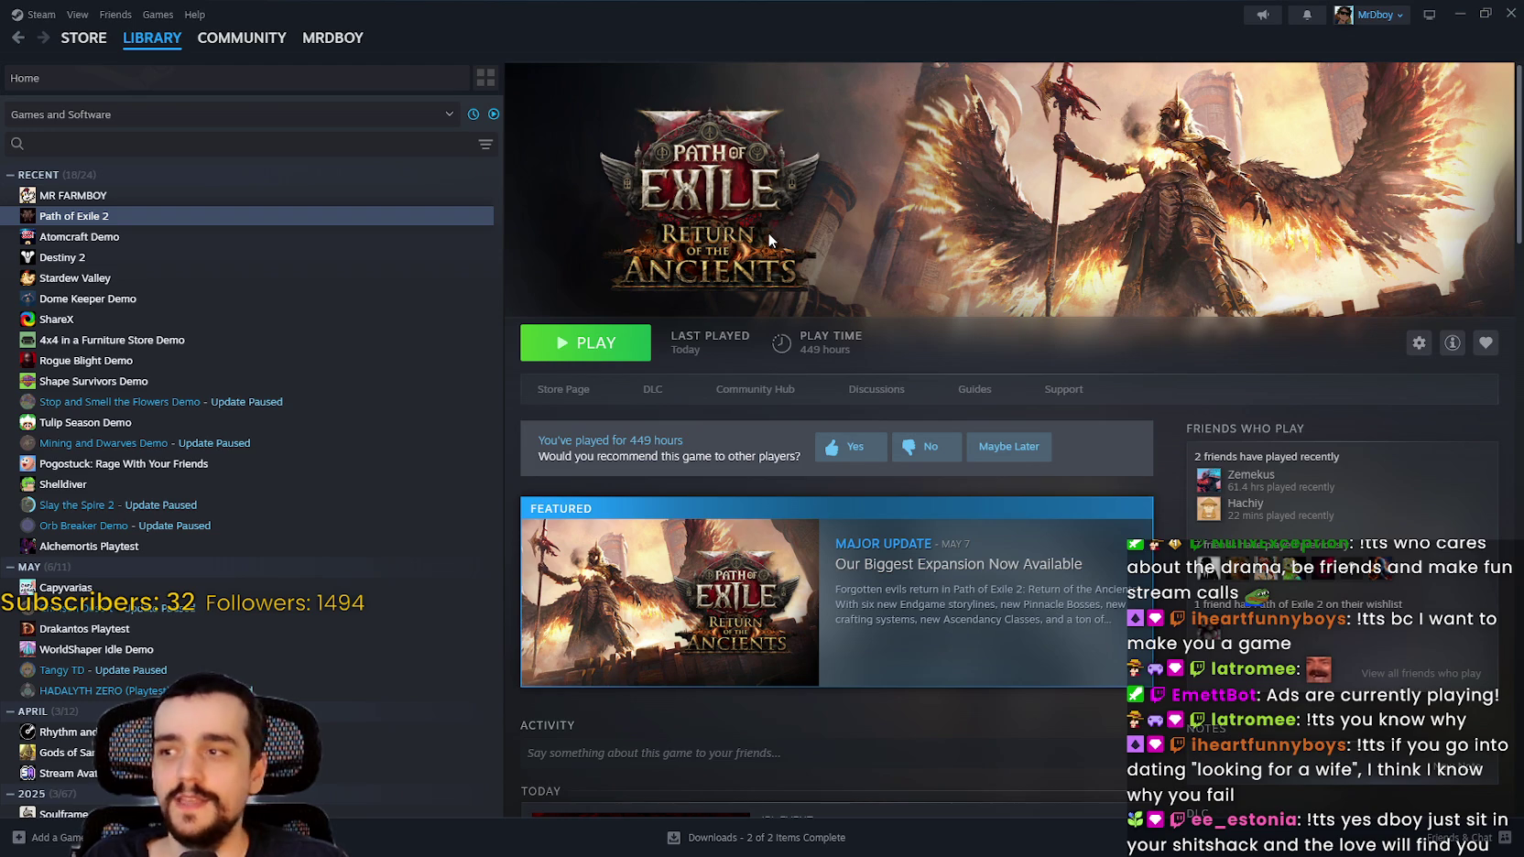
left_click(330, 263)
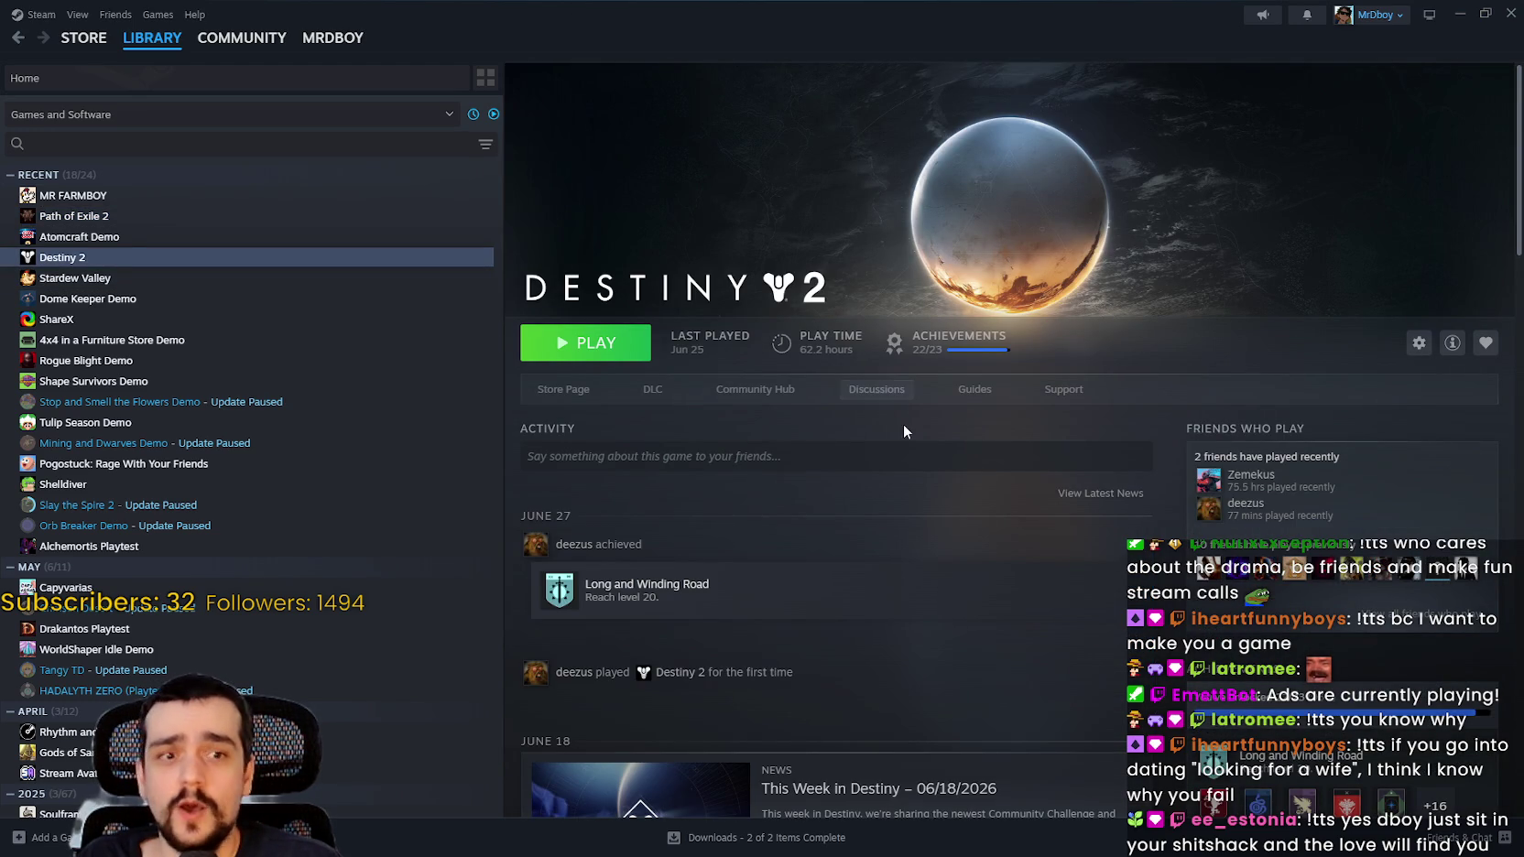
left_click(774, 399)
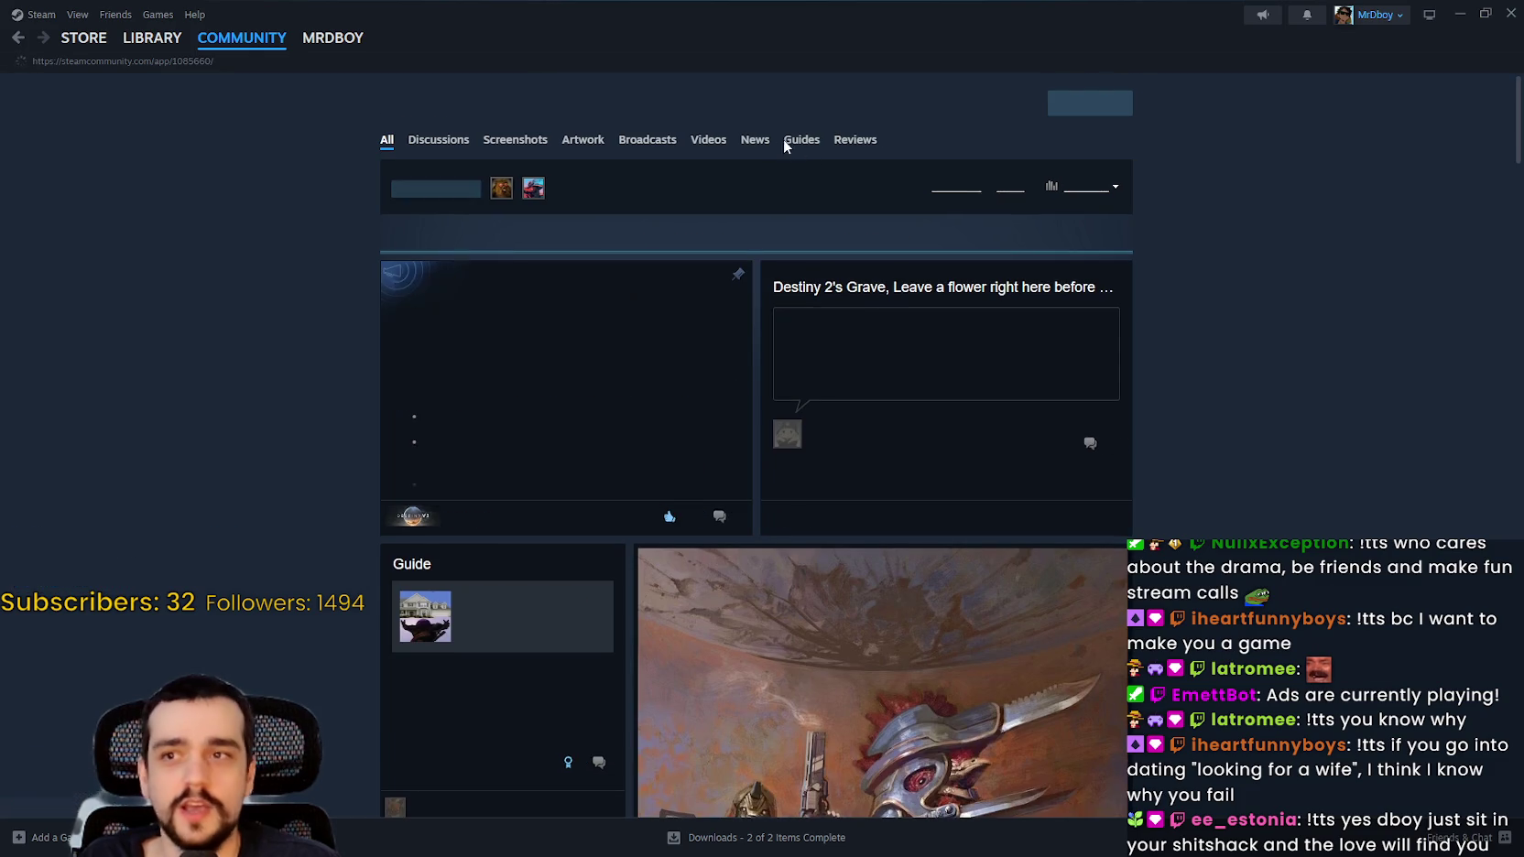
Step: Open Destiny 2's community Screenshots and scroll down through the grid
left_click(547, 140)
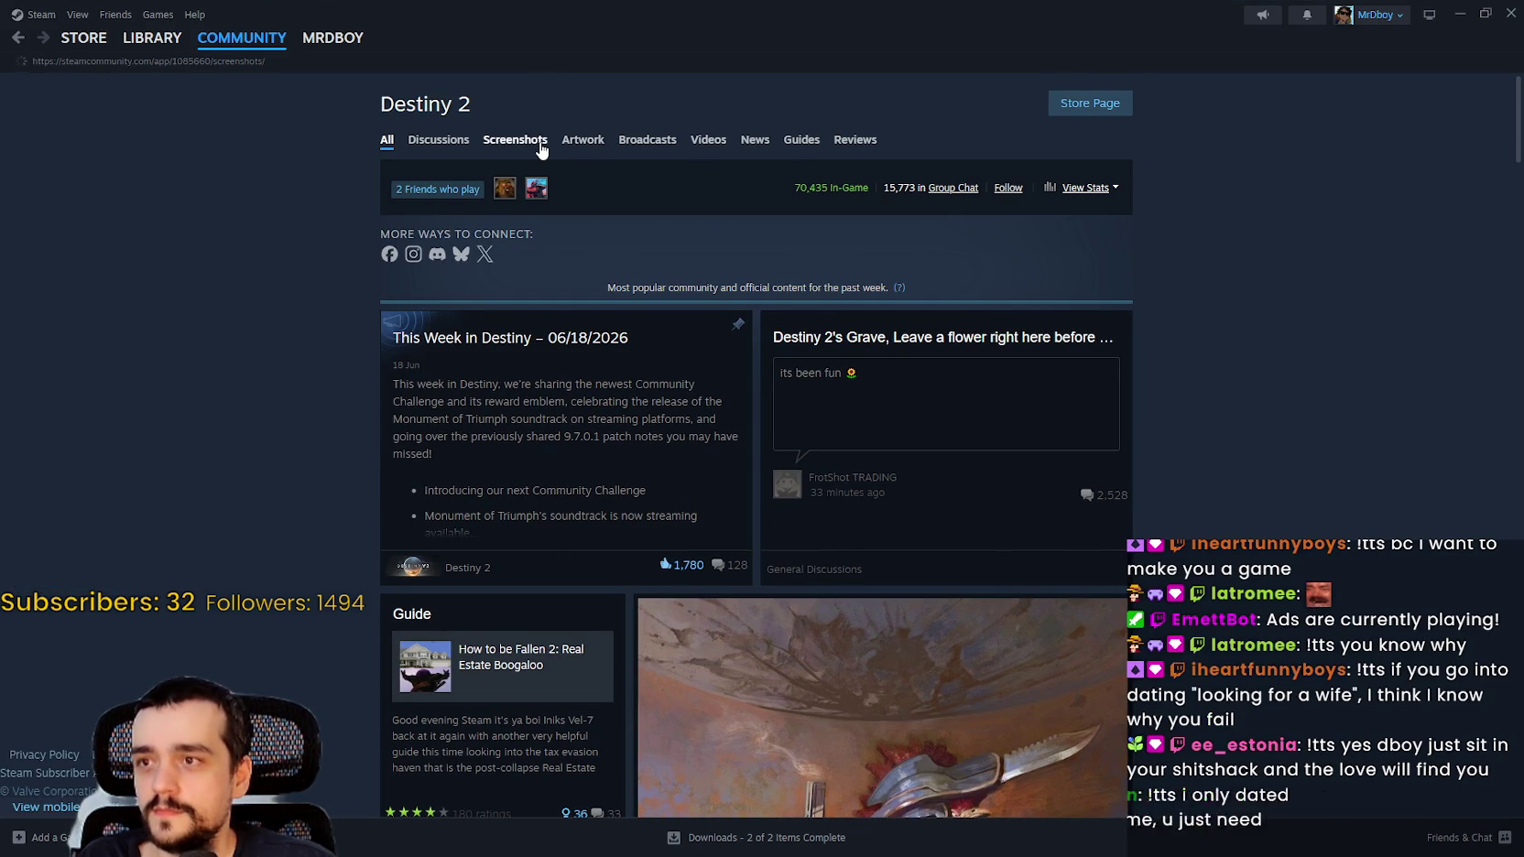
scroll("down", 3)
scroll("down", 3)
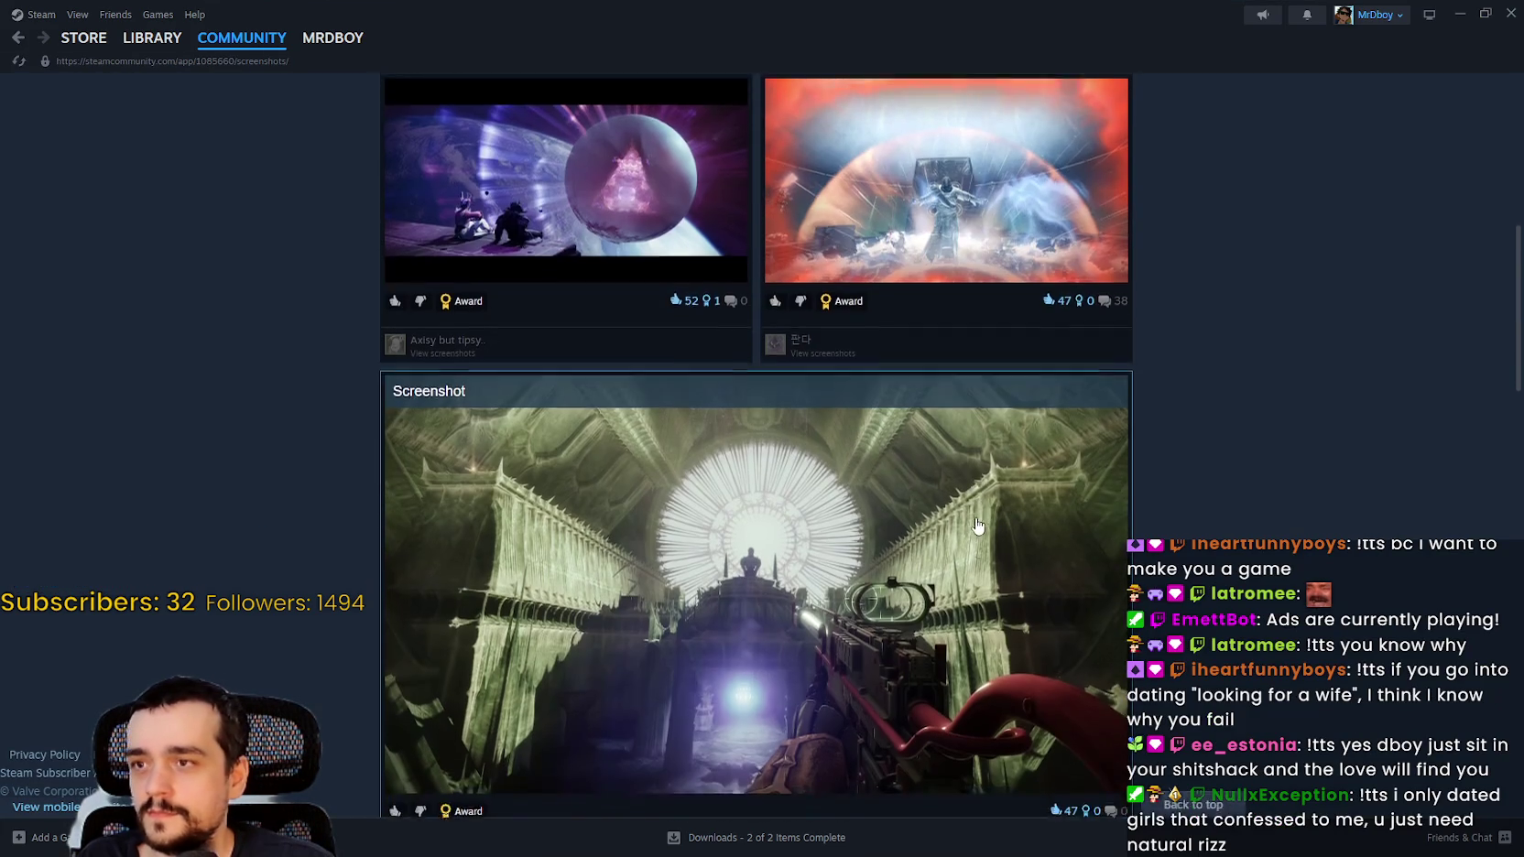
scroll("down", 3)
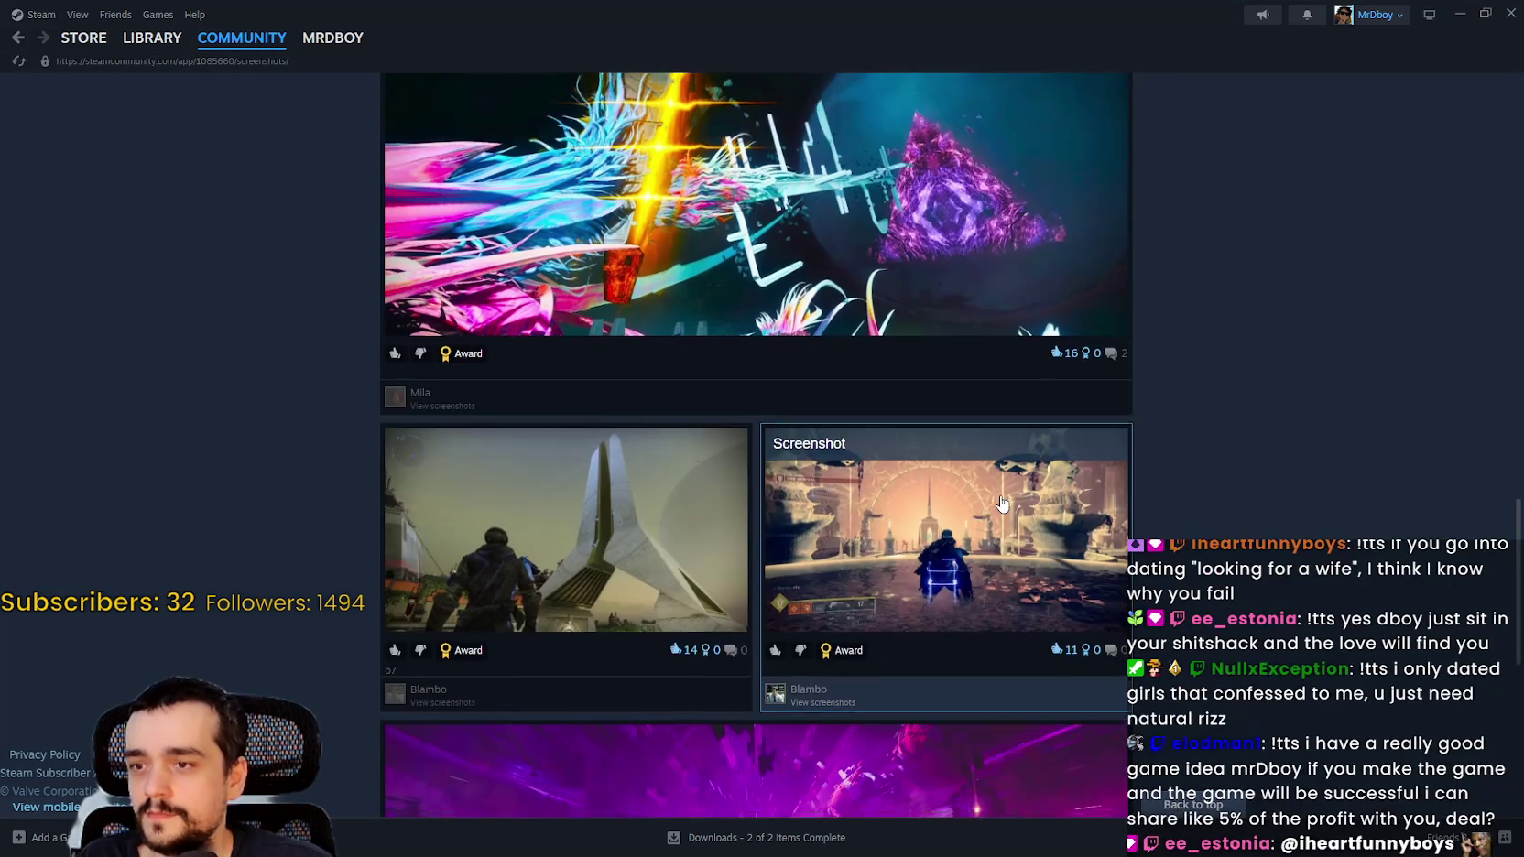
scroll("down", 3)
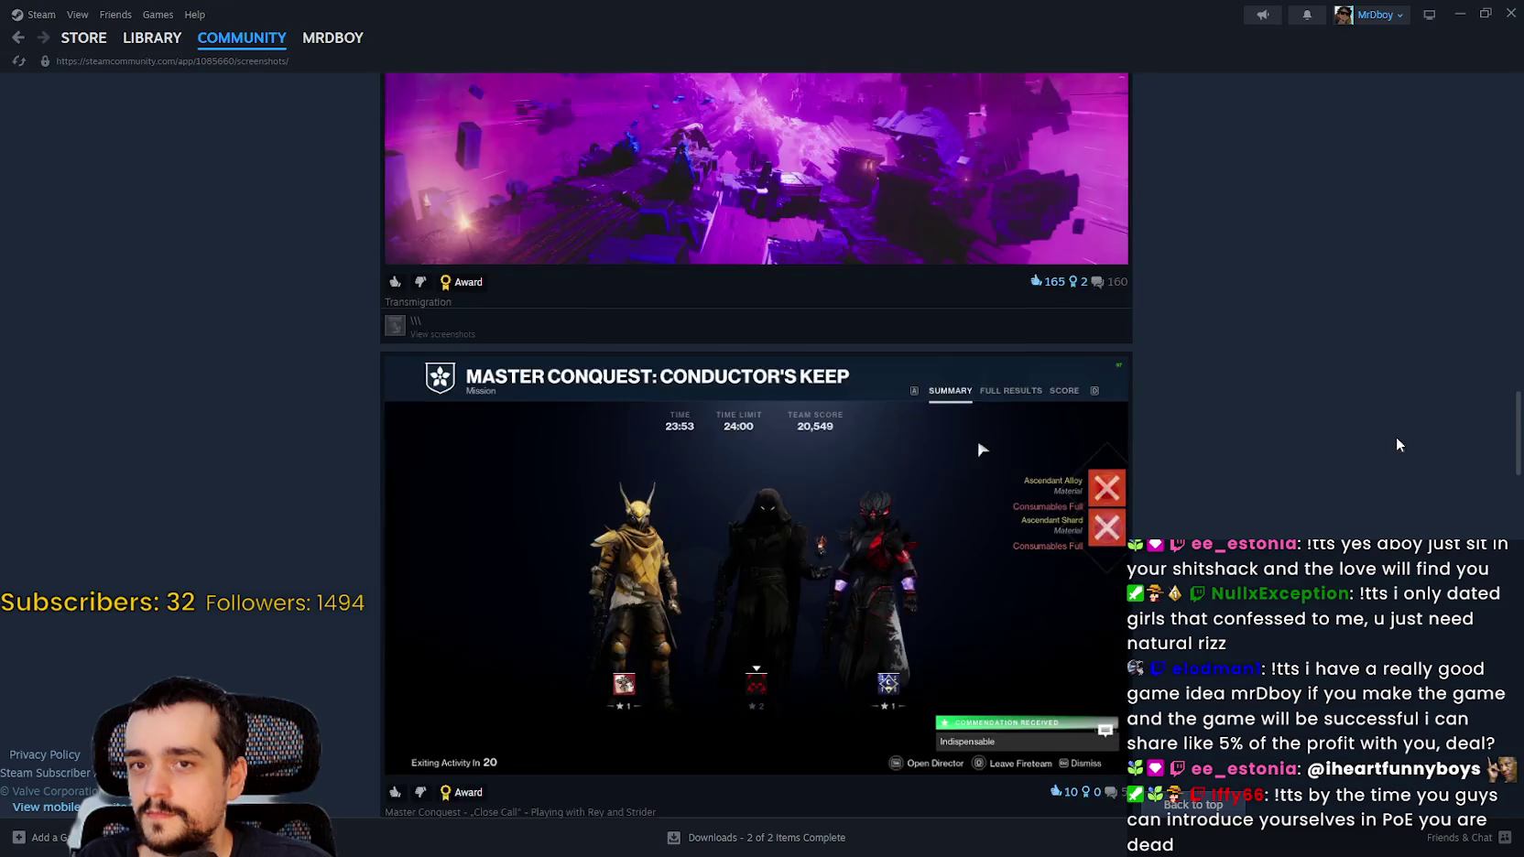
scroll("down", 3)
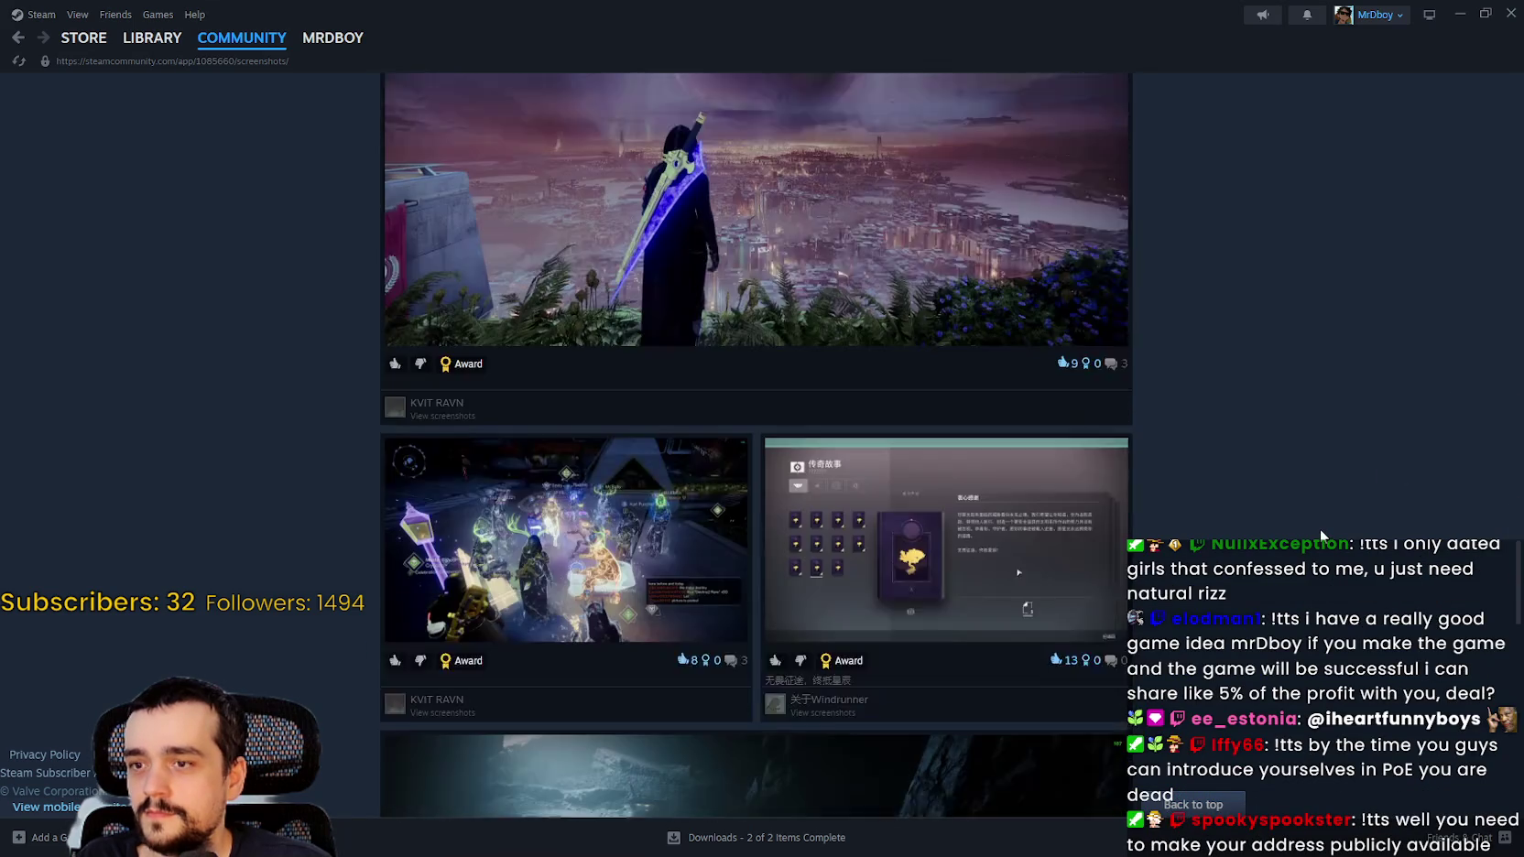
scroll("down", 3)
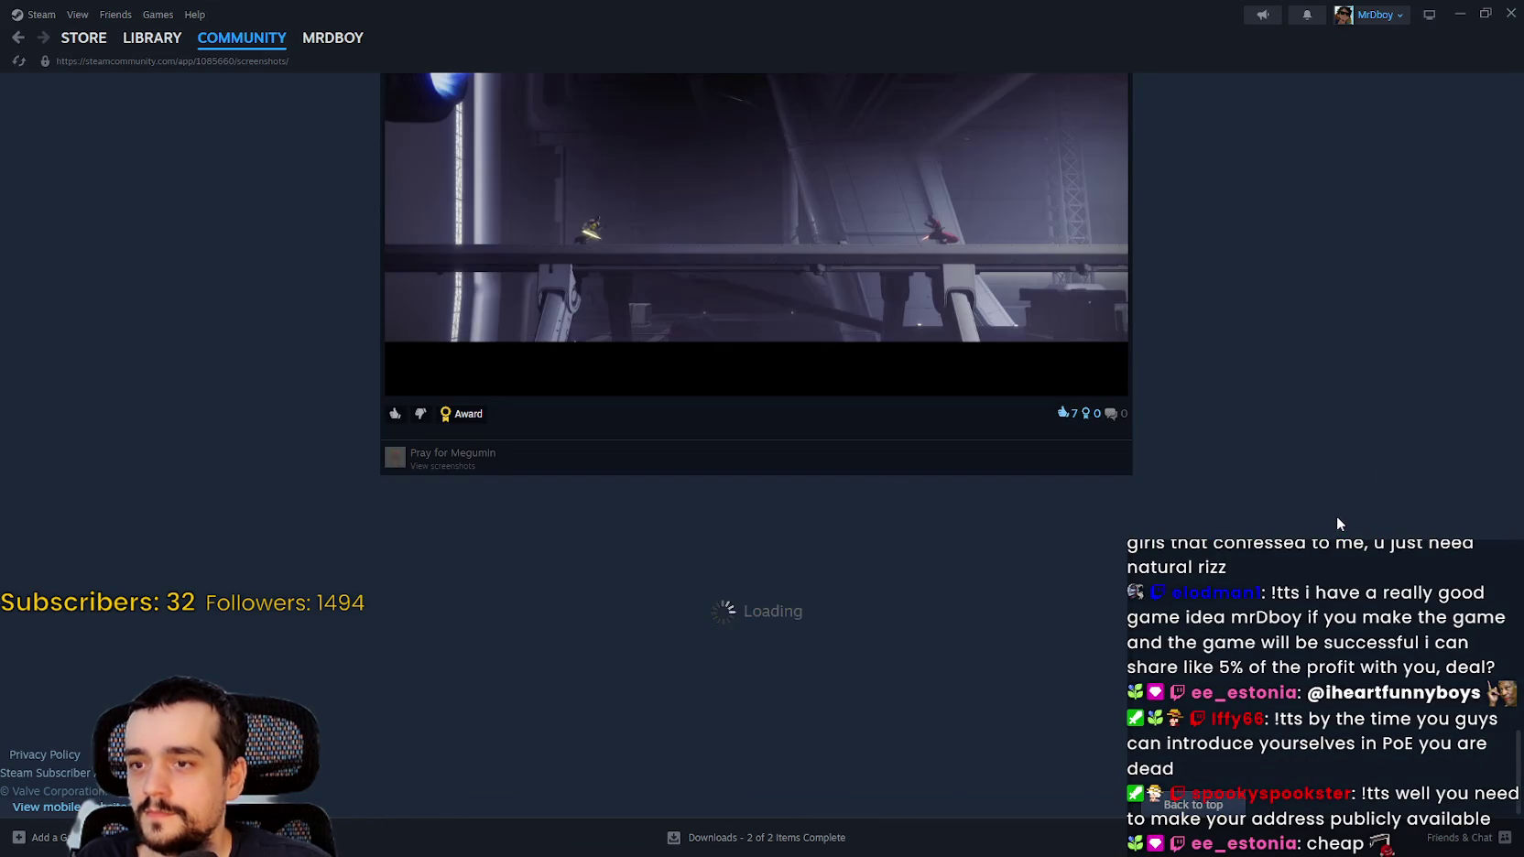
scroll("down", 3)
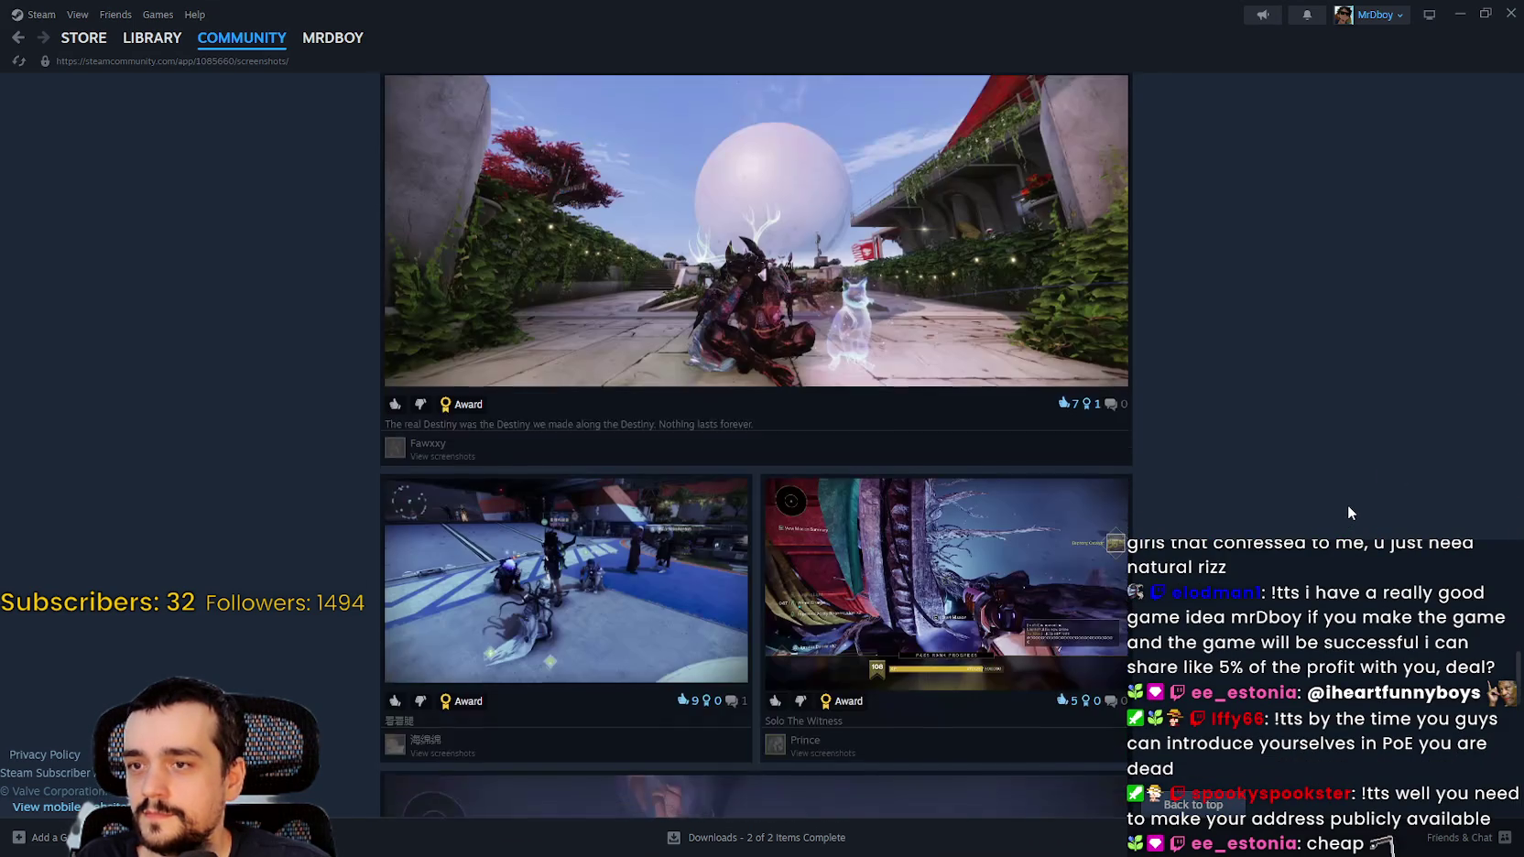
scroll("down", 3)
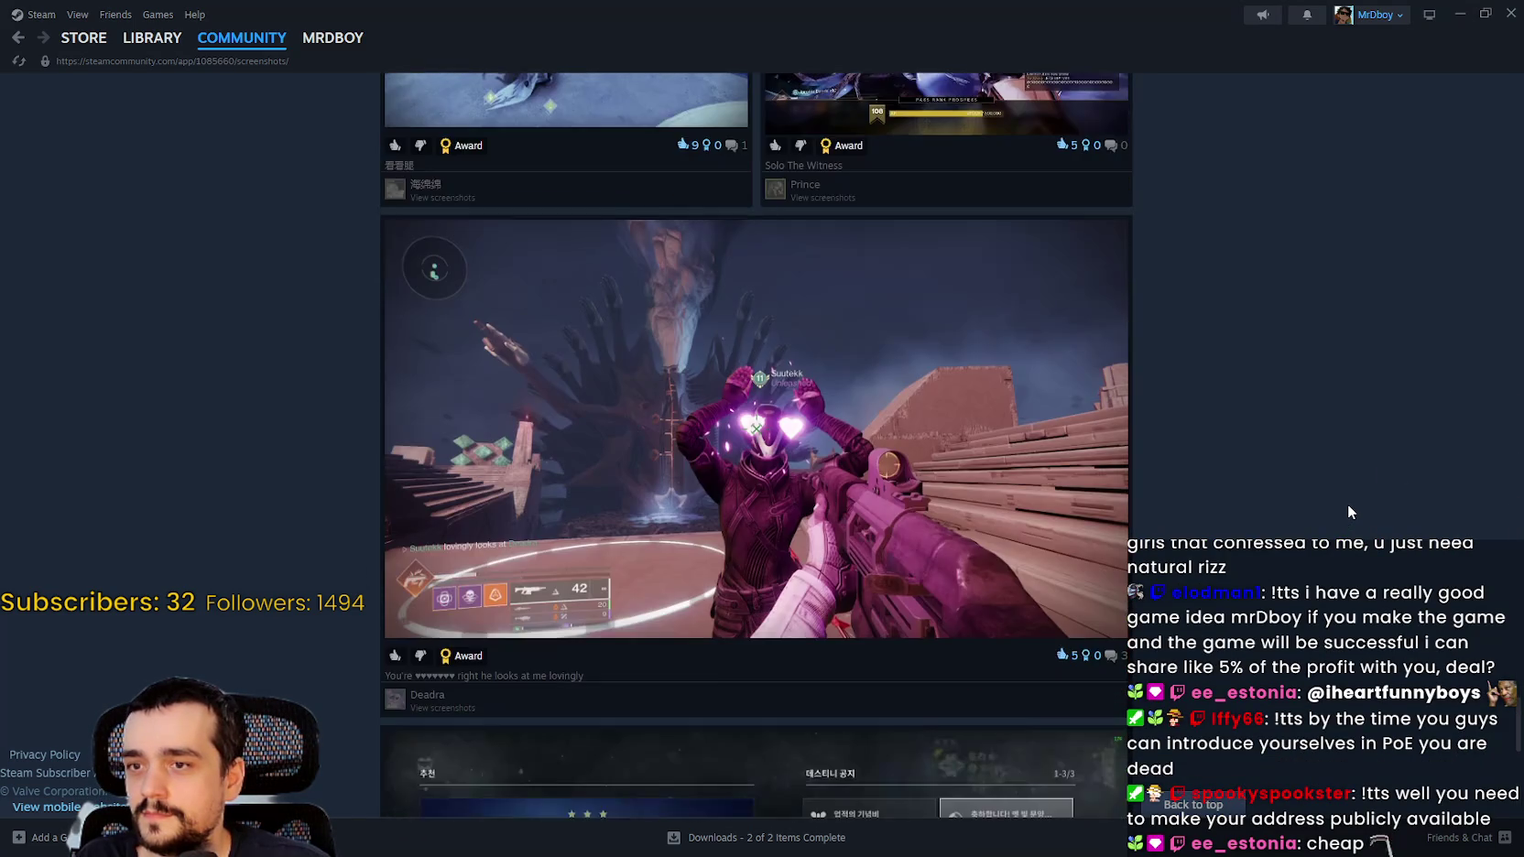
scroll("down", 3)
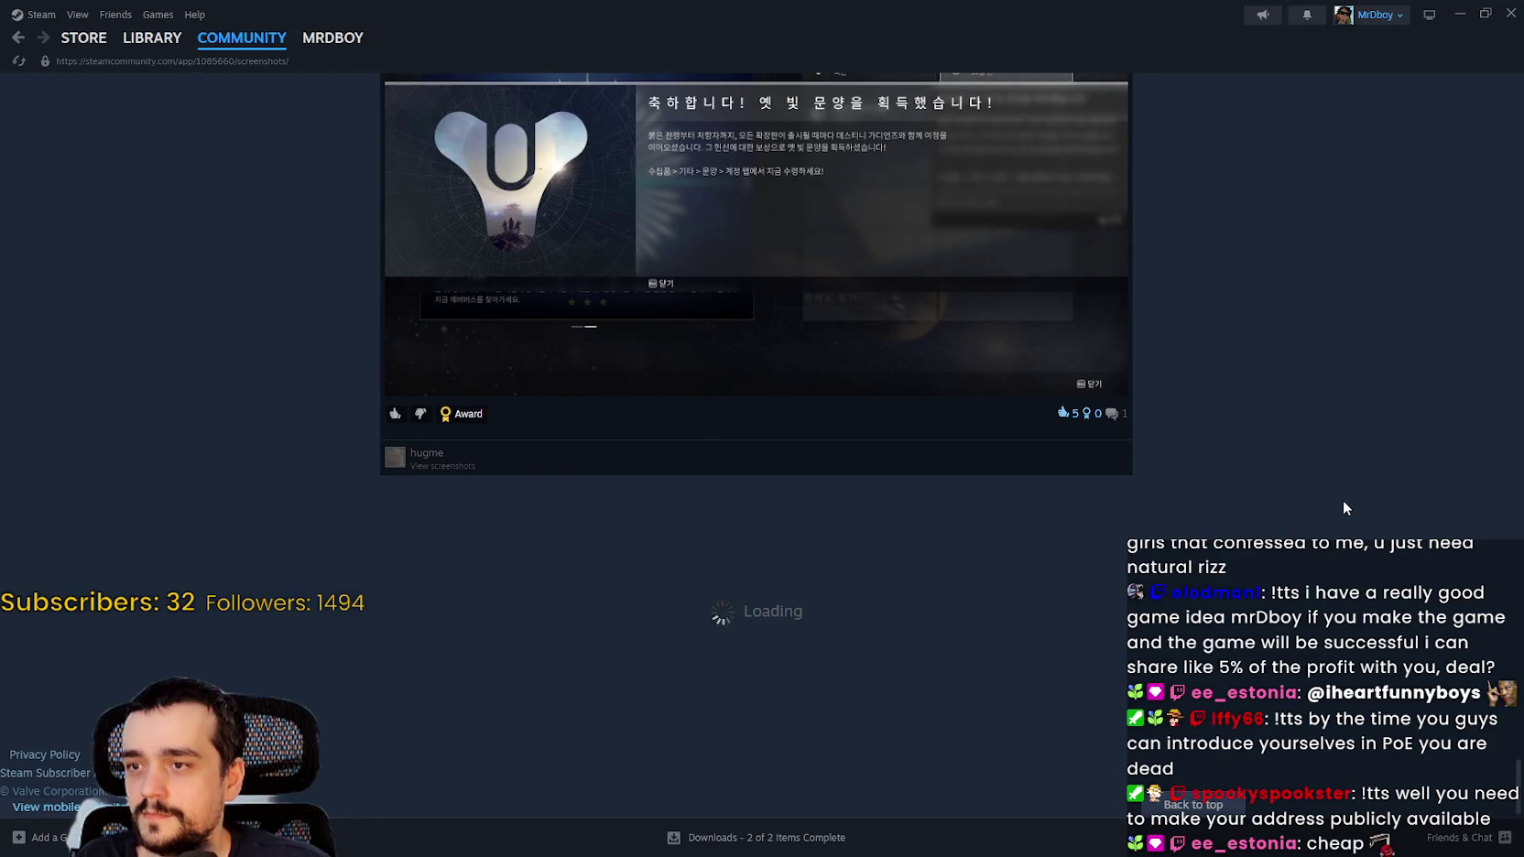
scroll("down", 3)
scroll("down", 3)
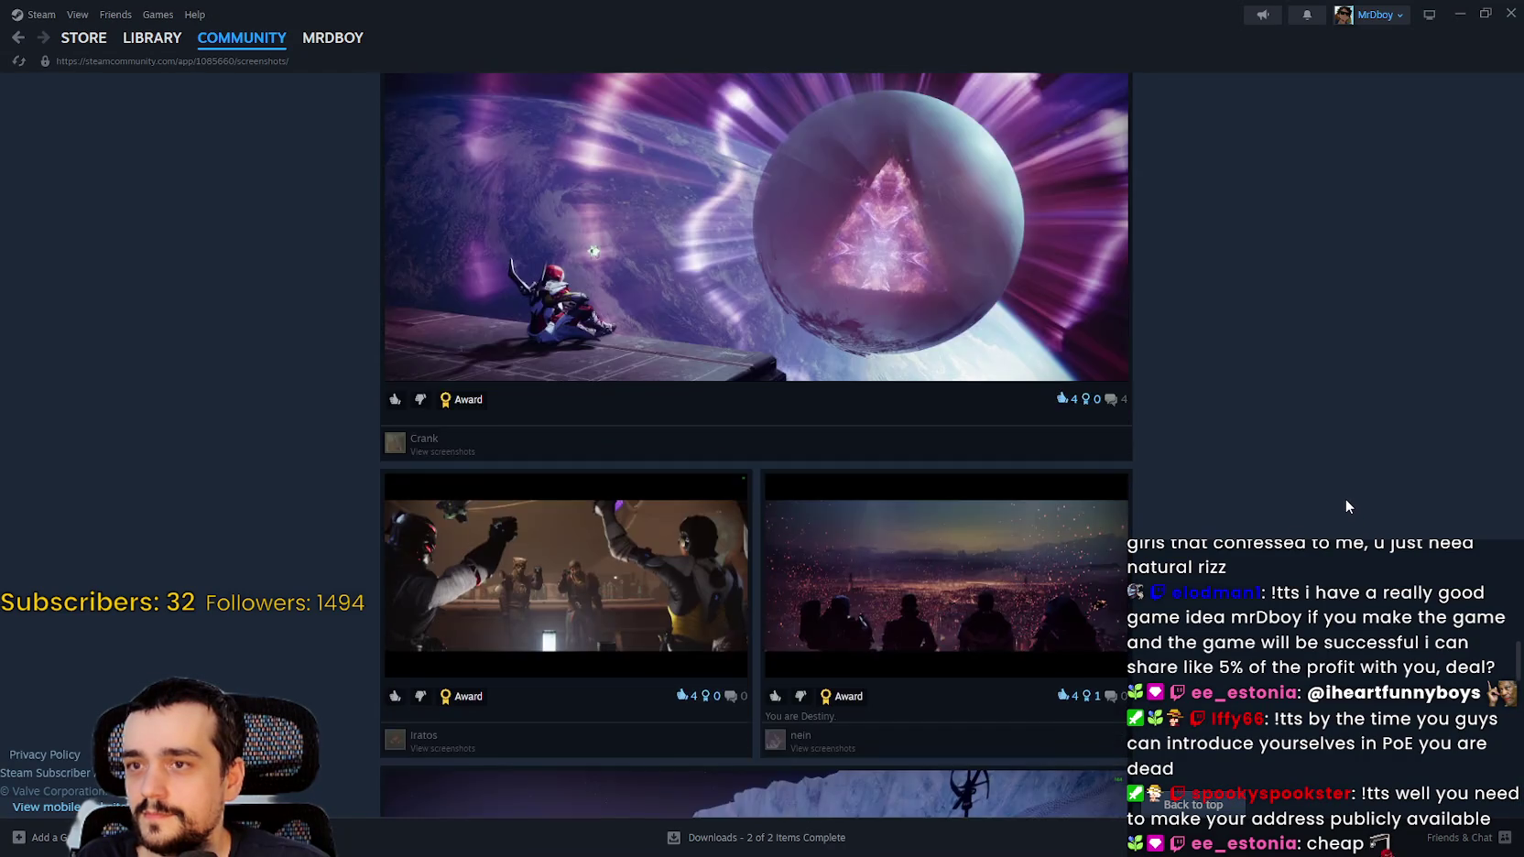
scroll("down", 3)
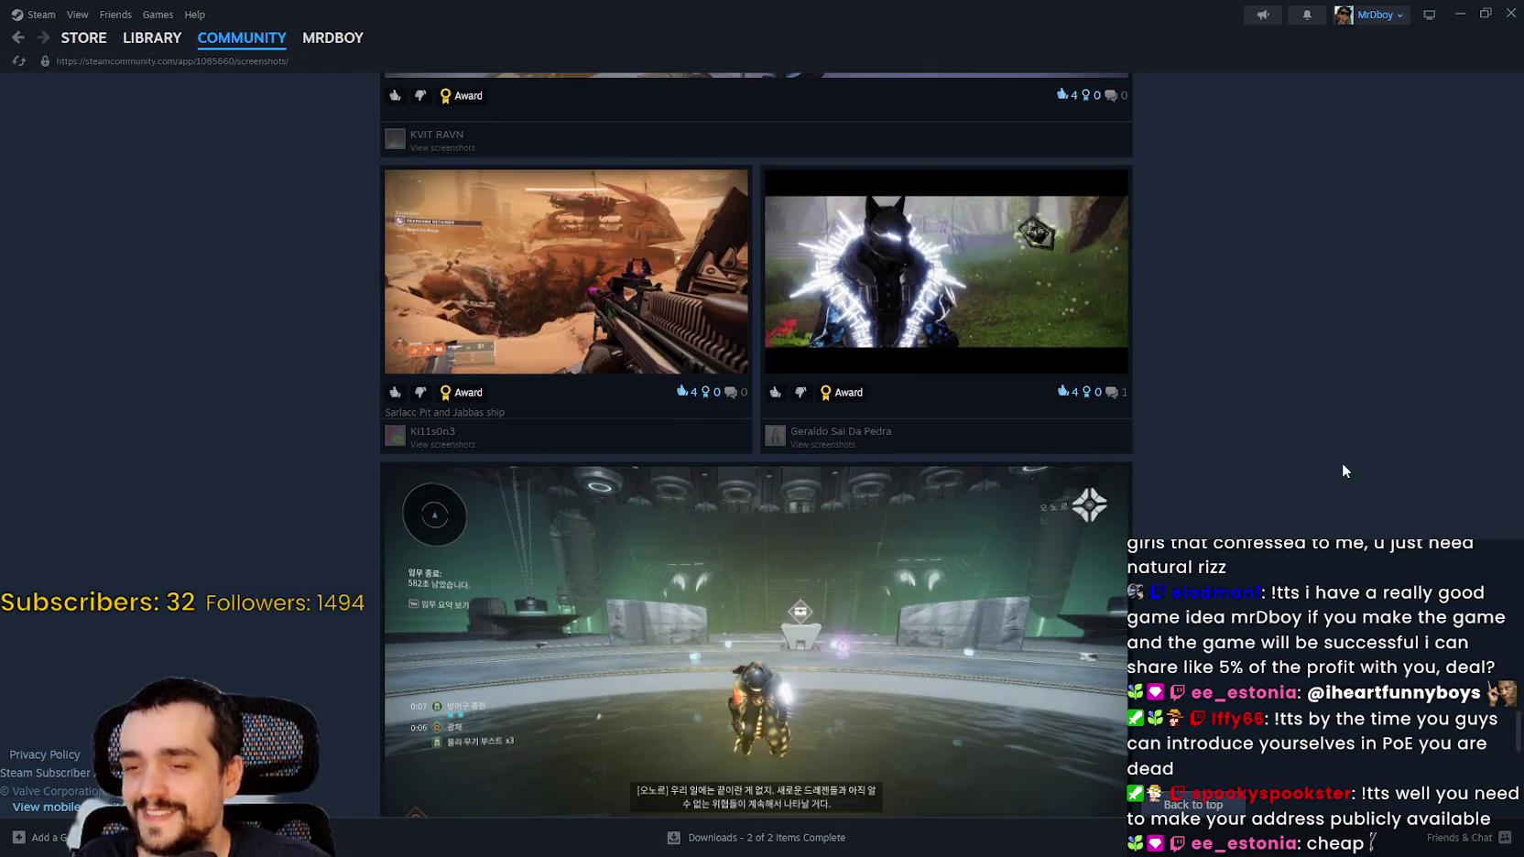
scroll("down", 3)
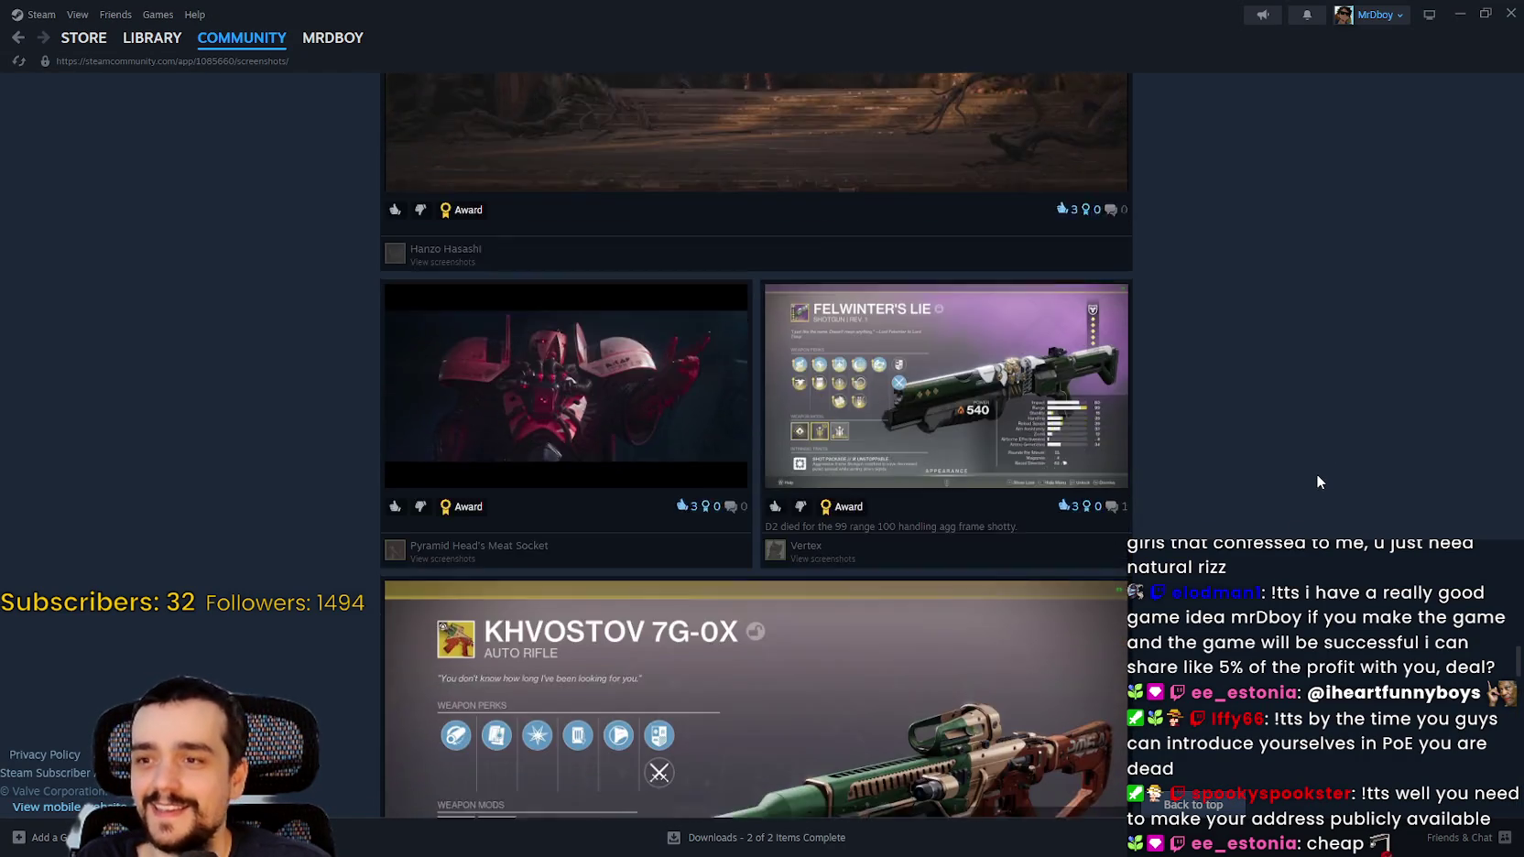
scroll("down", 3)
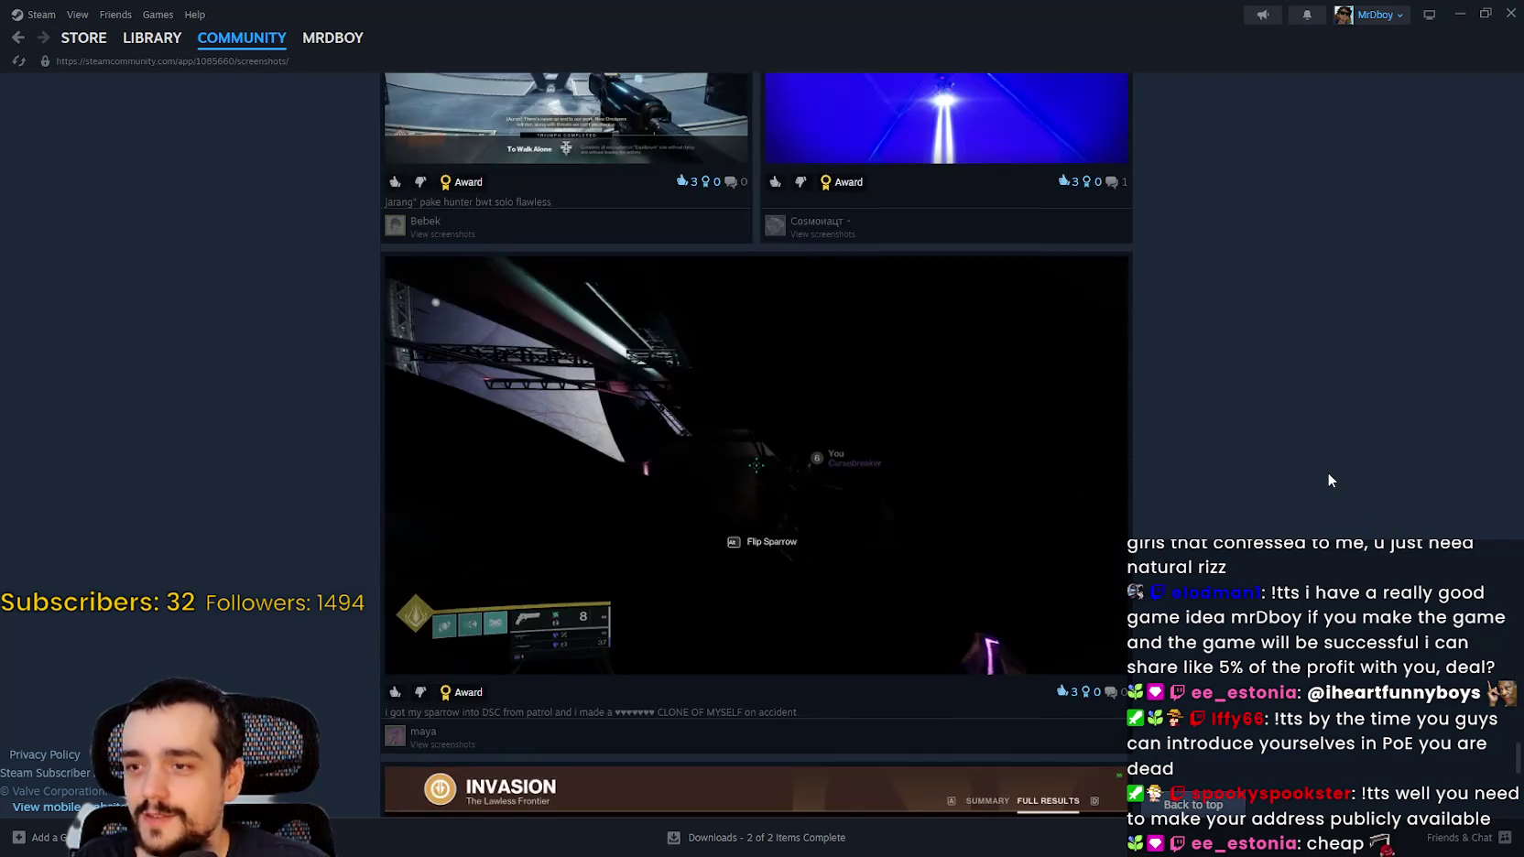
scroll("down", 3)
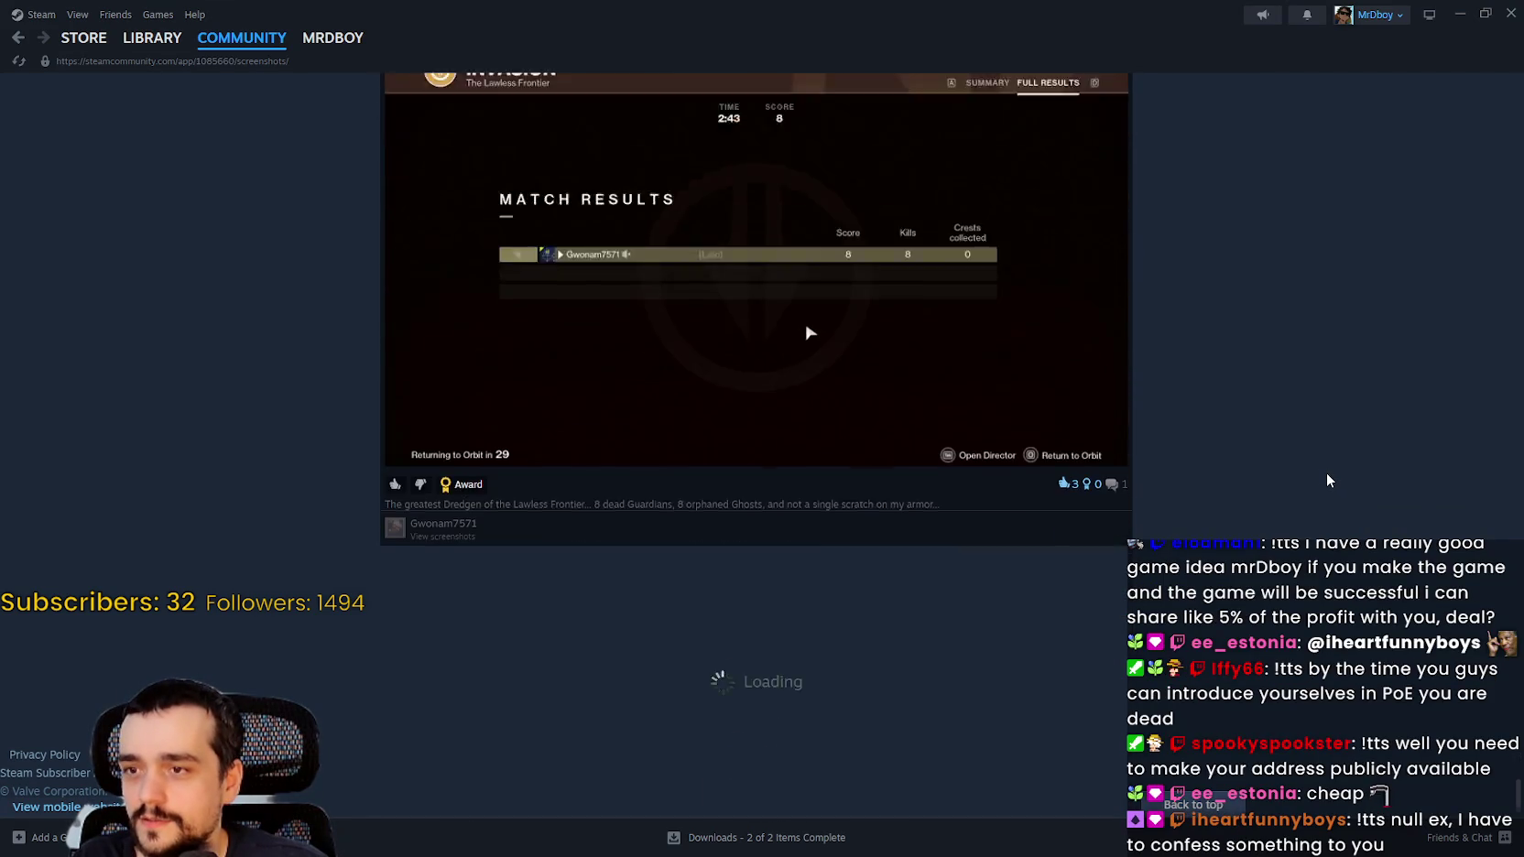
scroll("down", 3)
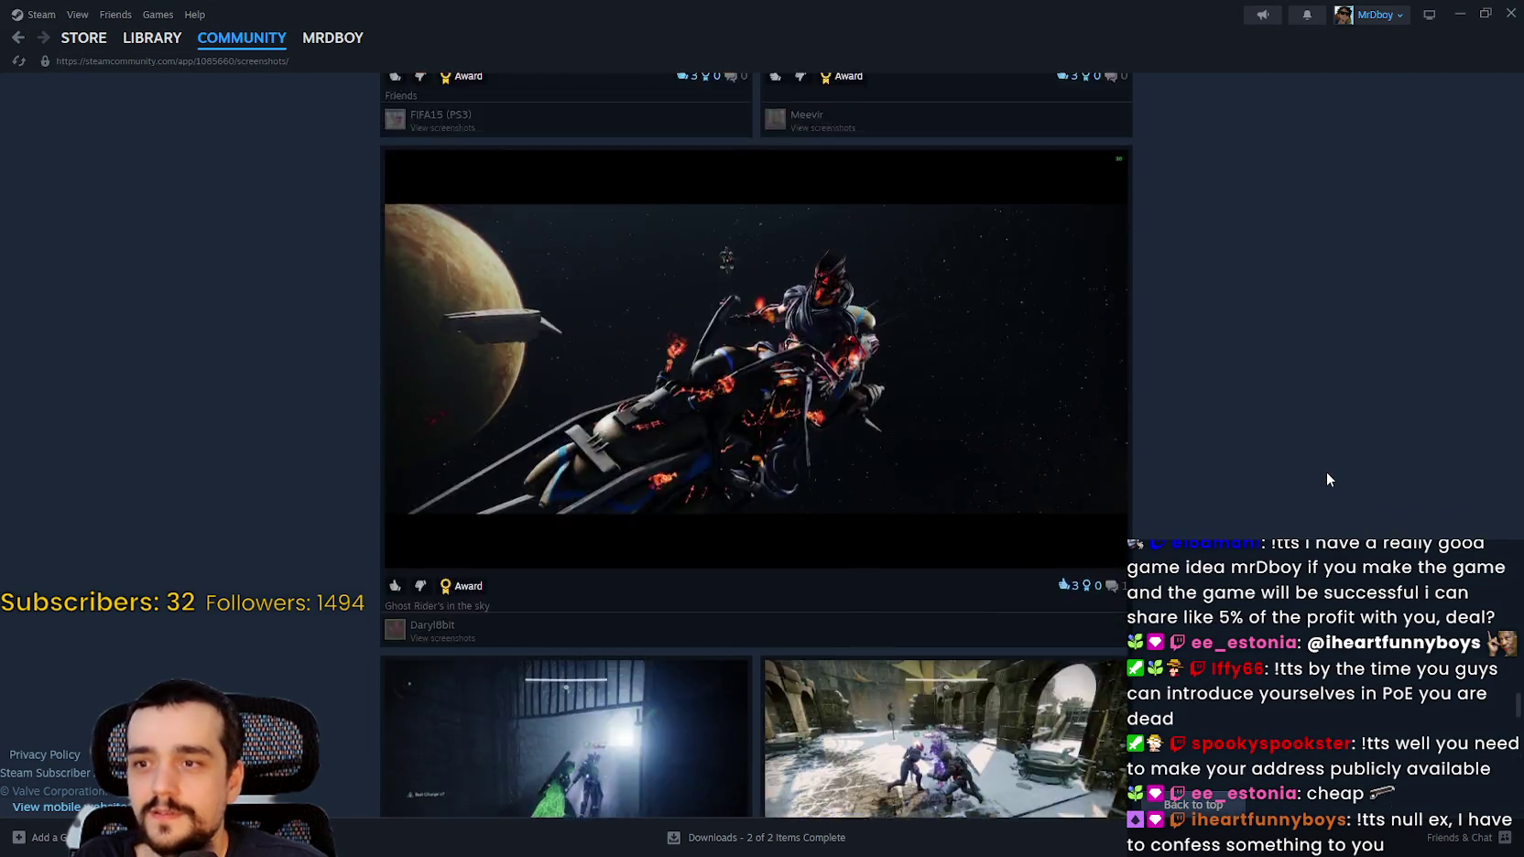
scroll("down", 3)
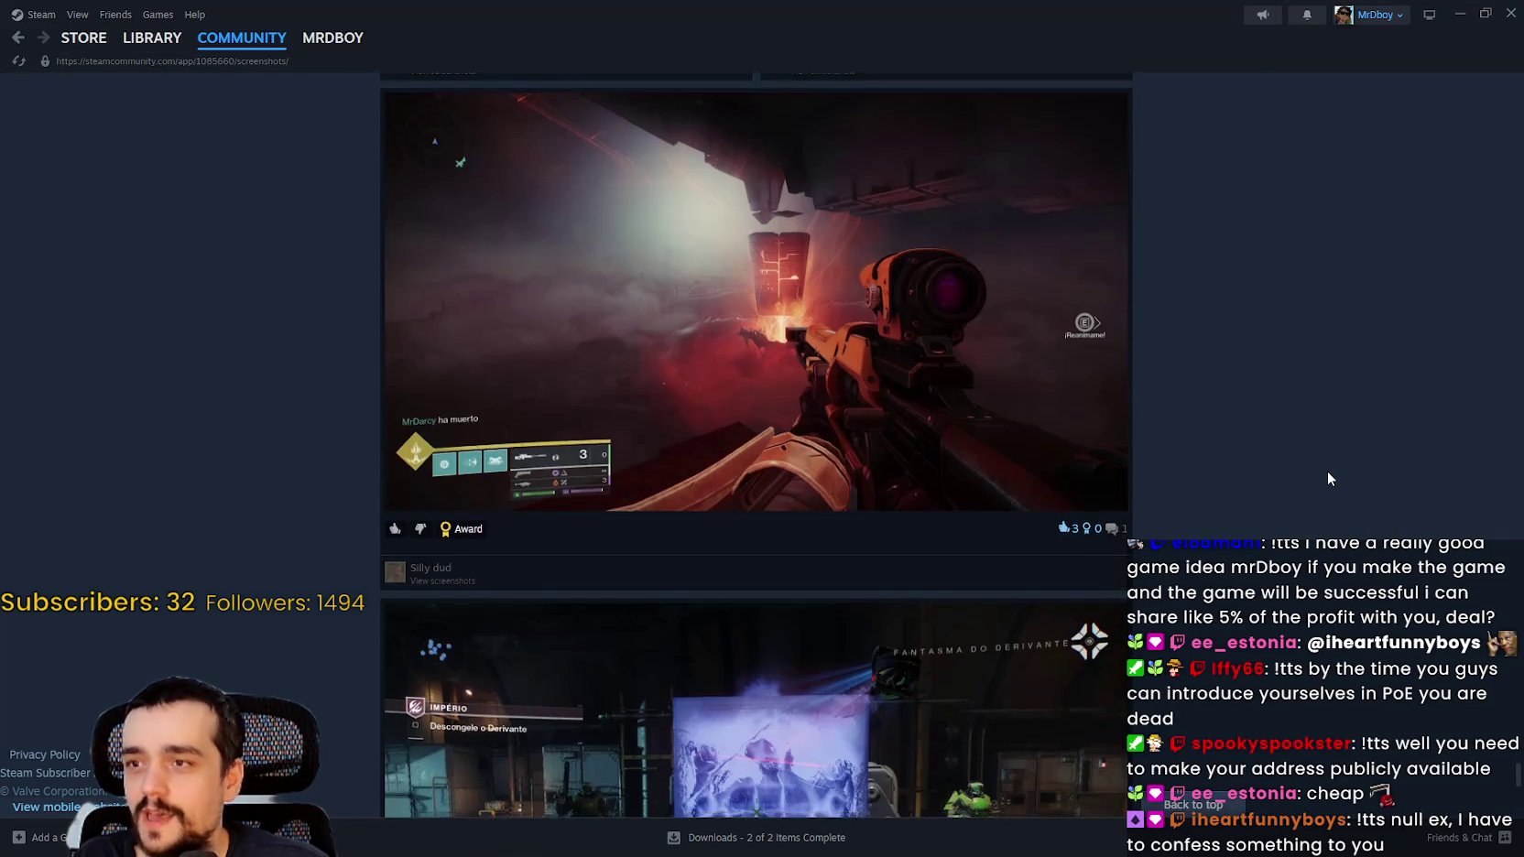
scroll("down", 3)
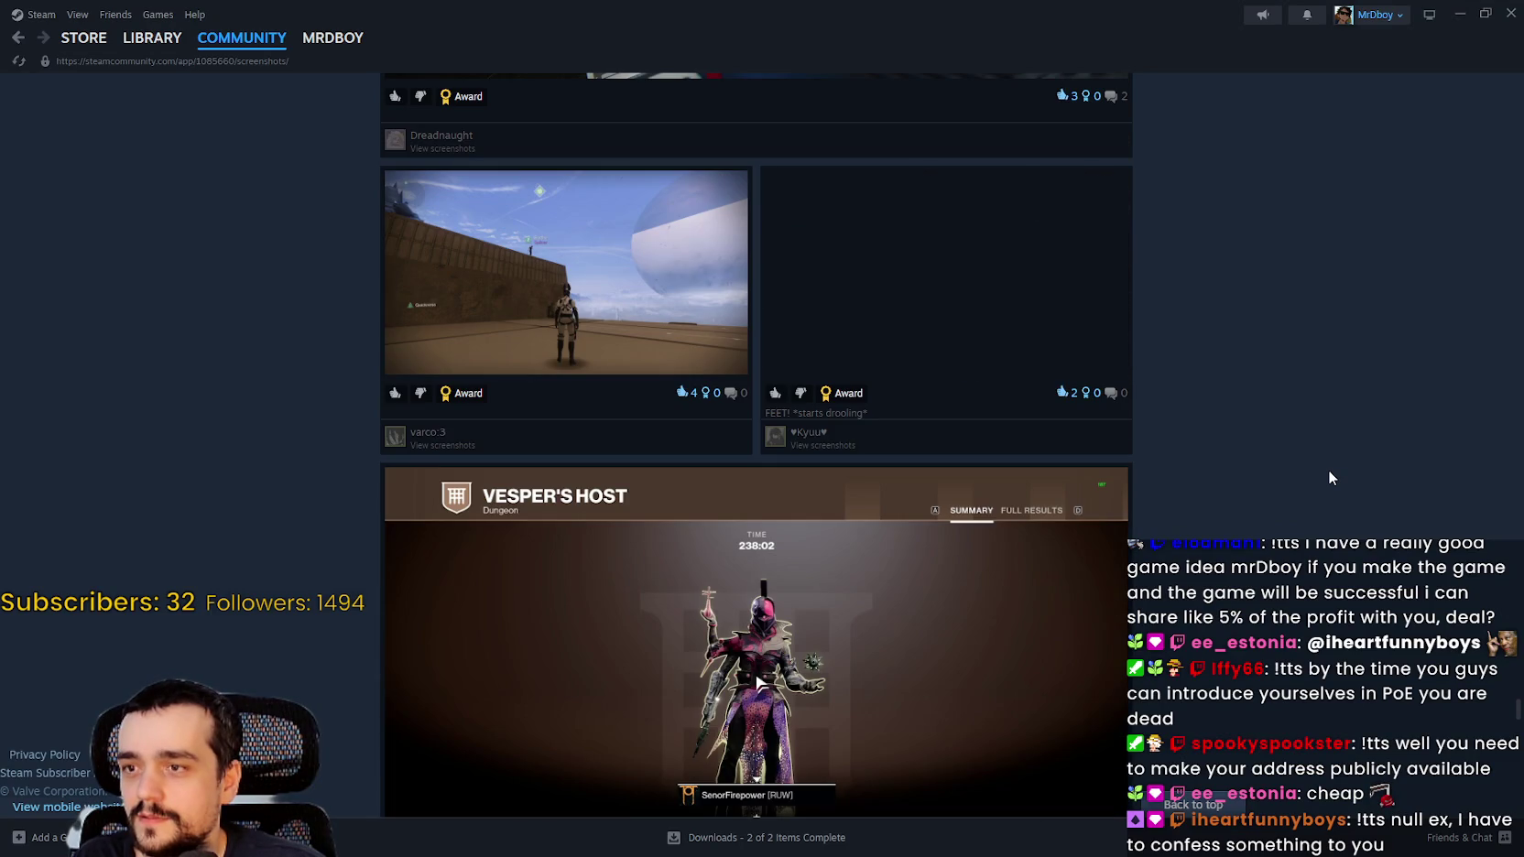
scroll("down", 3)
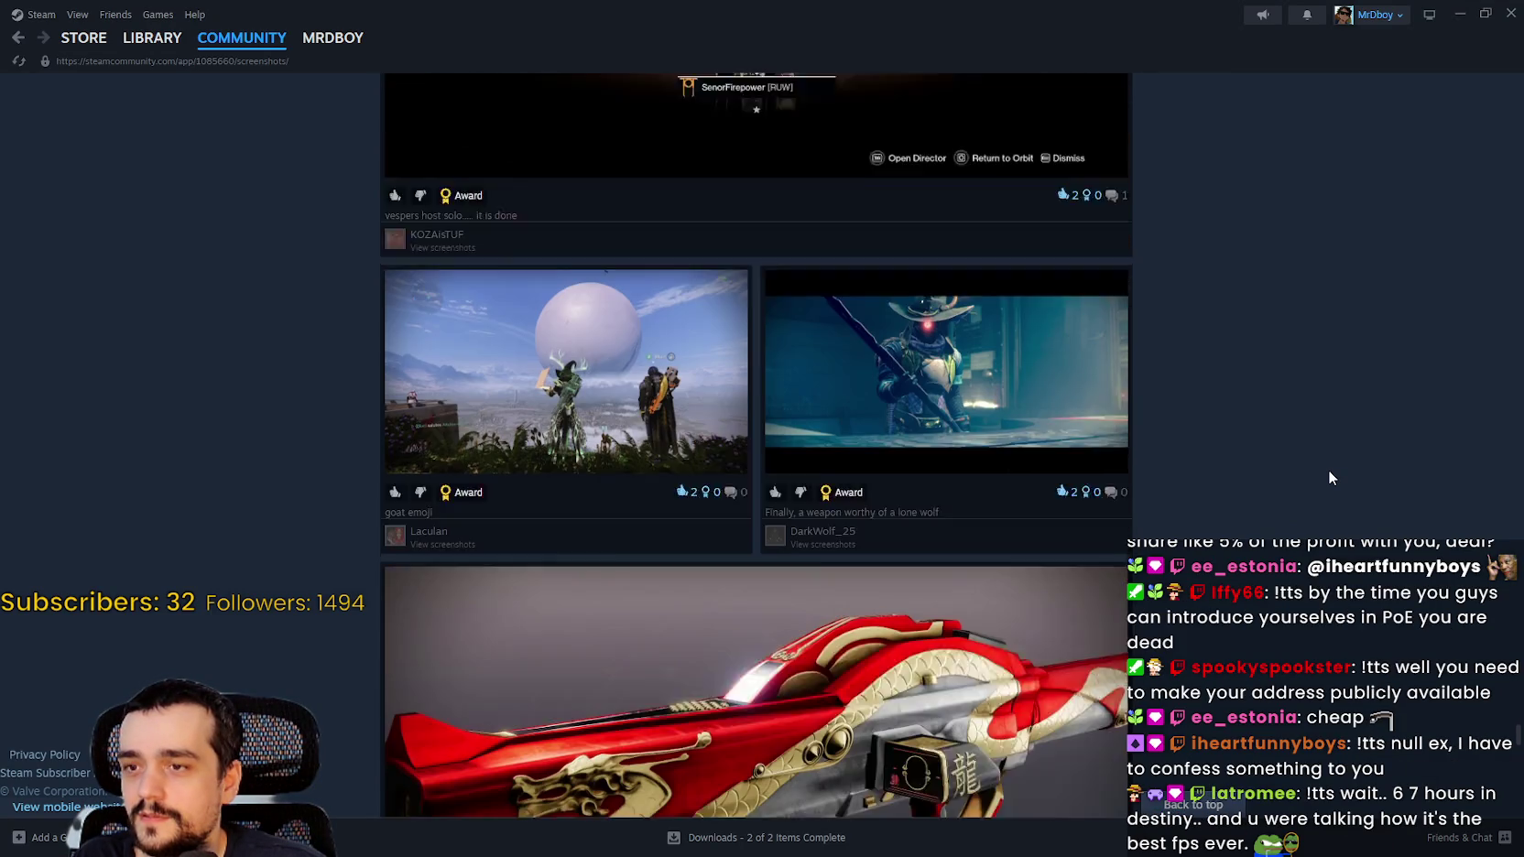
Step: View the goat emoji screenshot enlarged, close it, and return to the Library
left_click(590, 273)
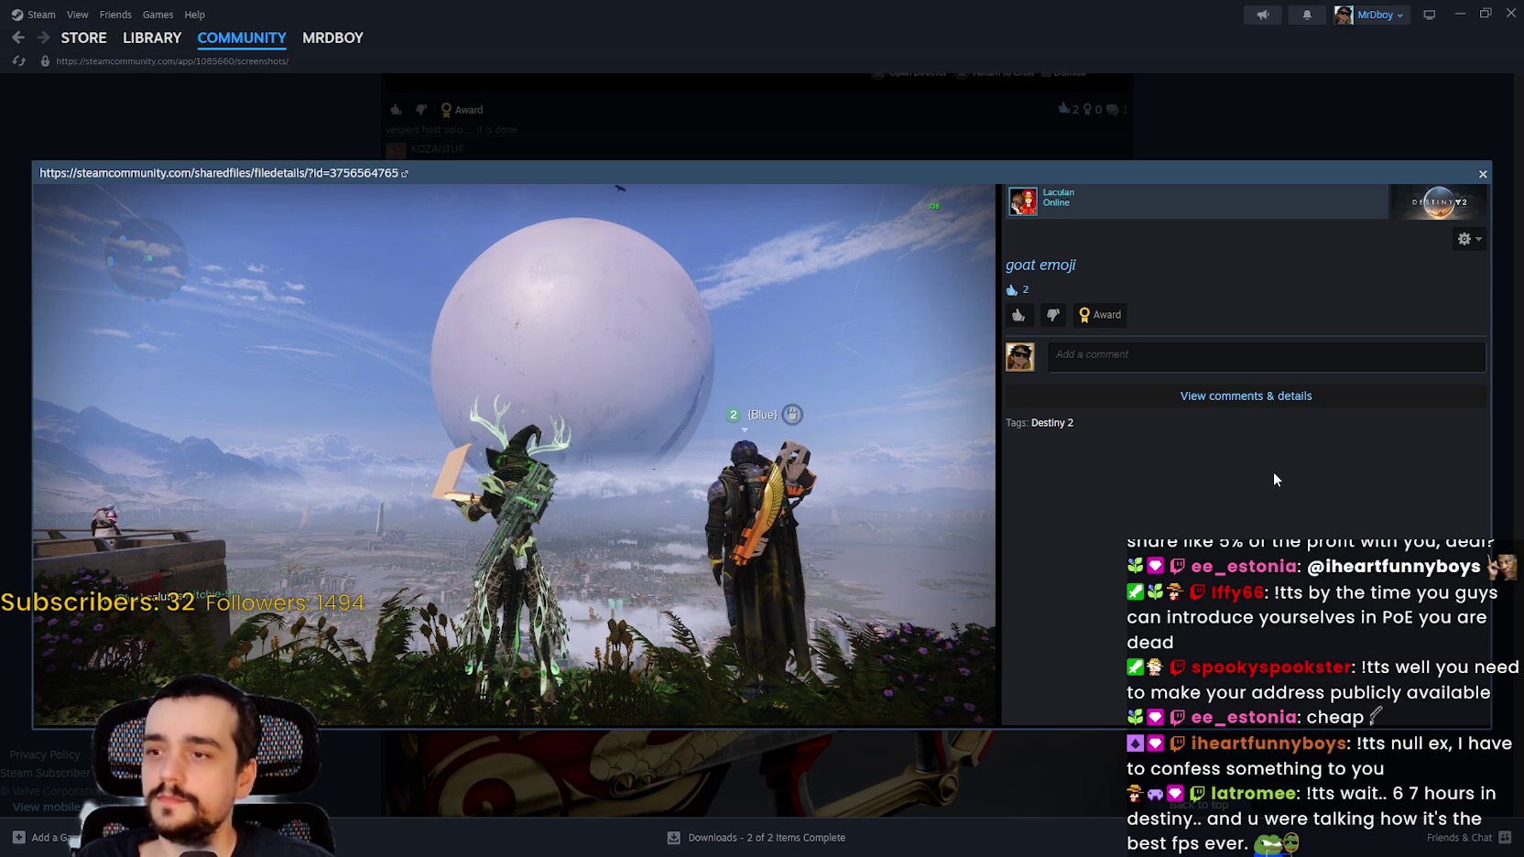
left_click(1294, 96)
left_click(160, 45)
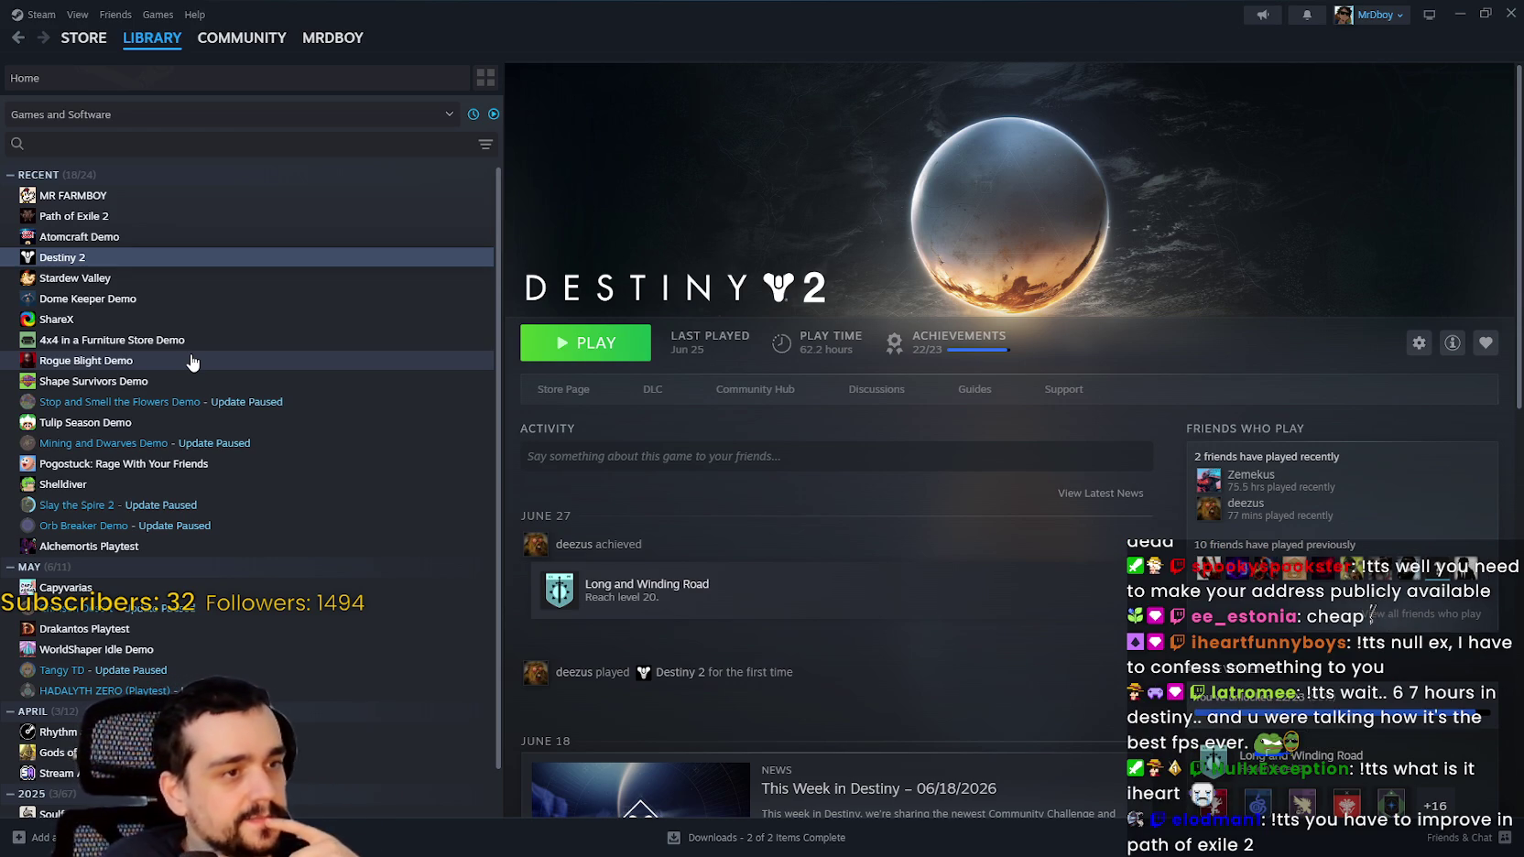
Step: Check Path of Exile 2's library page, then minimize Steam to reveal Godot
mouse_move(348, 37)
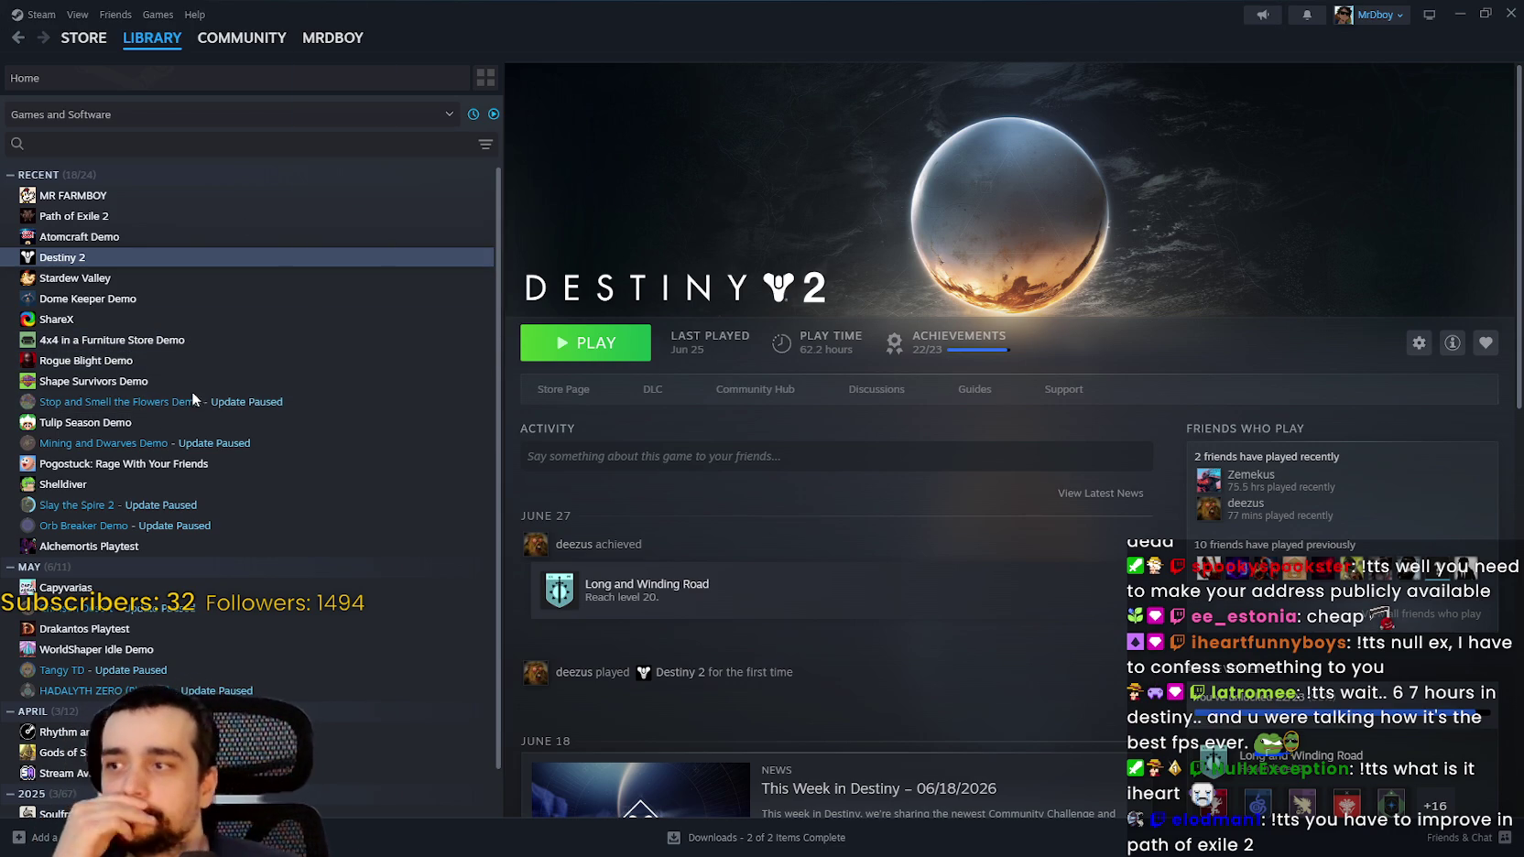
left_click(152, 218)
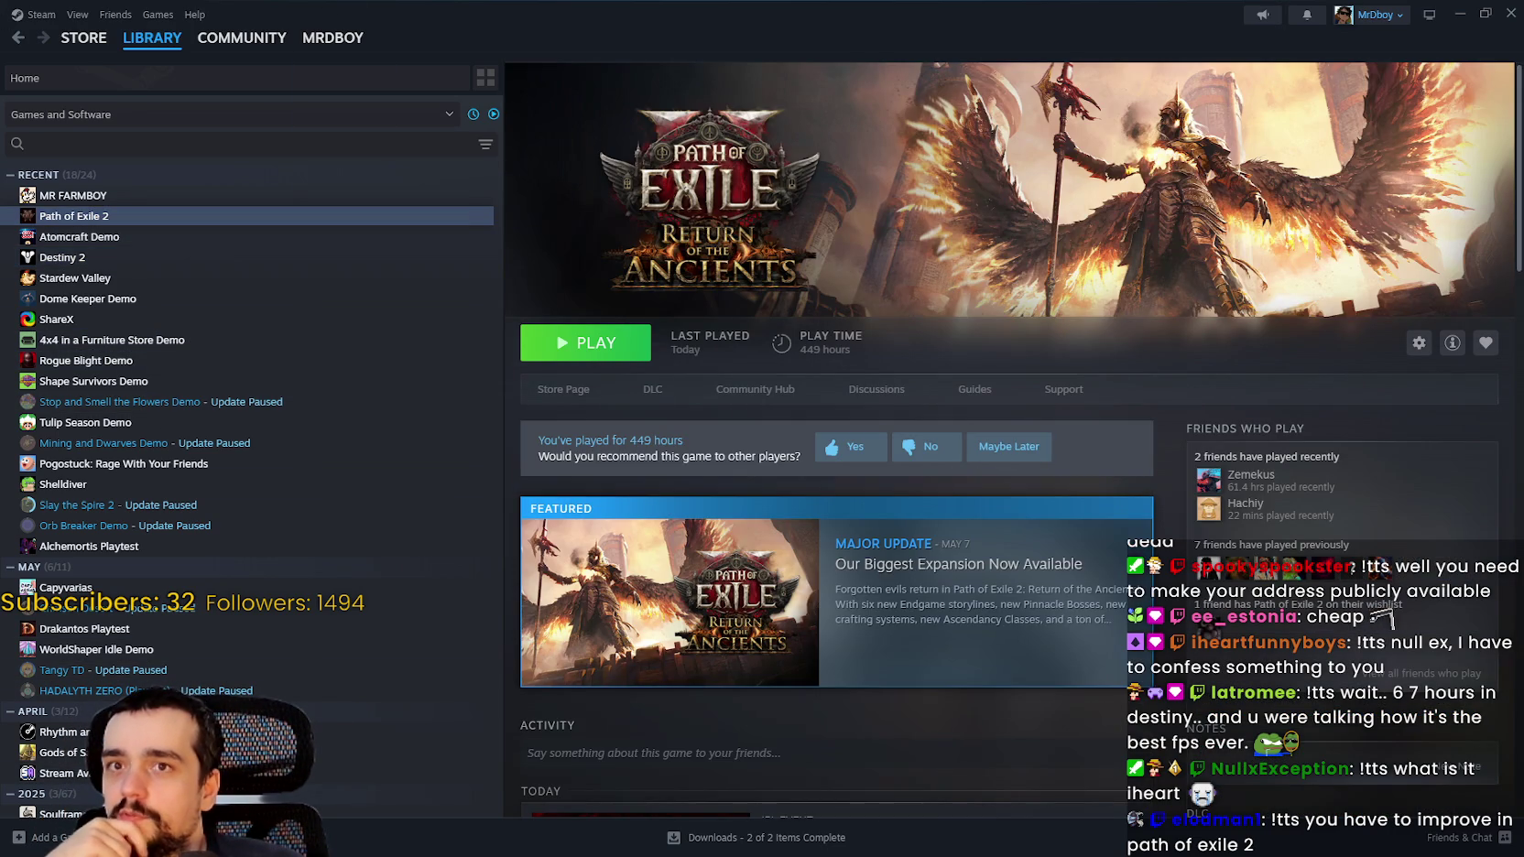
left_click(1449, 15)
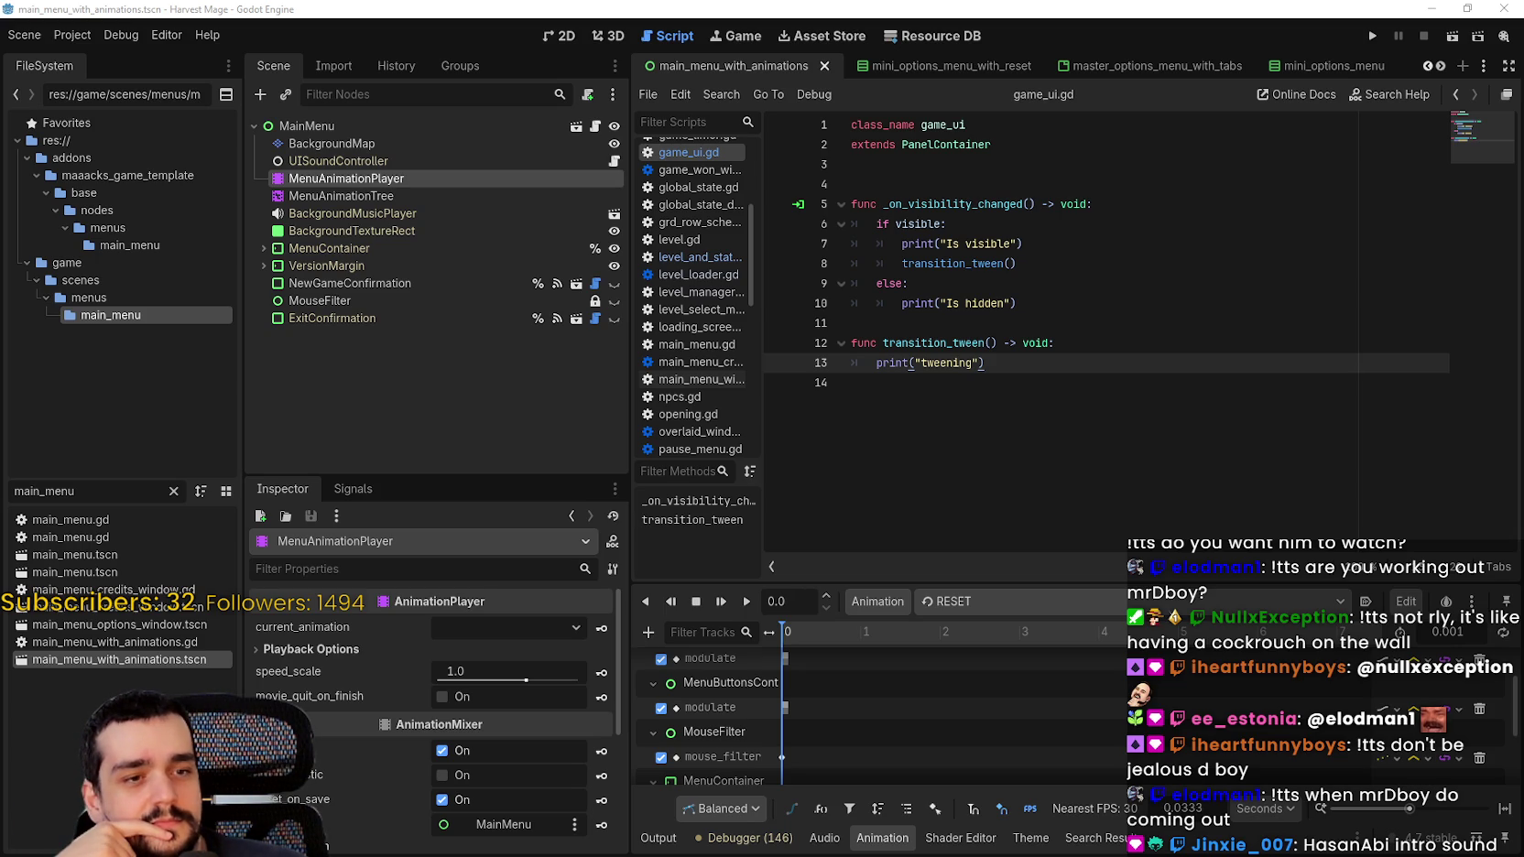
Step: Dismiss the music player and review lines 11–14 around the transition_tween stub
key("alt+Tab")
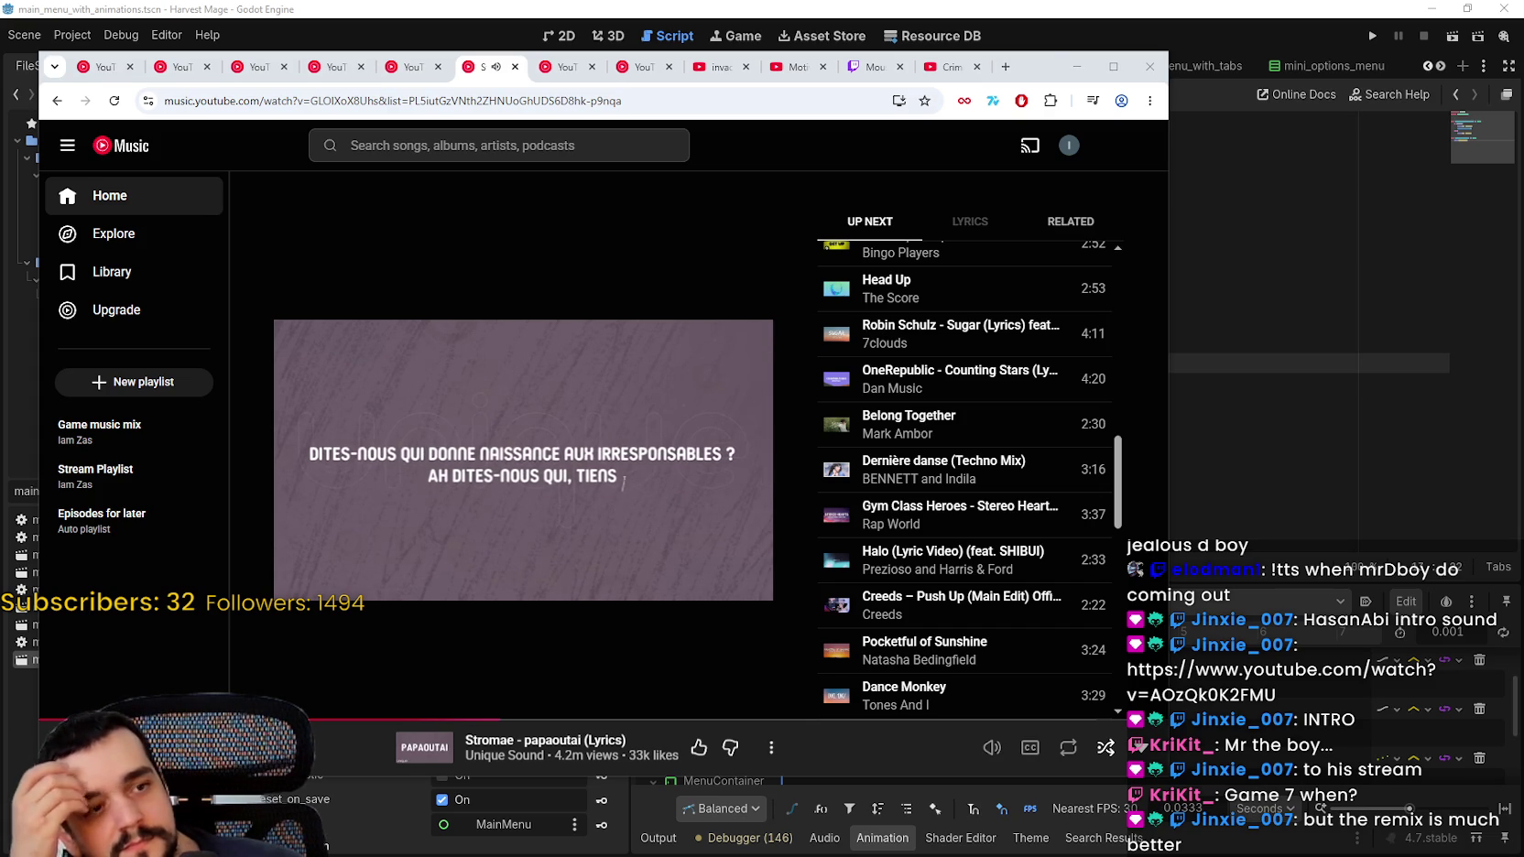
key("alt+Tab")
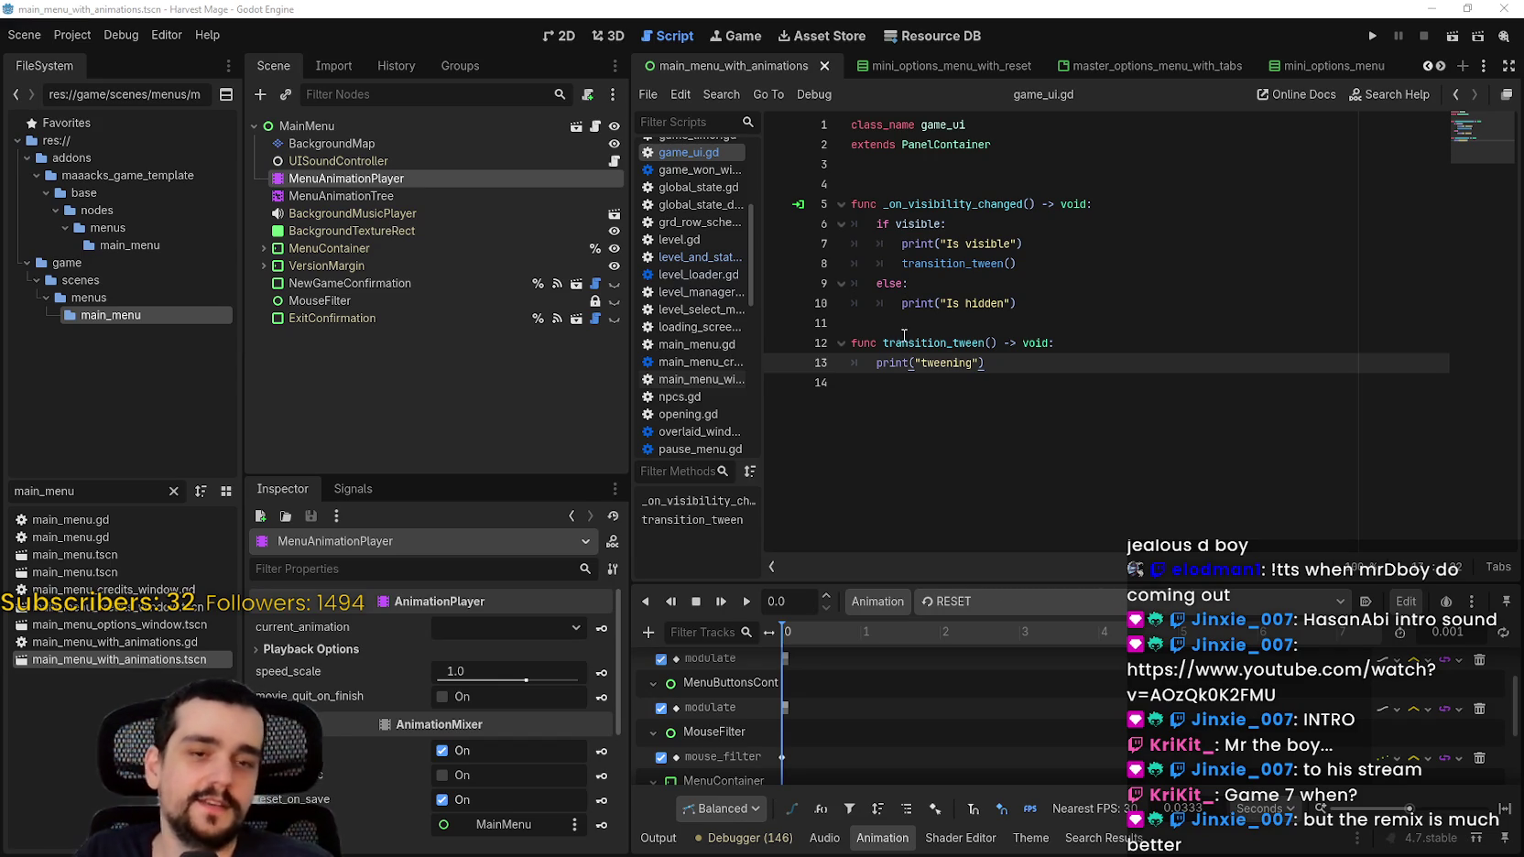
left_click(938, 344)
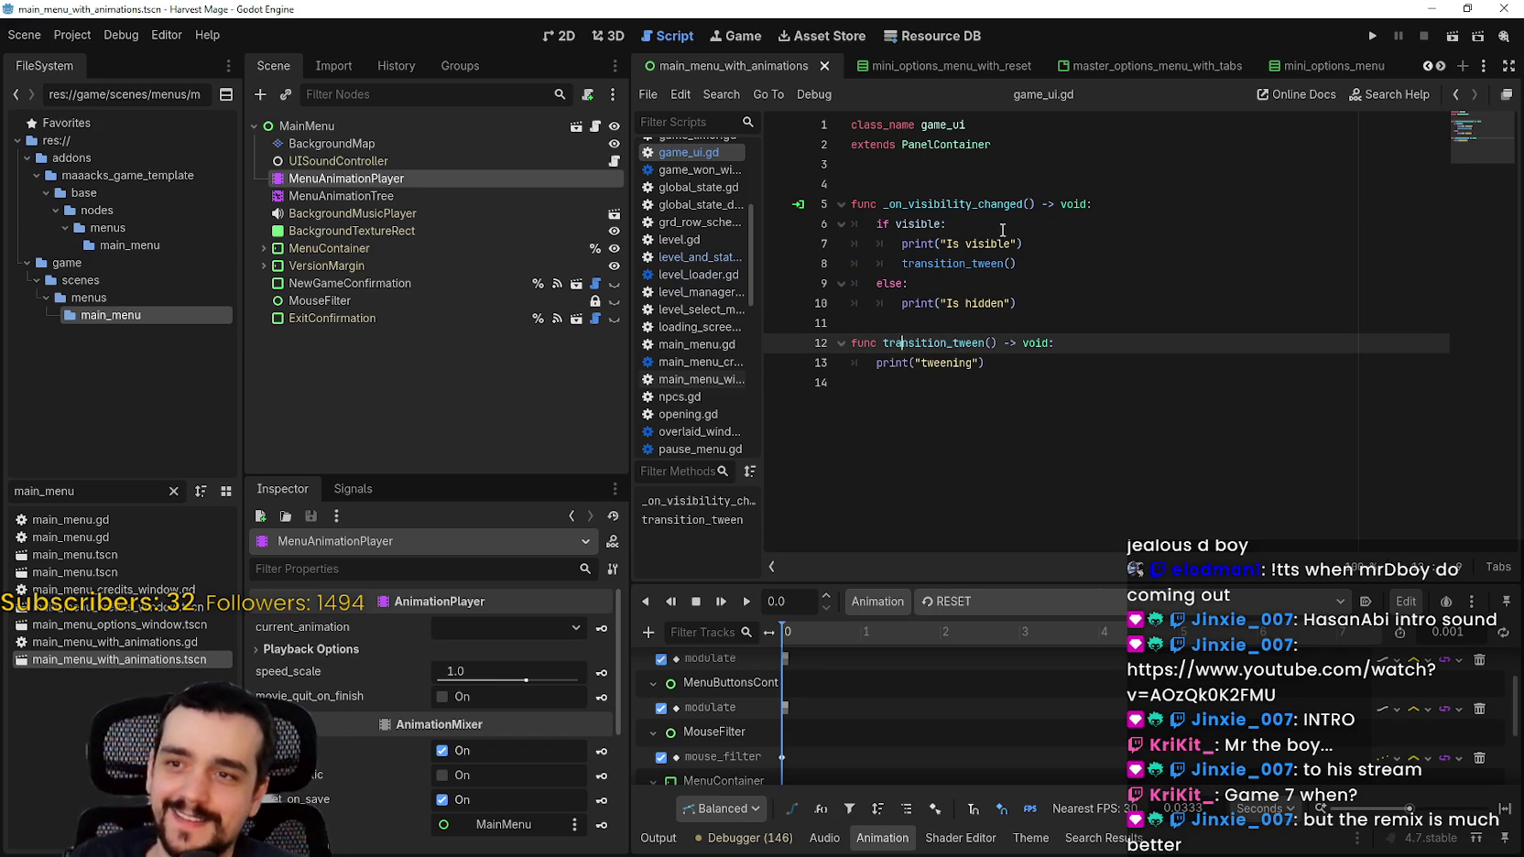
left_click(1063, 323)
left_click(1082, 377)
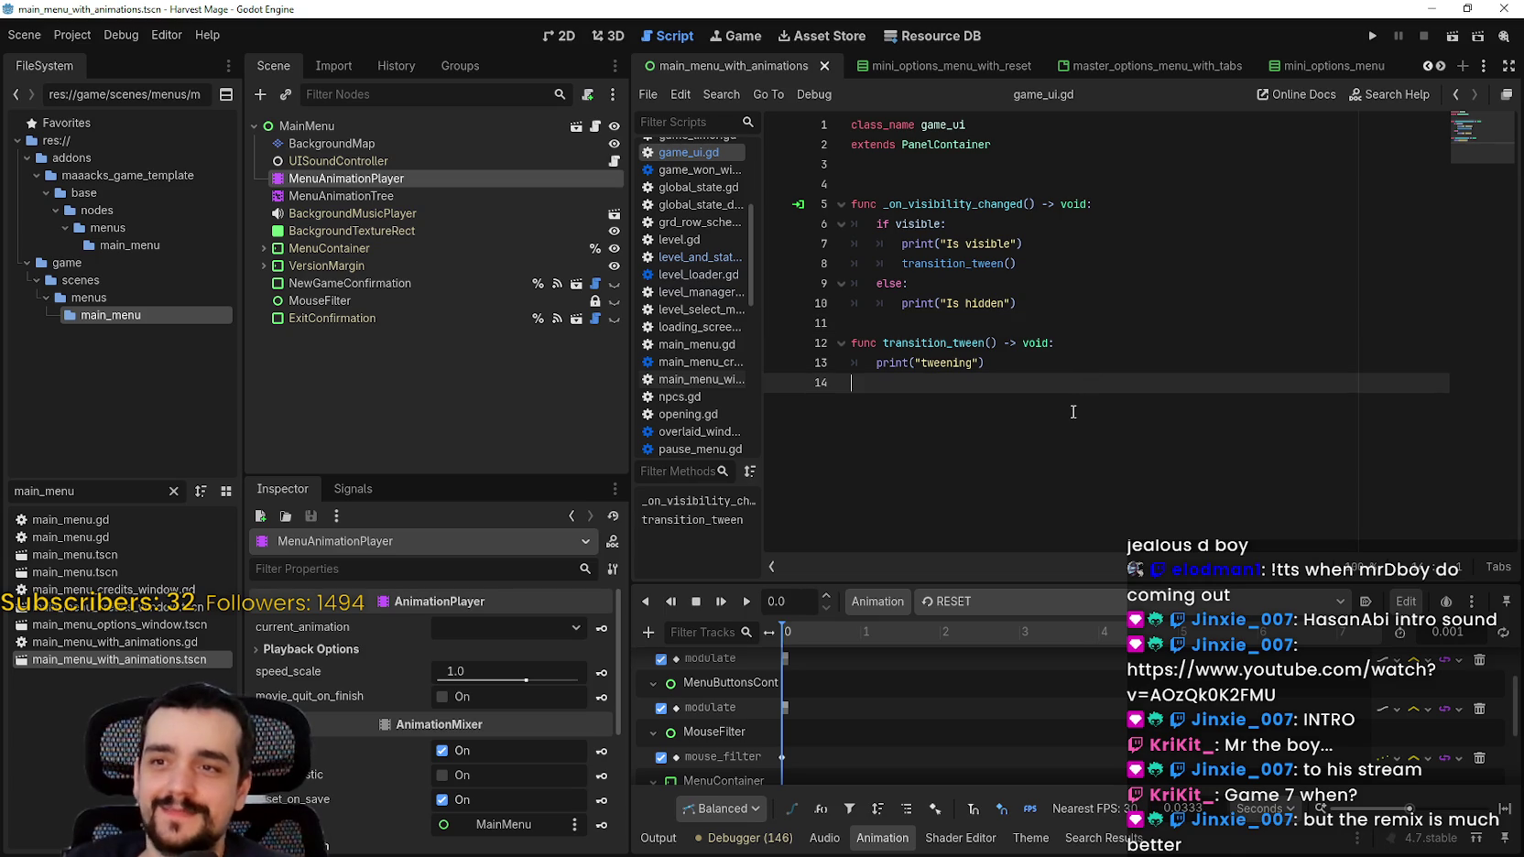
left_click(1030, 364)
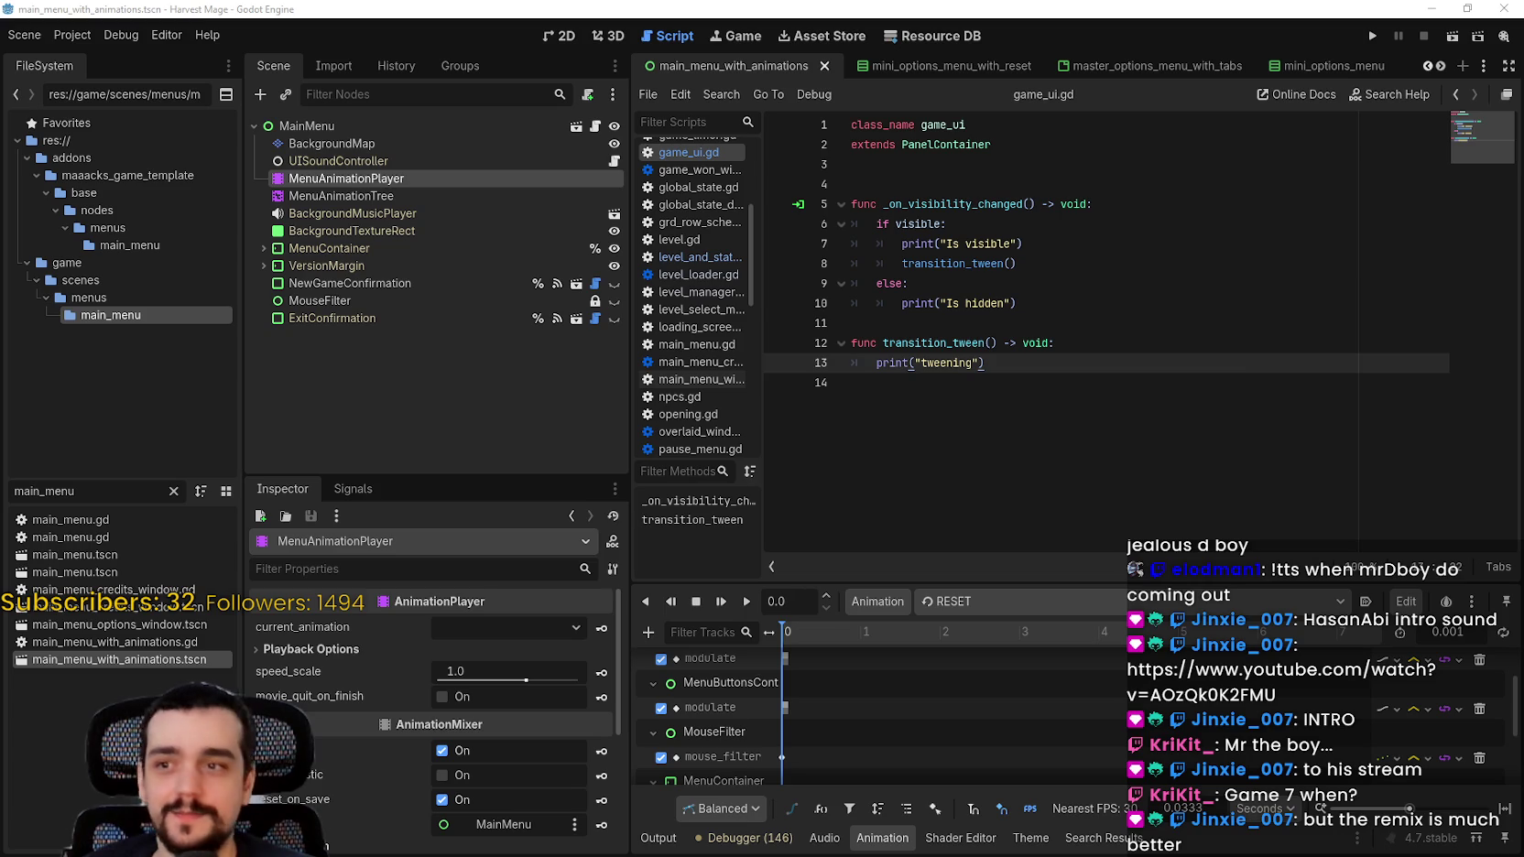
left_click(1148, 382)
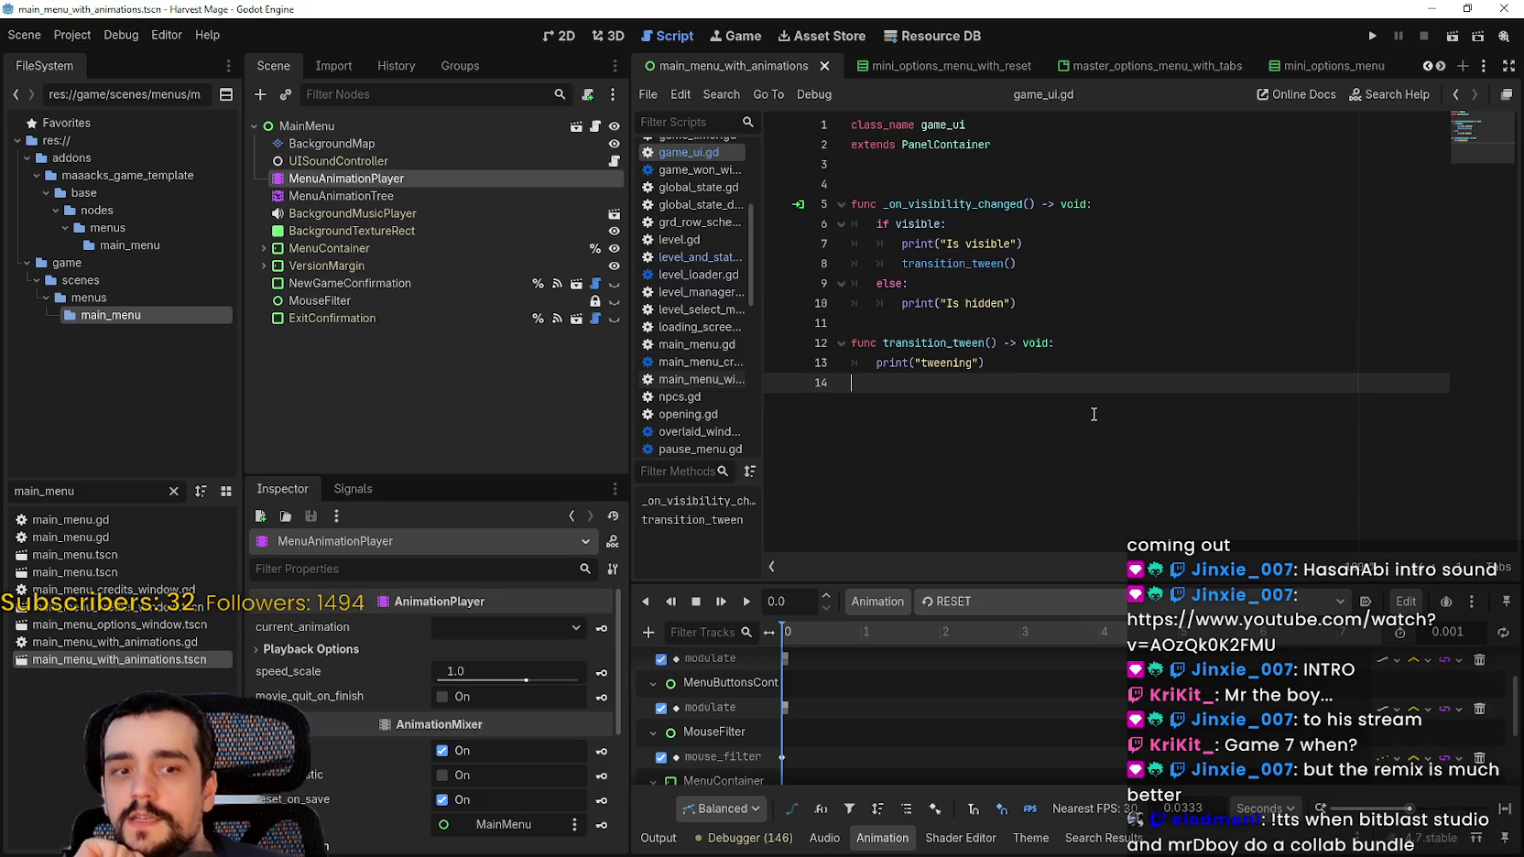
Step: Select the print("tweening") statement and widen the script list to show full file names
left_click_drag(1044, 370, 874, 366)
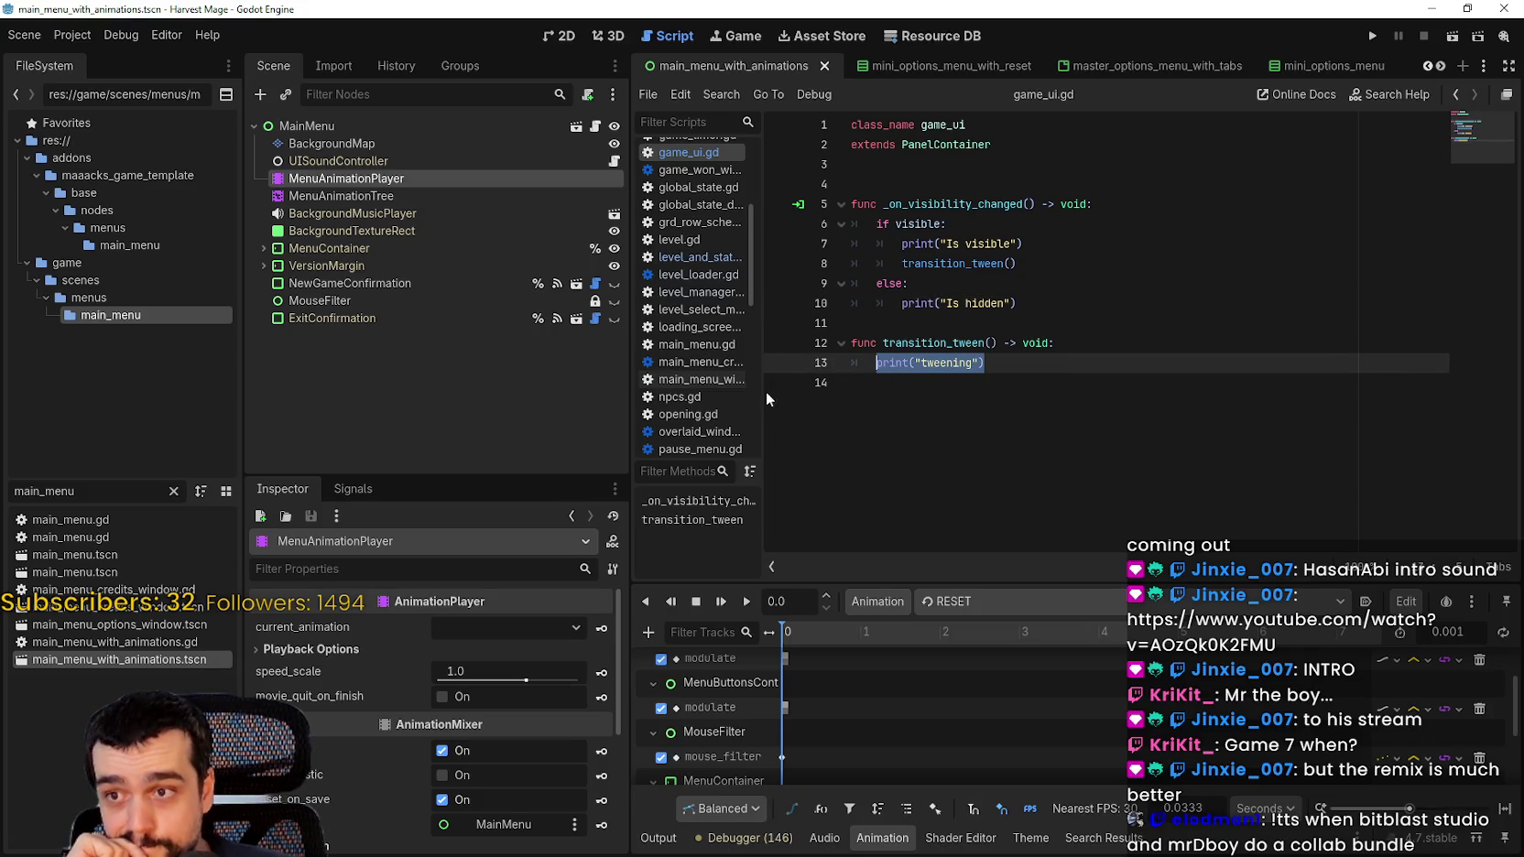
left_click_drag(767, 392, 851, 391)
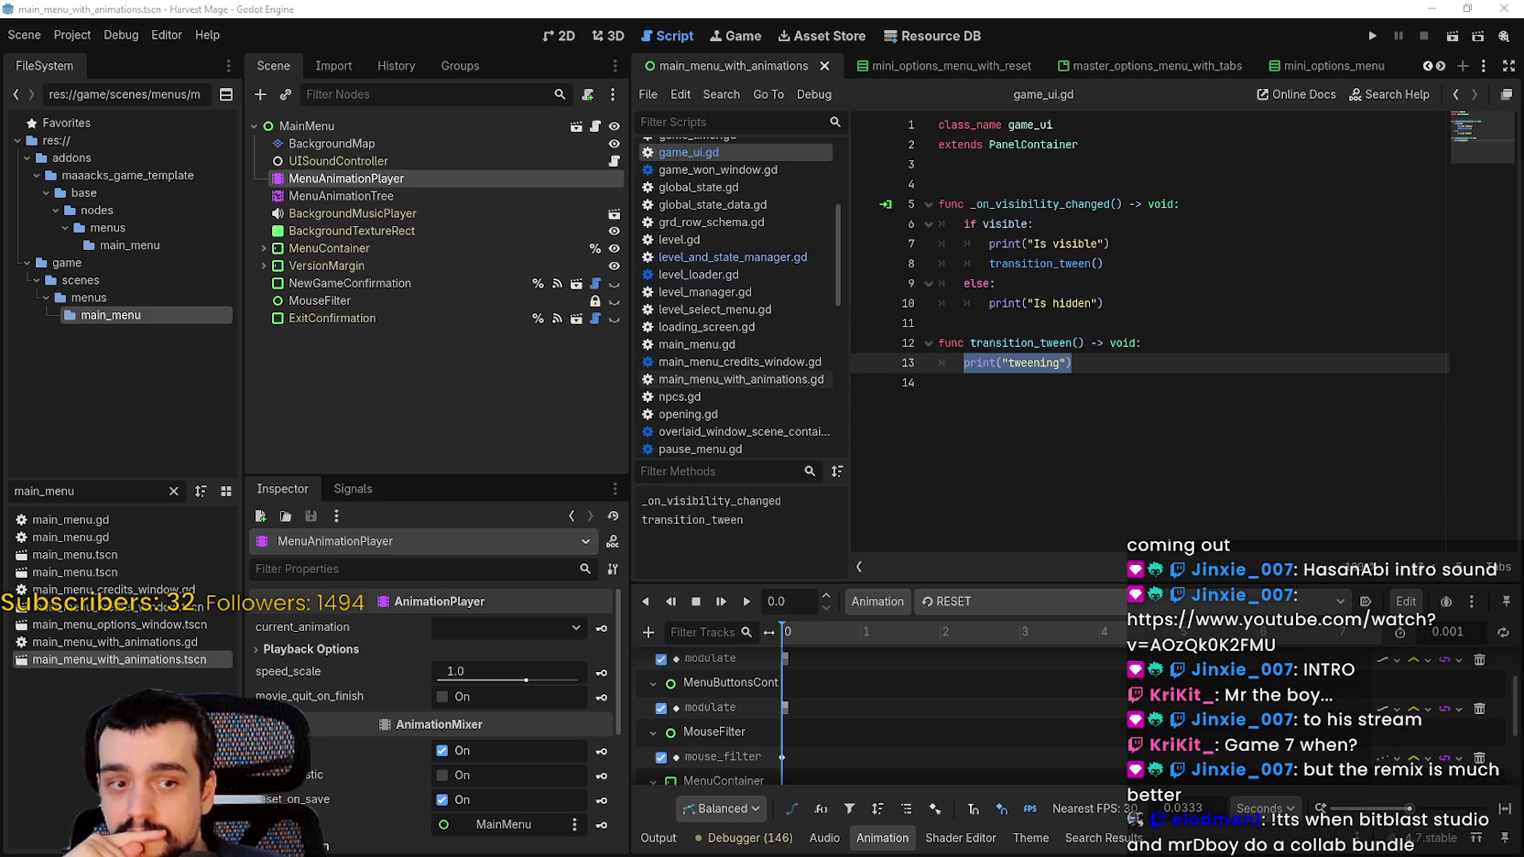
key("alt+Tab")
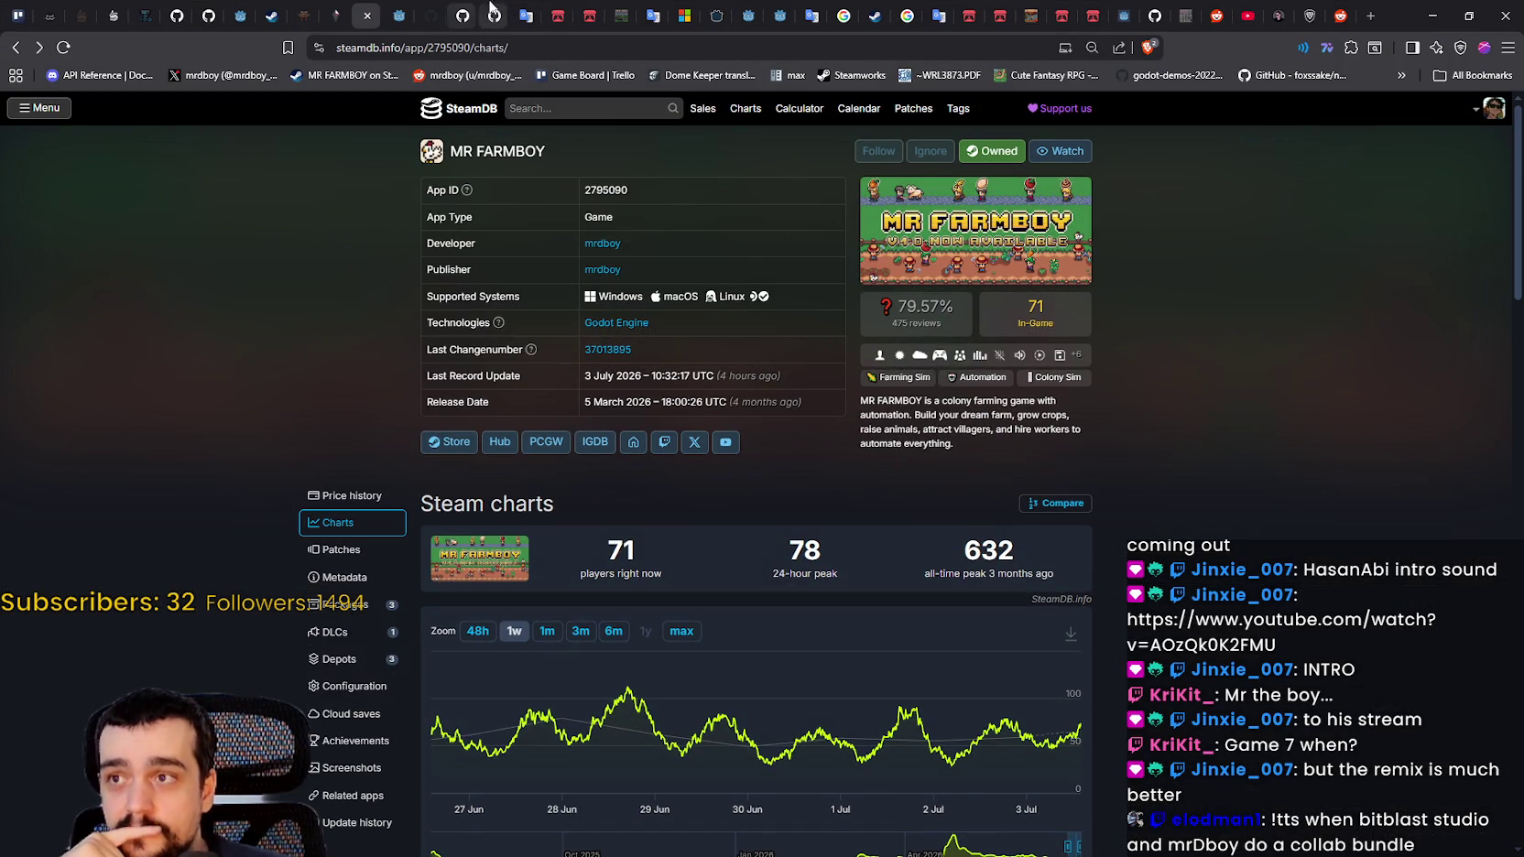
Step: Go to godotengine.org's home page and open the 'What's new' notes for Godot 4.7
left_click(391, 7)
scroll("up", 3)
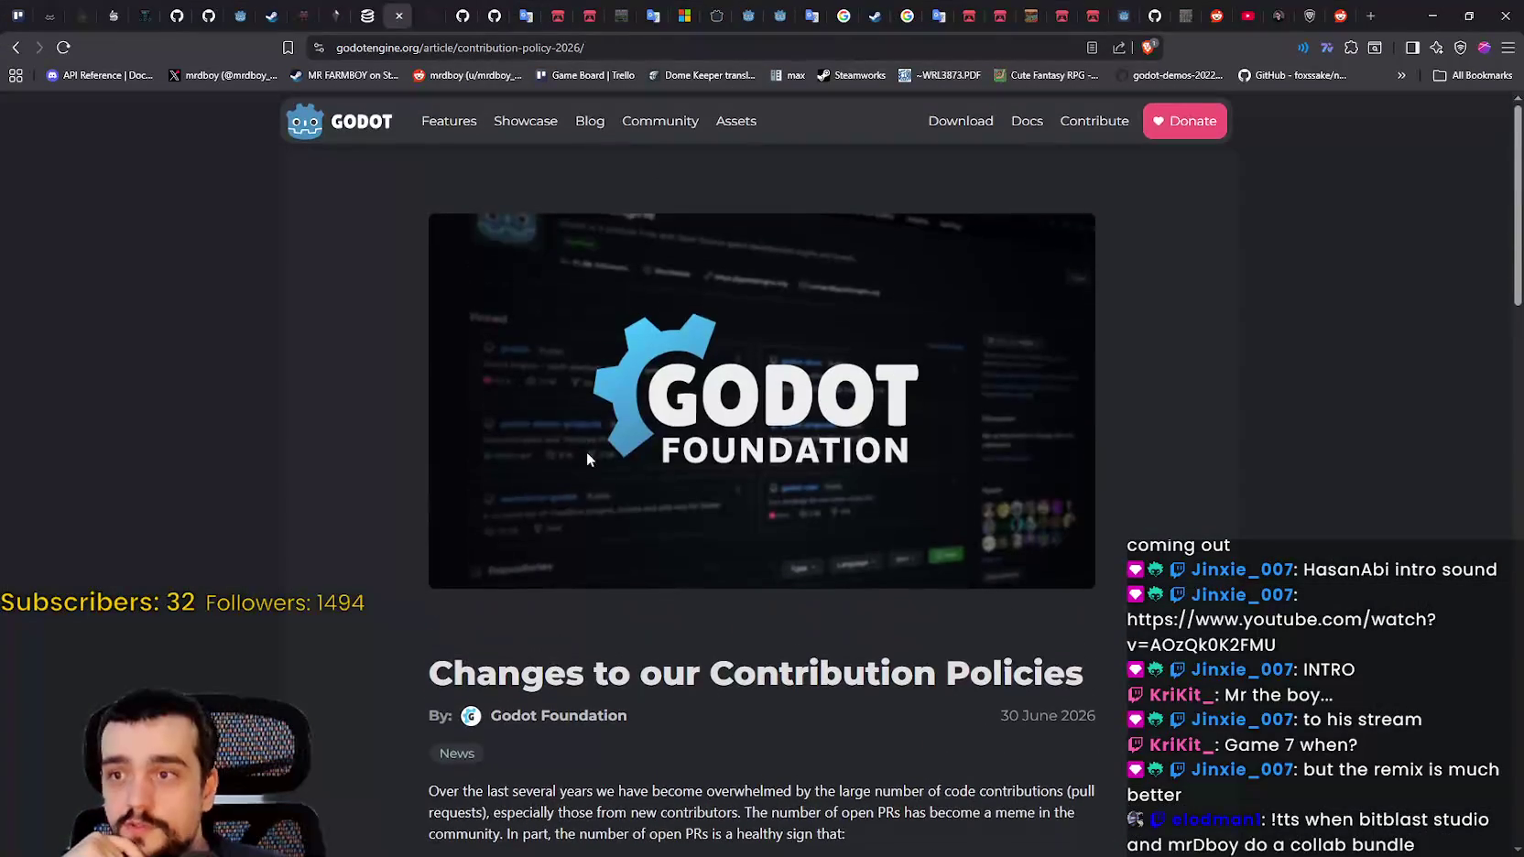
left_click(339, 121)
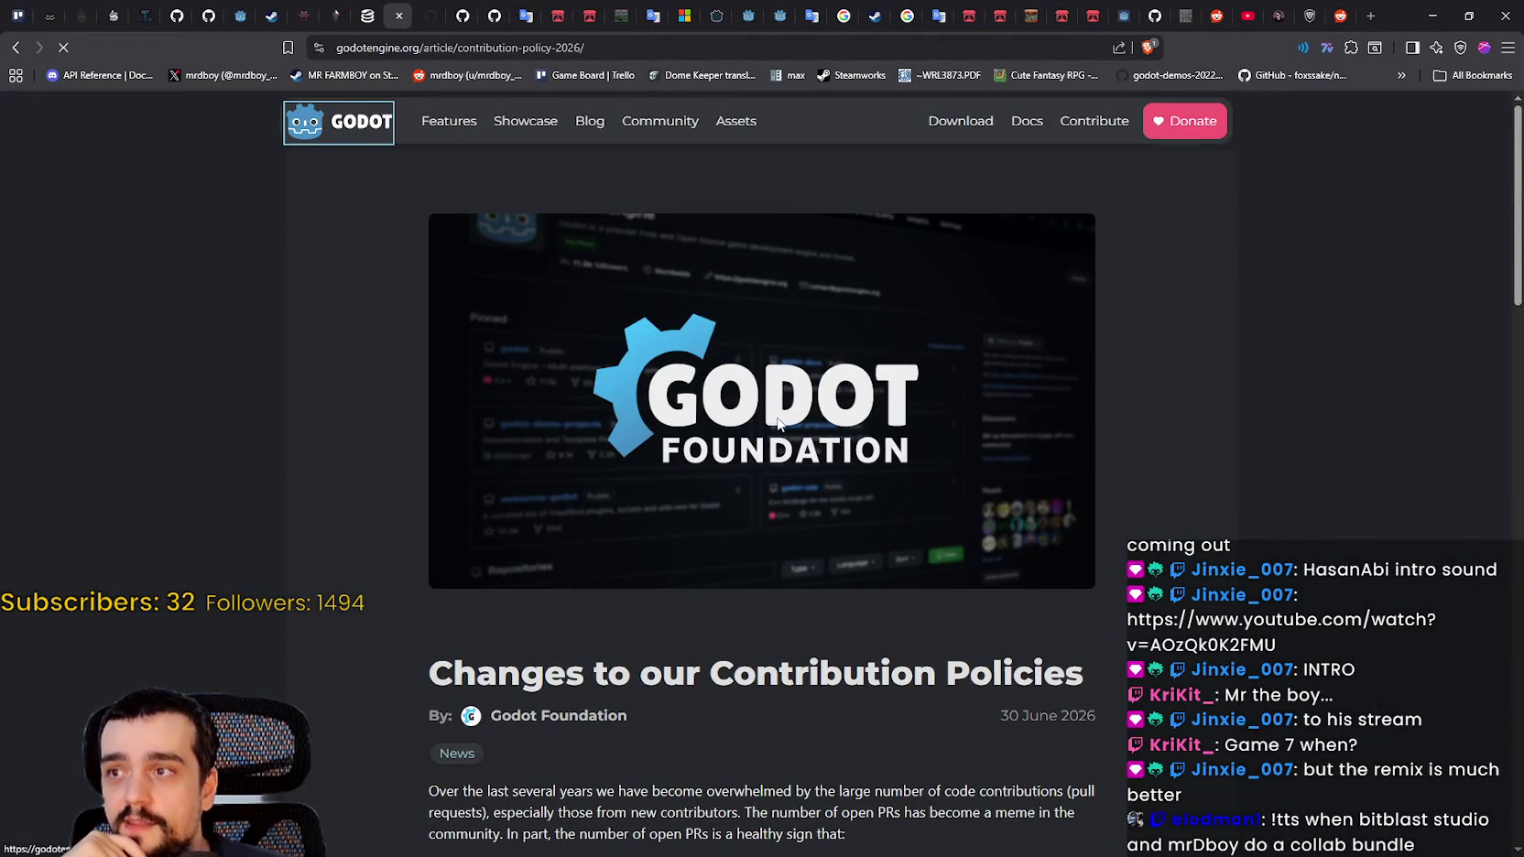
scroll("down", 3)
scroll("up", 3)
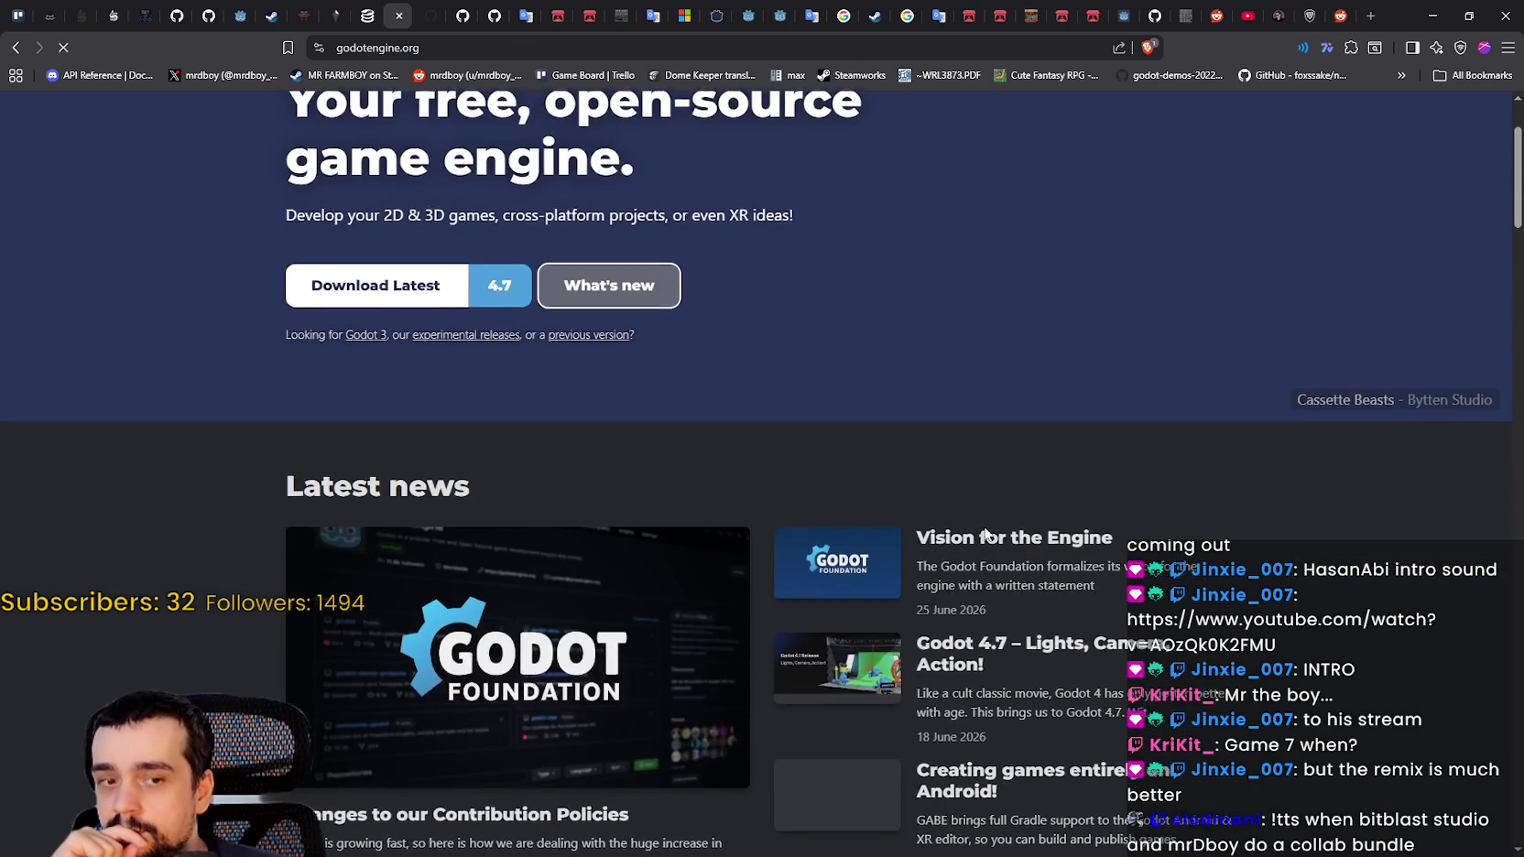
scroll("down", 3)
scroll("up", 3)
left_click(890, 408)
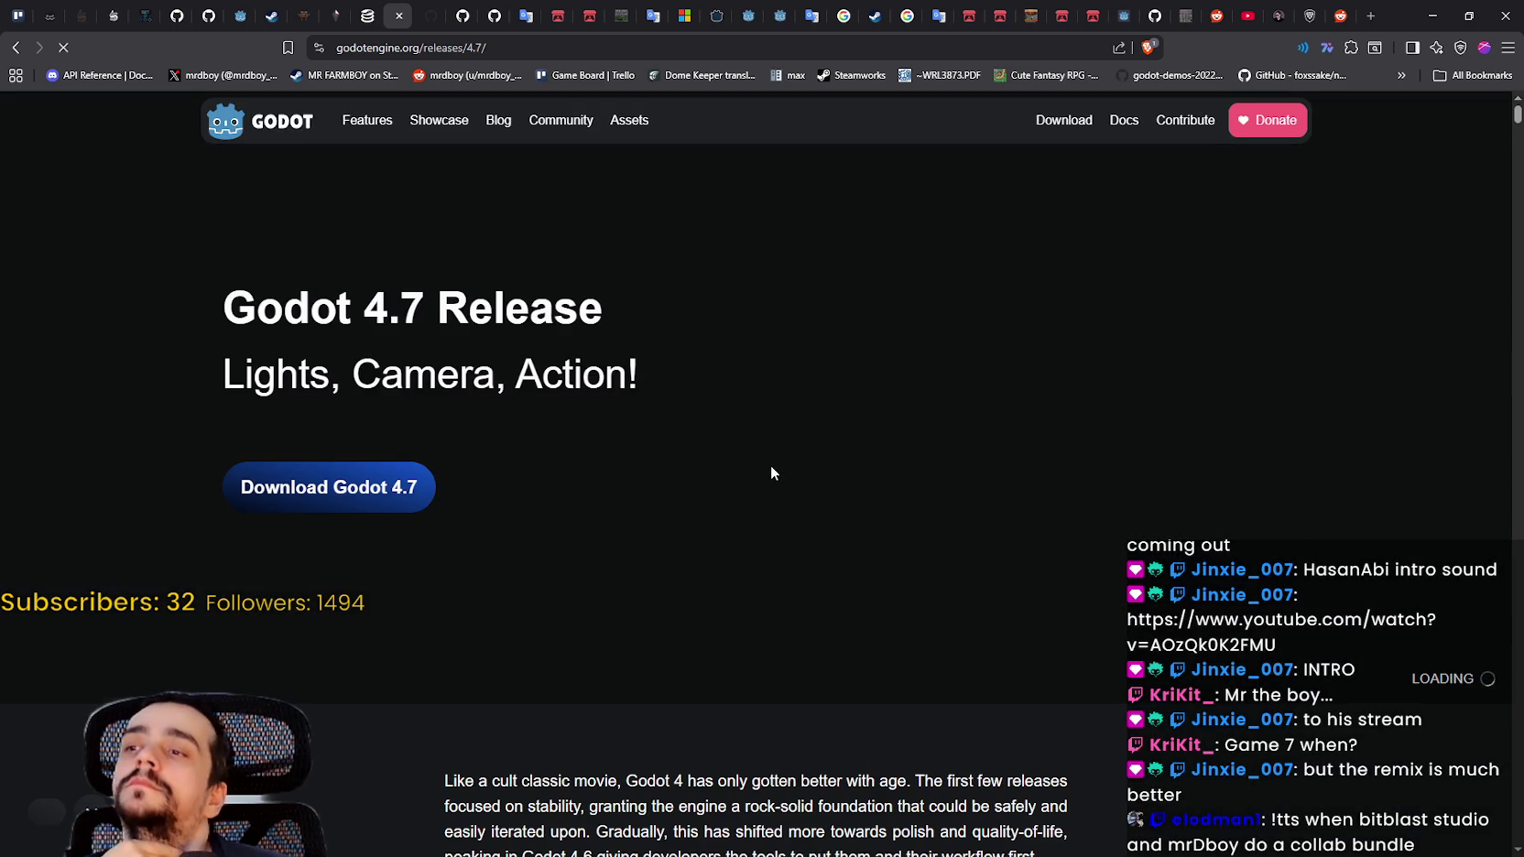
Step: Scroll the 4.7 notes to the Animation section and select the 'Tweens can now wait for signals' heading
scroll("down", 3)
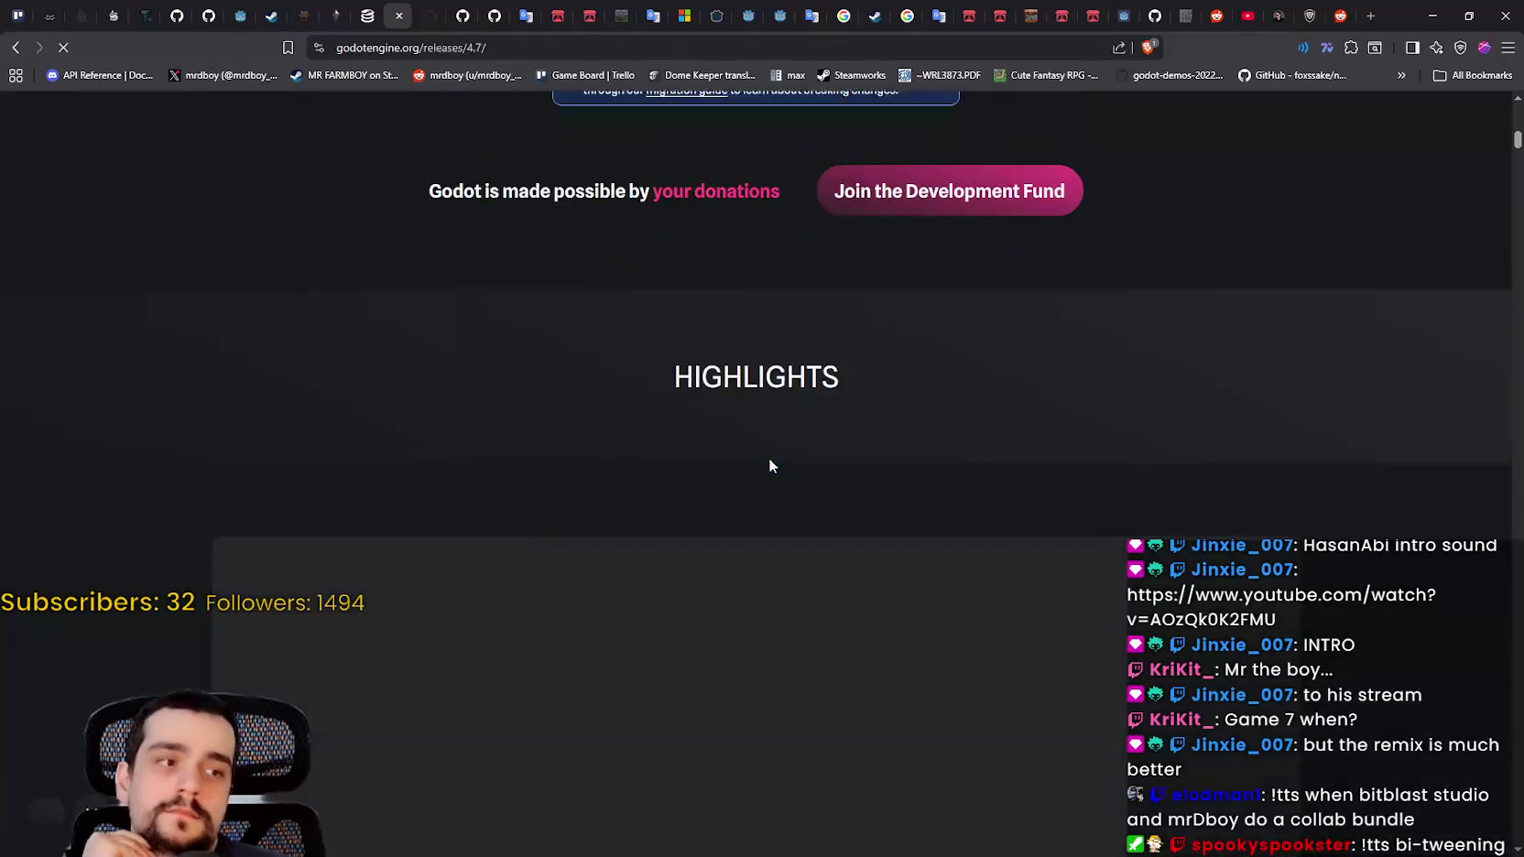
scroll("down", 3)
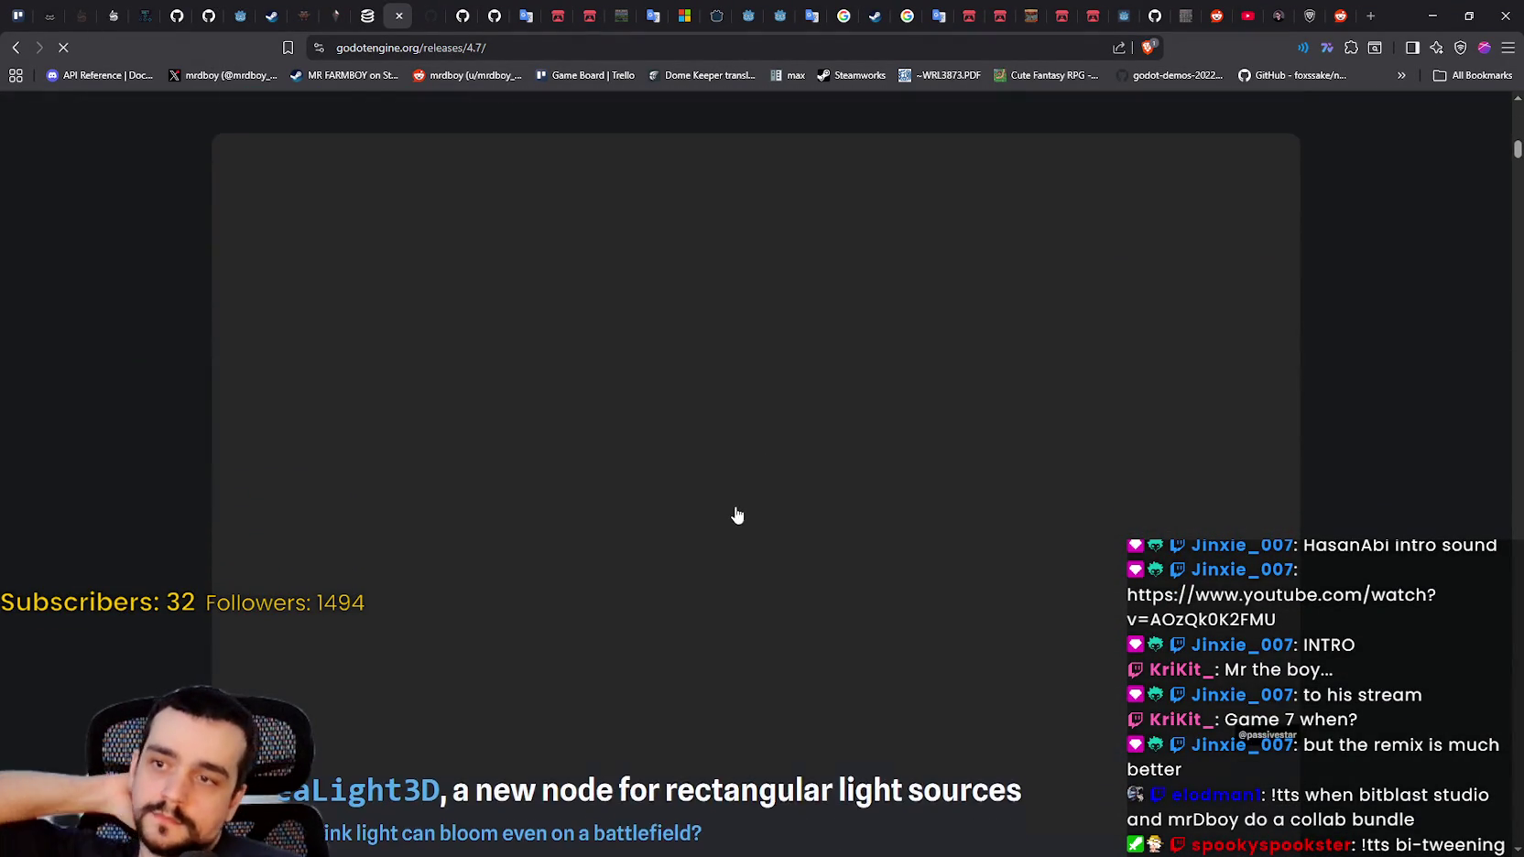
scroll("down", 3)
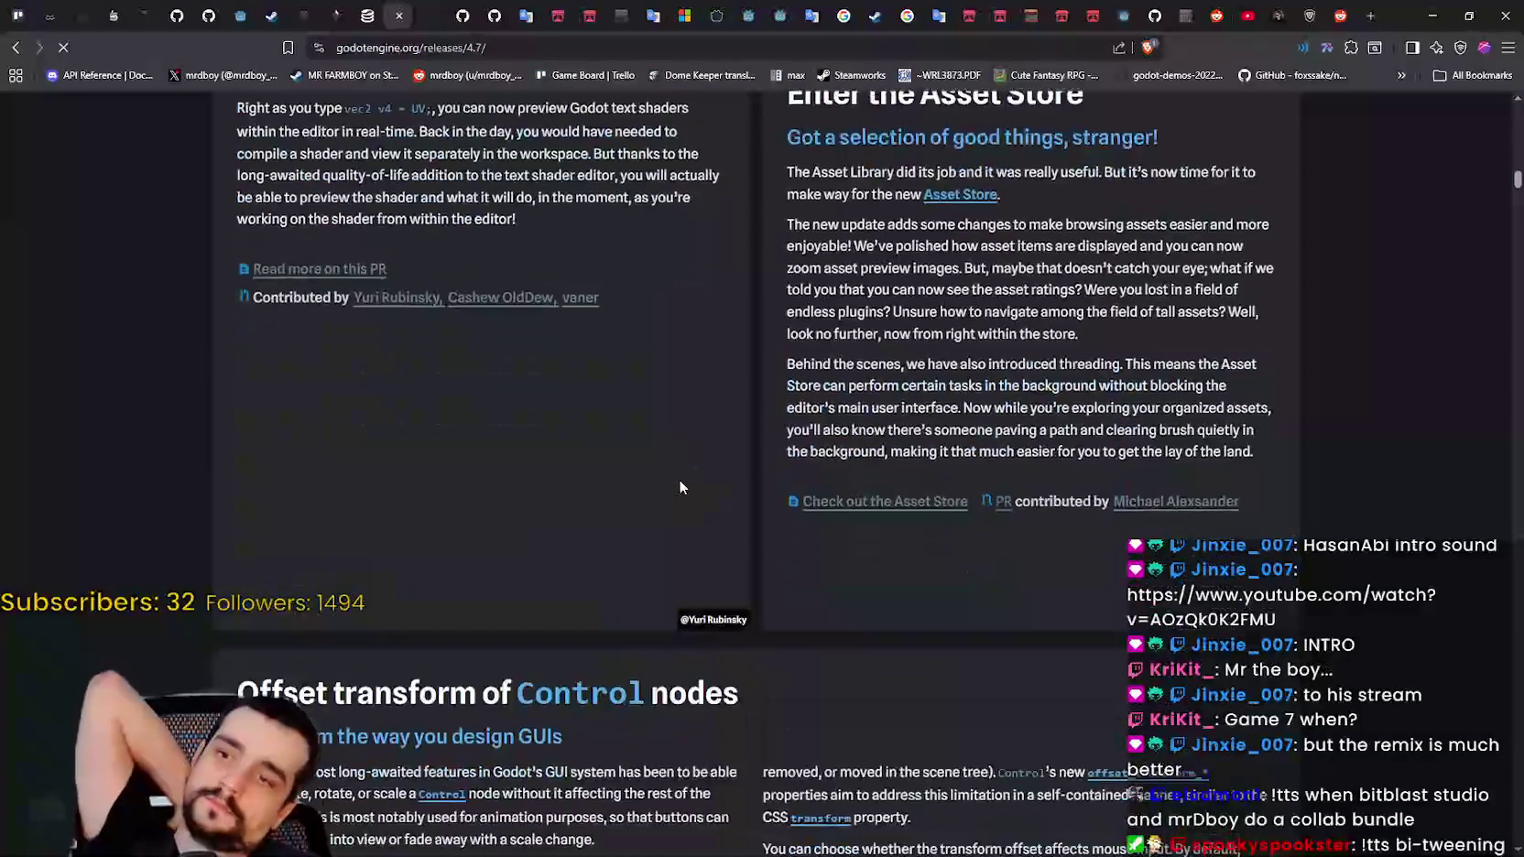
scroll("down", 3)
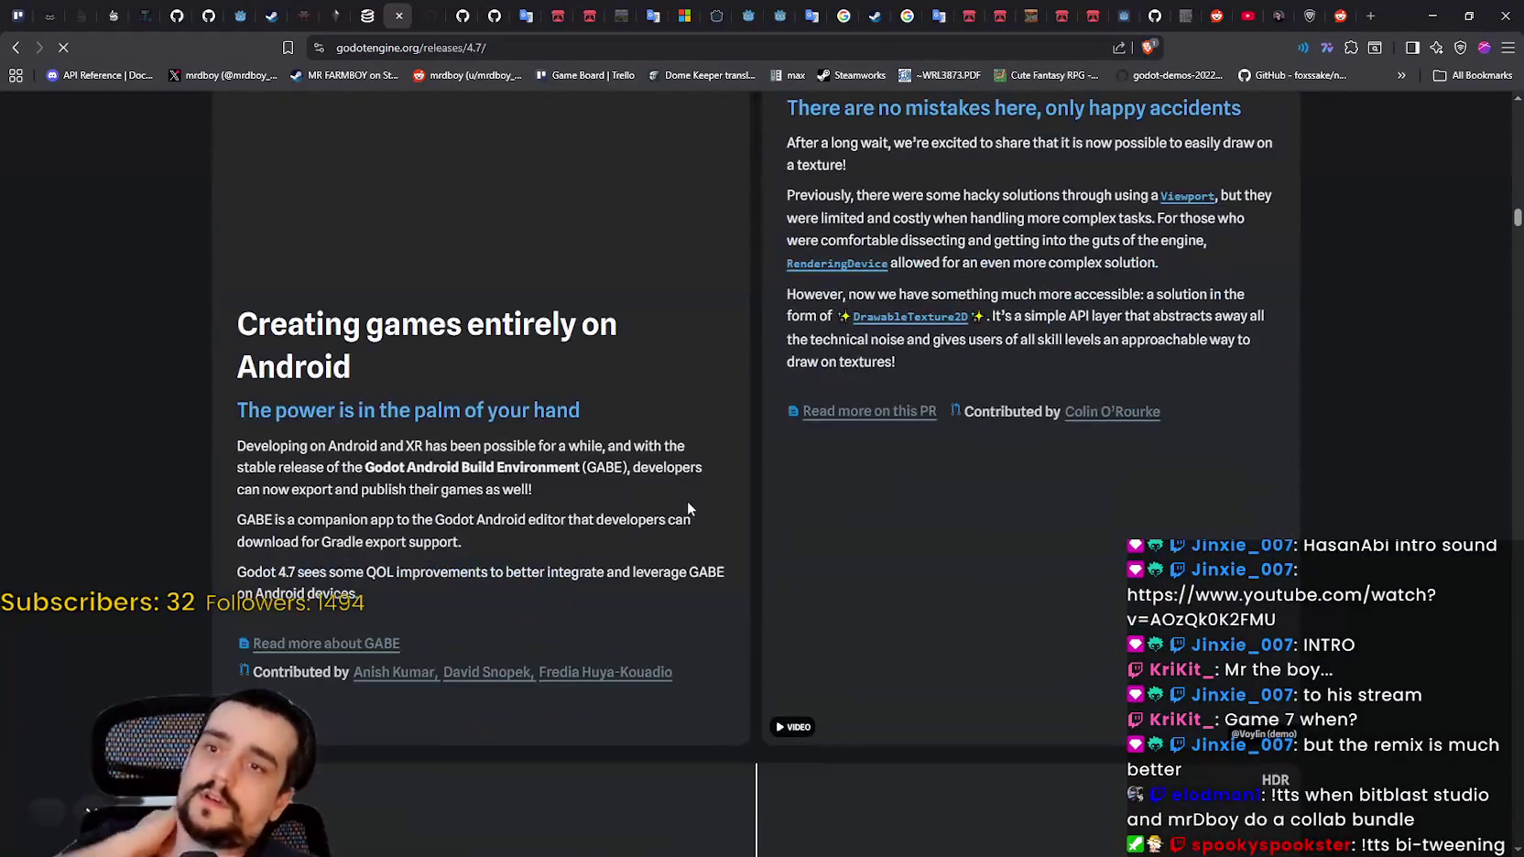
scroll("down", 3)
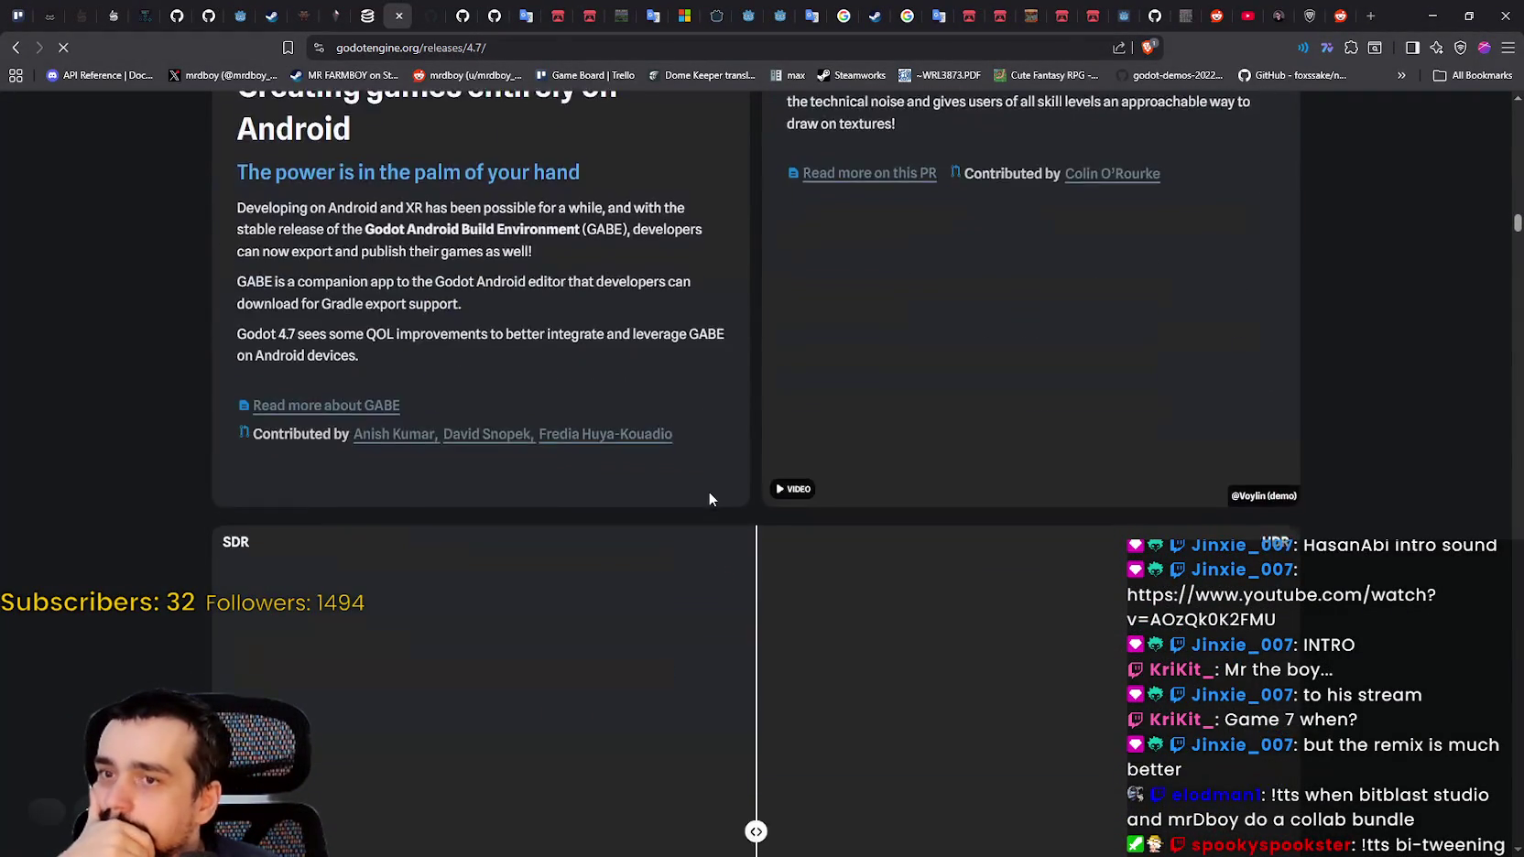
scroll("down", 3)
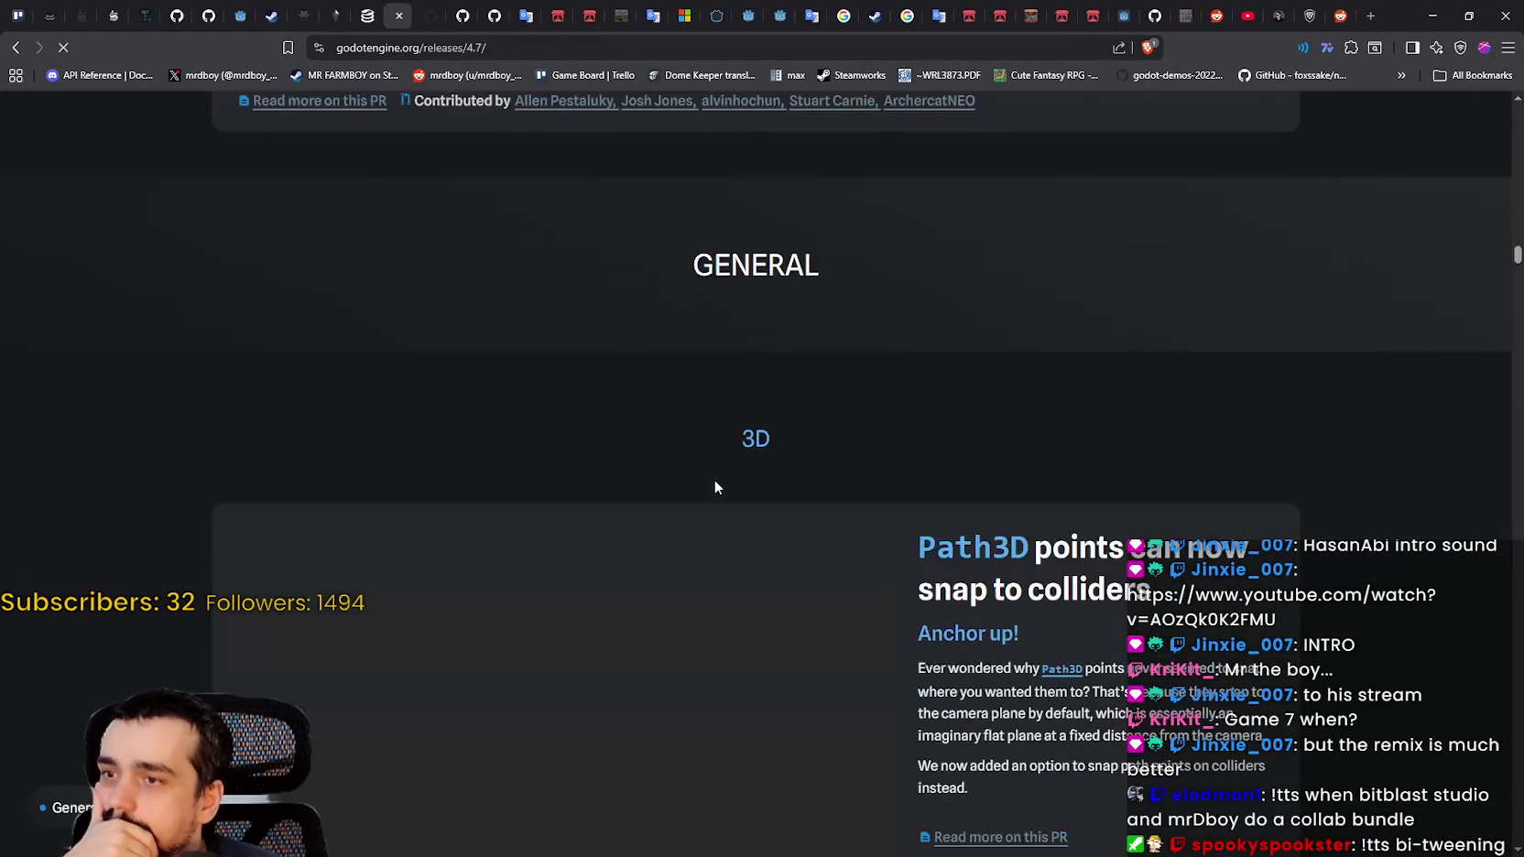
scroll("down", 3)
scroll("down", 3)
scroll("up", 3)
scroll("down", 3)
scroll("down", 3)
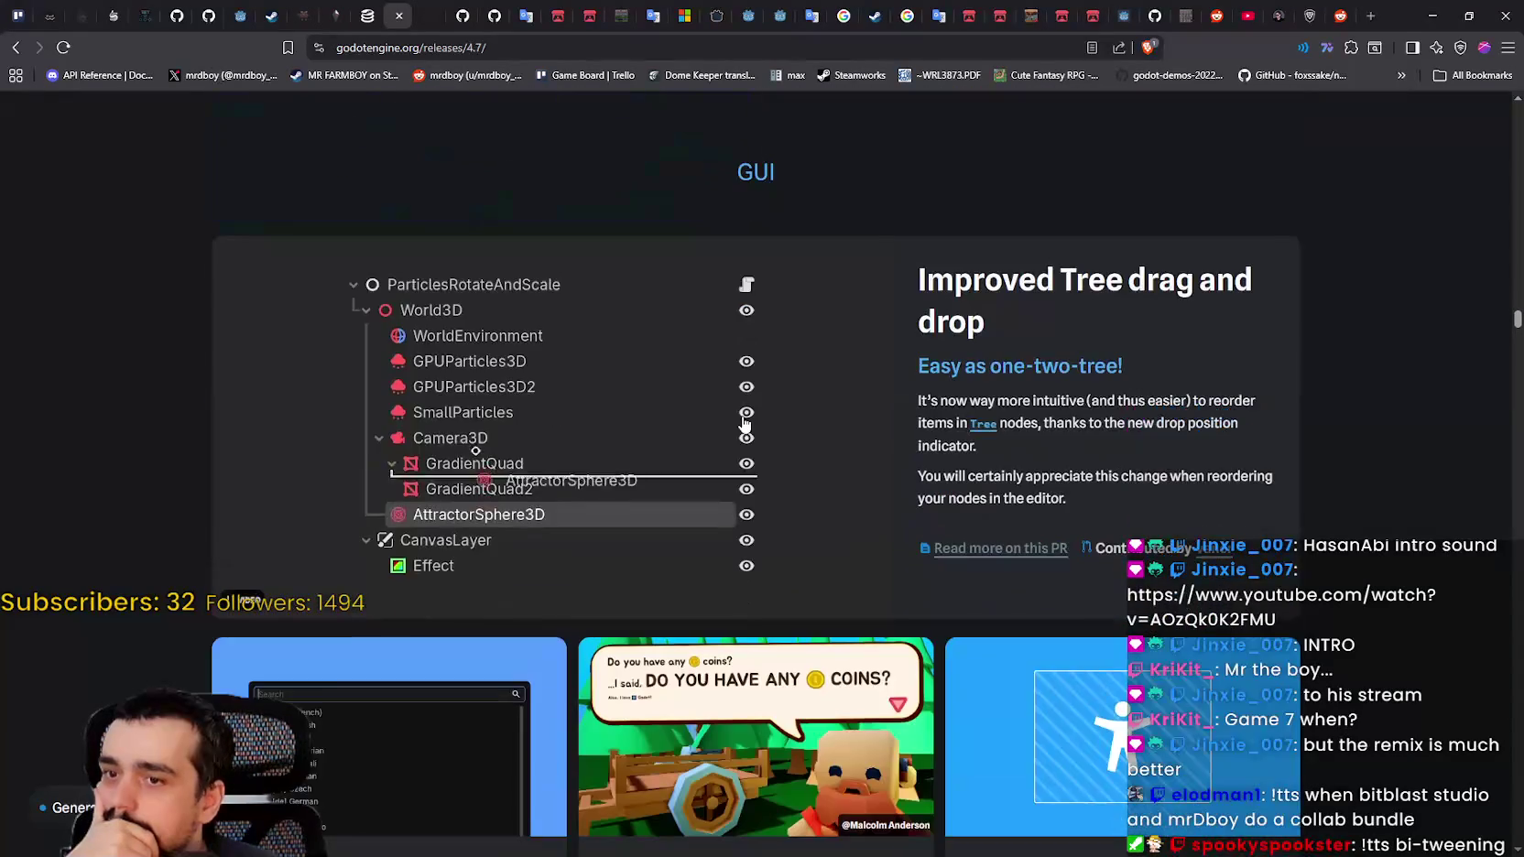
scroll("down", 3)
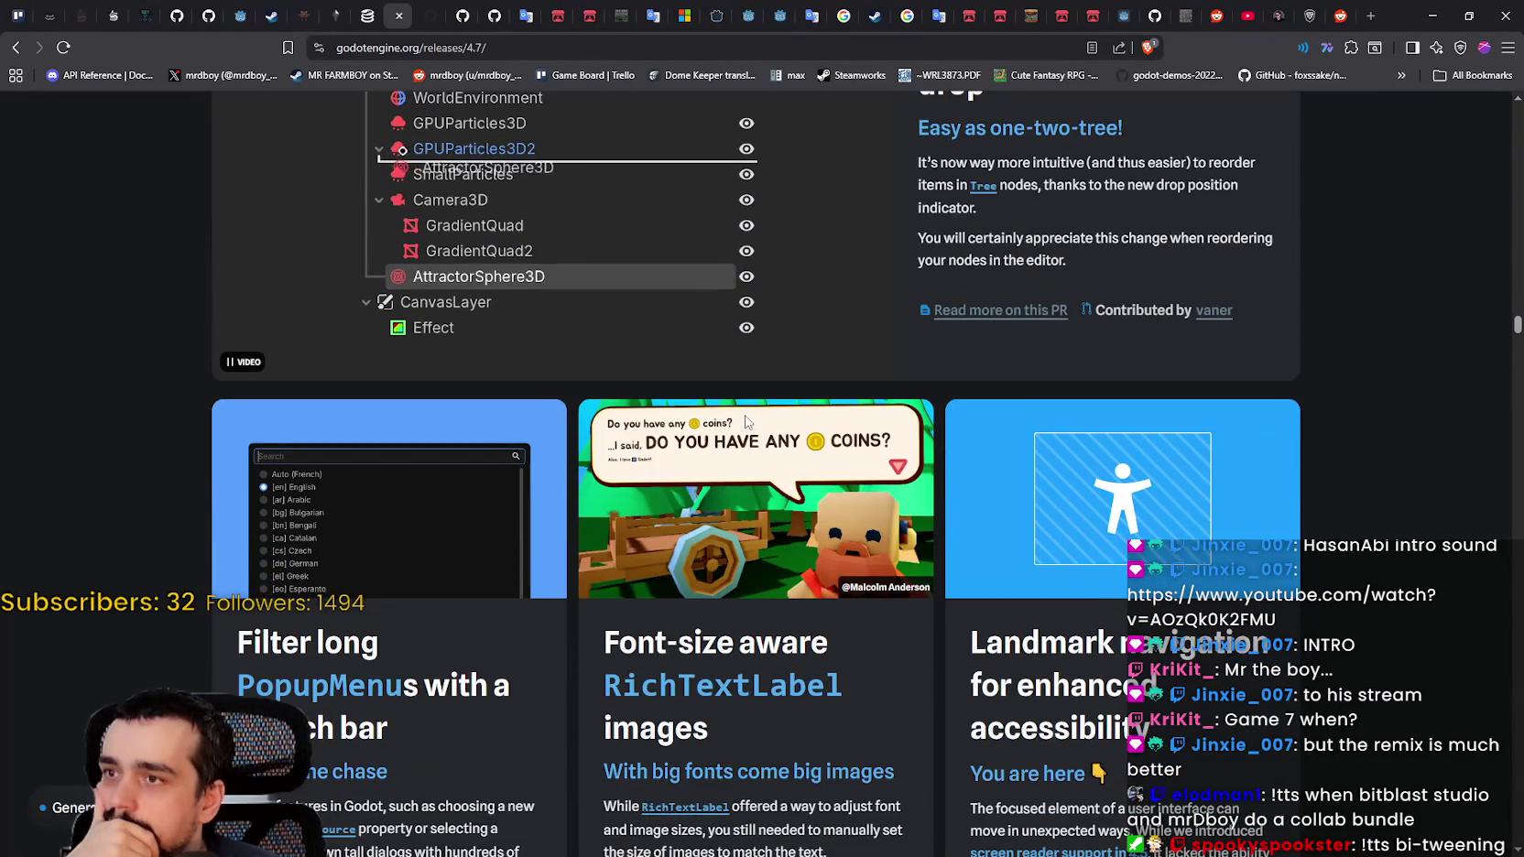
scroll("down", 3)
scroll("down", 3)
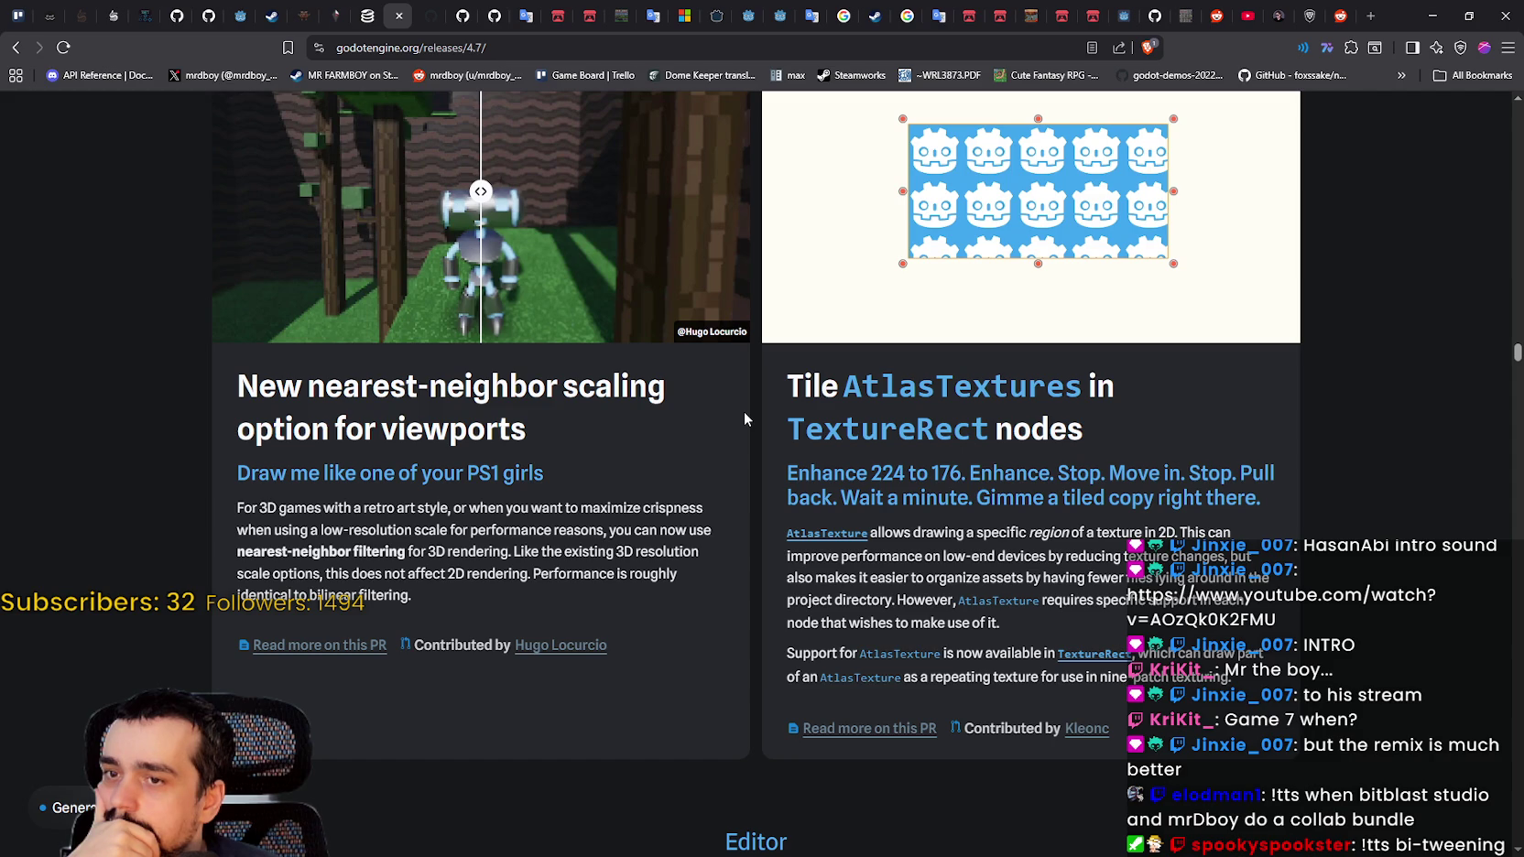
scroll("down", 3)
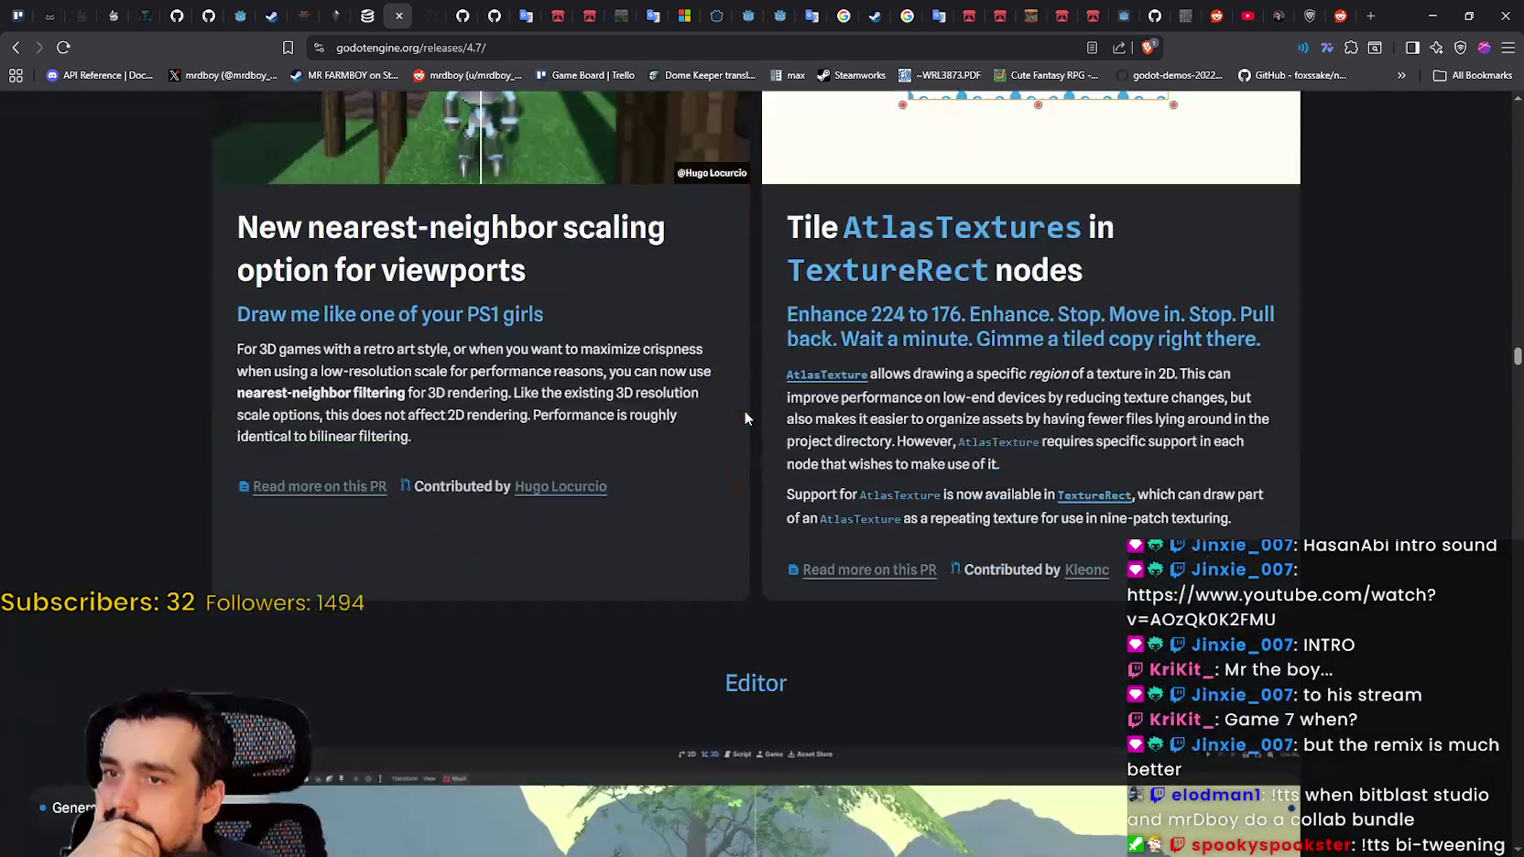
scroll("down", 3)
scroll("down", 3)
scroll("down", 3)
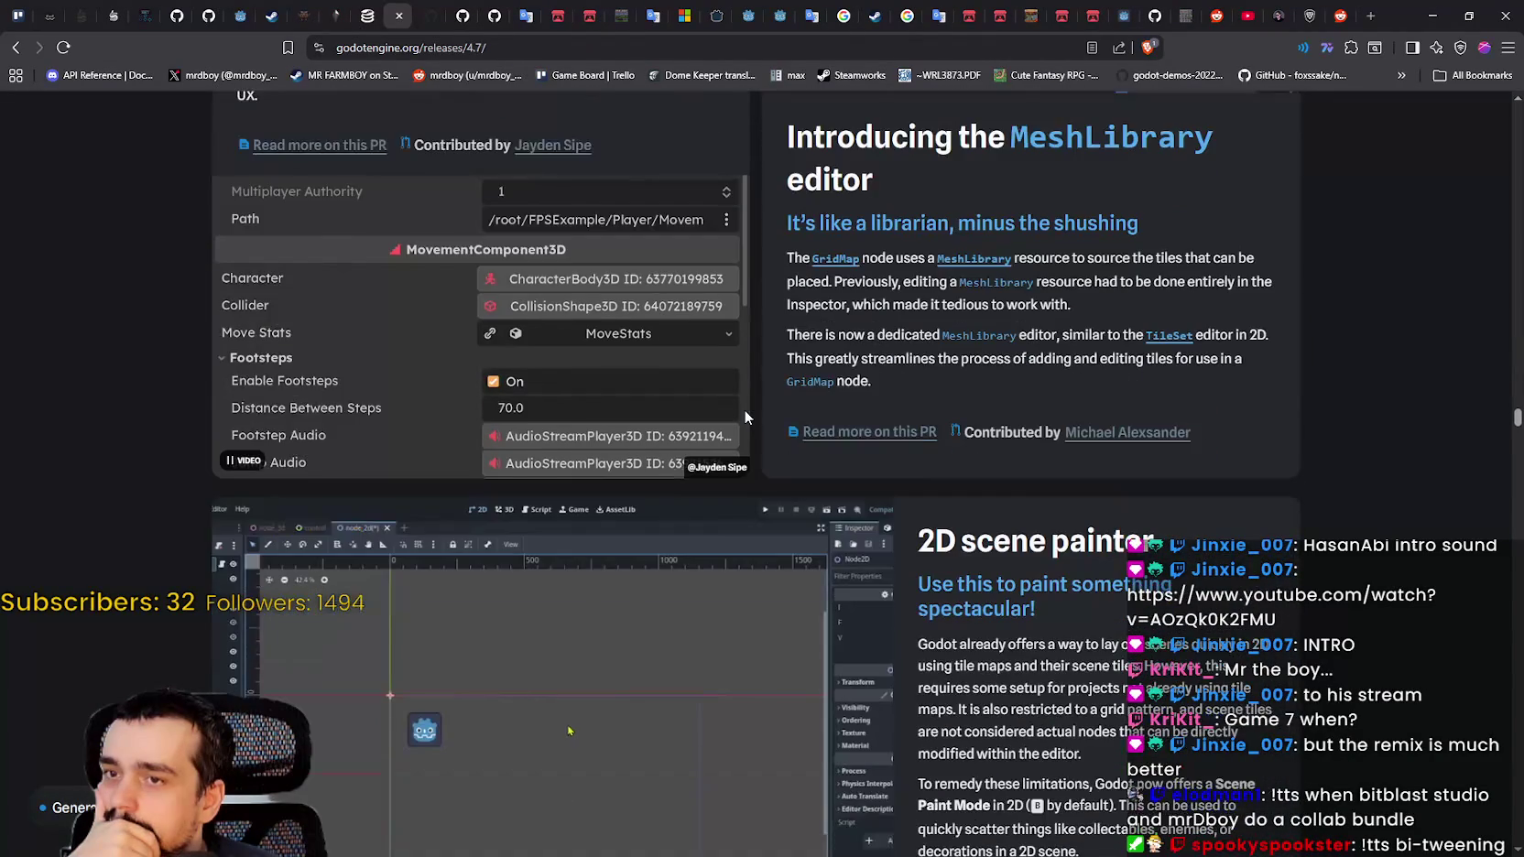
scroll("down", 3)
scroll("up", 3)
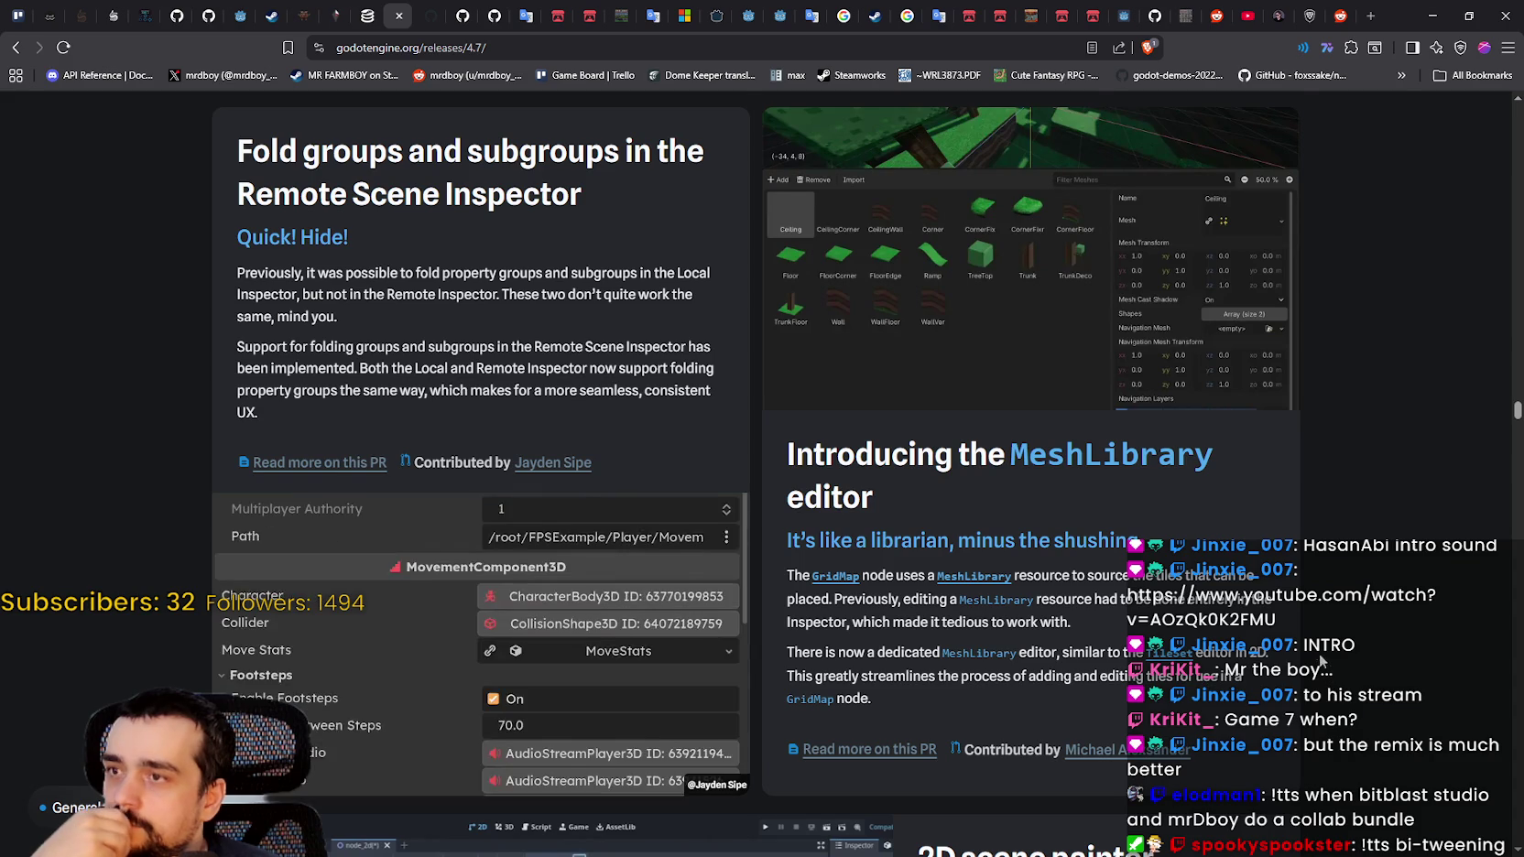
scroll("down", 3)
scroll("up", 3)
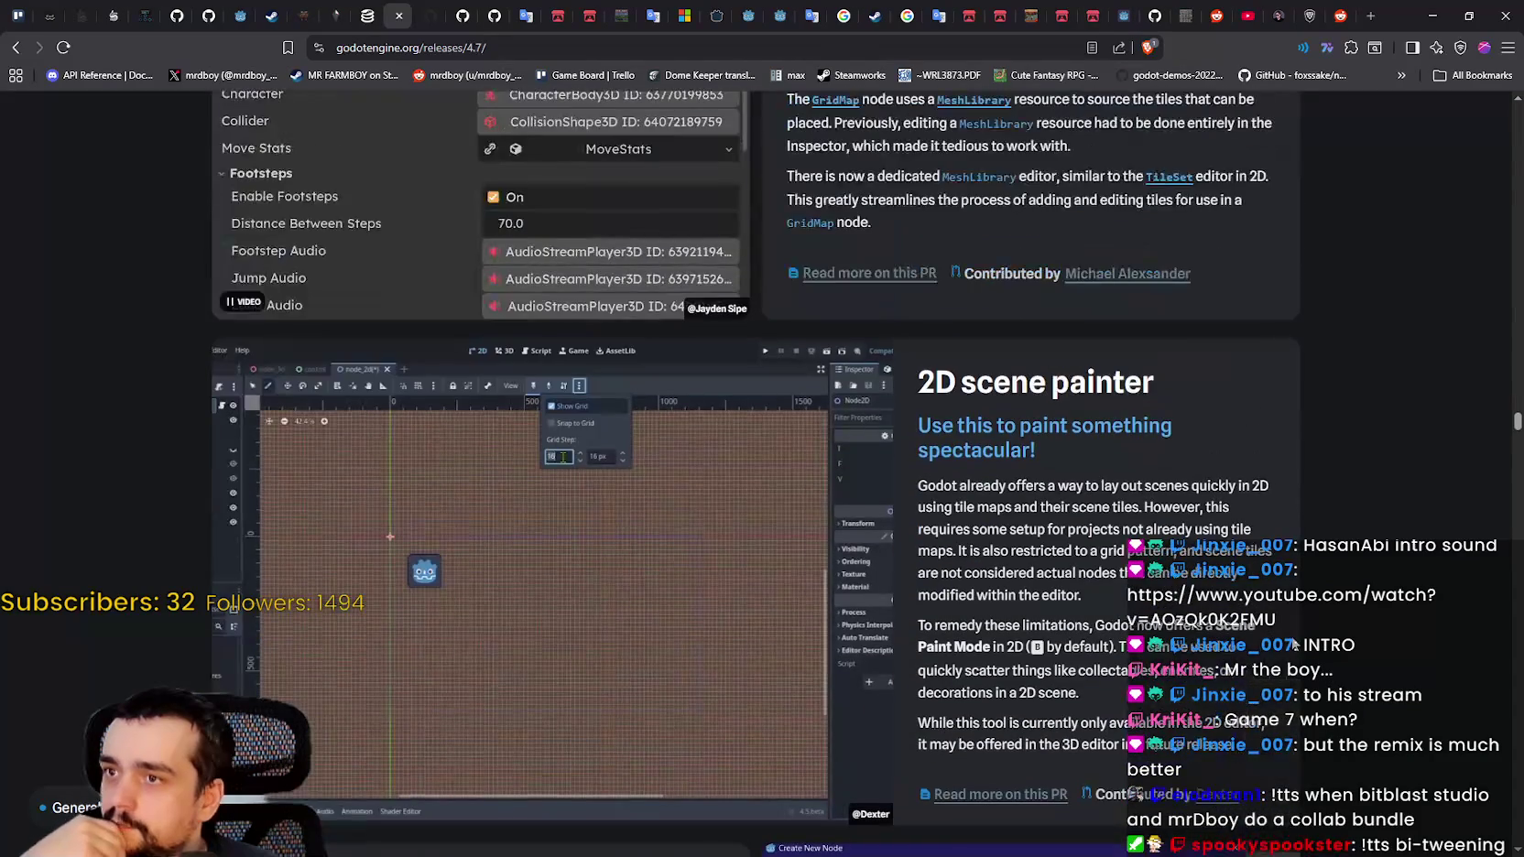
scroll("down", 3)
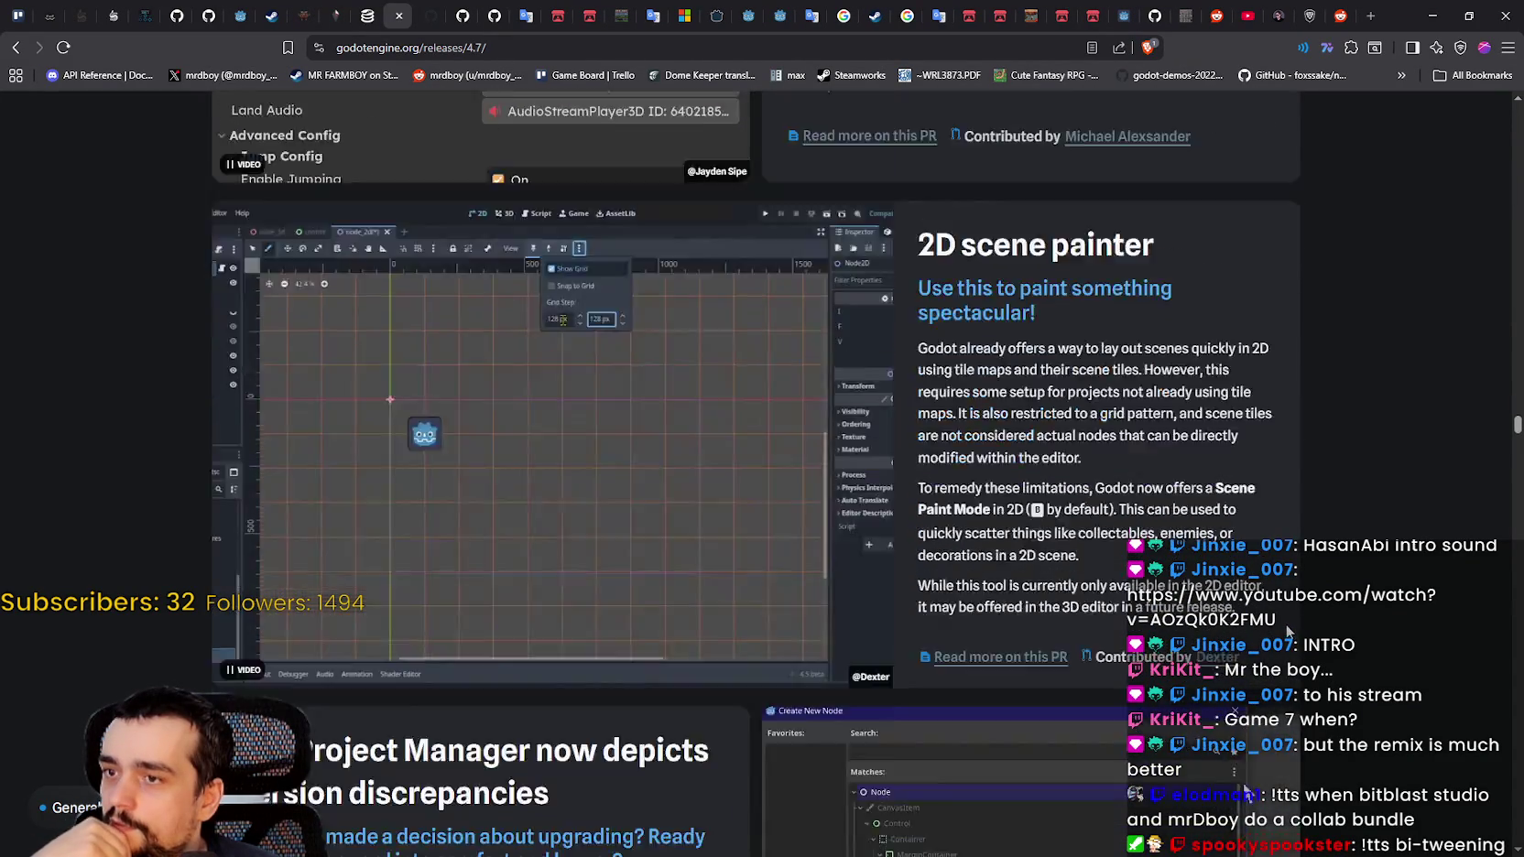
scroll("down", 3)
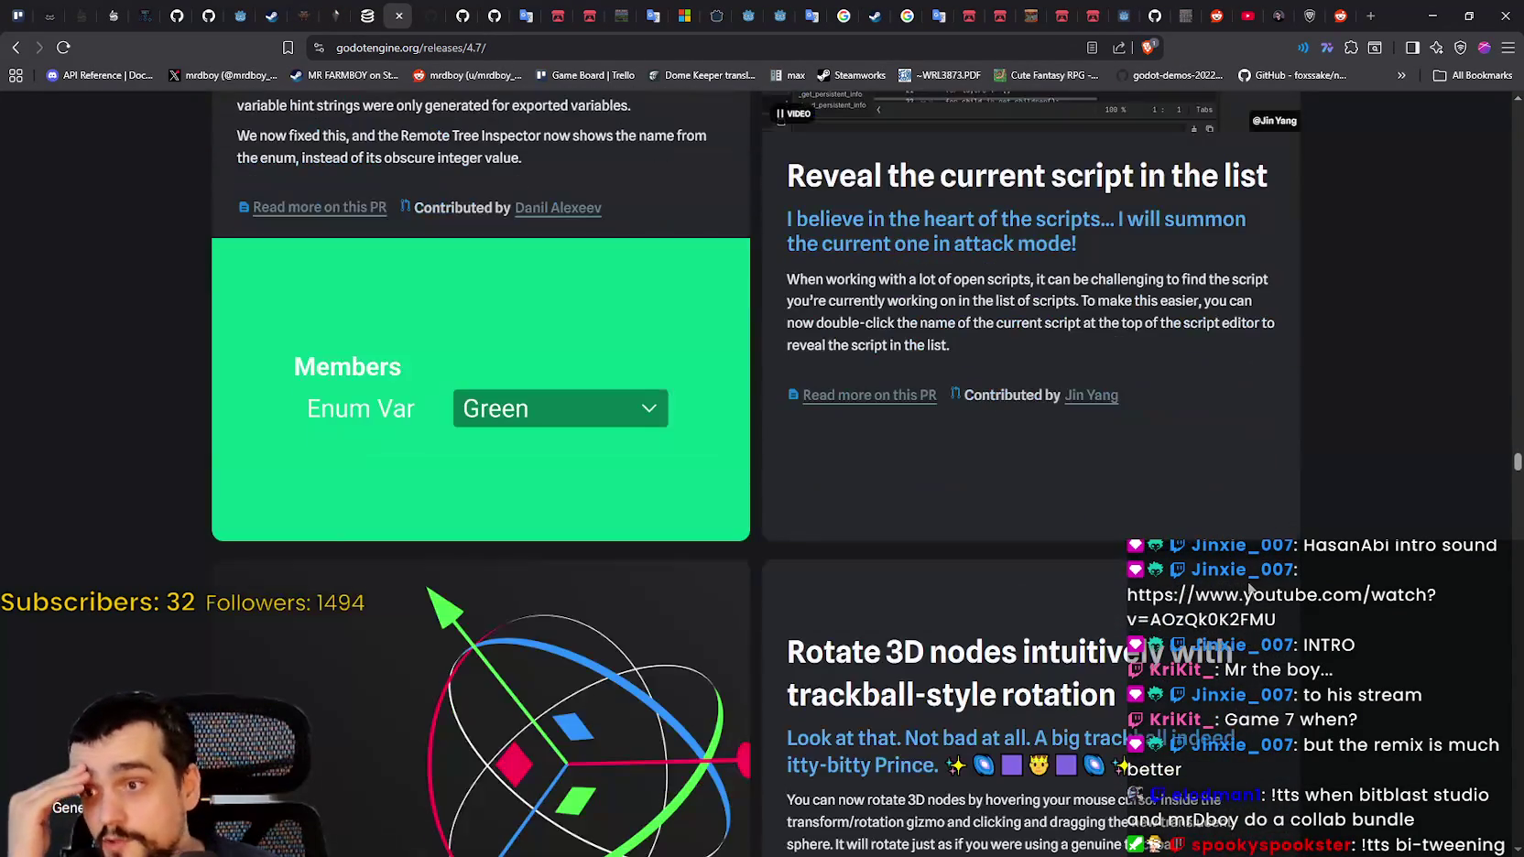
scroll("down", 3)
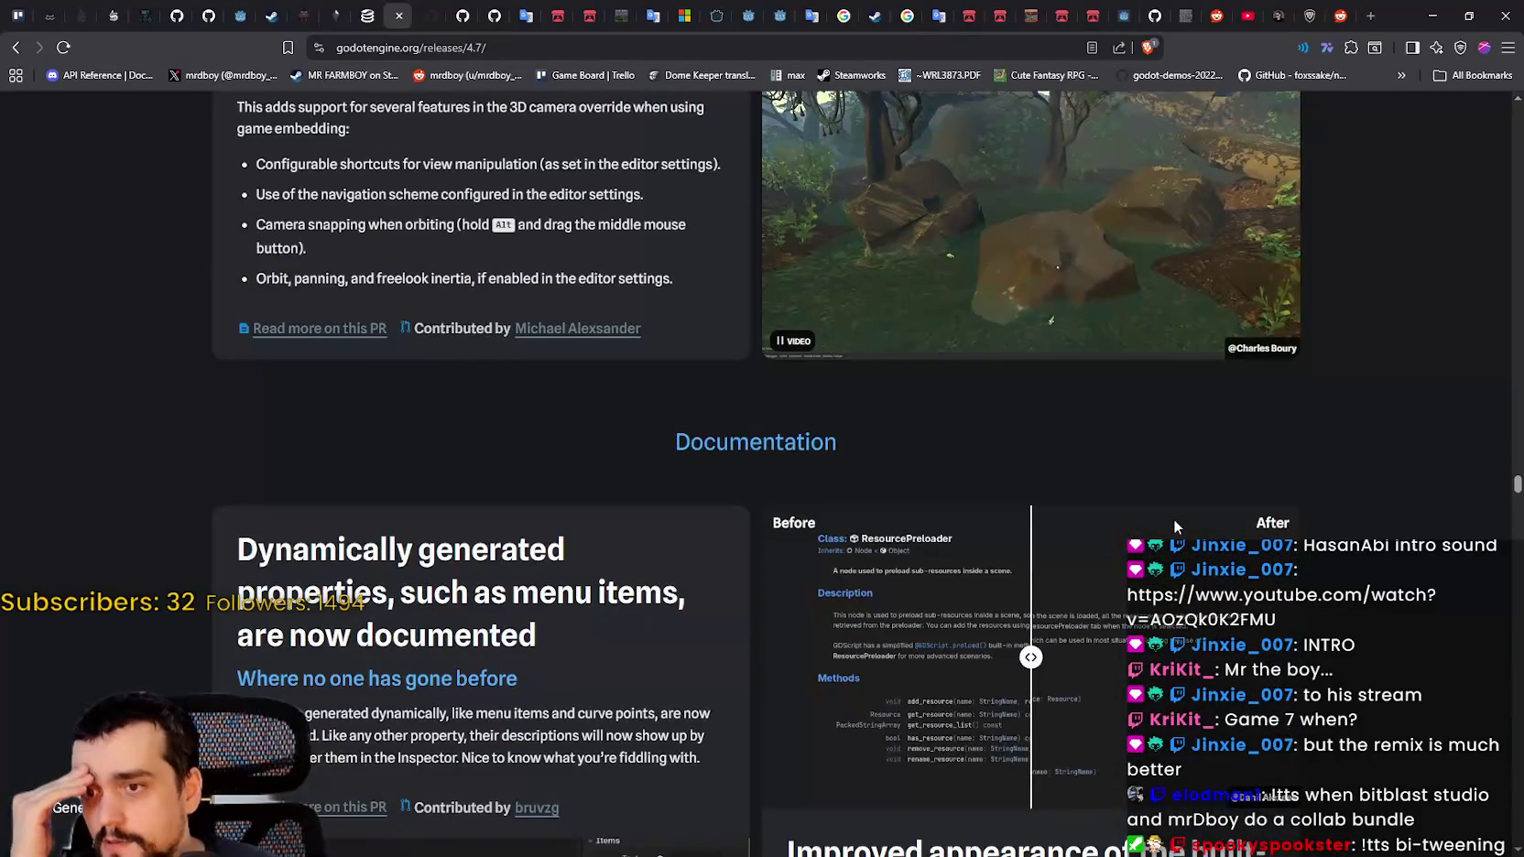
scroll("down", 3)
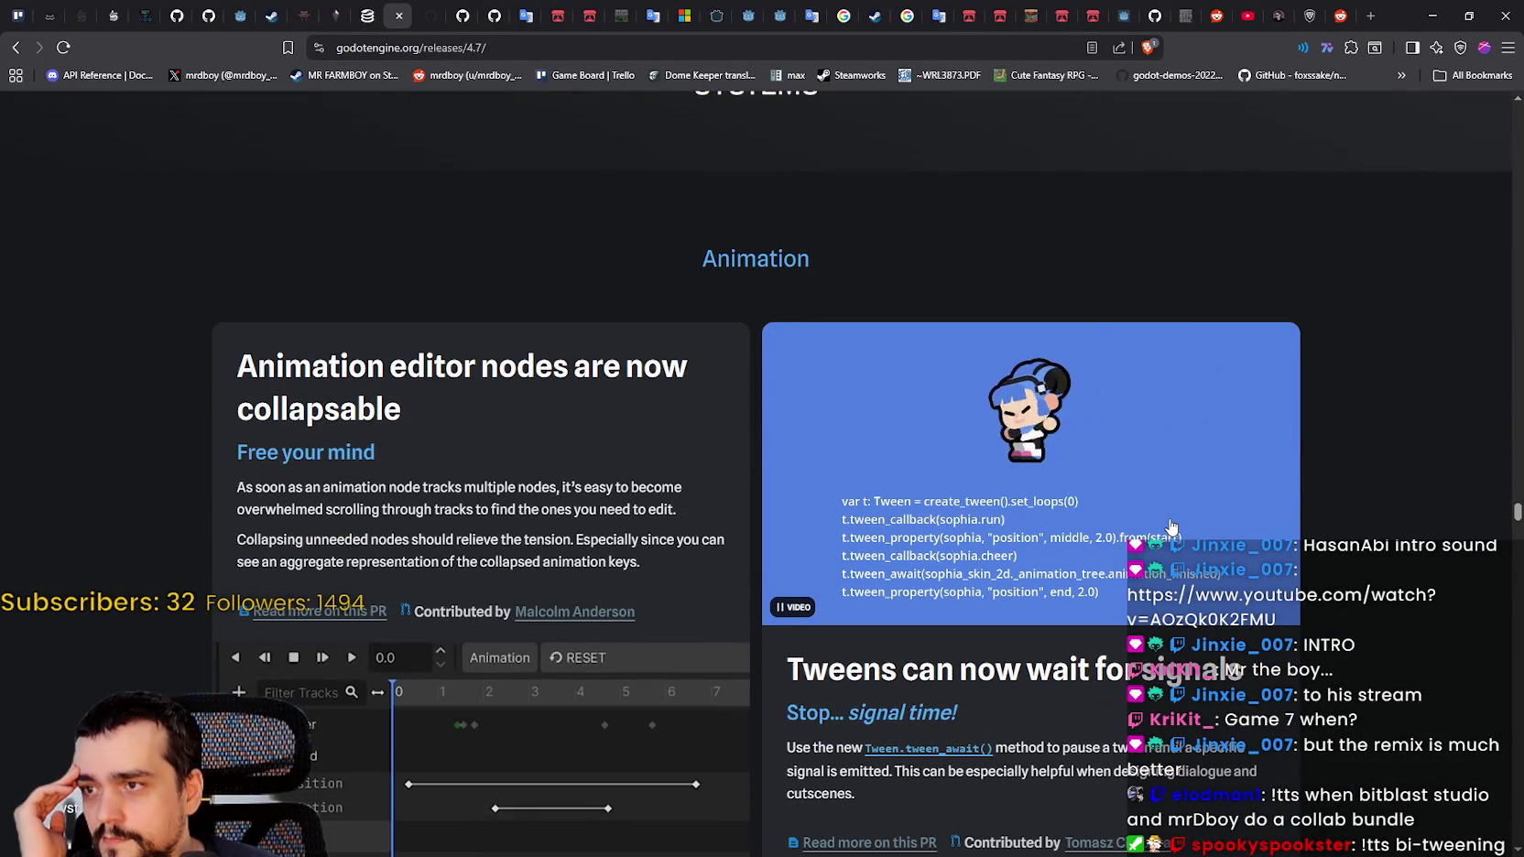
scroll("up", 3)
scroll("down", 3)
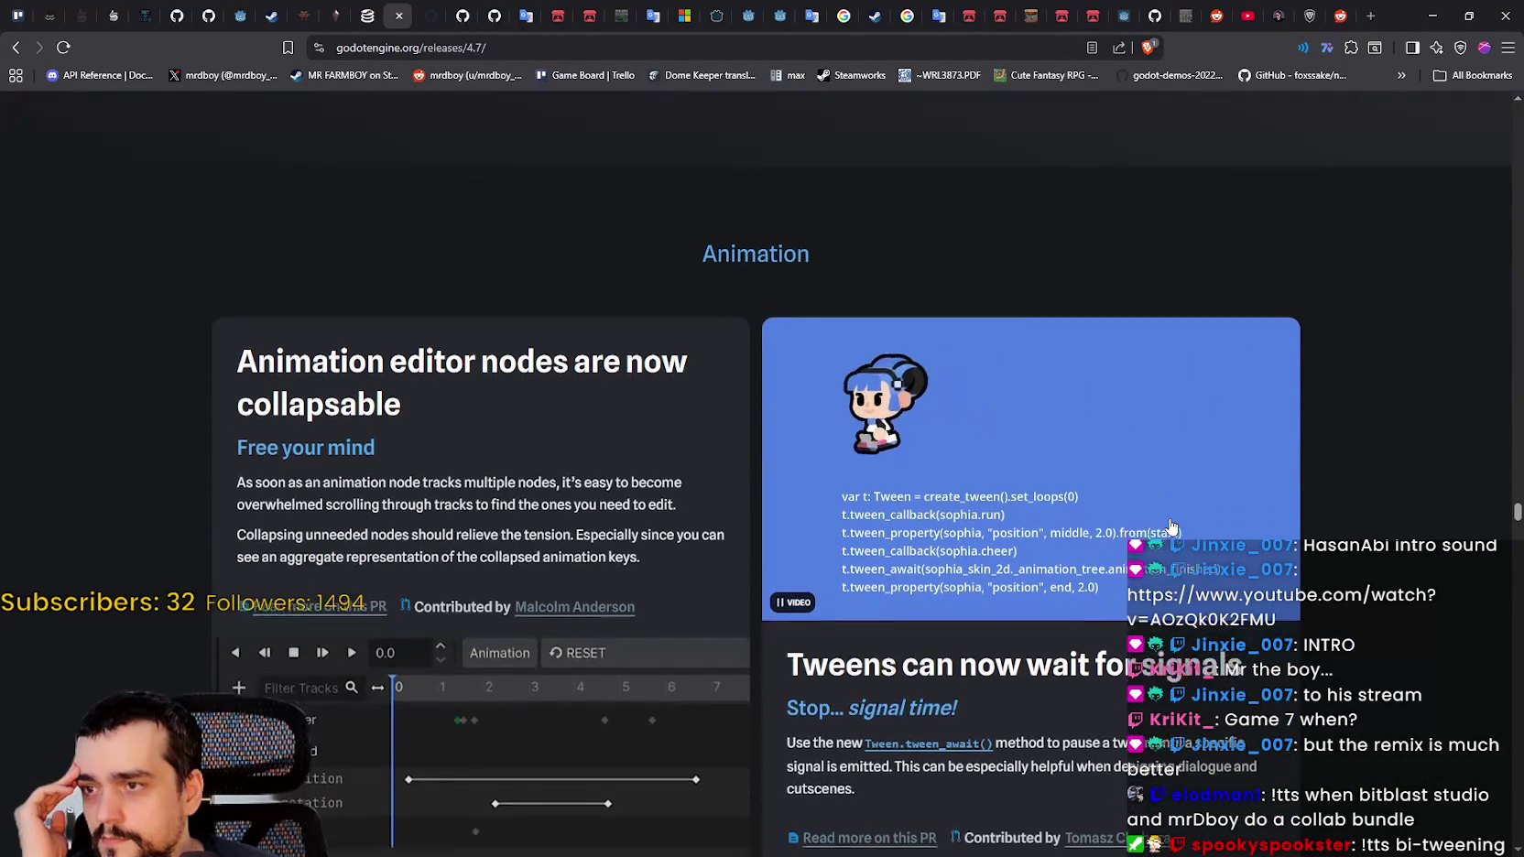
scroll("down", 3)
scroll("down", 3)
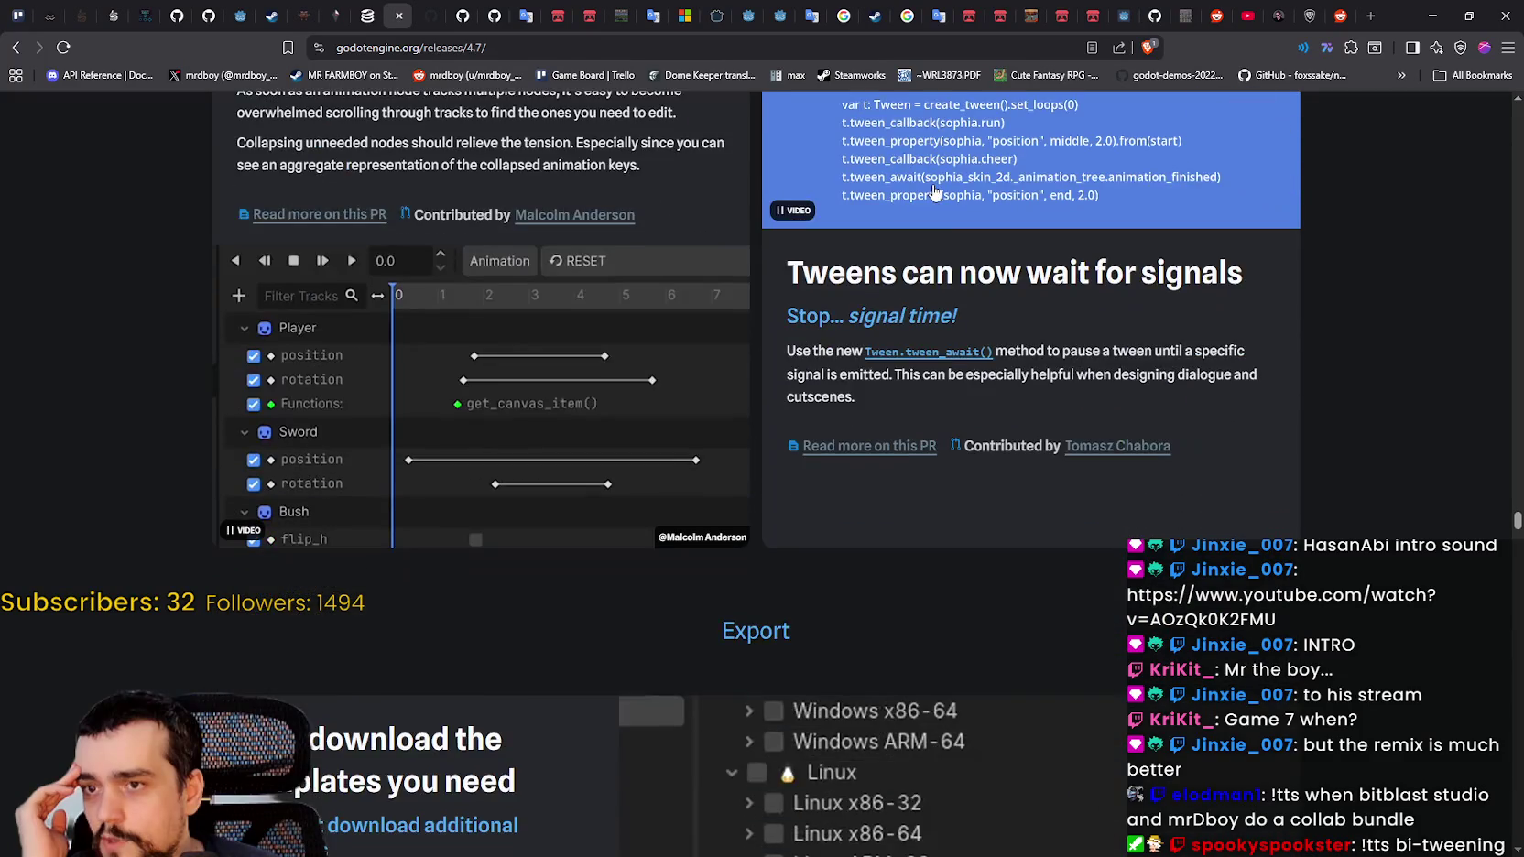
scroll("up", 3)
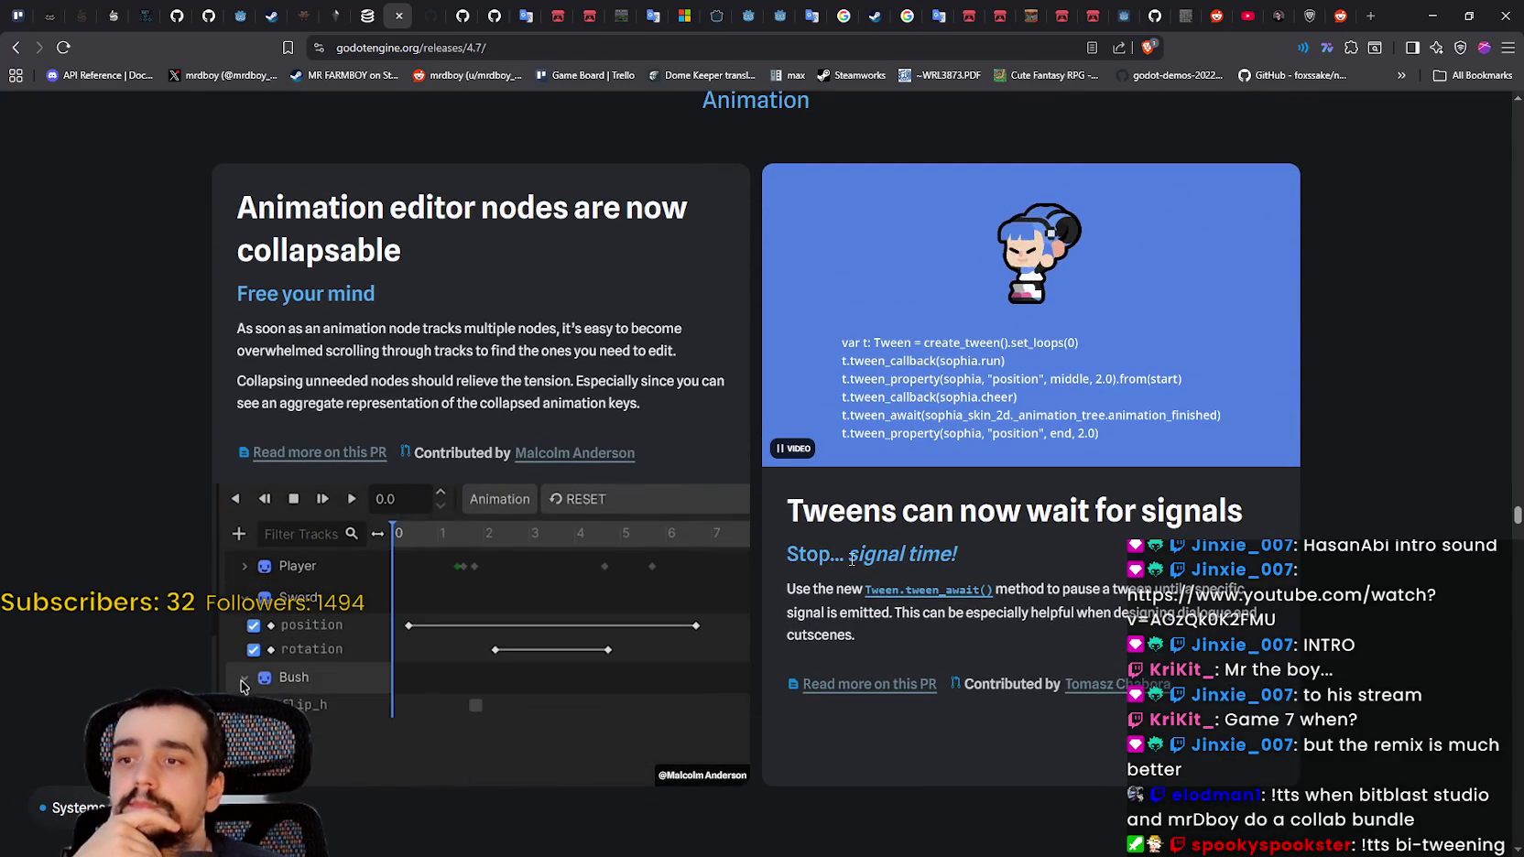
left_click_drag(803, 510, 882, 508)
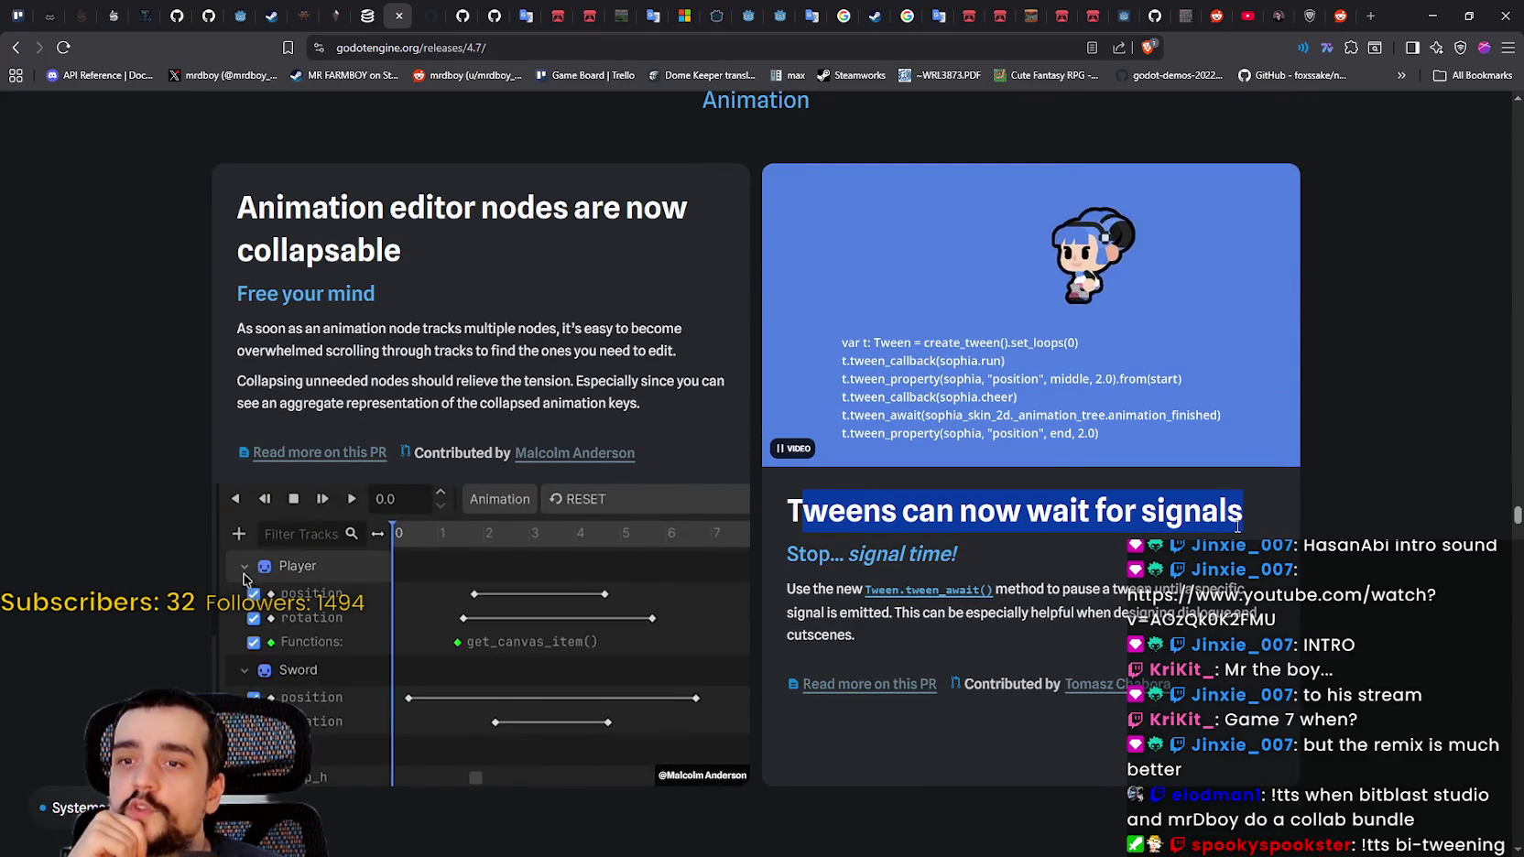
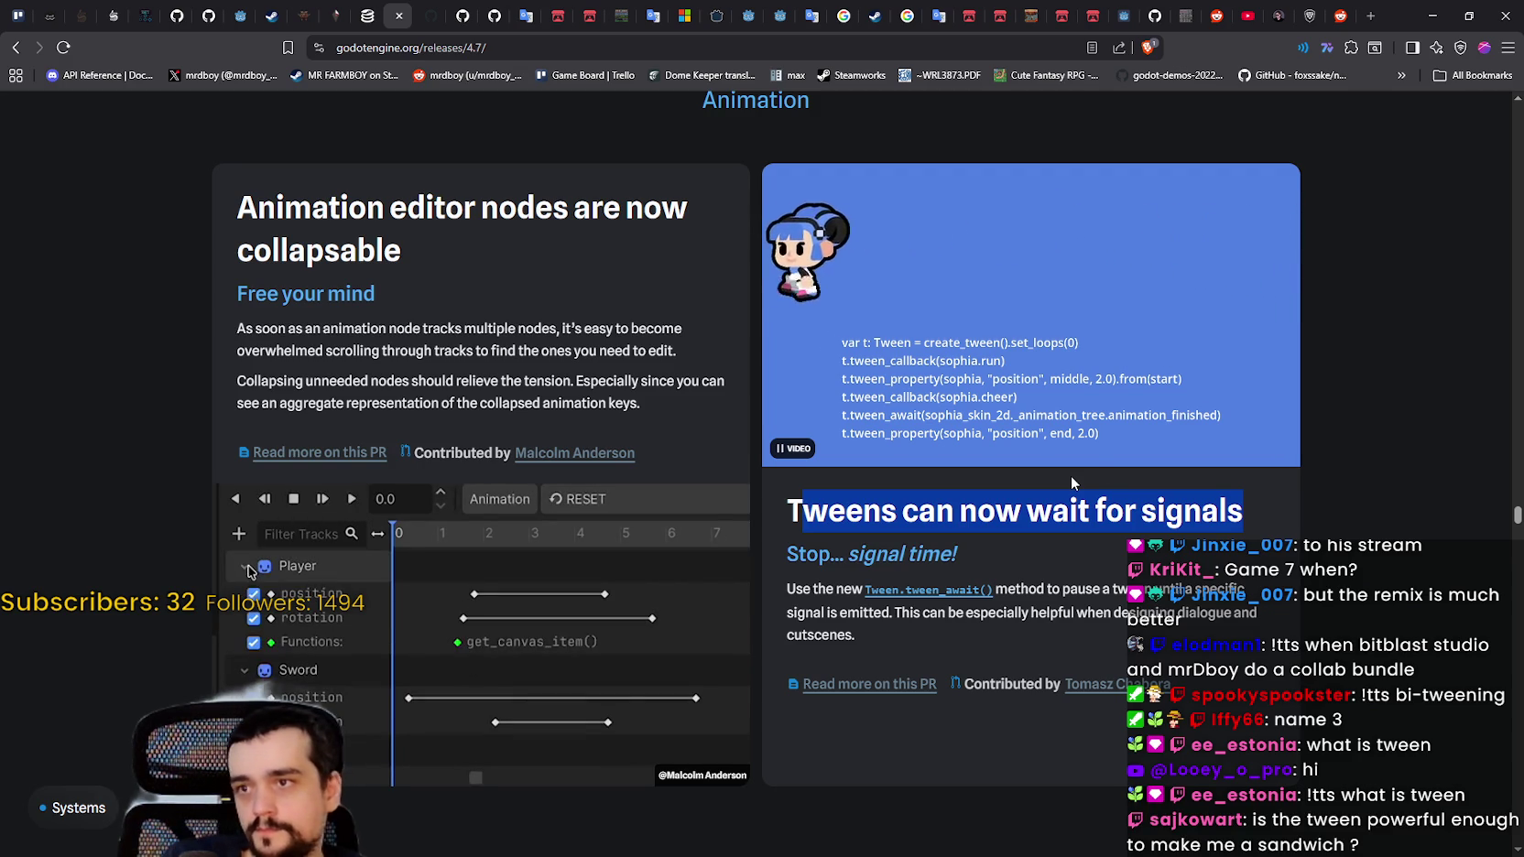
Step: Open pull request #79712 'Add AwaitTweener' from the 'Tweens can now wait for signals' section
scroll("down", 3)
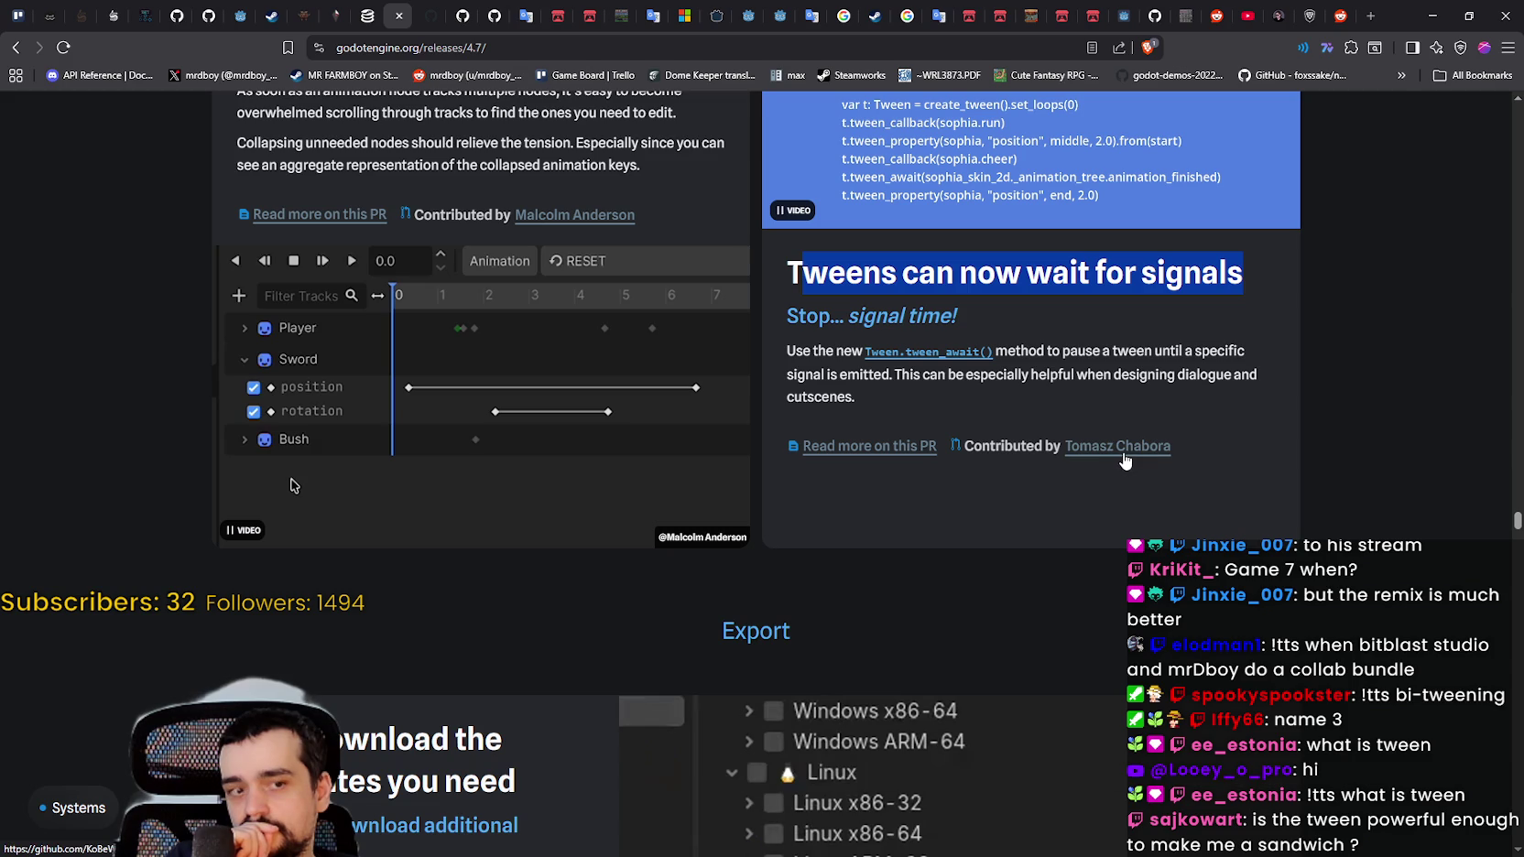
left_click(896, 446)
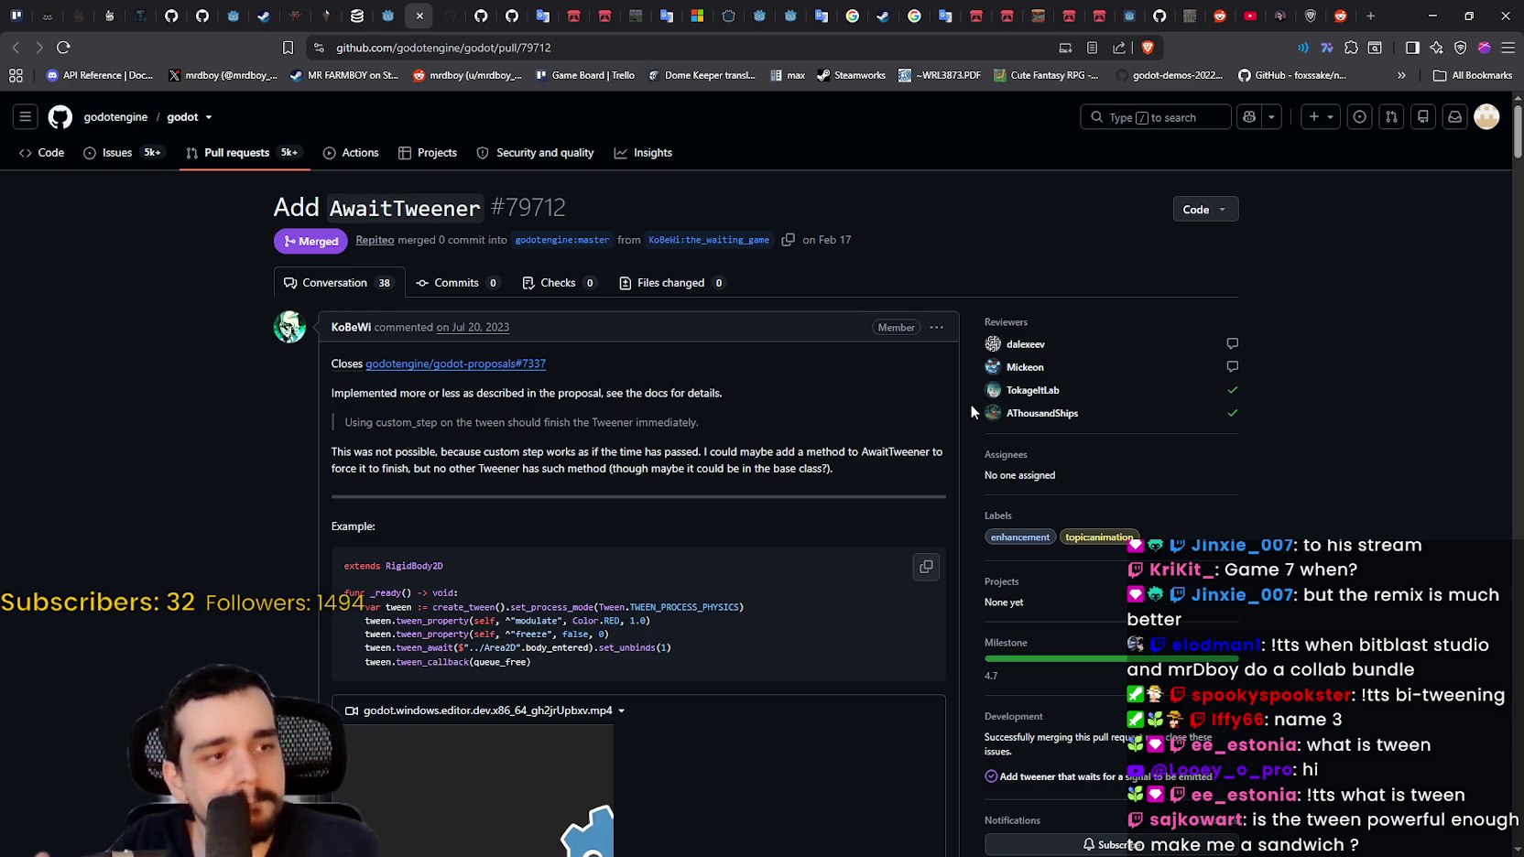
Step: Play the PR demo video, then copy the example tween code from var tween to queue_free
scroll("down", 3)
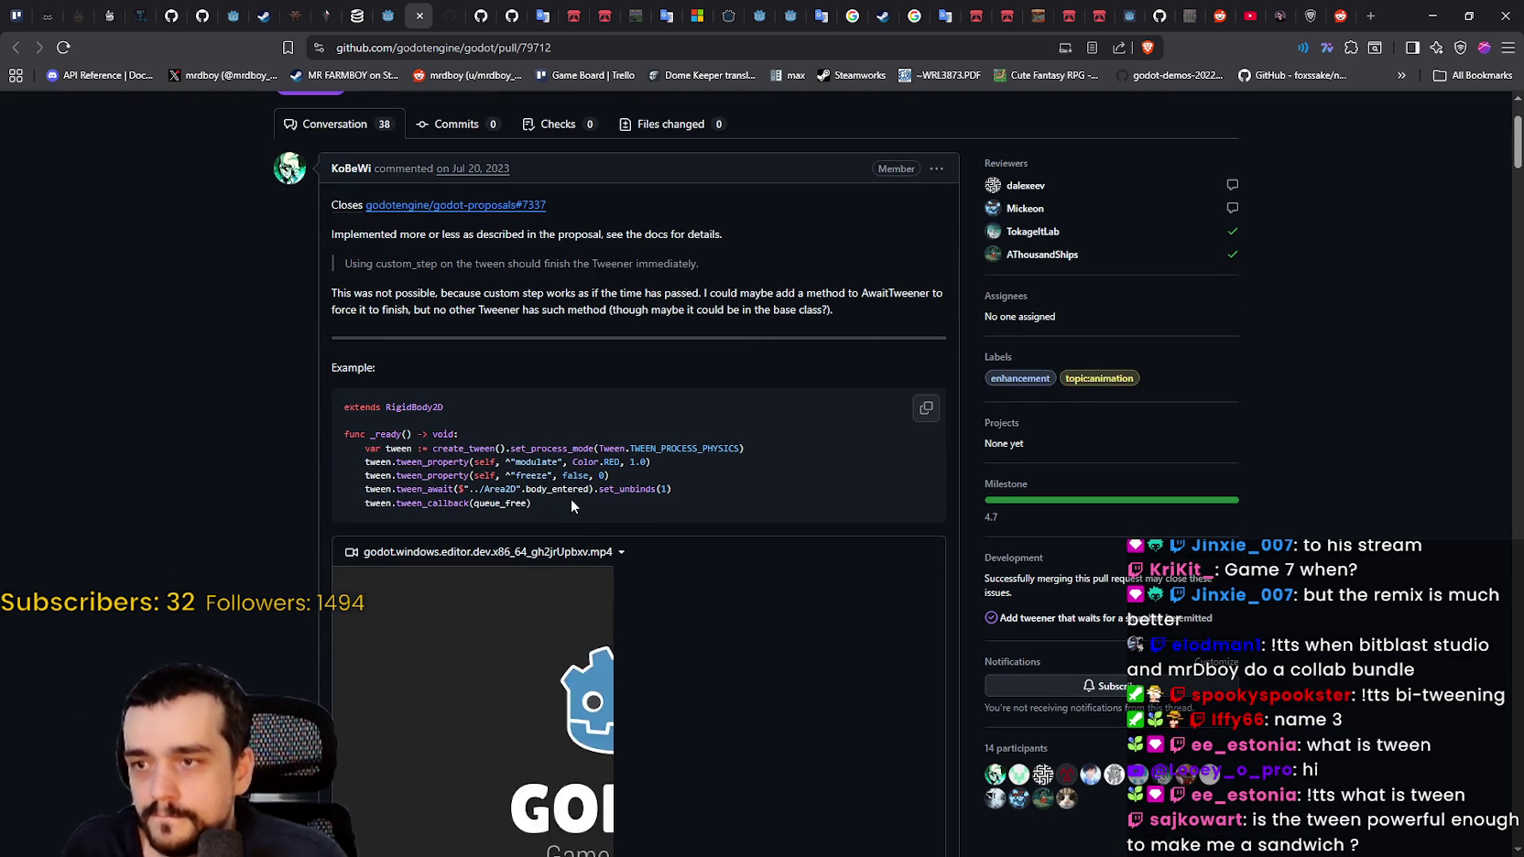
scroll("down", 3)
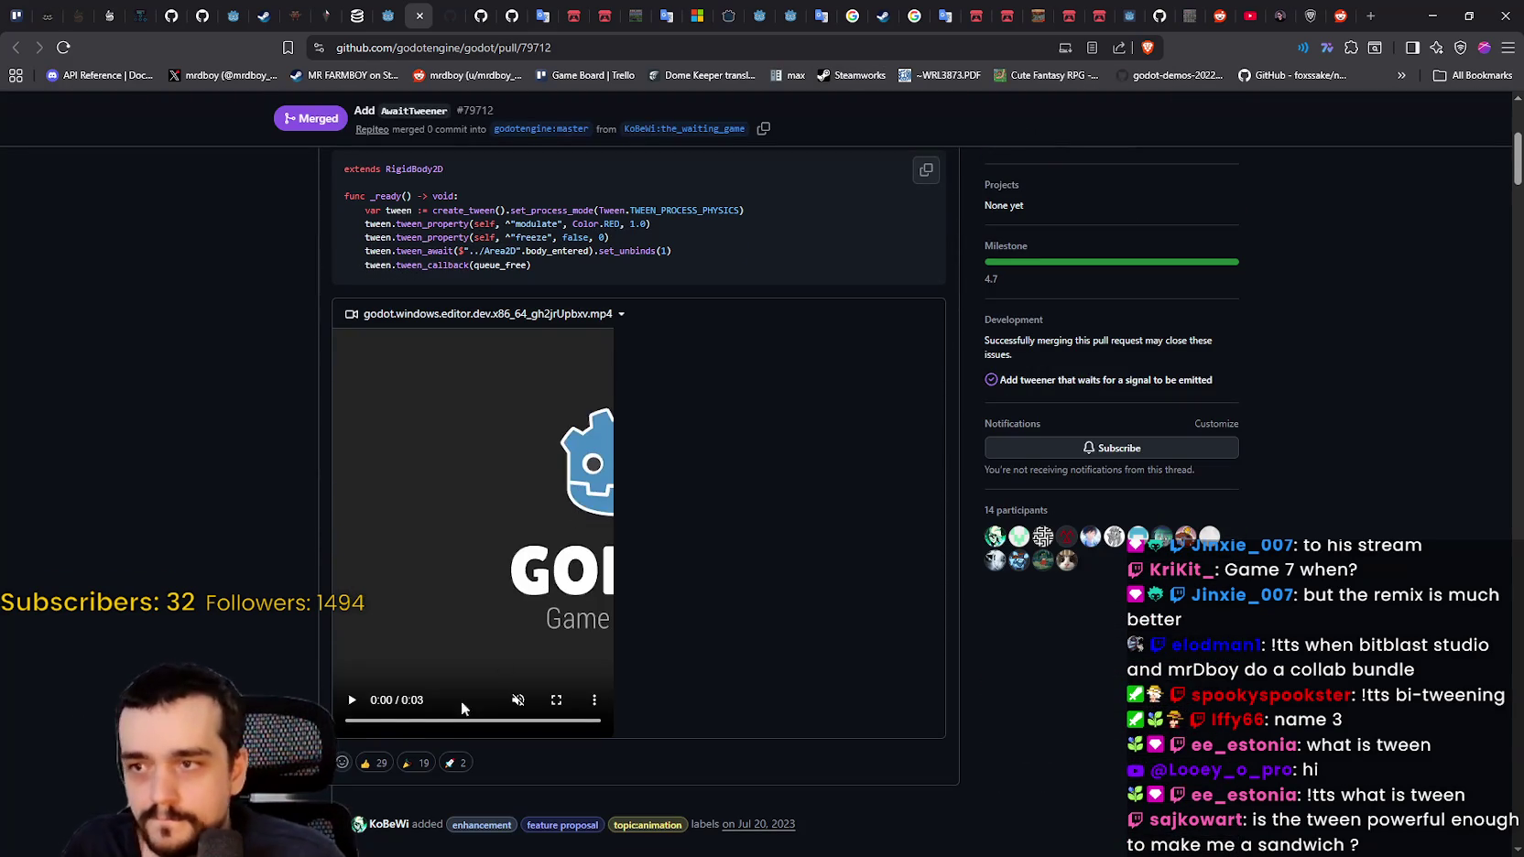
left_click(350, 699)
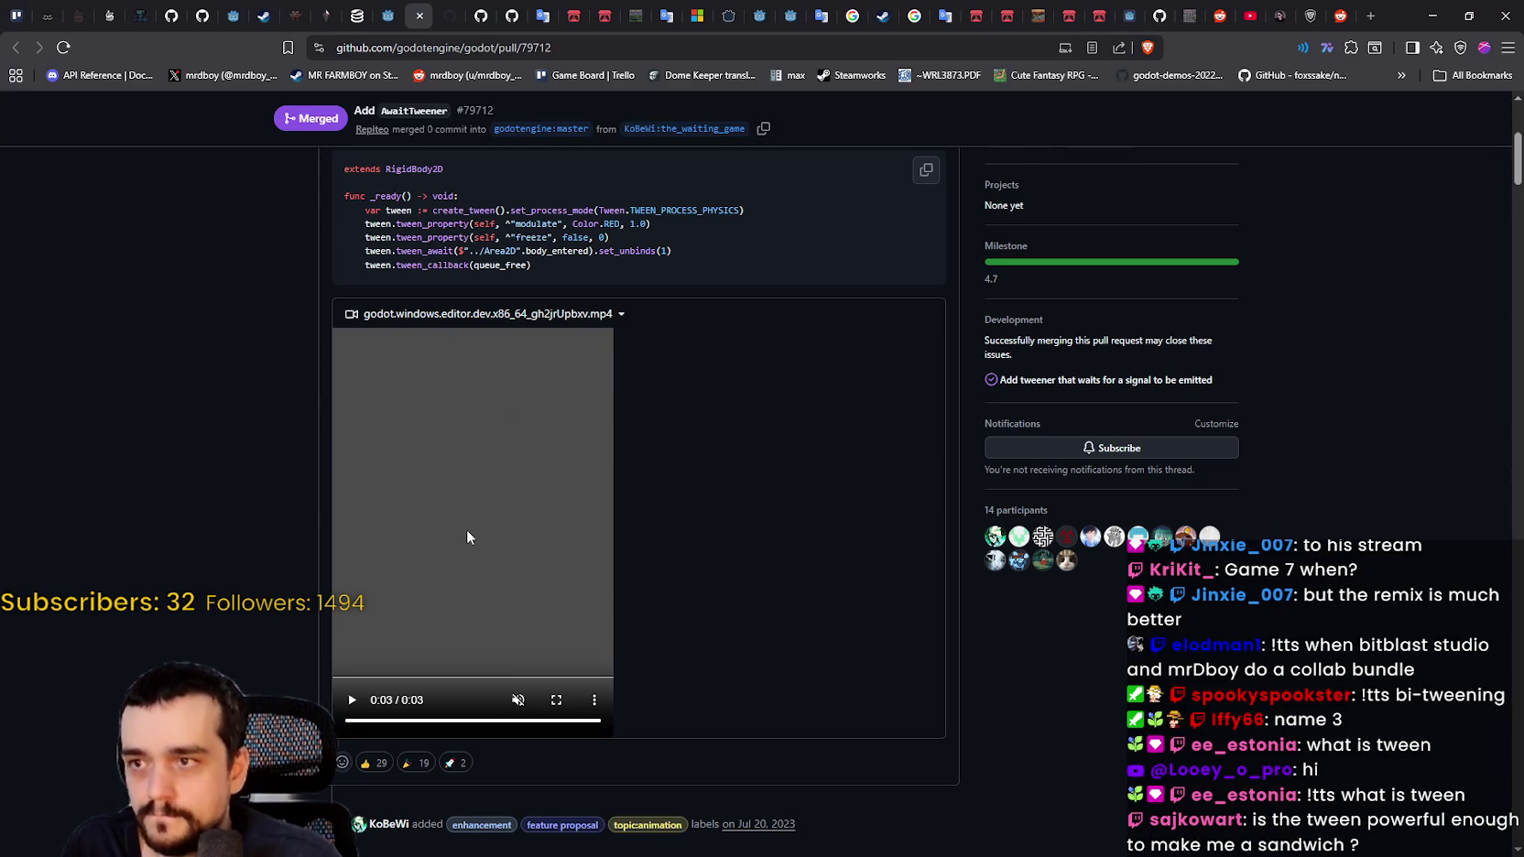
scroll("up", 3)
left_click_drag(538, 661, 344, 593)
left_click(551, 664)
left_click_drag(548, 666, 354, 610)
right_click(371, 624)
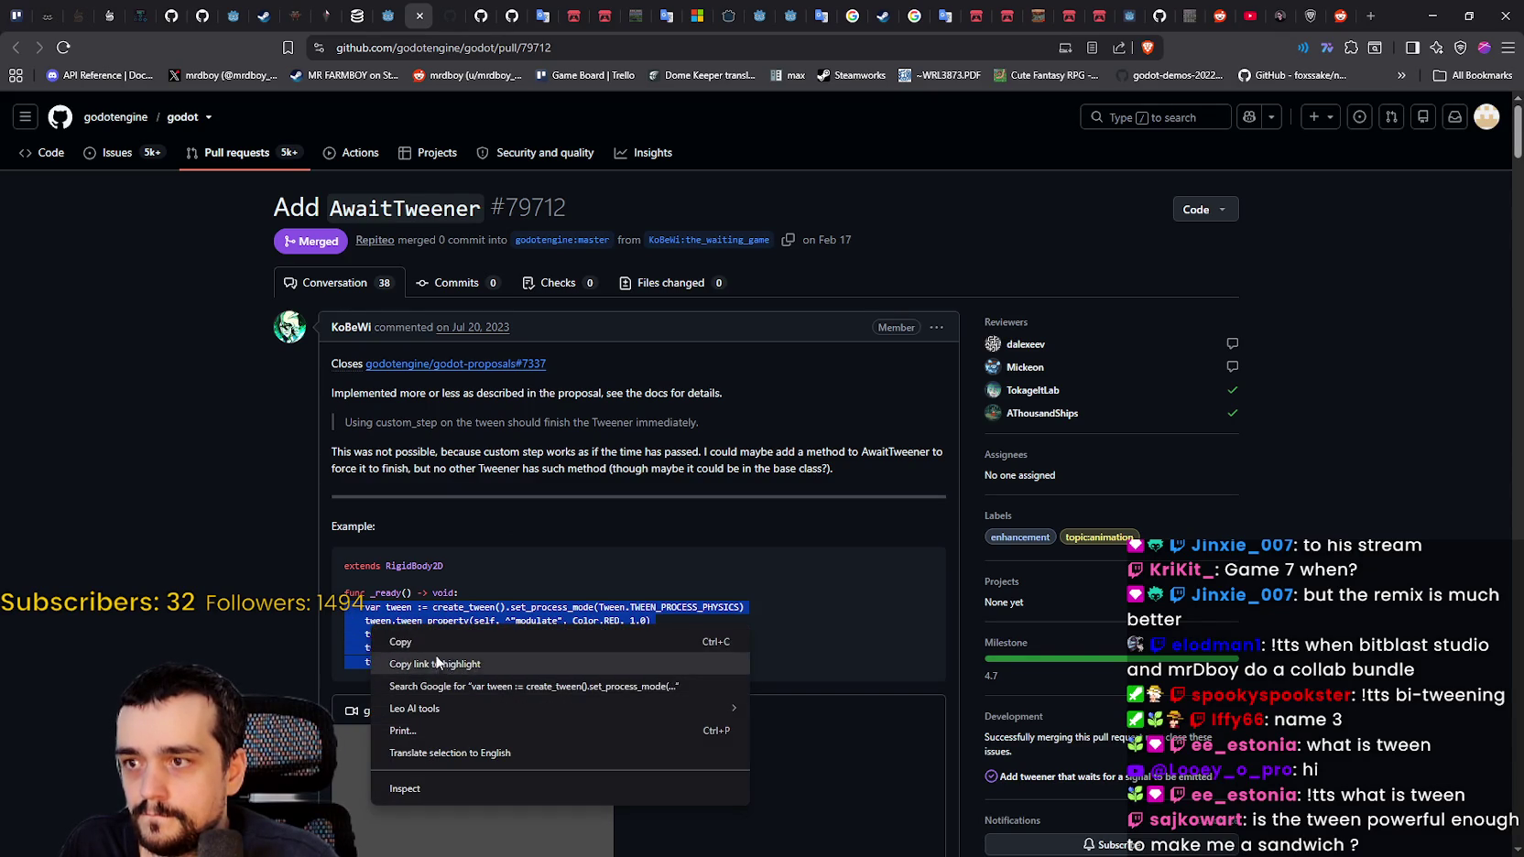
left_click(434, 636)
Step: Open linked proposal #7337 in a new browser tab and switch to it
left_click(695, 375)
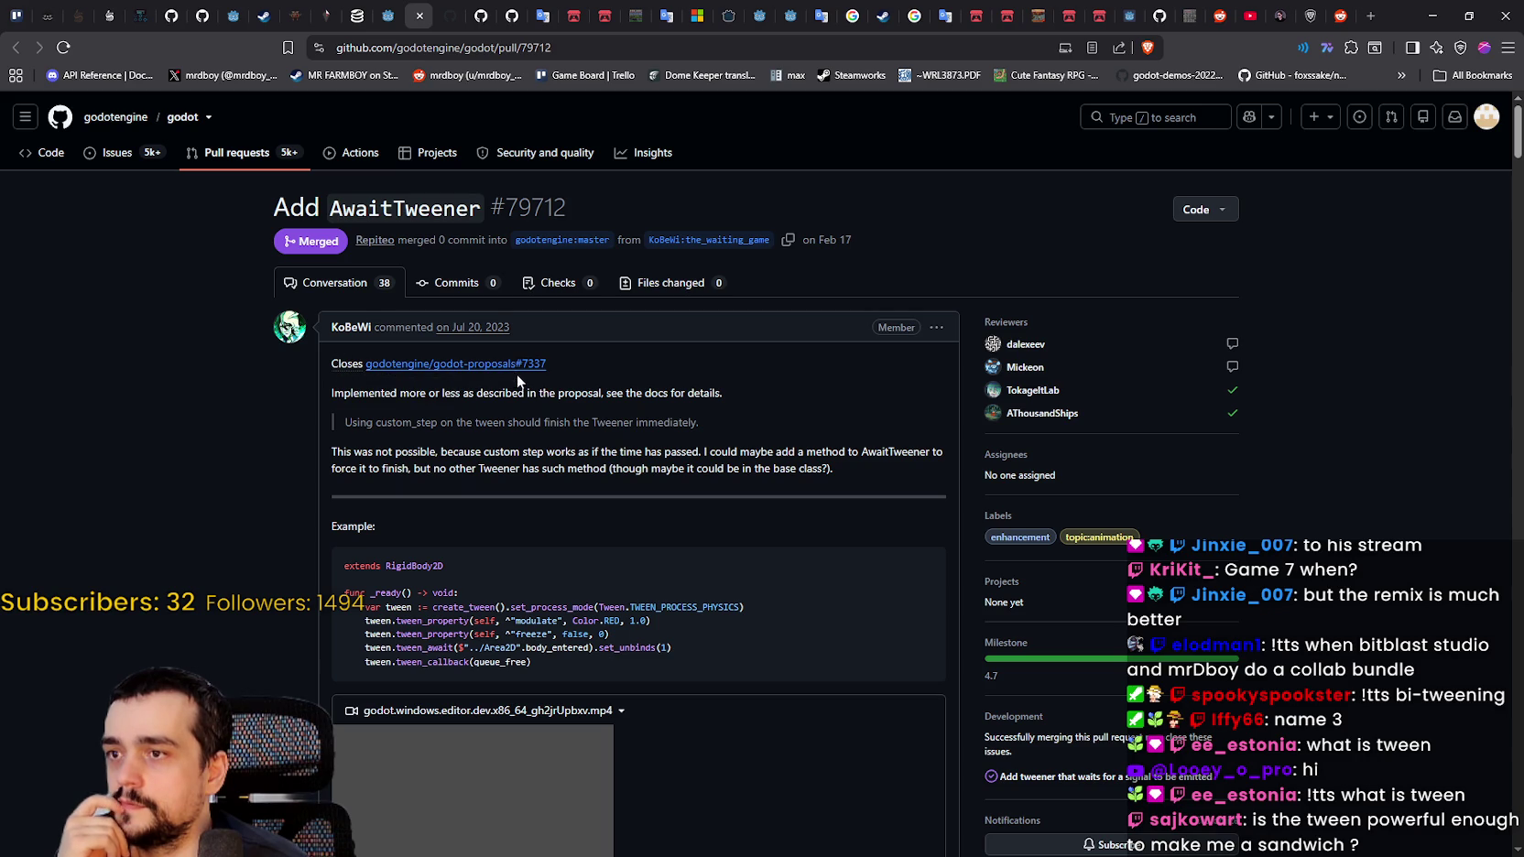
left_click_drag(333, 393, 707, 394)
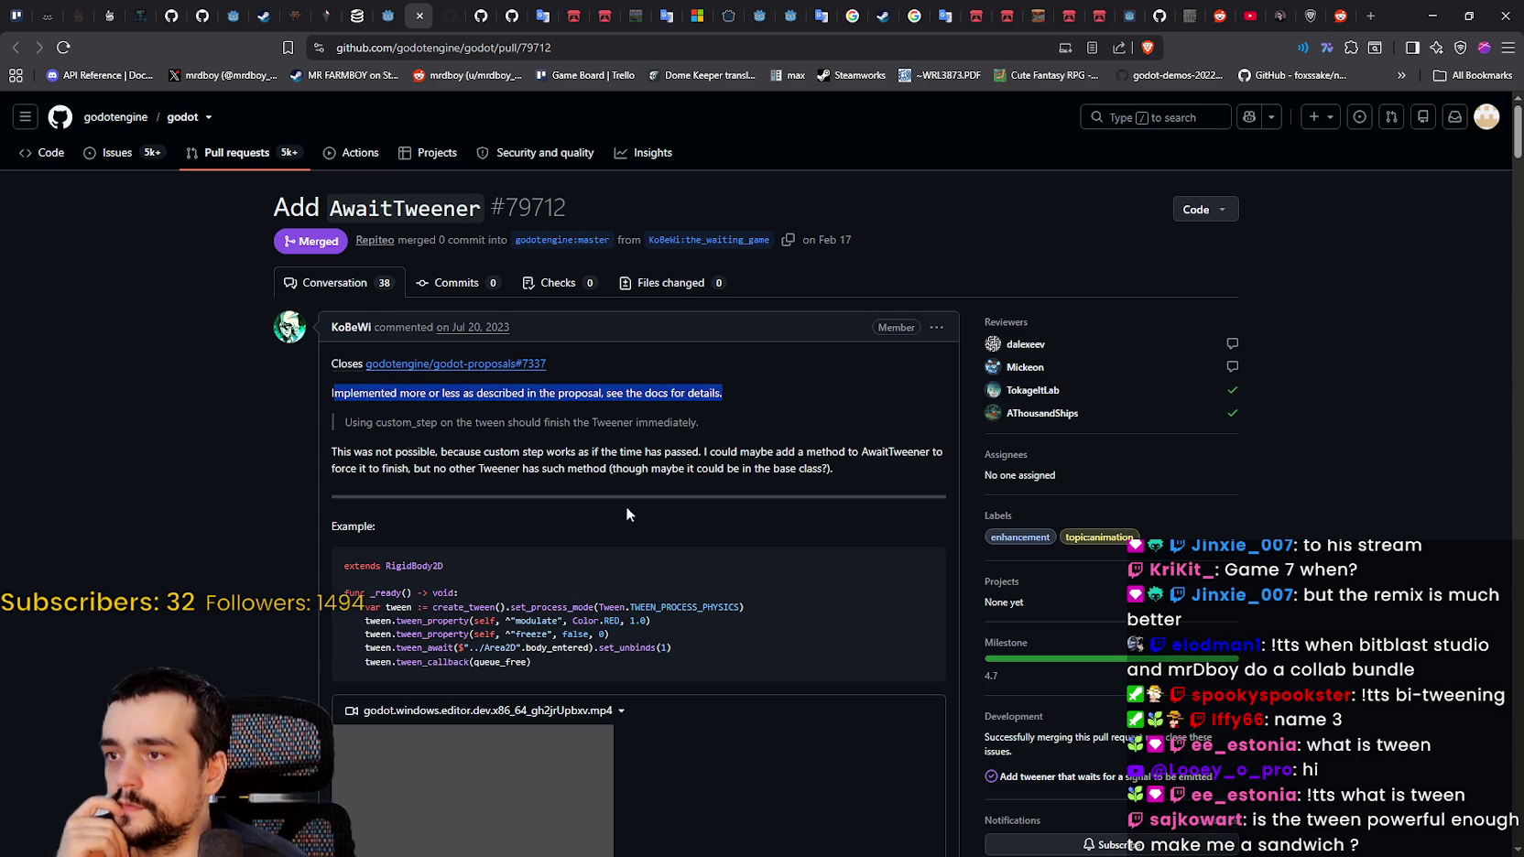
left_click(627, 491)
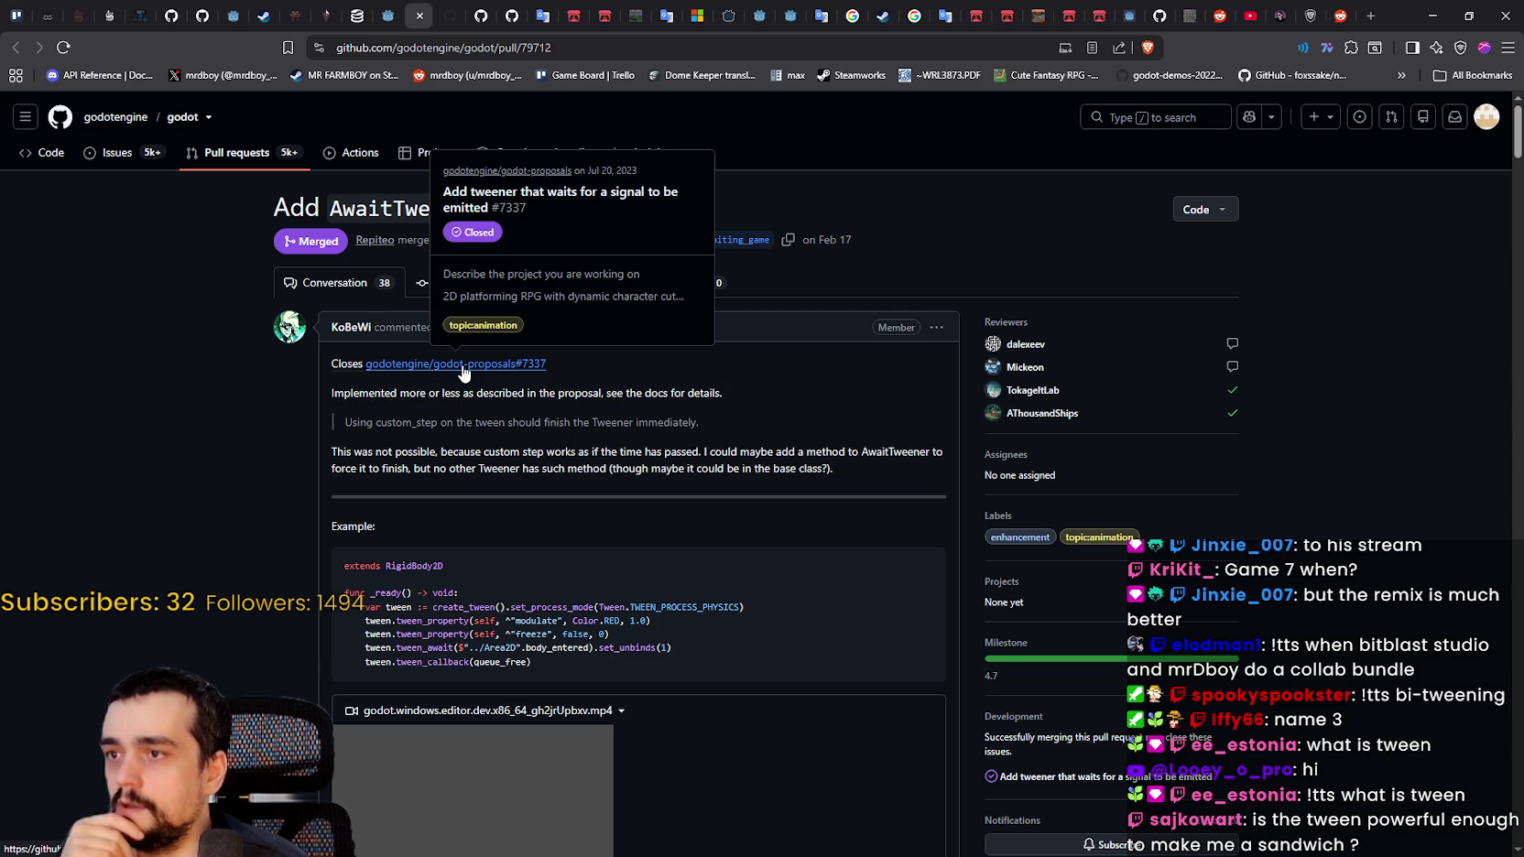
right_click(463, 370)
left_click(508, 385)
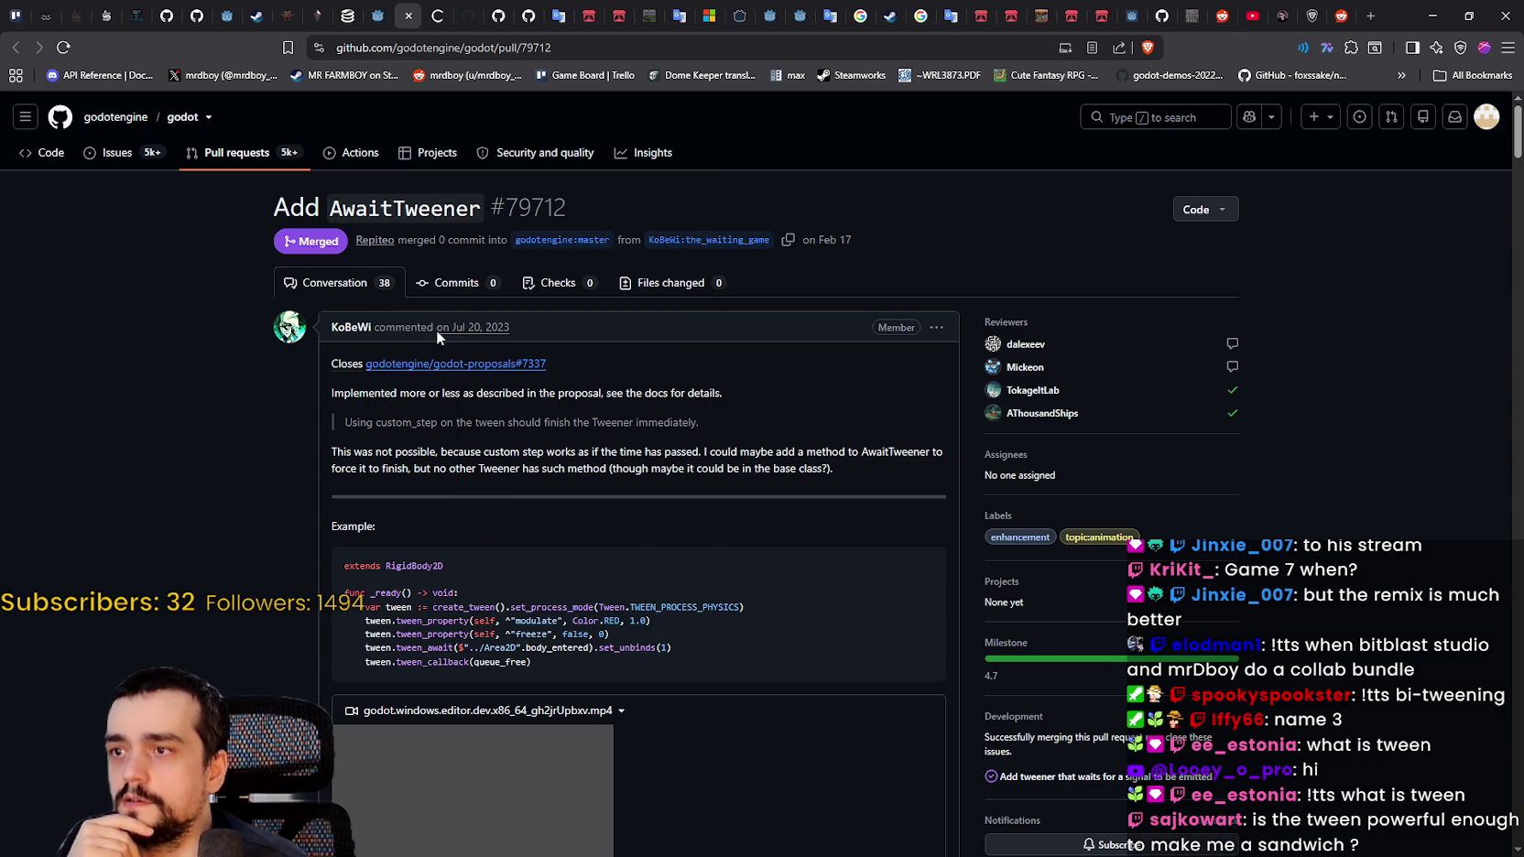
left_click(438, 13)
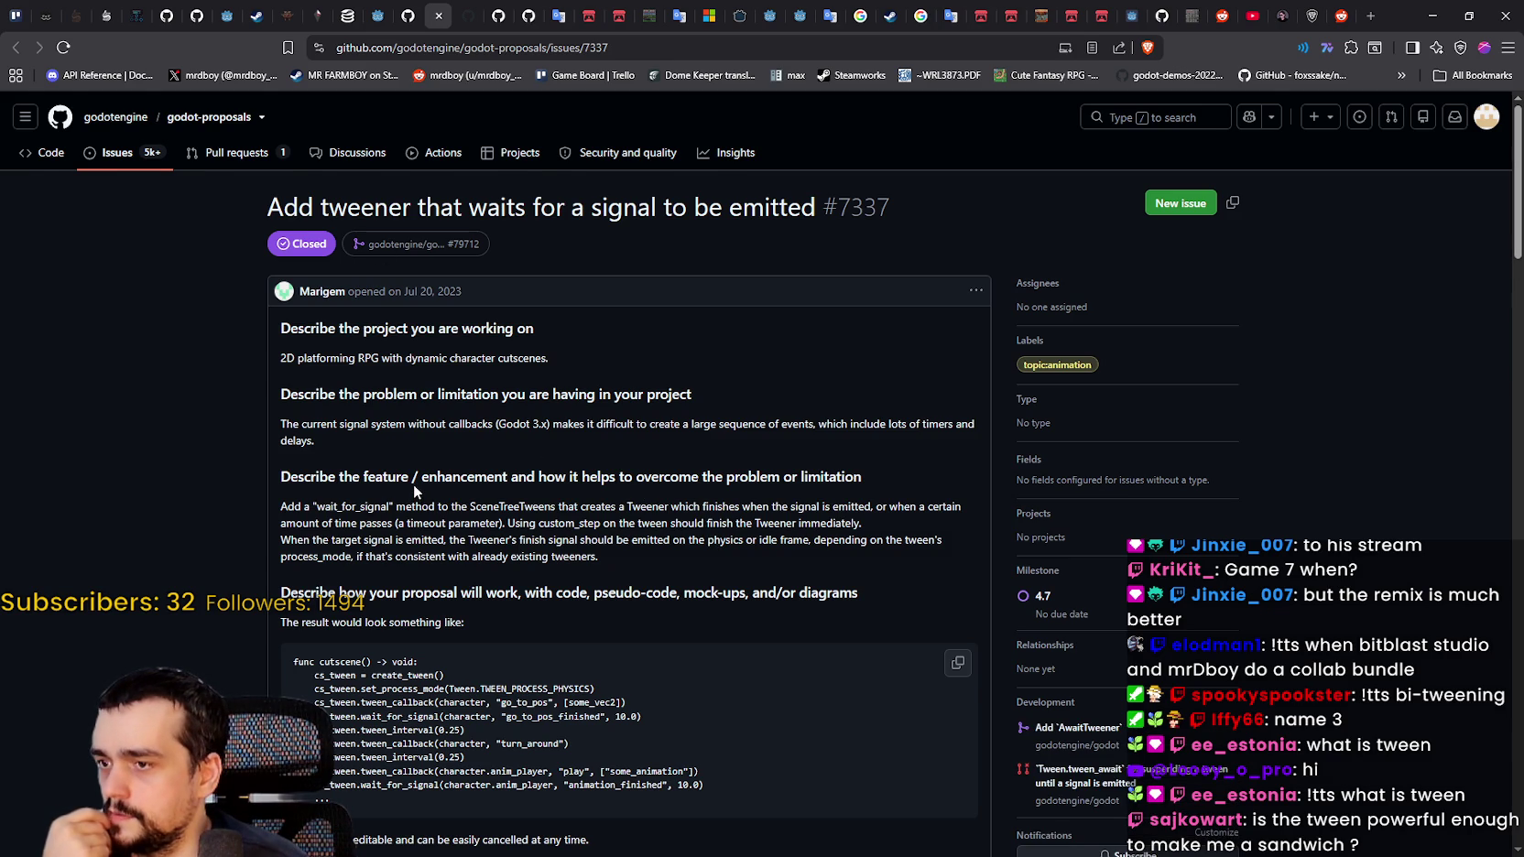
Step: Scroll through proposal #7337 and its example code for awaiting signals in tweens
scroll("down", 3)
left_click_drag(464, 519, 319, 519)
left_click(623, 611)
scroll("down", 3)
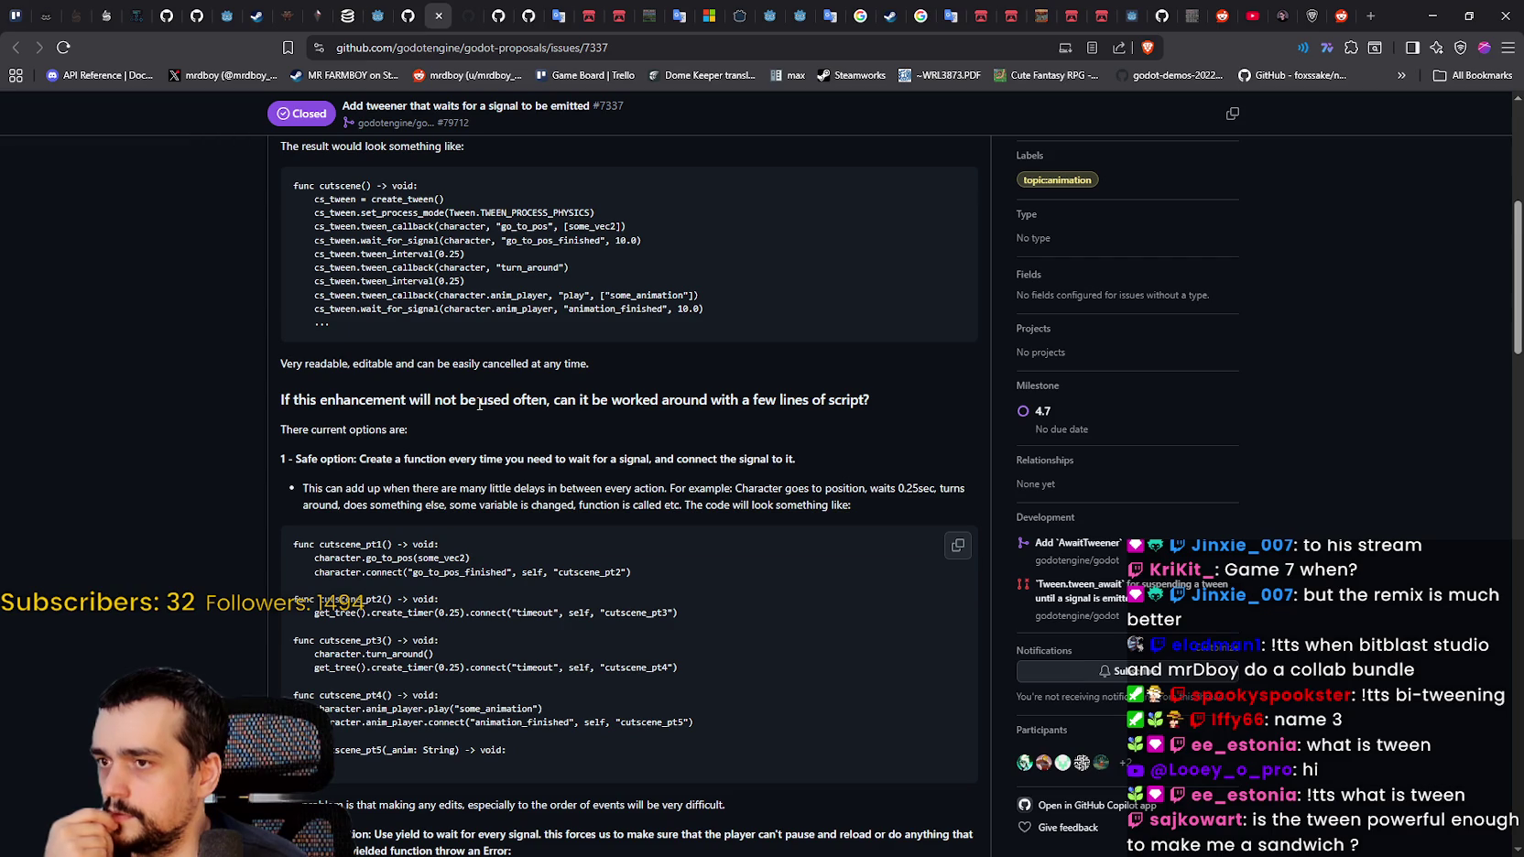
scroll("down", 3)
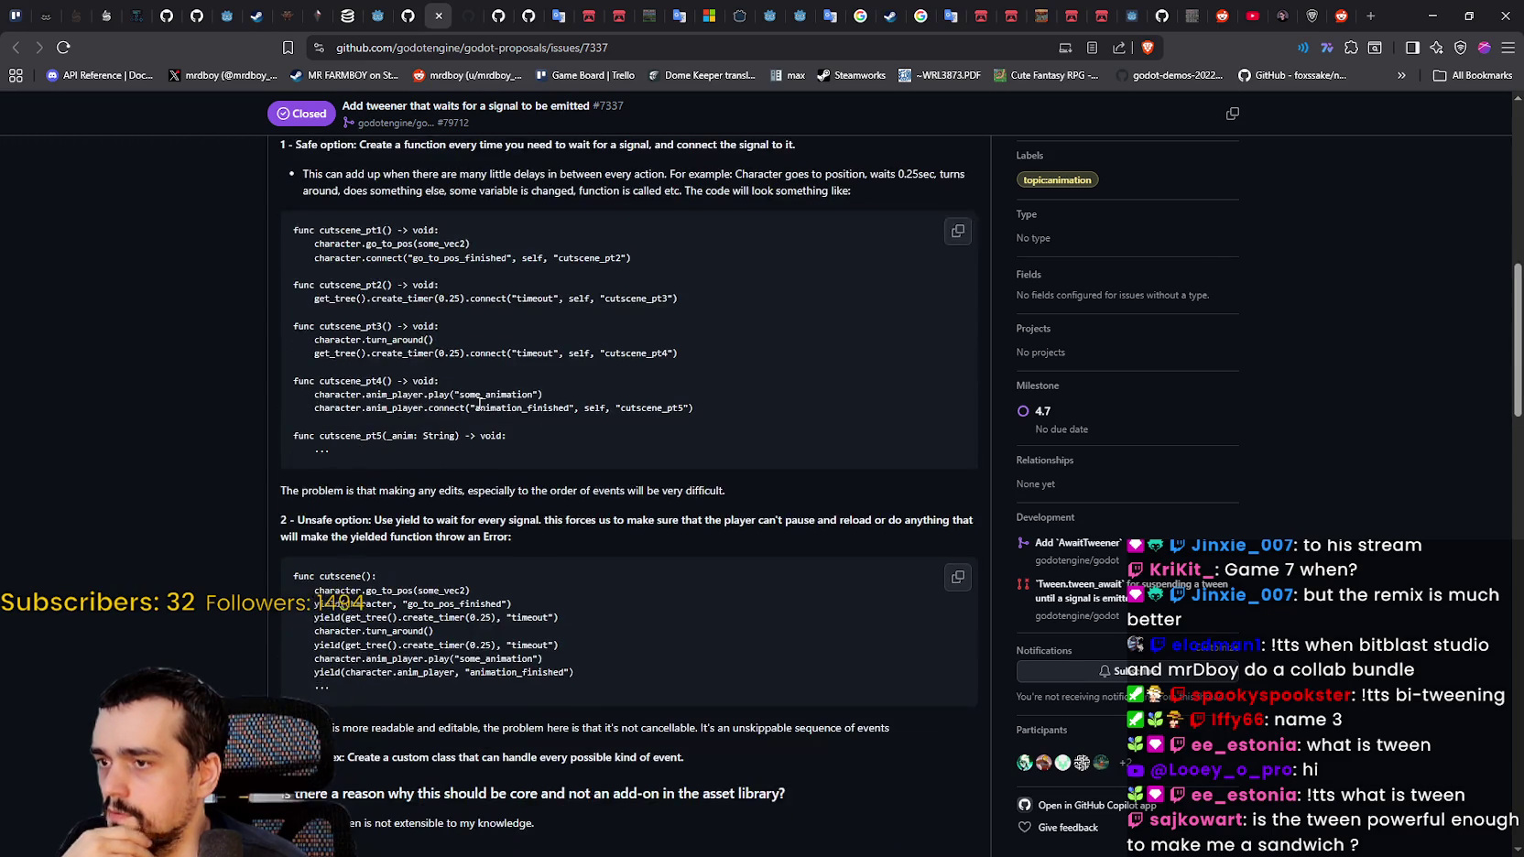
scroll("down", 3)
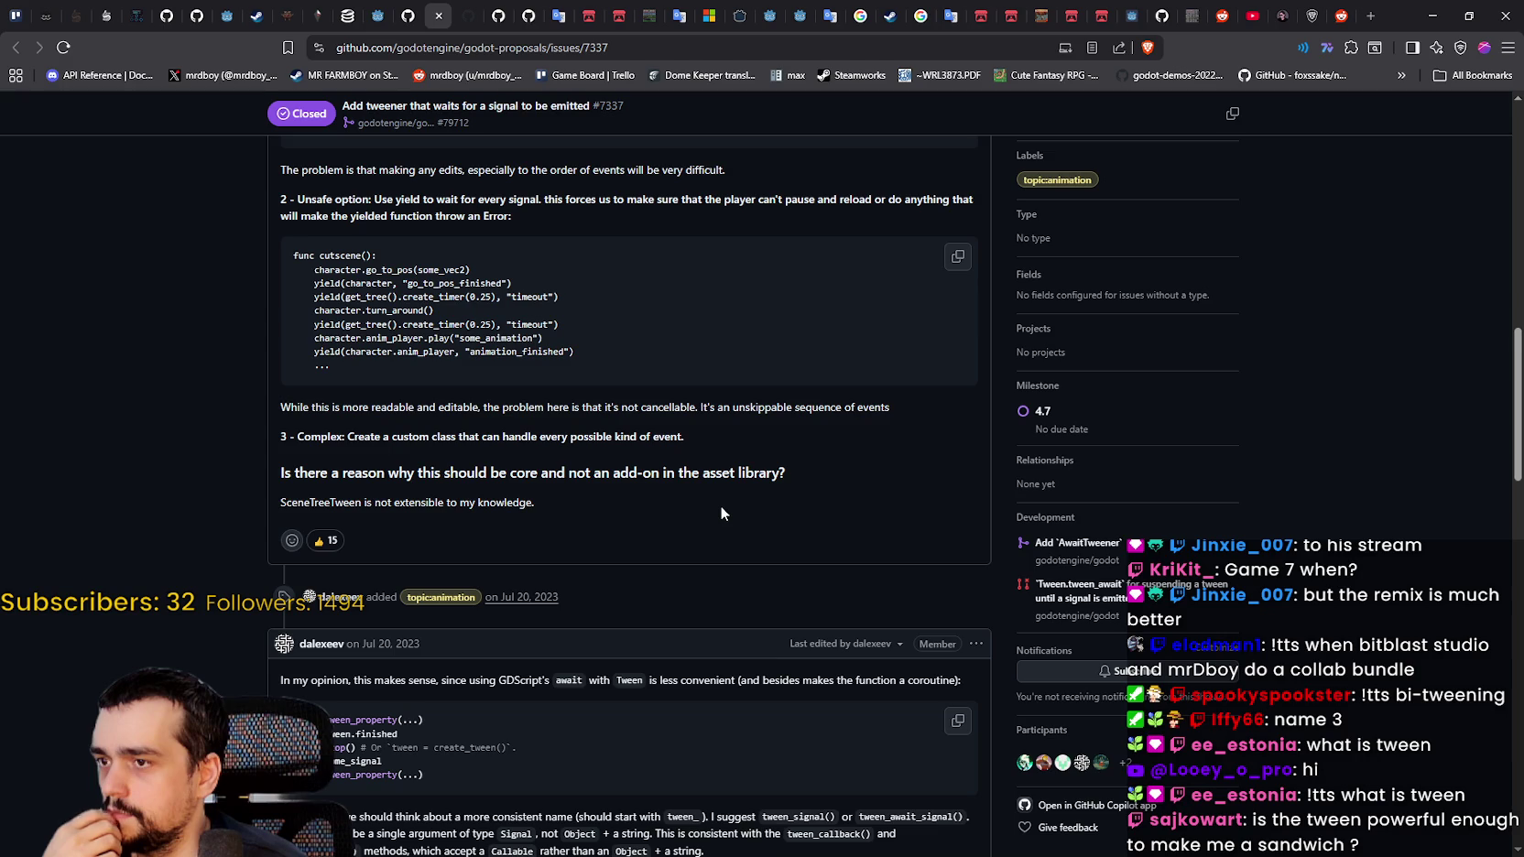
scroll("down", 3)
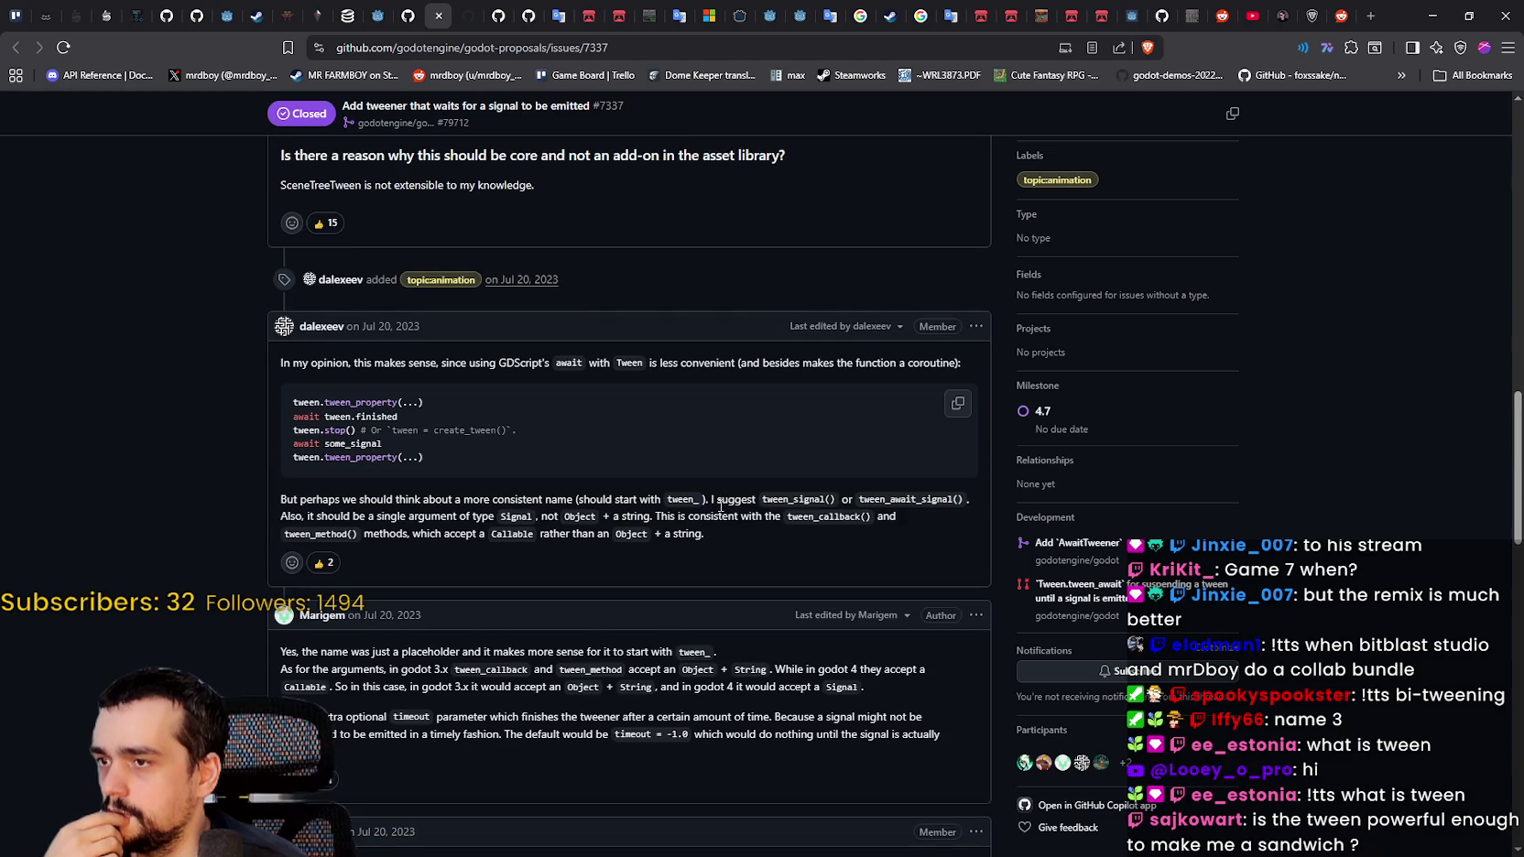
scroll("down", 3)
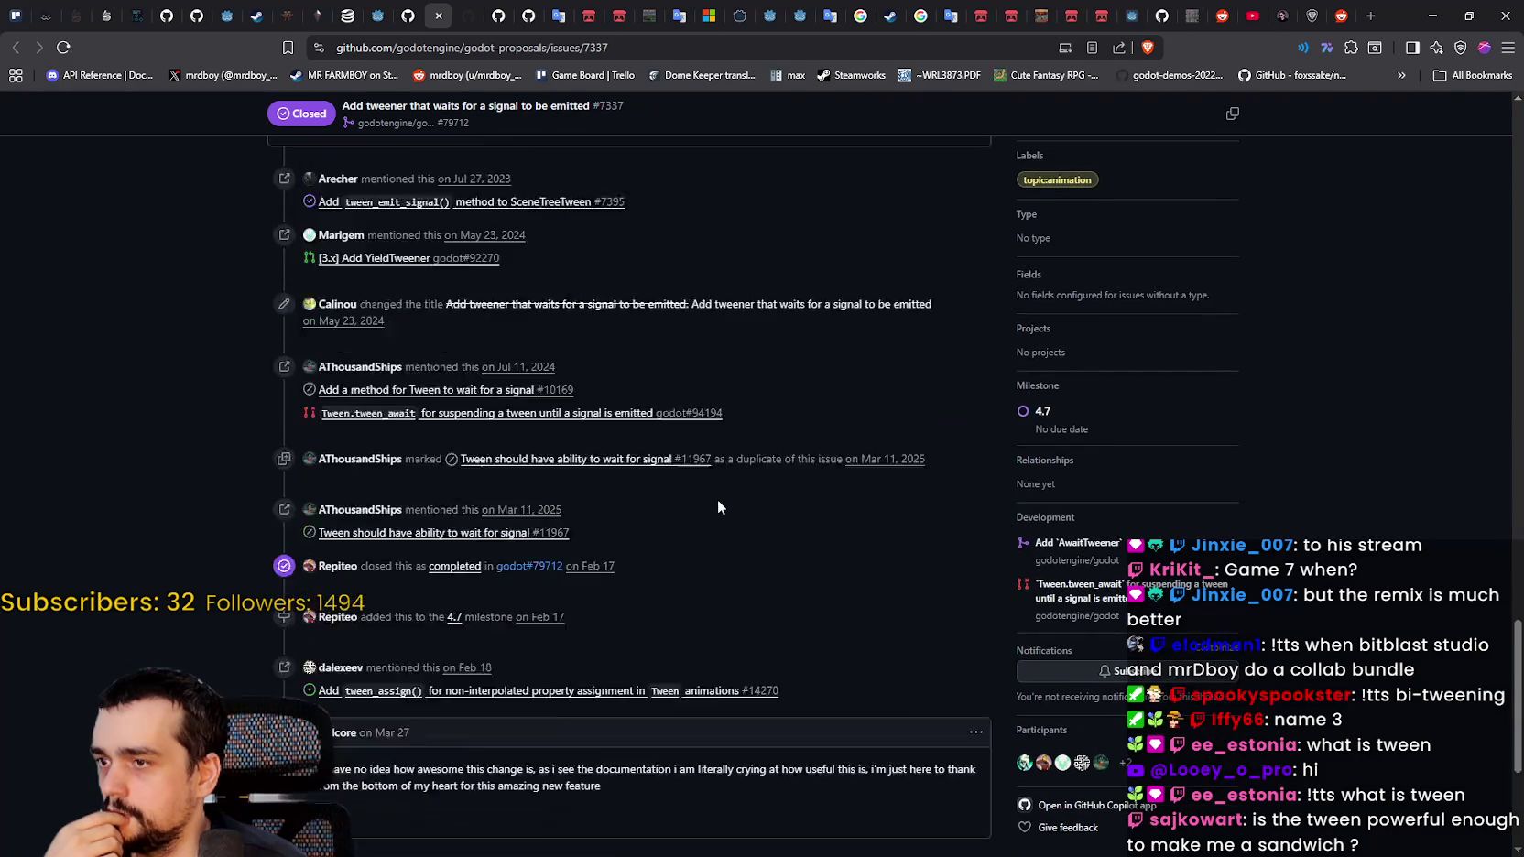
scroll("down", 3)
Step: Return through the PR and 4.7 release-note tabs to game_ui.gd in the Godot editor
left_click(413, 7)
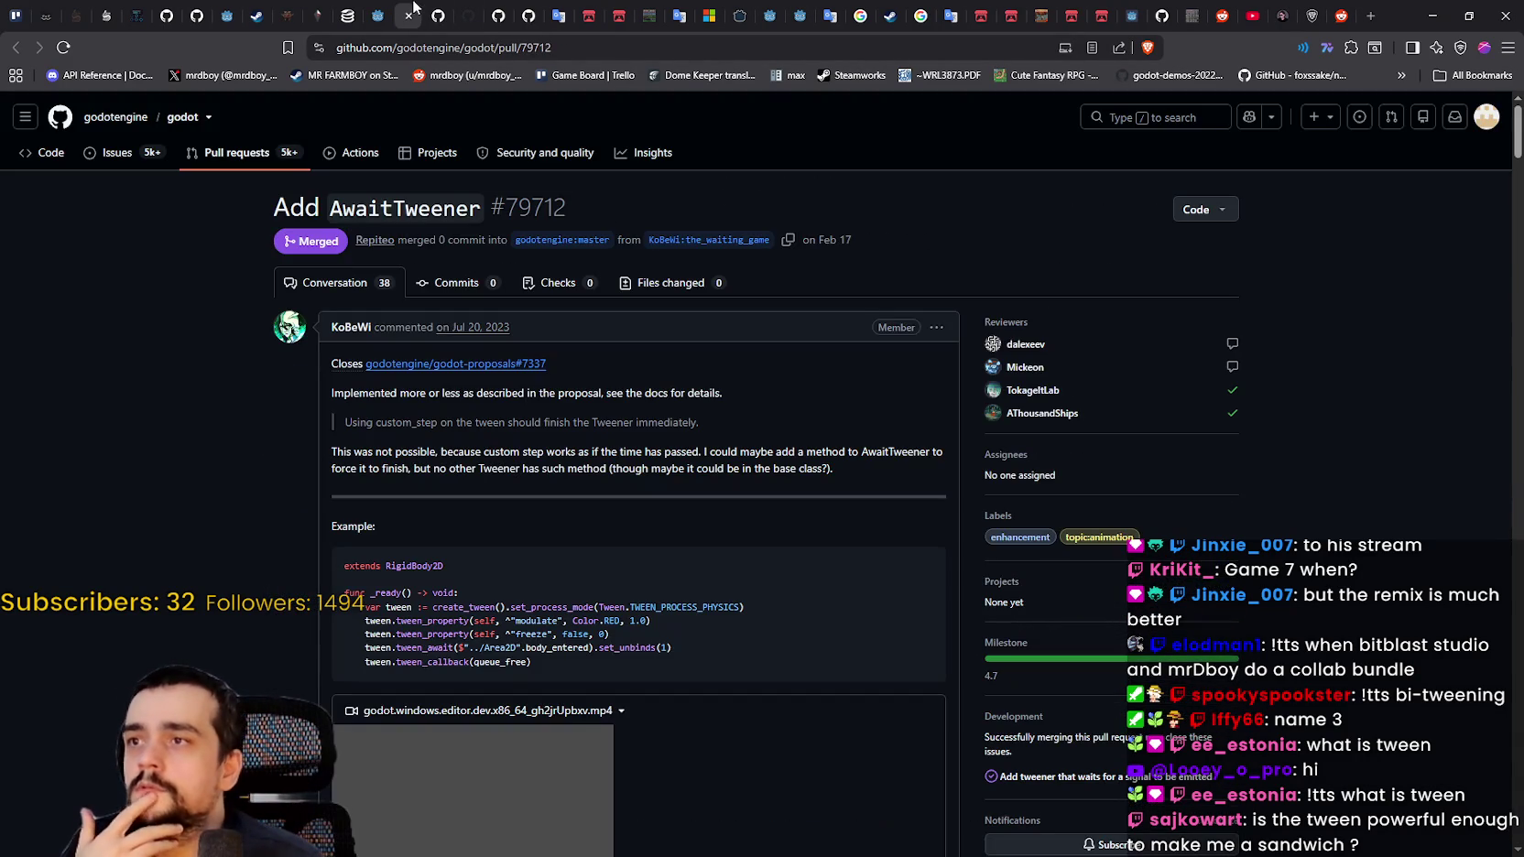
left_click(378, 16)
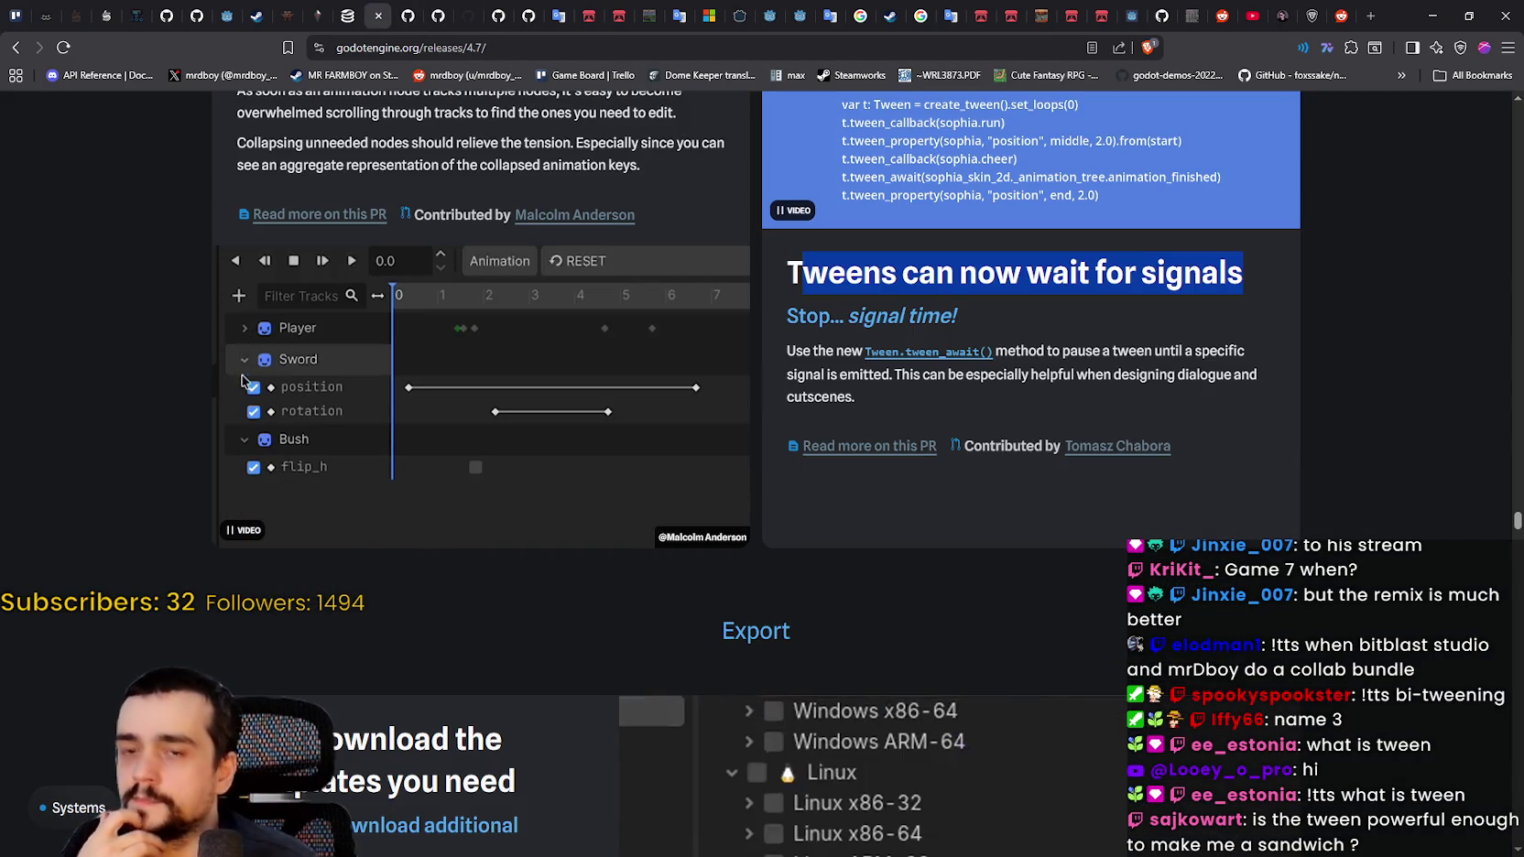
key("alt+Tab")
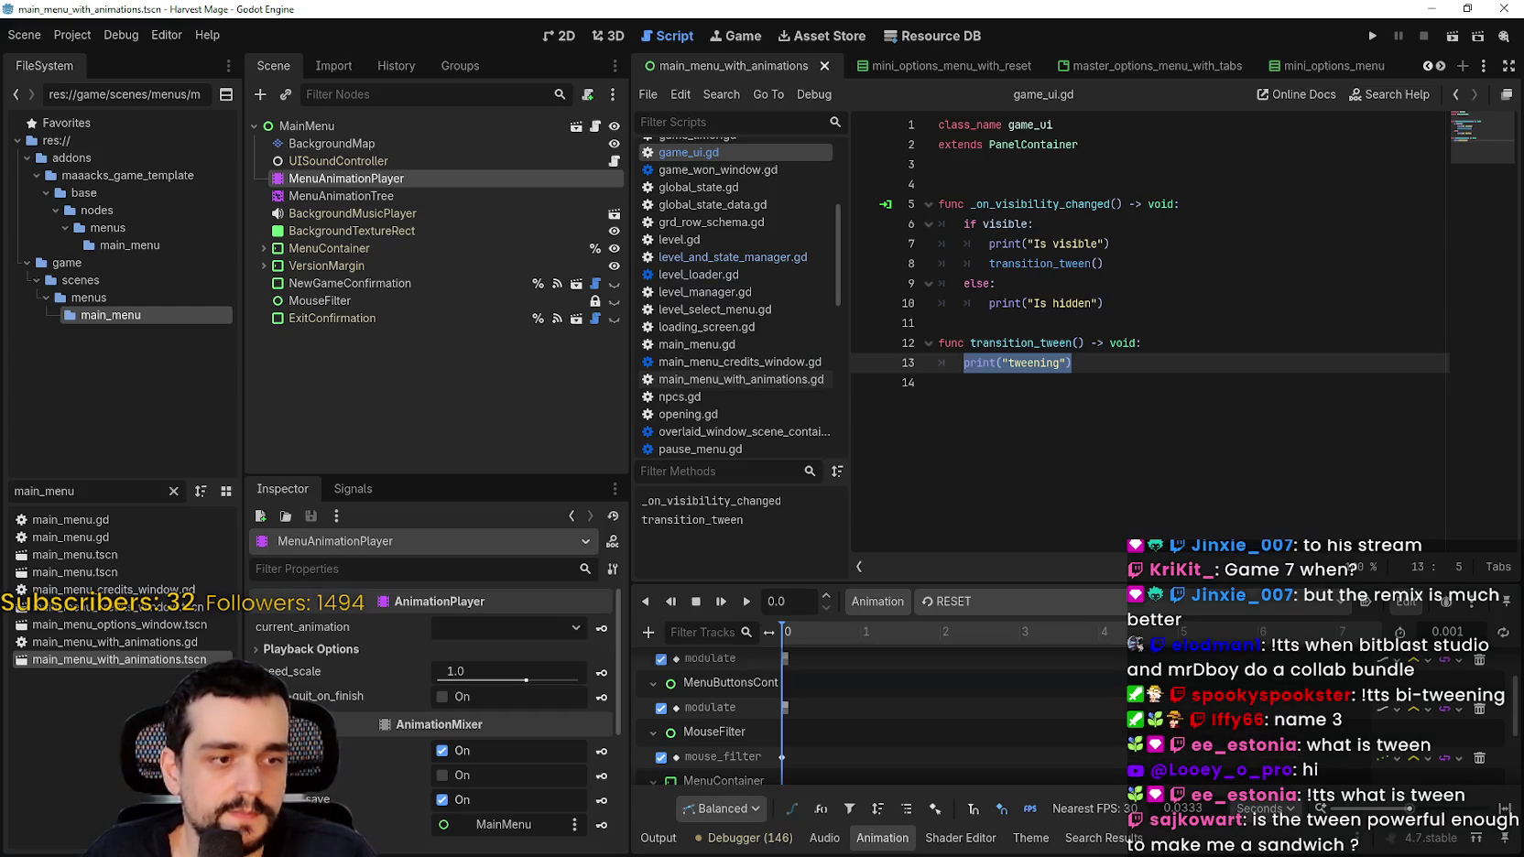
Step: Paste the copied tween example into transition_tween after the print line and save
key("End")
key("Return")
type("var tween := create_tween().set_process_mode(Tween.TWEEN_PROCESS_PHYSICS) \ttween.tween_property(self, ^\"modulate\", Color.RED, 1.0) \ttween.tween_property(self, ^\"freeze\", false, 0) \ttween.tween_await($\"../Area2D\".body_entered).set_unbinds(1) \ttween.tween_callback(queue_free)")
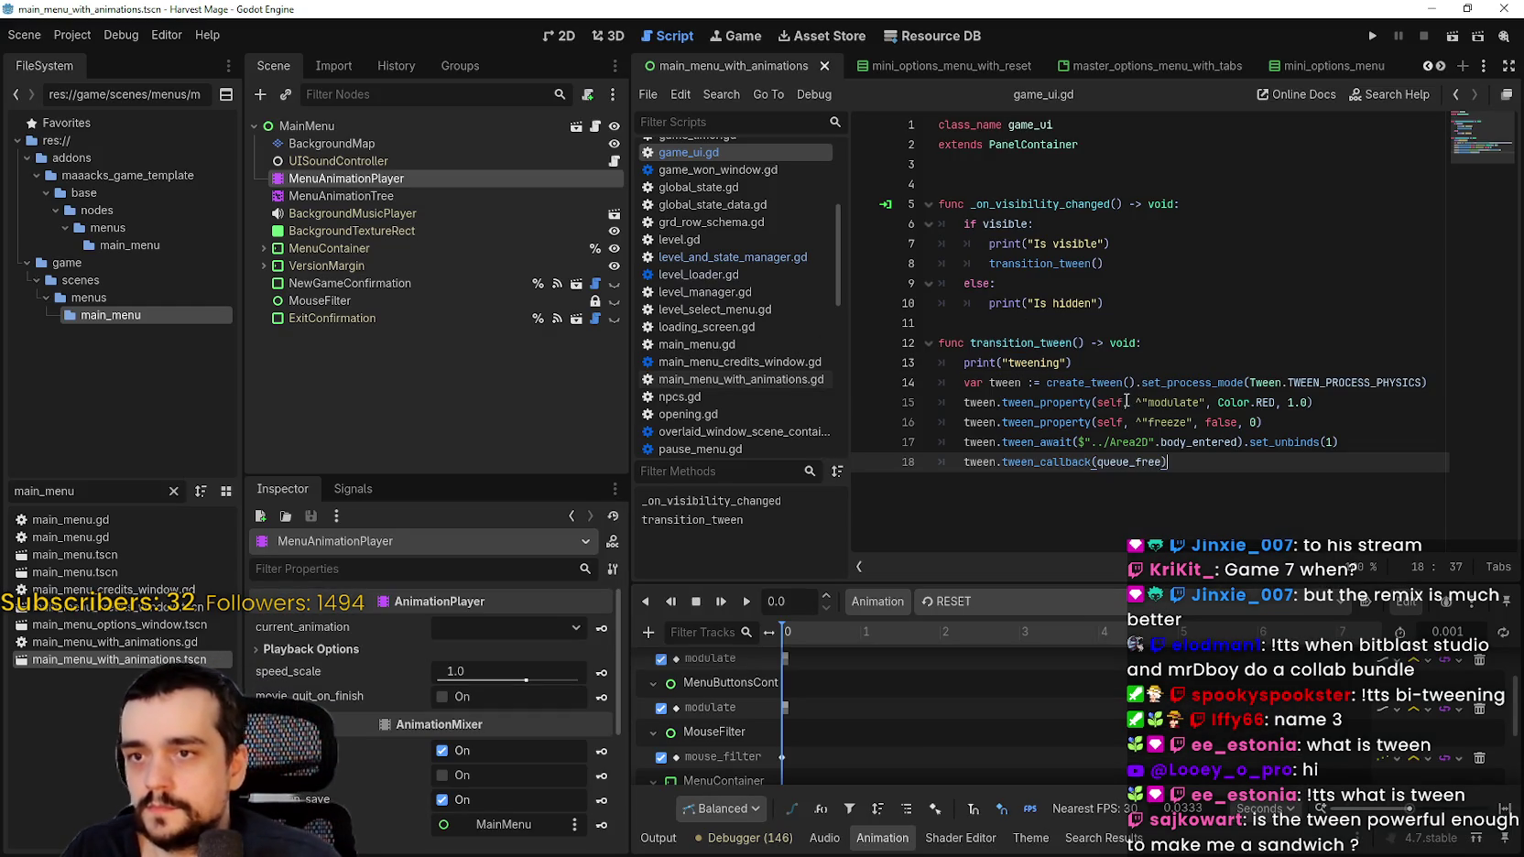
key("ctrl+s")
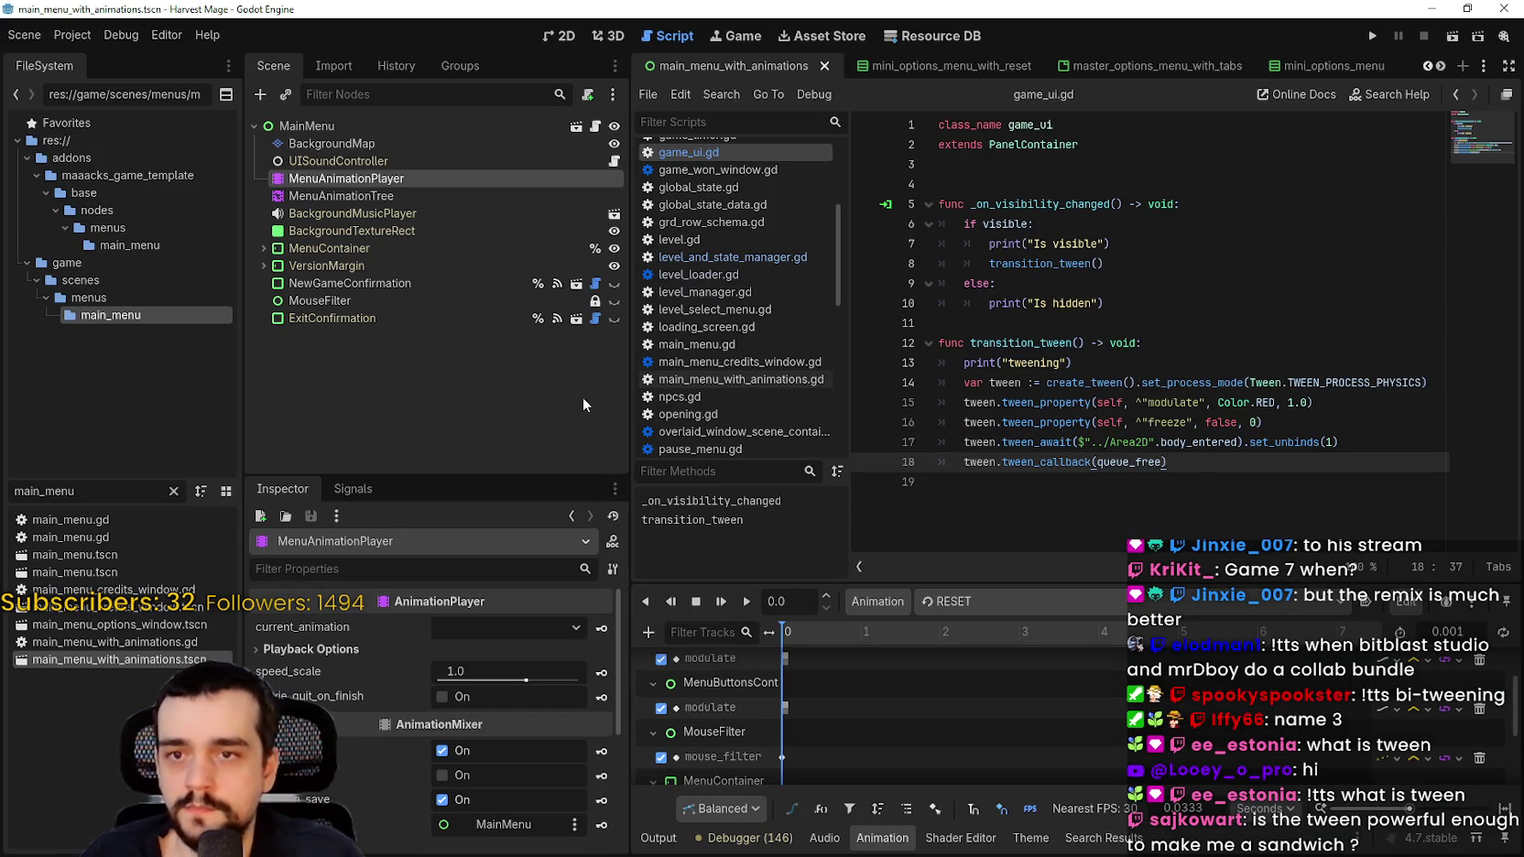
left_click_drag(631, 402, 510, 402)
left_click(1173, 496)
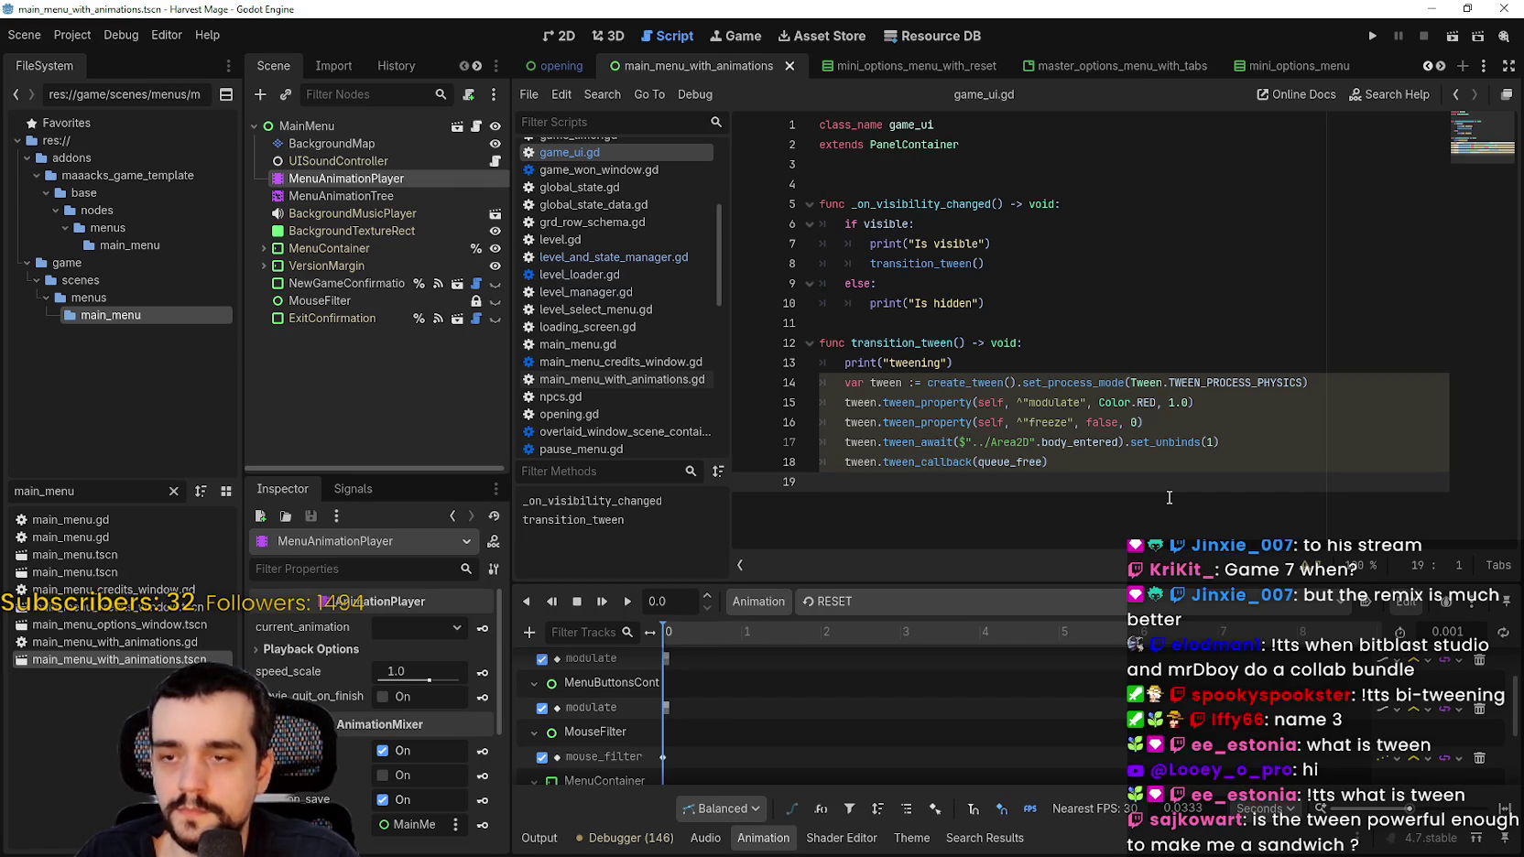
left_click(1030, 456)
left_click_drag(1119, 442, 997, 442)
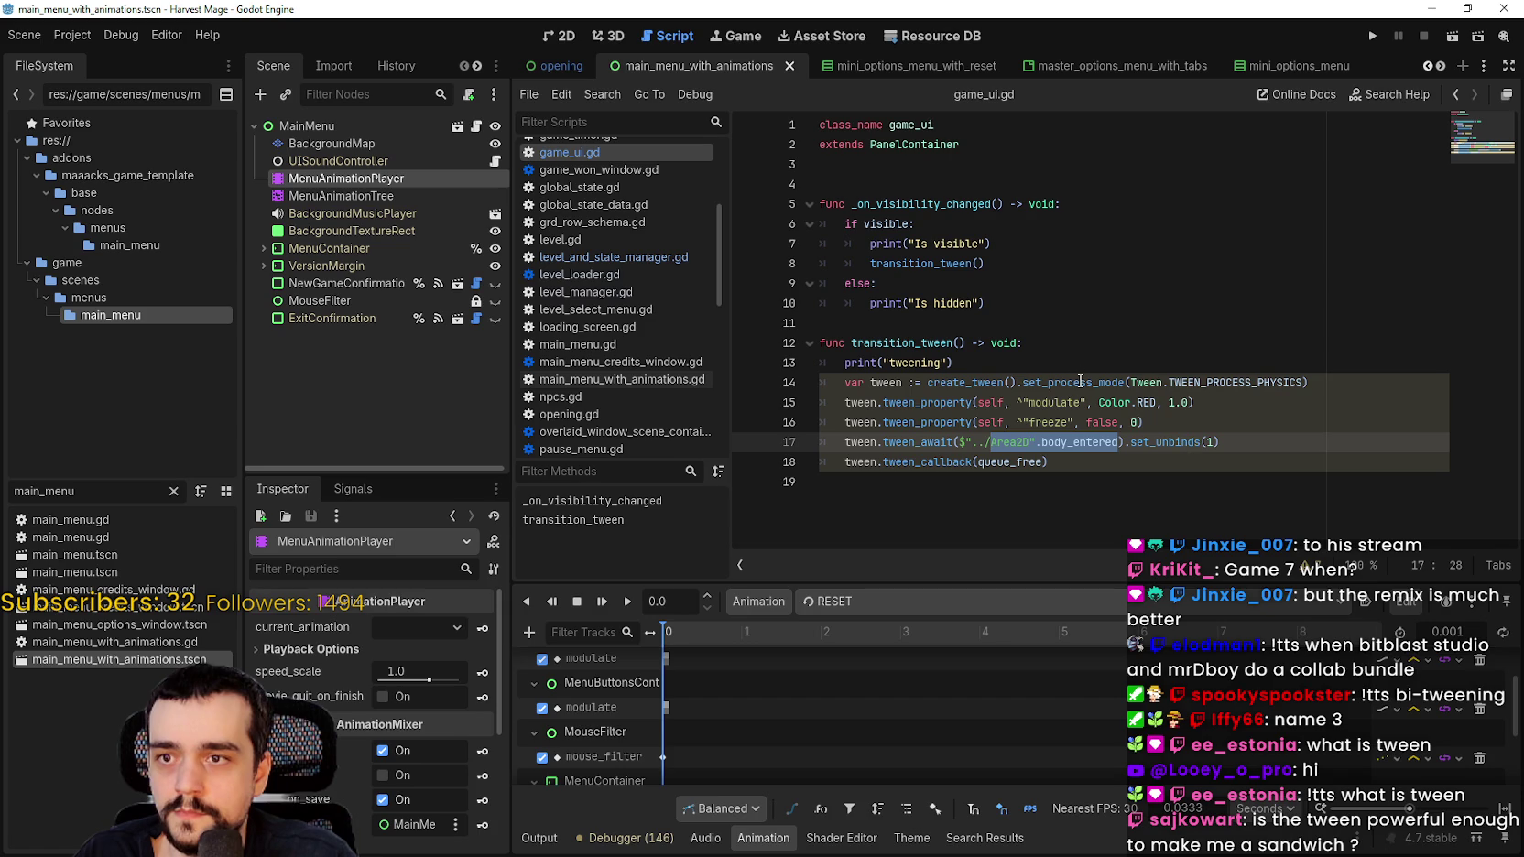
double_click(1266, 383)
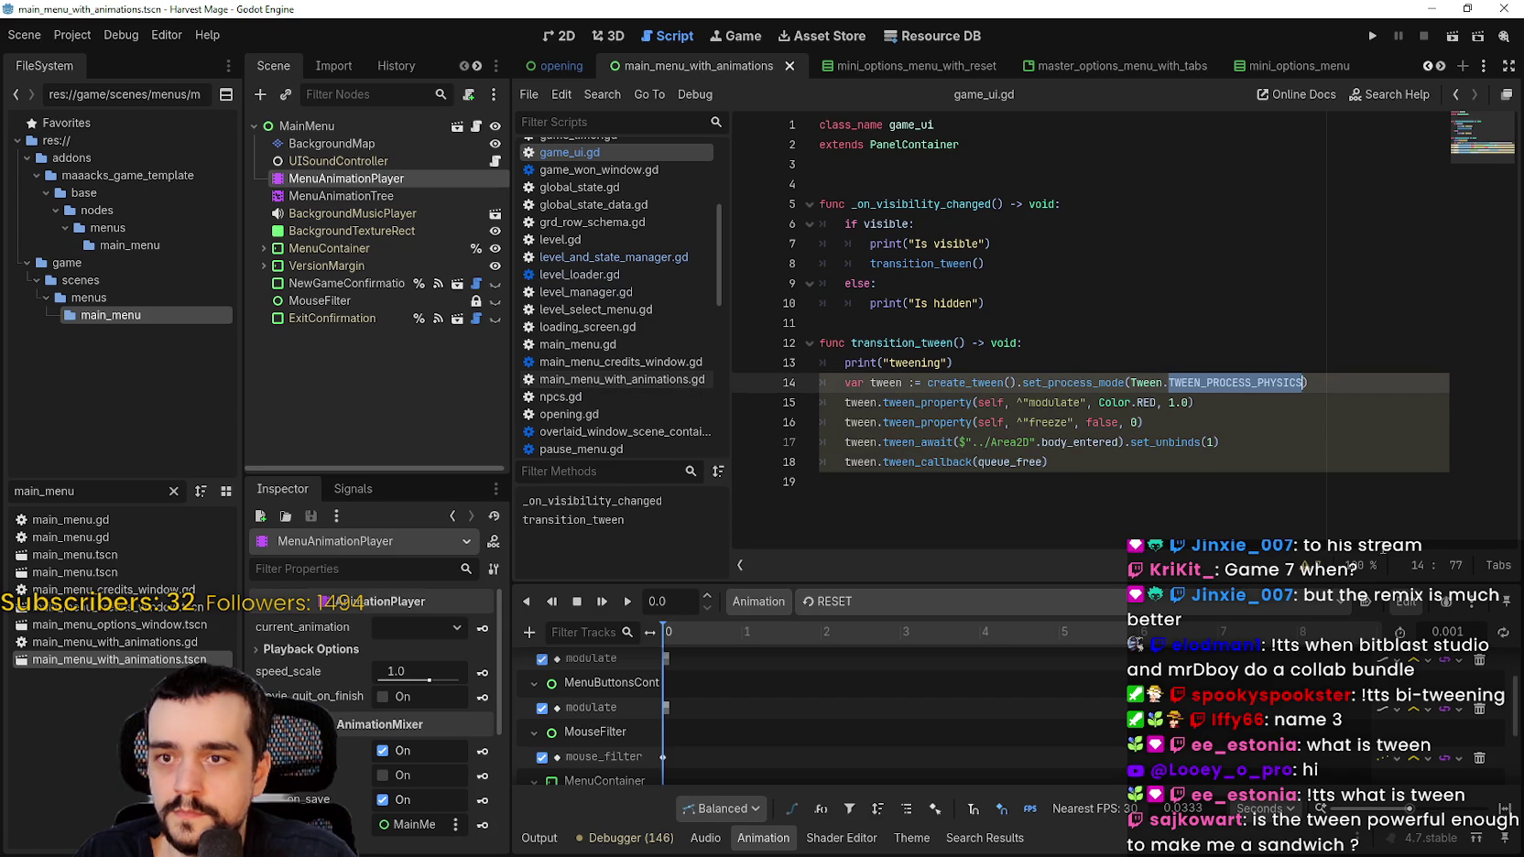
left_click(1223, 477)
Step: Test-run the game with F5, stop it after the error, and reselect tween lines 14–18
key("F5")
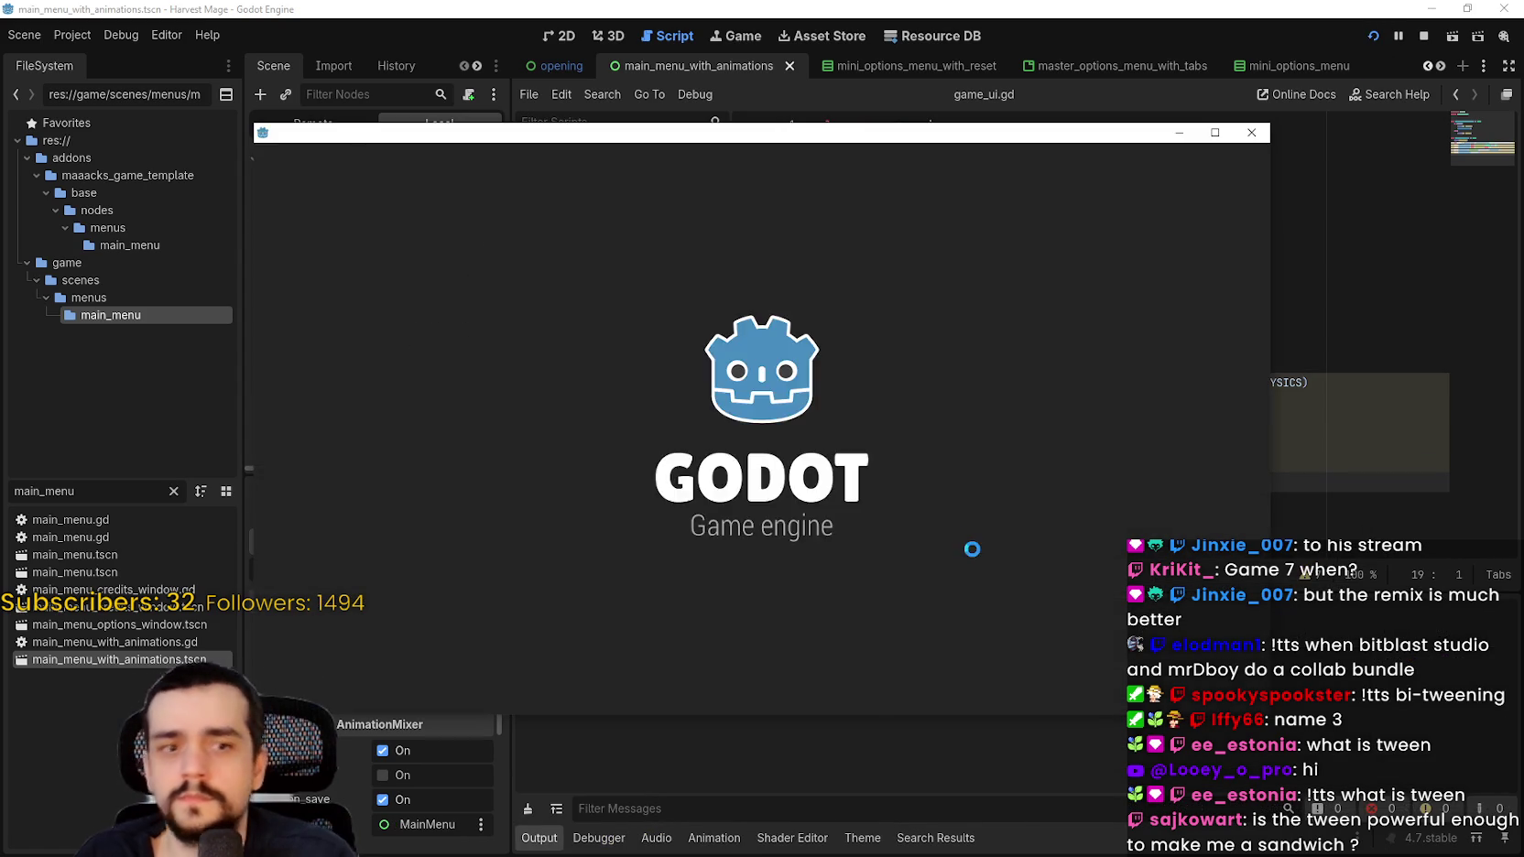
key("Return")
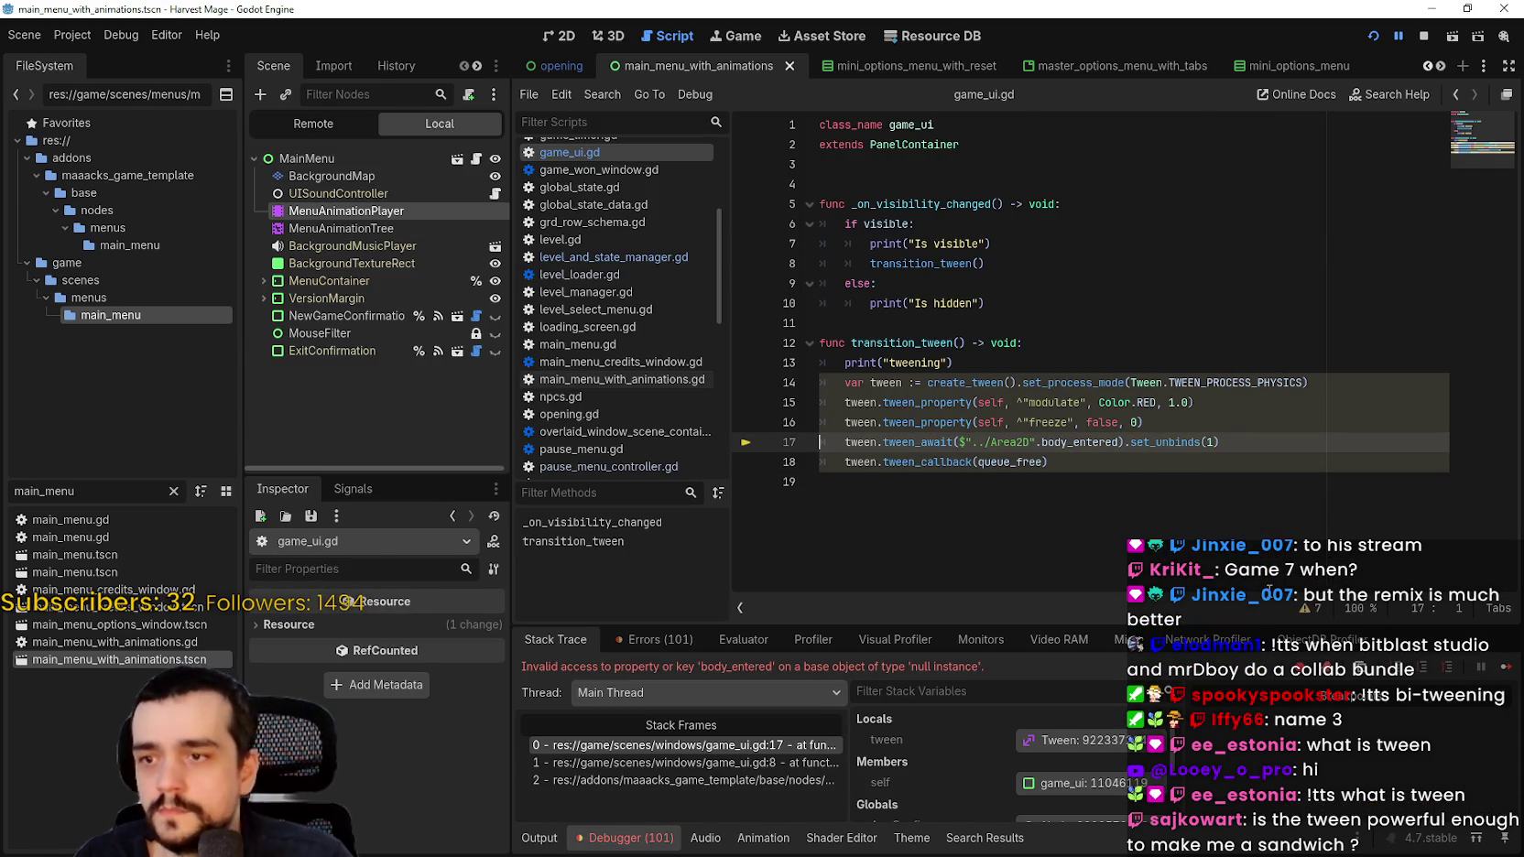
left_click(1423, 35)
left_click(1057, 534)
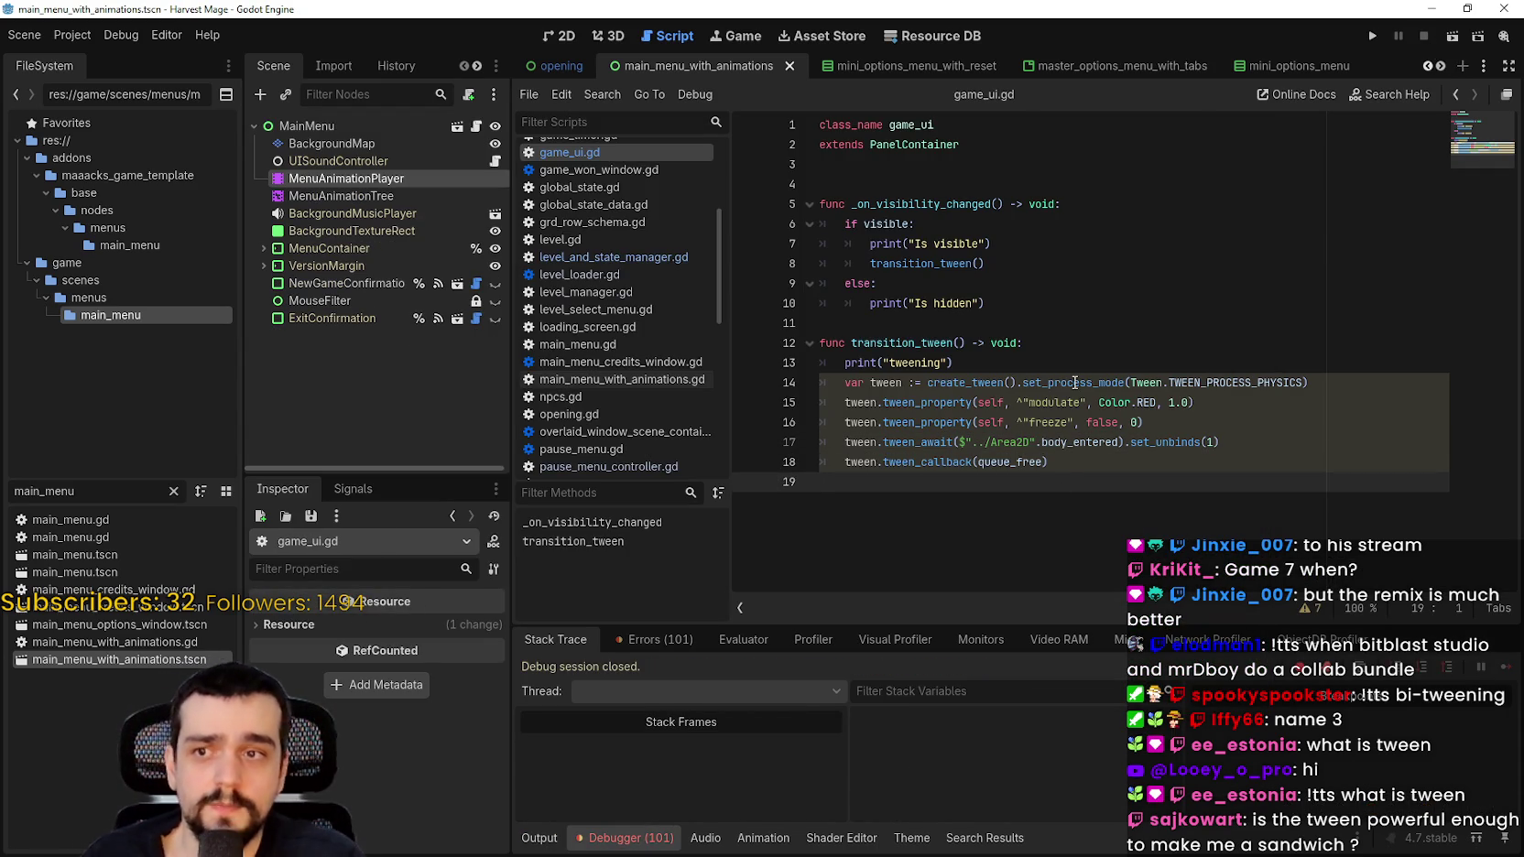
mouse_move(1075, 383)
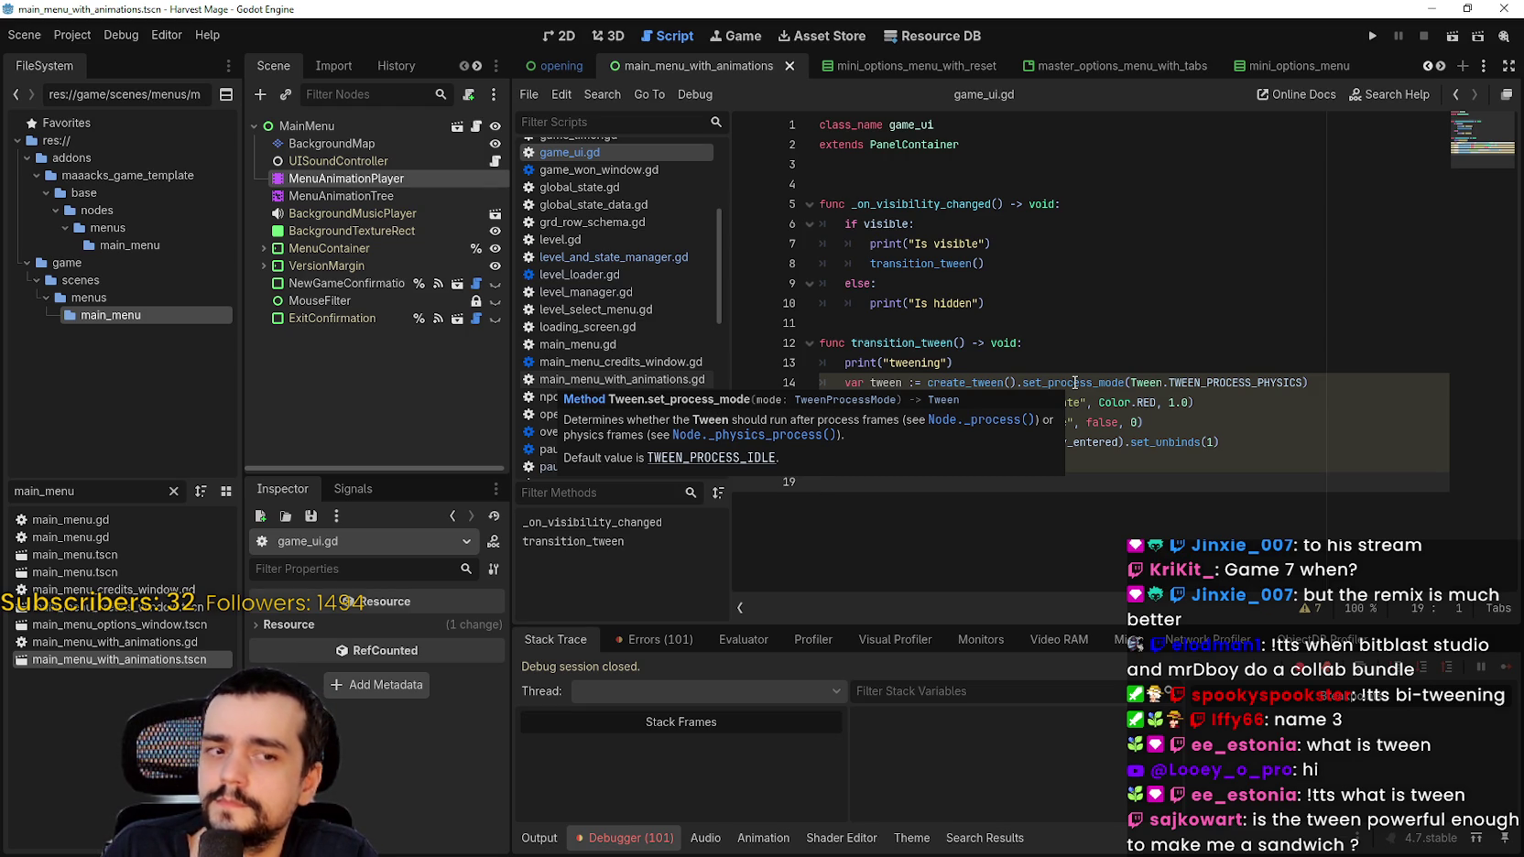
left_click(1132, 365)
left_click_drag(1184, 375, 1066, 482)
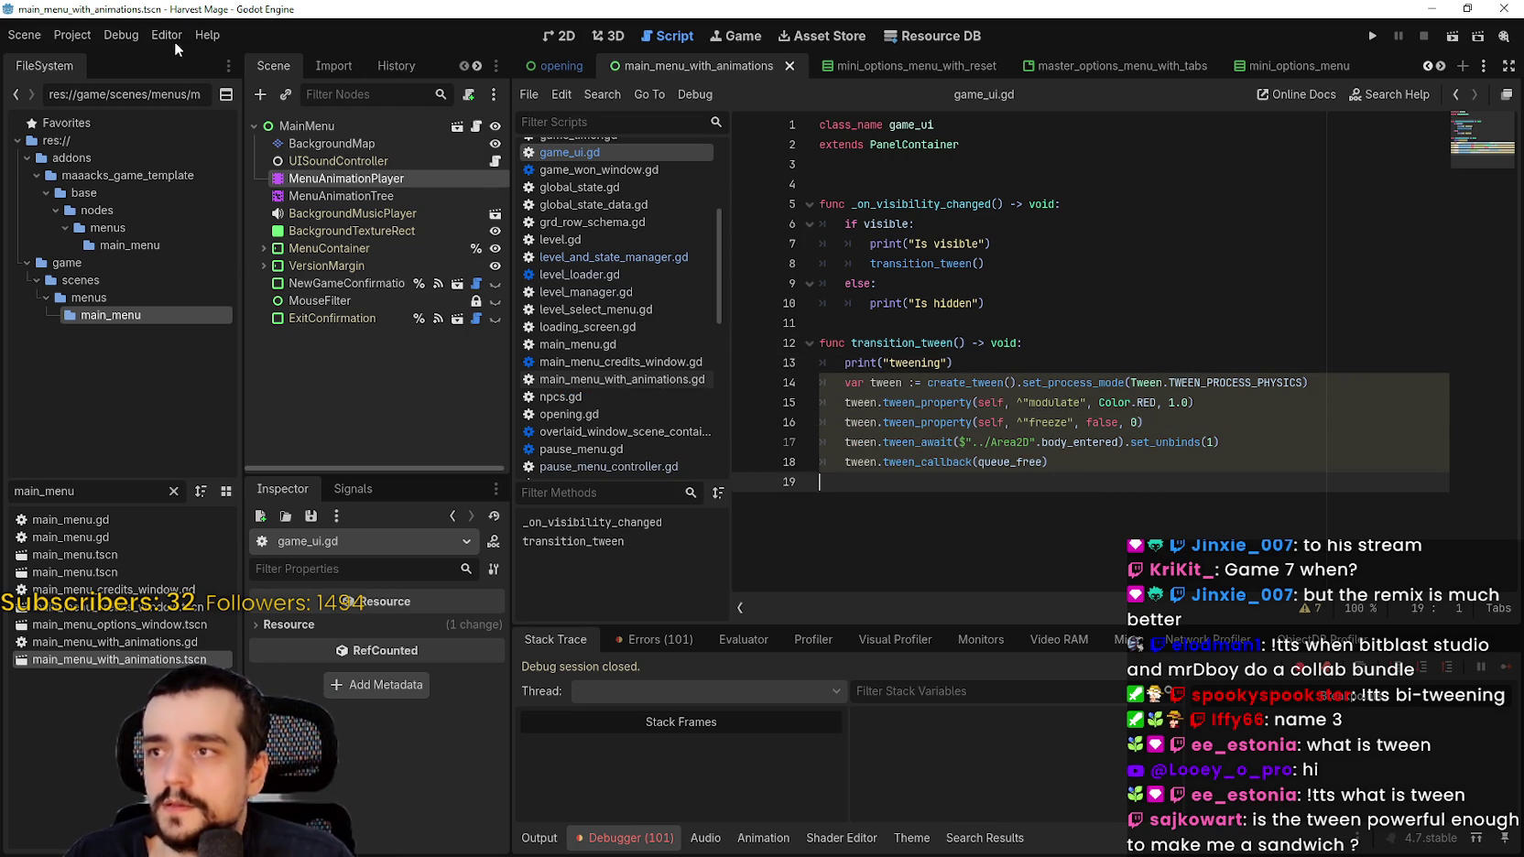
left_click(207, 35)
Step: Search the help for 'tween' and open the Tween class documentation page
left_click(222, 61)
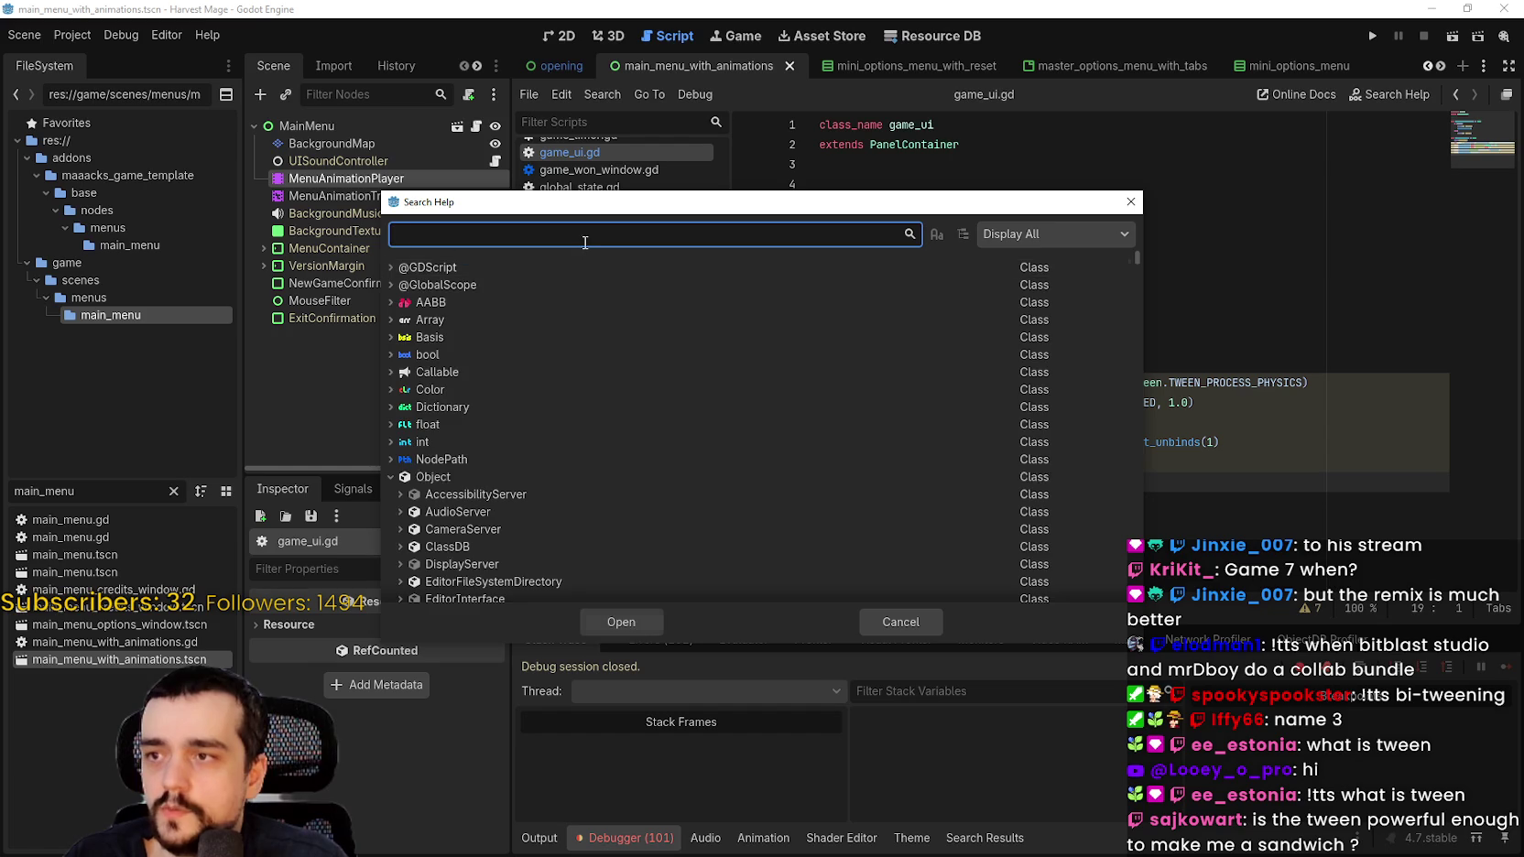
type("tweee")
key("BackSpace")
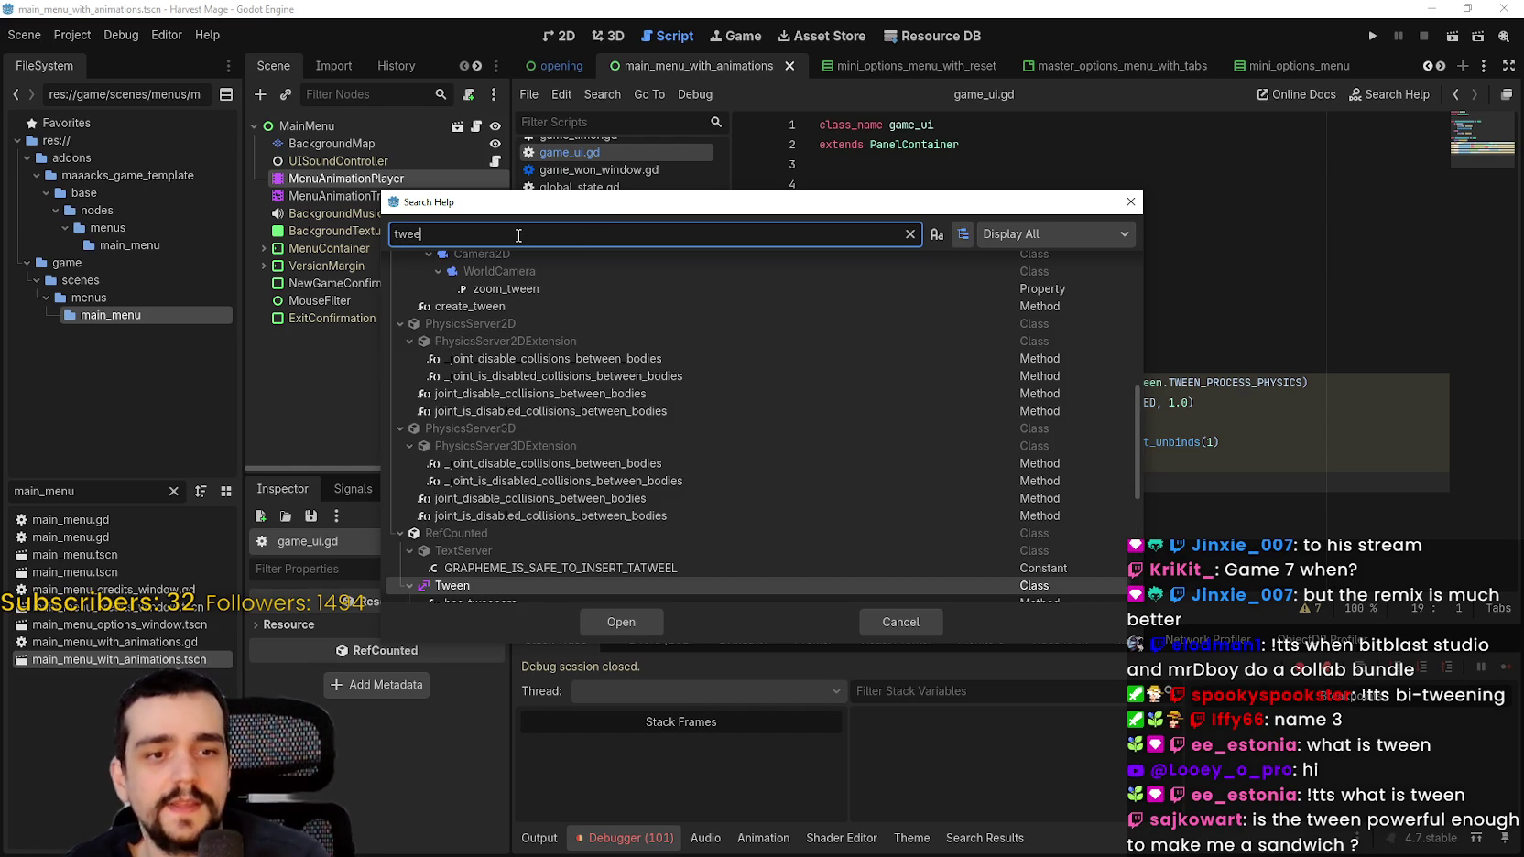
type("n")
type("s")
key("BackSpace")
key("BackSpace")
key("BackSpace")
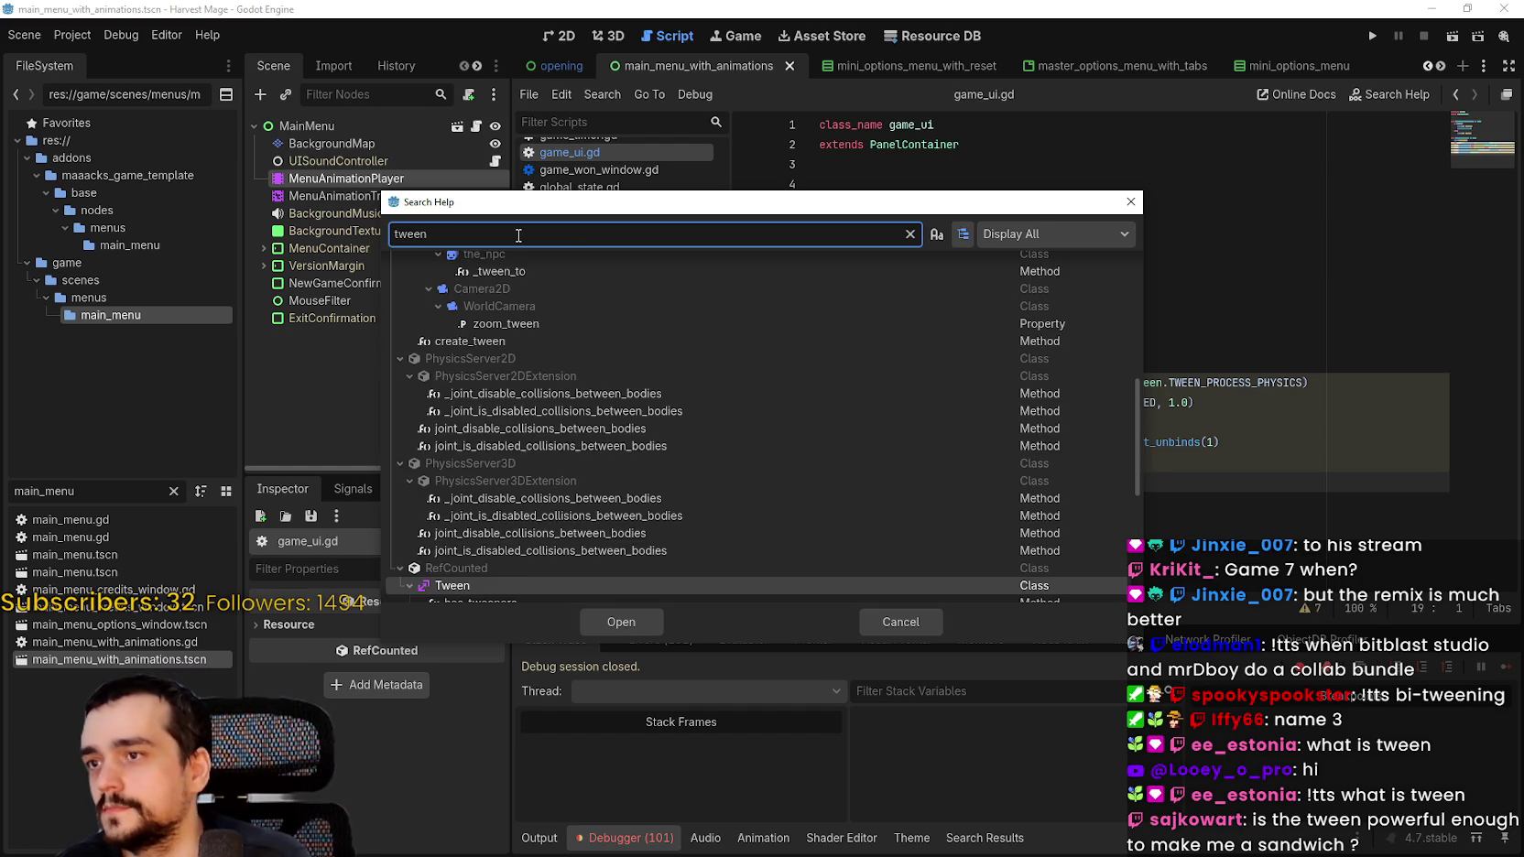
type("een")
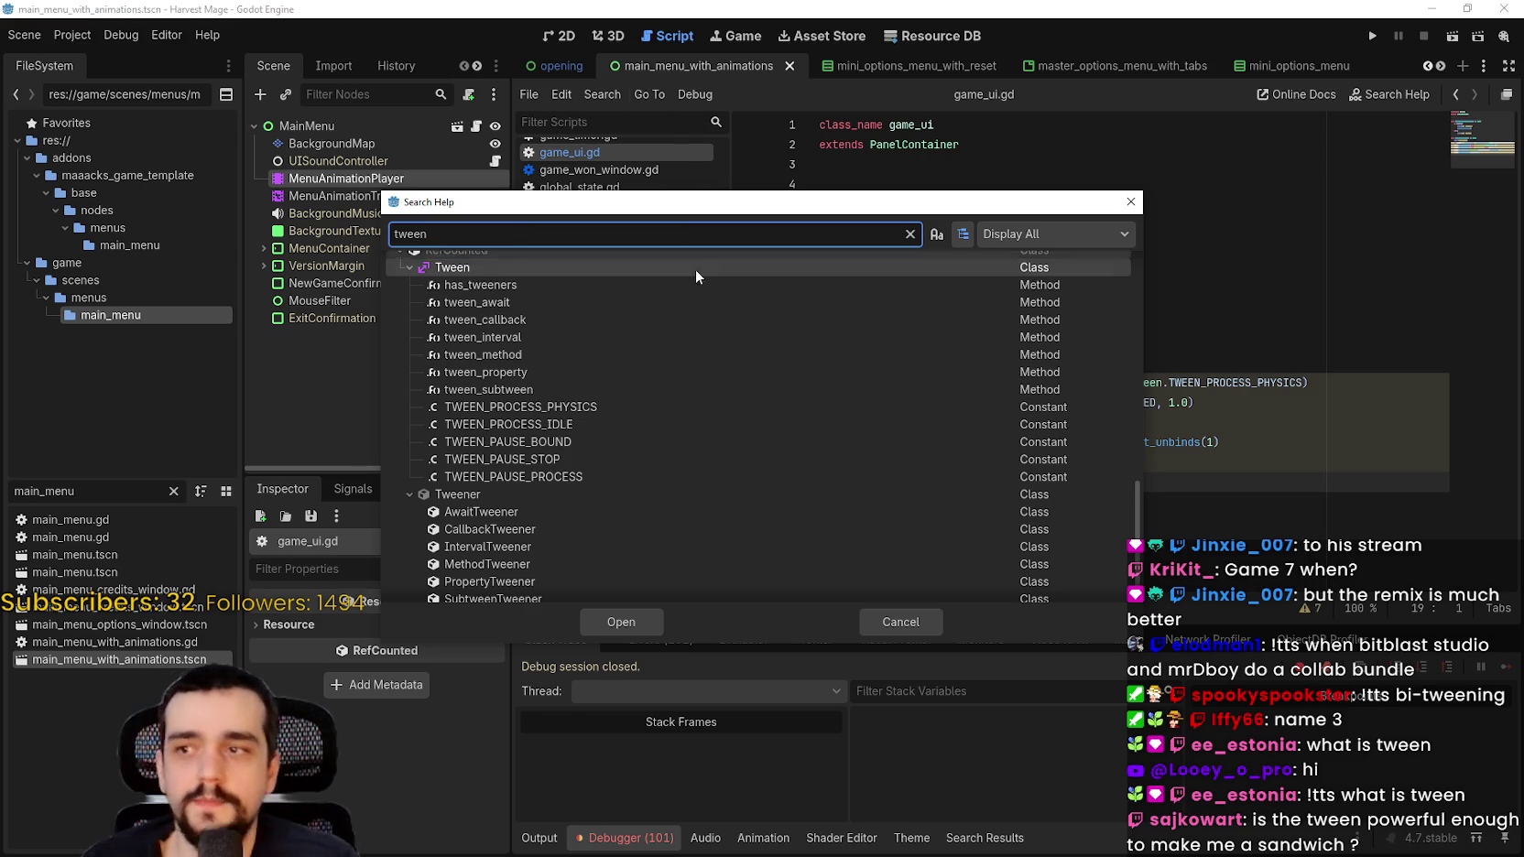
scroll("up", 3)
left_click(458, 381)
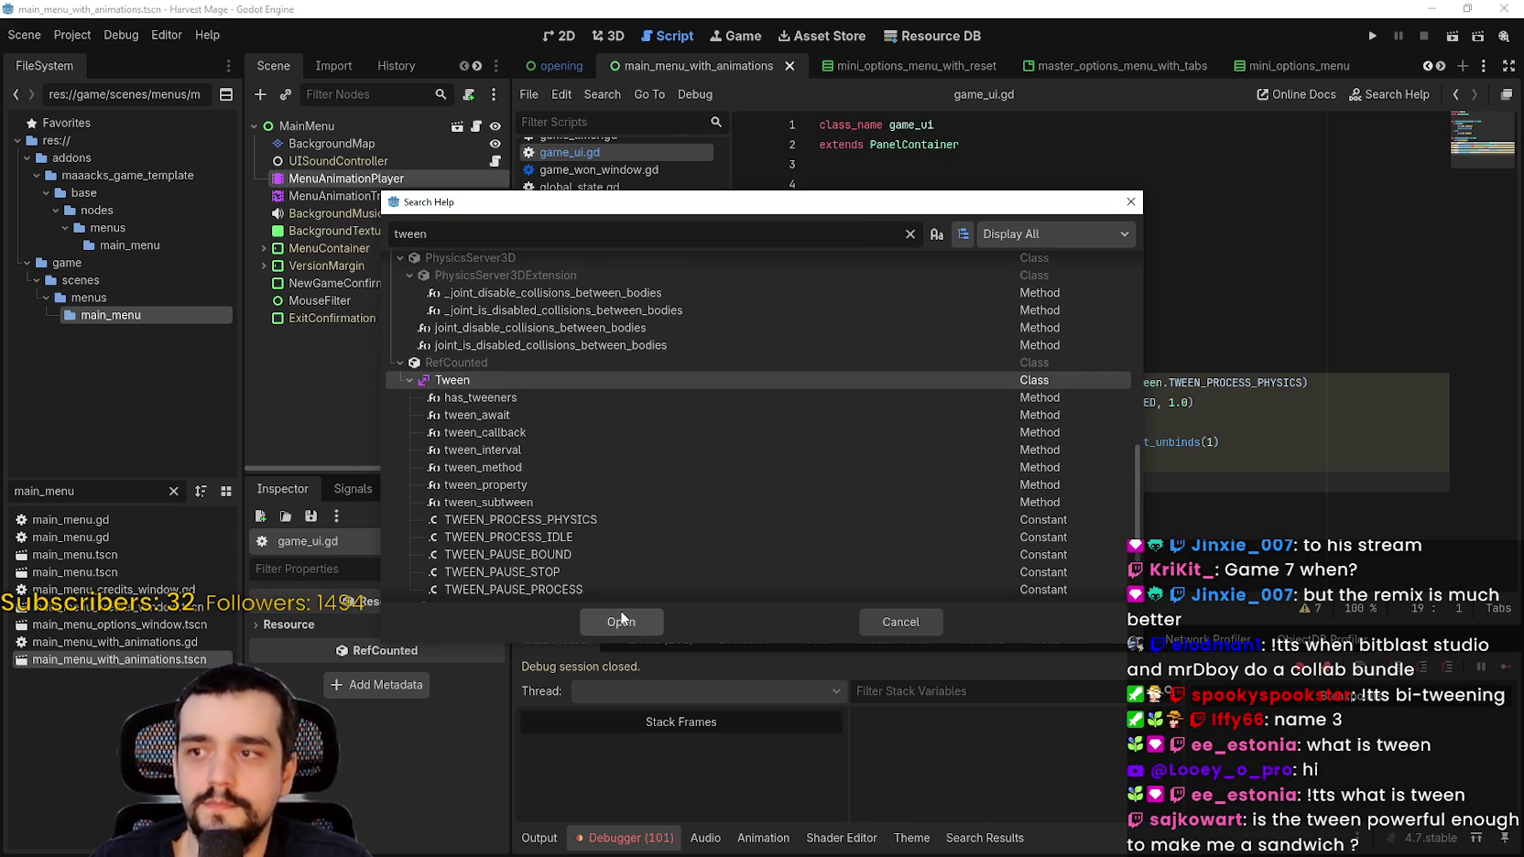
left_click(620, 620)
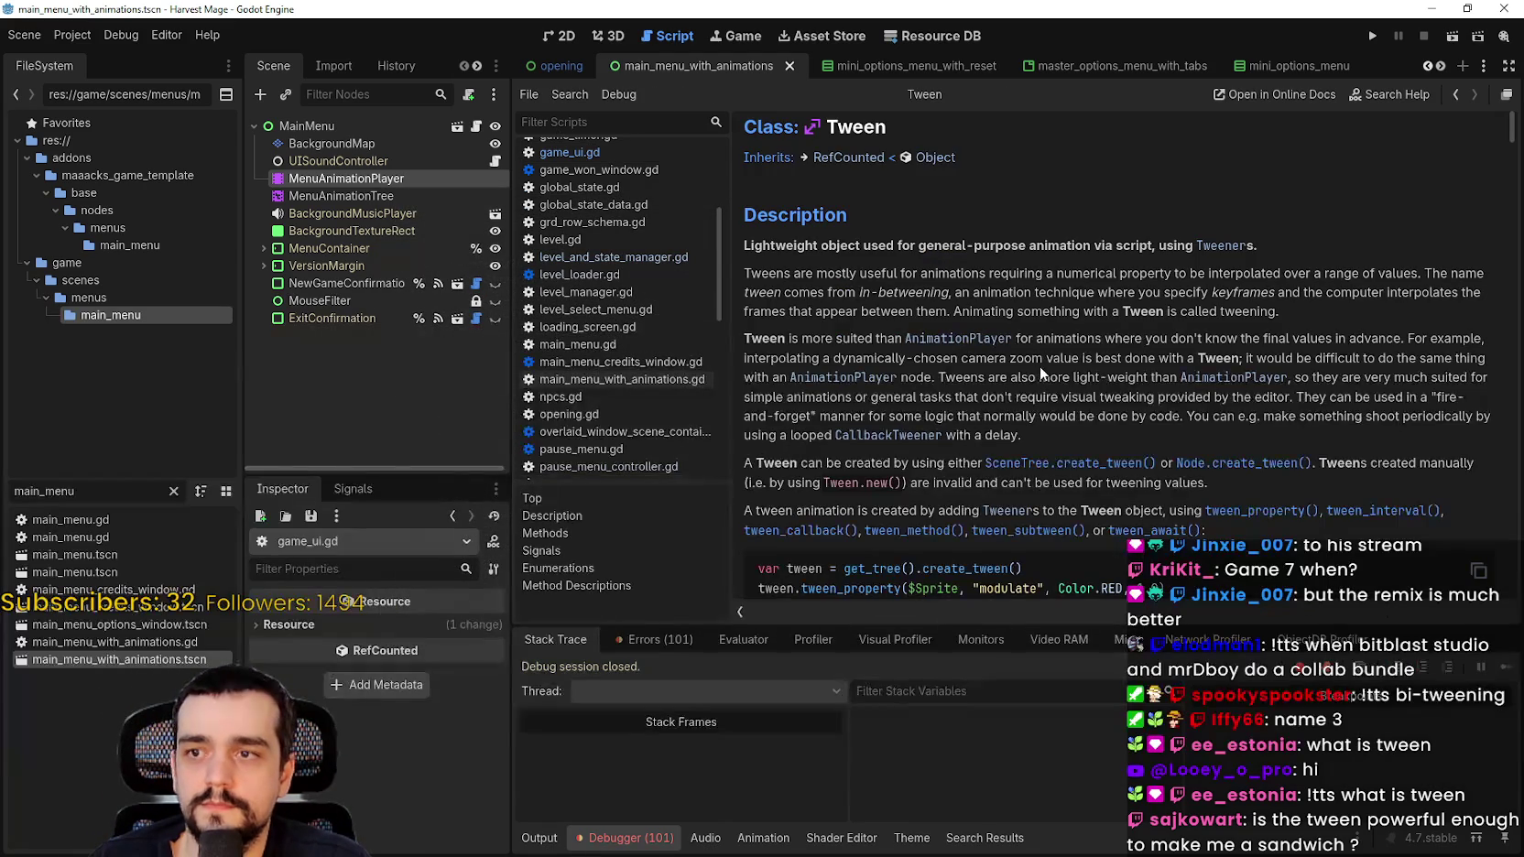
Step: Read through the Tween documentation down to the set_trans() chaining example
scroll("down", 3)
scroll("down", 3)
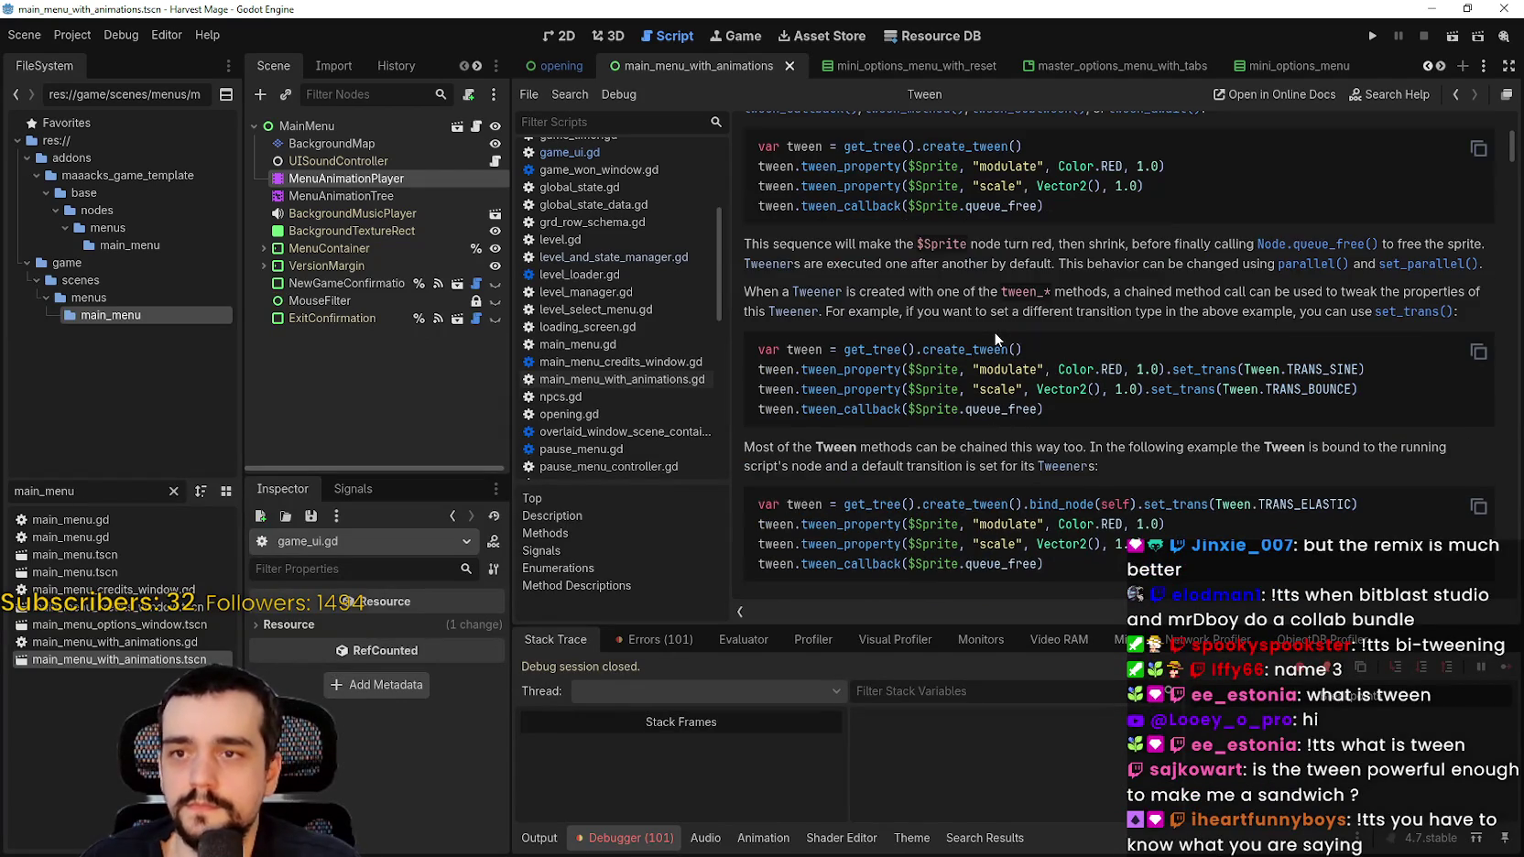
scroll("down", 3)
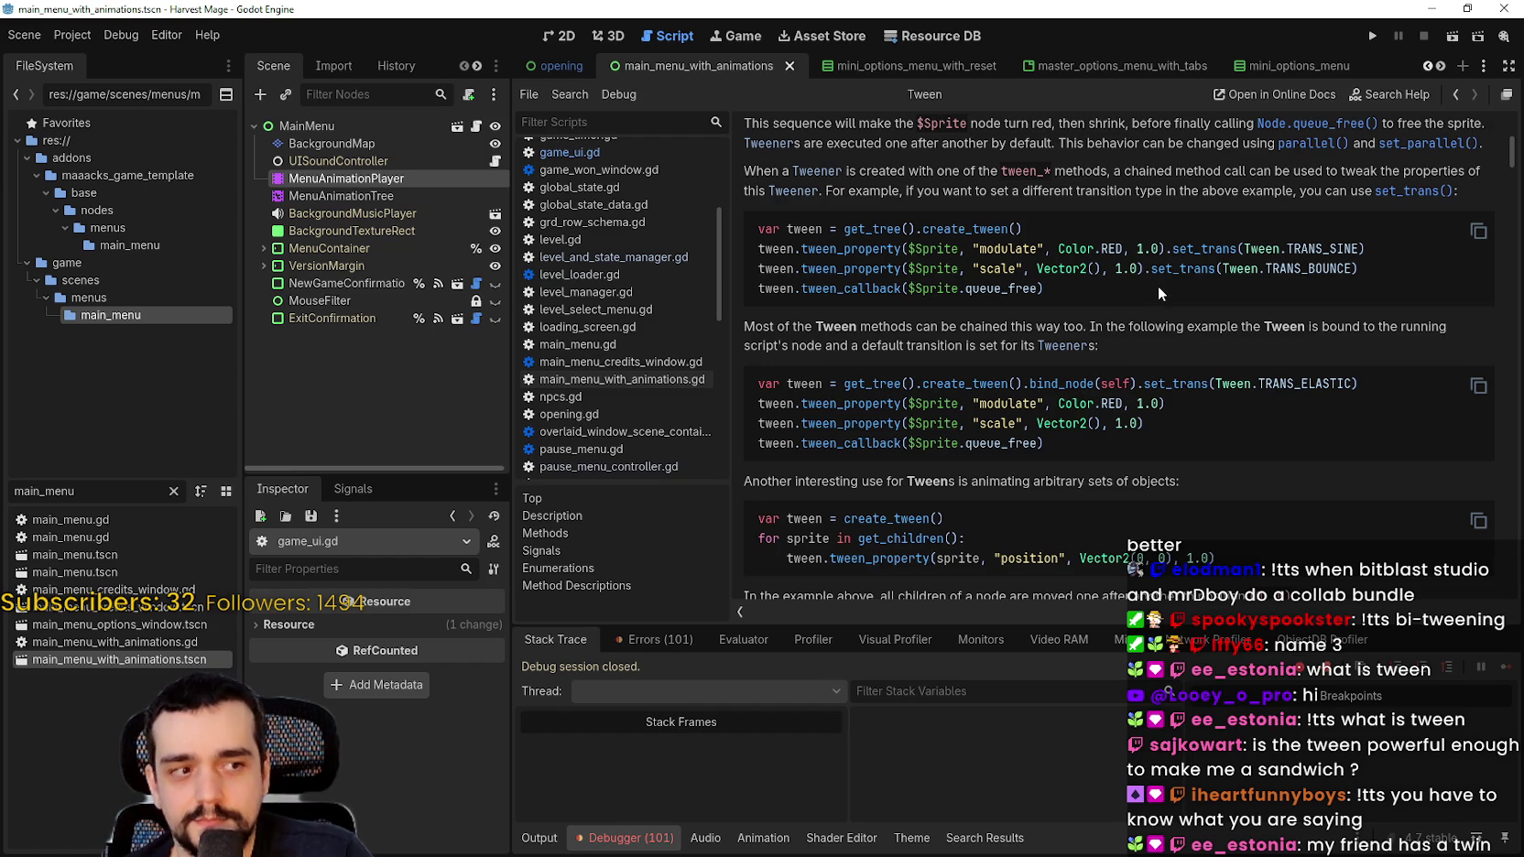
scroll("down", 3)
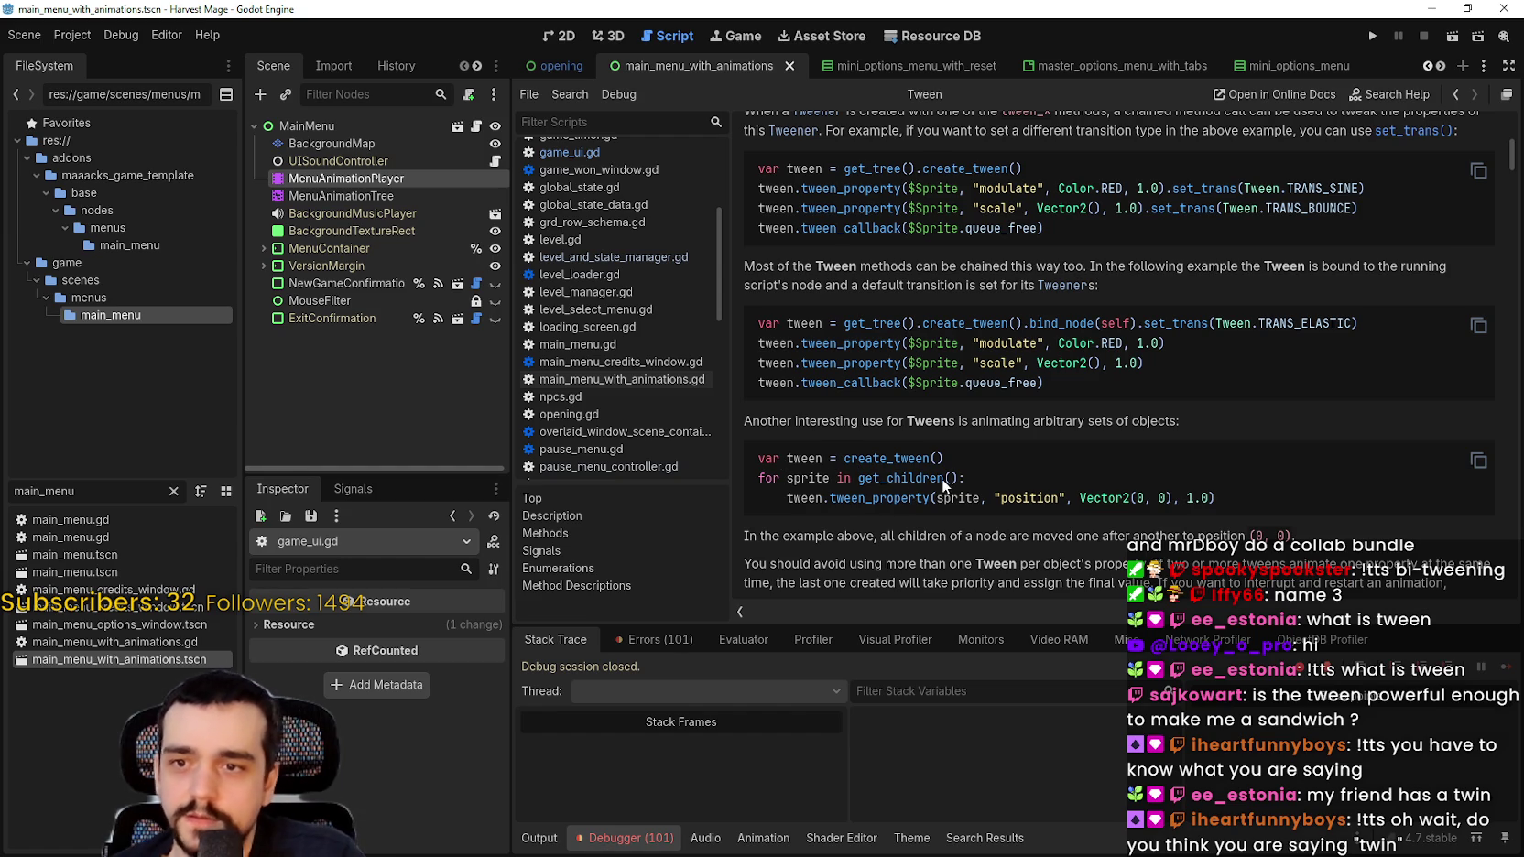
scroll("down", 3)
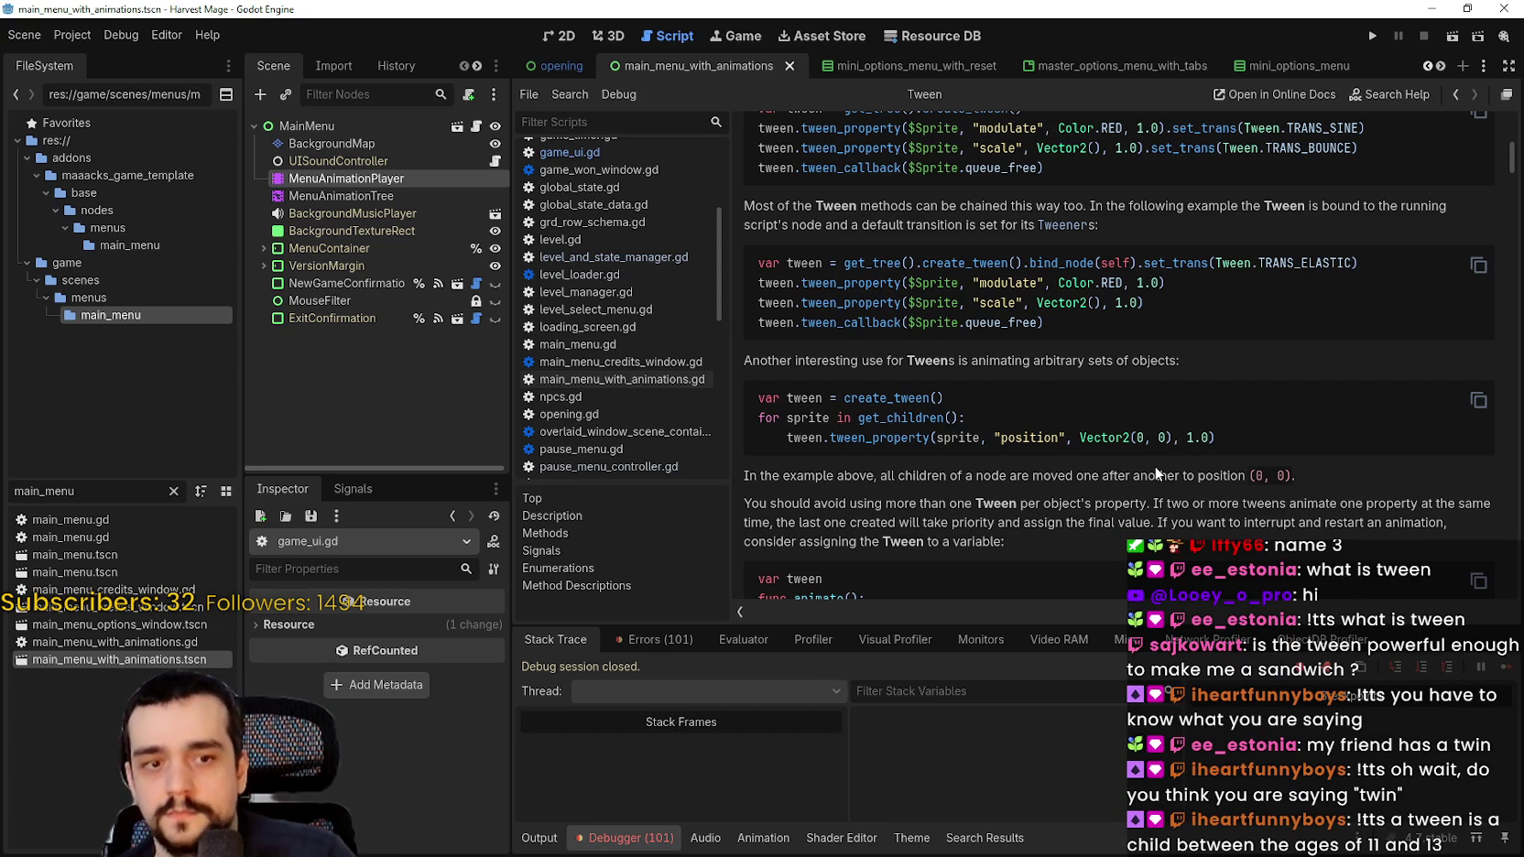
scroll("up", 3)
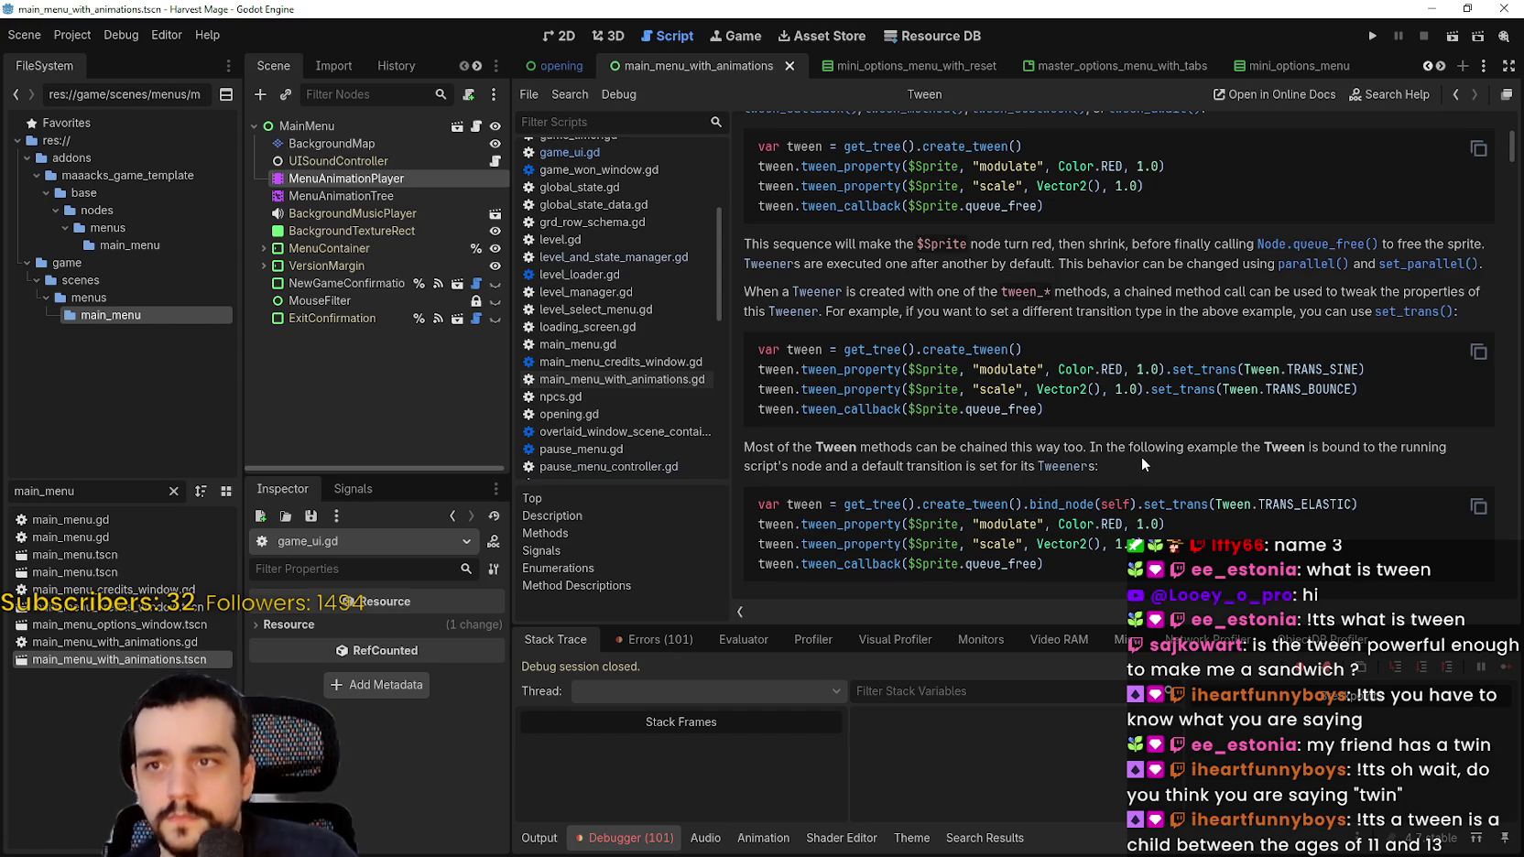
scroll("down", 3)
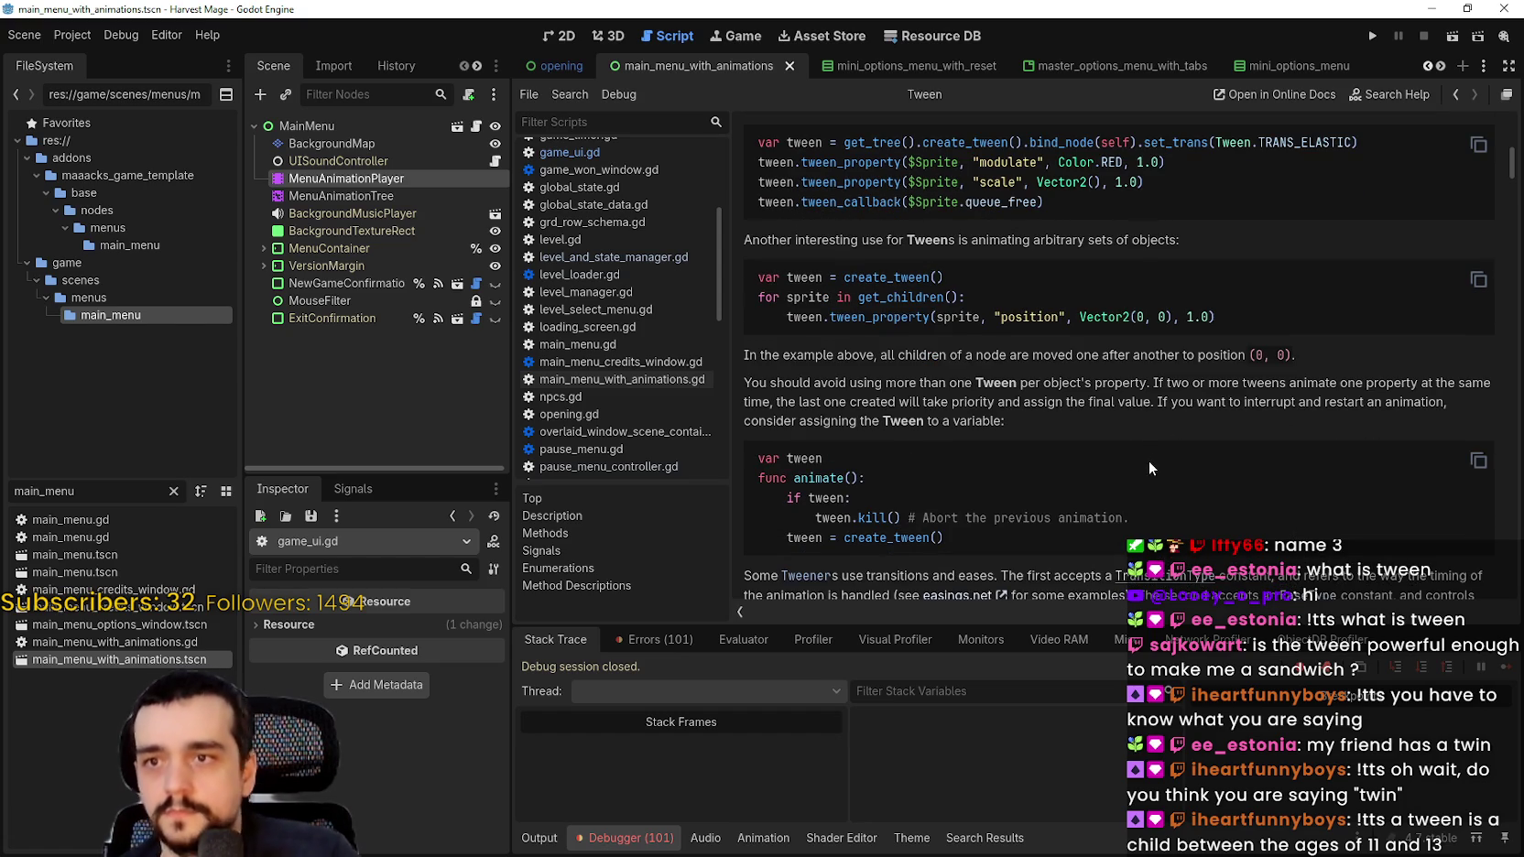
scroll("down", 3)
scroll("down", 3)
scroll("up", 3)
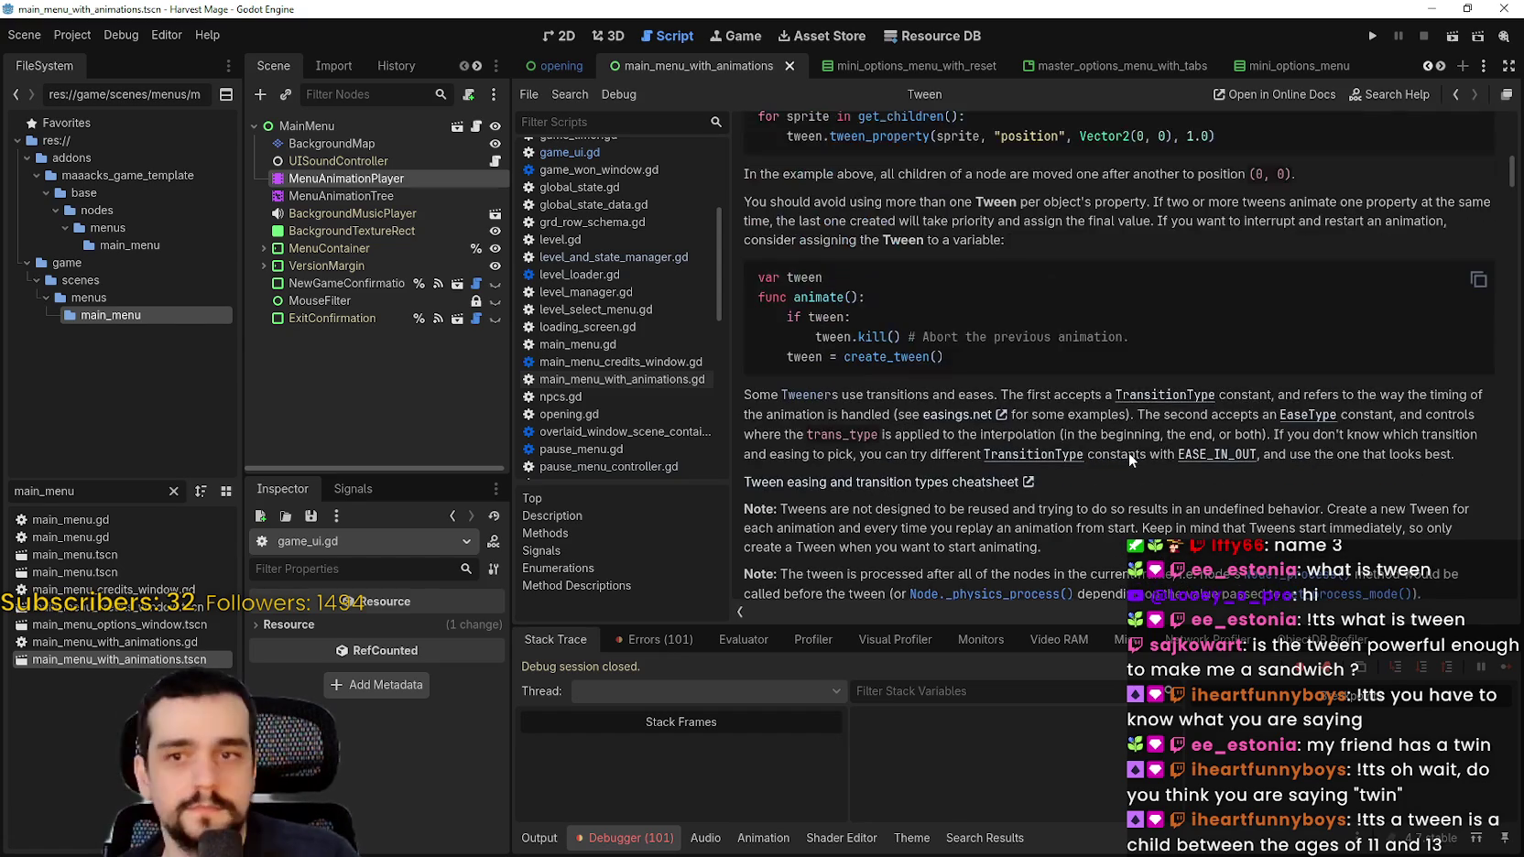
scroll("up", 3)
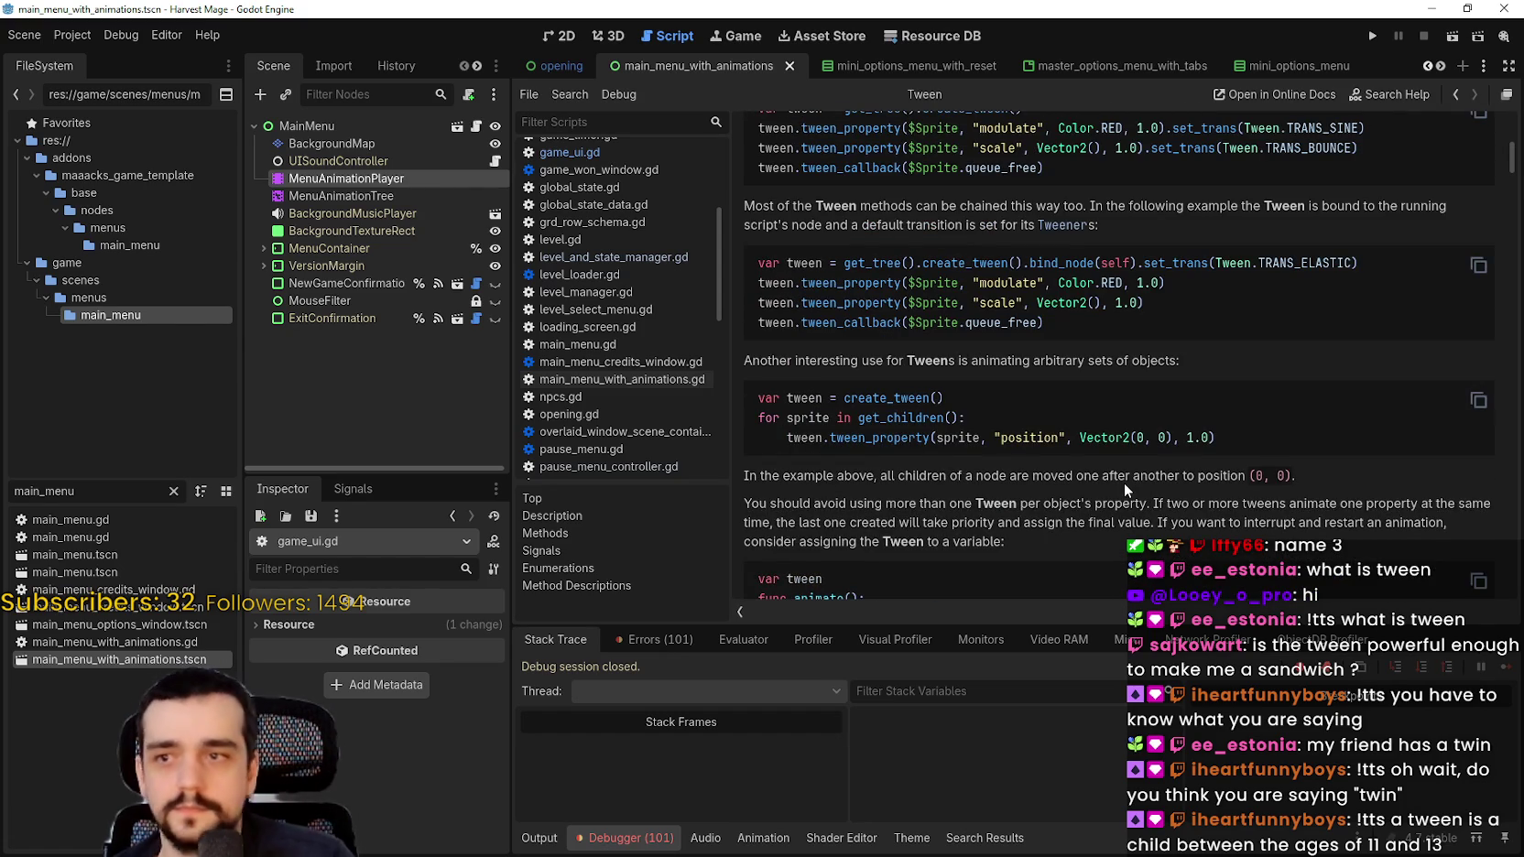
scroll("up", 3)
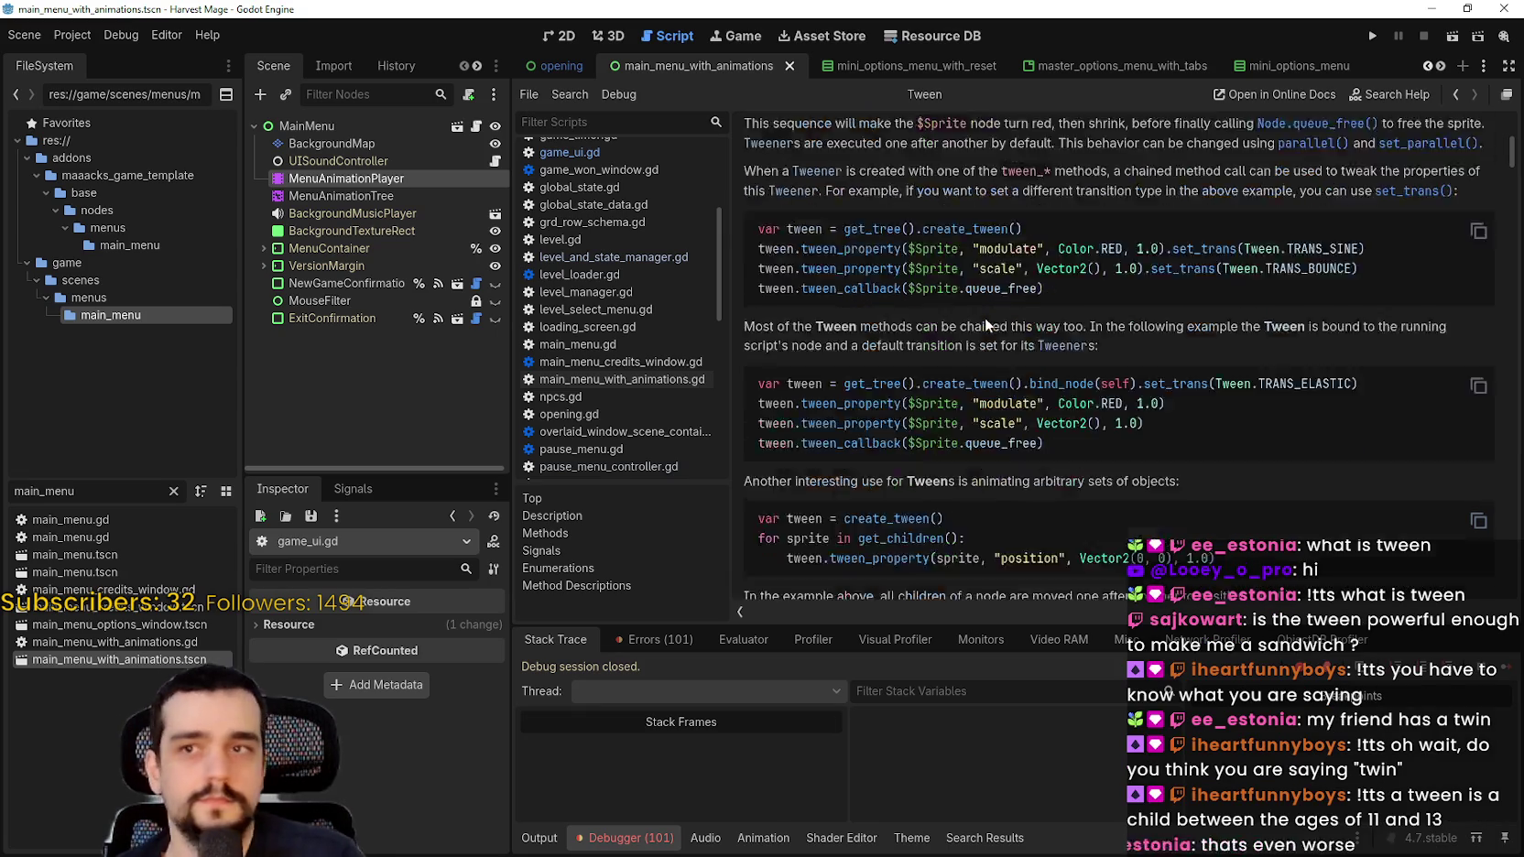
scroll("up", 3)
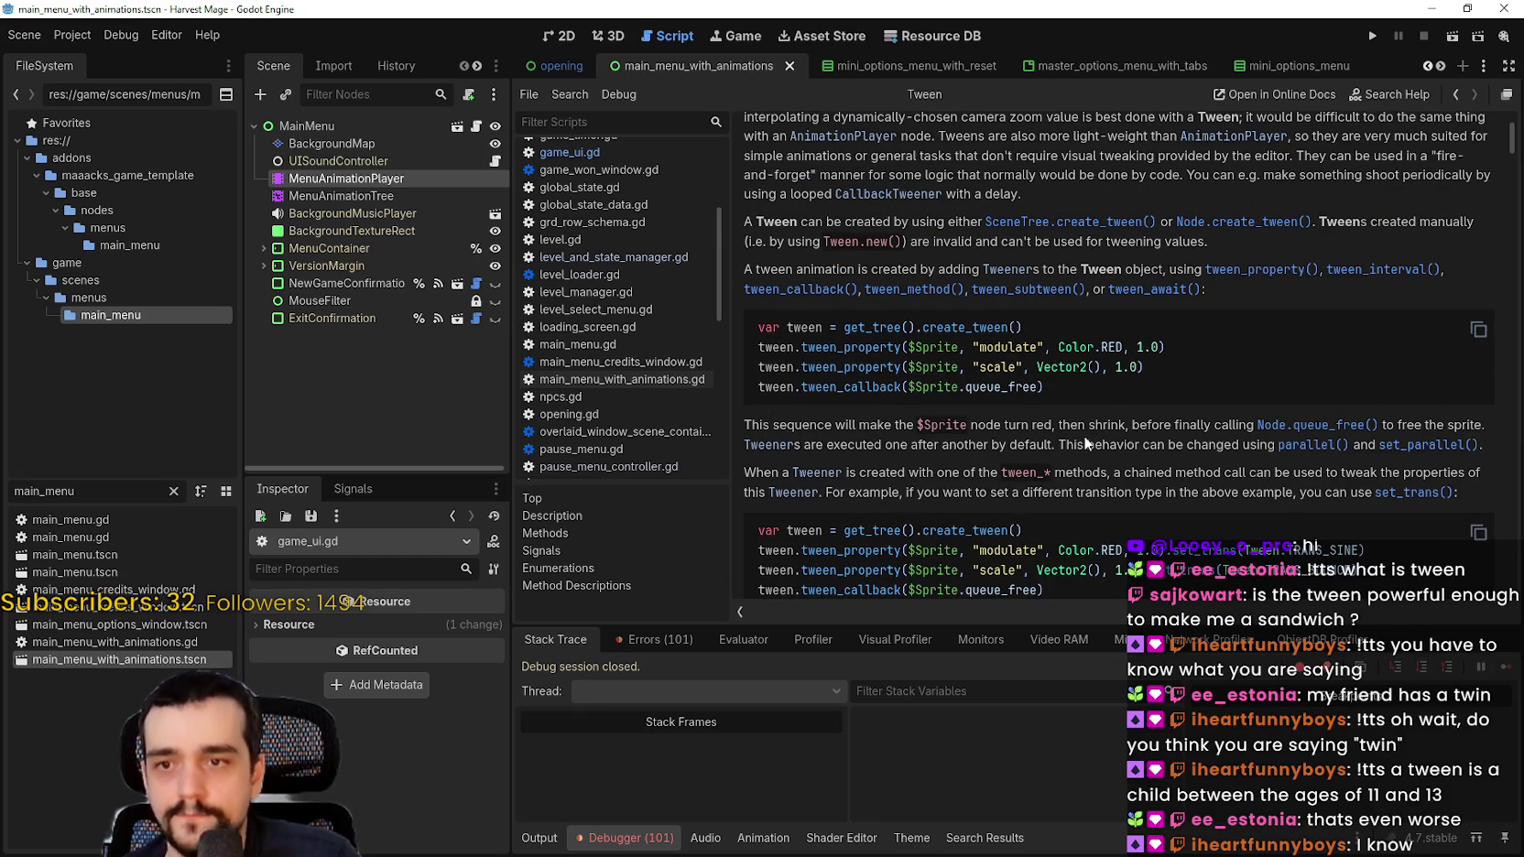
scroll("down", 3)
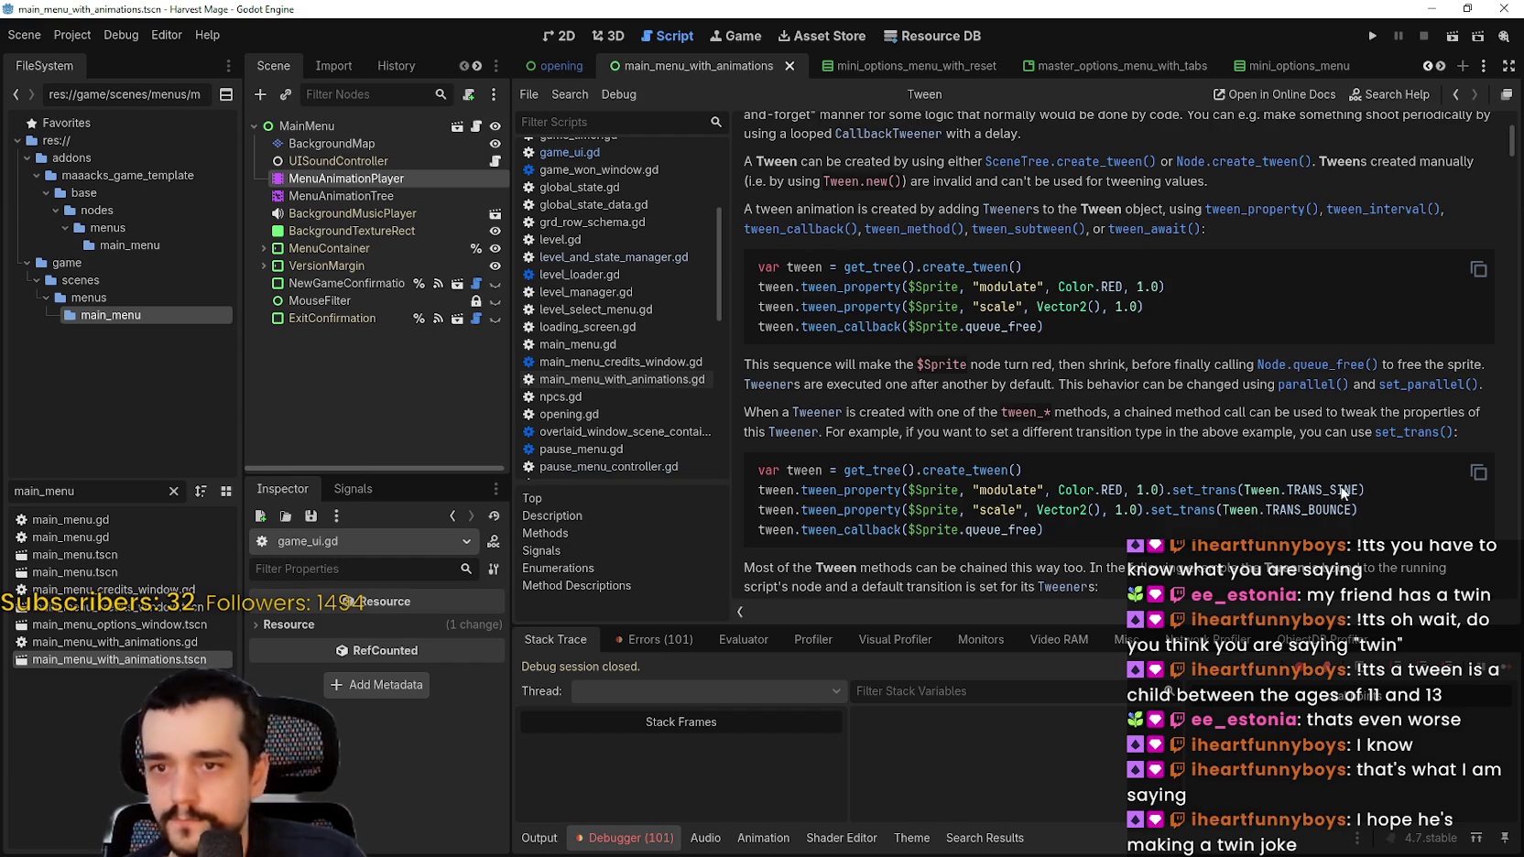
Step: Copy the example line tweening modulate to Color.RED with set_trans(Tween.TRANS_SINE)
left_click_drag(1366, 489, 764, 491)
right_click(781, 497)
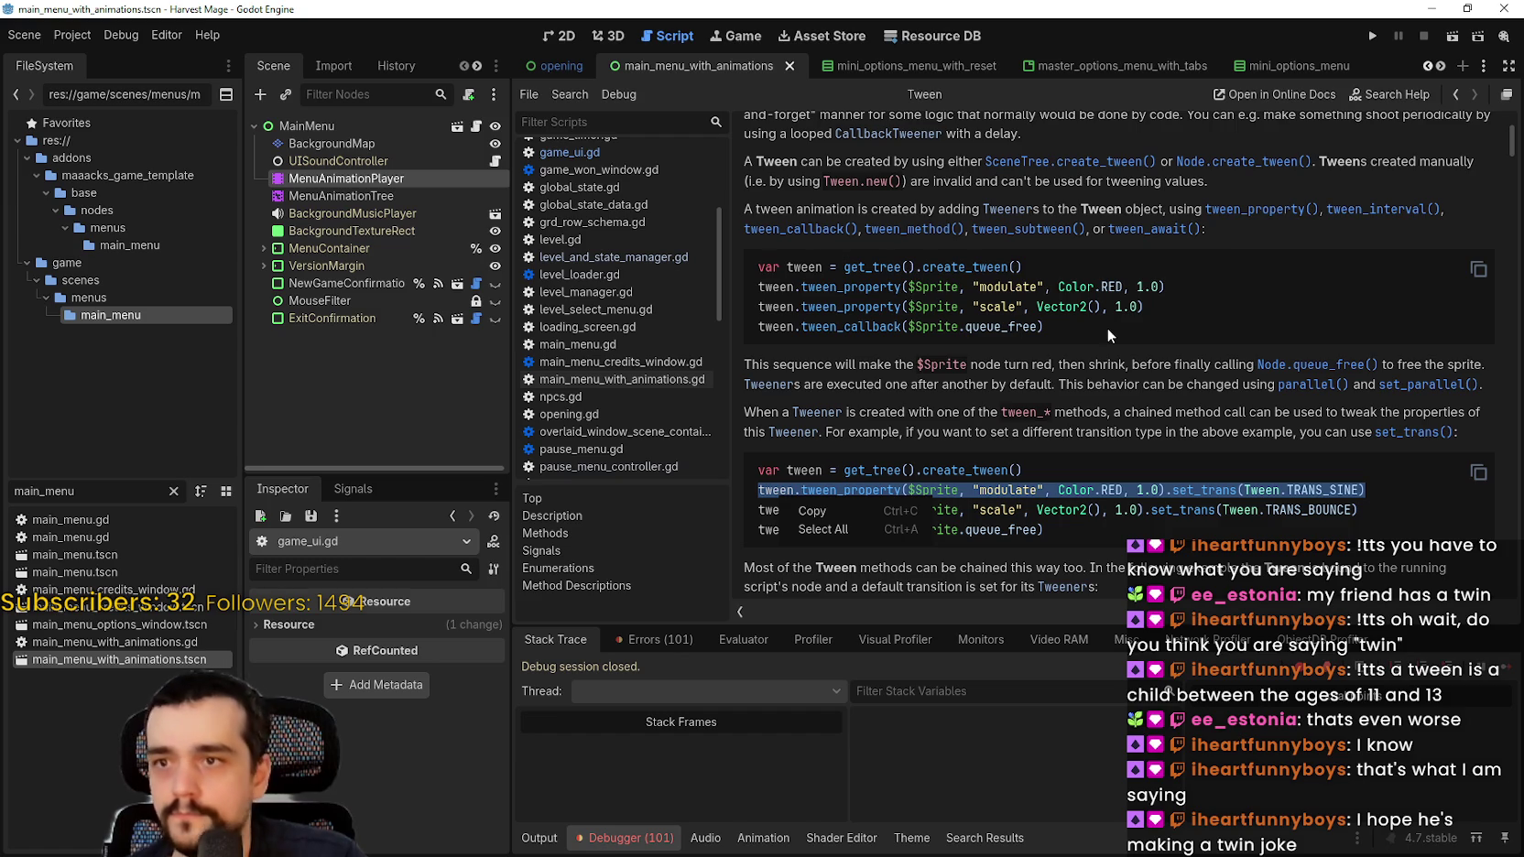
left_click(866, 514)
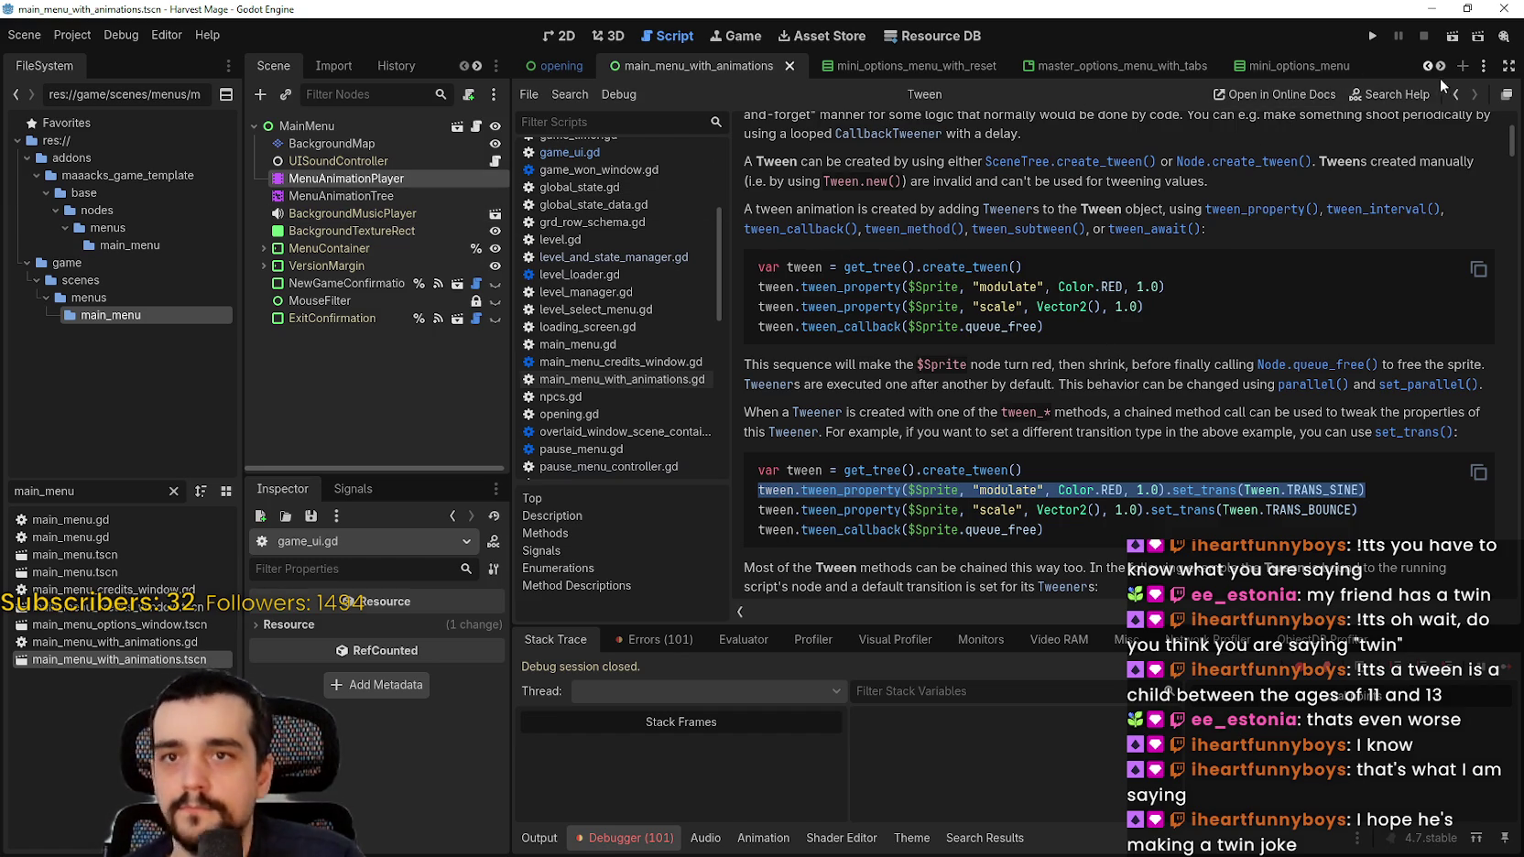
scroll("down", 3)
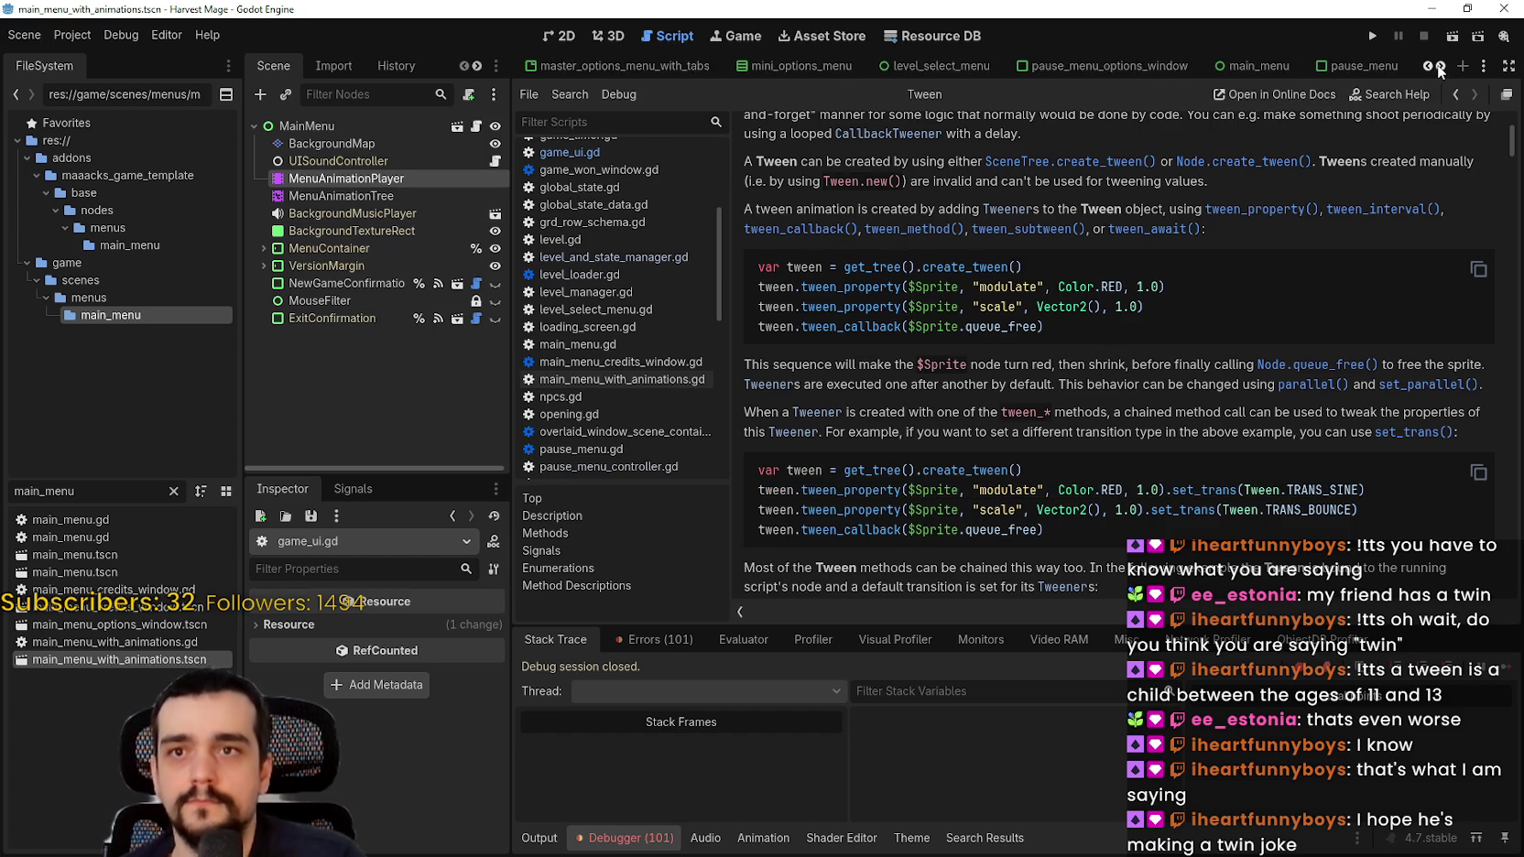
scroll("down", 3)
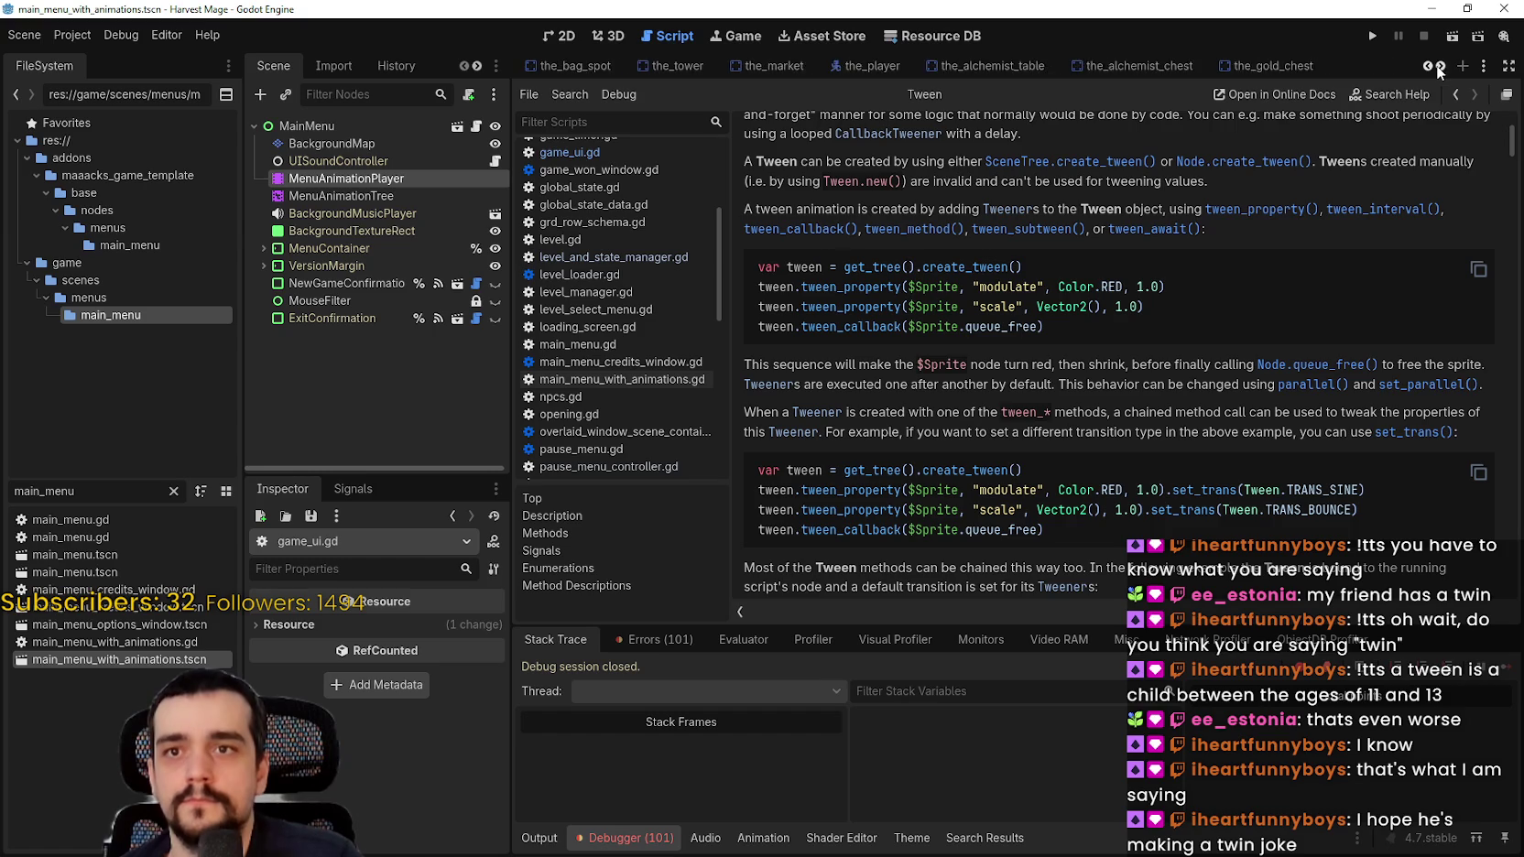
scroll("down", 3)
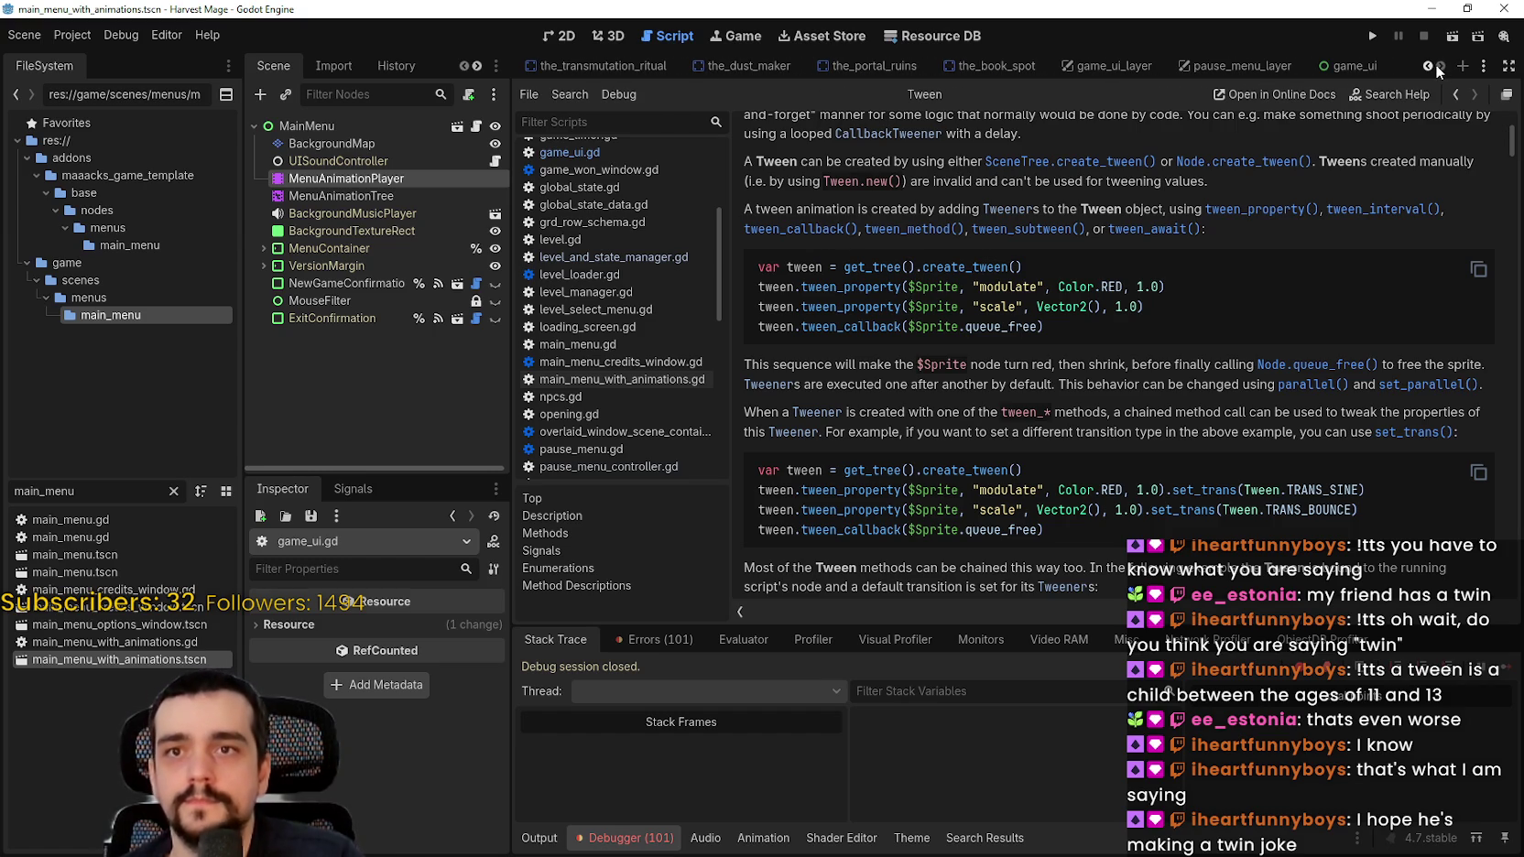
Step: In the game_ui_layer script, paste the TRANS_SINE modulate line after create_tween()
left_click(1353, 66)
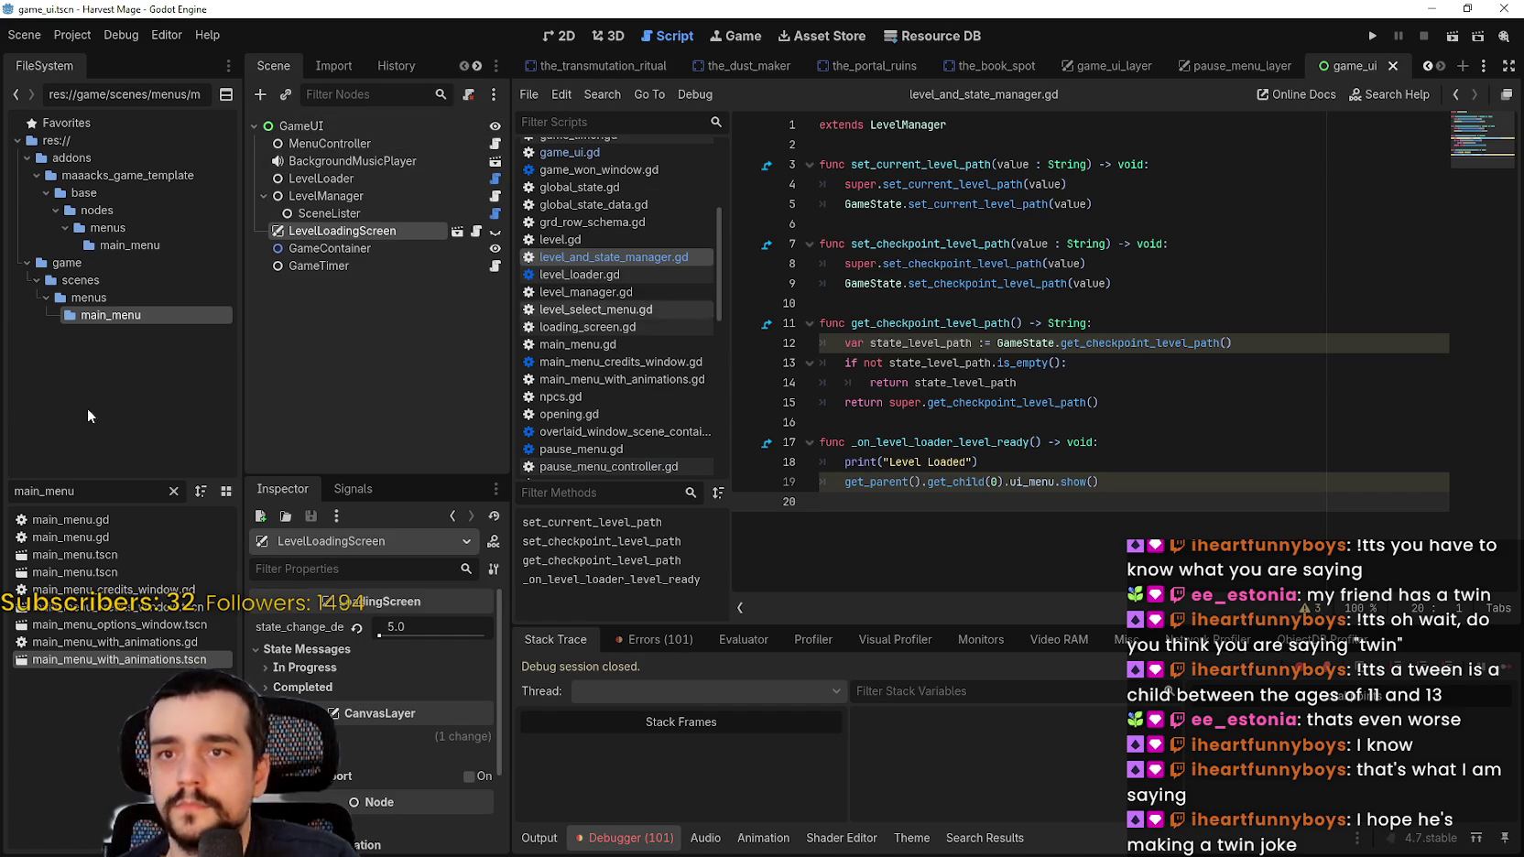
left_click(1103, 65)
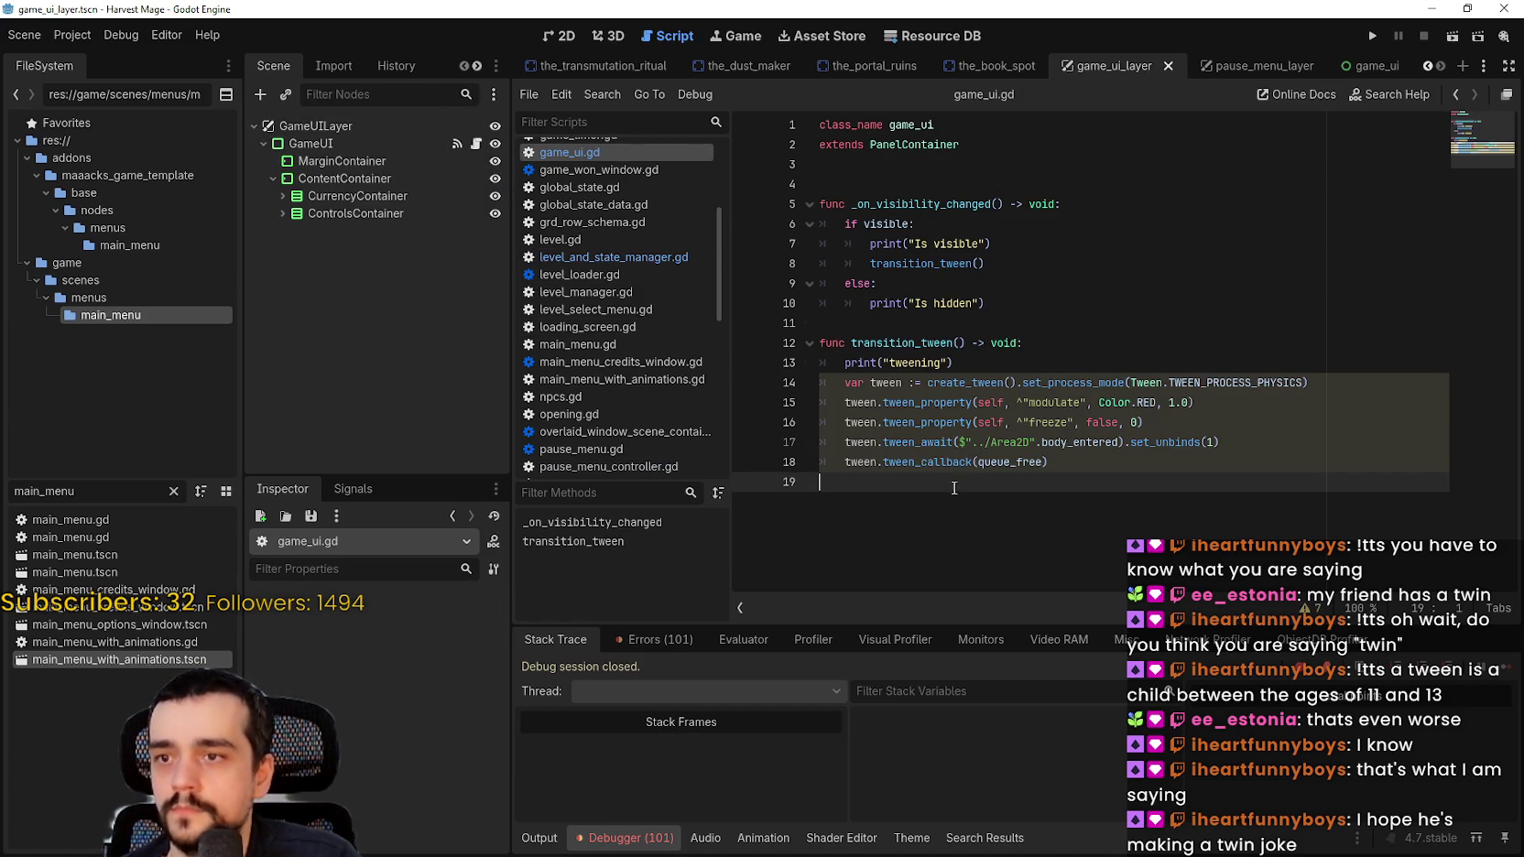
left_click_drag(1095, 478, 823, 438)
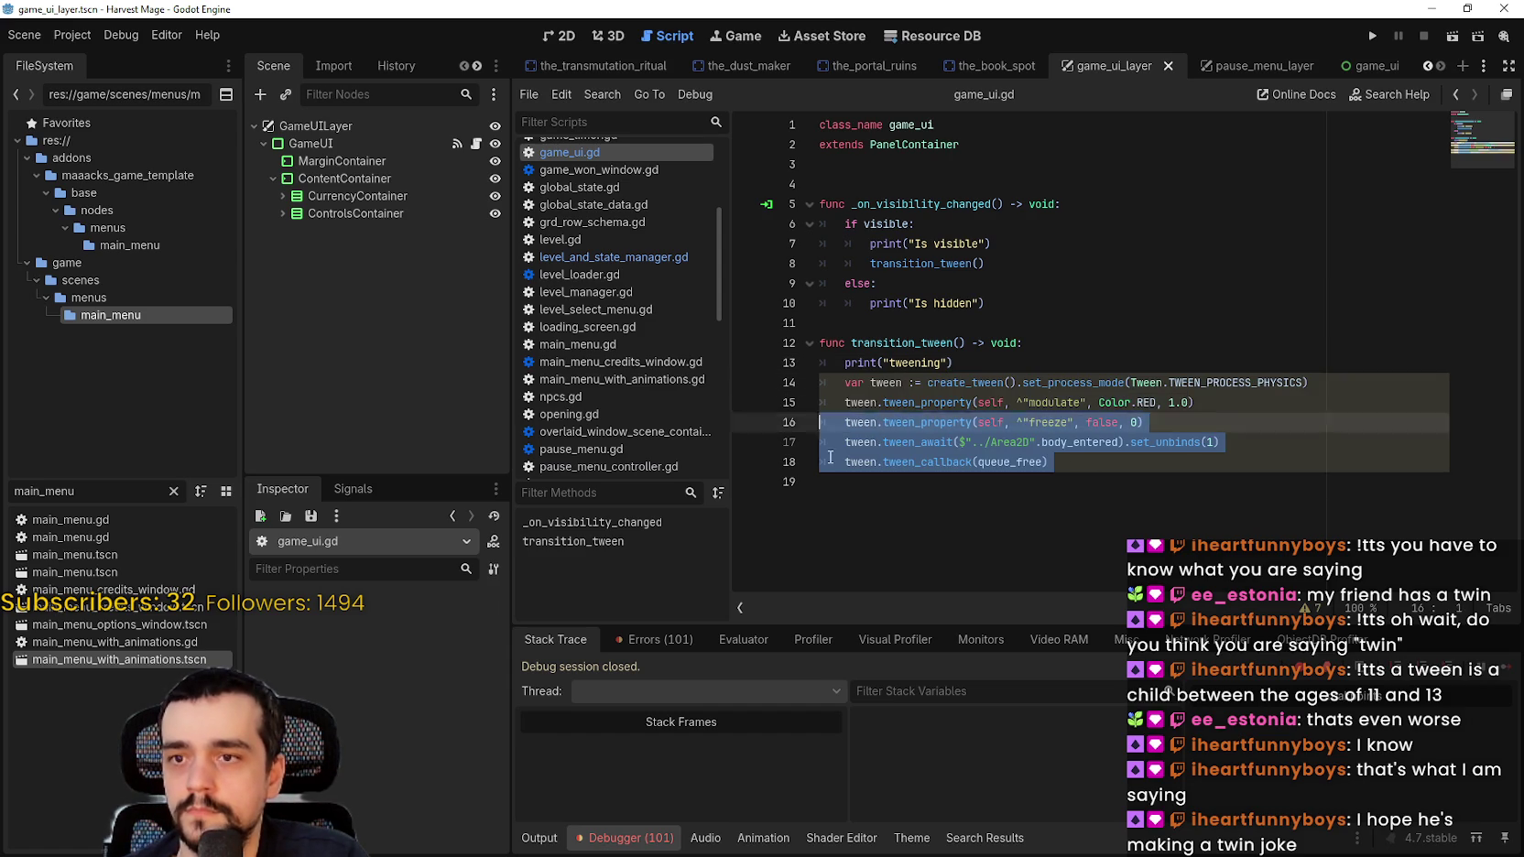
left_click(1024, 363)
key("Return")
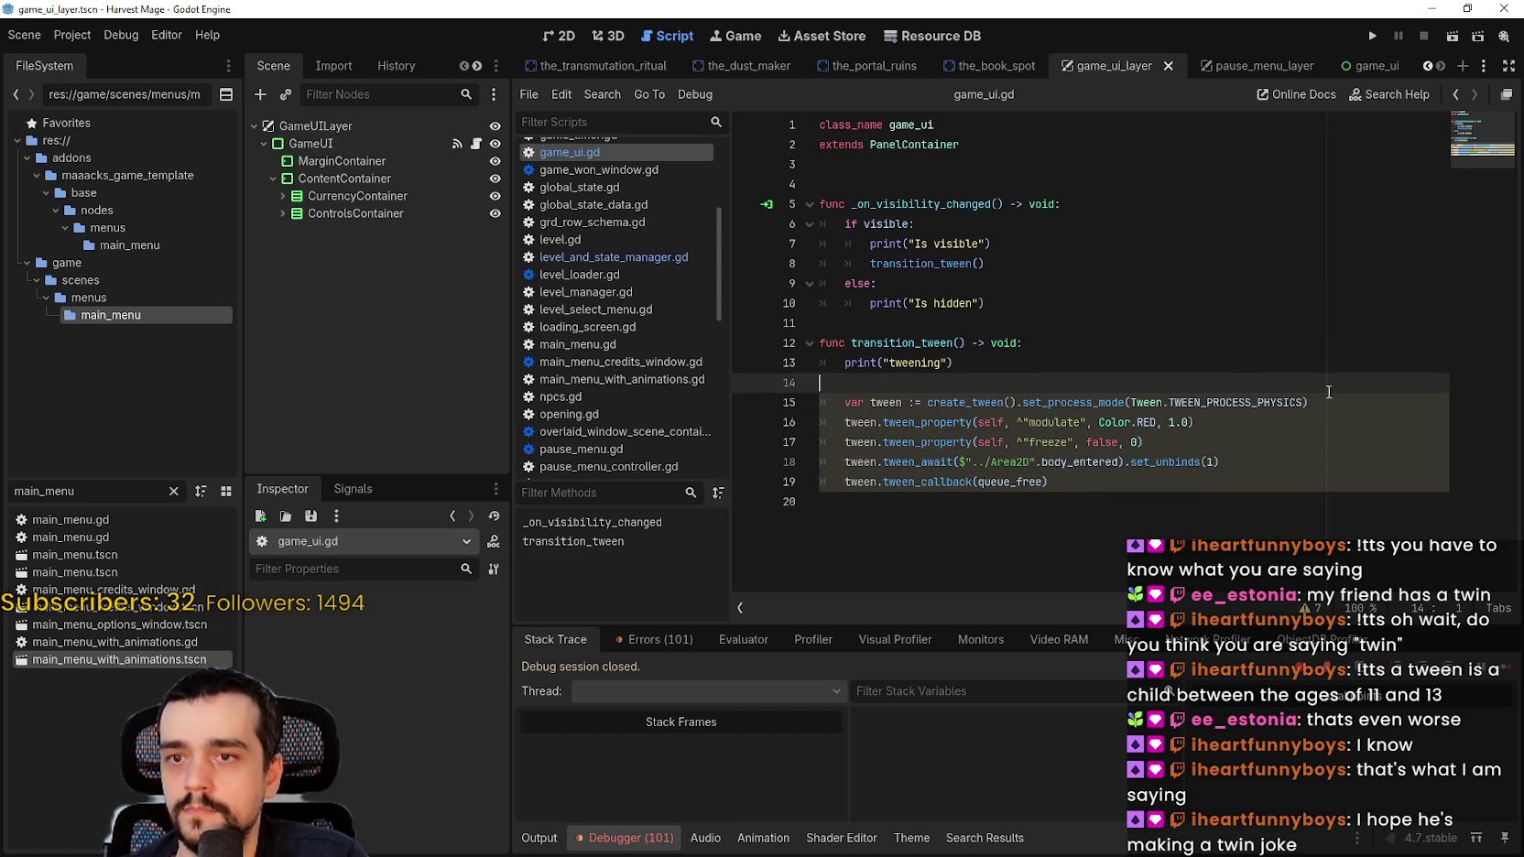
key("ctrl+z")
key("ctrl+v")
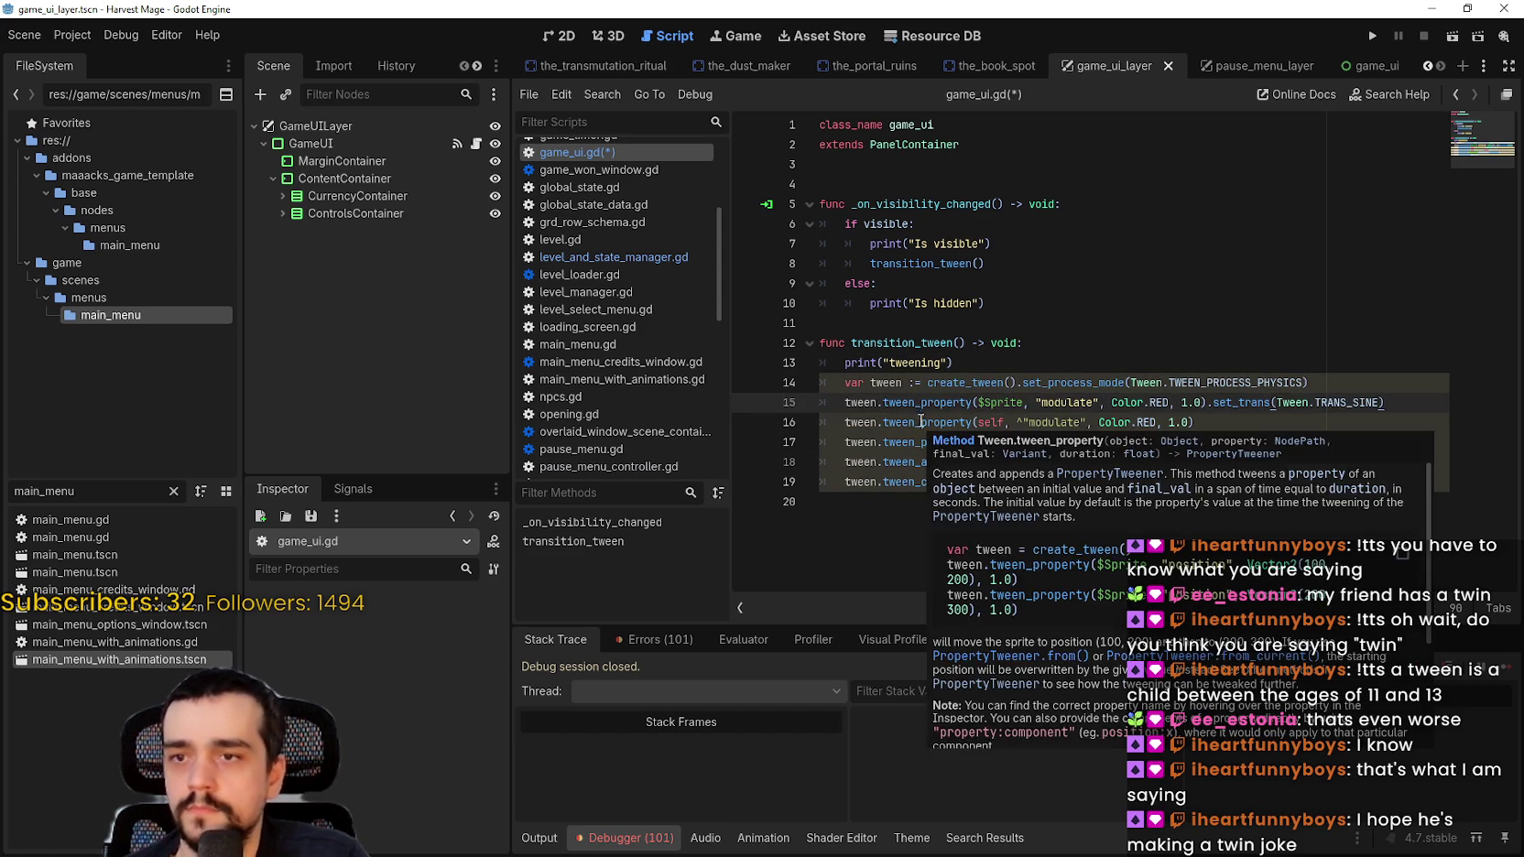
Step: Delete the .set_process_mode(...) call and comment out the old tween lines with Ctrl+K
key("Up")
key("ctrl+shift+Left")
key("ctrl+shift+Left")
key("ctrl+shift+Left")
key("BackSpace")
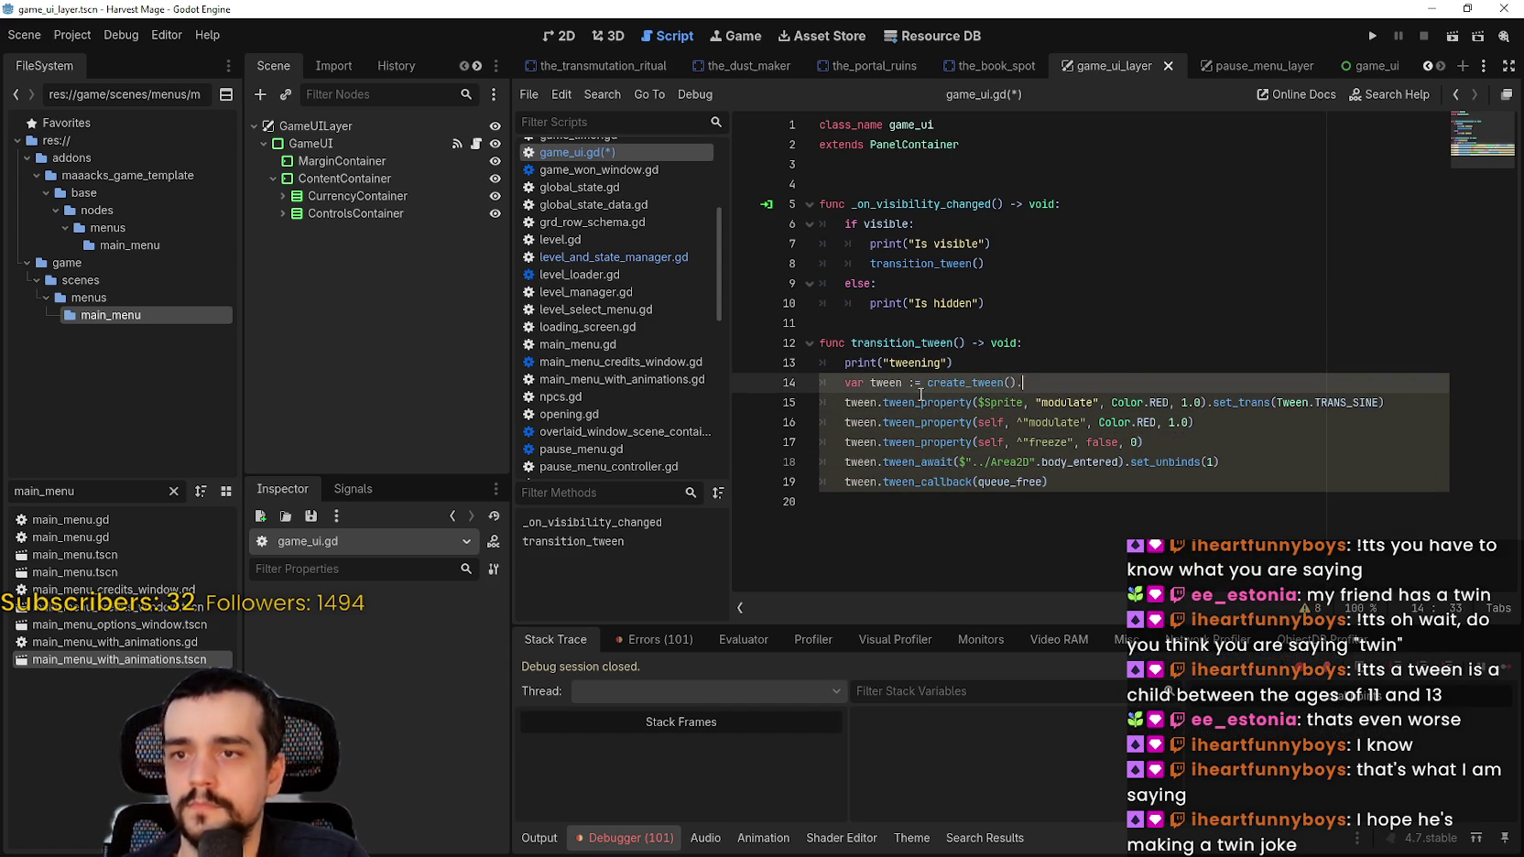
key("BackSpace")
key("Down")
key("End")
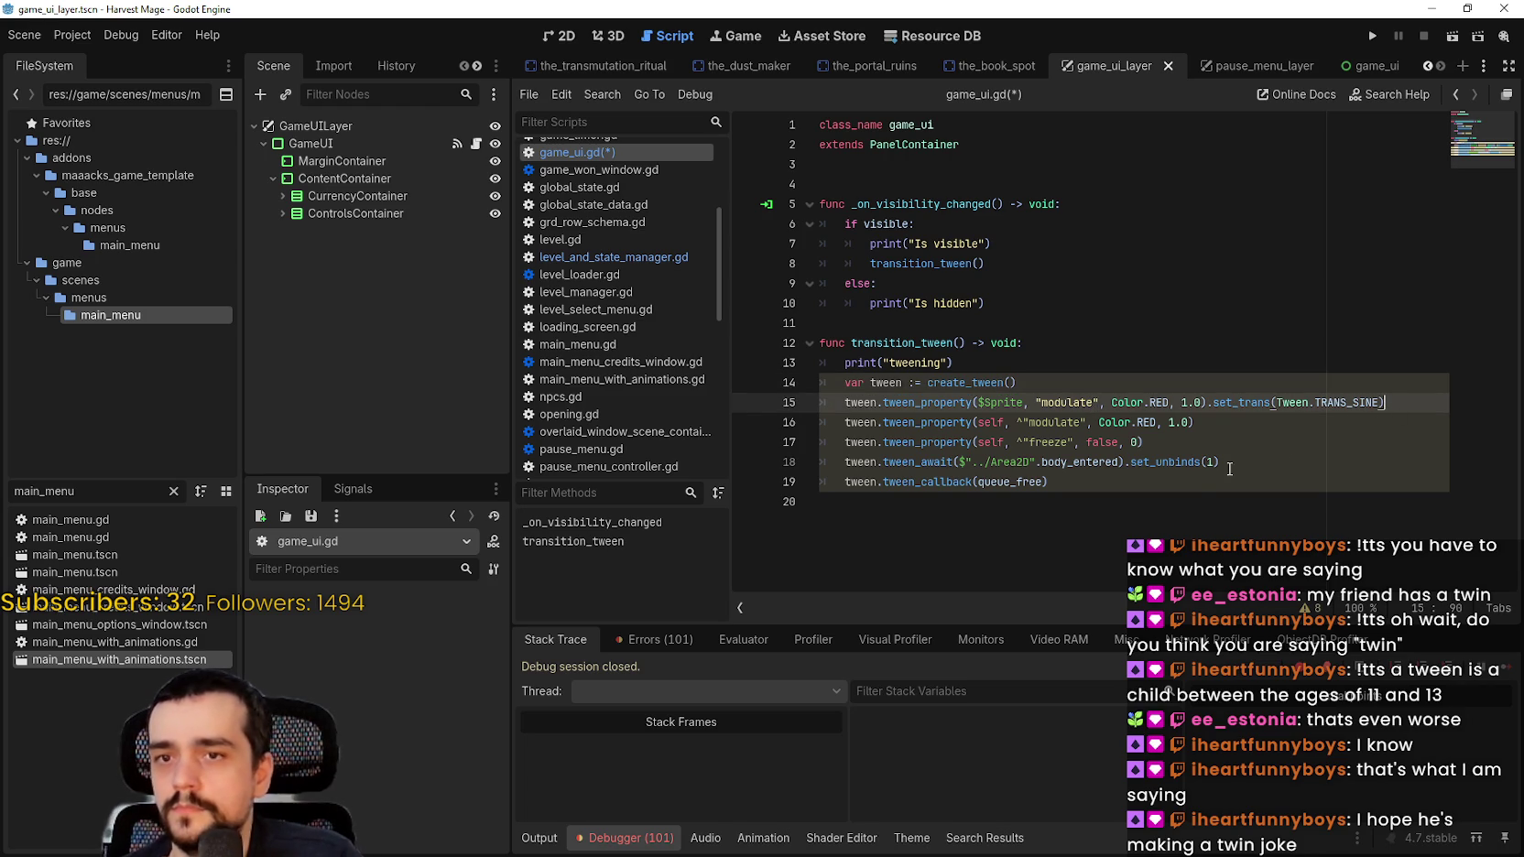
key("Return")
left_click_drag(1099, 502, 719, 415)
key("ctrl+k")
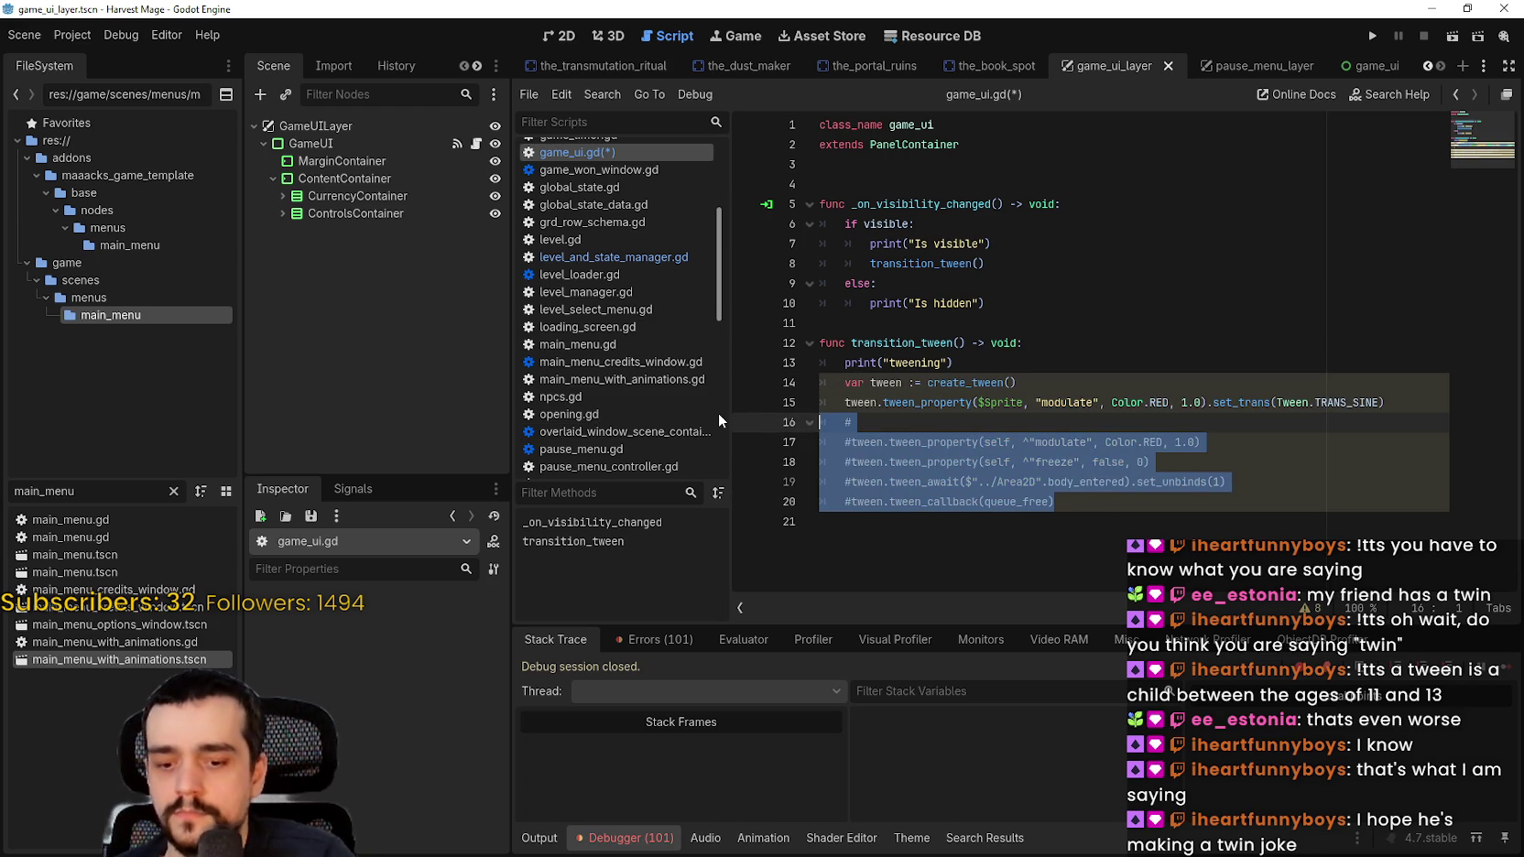
Step: Replace $Sprite with self as the tween_property target on line 15
left_click(1018, 442)
left_click_drag(1023, 403, 976, 403)
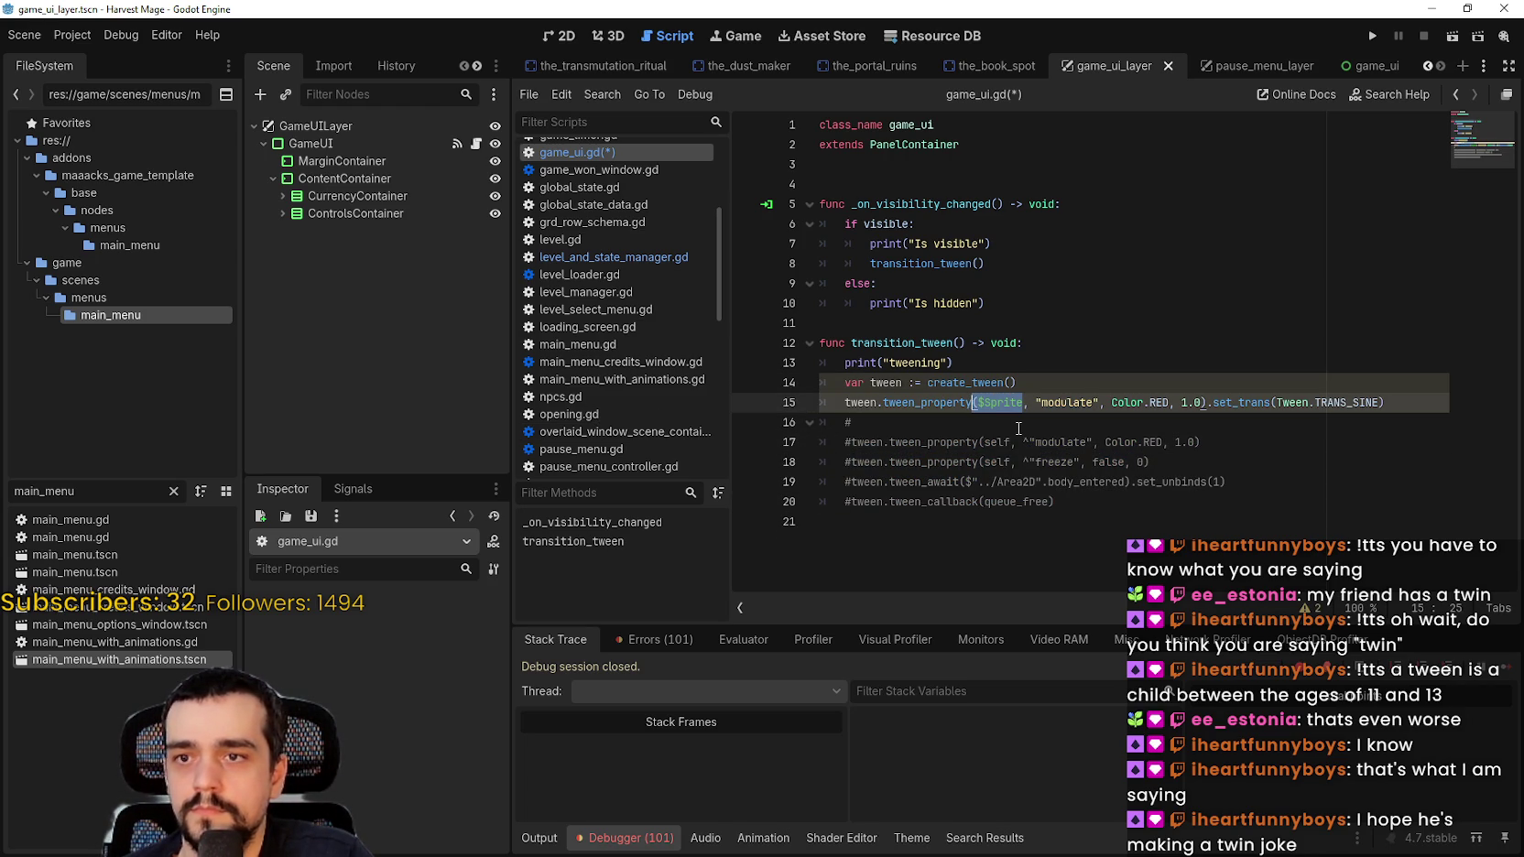
type("$Spr")
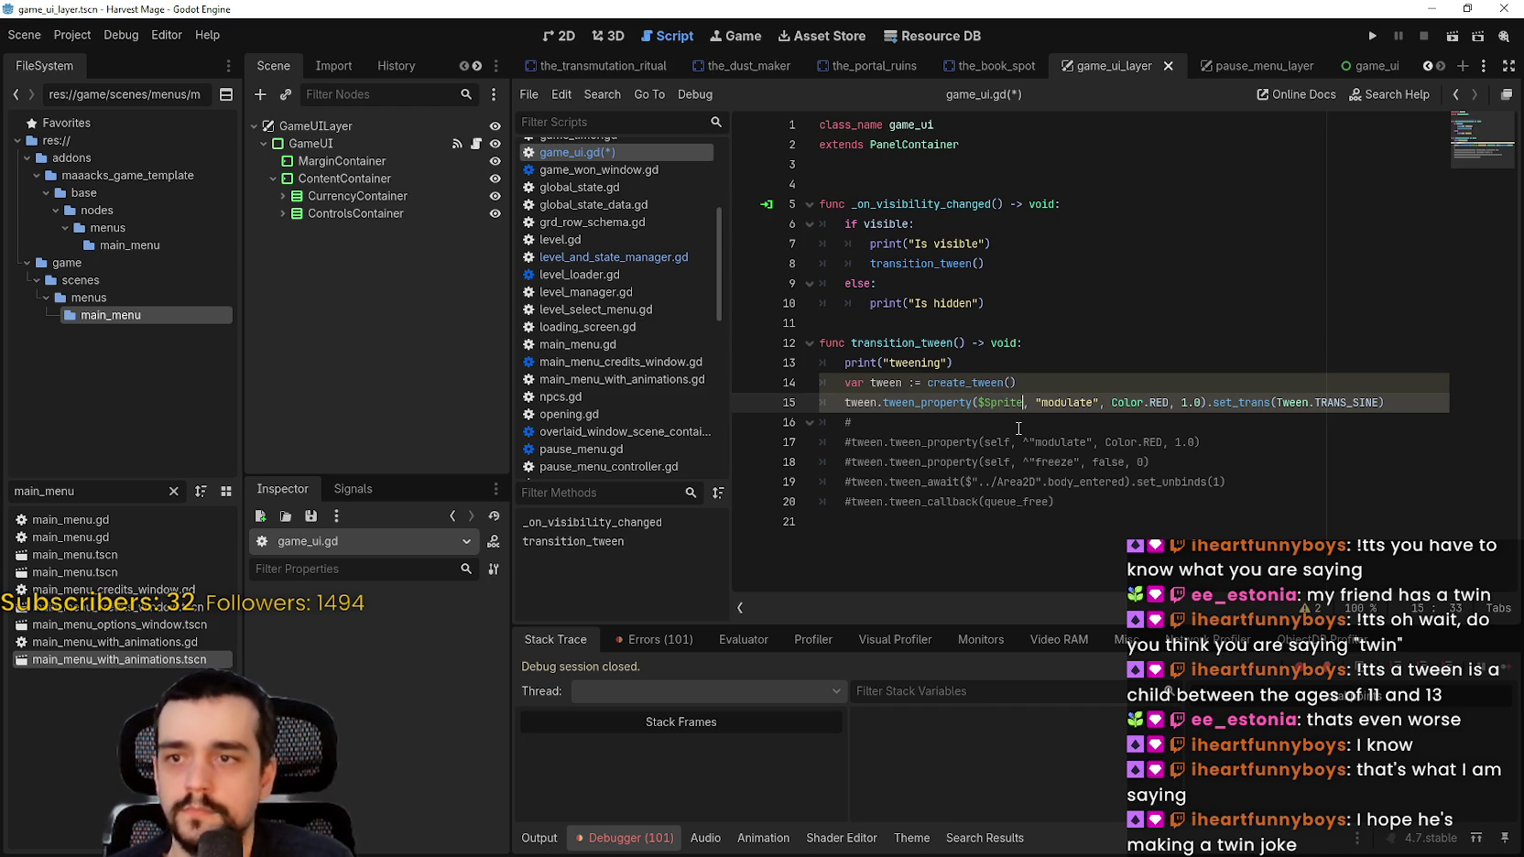
key("BackSpace")
key("BackSpace")
key("BackSpace")
type("self")
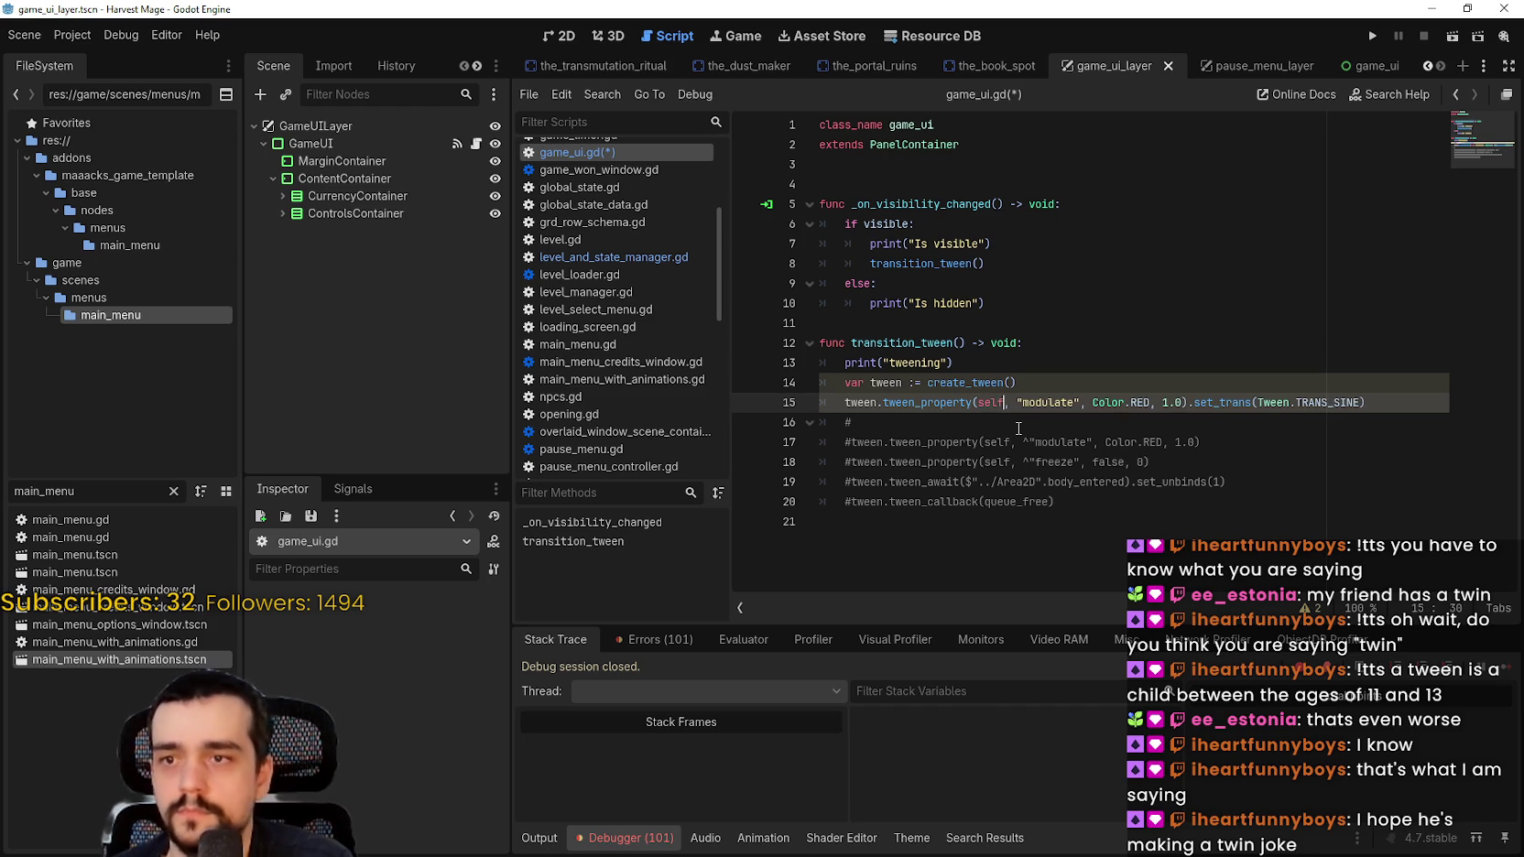
double_click(1108, 403)
double_click(1227, 403)
double_click(1328, 402)
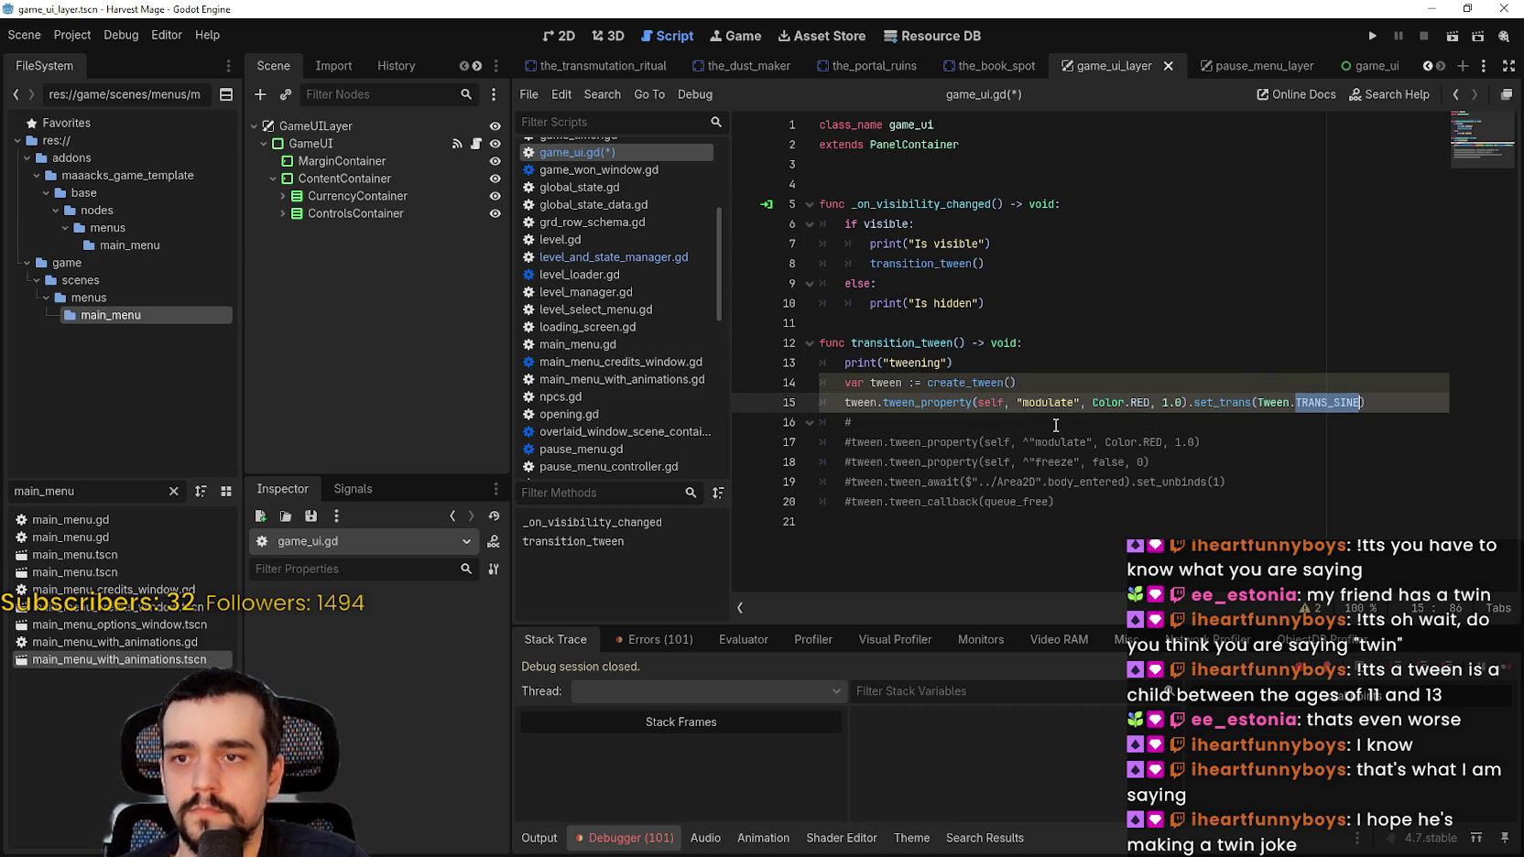
left_click_drag(1185, 403, 1126, 404)
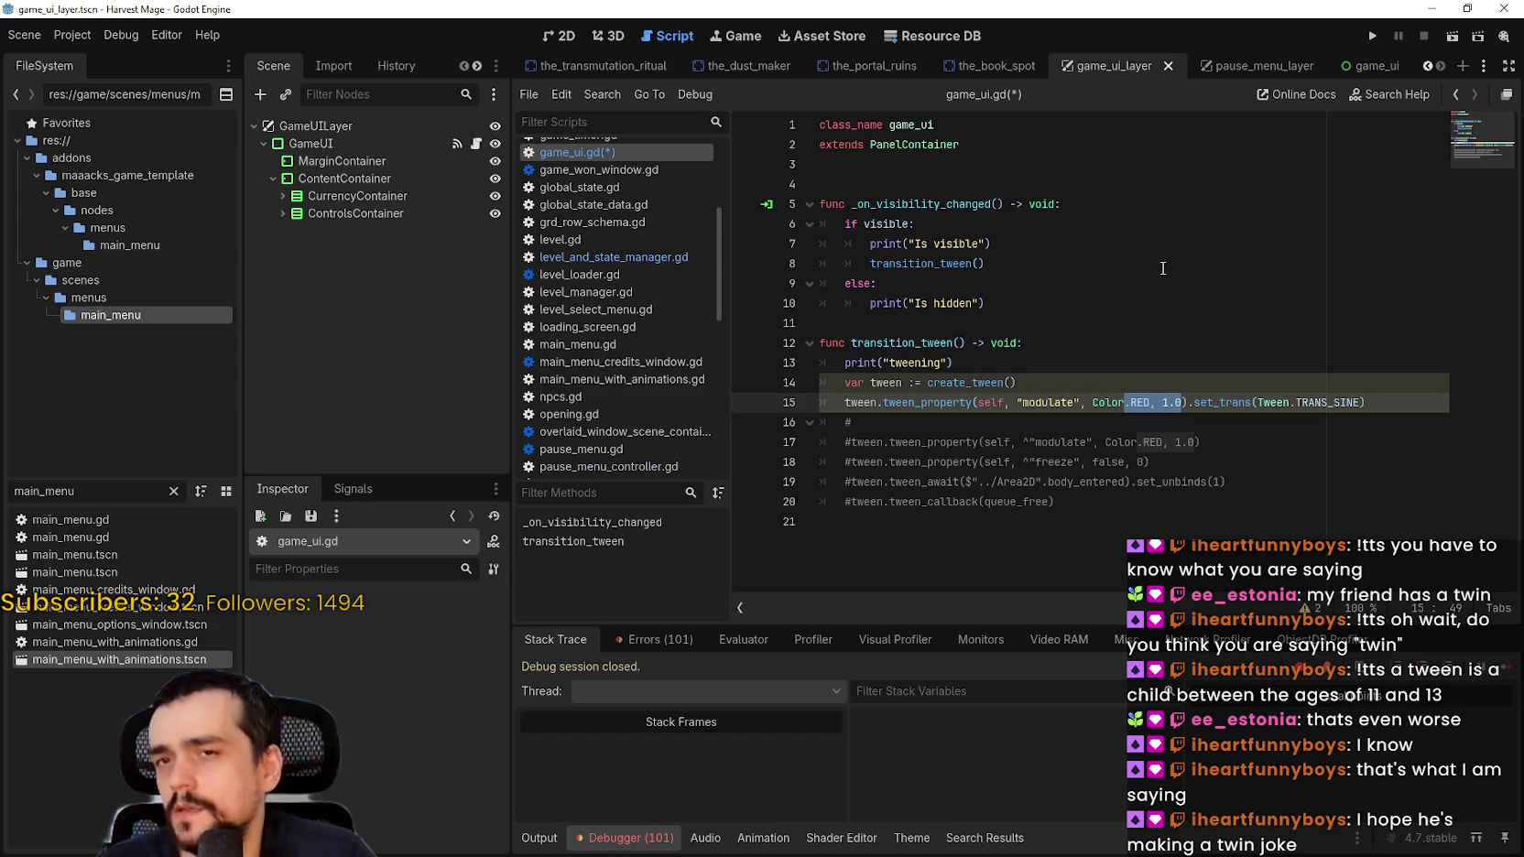
left_click(1076, 422)
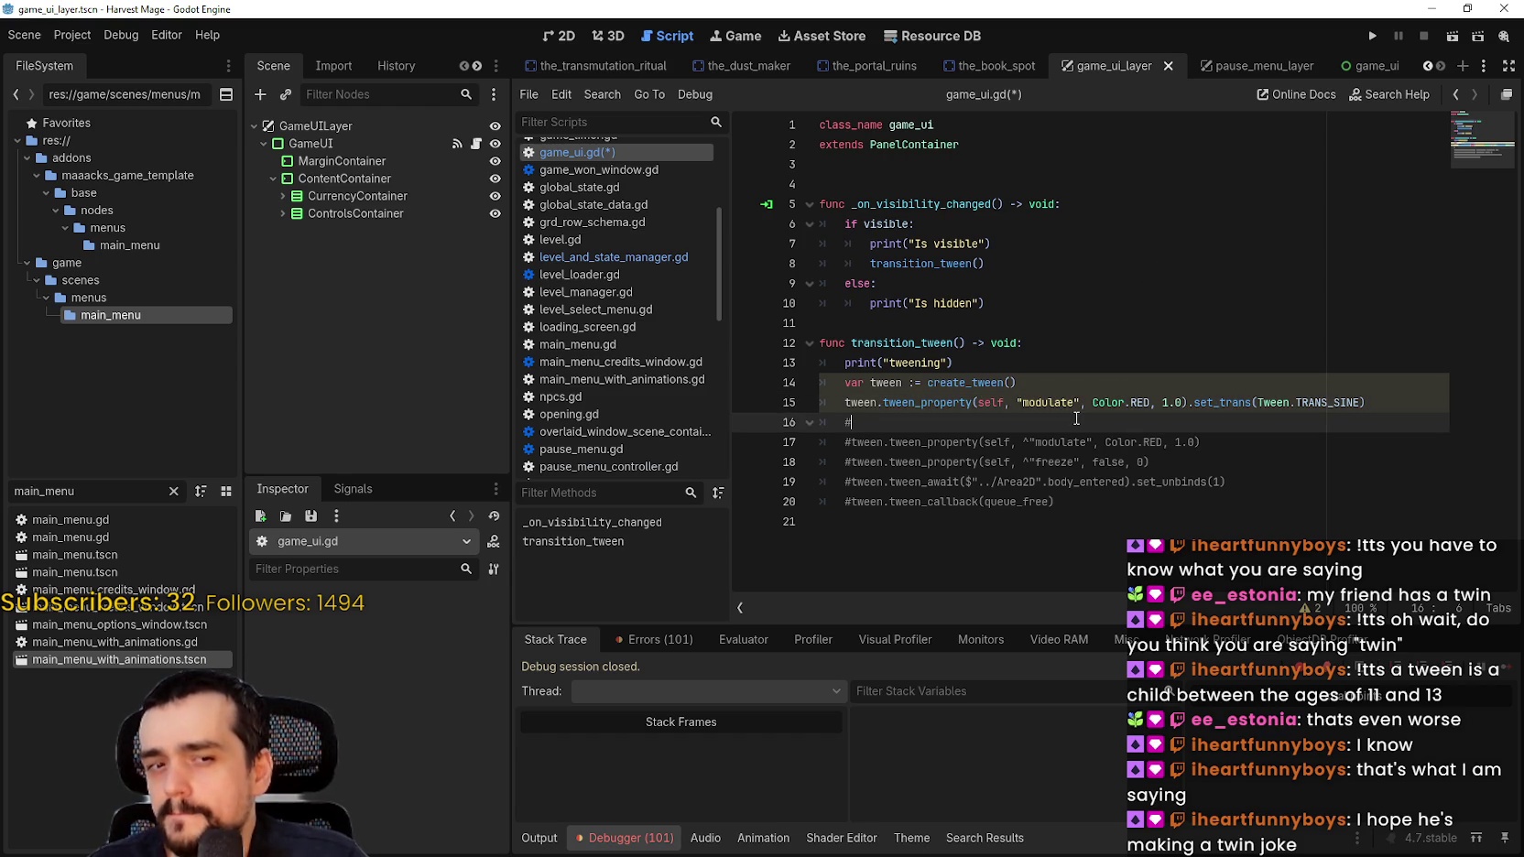
Step: Select the GameUI node in the Scene dock and view its layout in the 2D editor
left_click(1073, 388)
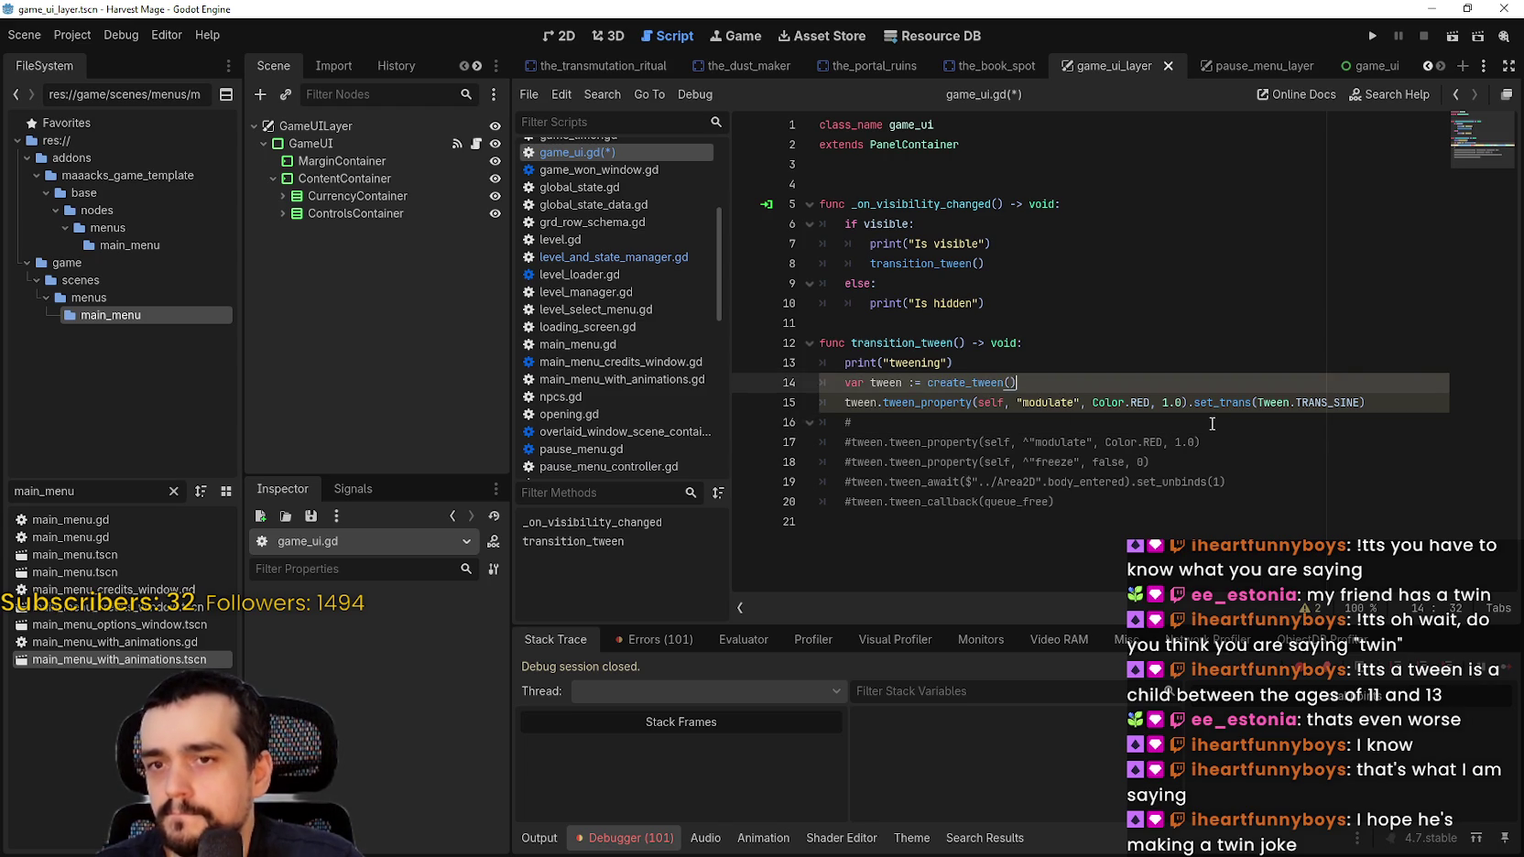
left_click(302, 144)
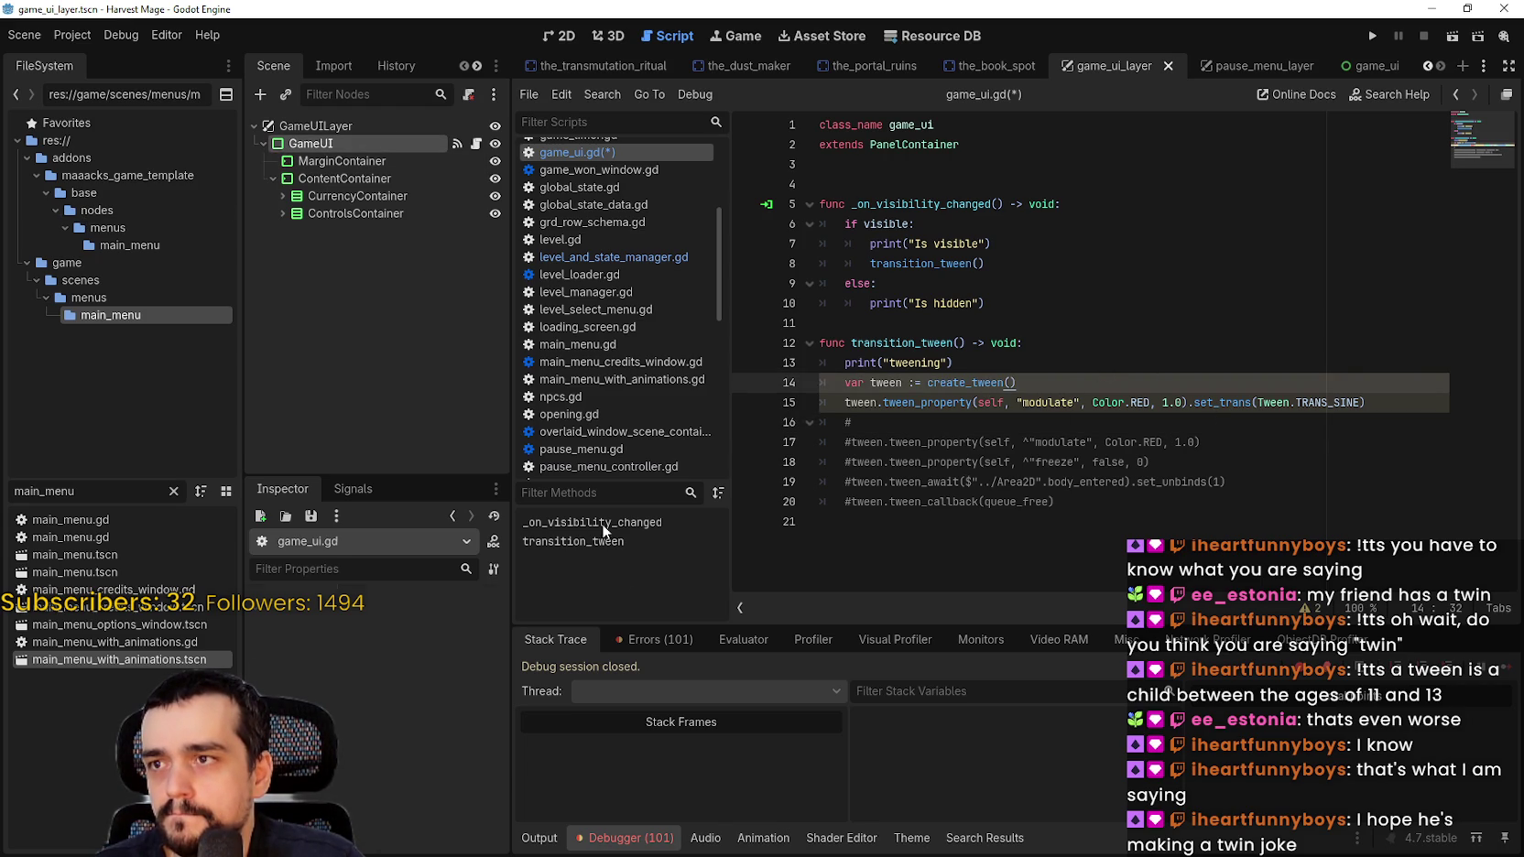
left_click(546, 38)
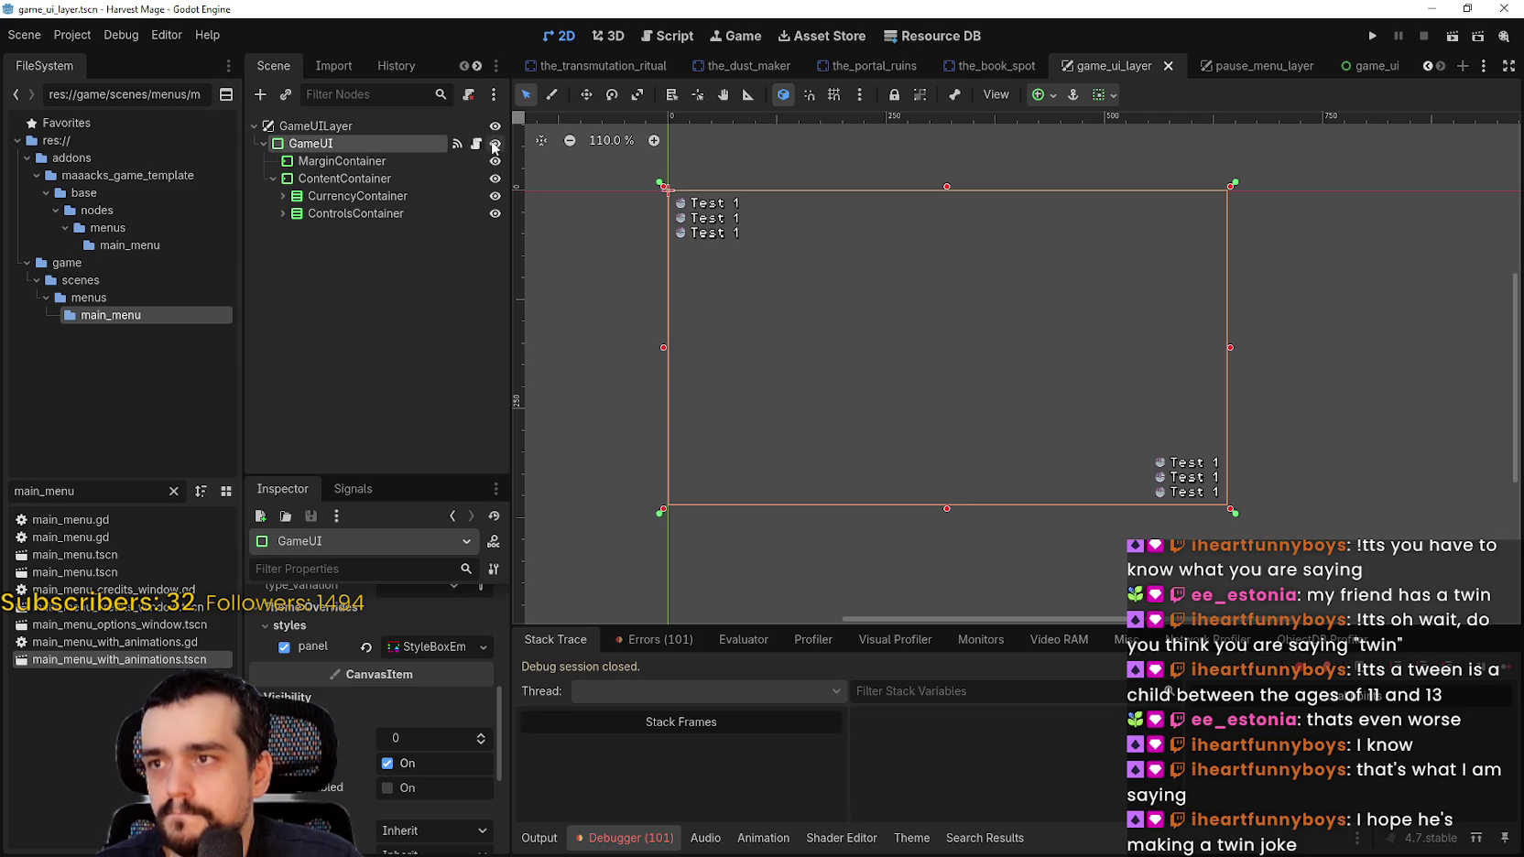
Step: Hide and re-show GameUI on the 2D canvas, then browse its Inspector properties
left_click(494, 144)
left_click(494, 144)
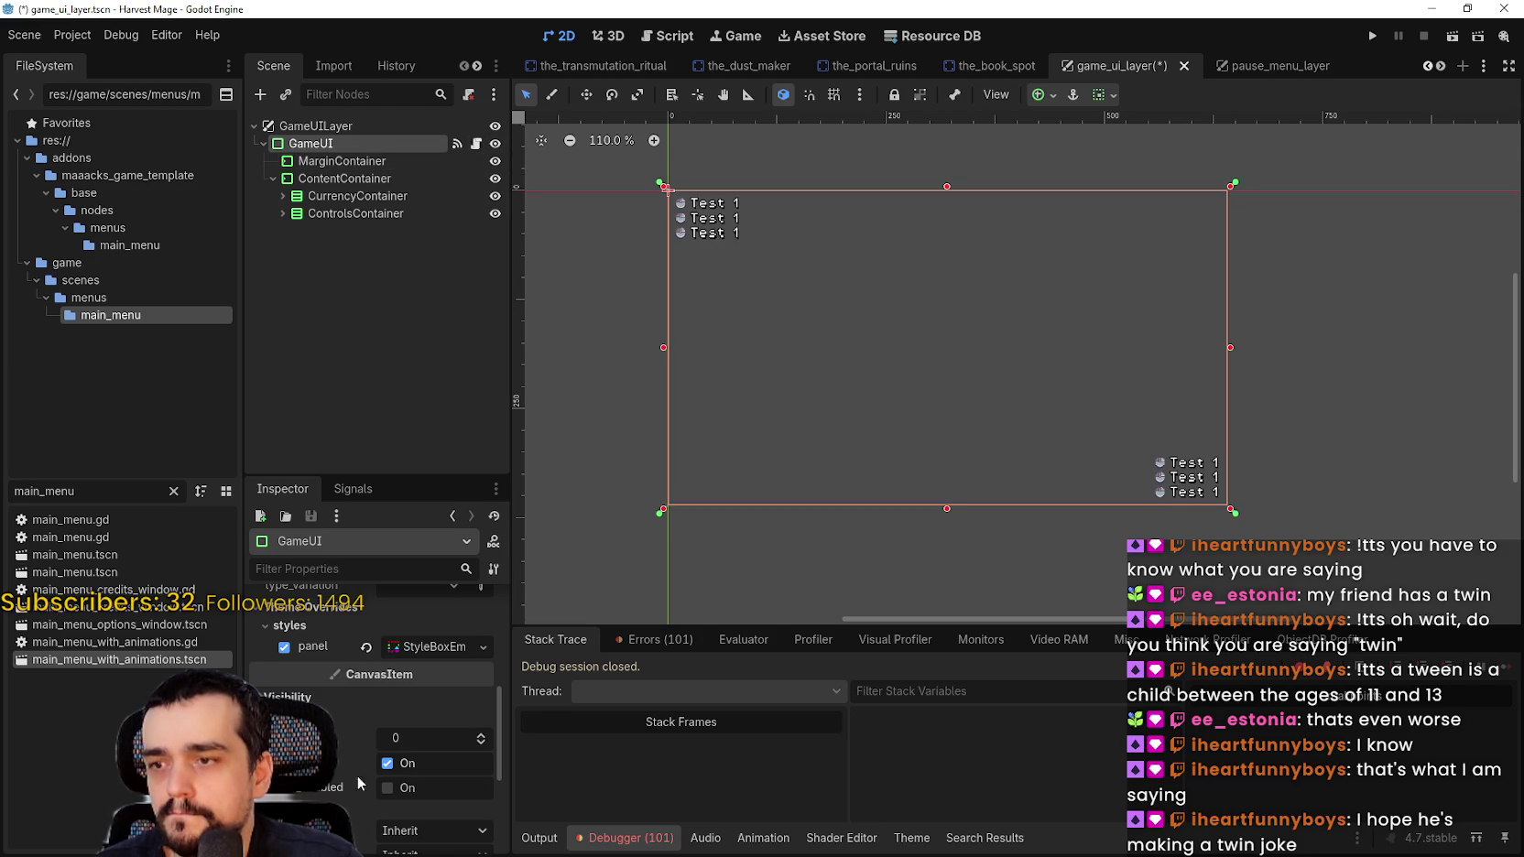
scroll("down", 3)
scroll("up", 3)
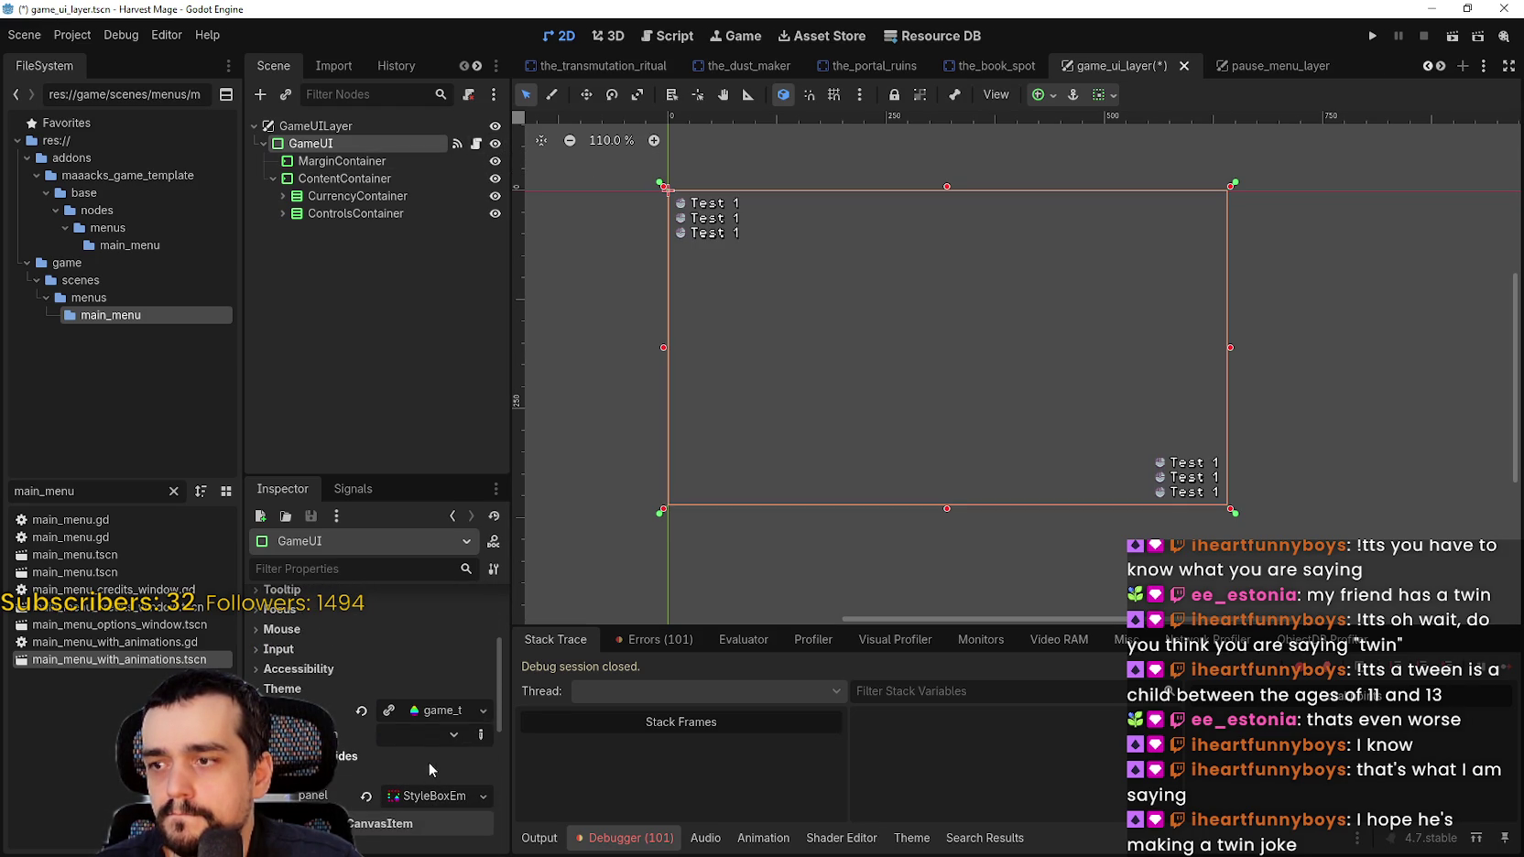
scroll("down", 3)
scroll("down", 3)
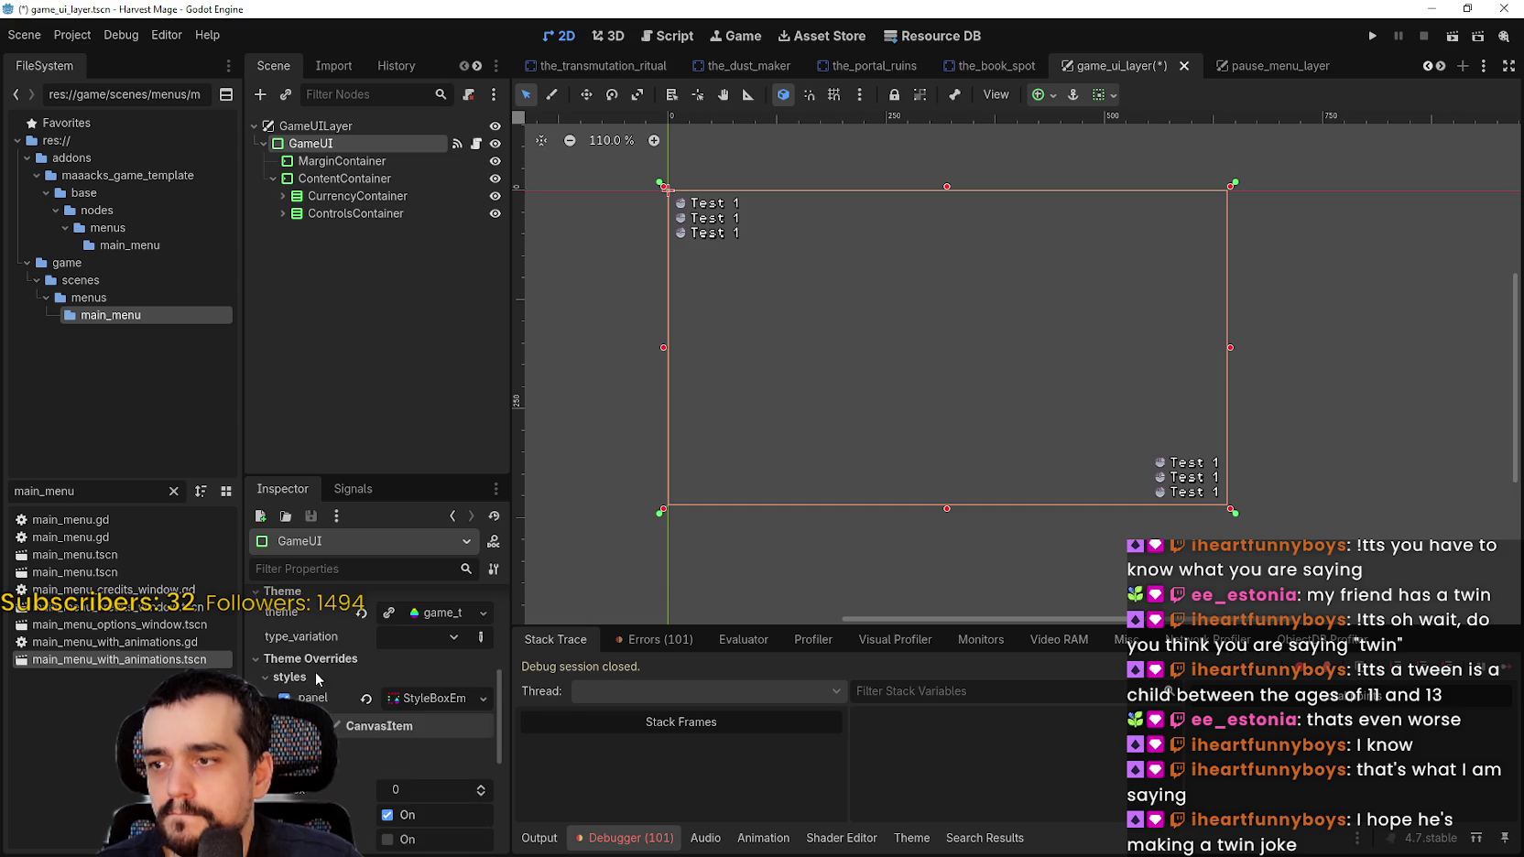
scroll("down", 3)
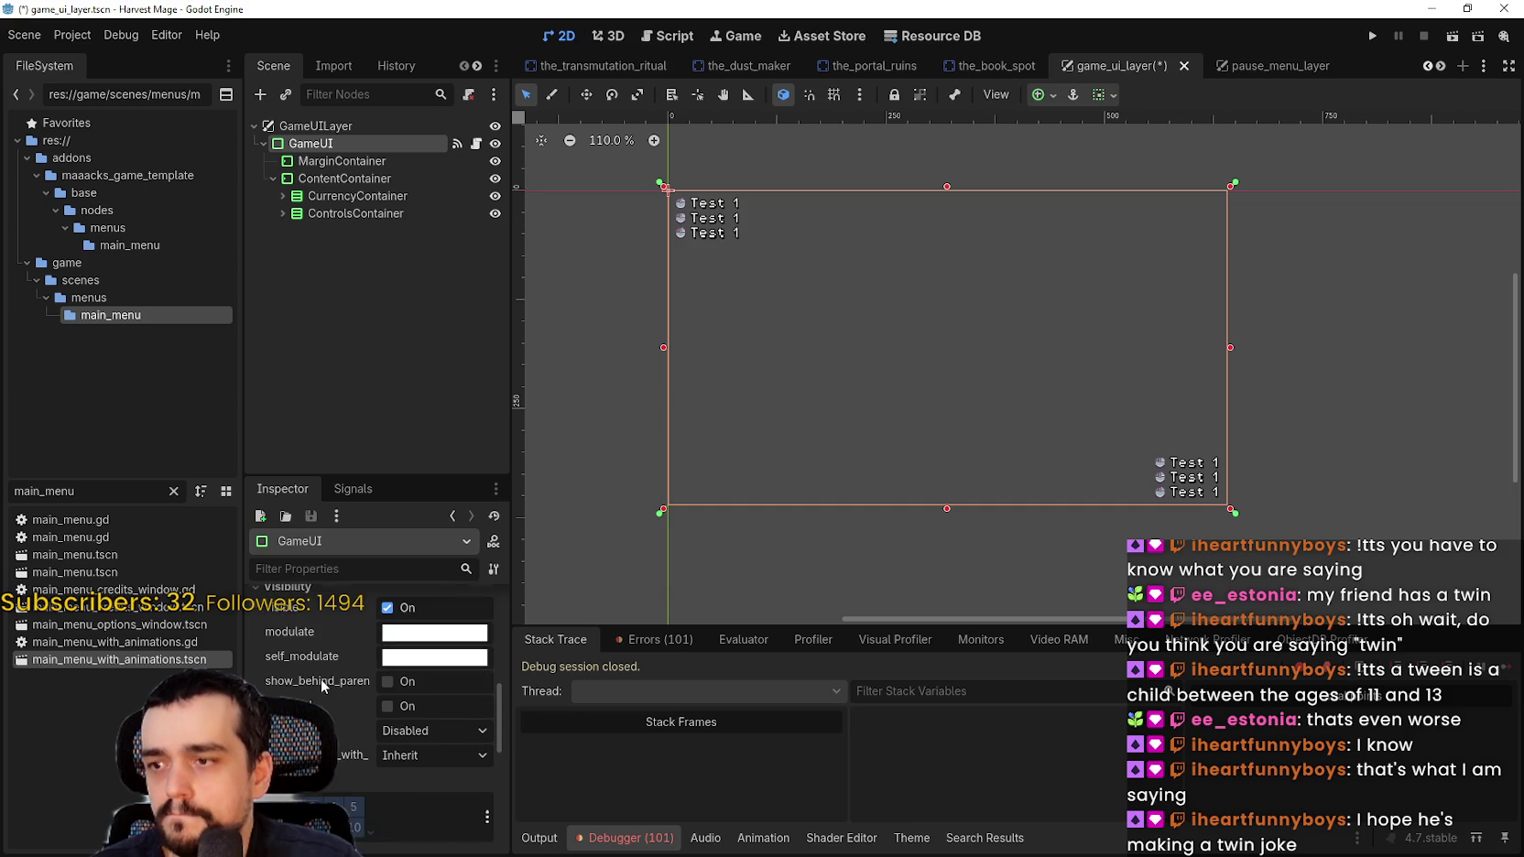
scroll("down", 3)
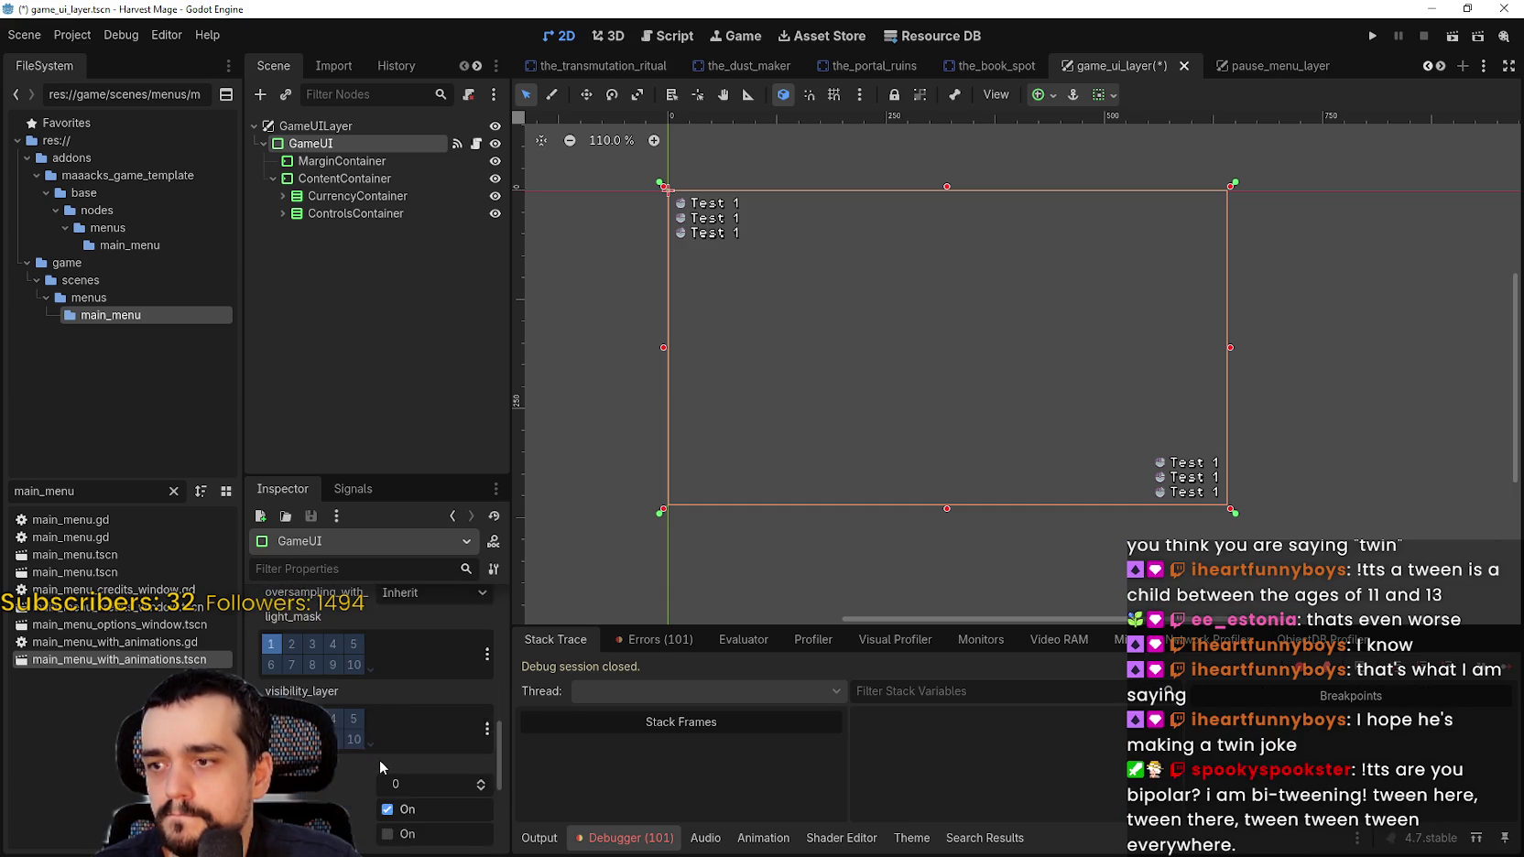
scroll("up", 3)
scroll("up", 3)
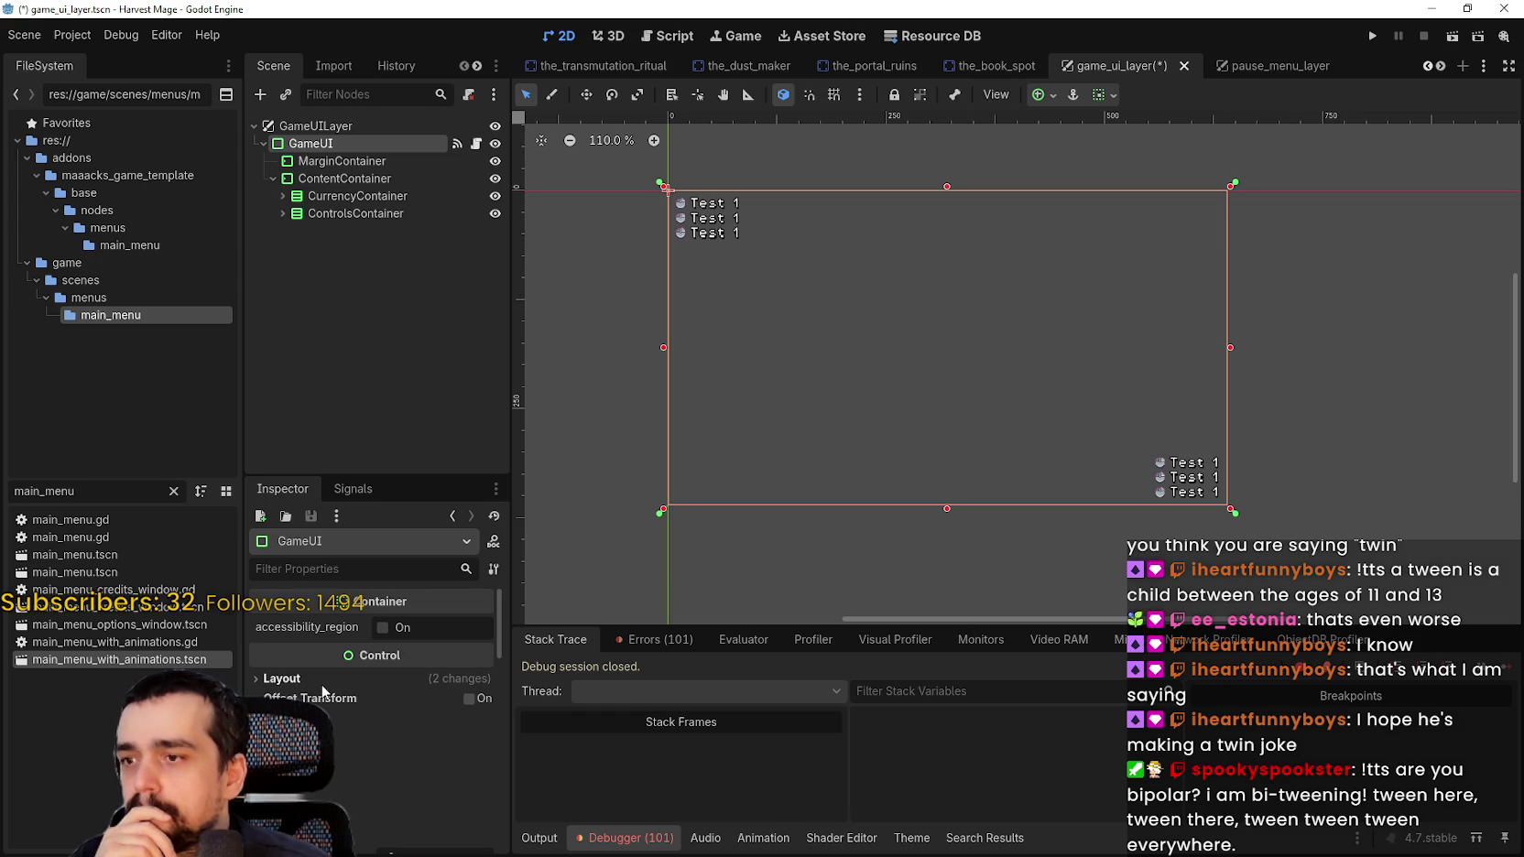
scroll("down", 3)
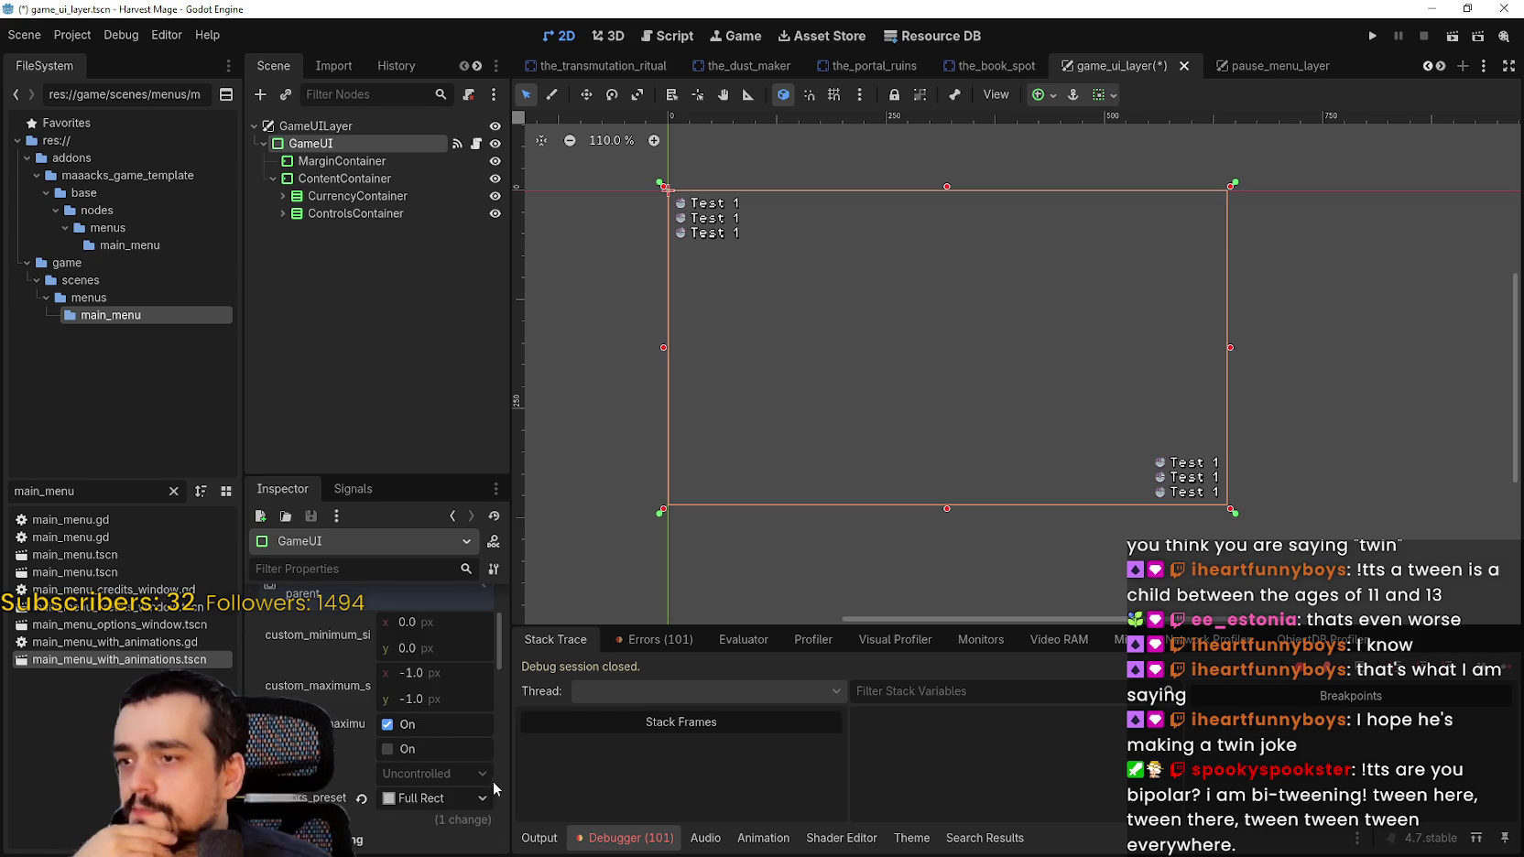
scroll("down", 3)
scroll("down", 3)
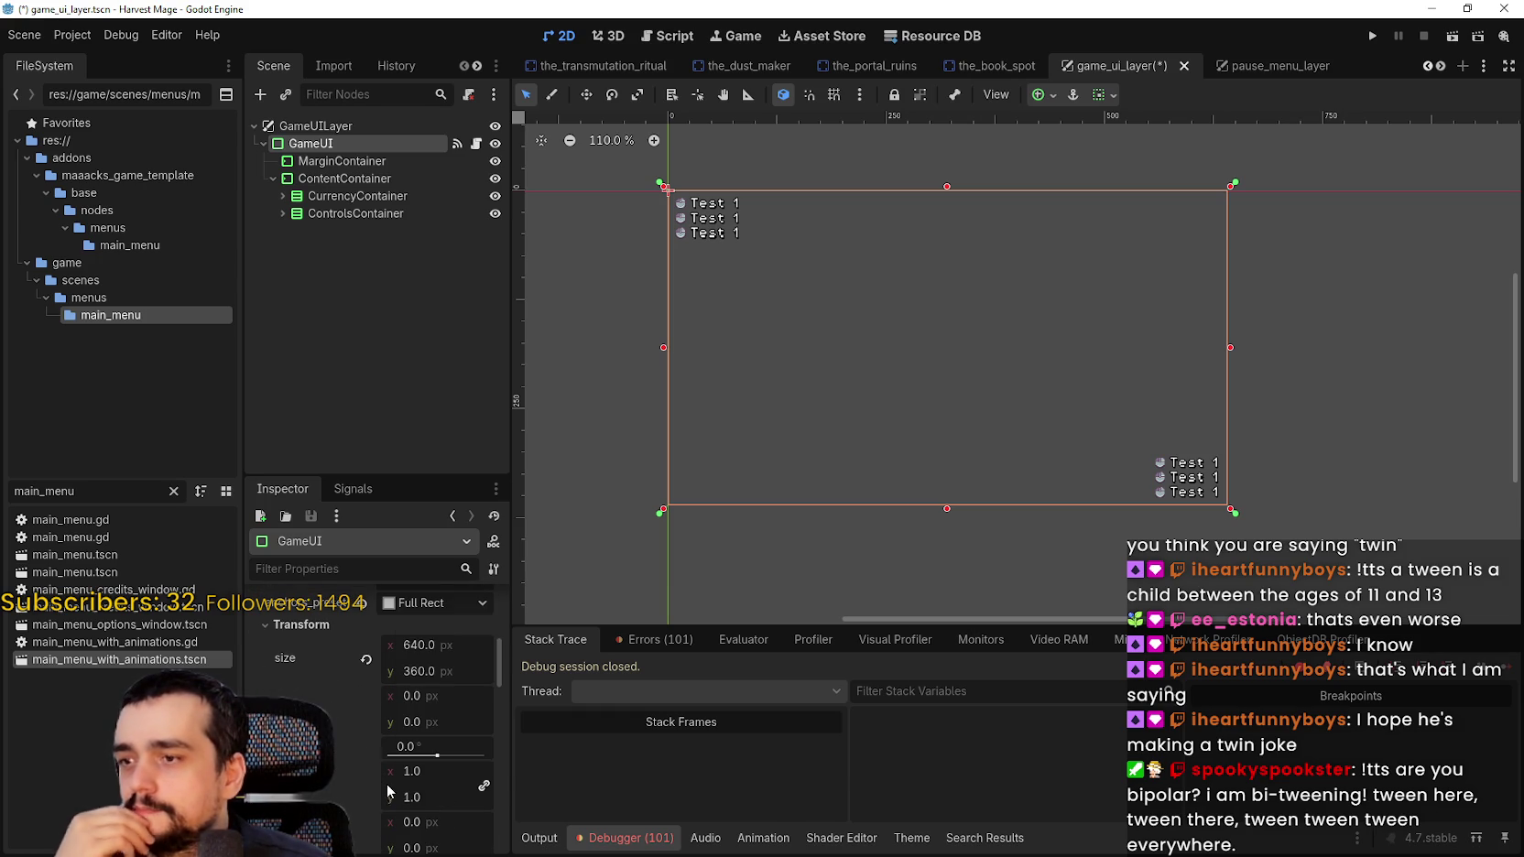
scroll("down", 3)
scroll("down", 3)
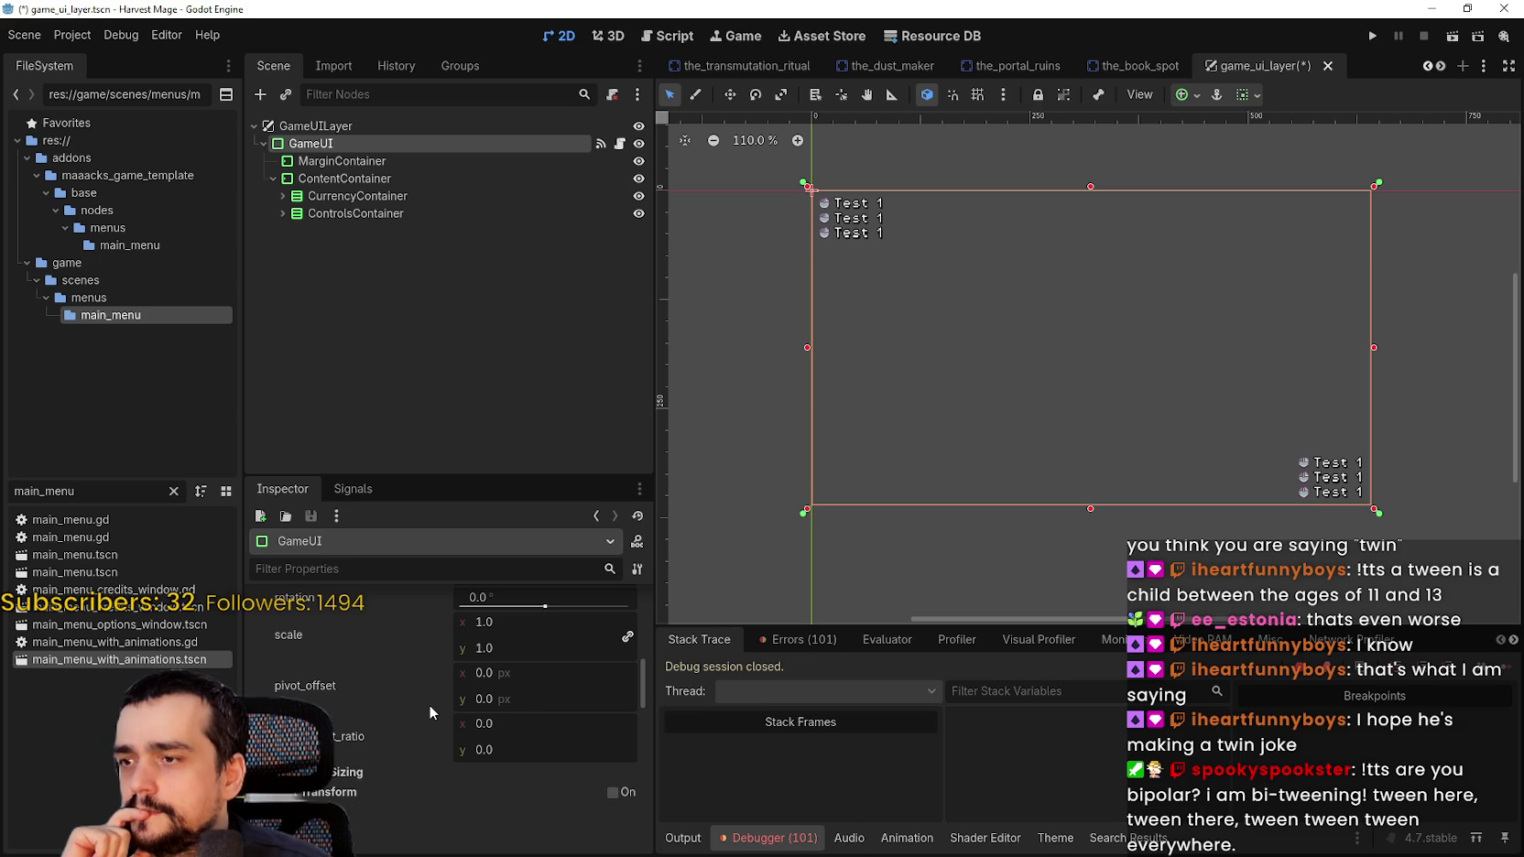
scroll("up", 3)
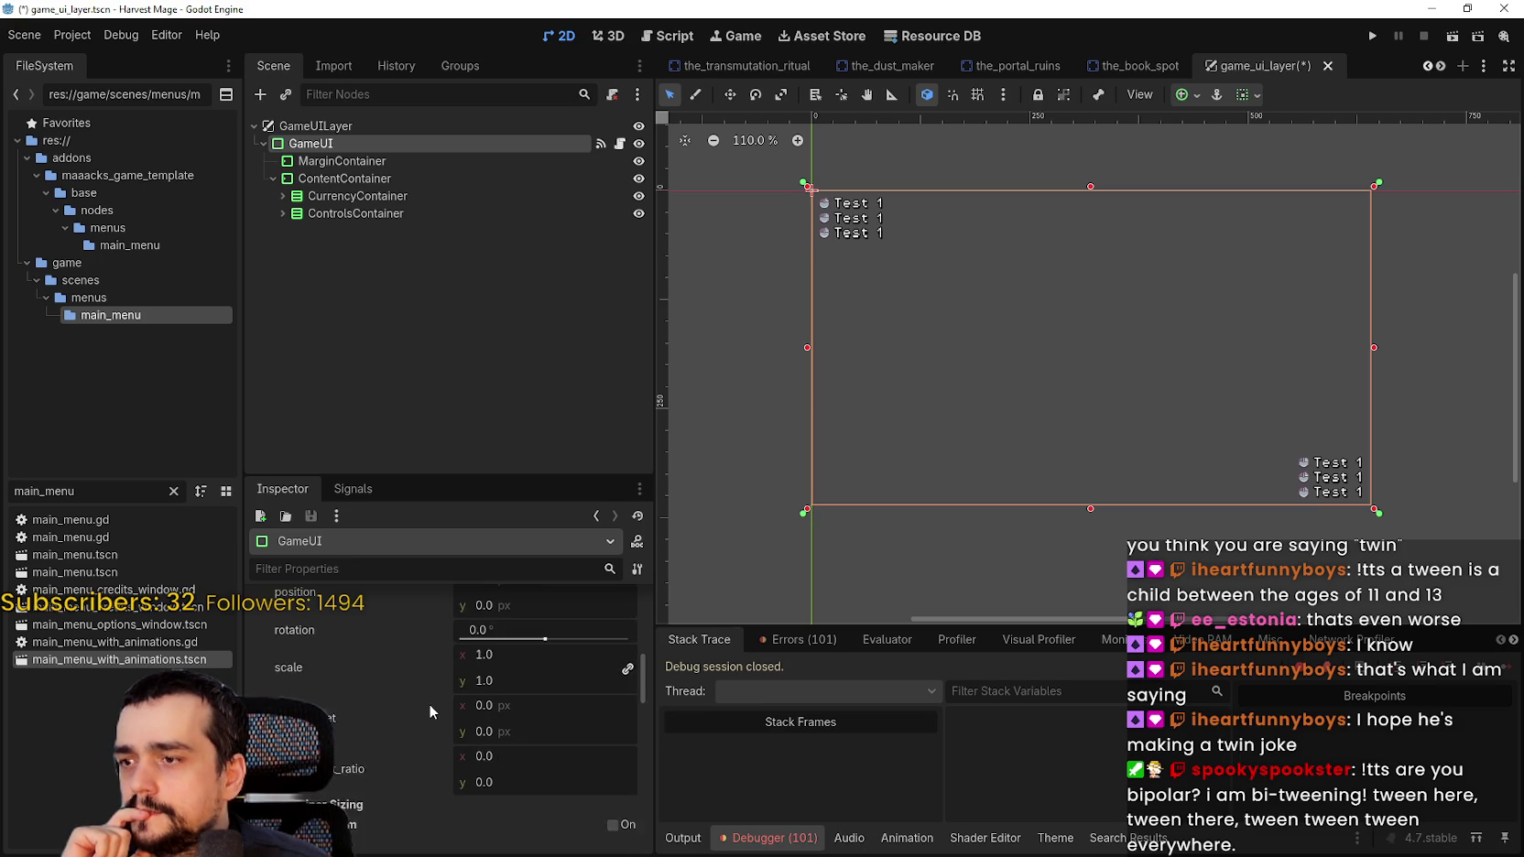
scroll("up", 3)
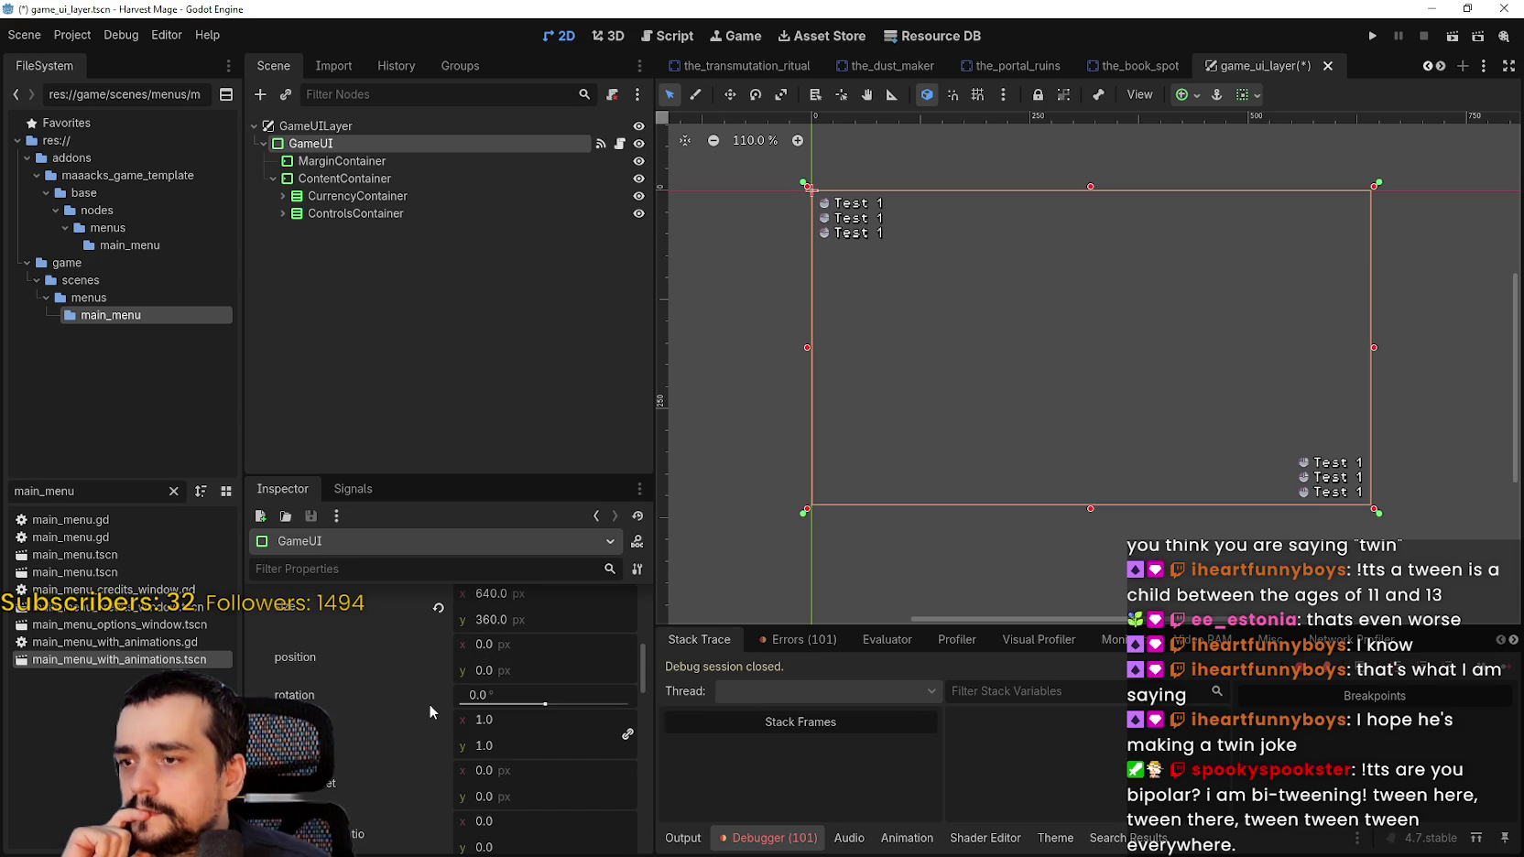
scroll("up", 3)
scroll("up", 3)
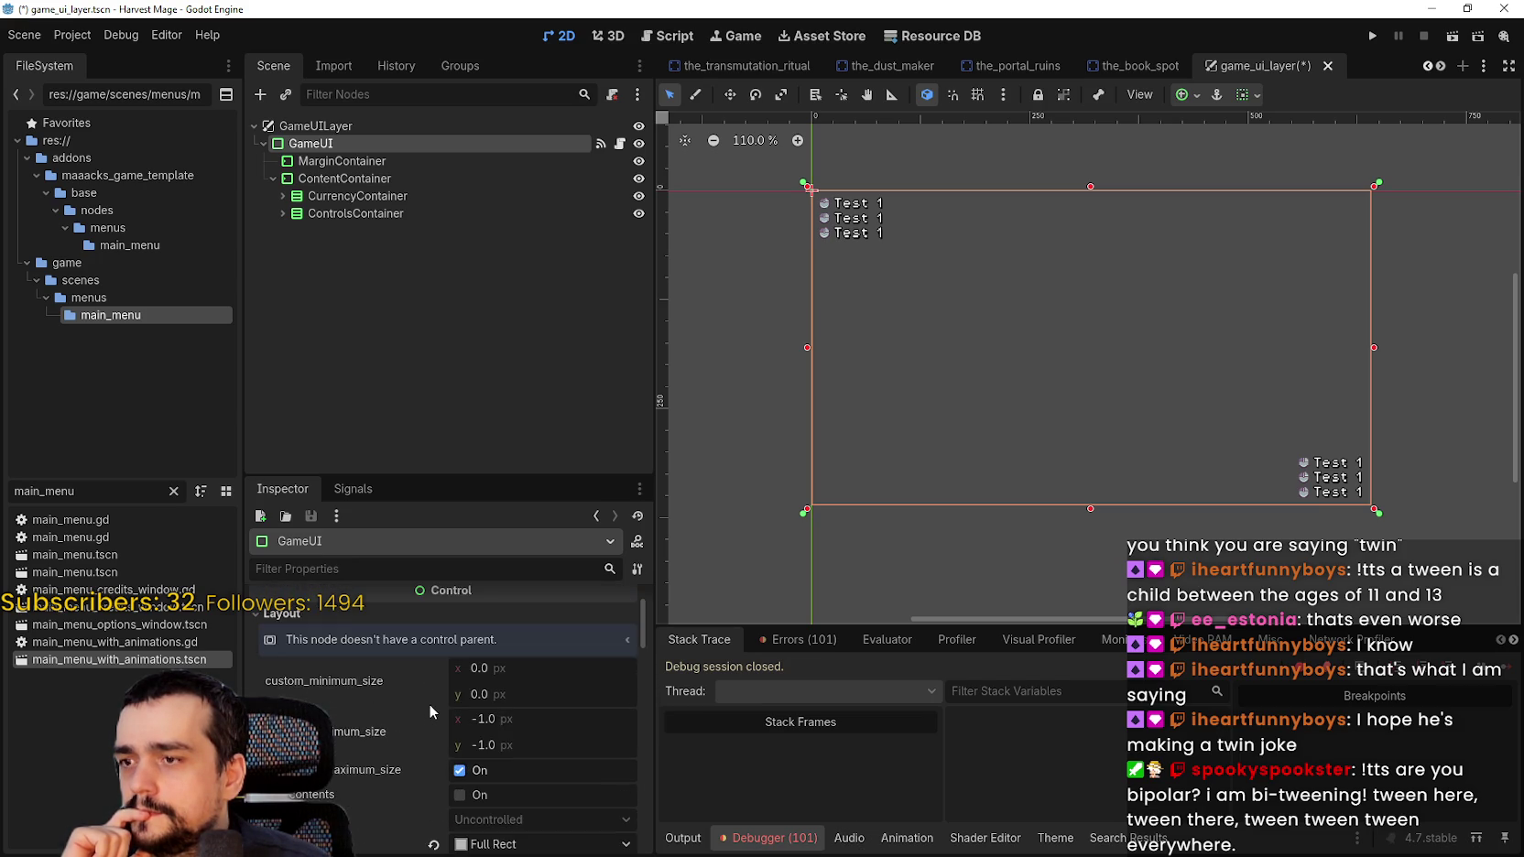
scroll("down", 3)
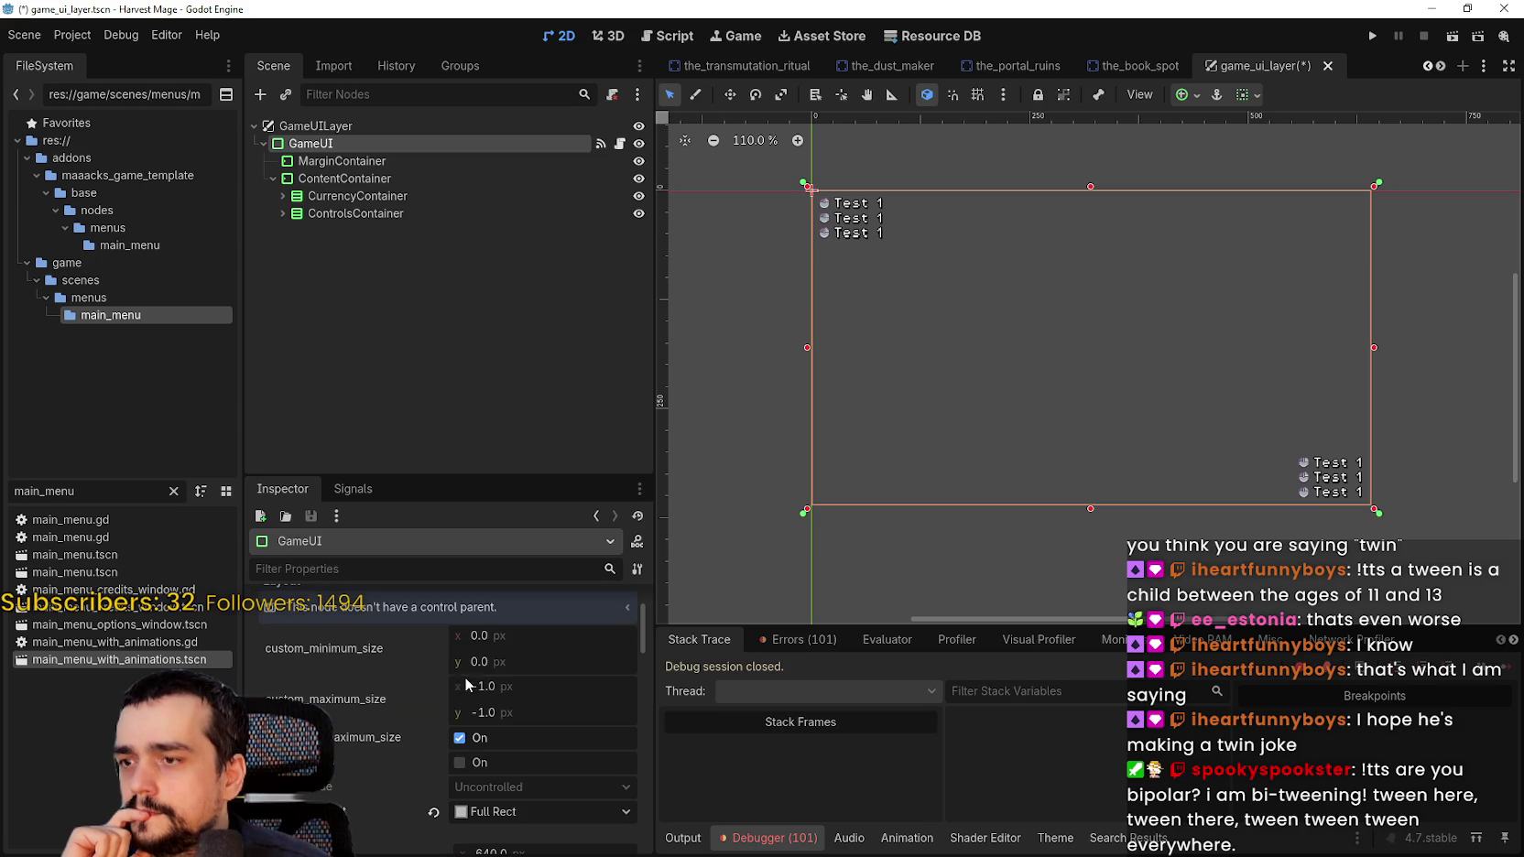
left_click_drag(642, 613, 630, 570)
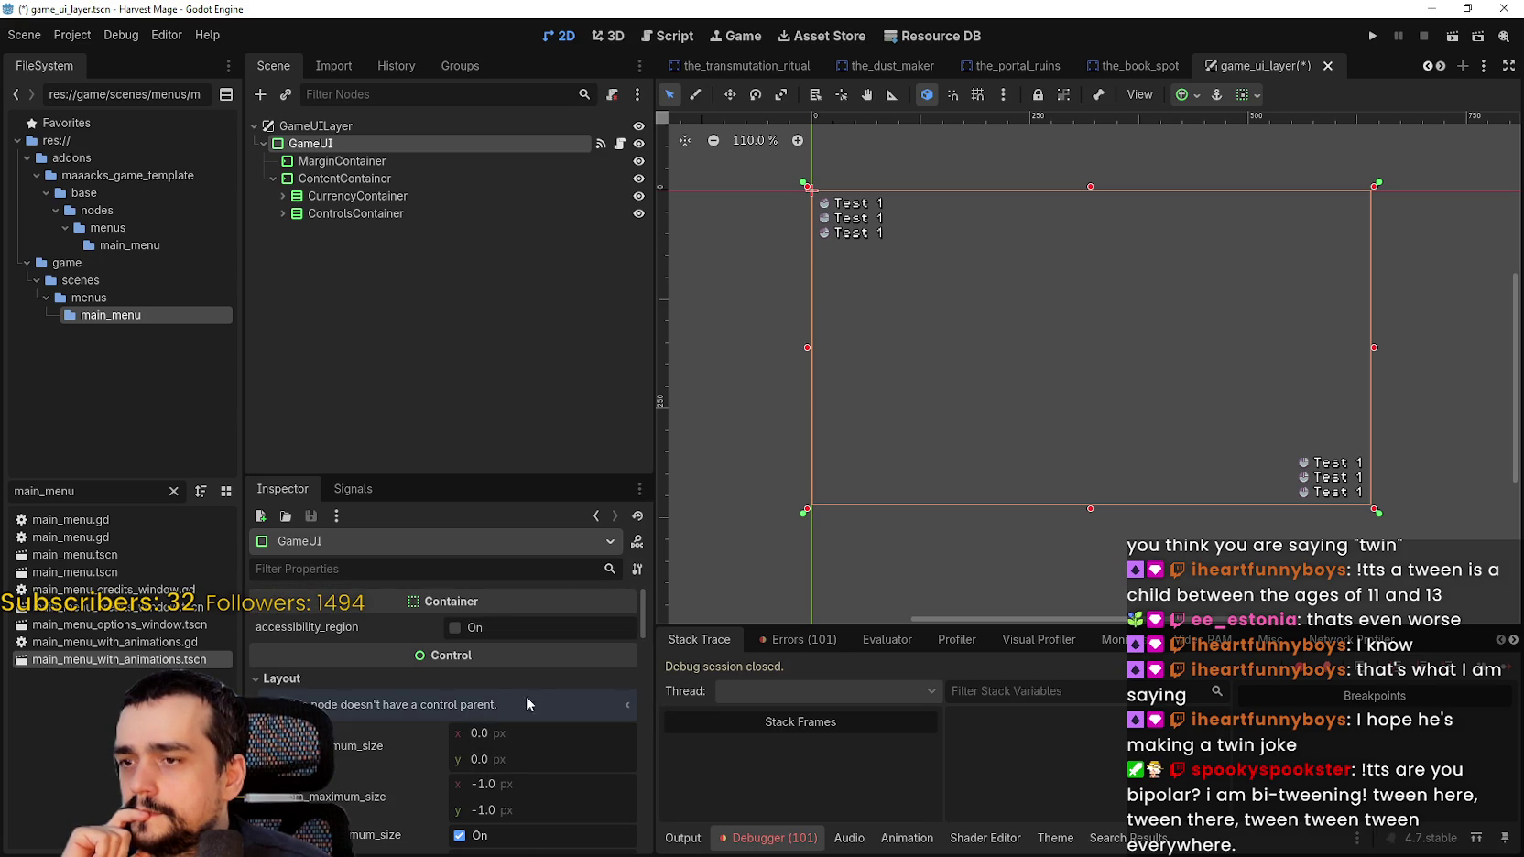
scroll("down", 3)
Step: Enable Offset Transform, try changing scale, pivot and position, then revert each to its default
left_click(279, 612)
left_click(612, 634)
scroll("down", 3)
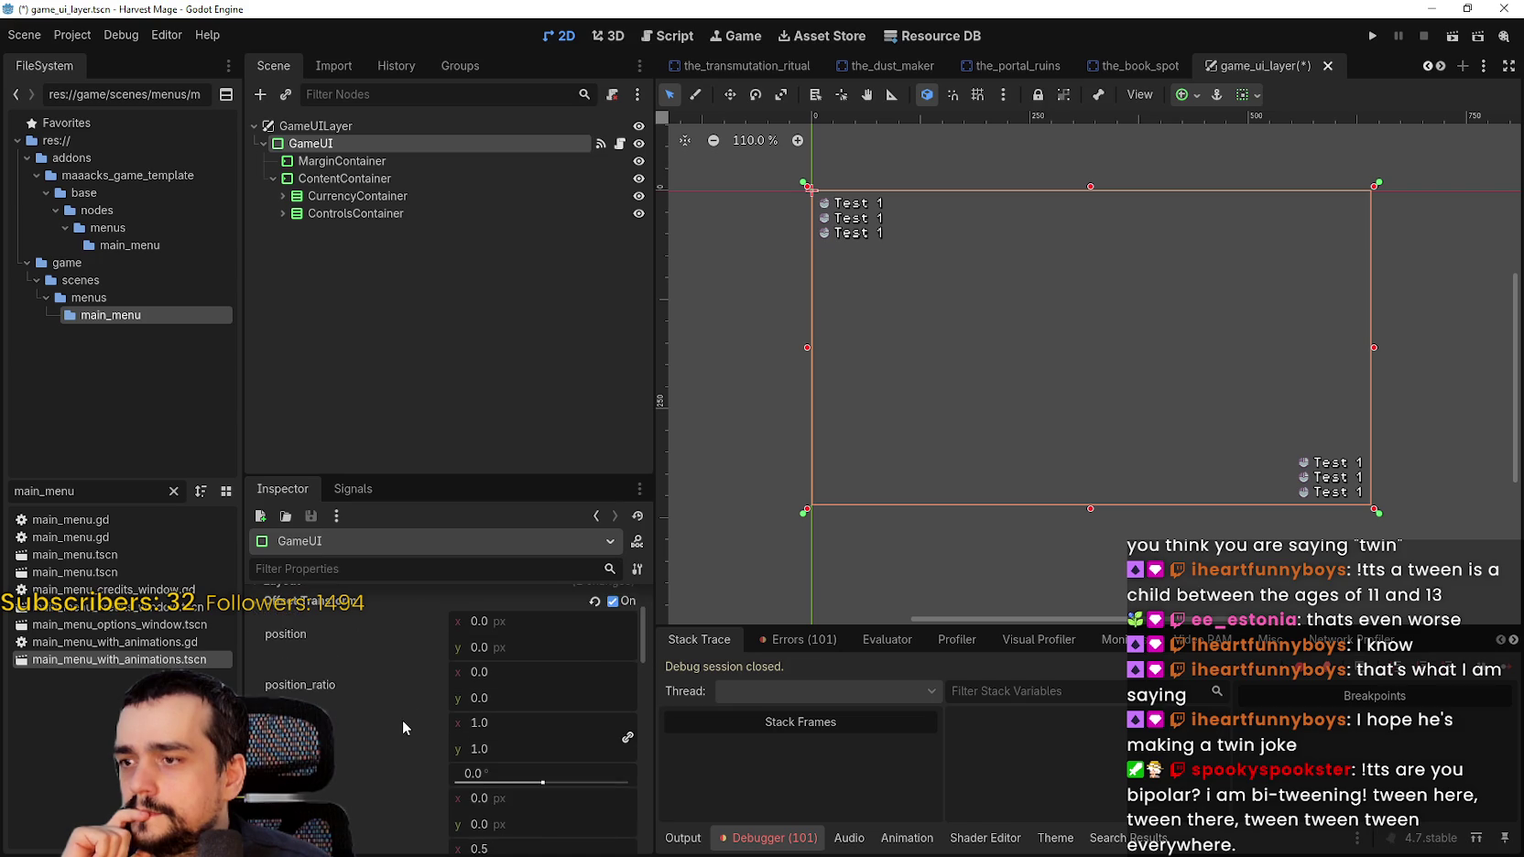
left_click_drag(523, 659, 485, 659)
left_click(438, 673)
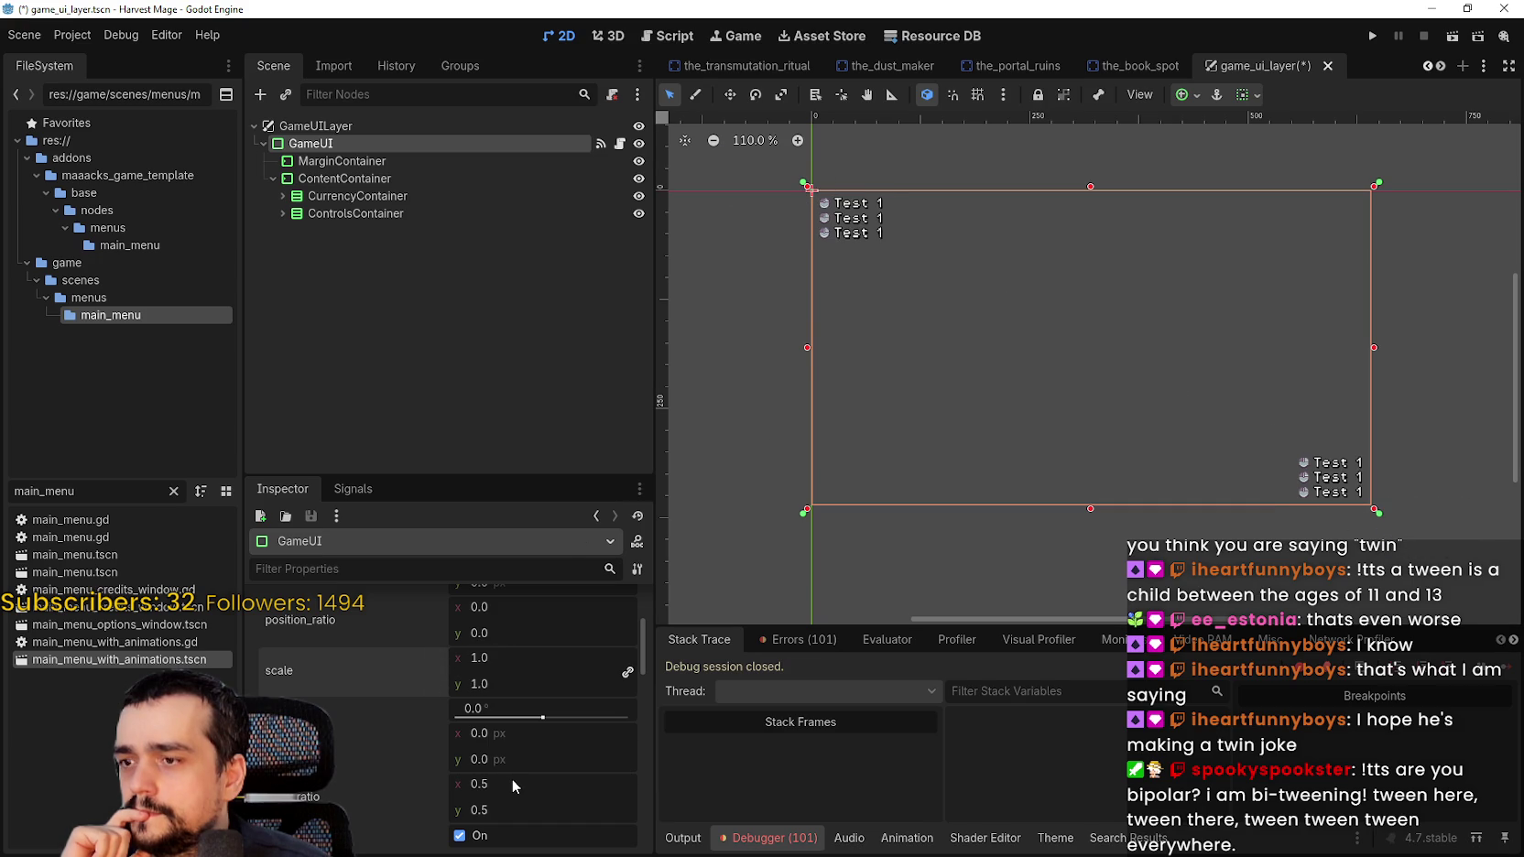
scroll("down", 3)
left_click_drag(477, 720, 714, 487)
left_click(434, 732)
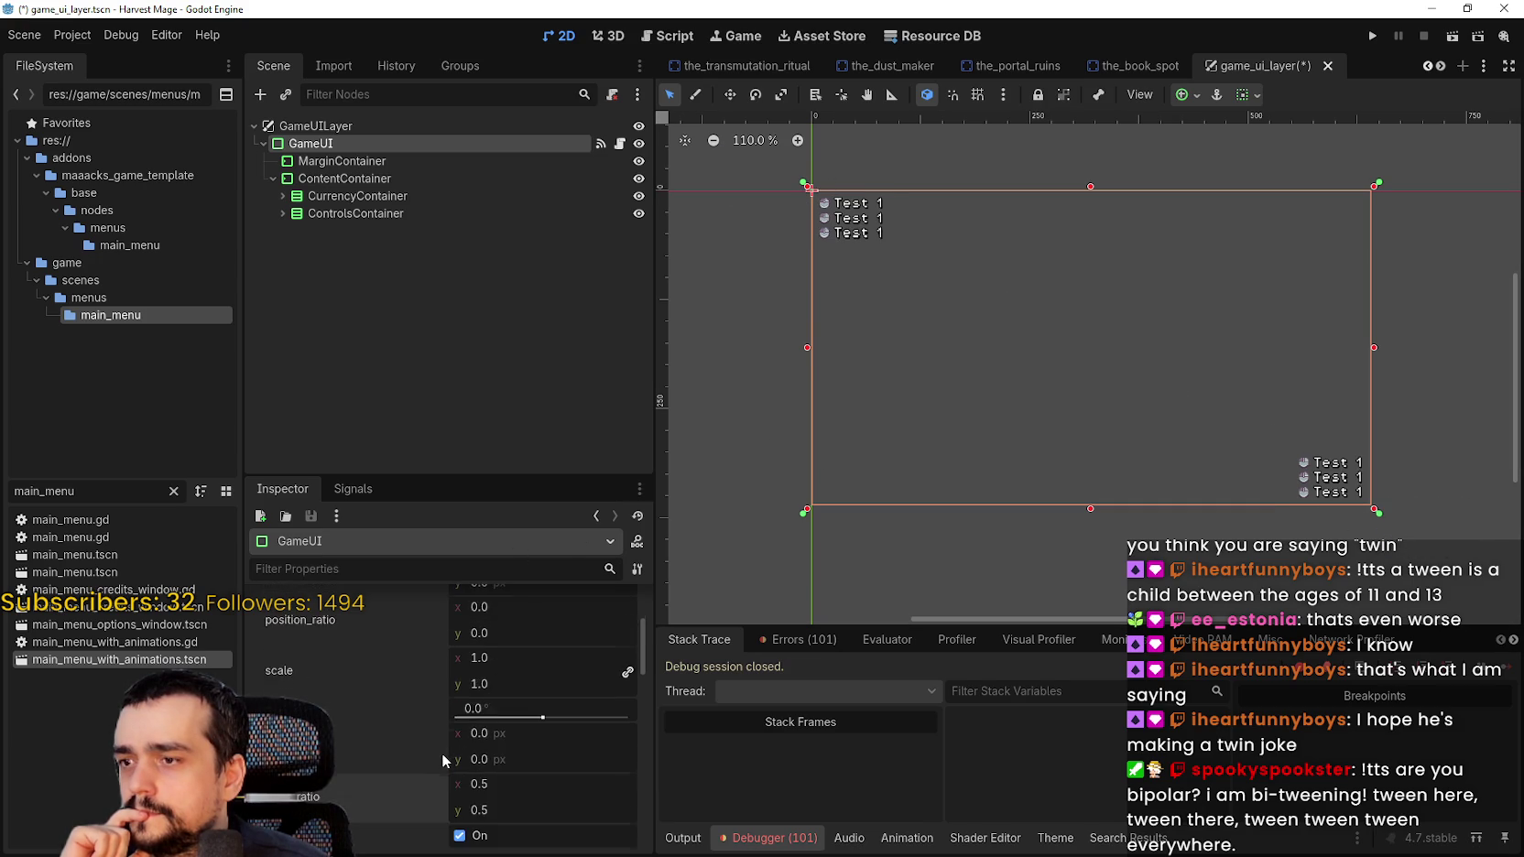
scroll("up", 3)
left_click_drag(477, 686, 914, 482)
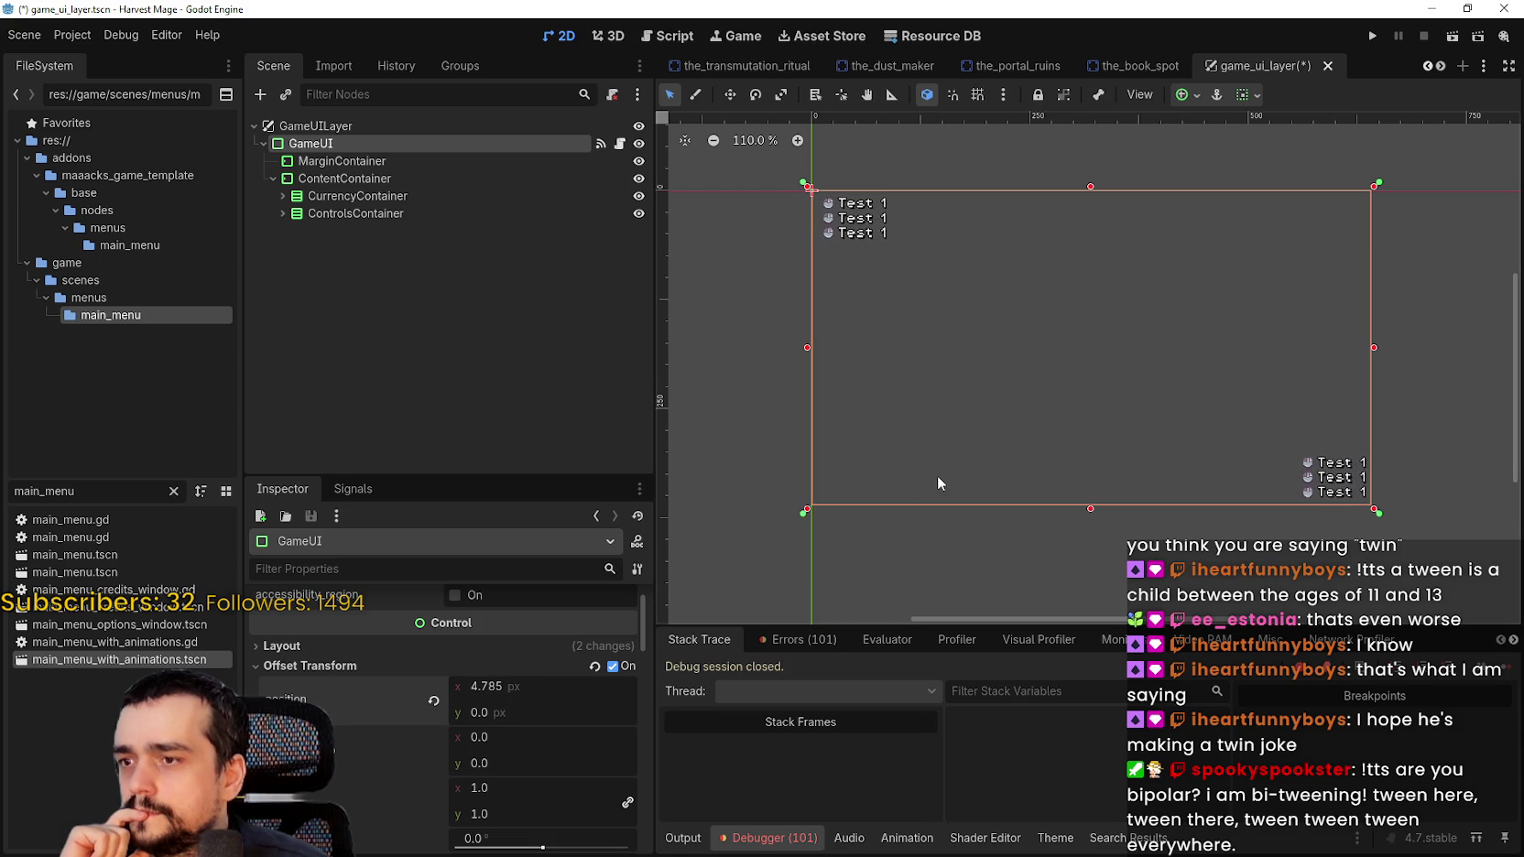
left_click(434, 701)
left_click(612, 666)
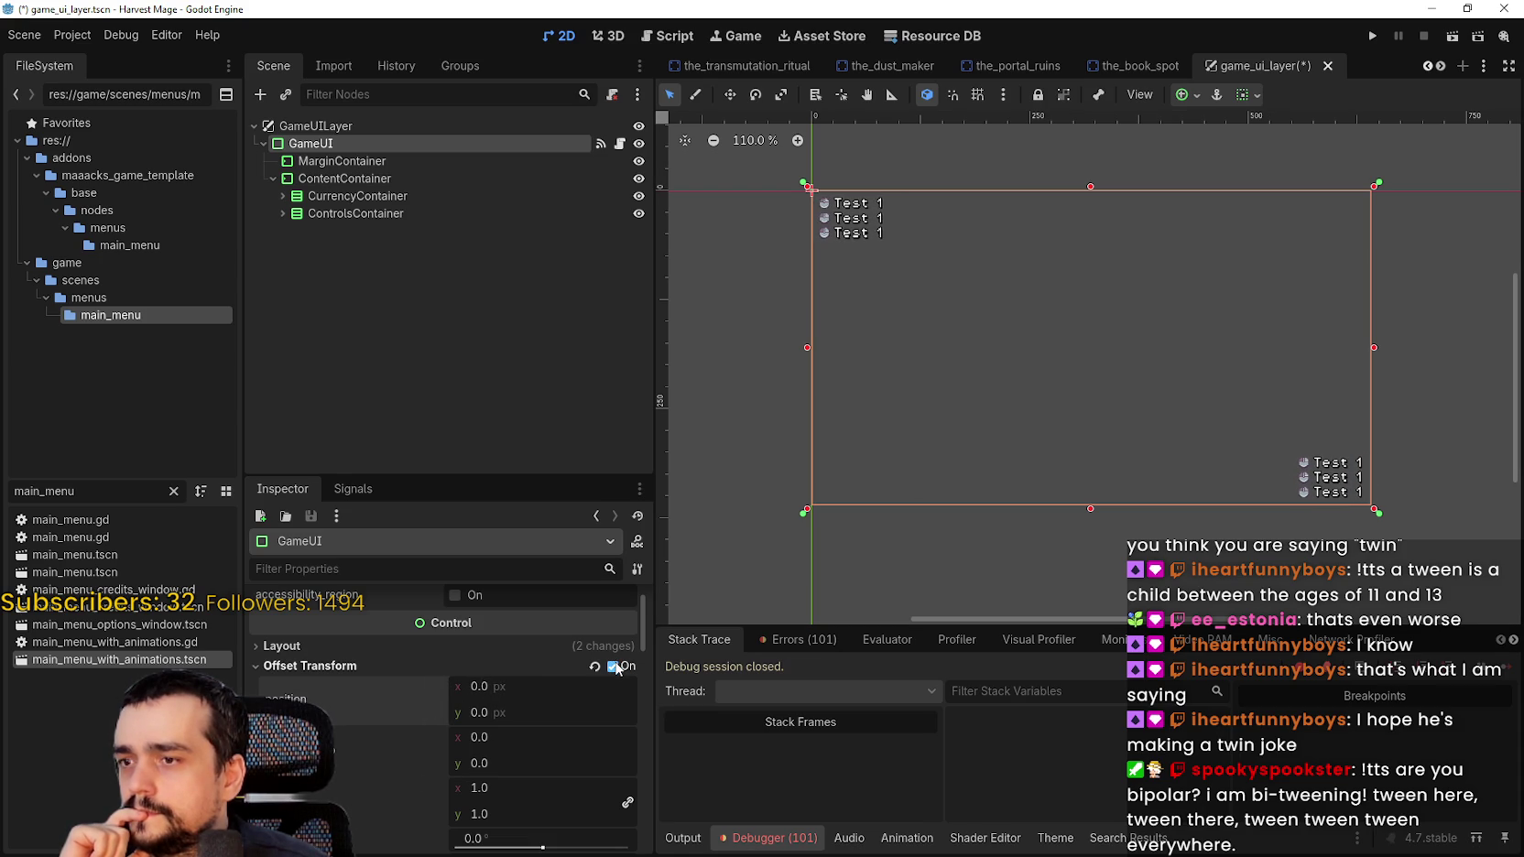
Step: Open GameUI's self_modulate colour picker, ready to enter a hex value
scroll("down", 3)
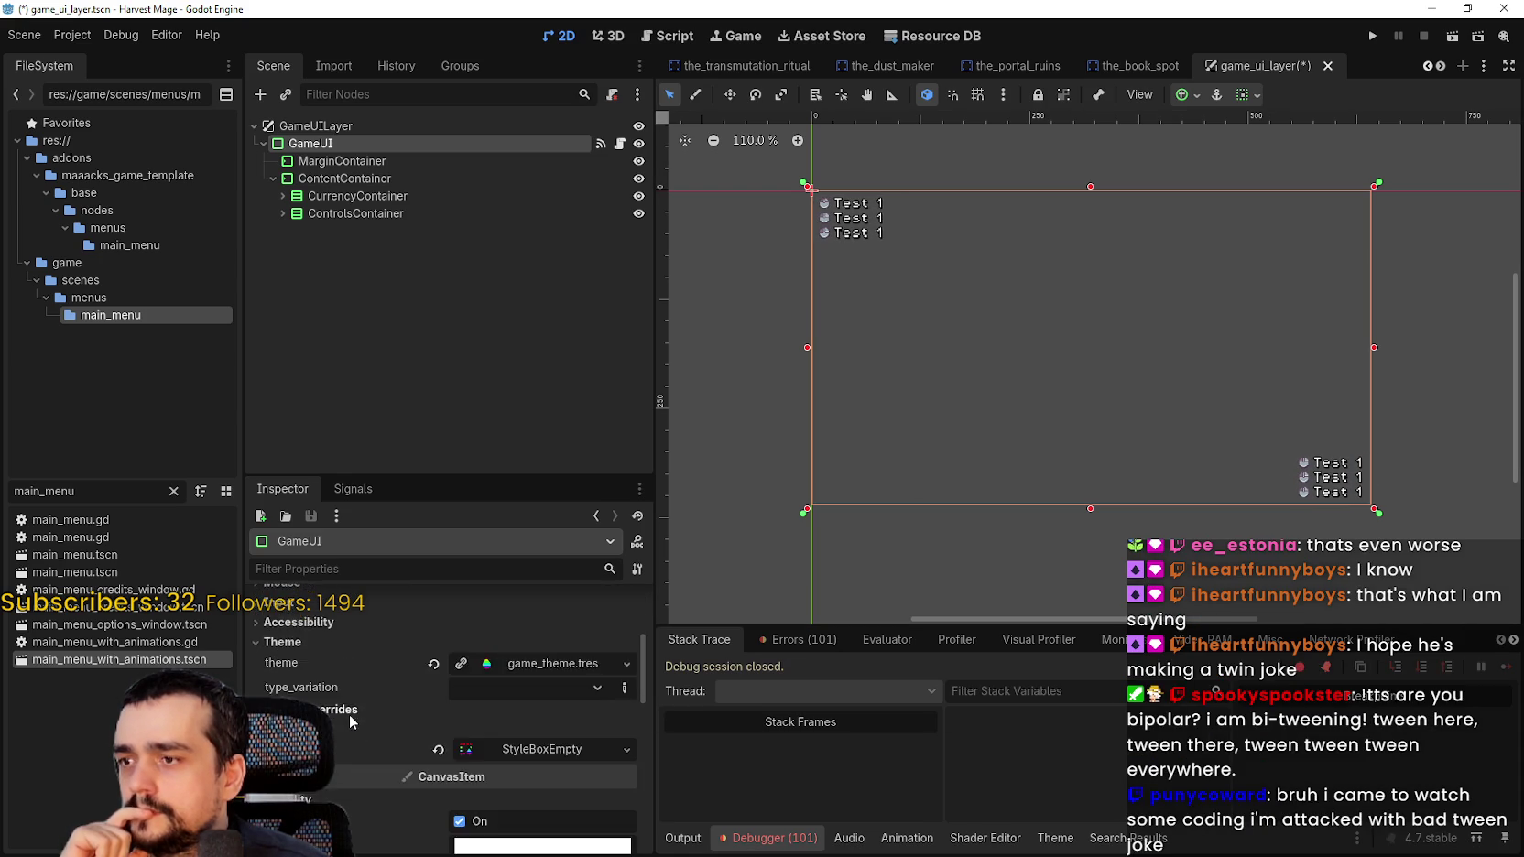
scroll("down", 3)
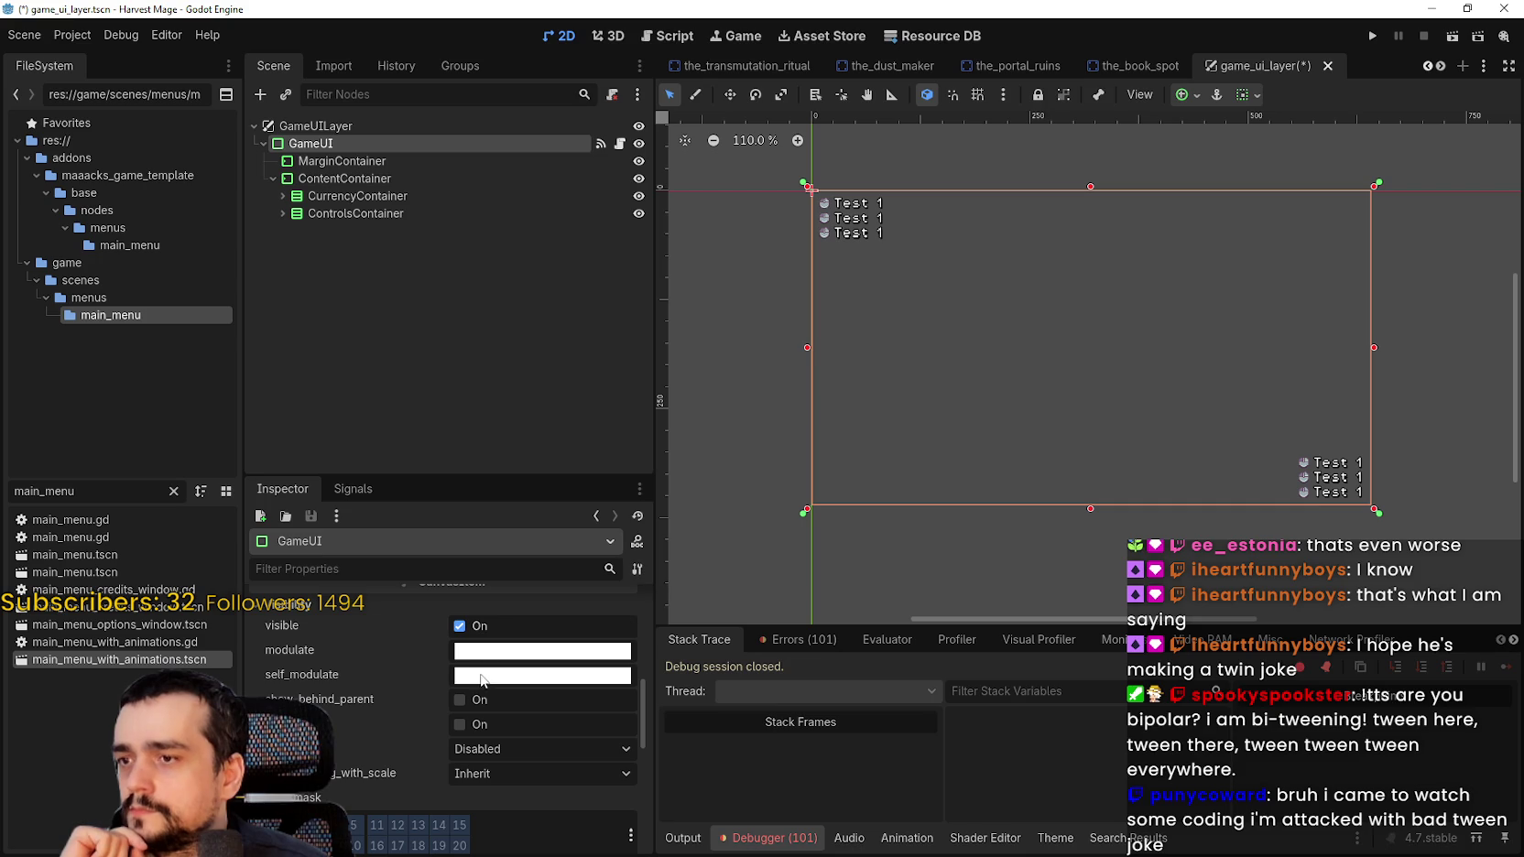
left_click(488, 652)
left_click(559, 581)
Step: Set self_modulate to transparent ffffff00, undo it back to opaque white, and close the picker
type("ffffff00")
key("Return")
key("ctrl+z")
left_click(679, 667)
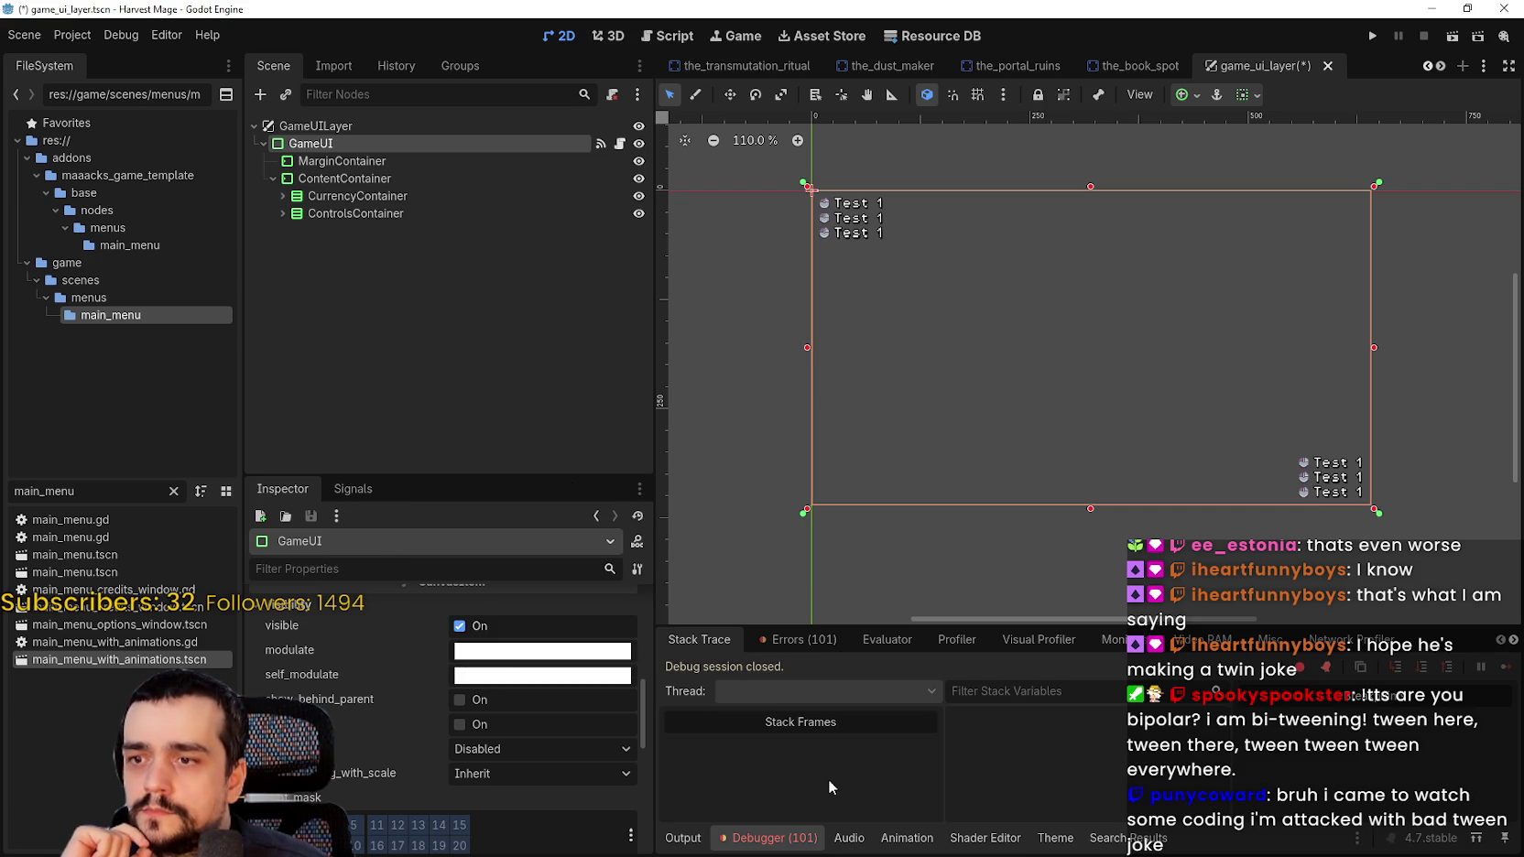
Step: Drag GameUI's modulate alpha down to 0 and back to fully opaque, then return to the script
left_click(517, 652)
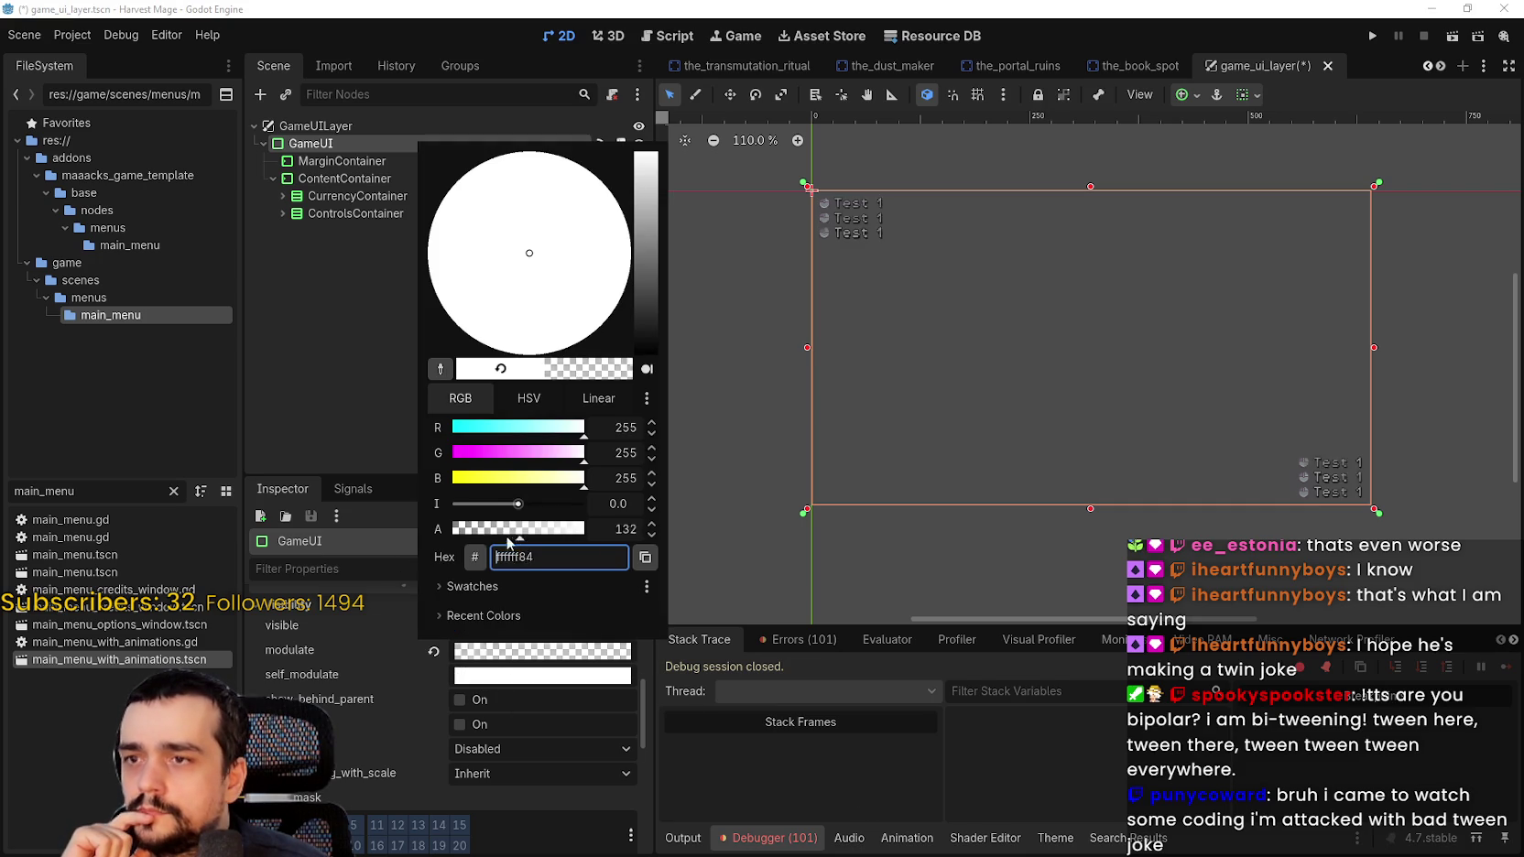
left_click(645, 557)
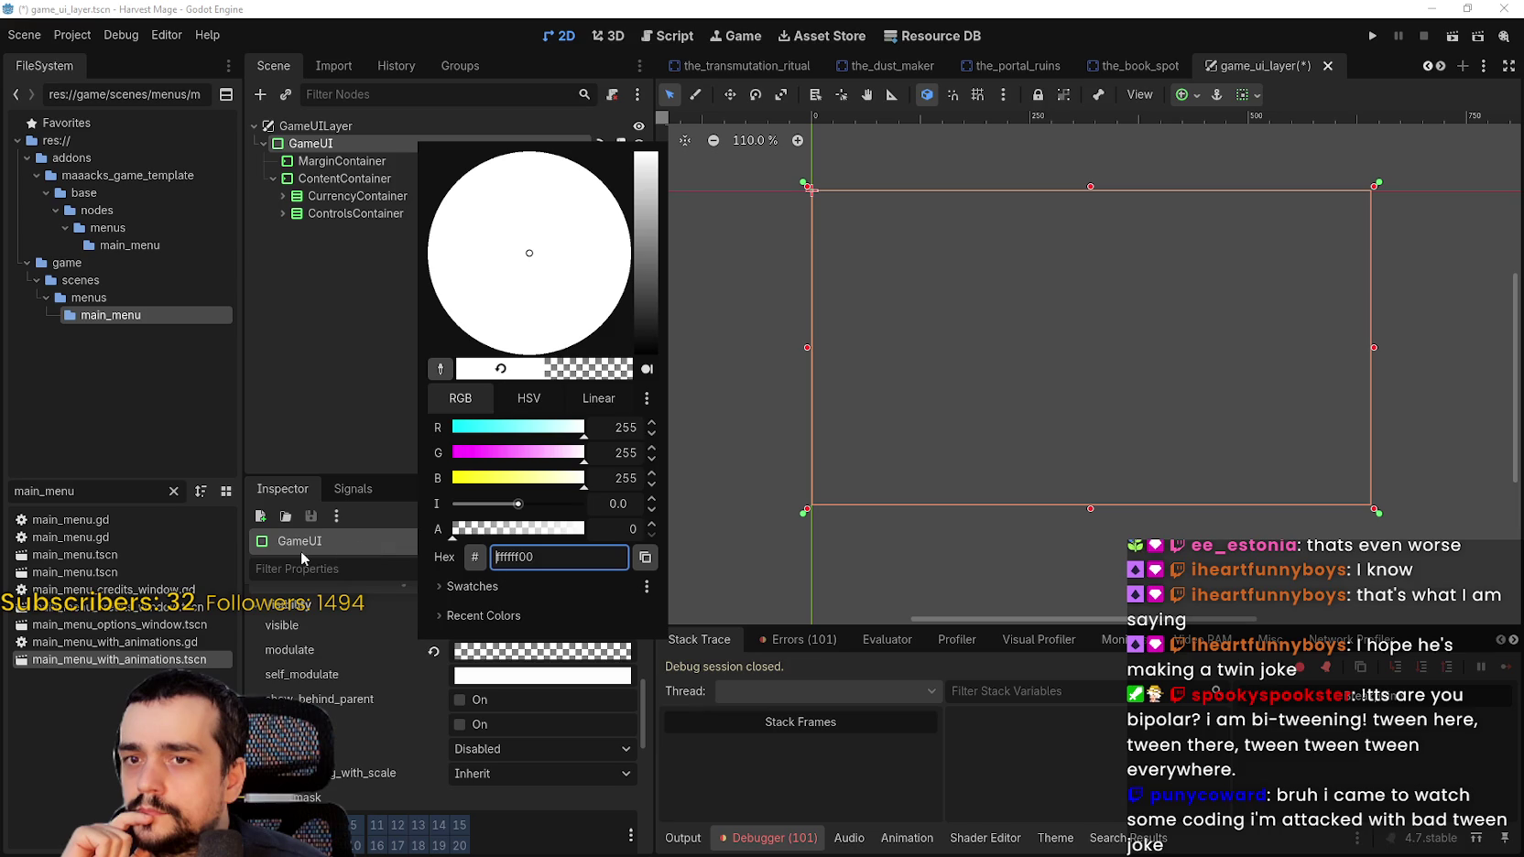
left_click_drag(549, 528, 583, 548)
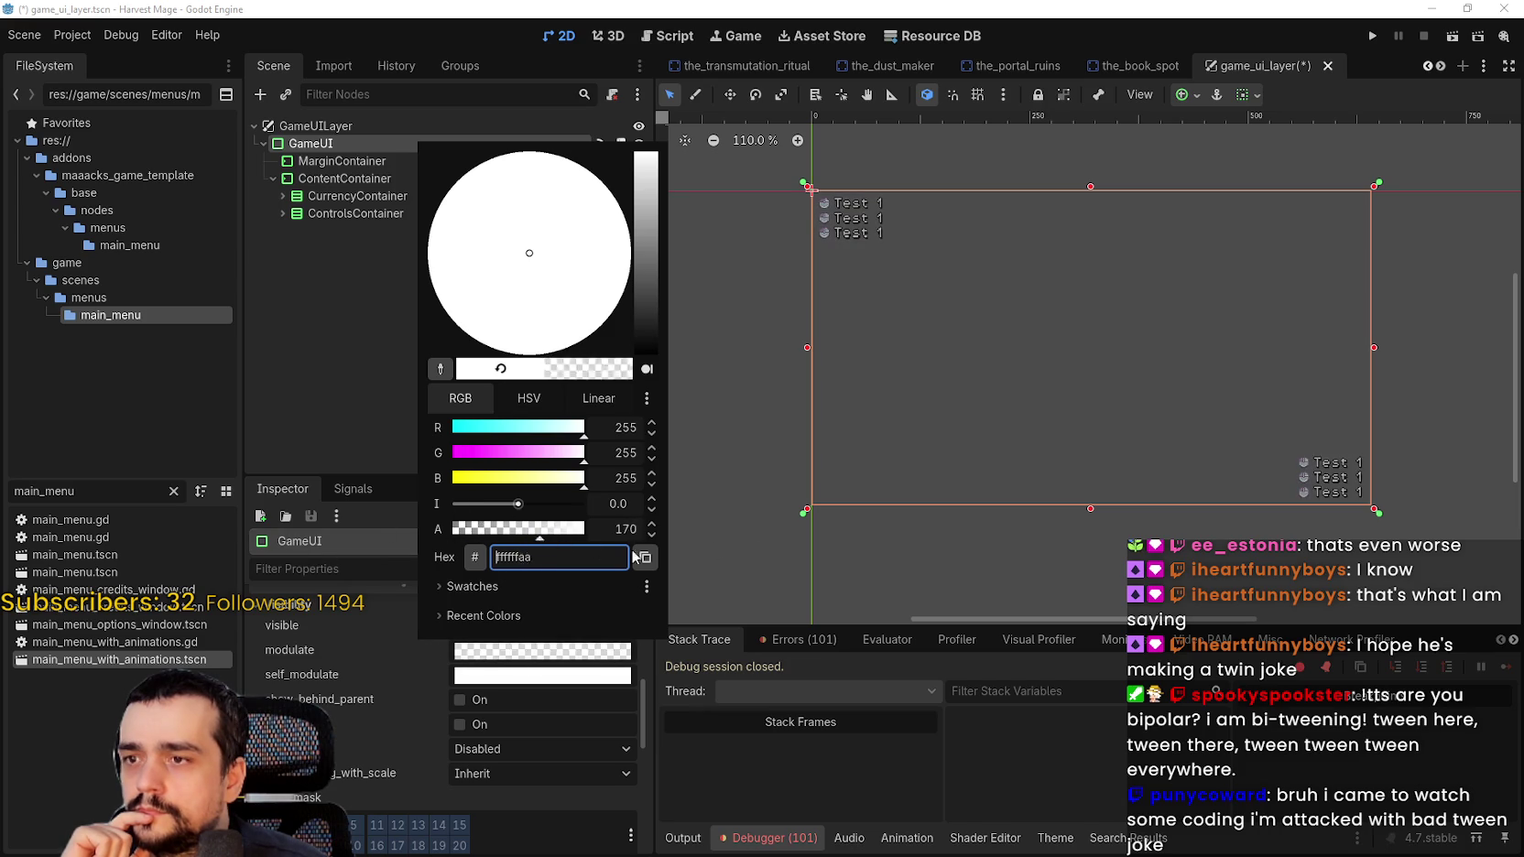
left_click_drag(828, 554, 207, 566)
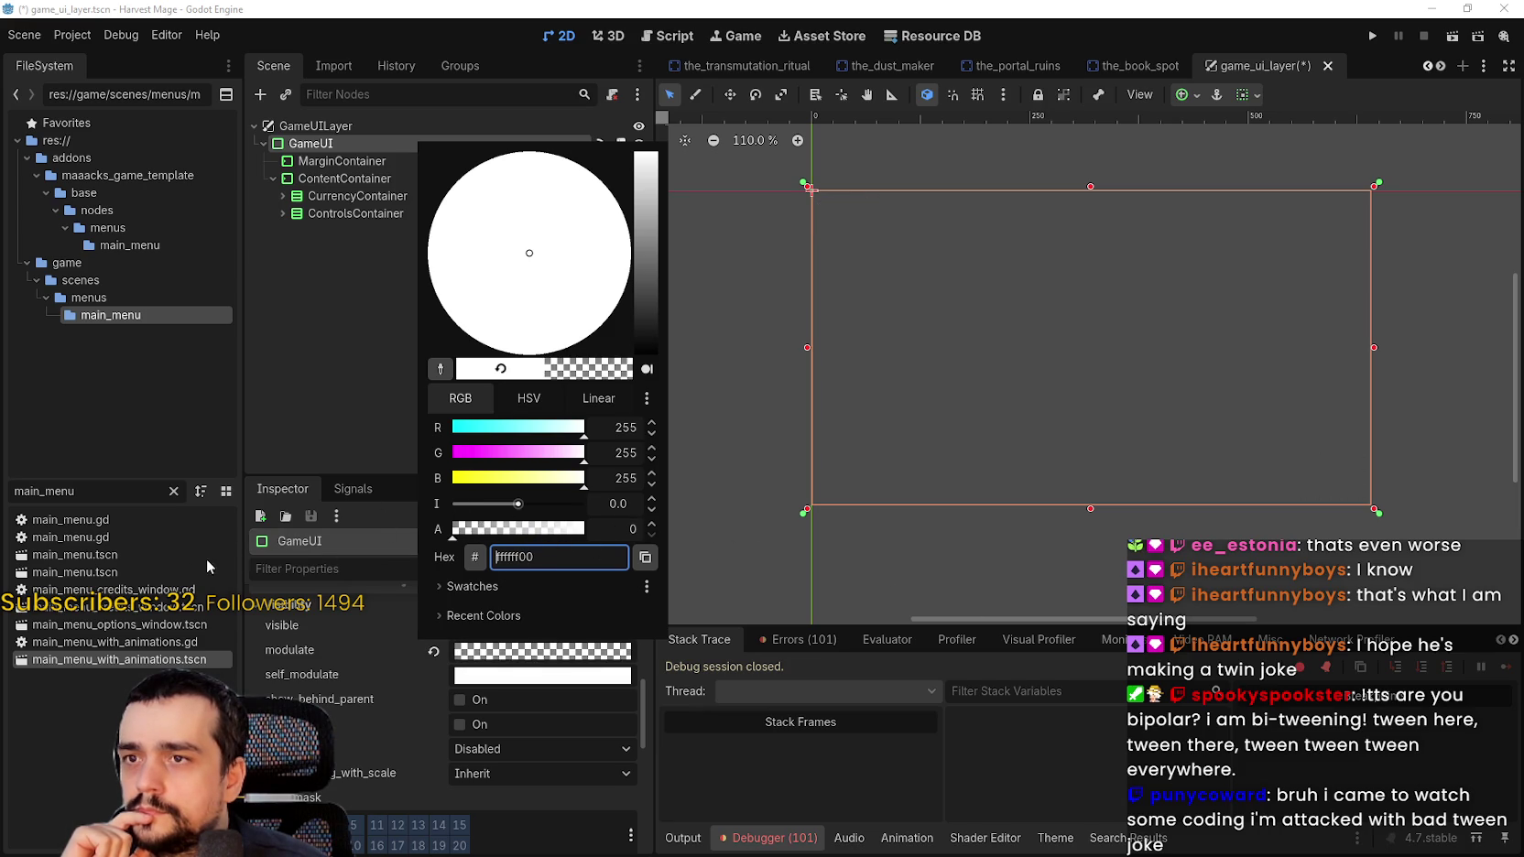
left_click_drag(420, 559, 951, 585)
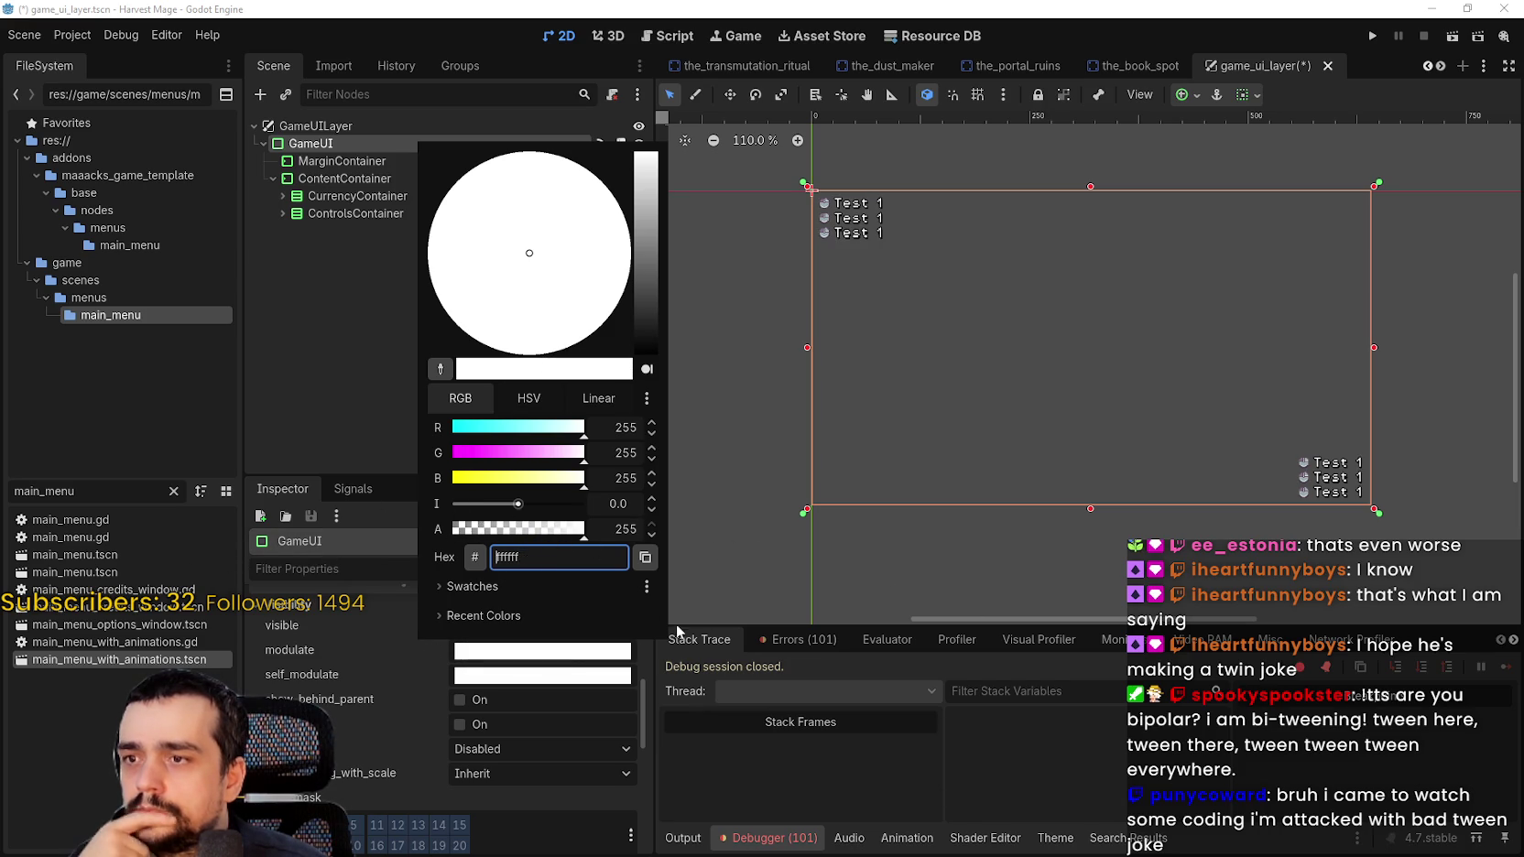
left_click(789, 757)
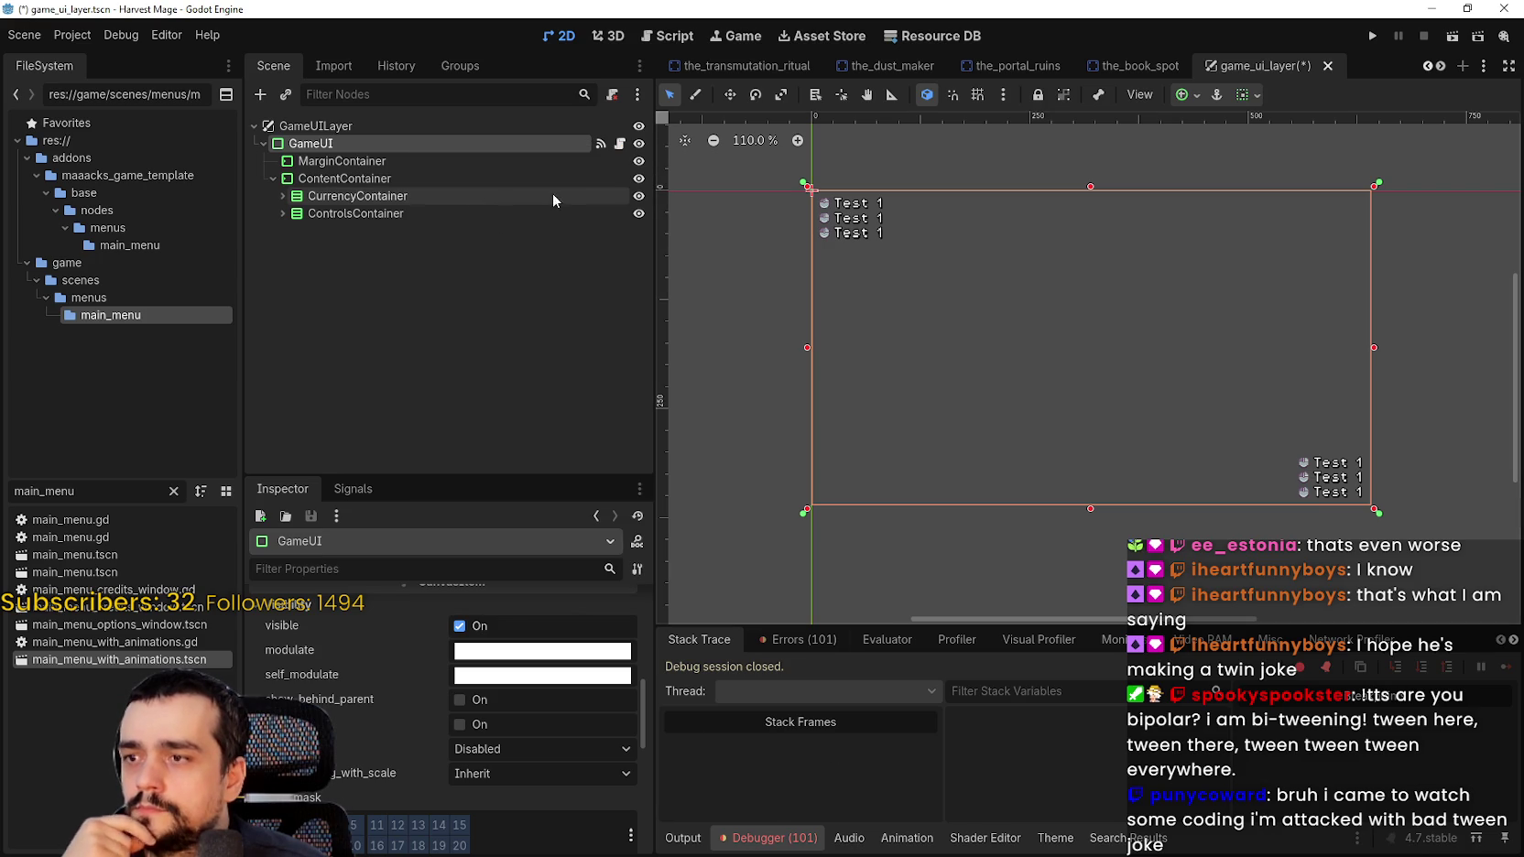
left_click(619, 144)
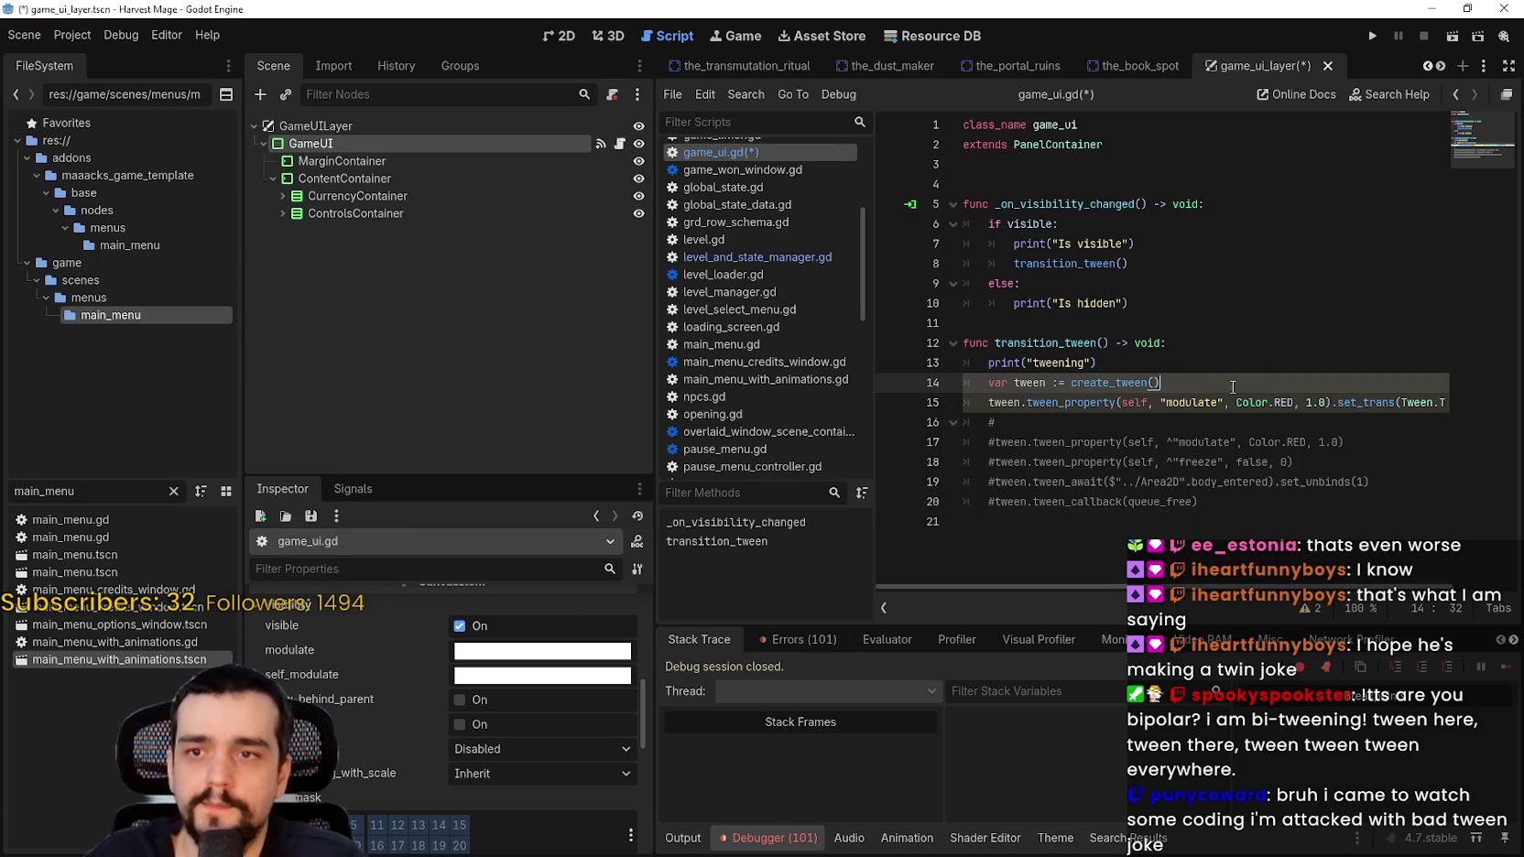
Step: Change the tweened property on line 15 from "modulate" to "modulate.a"
left_click(1209, 401)
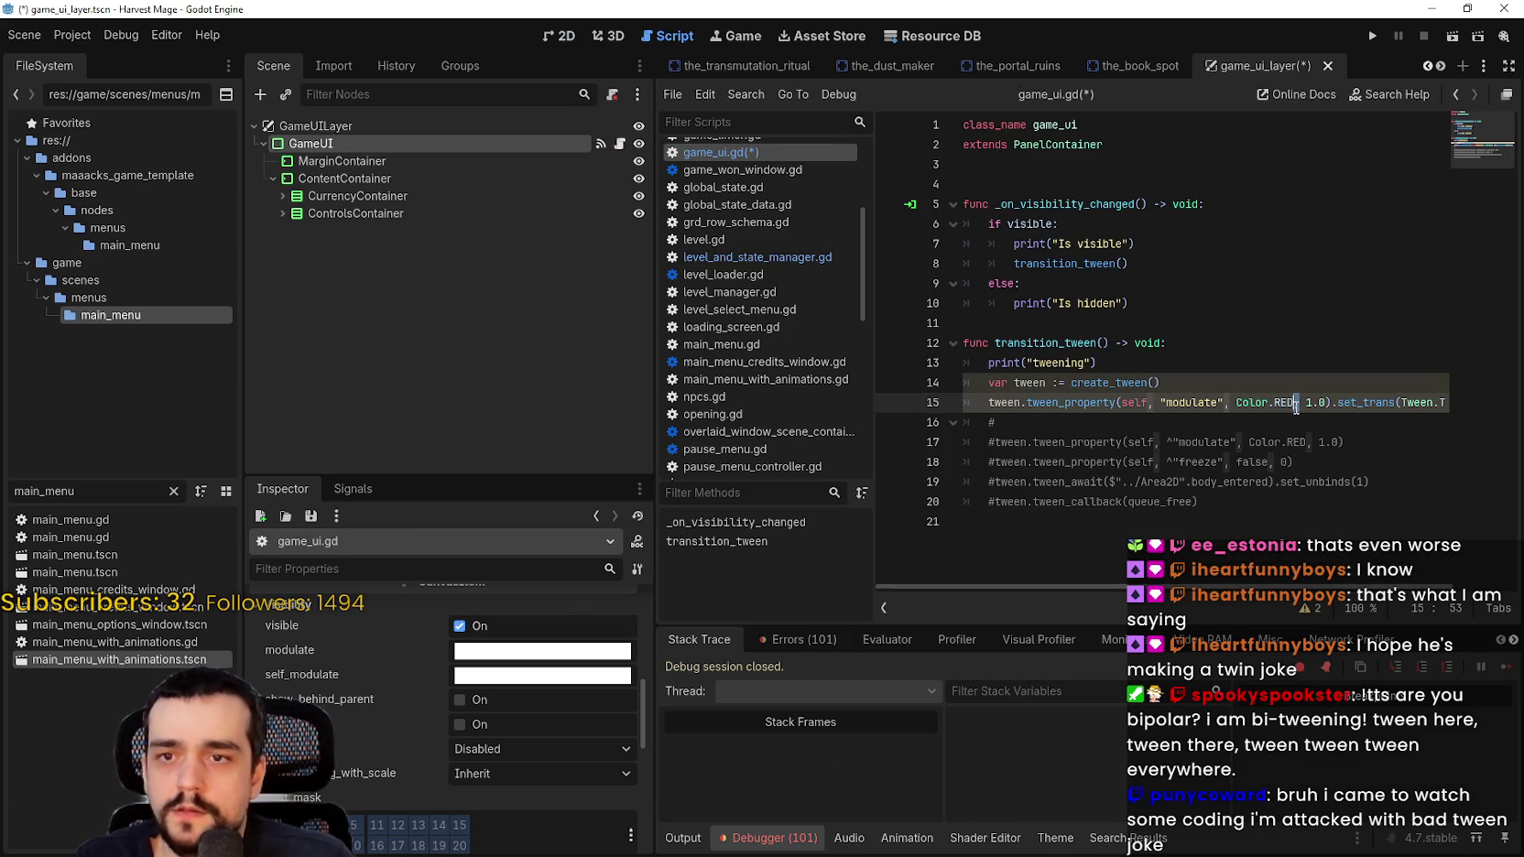
left_click_drag(1293, 403, 1248, 396)
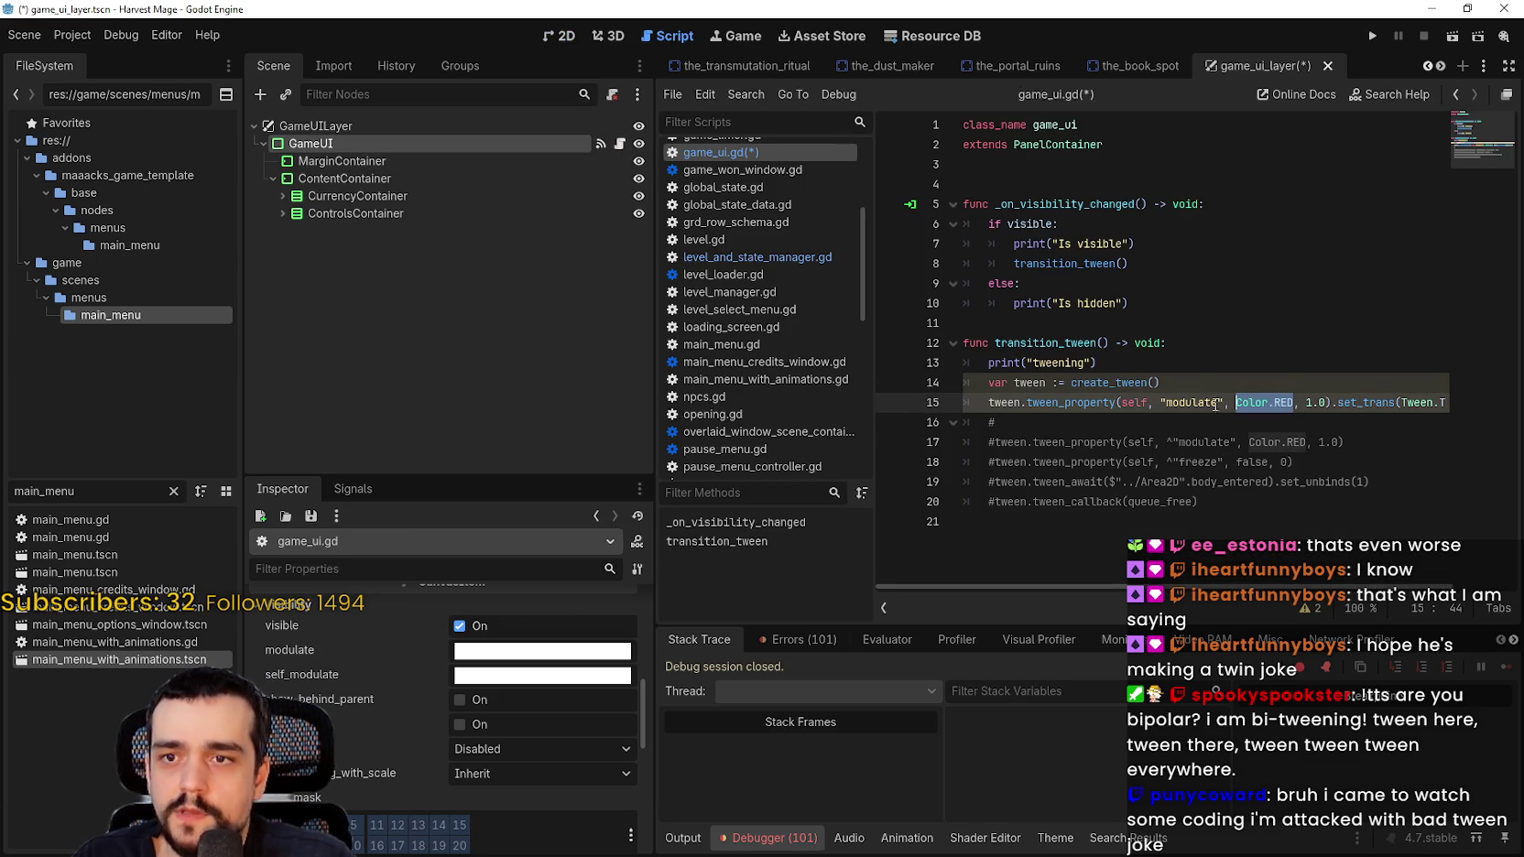
left_click(1215, 403)
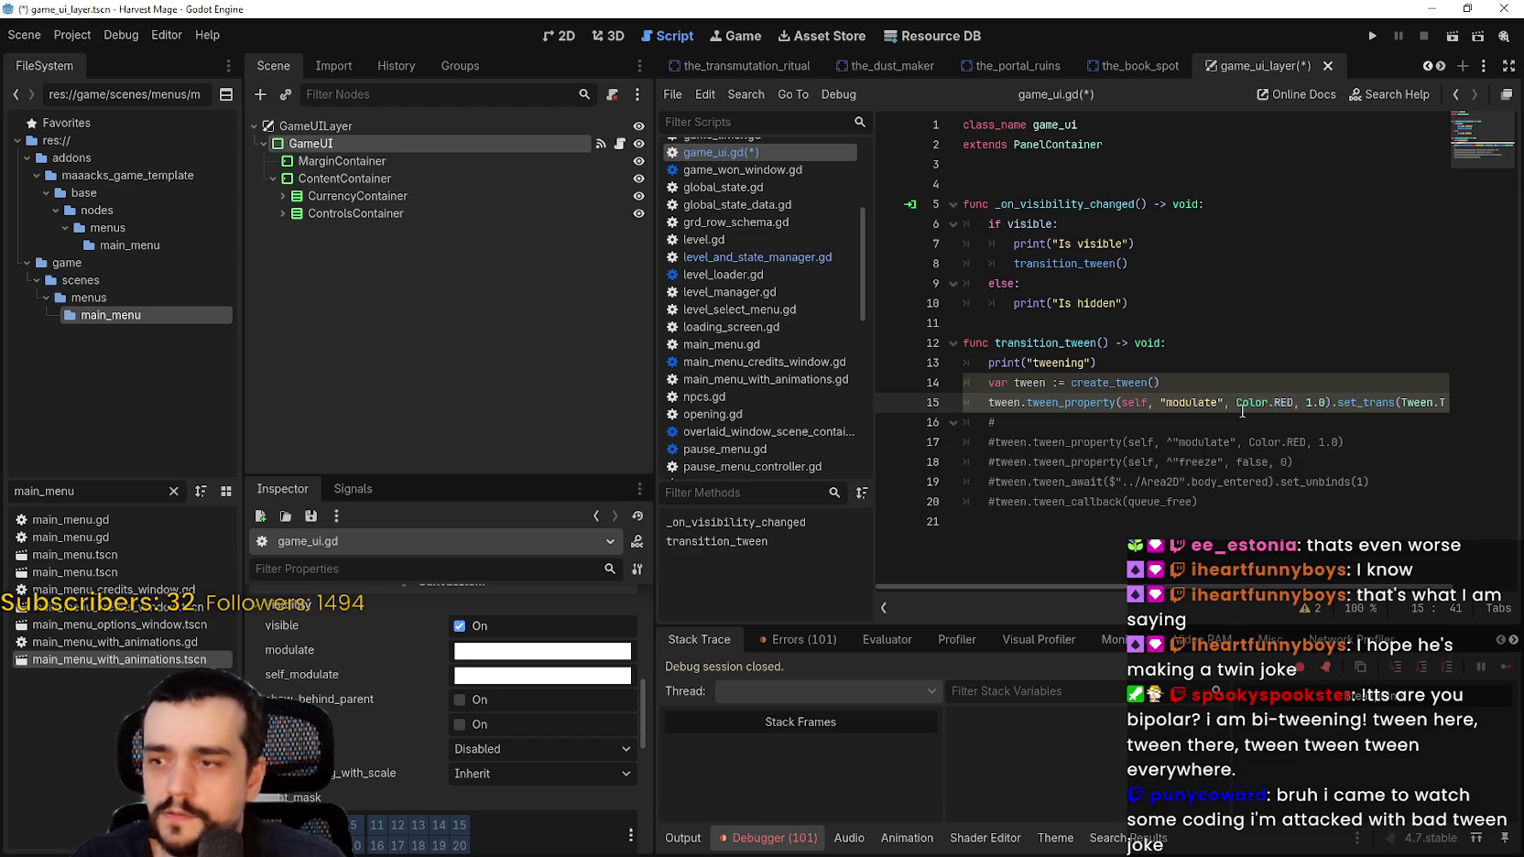
mouse_move(1242, 411)
type(".a")
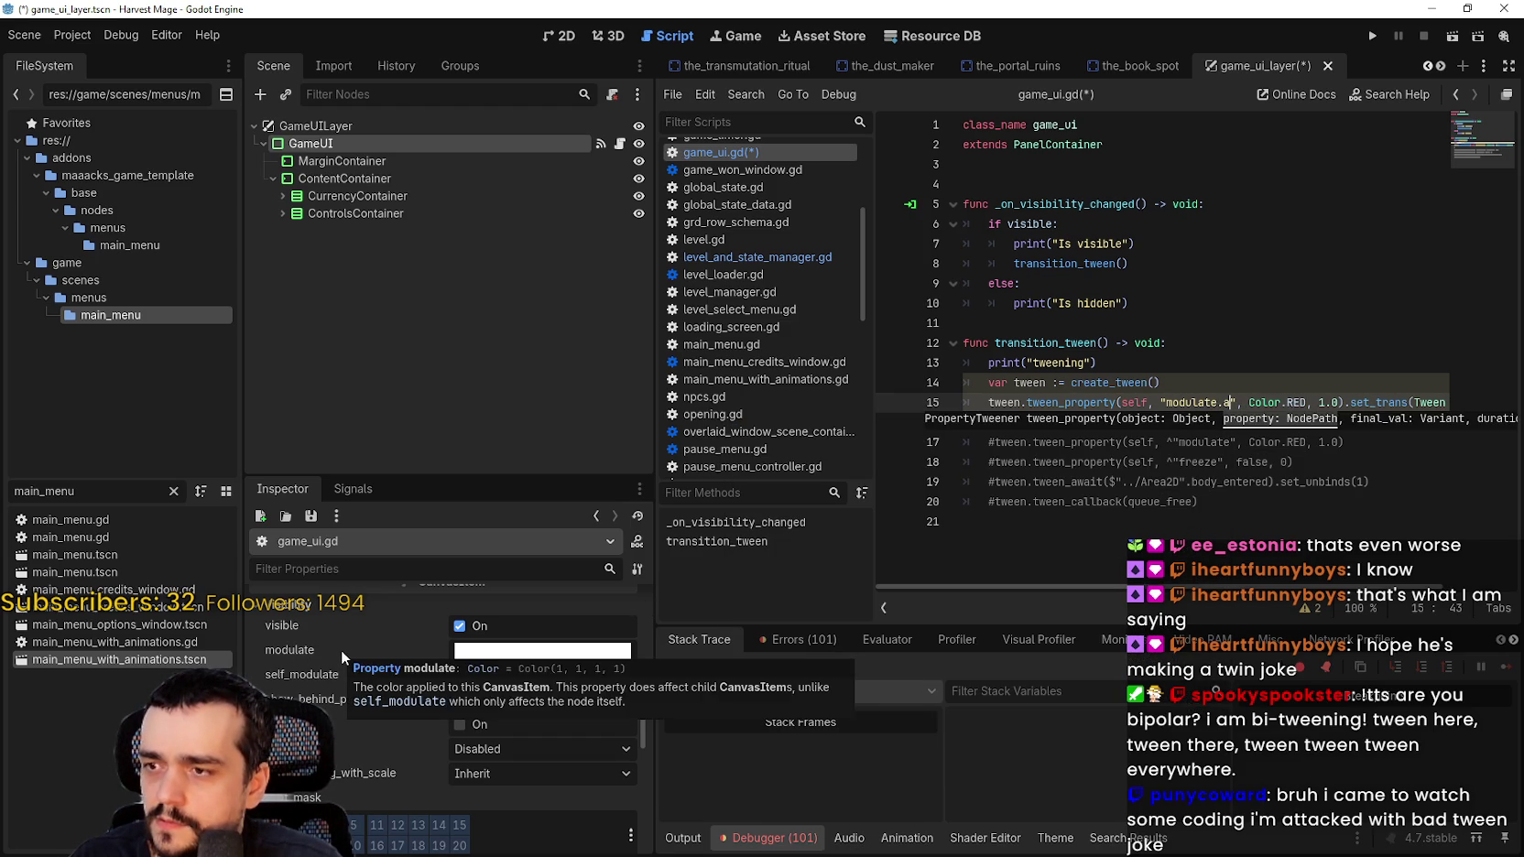
Step: Check the modulate alpha, then replace the Color.RED target with 0 and save
left_click(519, 663)
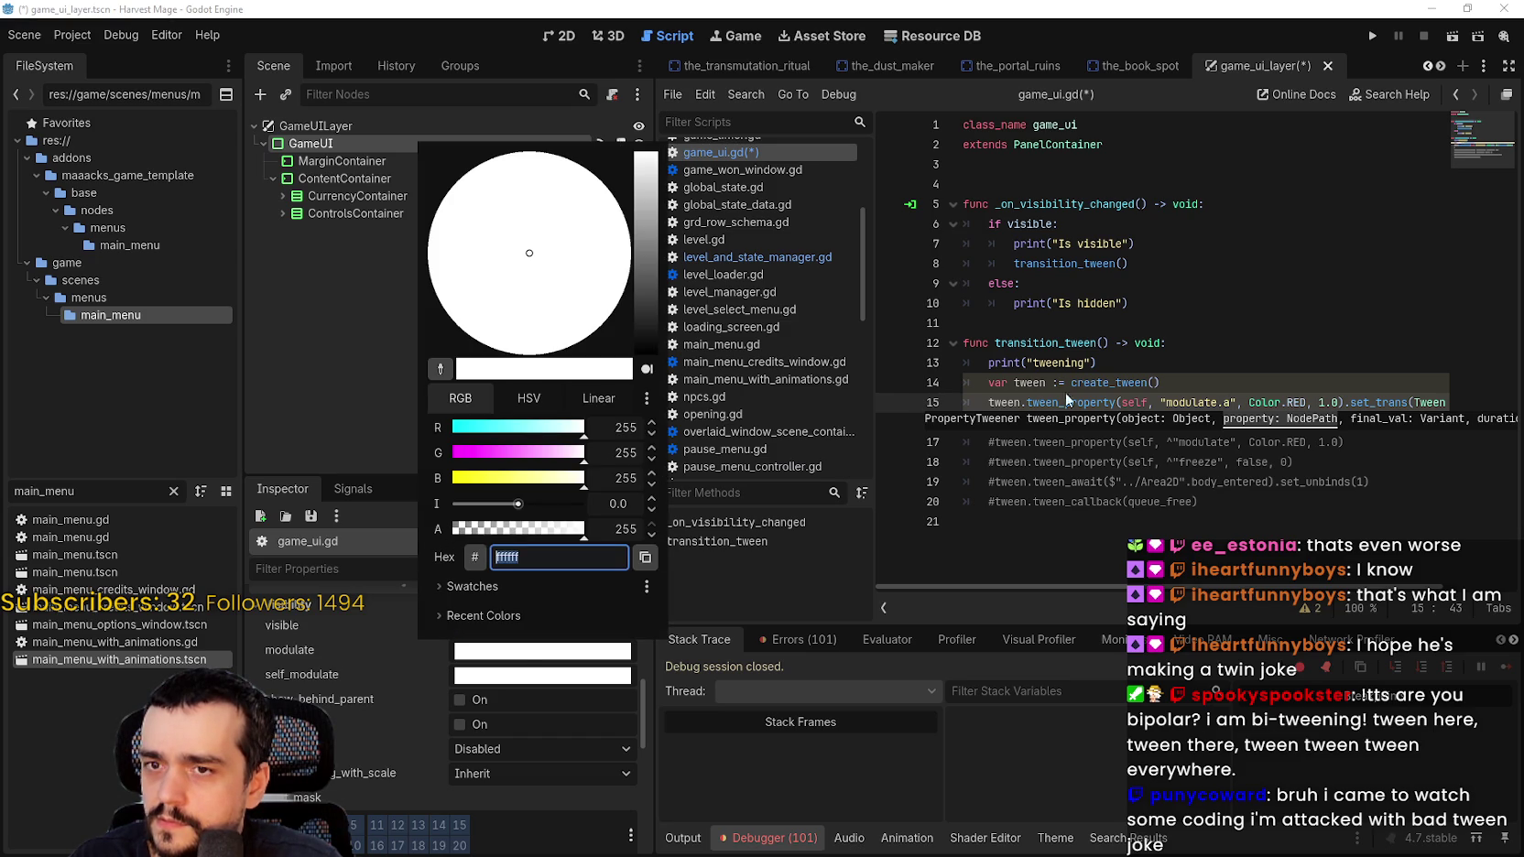
left_click(1180, 402)
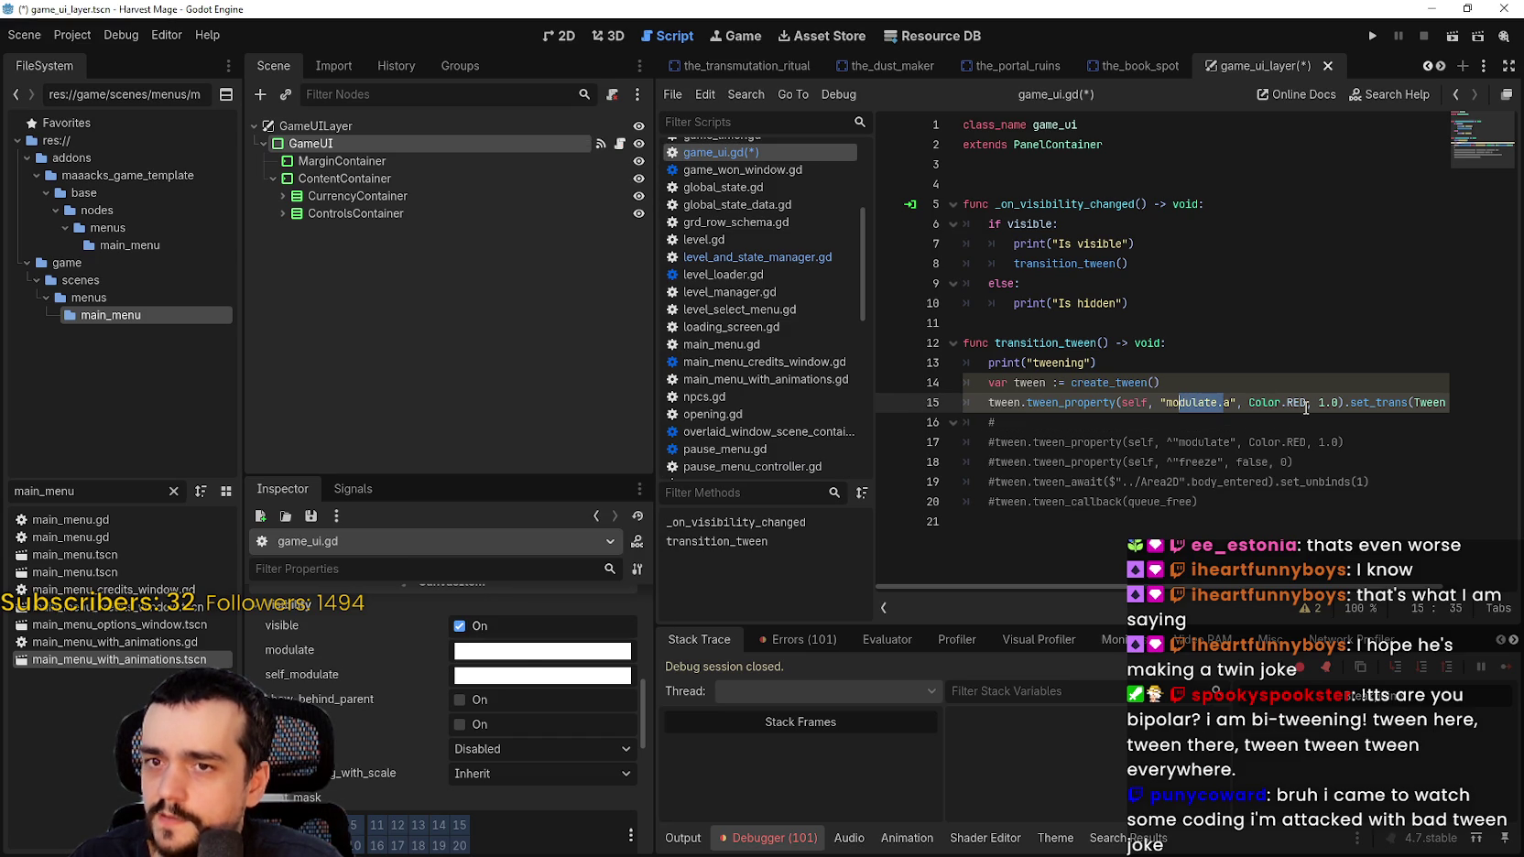
double_click(1274, 402)
key("ctrl+shift+Right")
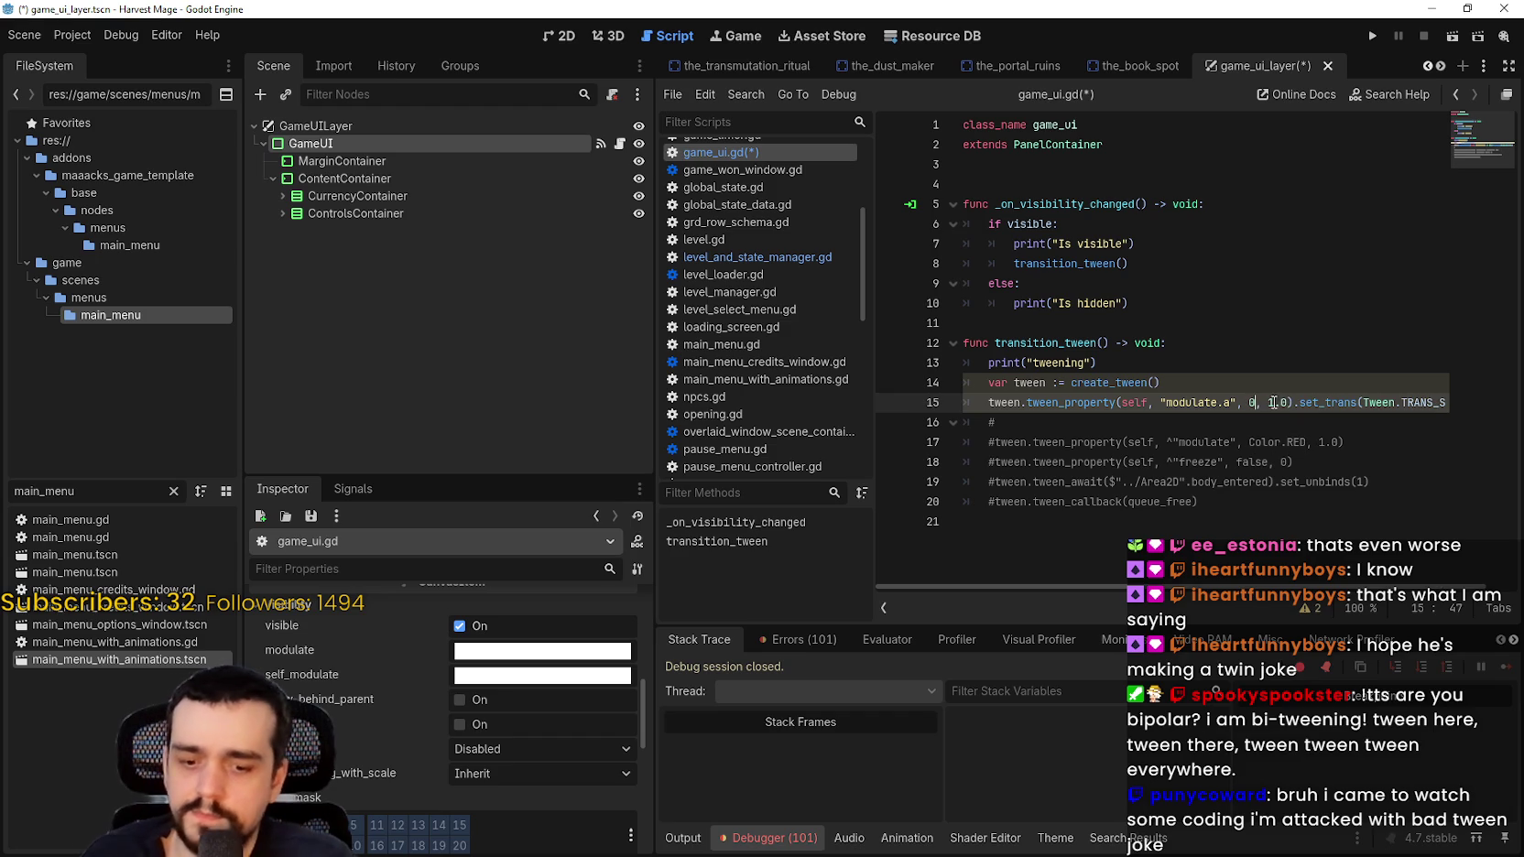
type("0")
key("Down")
key("ctrl+s")
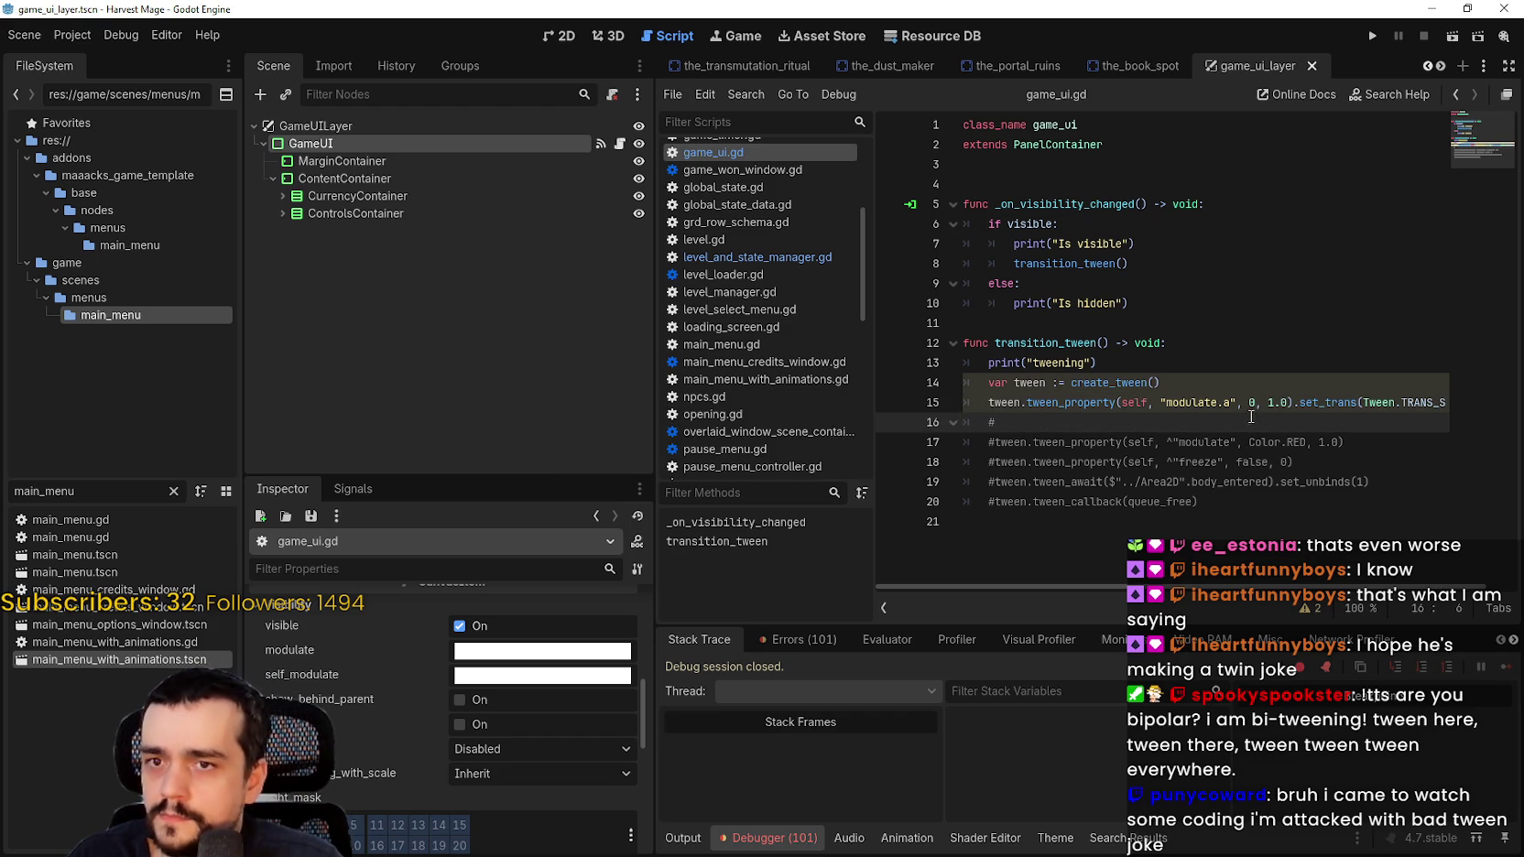
Step: Make the target 0.0, save, and preview alpha 0 in the modulate picker without keeping it
left_click(1257, 403)
type(".0")
key("ctrl+s")
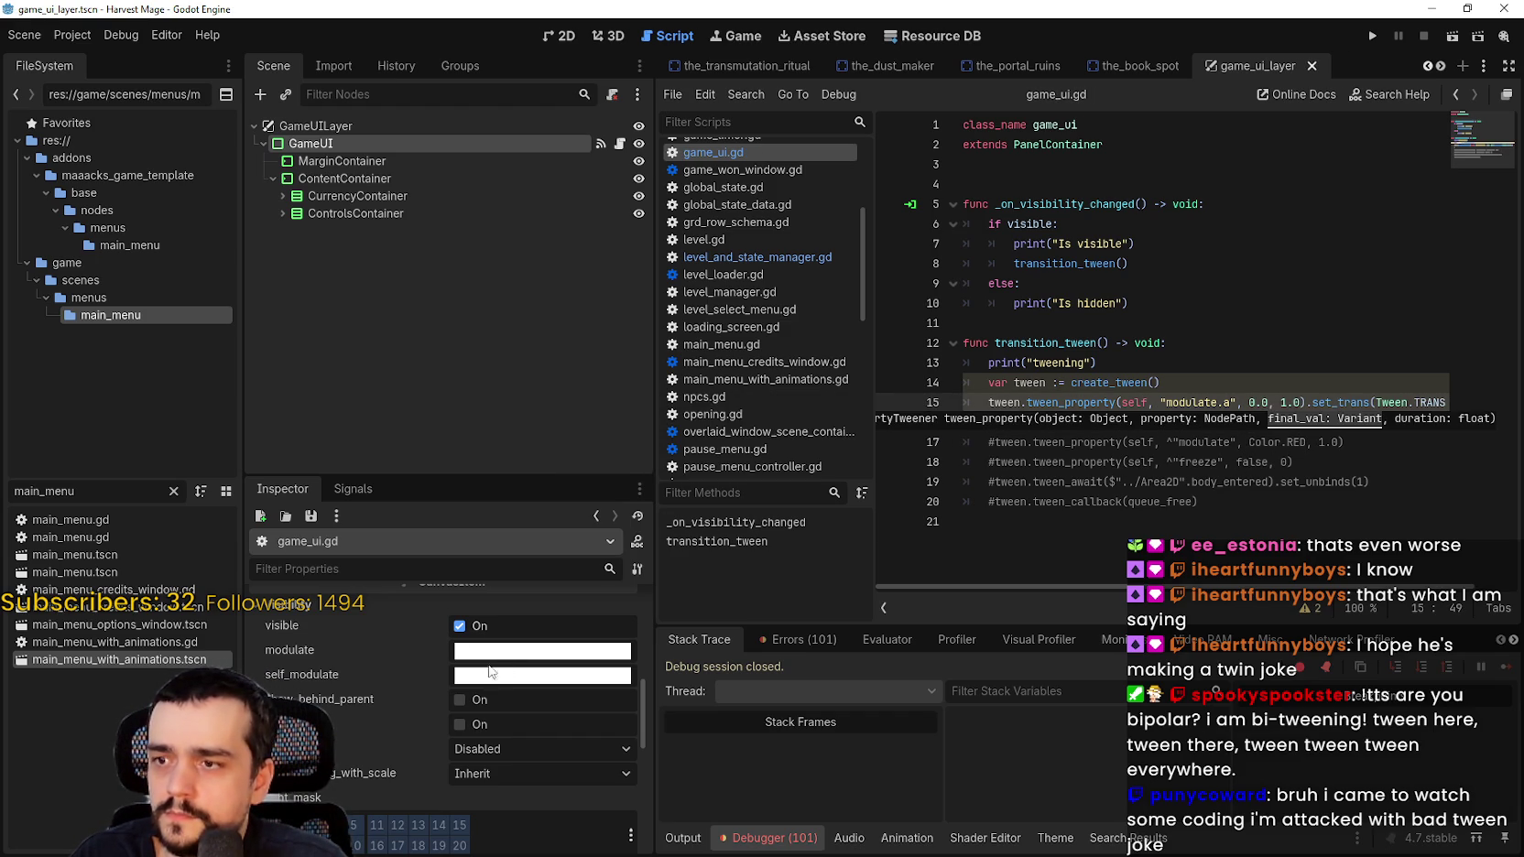
left_click(485, 675)
left_click(485, 675)
left_click(485, 650)
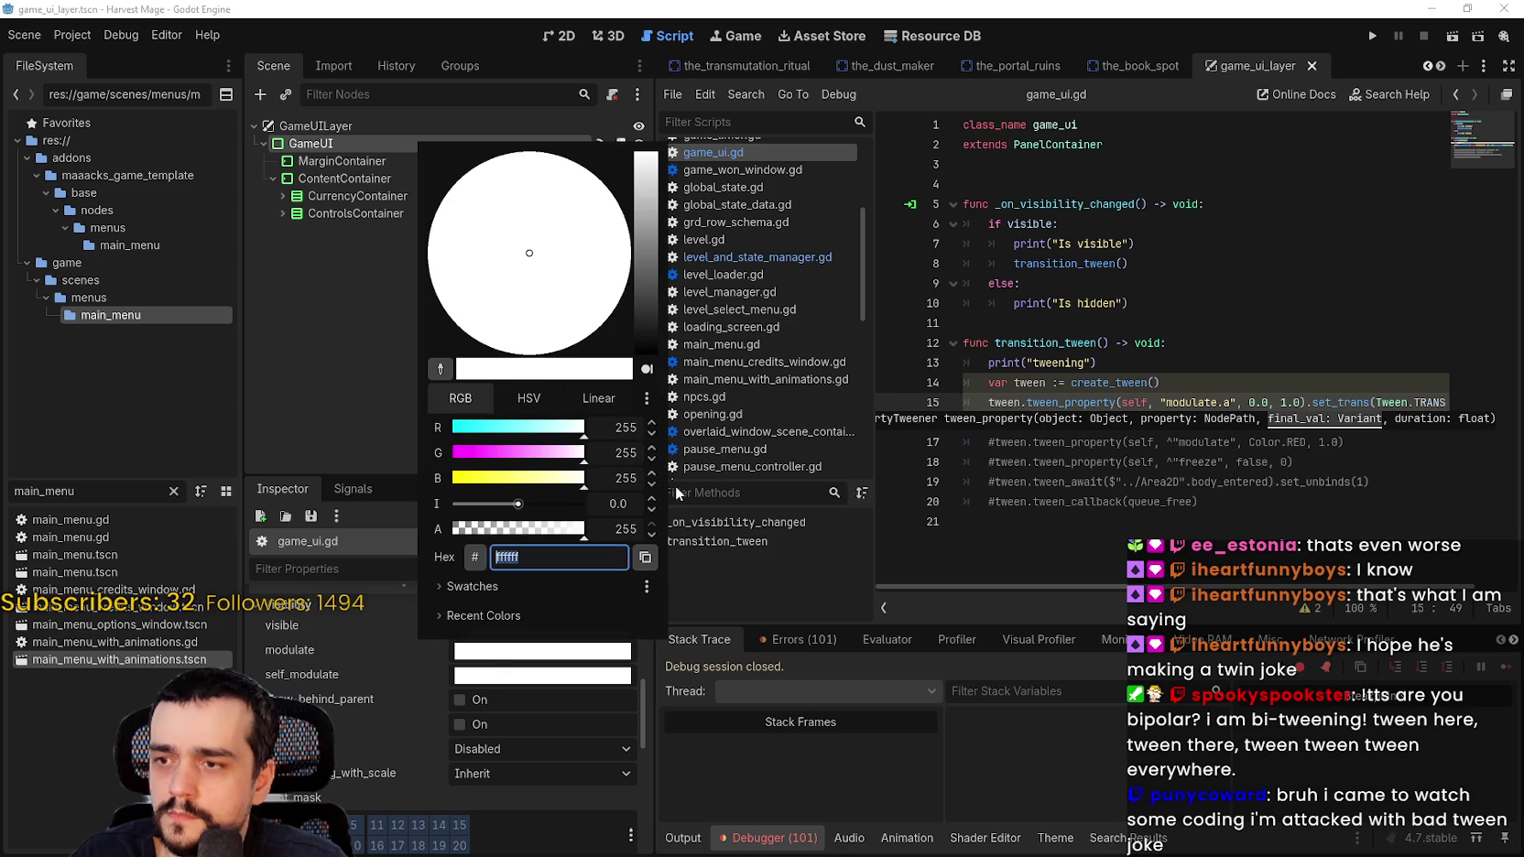
left_click_drag(583, 526, 300, 527)
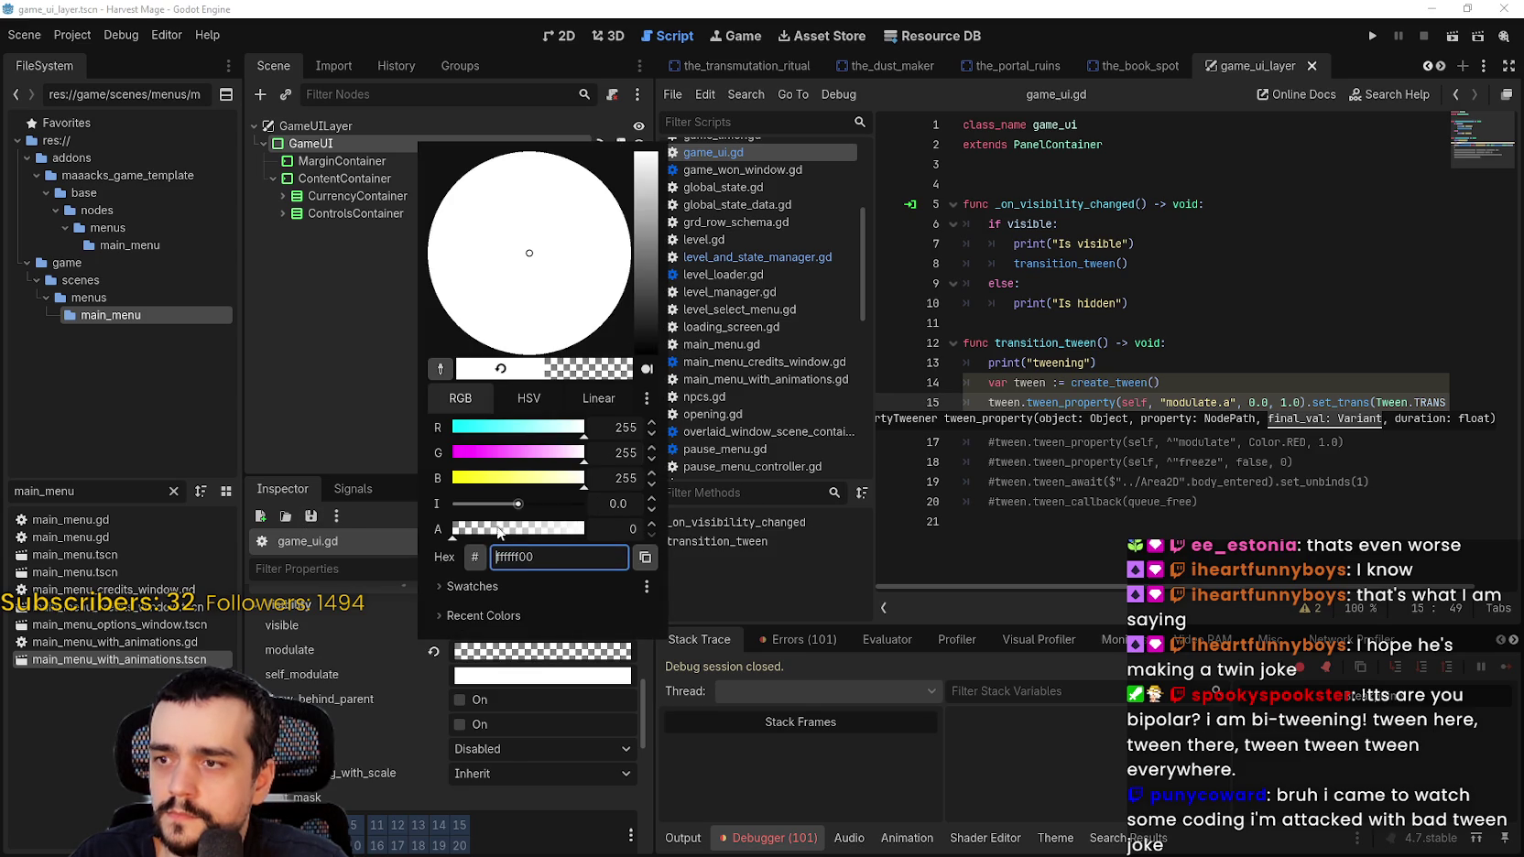
key("Escape")
Step: Set the tween target to 0 and duration to 255, then run the game
left_click_drag(1273, 403, 1247, 403)
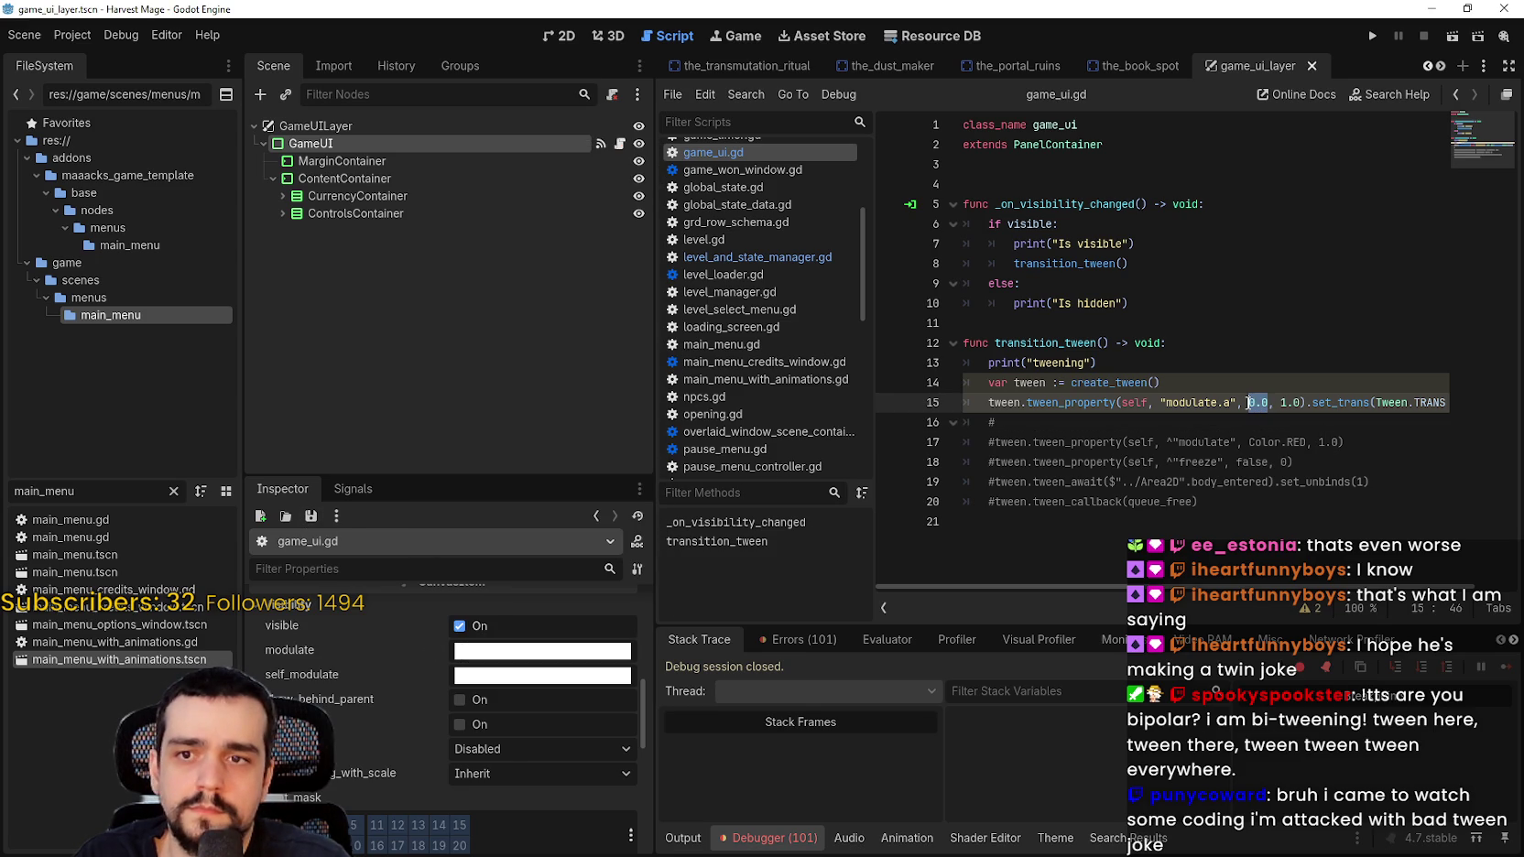
type("0")
double_click(1270, 403)
type("2")
key("Left")
key("Right")
type("55")
key("Down")
key("F5")
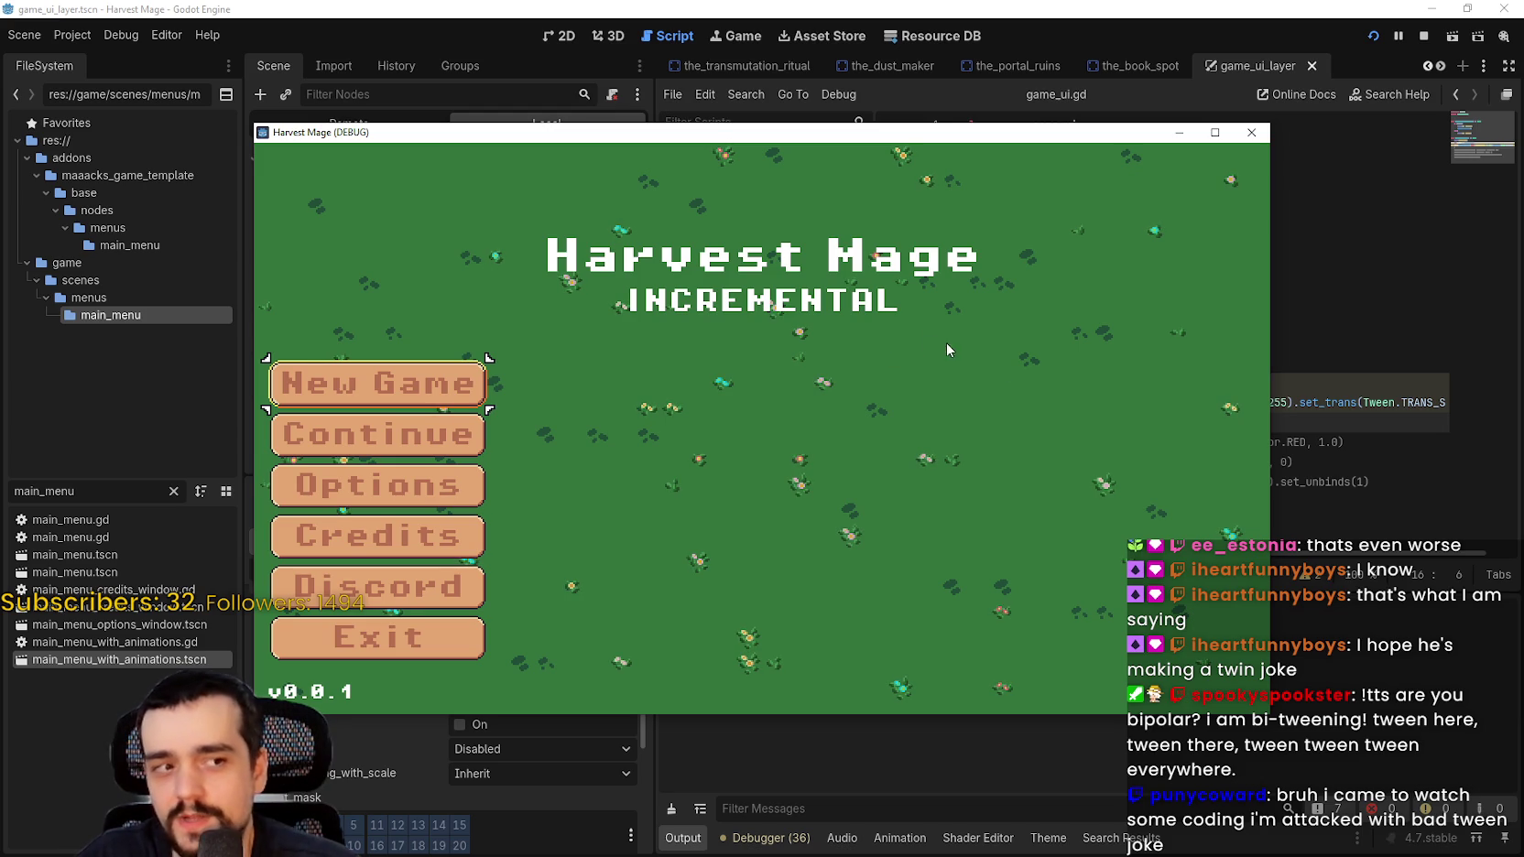
Step: Continue into the game UI, inspect the tween code on lines 14–15 after the set_trans error, and stop the game
left_click_drag(708, 149, 834, 80)
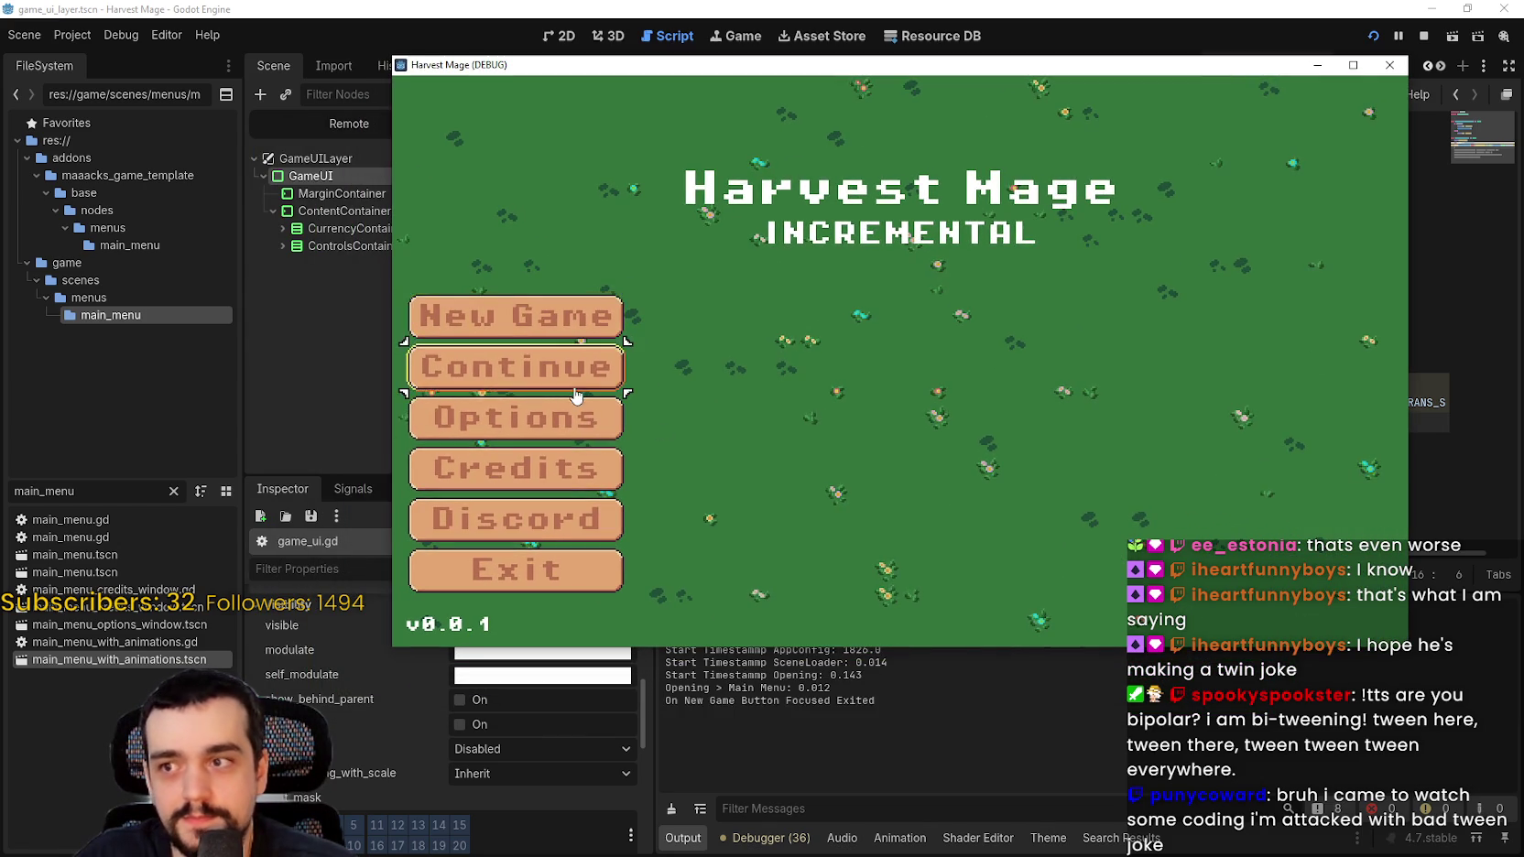
left_click(504, 365)
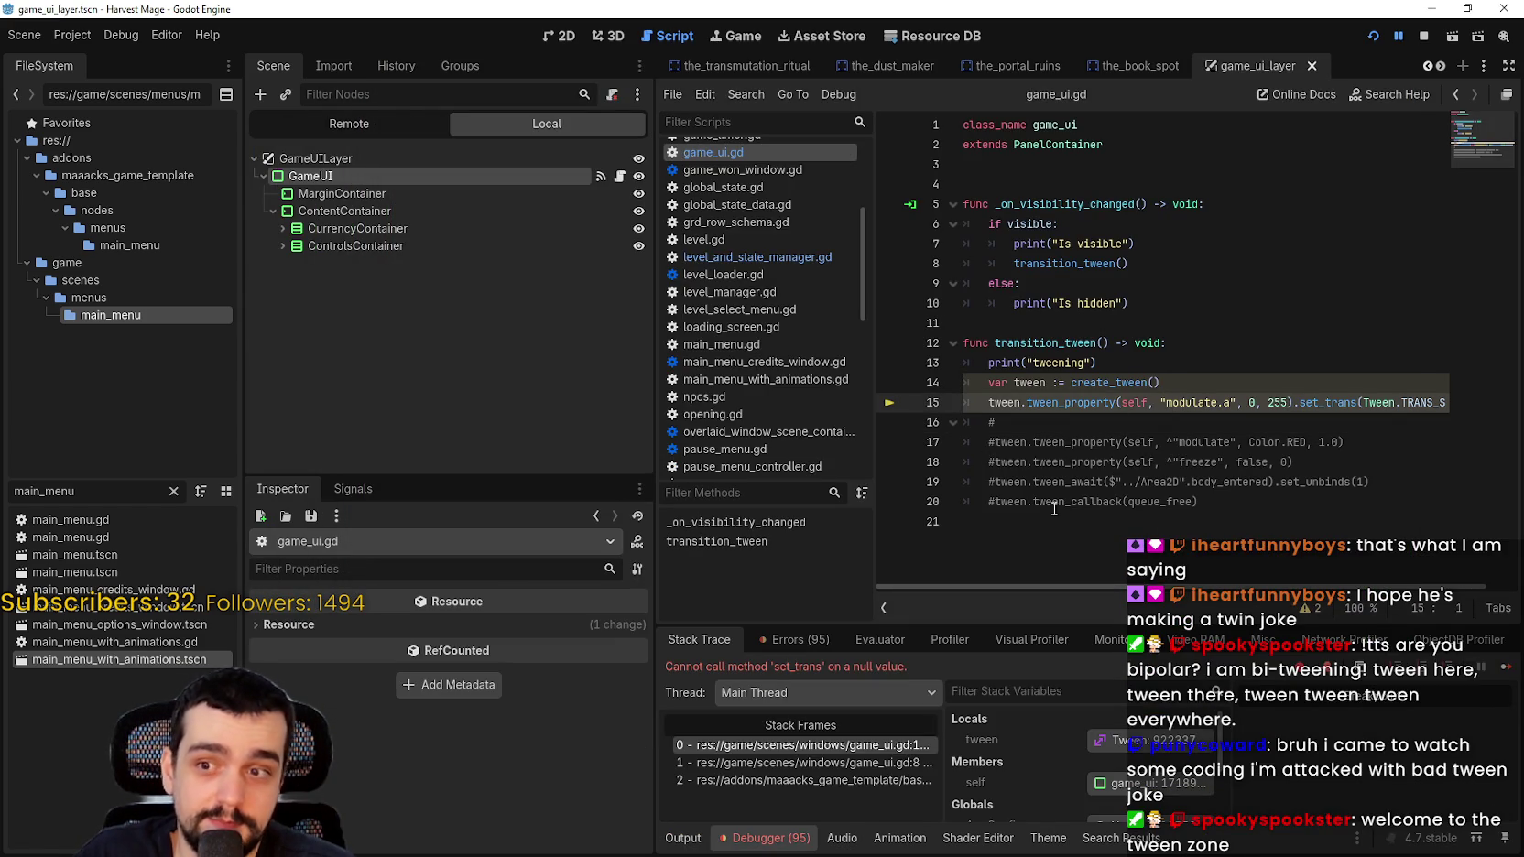
left_click(1194, 381)
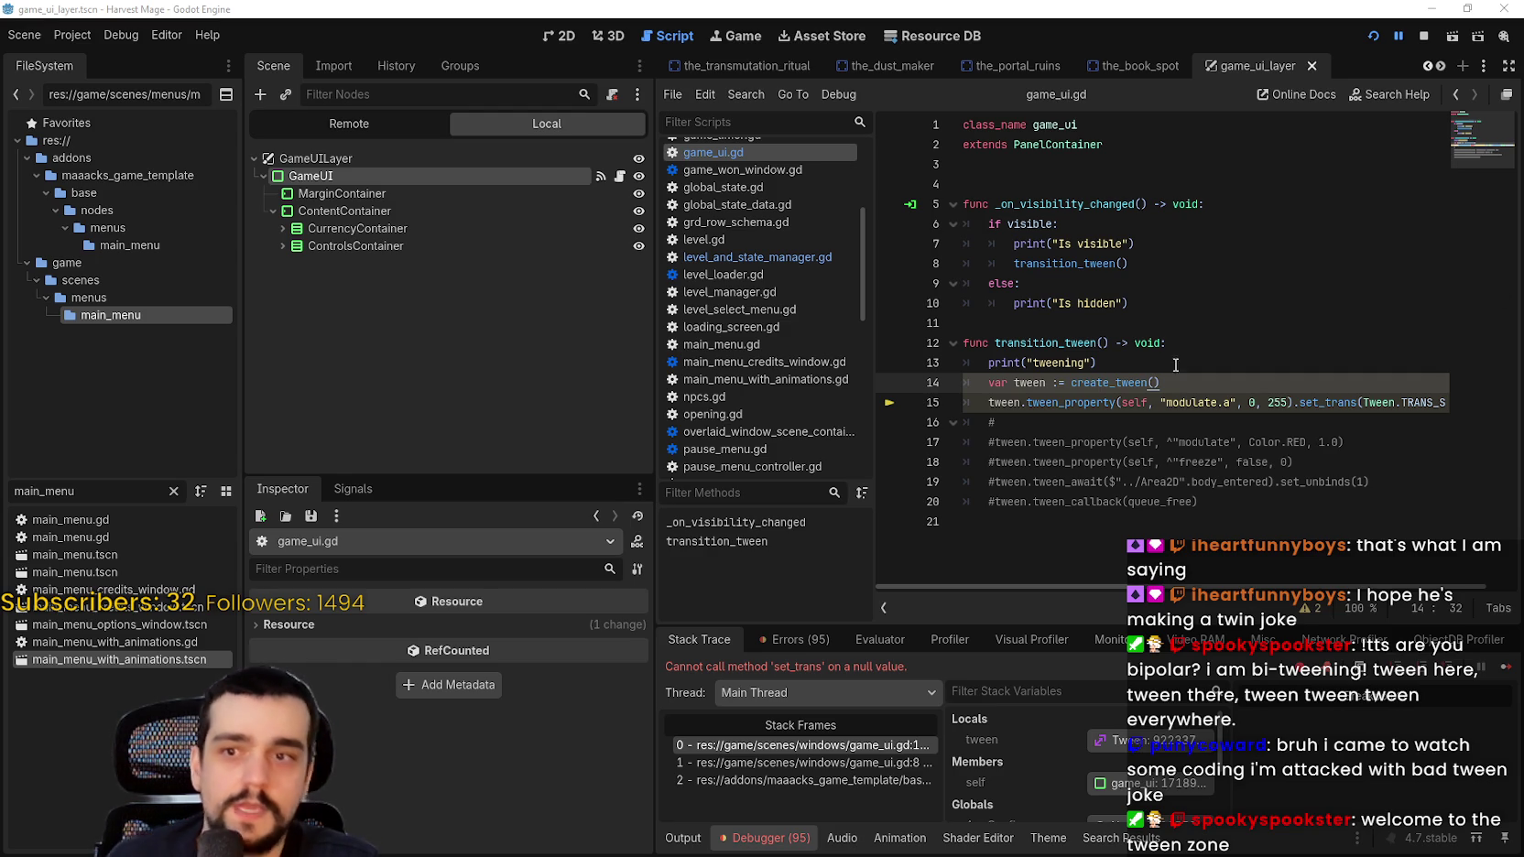
key("Up")
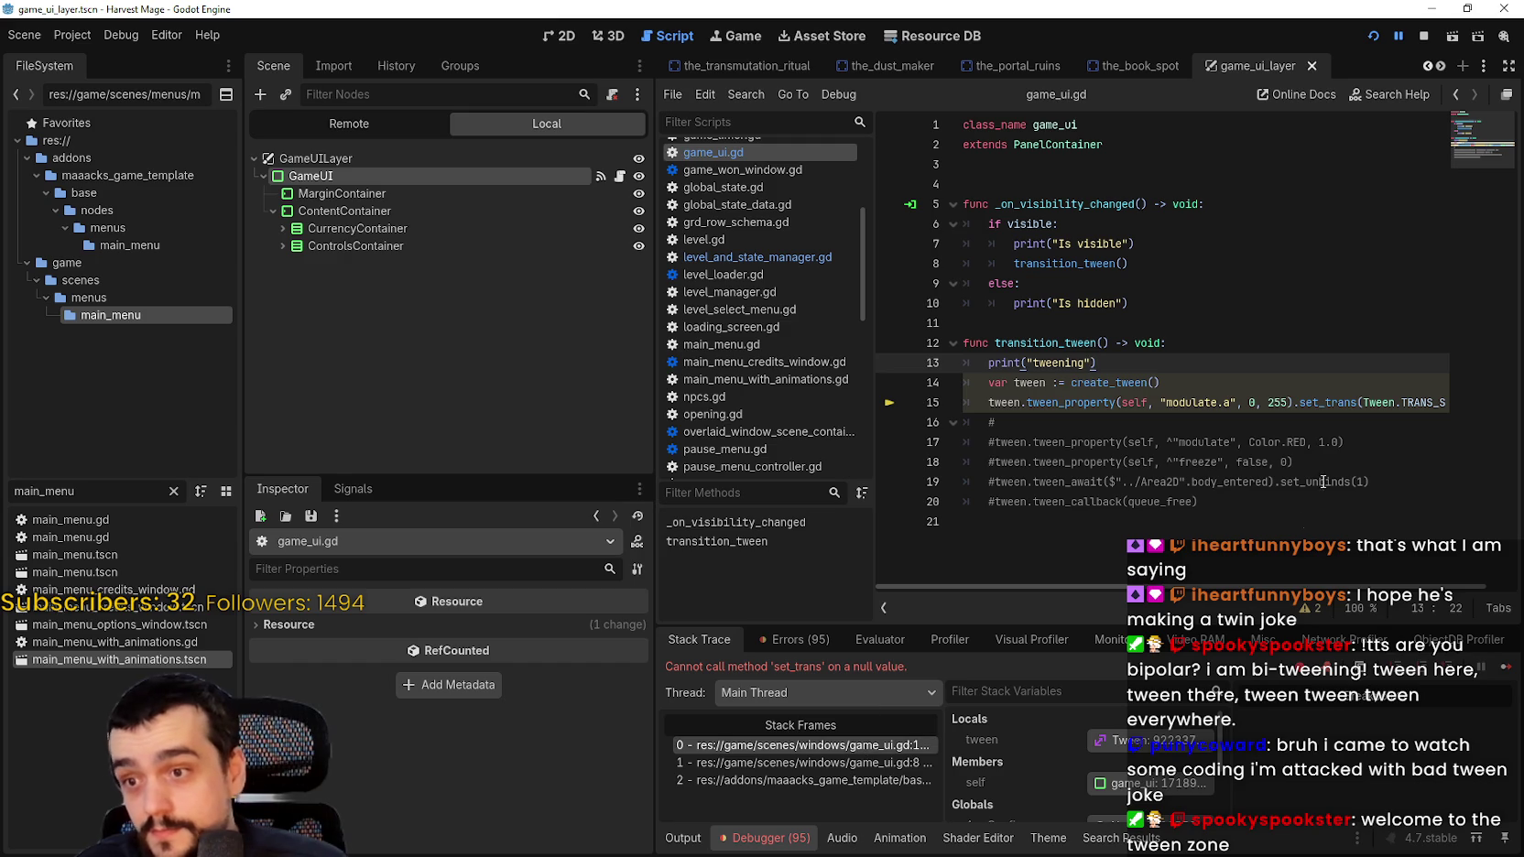
left_click_drag(1276, 587, 1360, 586)
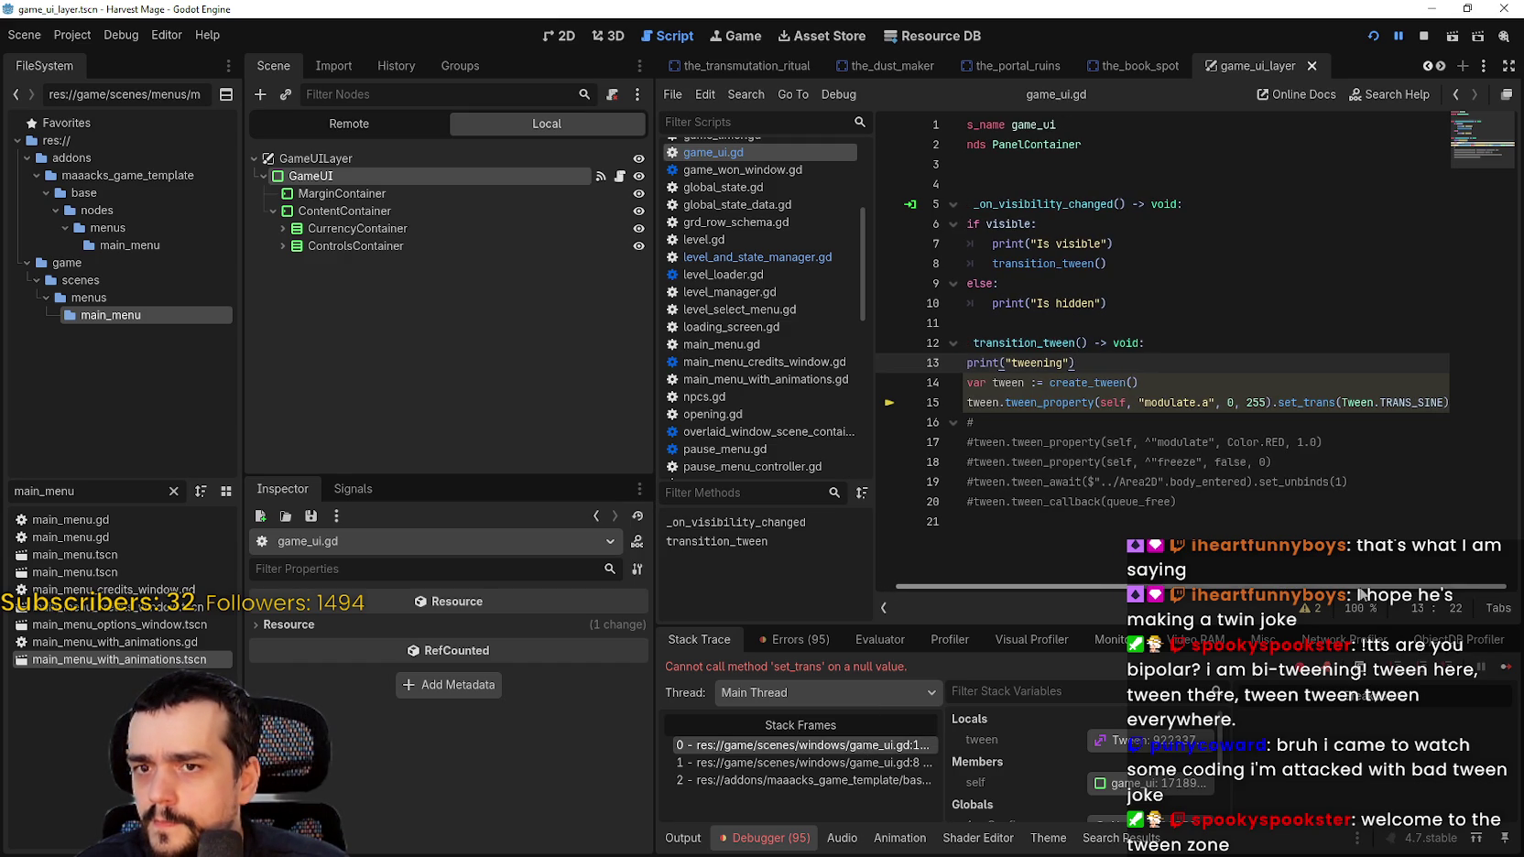
double_click(979, 403)
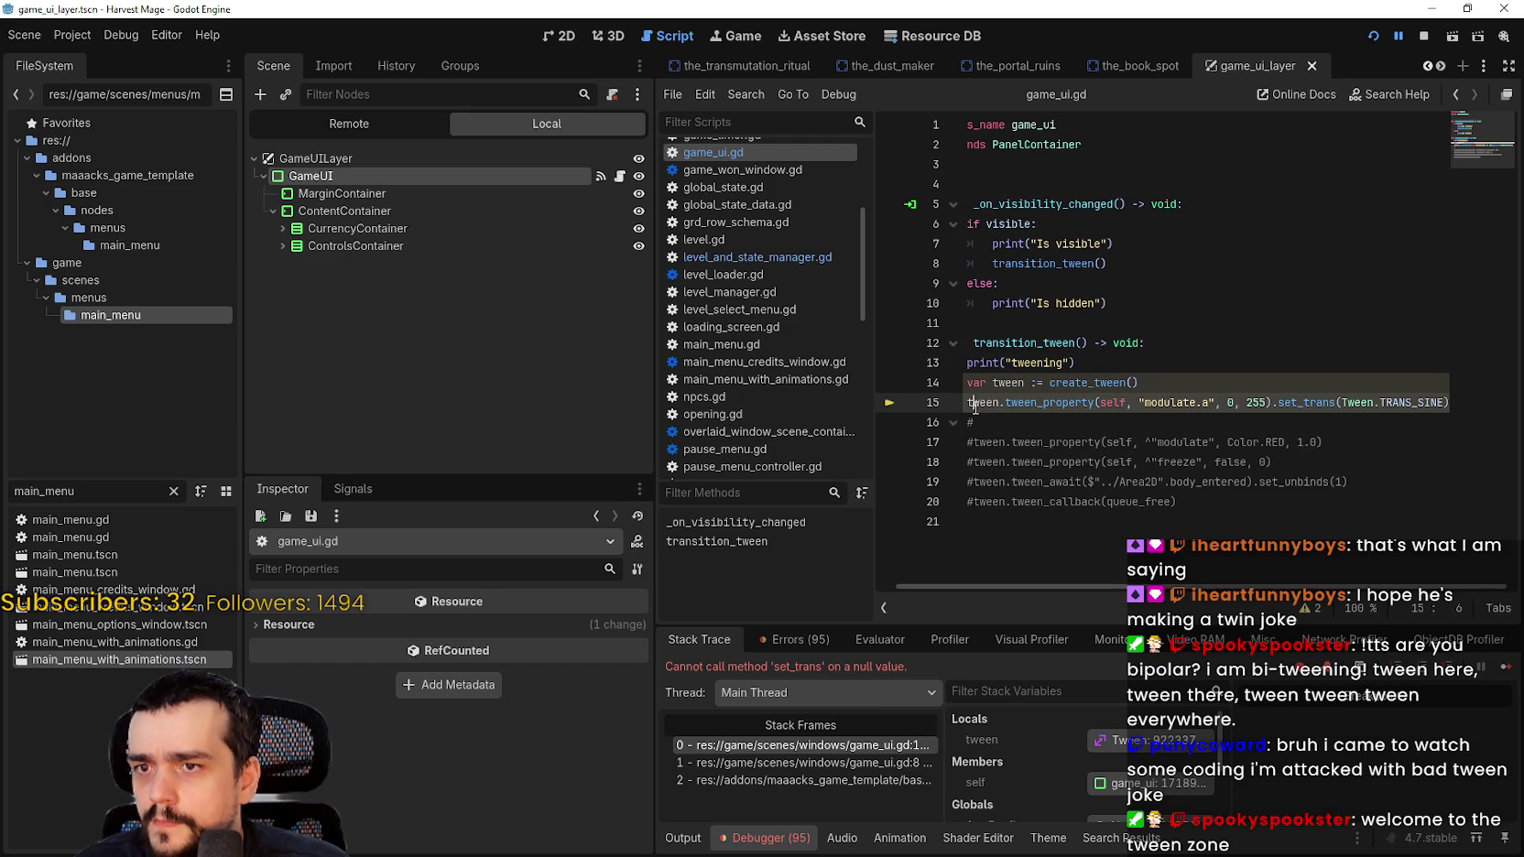
left_click(1423, 40)
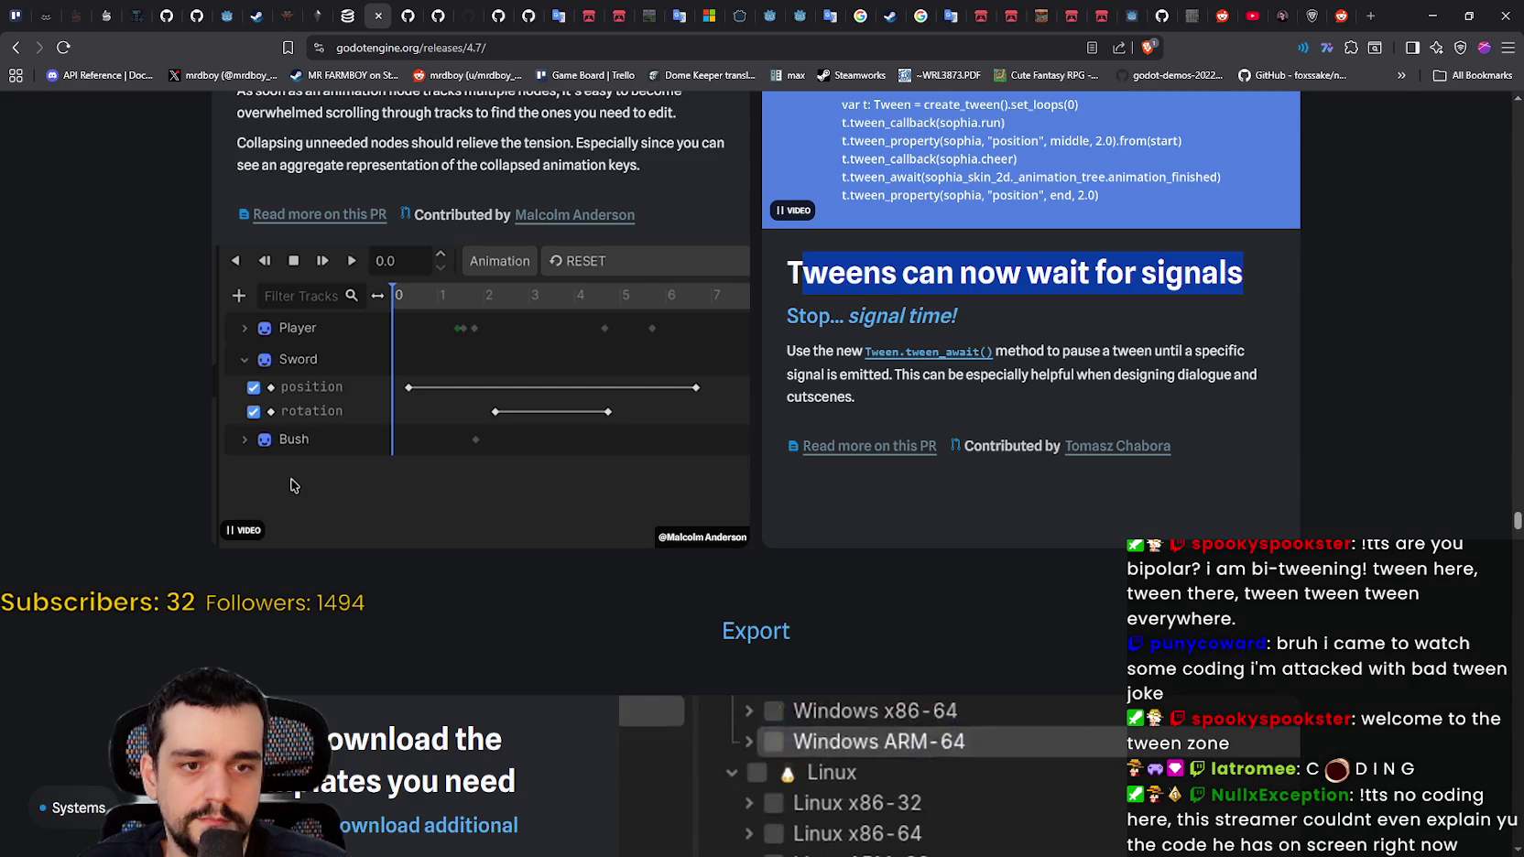
scroll("up", 3)
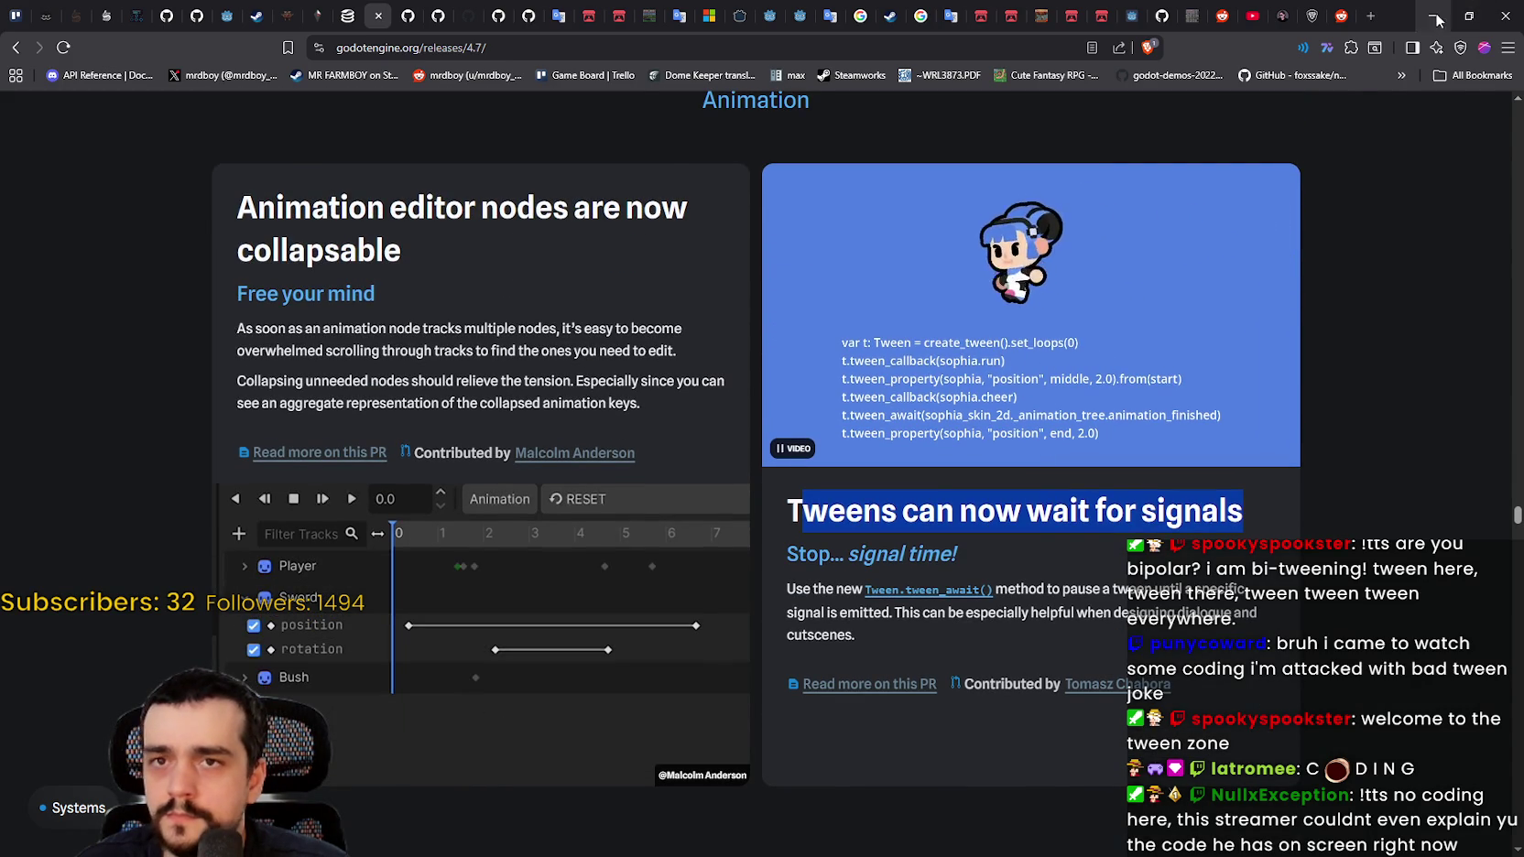
key("alt+Tab")
left_click(1142, 425)
left_click_drag(1313, 402, 1288, 408)
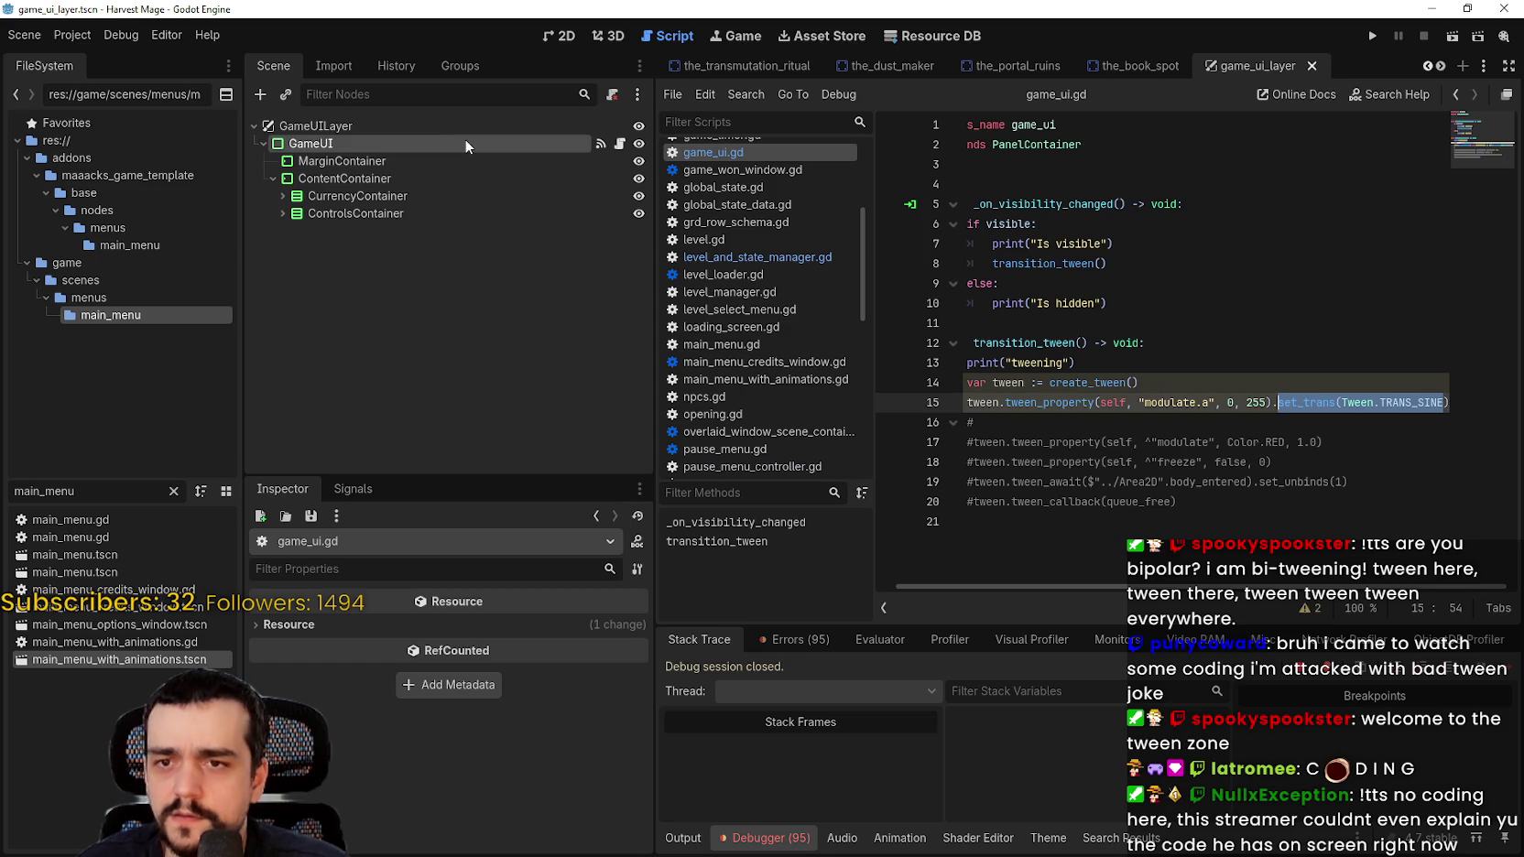
Step: Search the built-in help for 'twee' and open the Tween class documentation
left_click(89, 31)
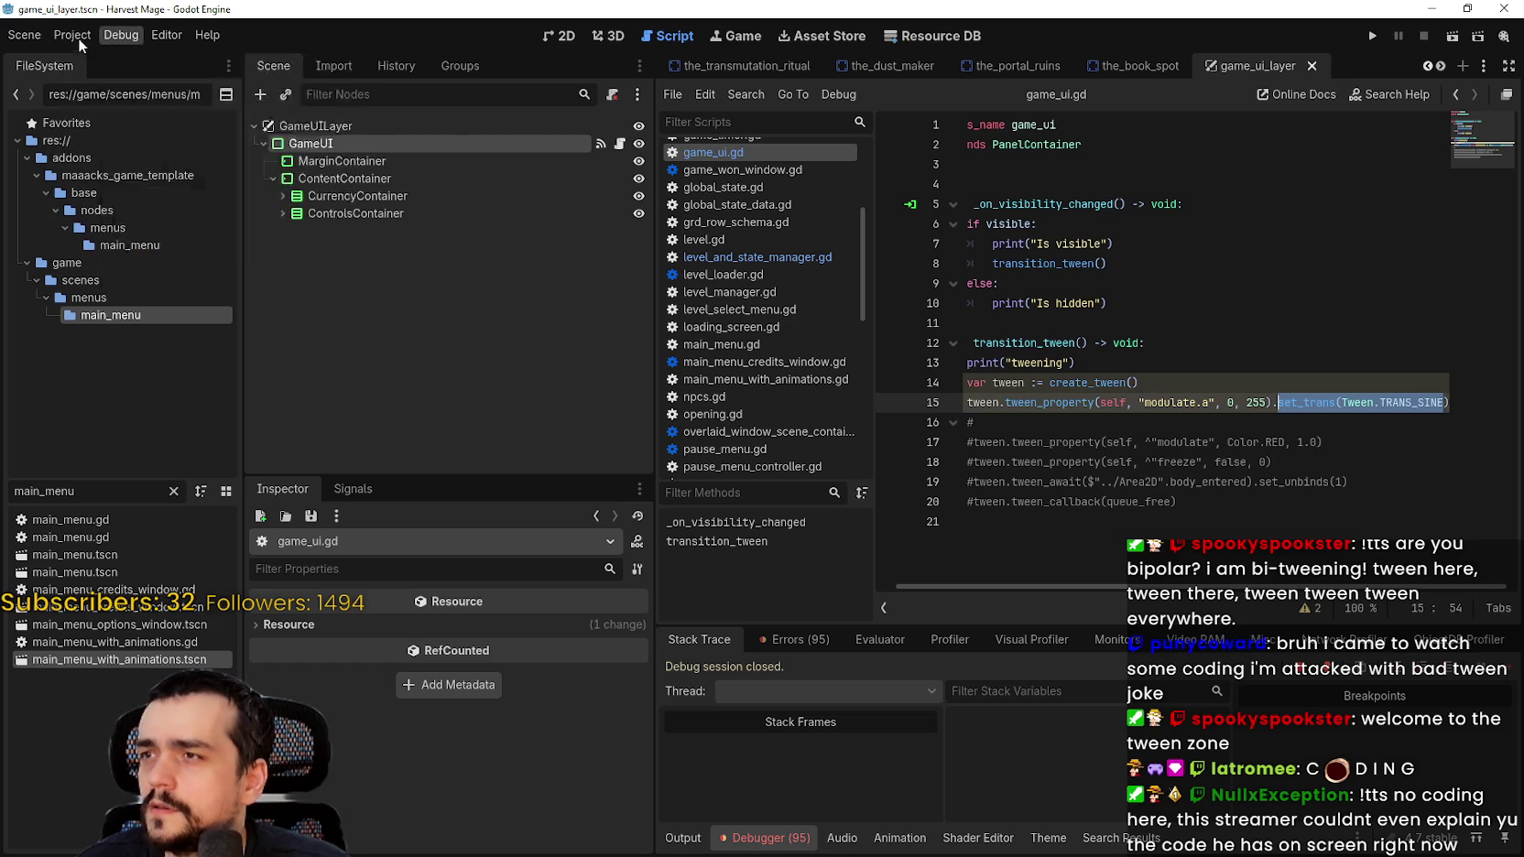
mouse_move(191, 36)
left_click(218, 60)
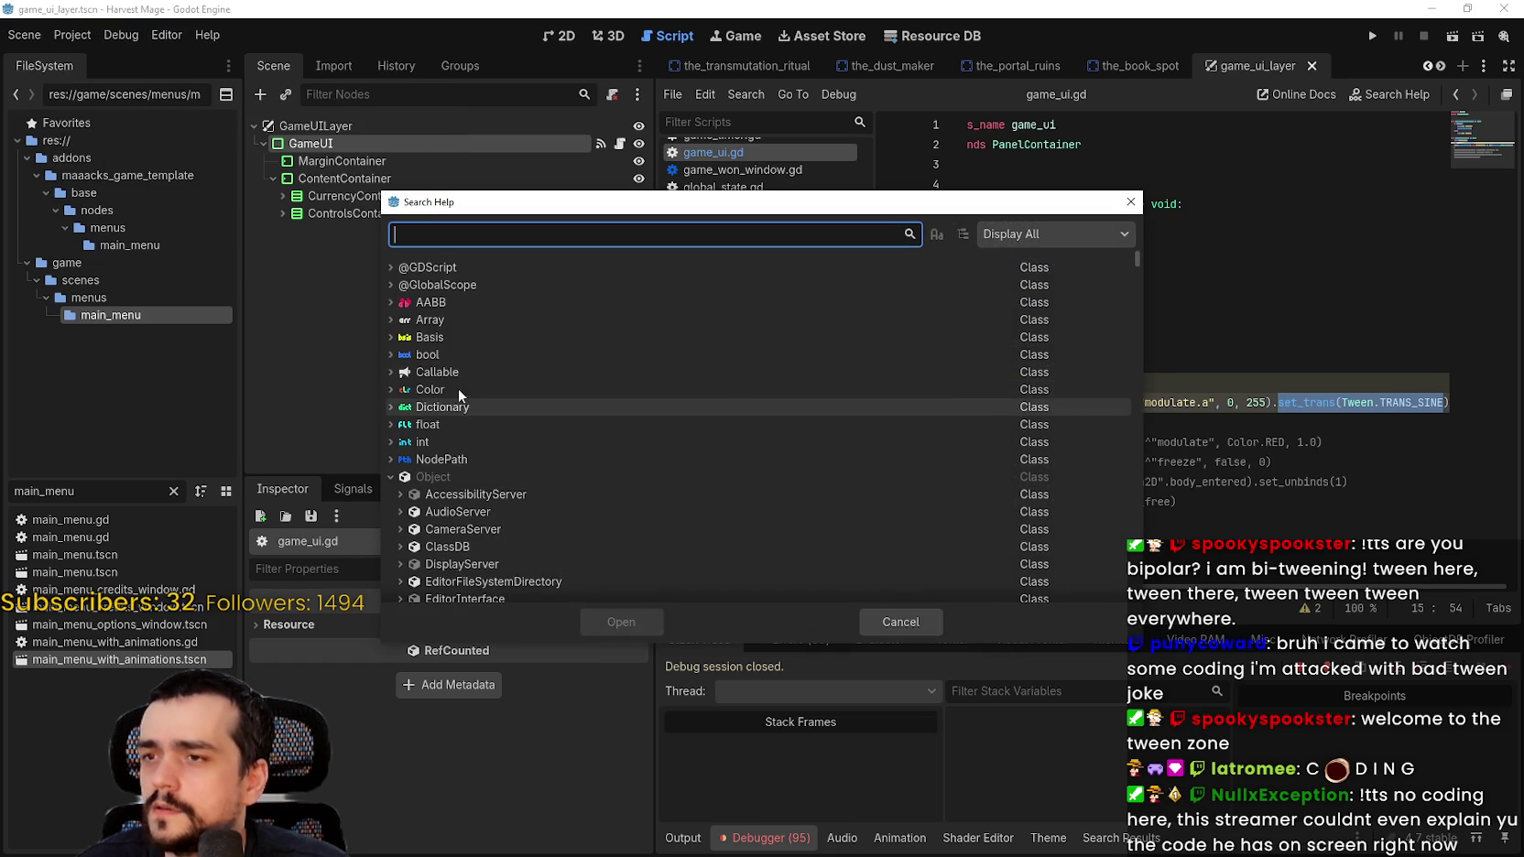
type("twwee")
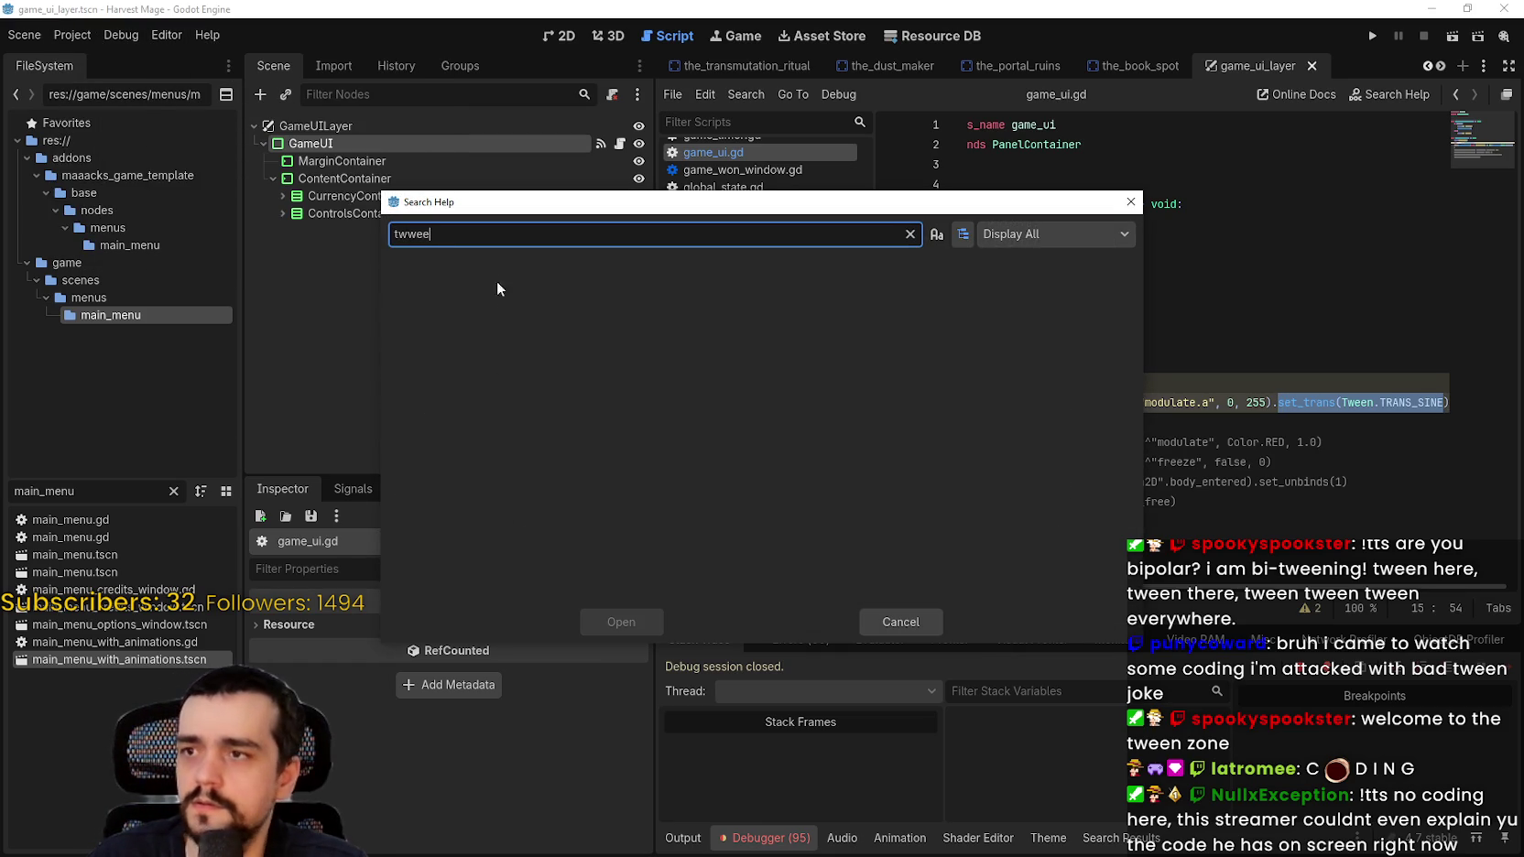
key("ctrl+a")
type("twee")
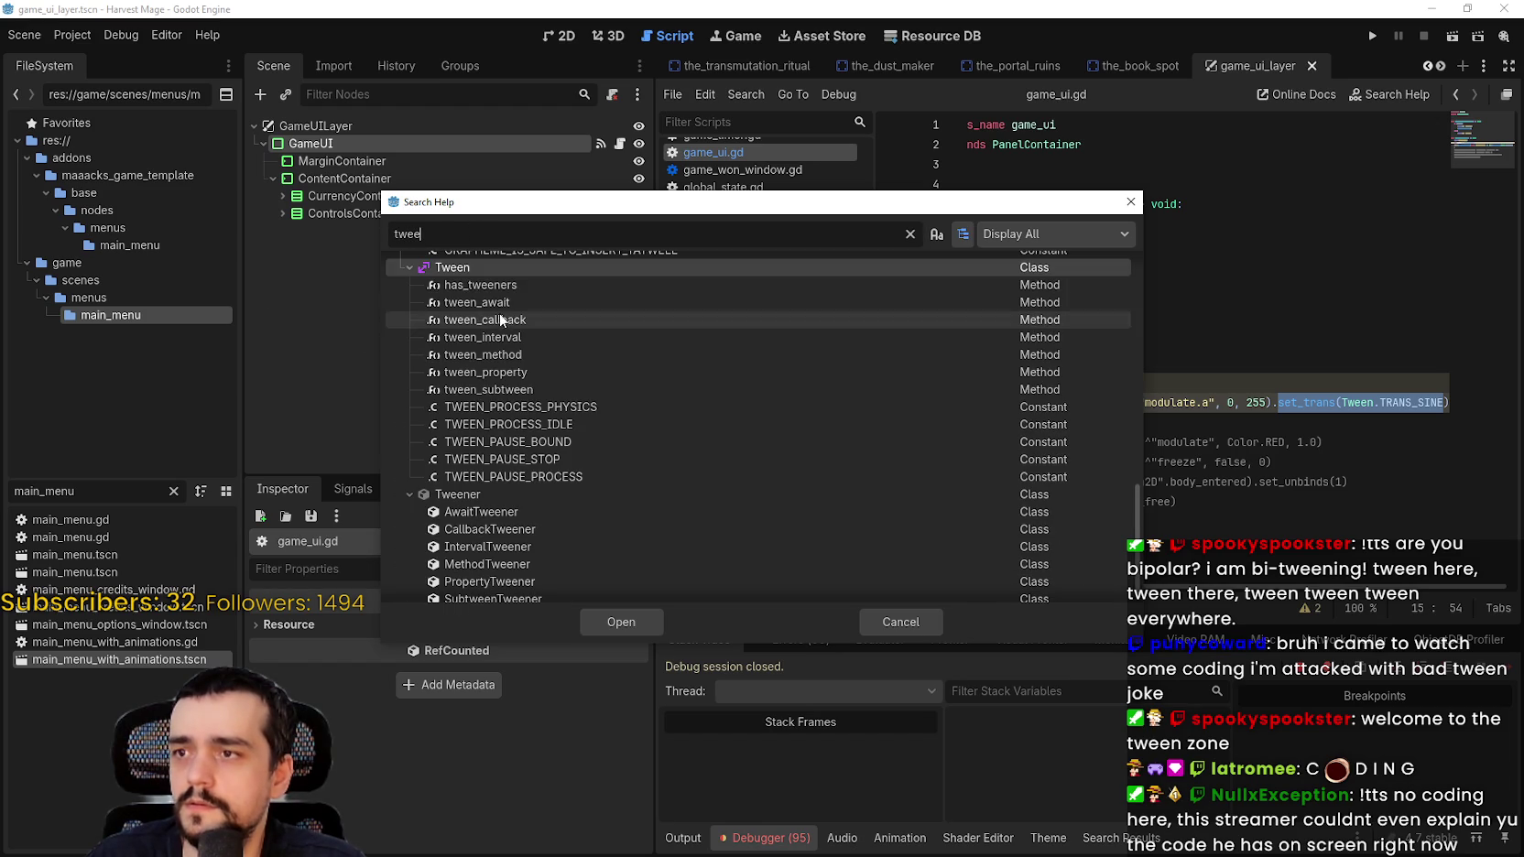
double_click(496, 272)
Step: Read through the Tween description and methods, selecting the create_tween() line in the set_trans example
scroll("down", 3)
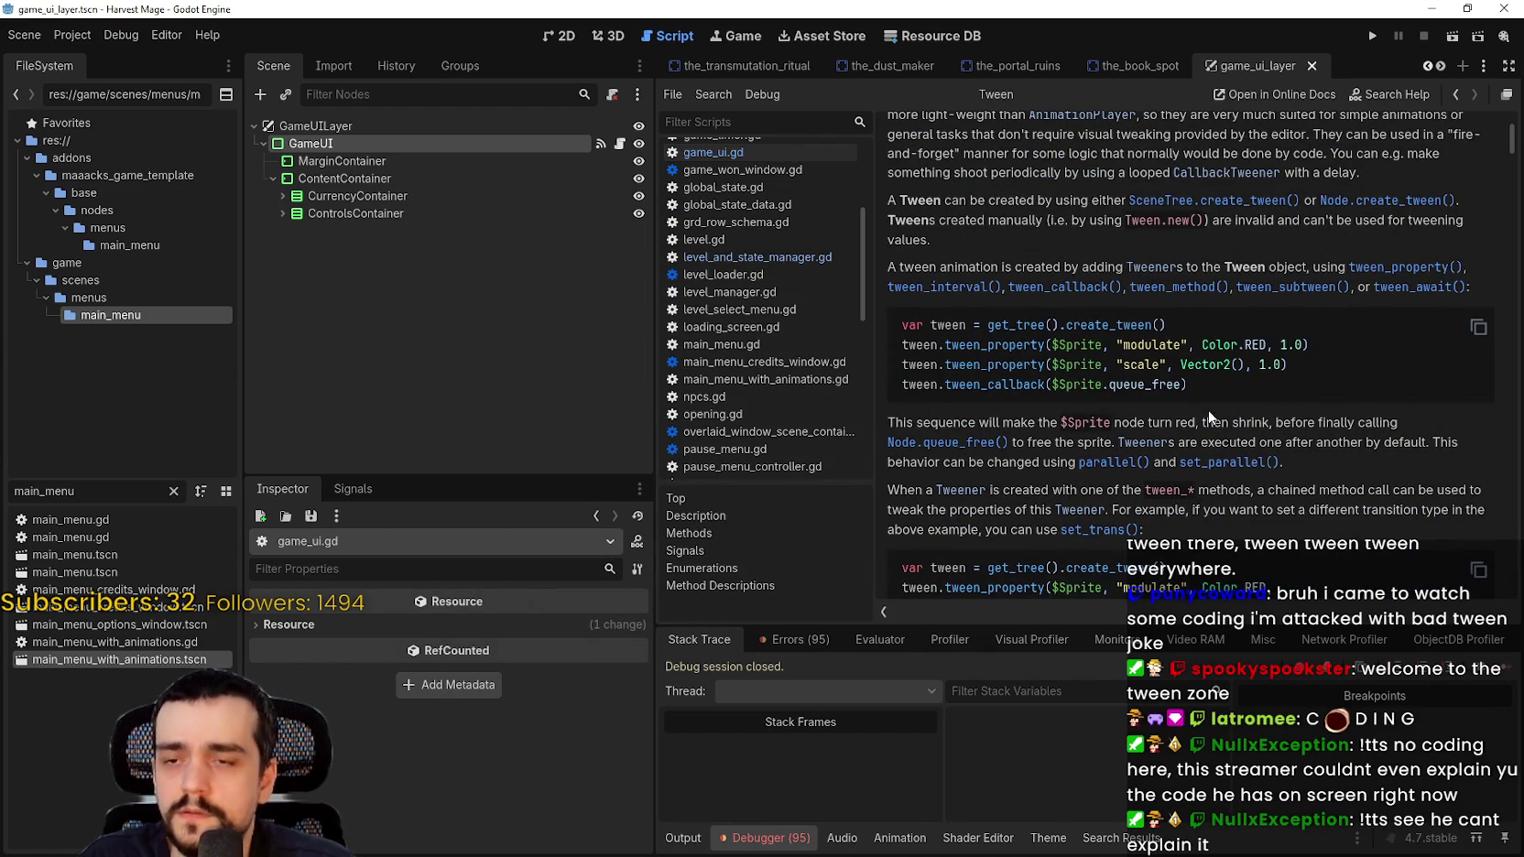
scroll("down", 3)
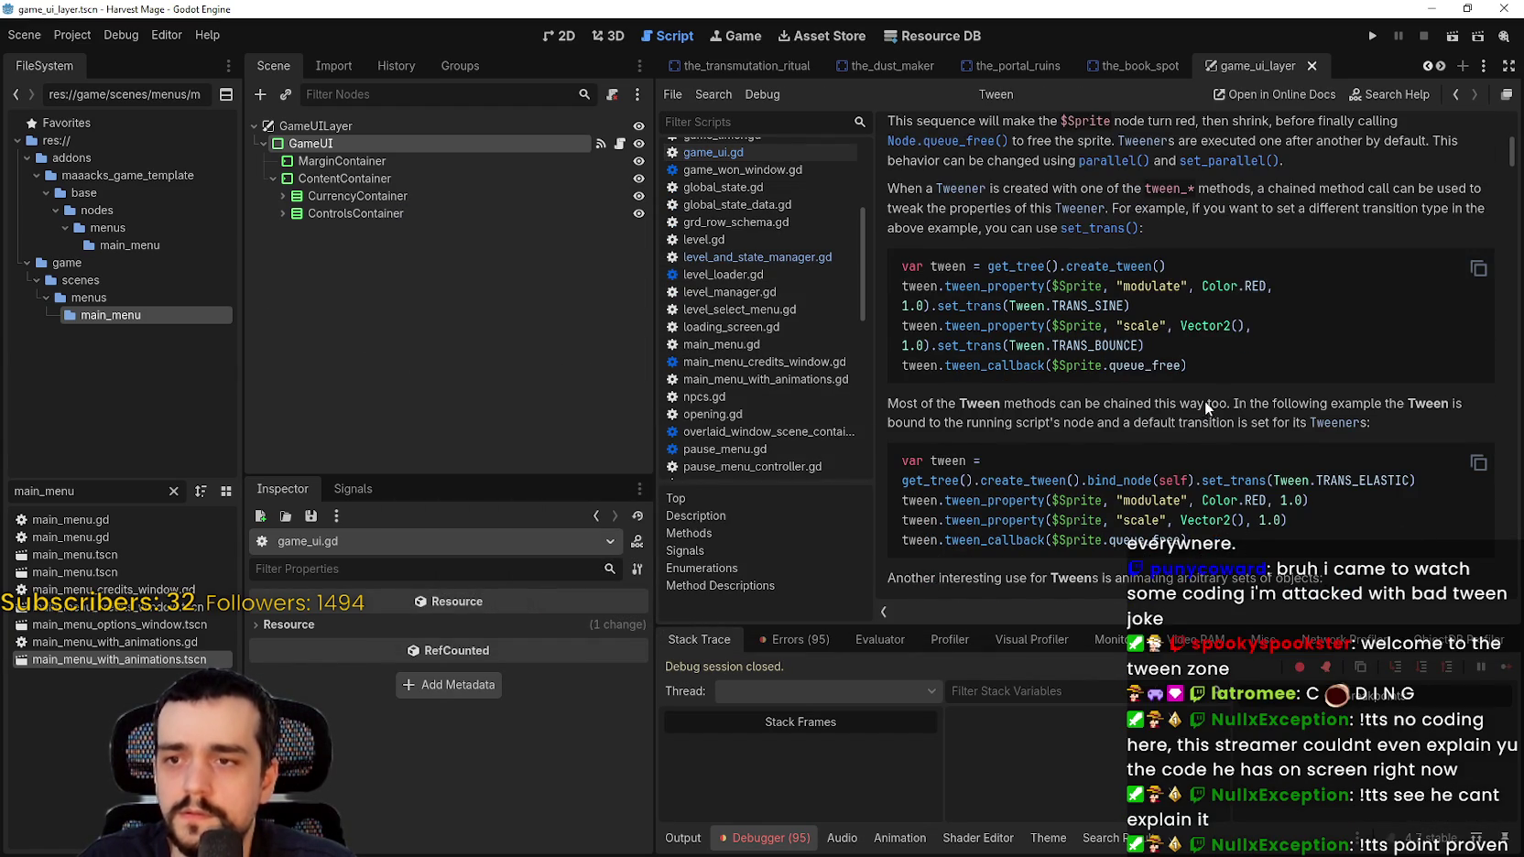
scroll("down", 3)
scroll("down", 3)
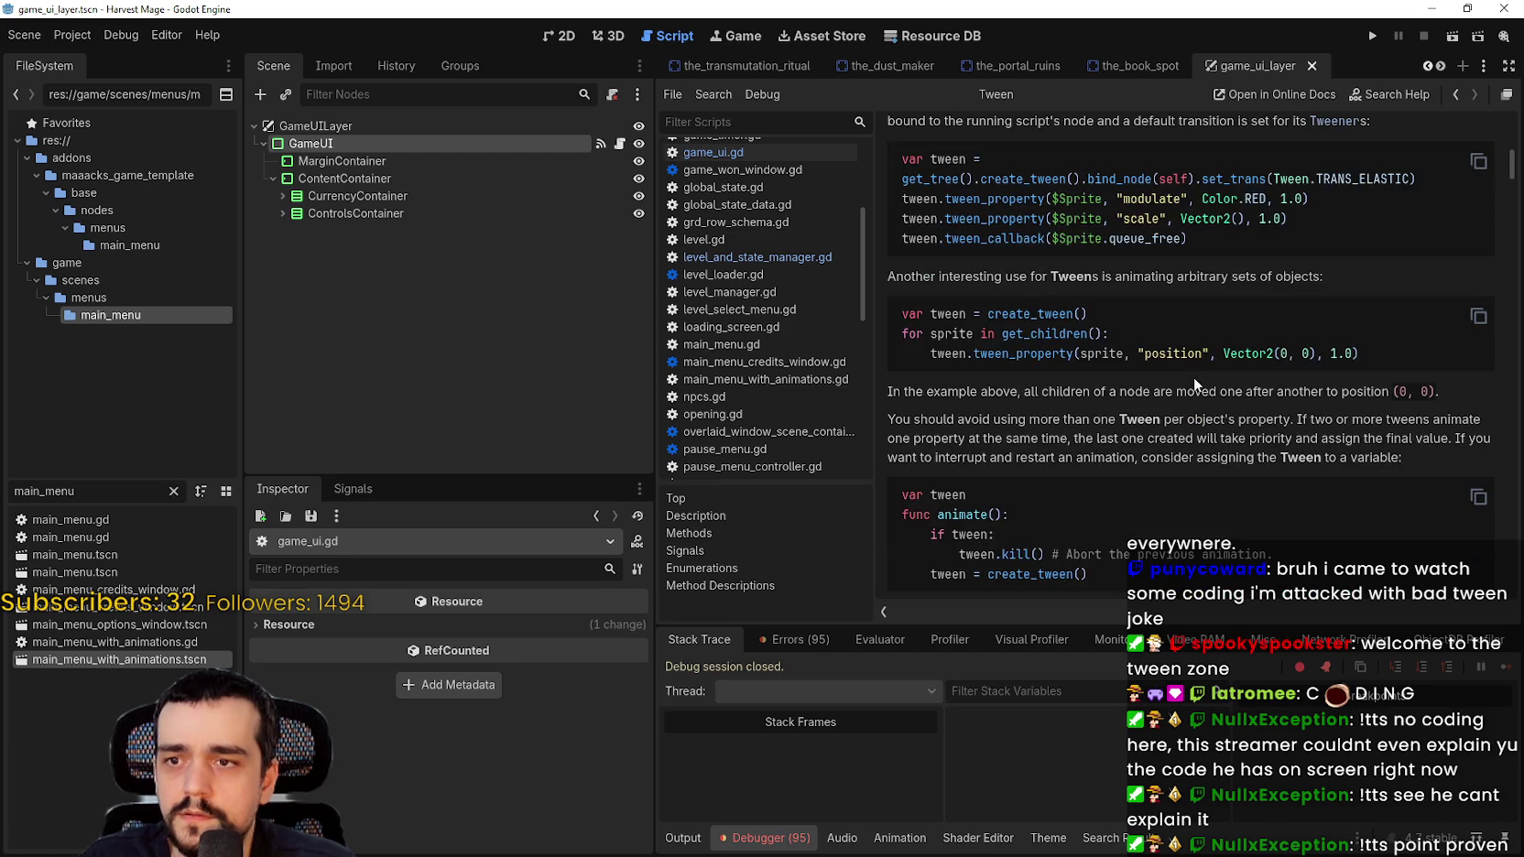
scroll("down", 3)
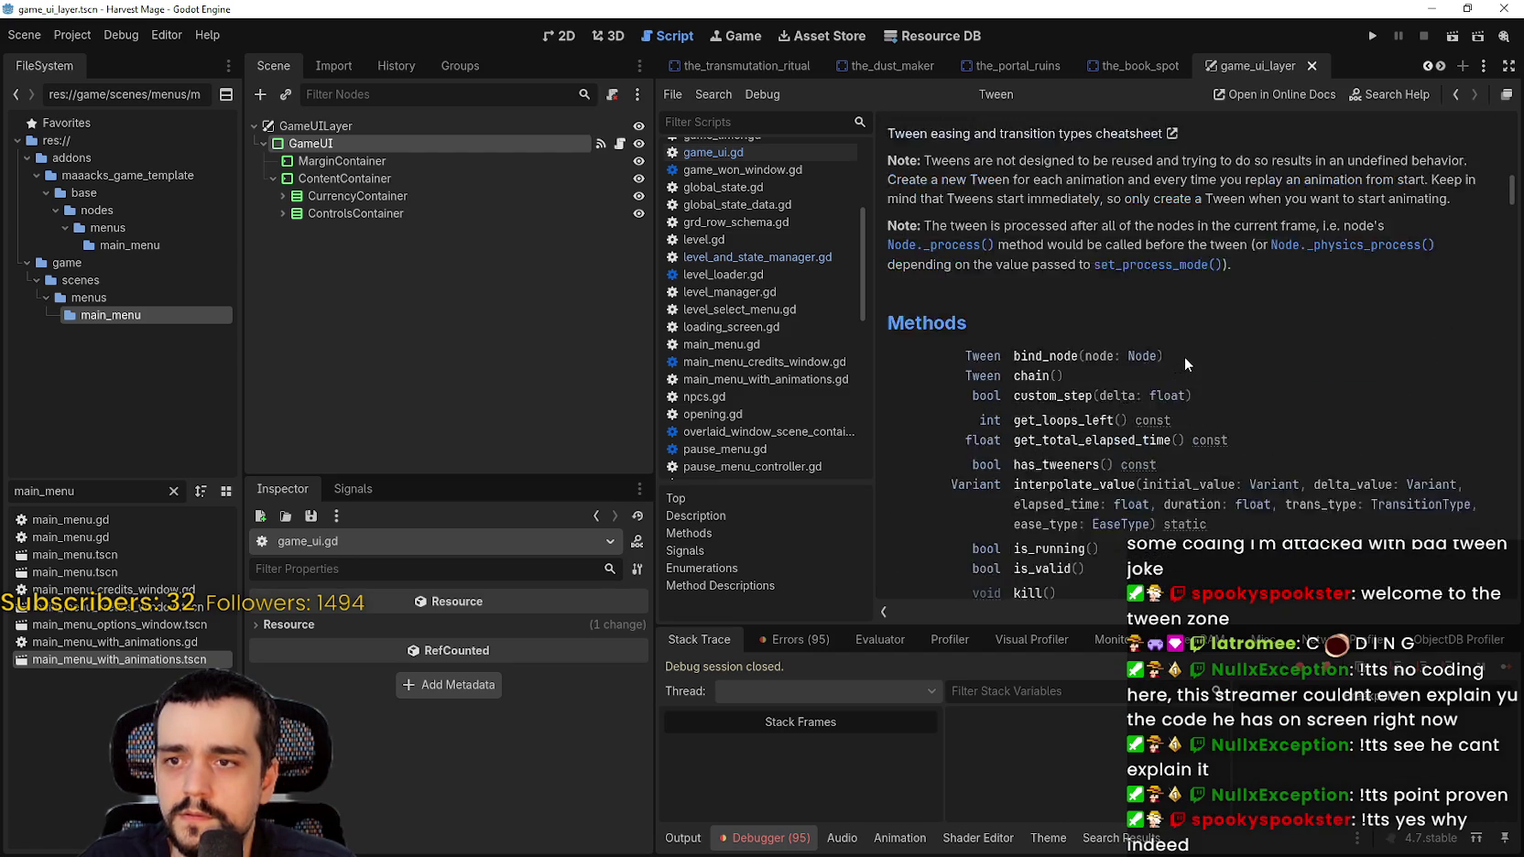
scroll("down", 3)
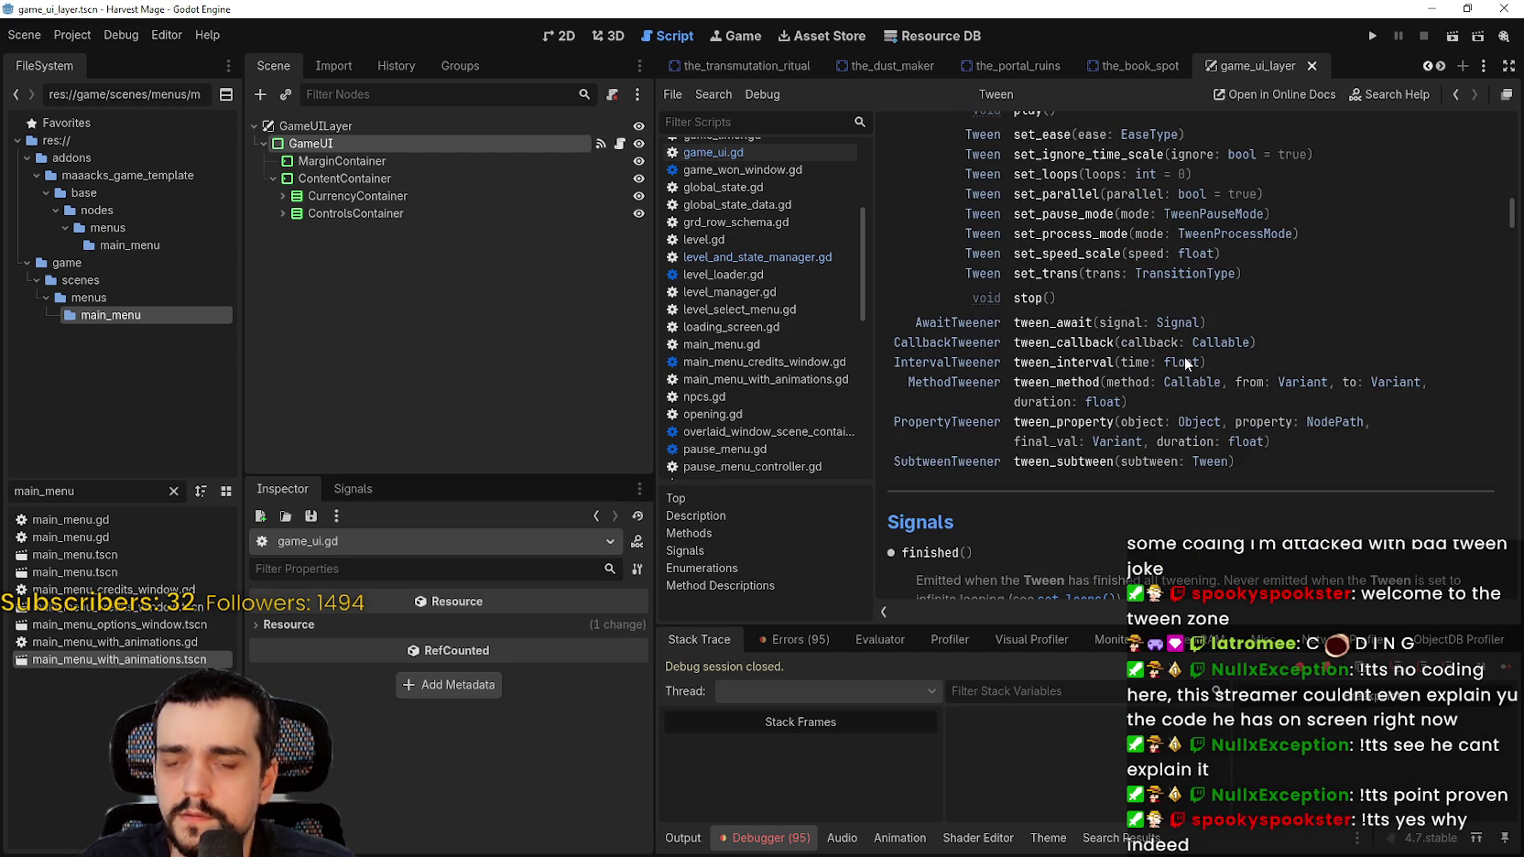
scroll("down", 3)
scroll("up", 3)
scroll("up", 3)
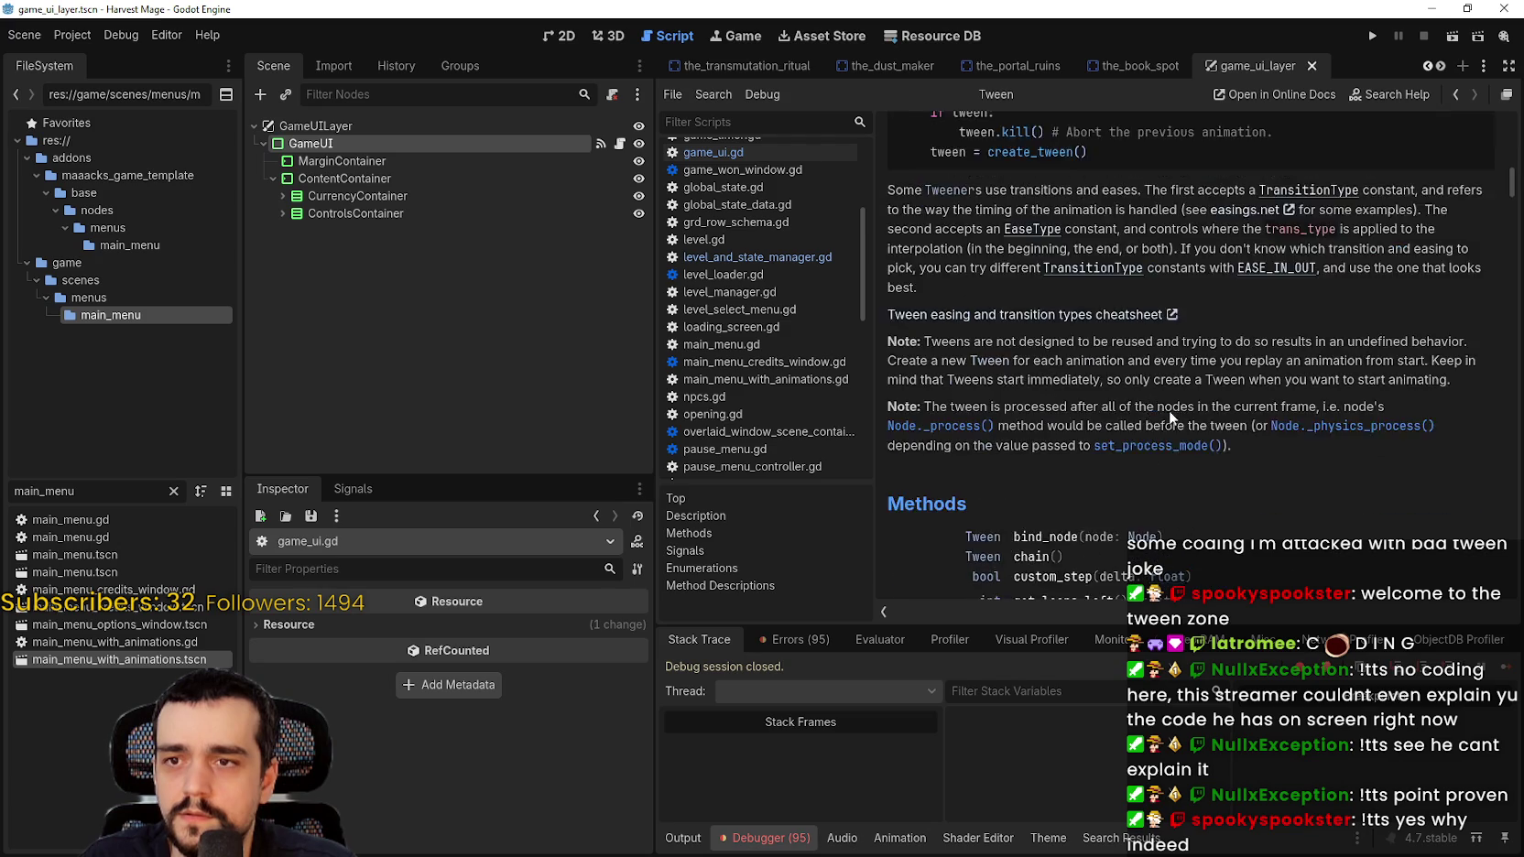
scroll("up", 3)
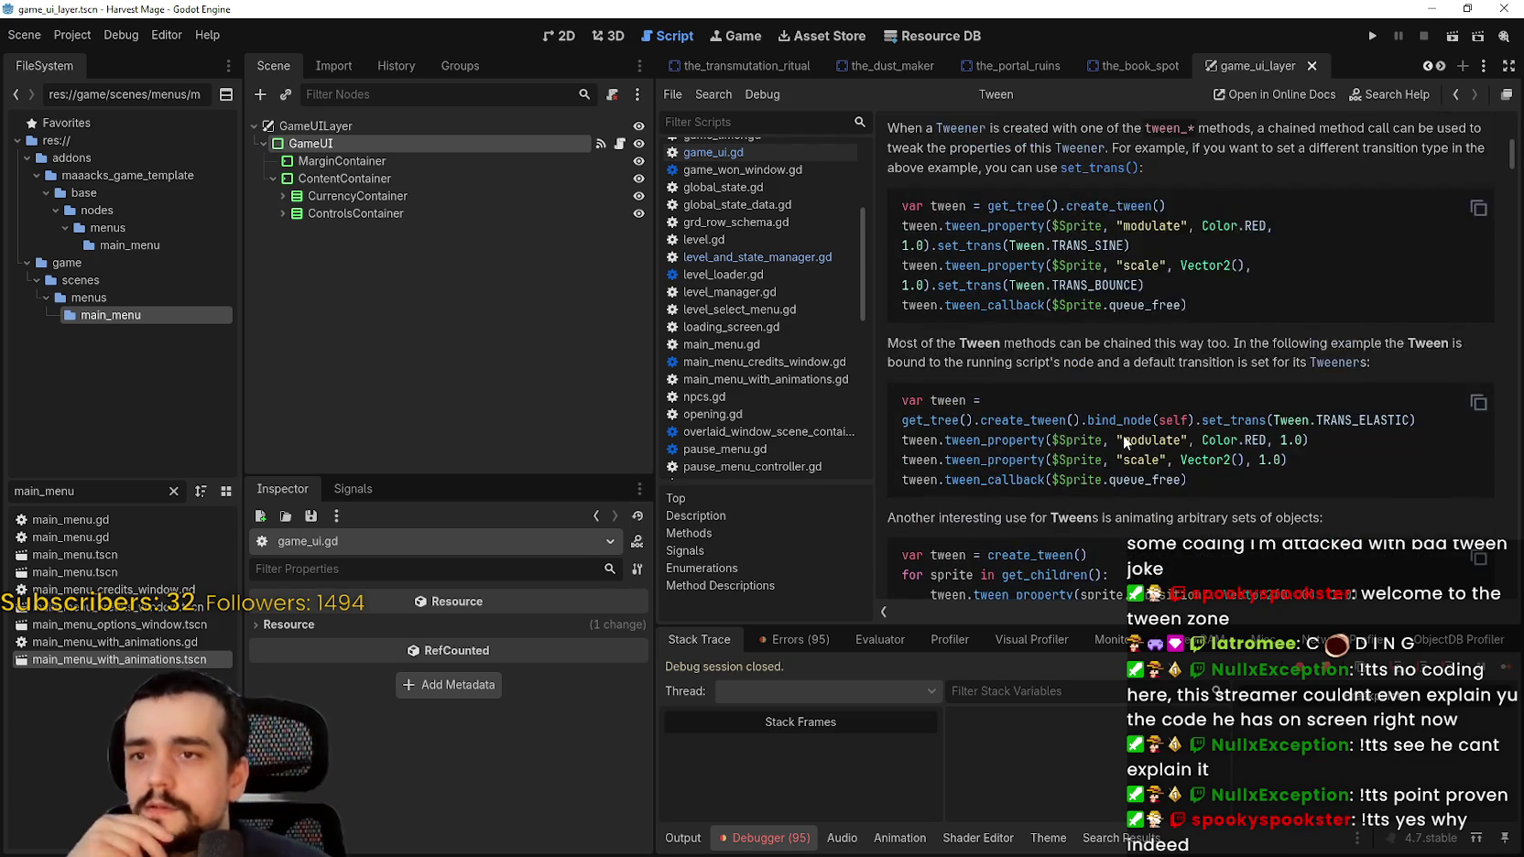
scroll("up", 3)
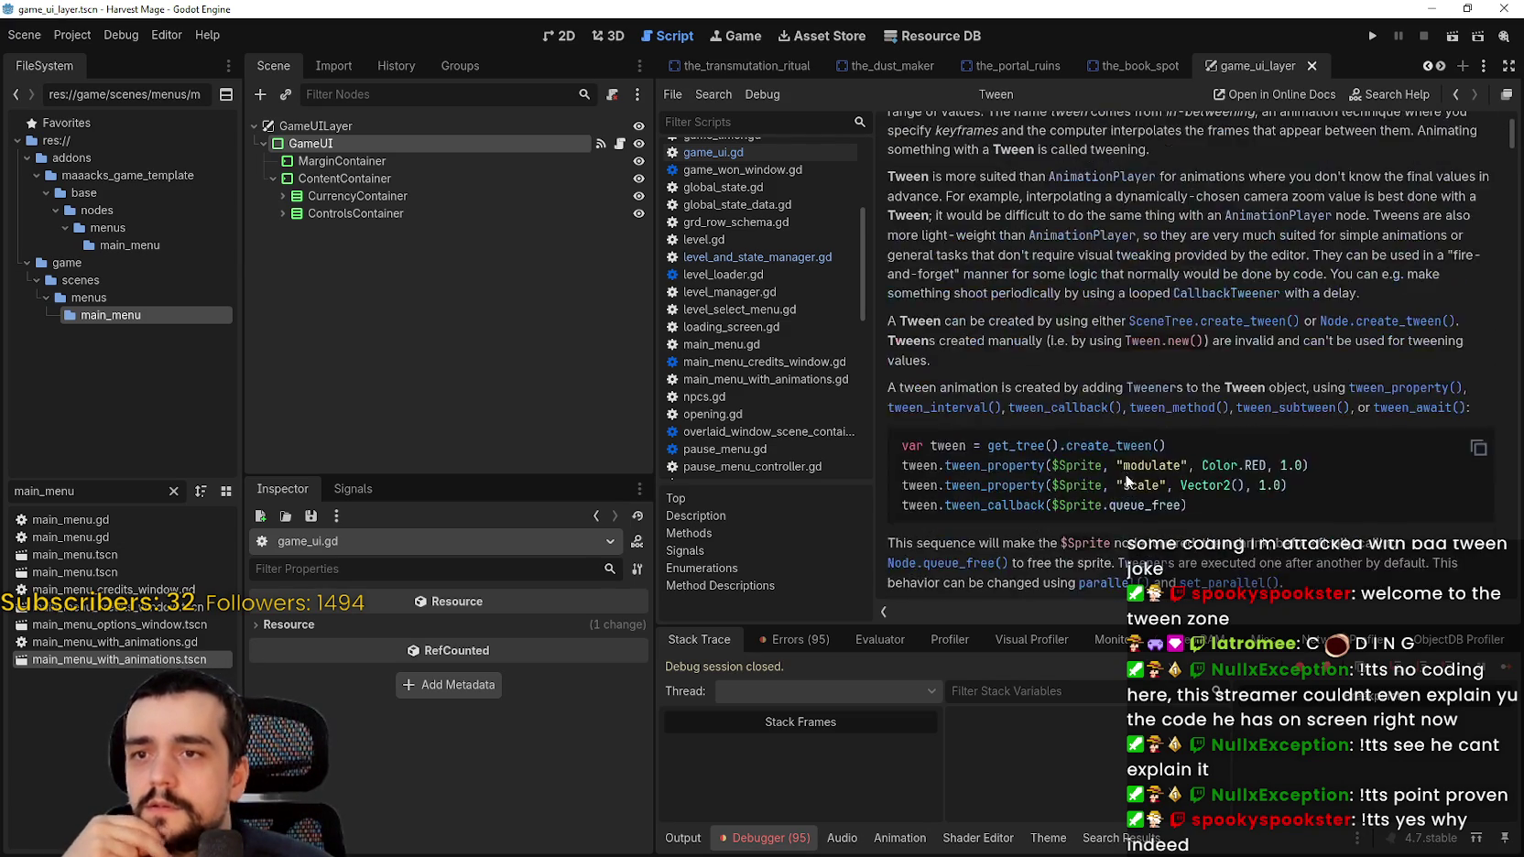
scroll("down", 3)
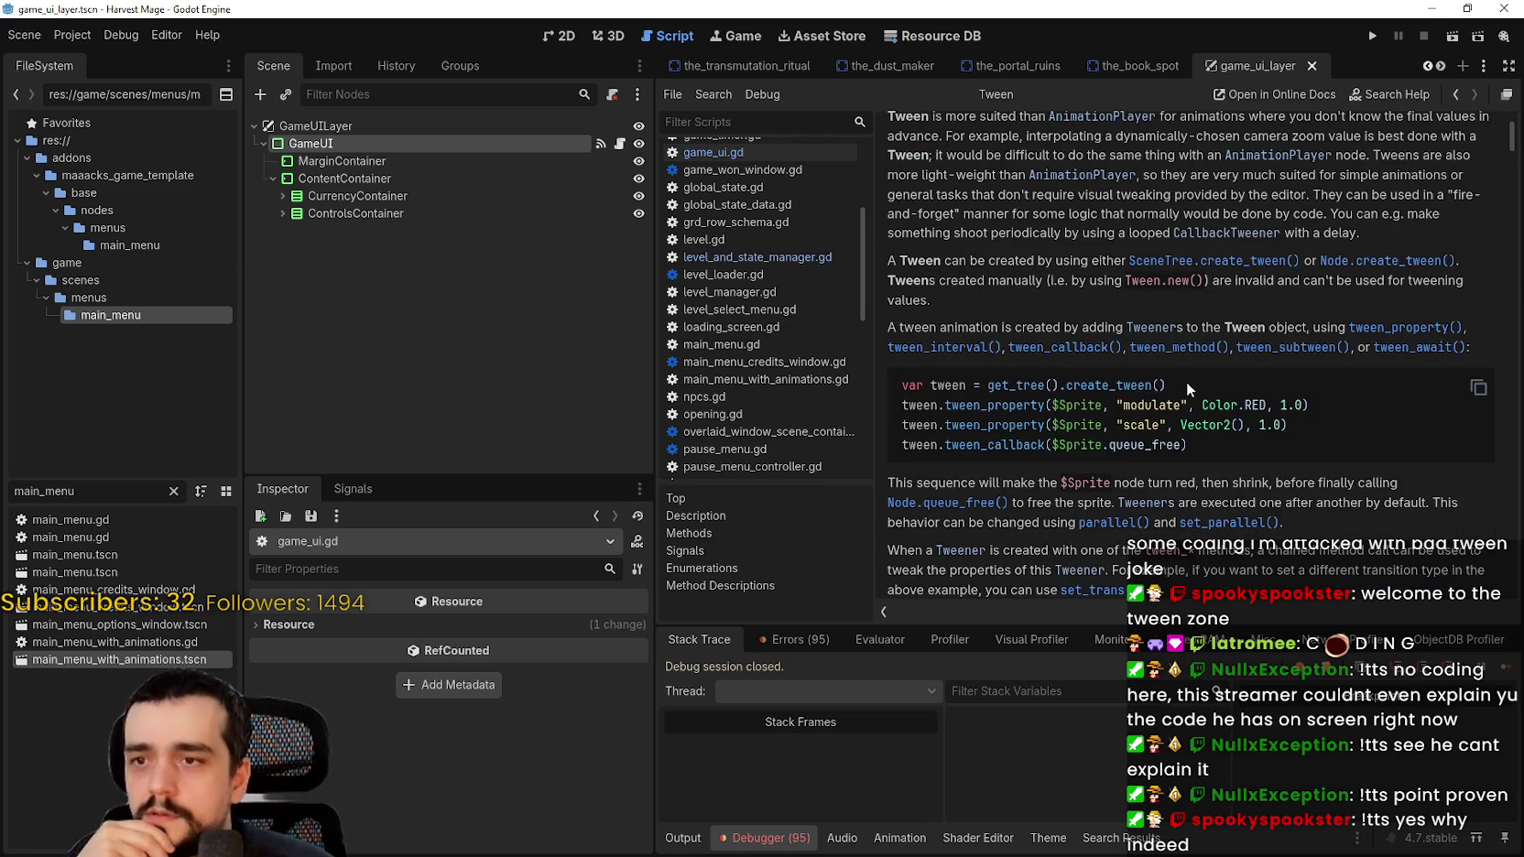
left_click_drag(915, 405, 1250, 384)
left_click(1001, 383)
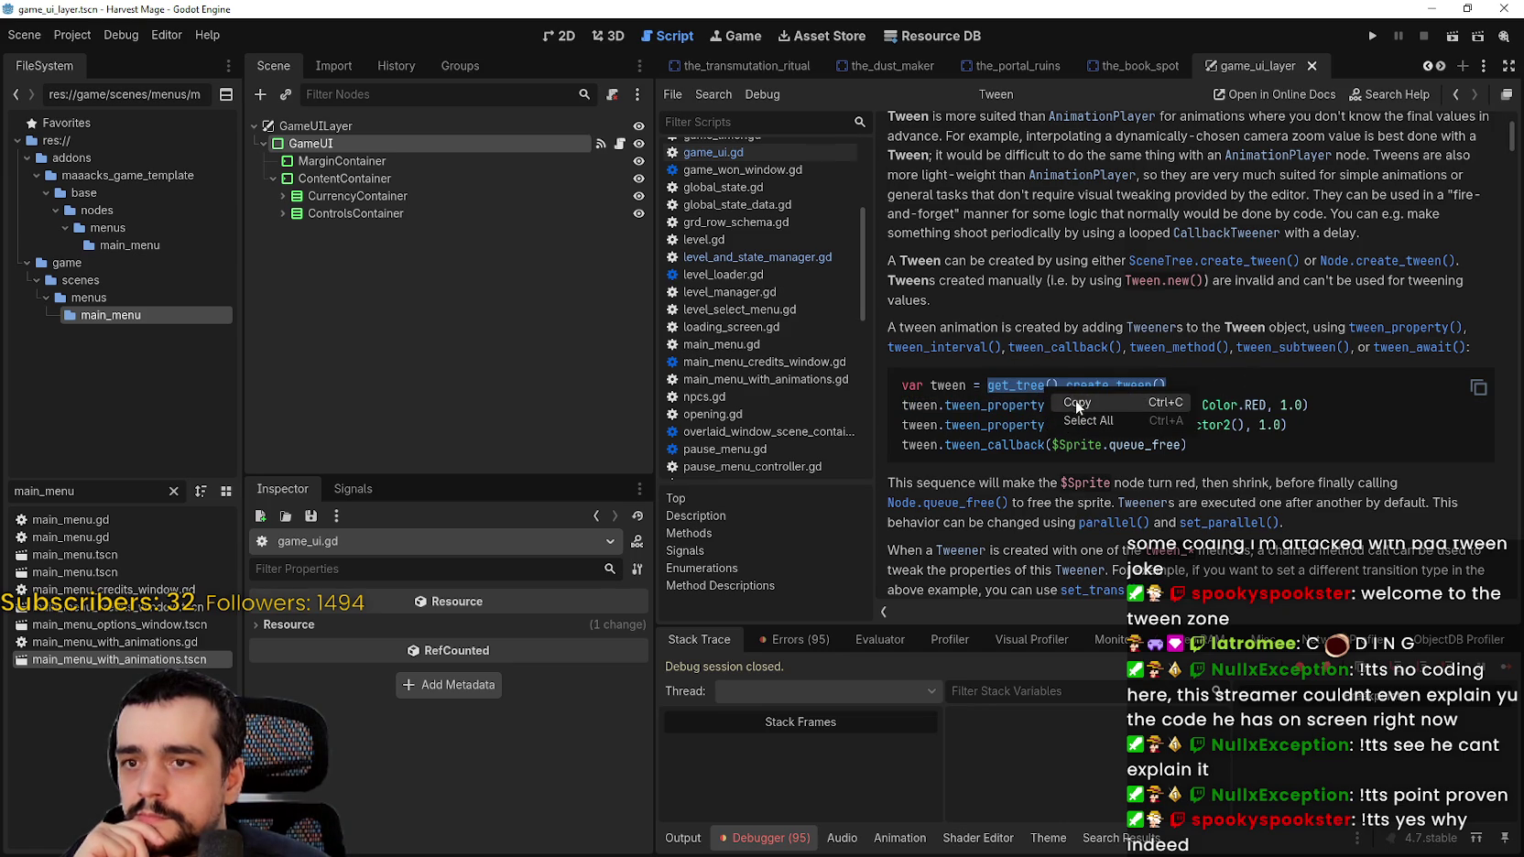
left_click(1041, 390)
scroll("down", 3)
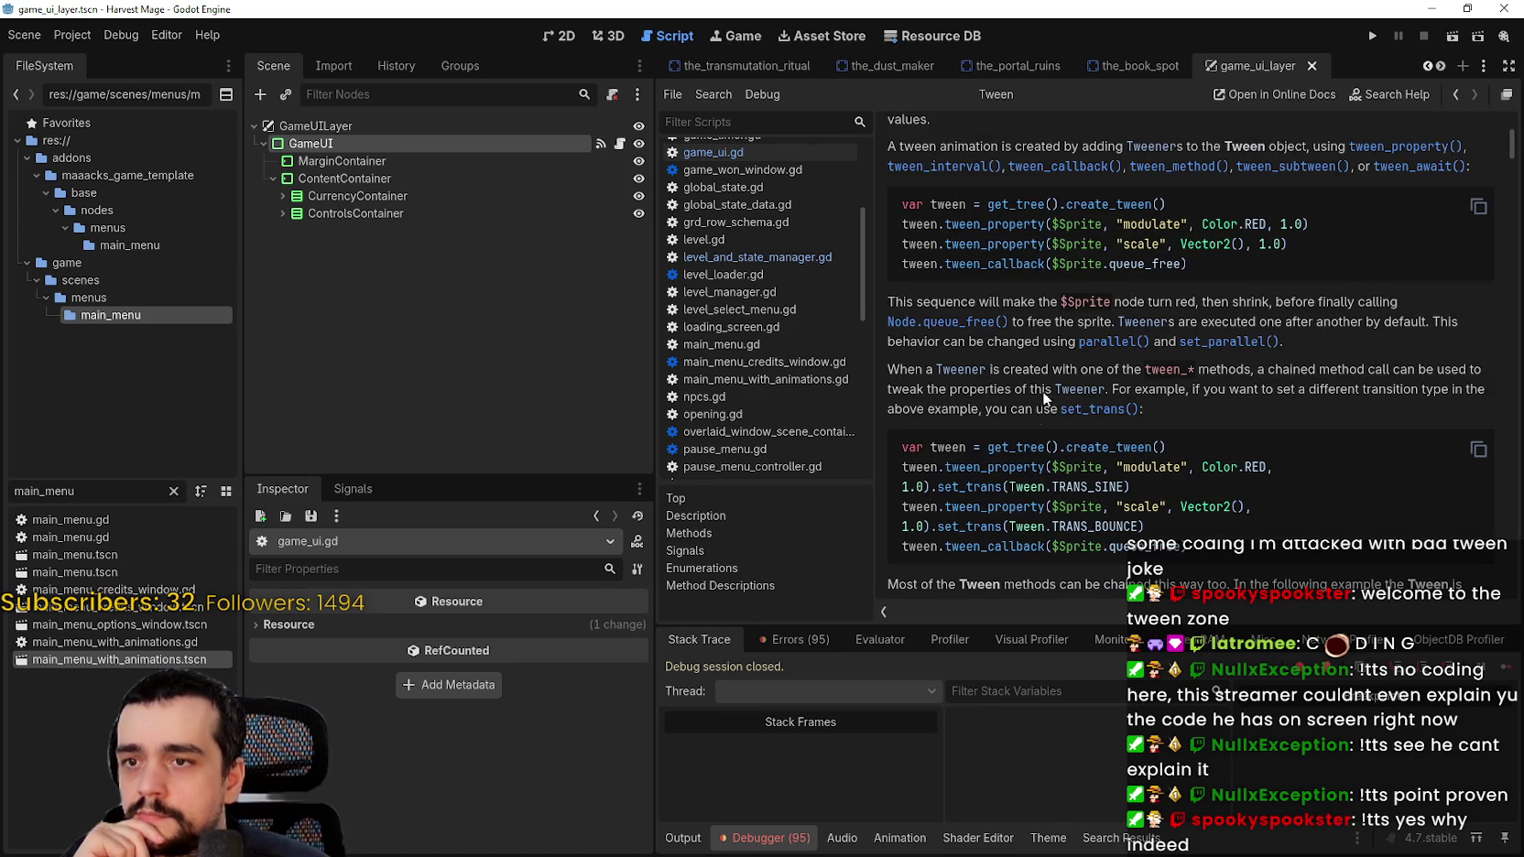
left_click_drag(987, 448, 1168, 447)
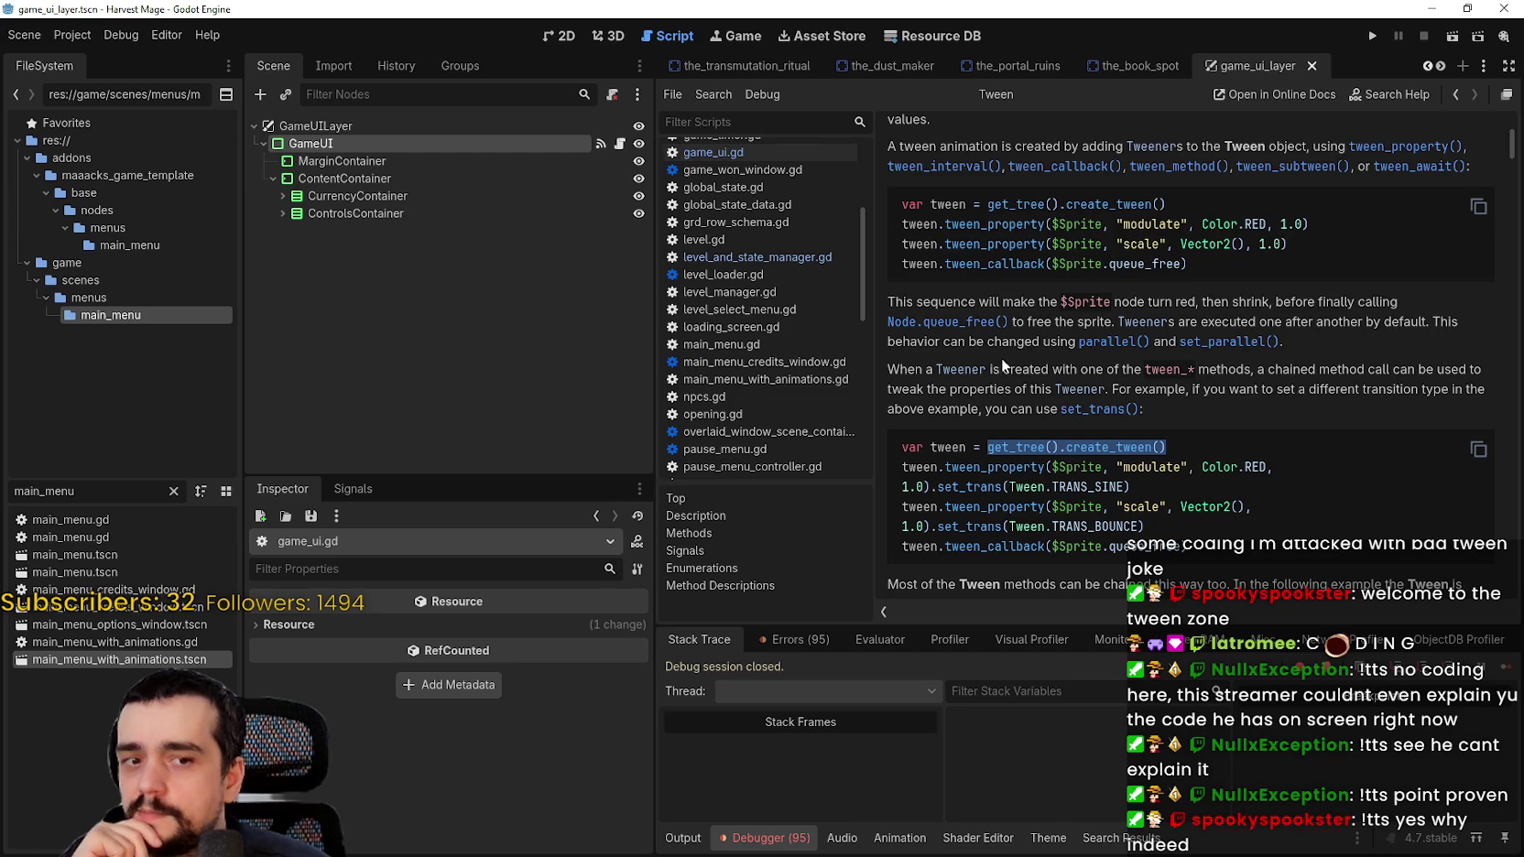
Step: Back in game_ui.gd, read the create_tween tooltip on line 14, then run the project
left_click(620, 144)
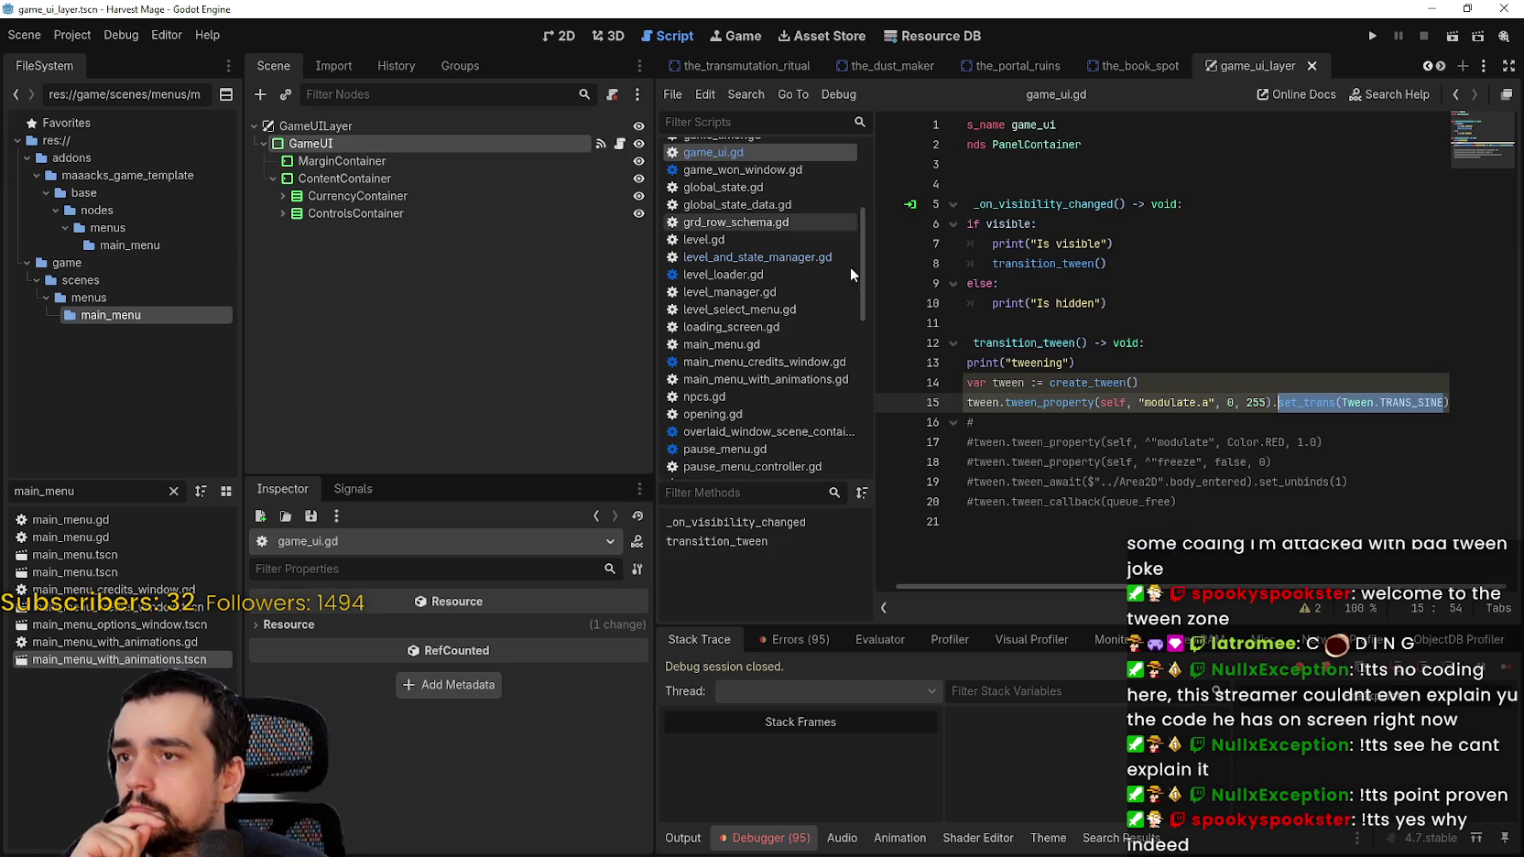
left_click(1082, 382)
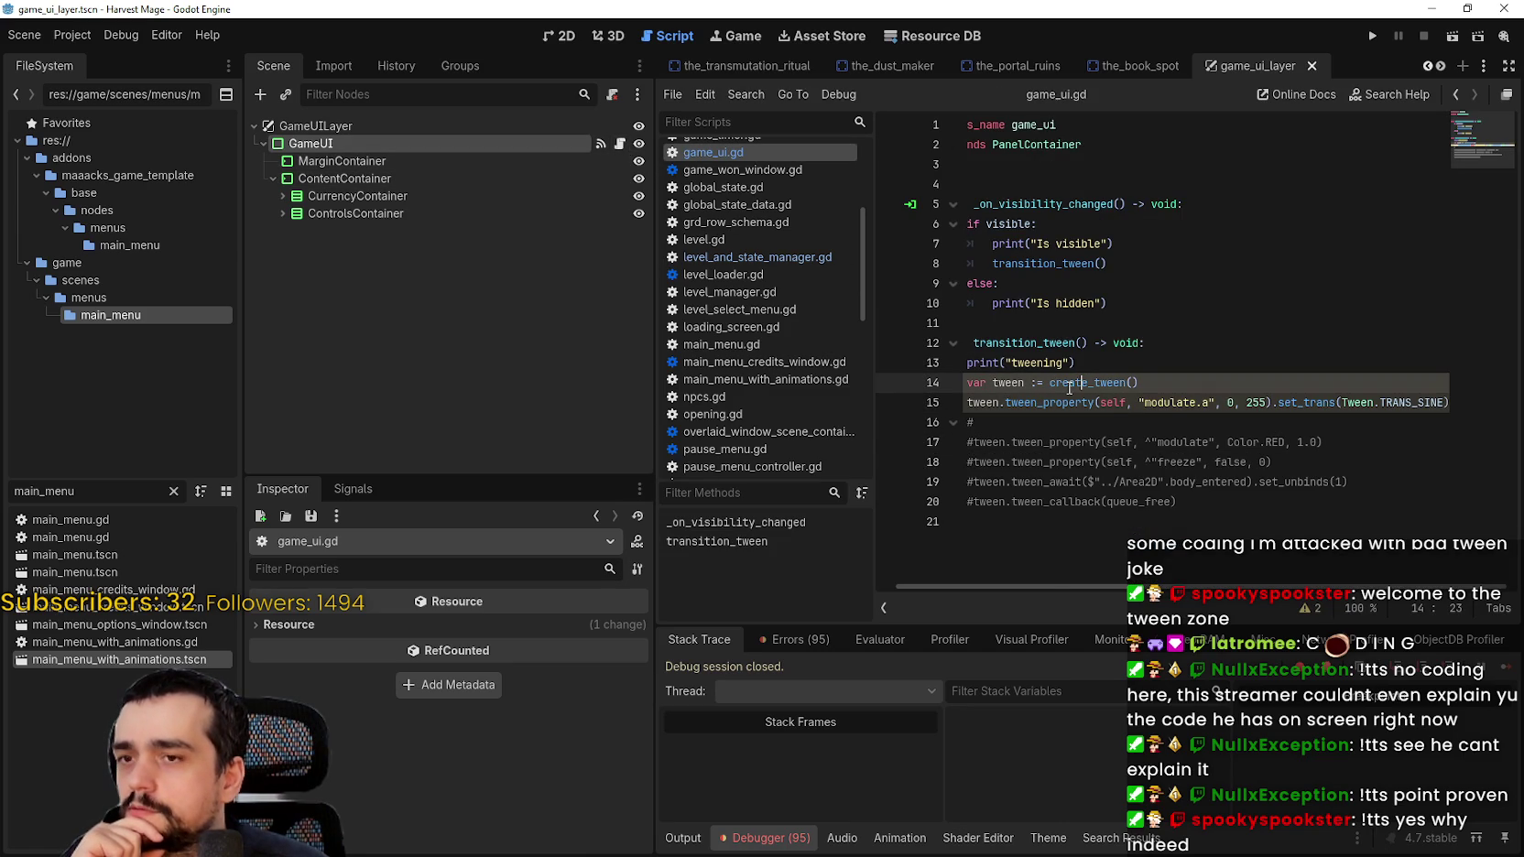
mouse_move(1070, 388)
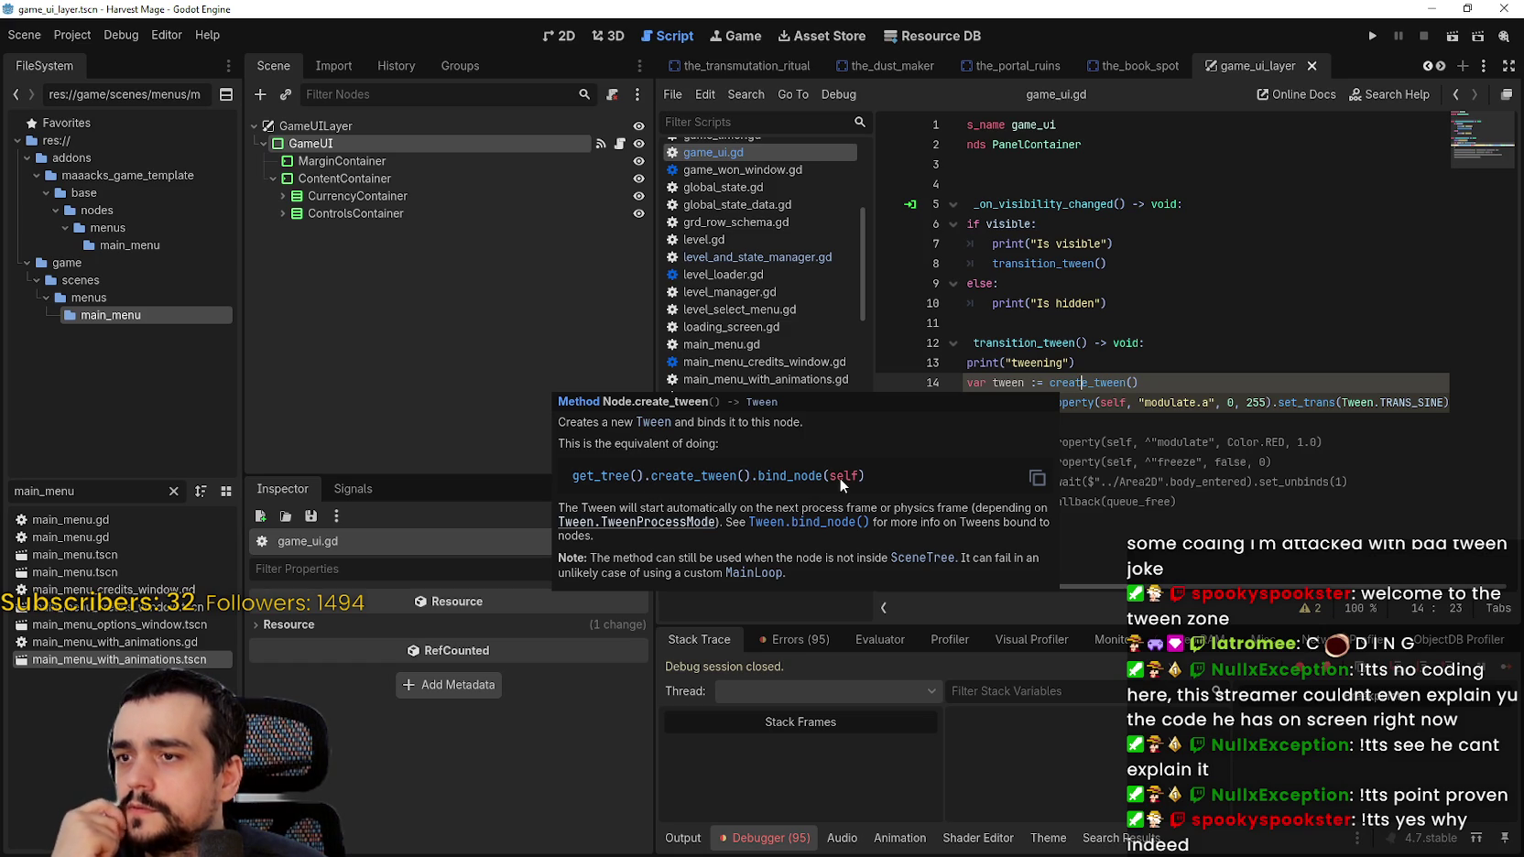
left_click(1189, 385)
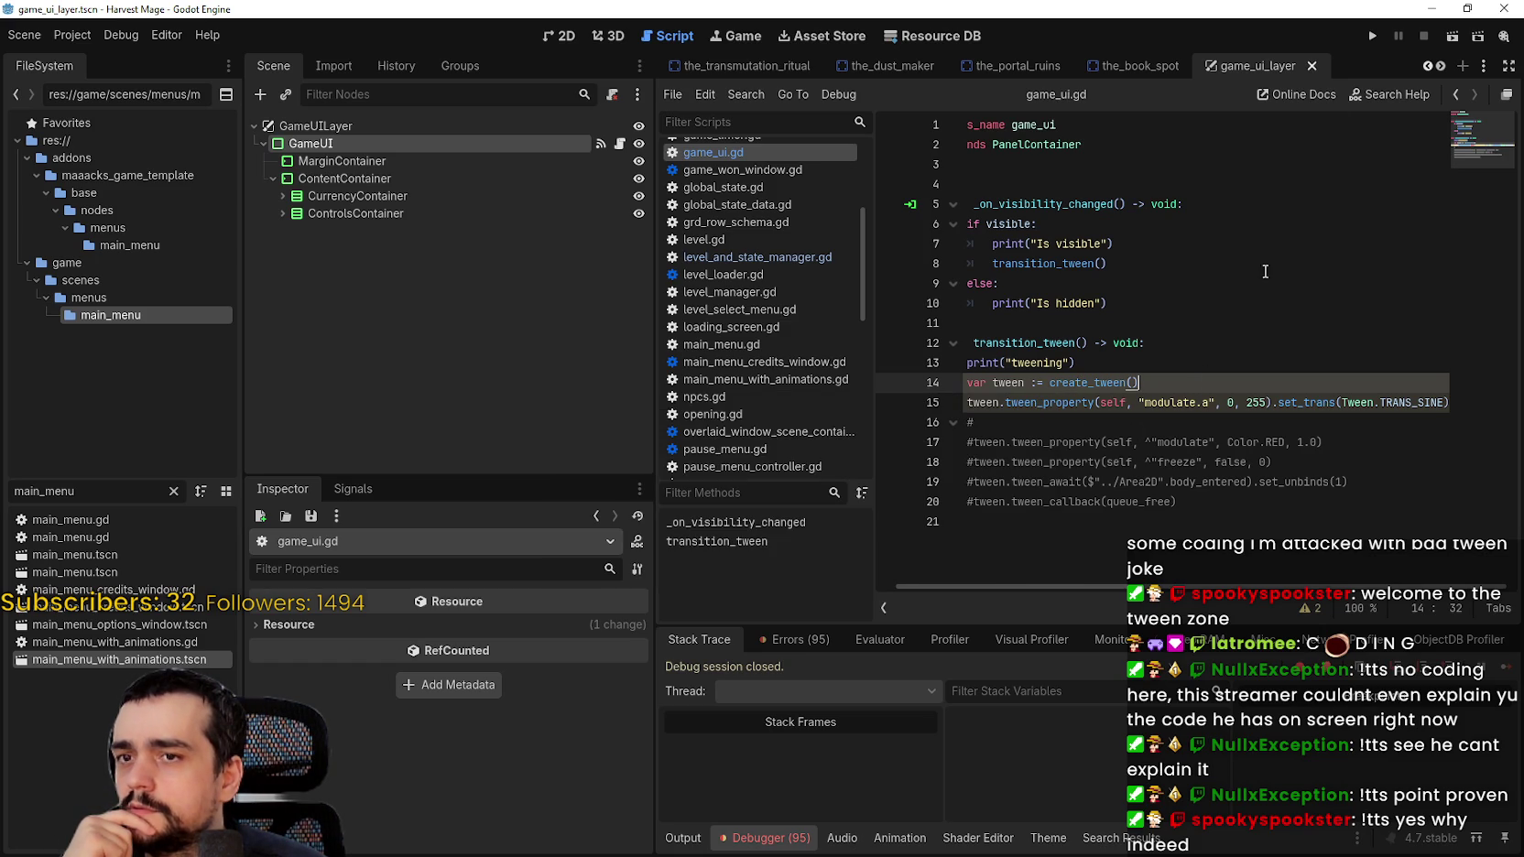
left_click(1373, 37)
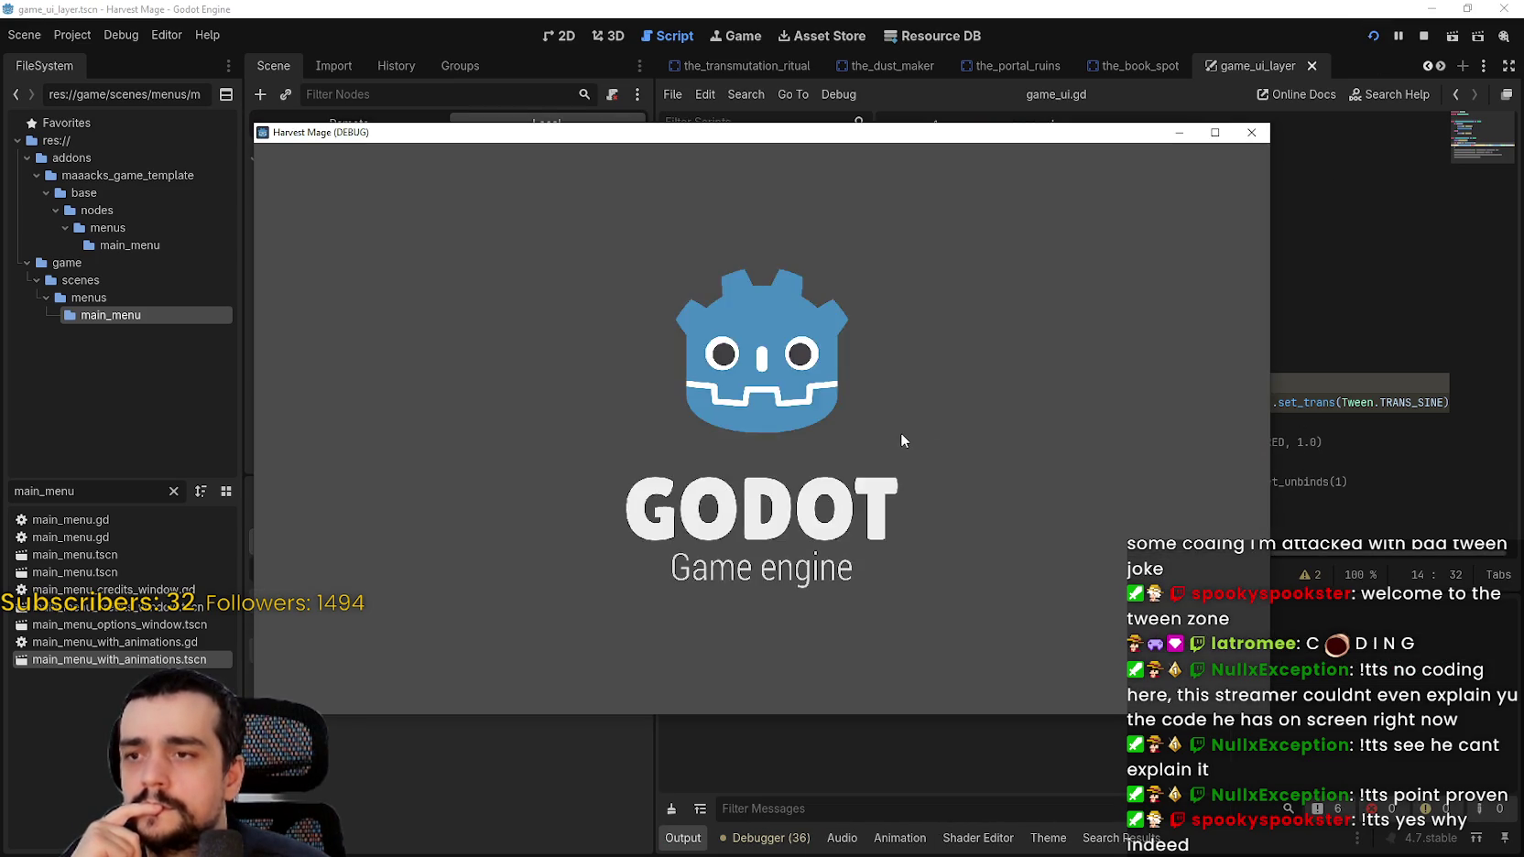
Step: Start play, inspect the live tween in Stack Variables, and check set_trans on line 15
left_click(424, 436)
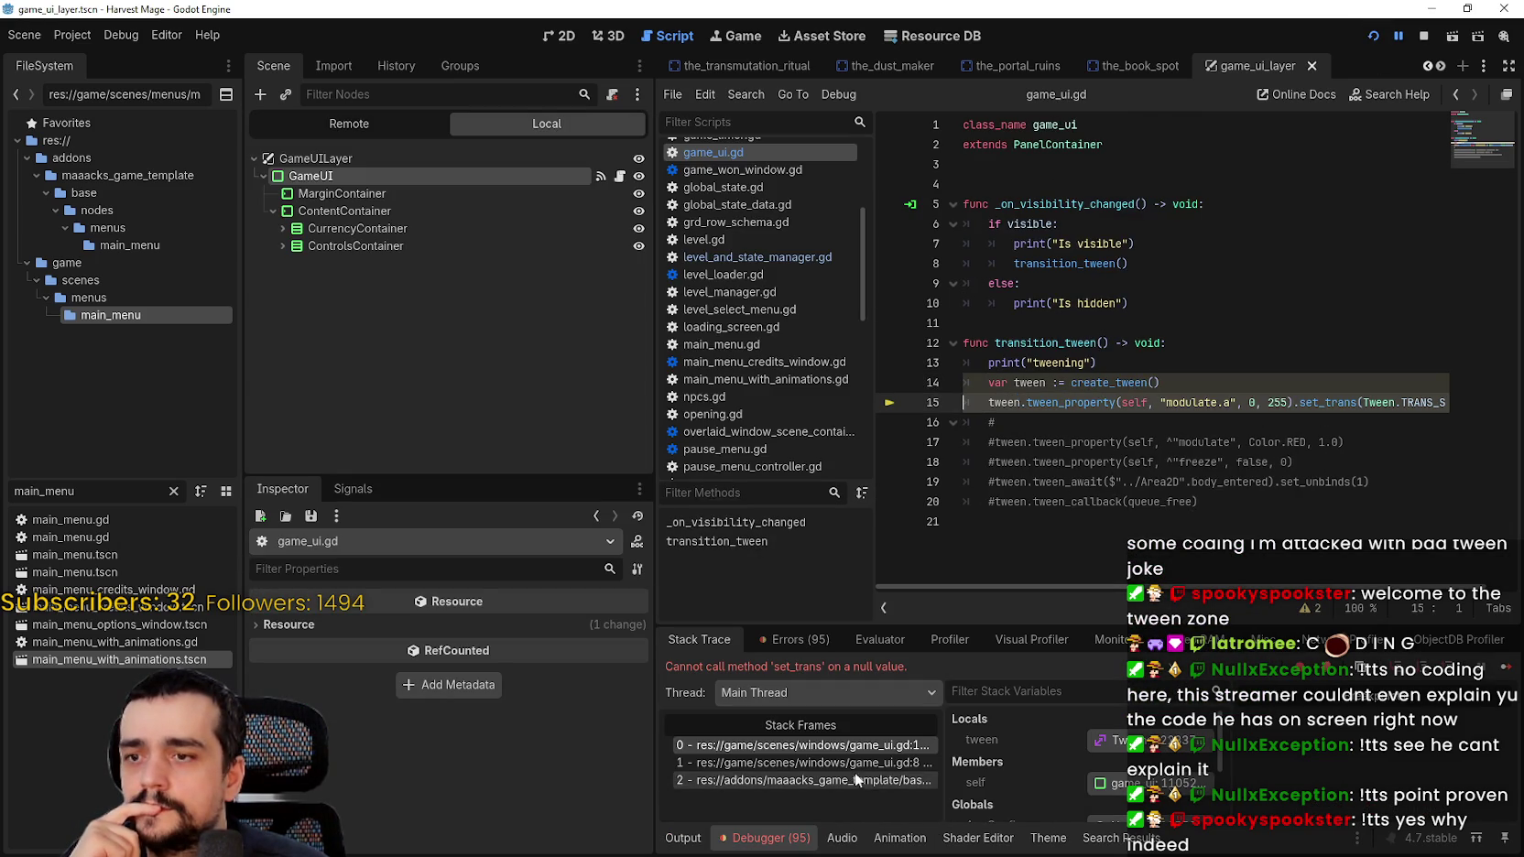
left_click(1114, 741)
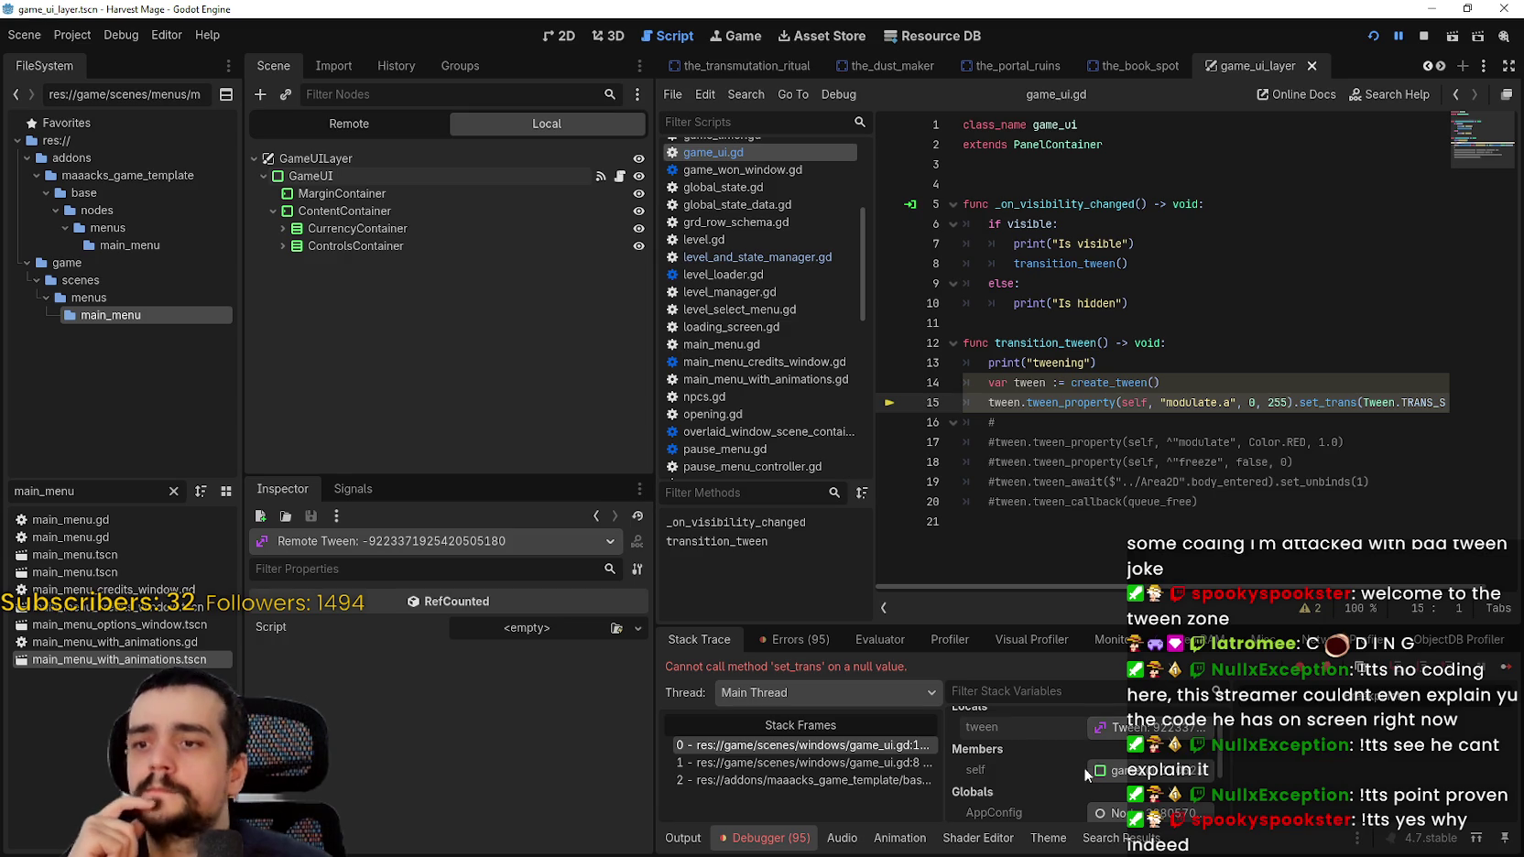
scroll("down", 3)
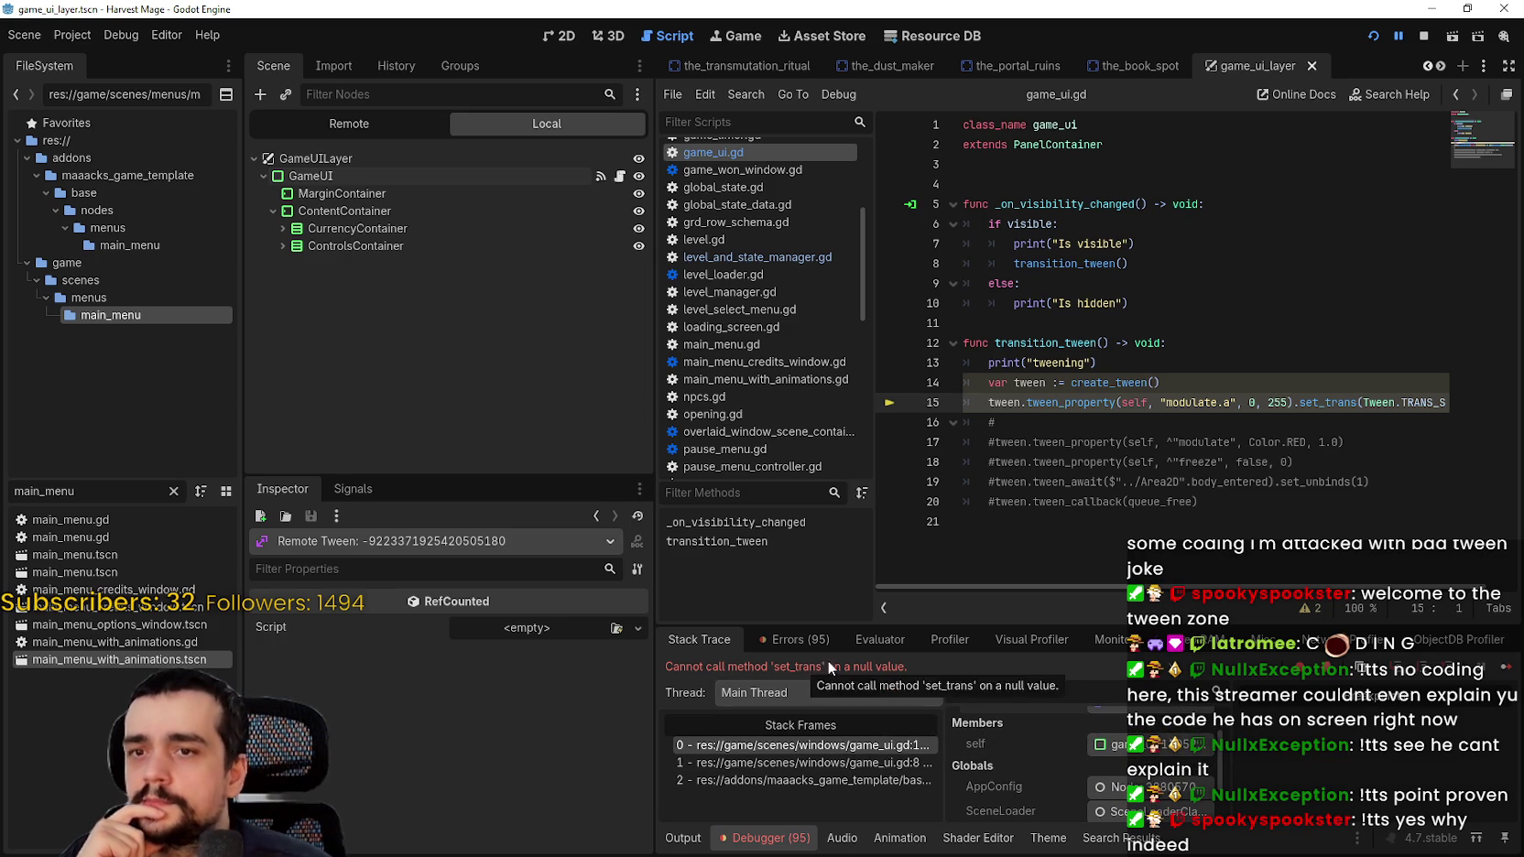
scroll("right", 3)
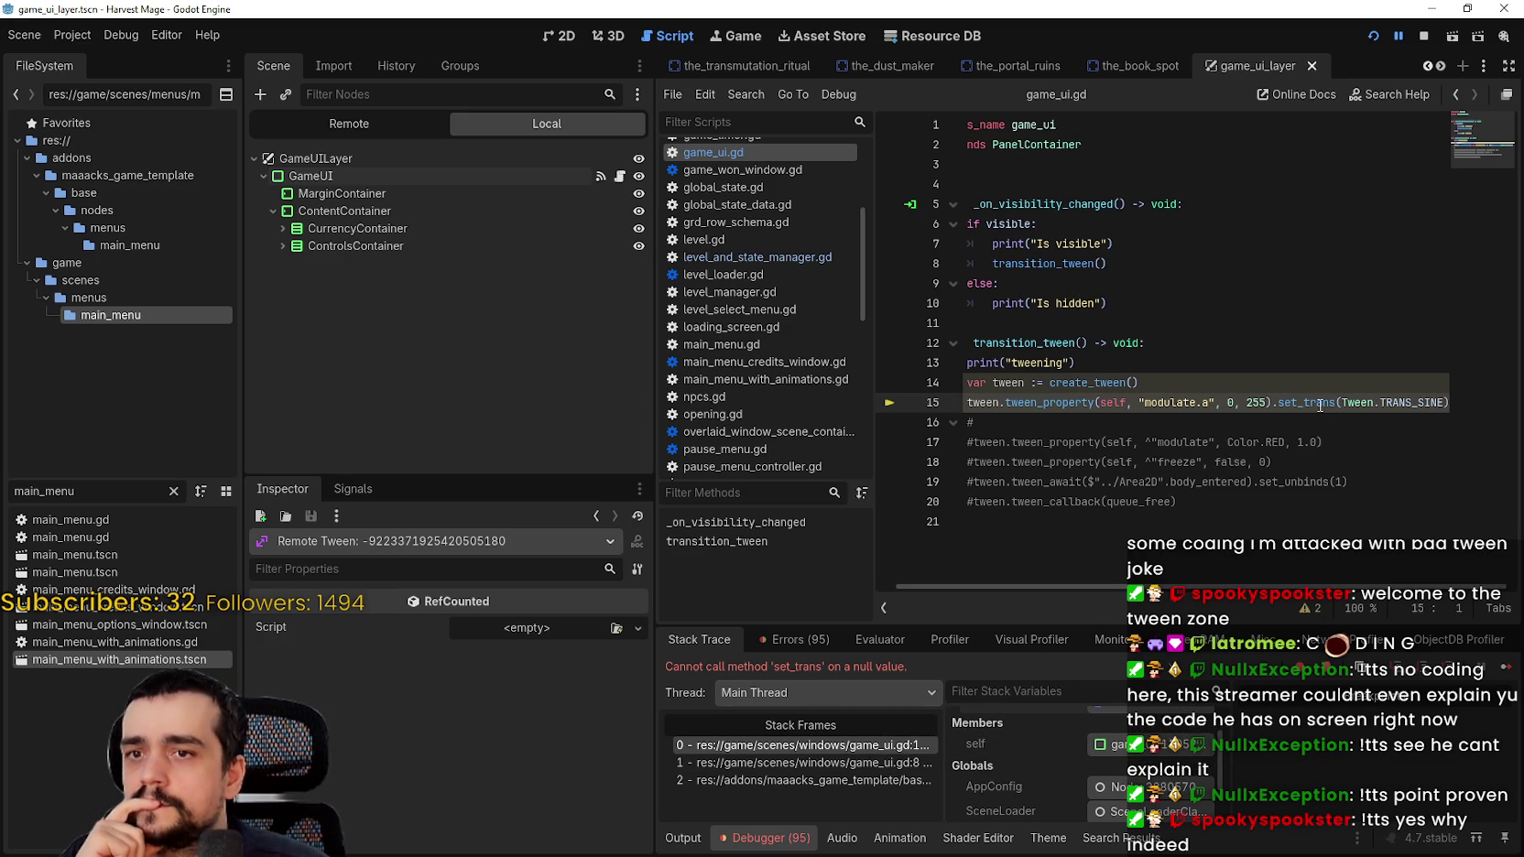
mouse_move(1319, 406)
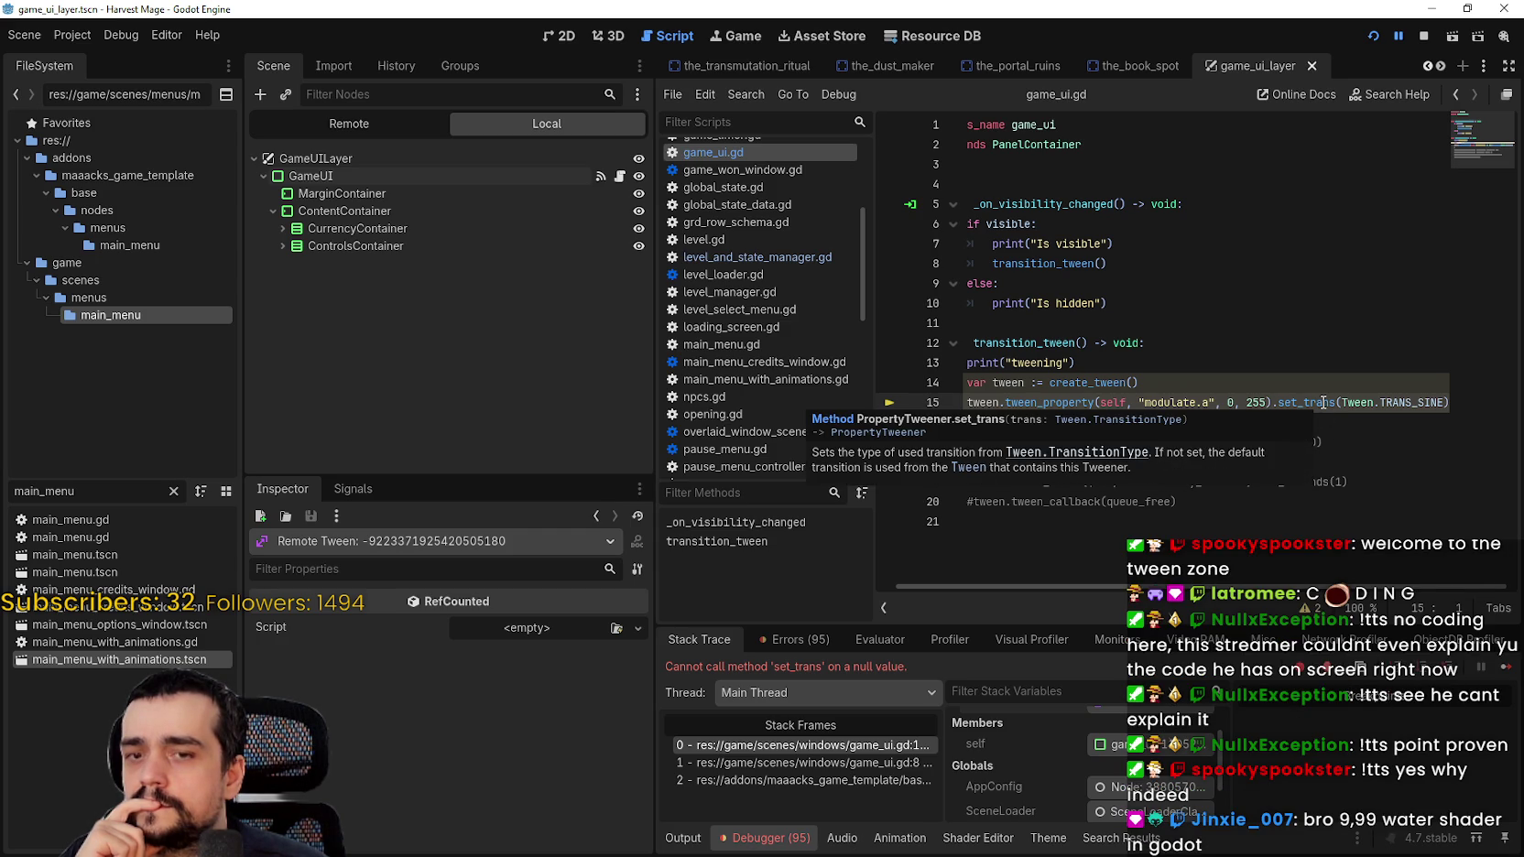
double_click(1322, 402)
mouse_move(1323, 402)
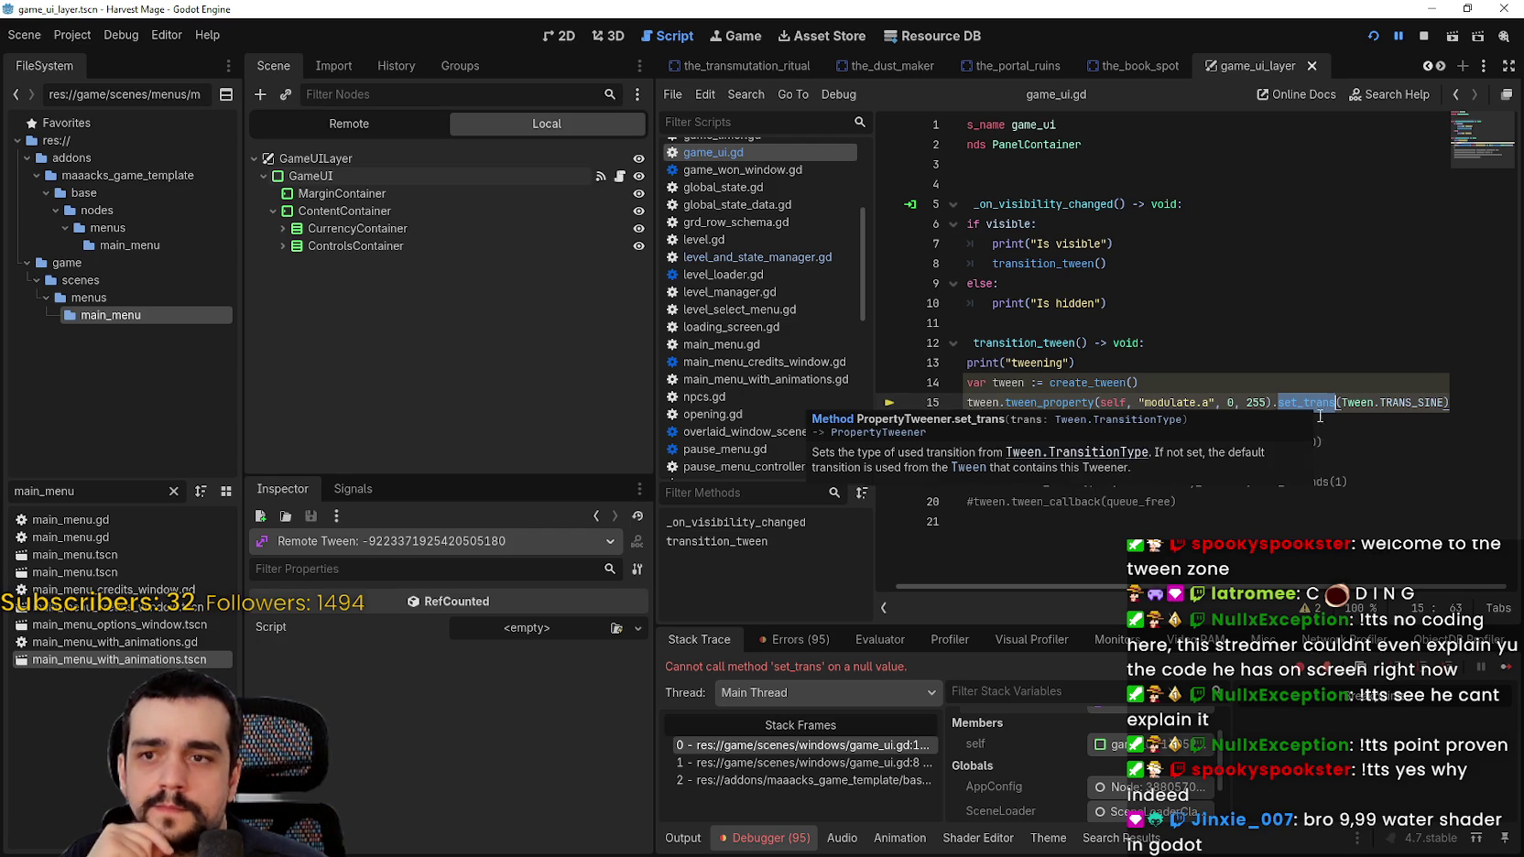
left_click(74, 35)
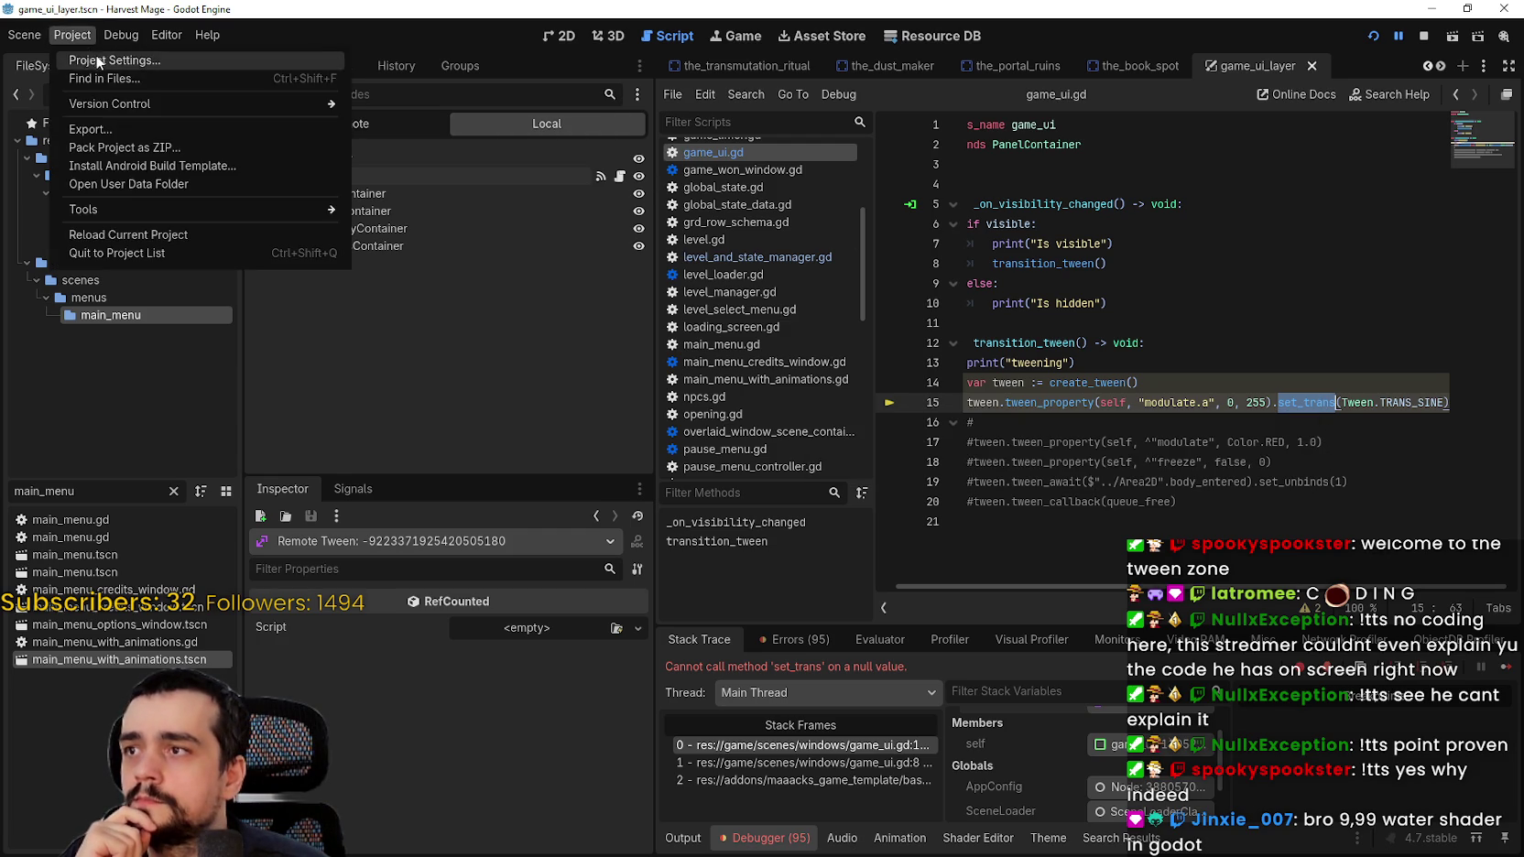
left_click(98, 62)
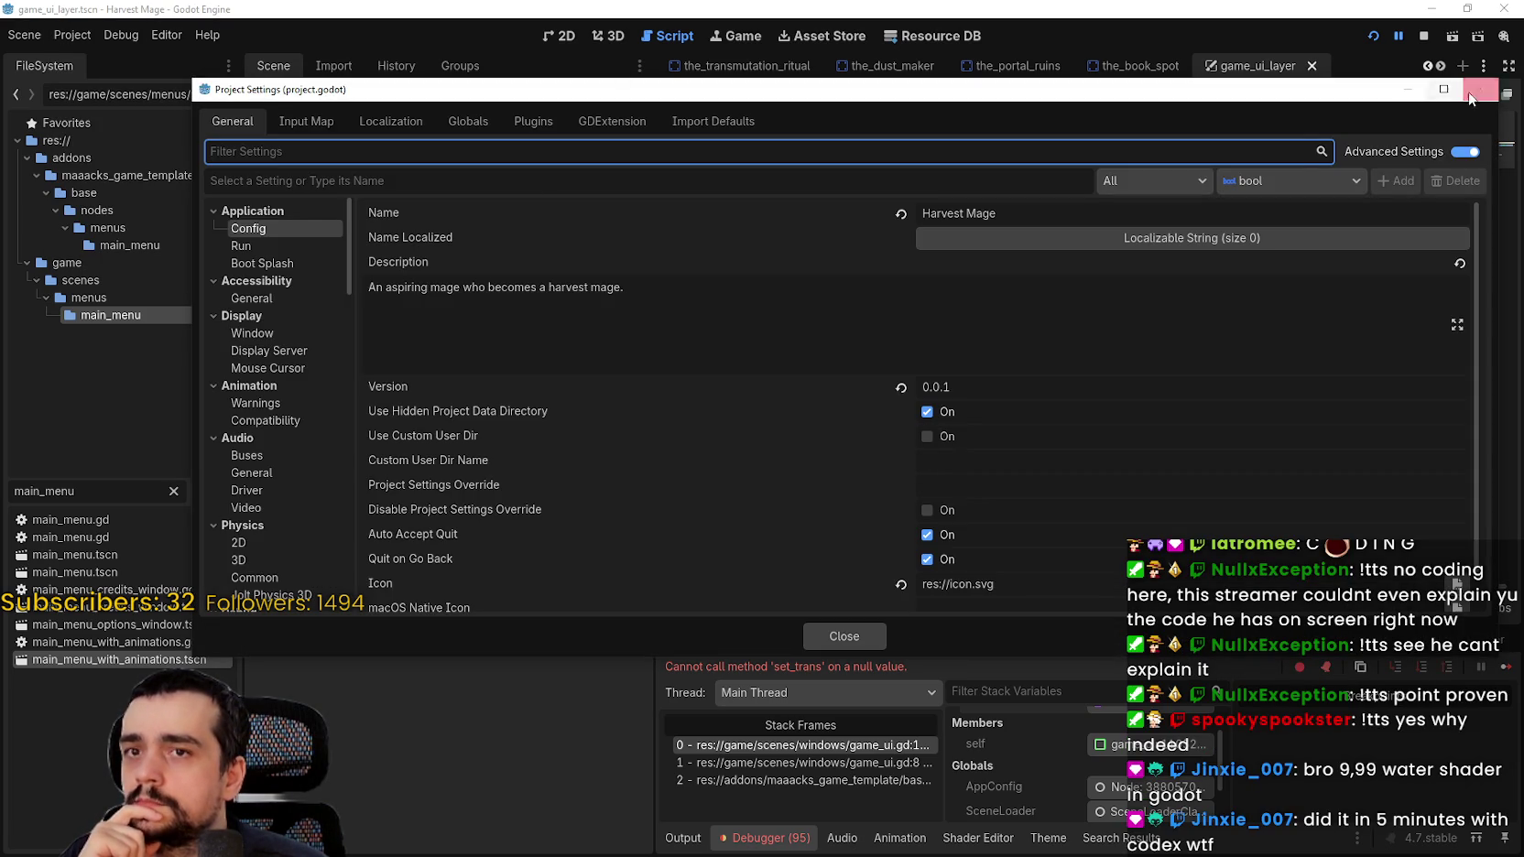
key("Escape")
left_click(121, 35)
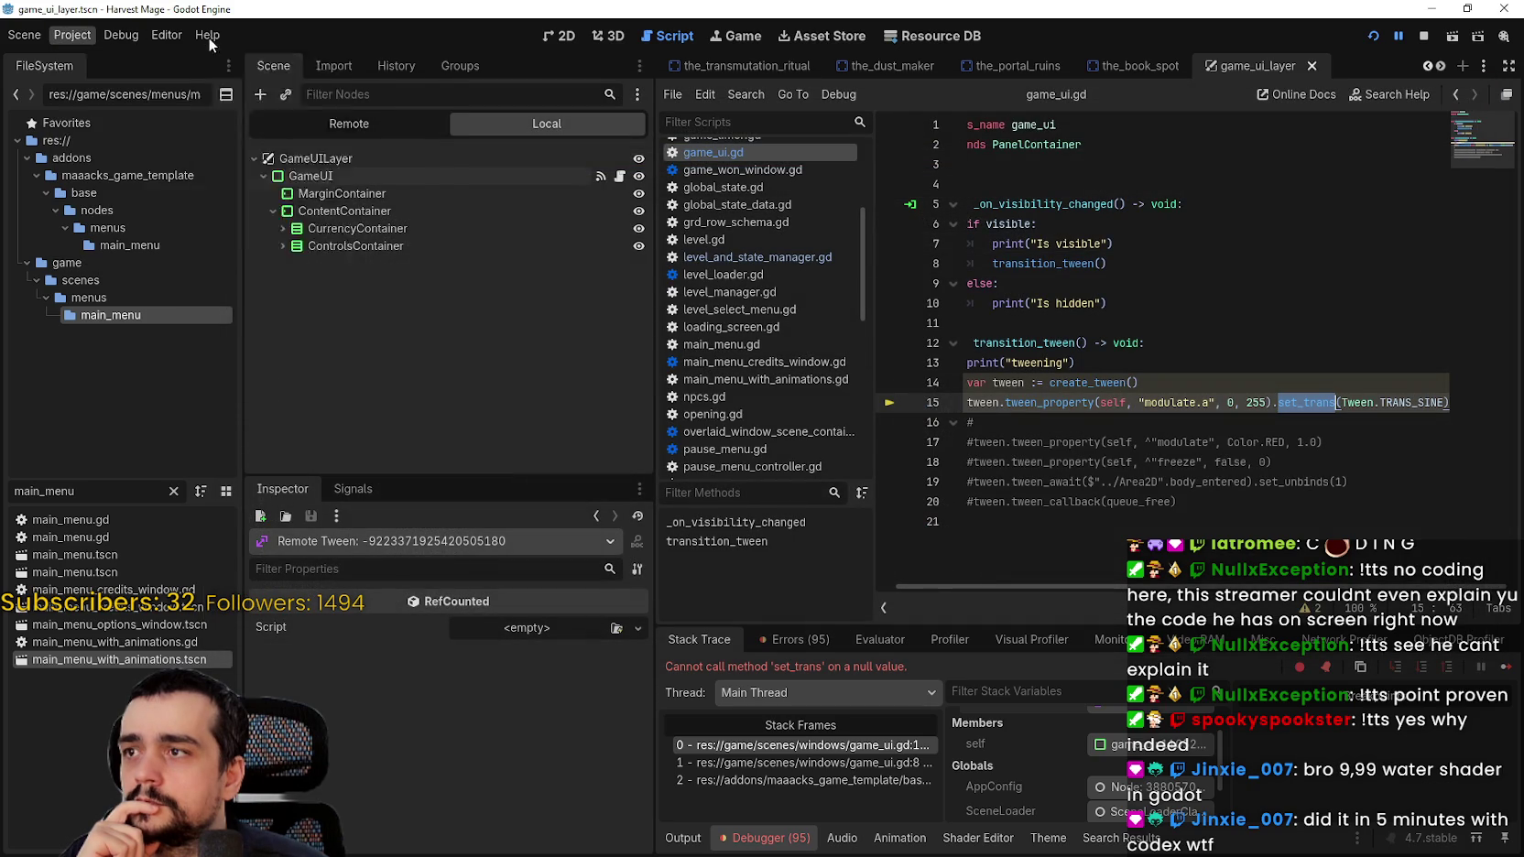
left_click(243, 59)
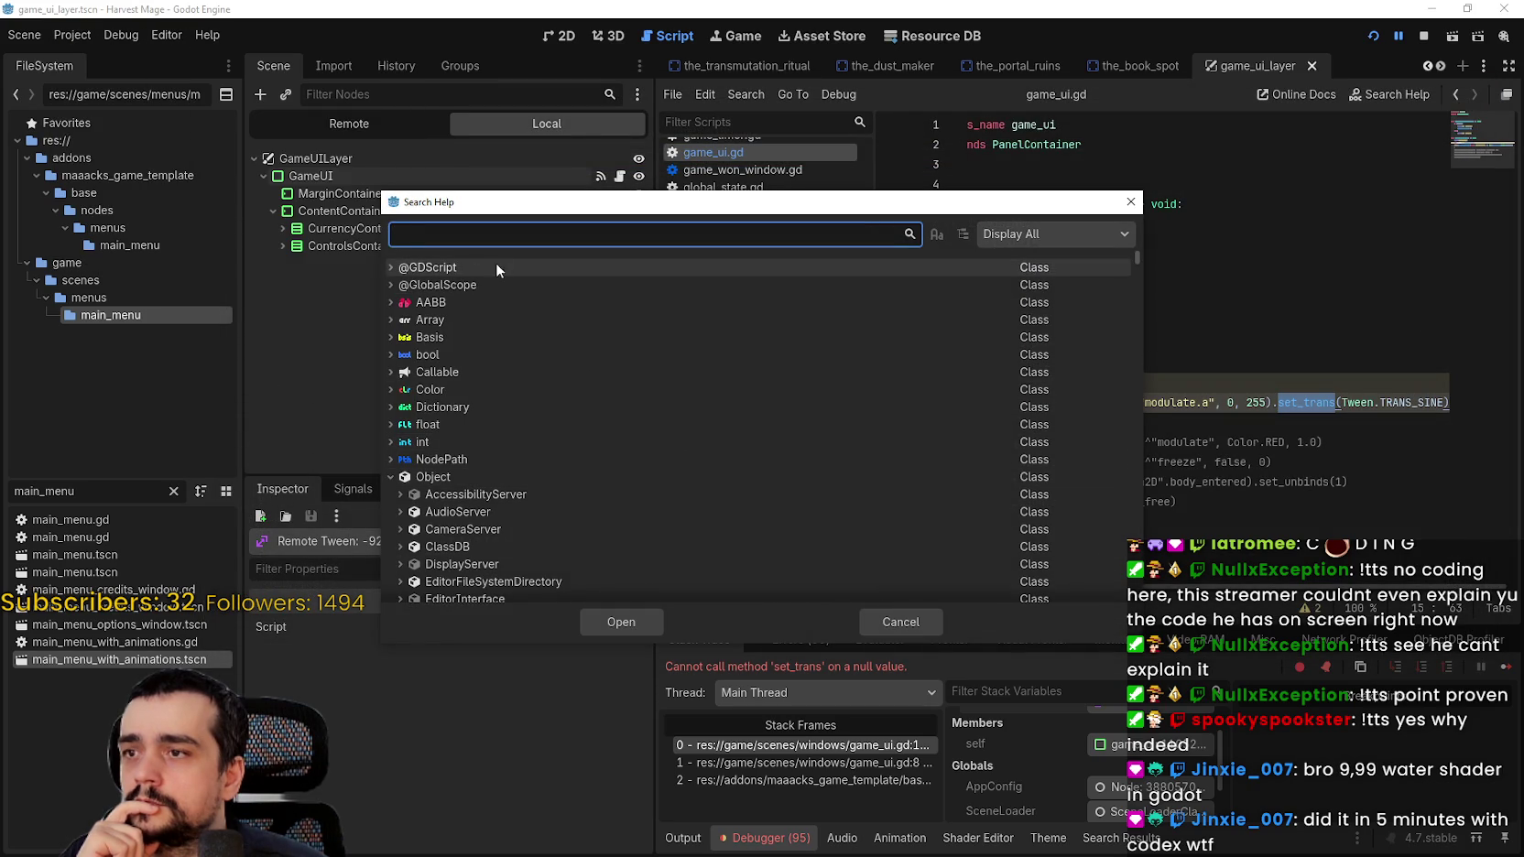
type("tween")
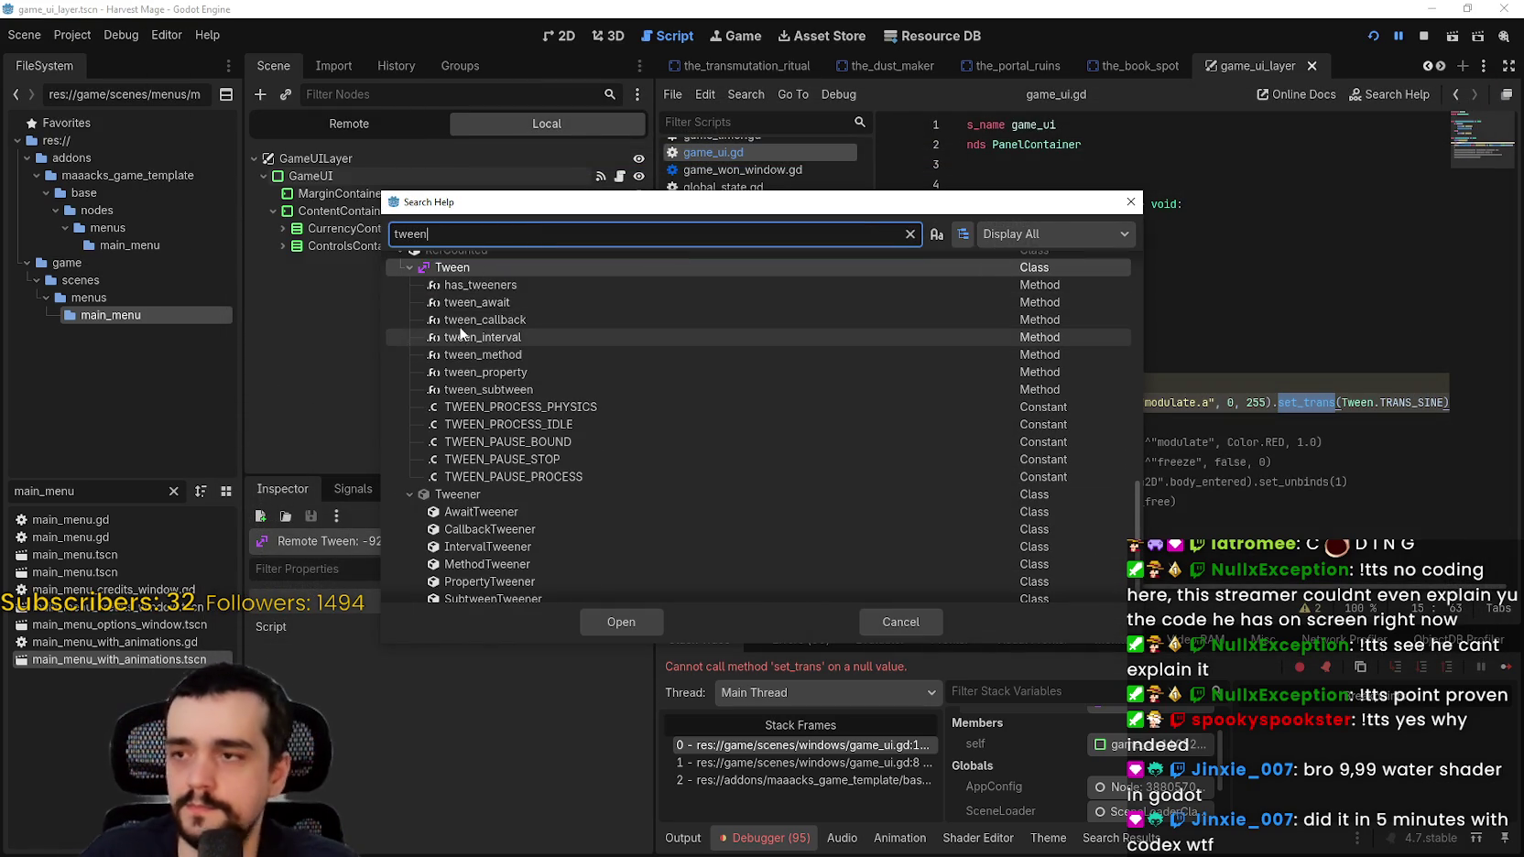
double_click(497, 270)
scroll("down", 3)
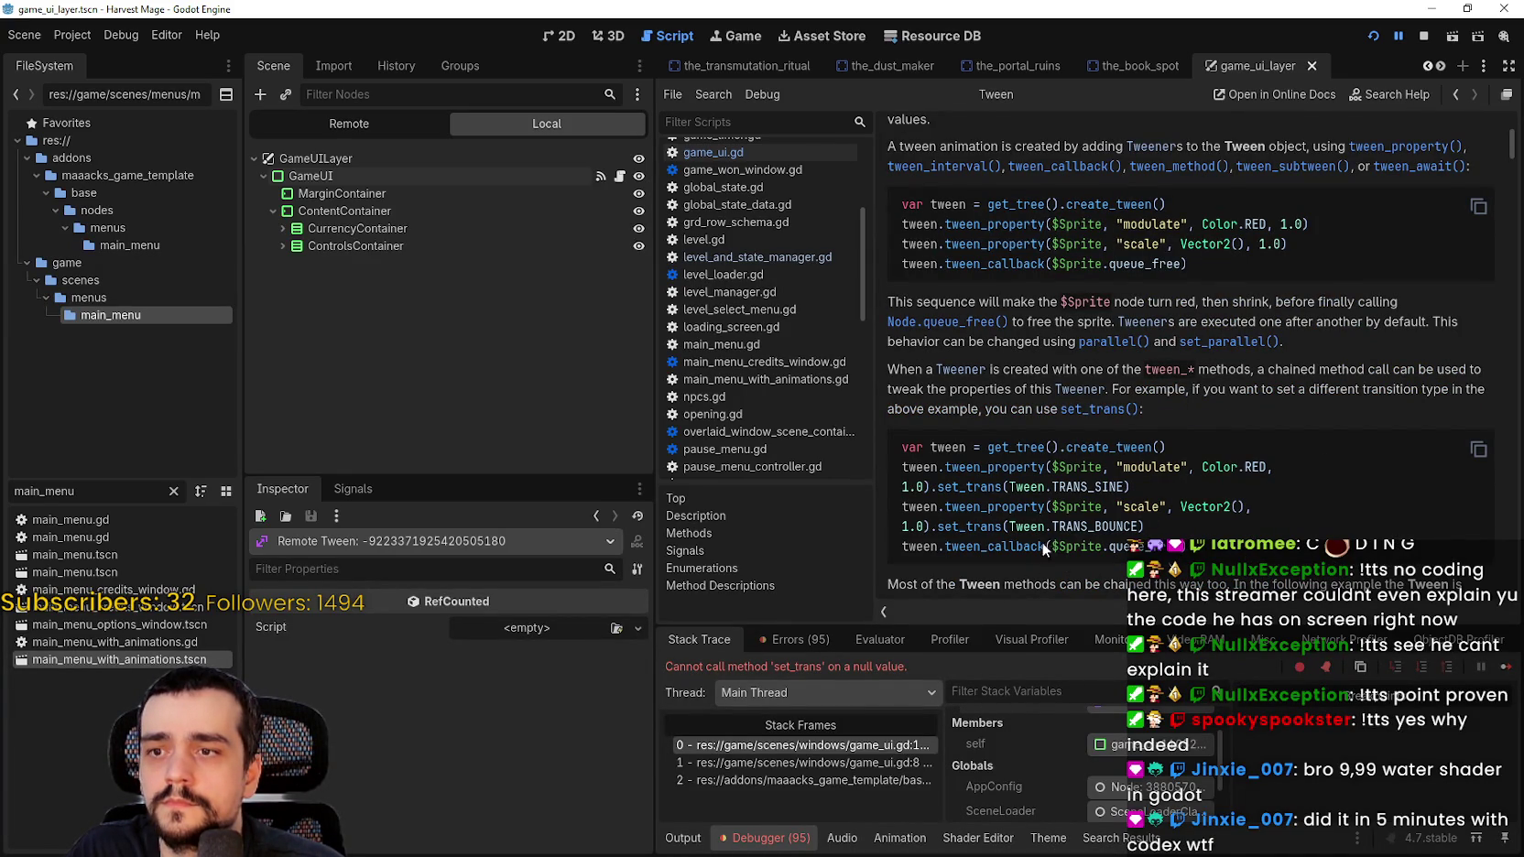
left_click_drag(1143, 481, 897, 487)
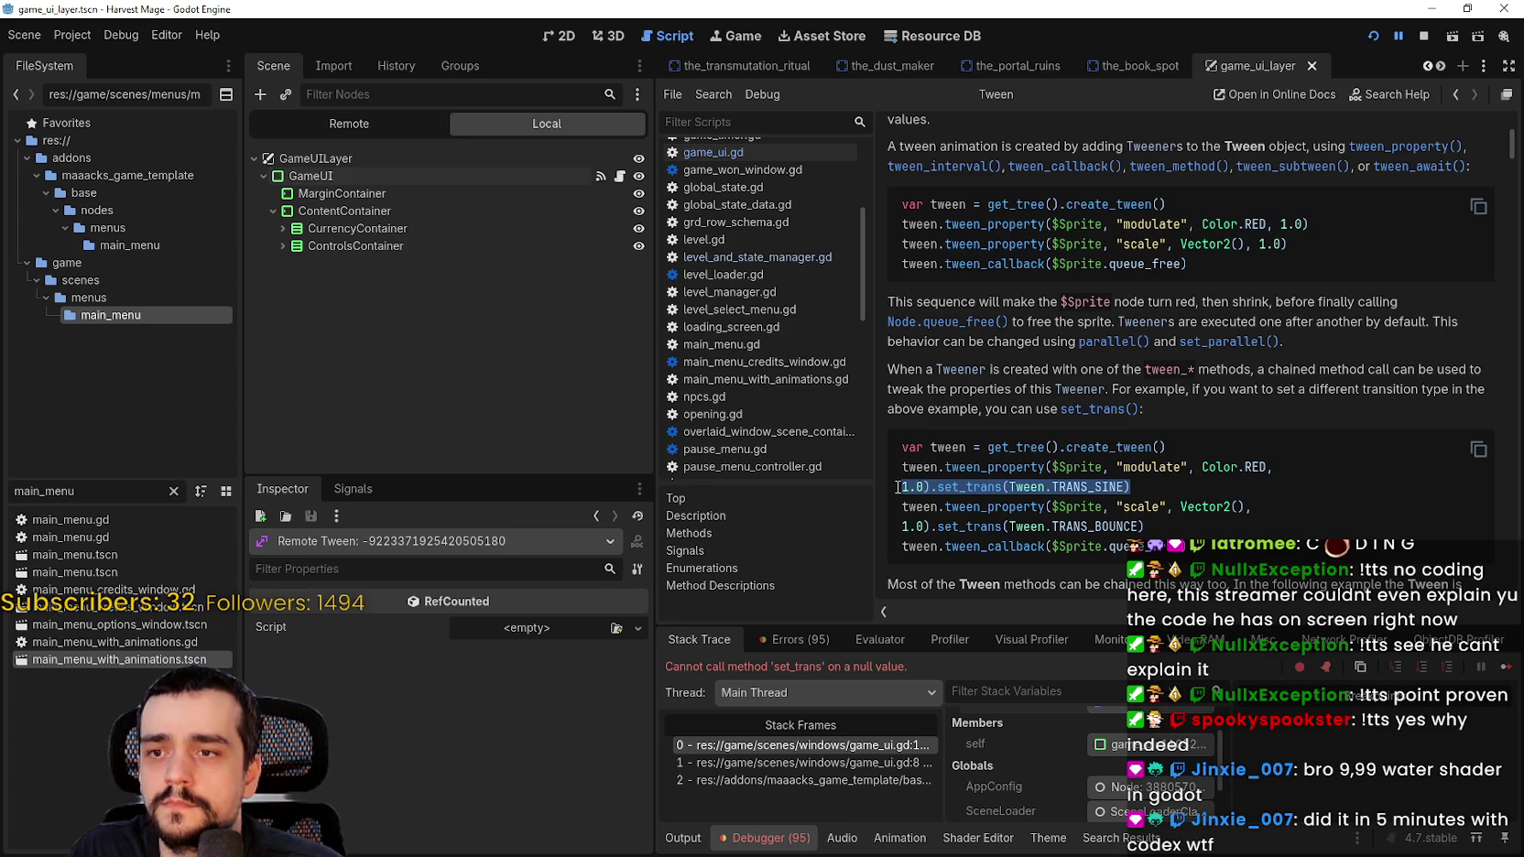
left_click_drag(897, 487, 900, 476)
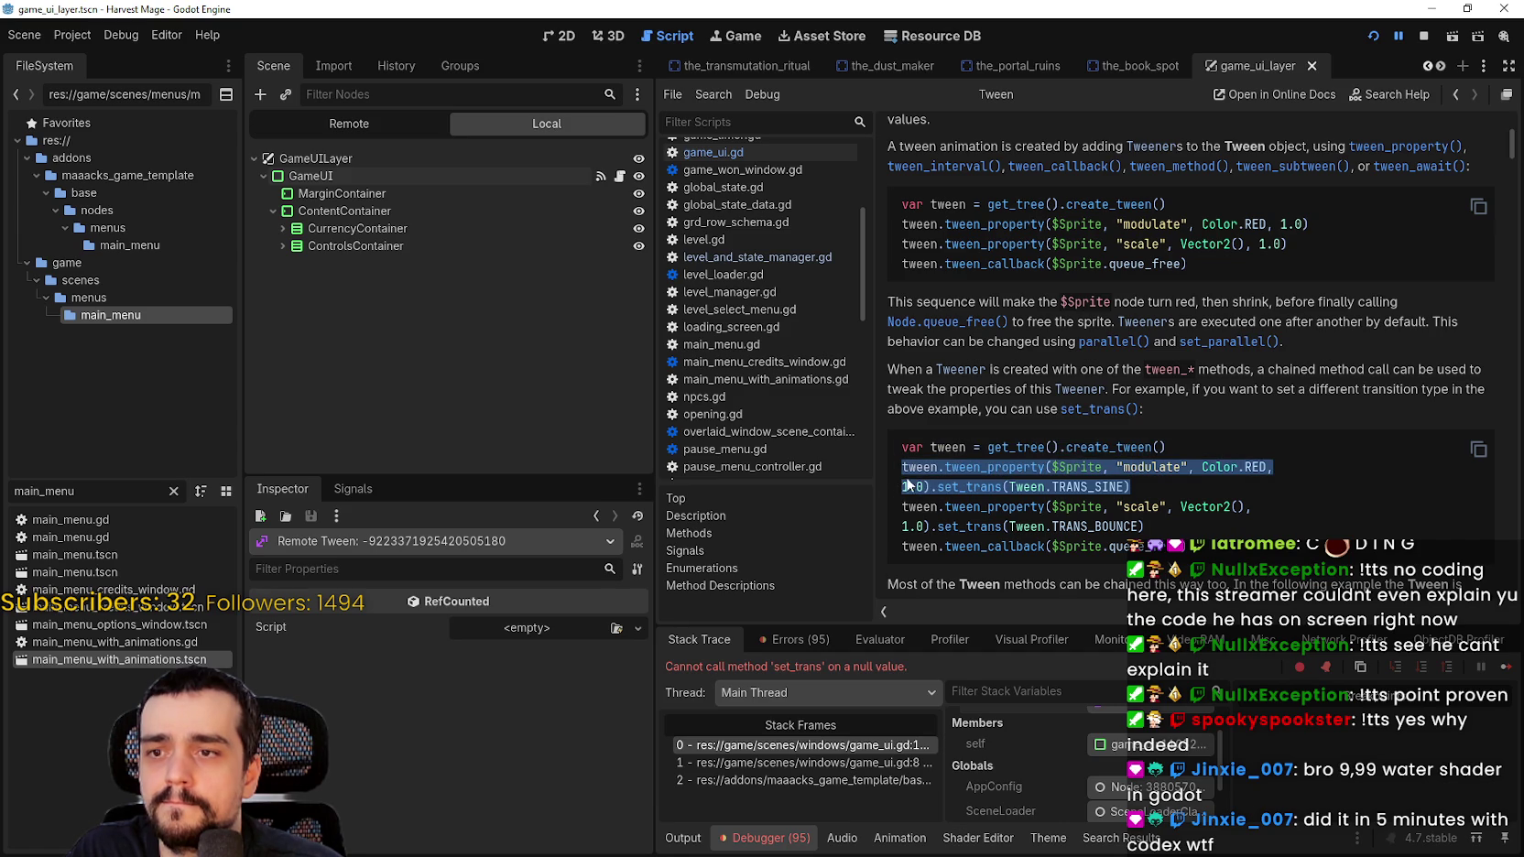
left_click(620, 176)
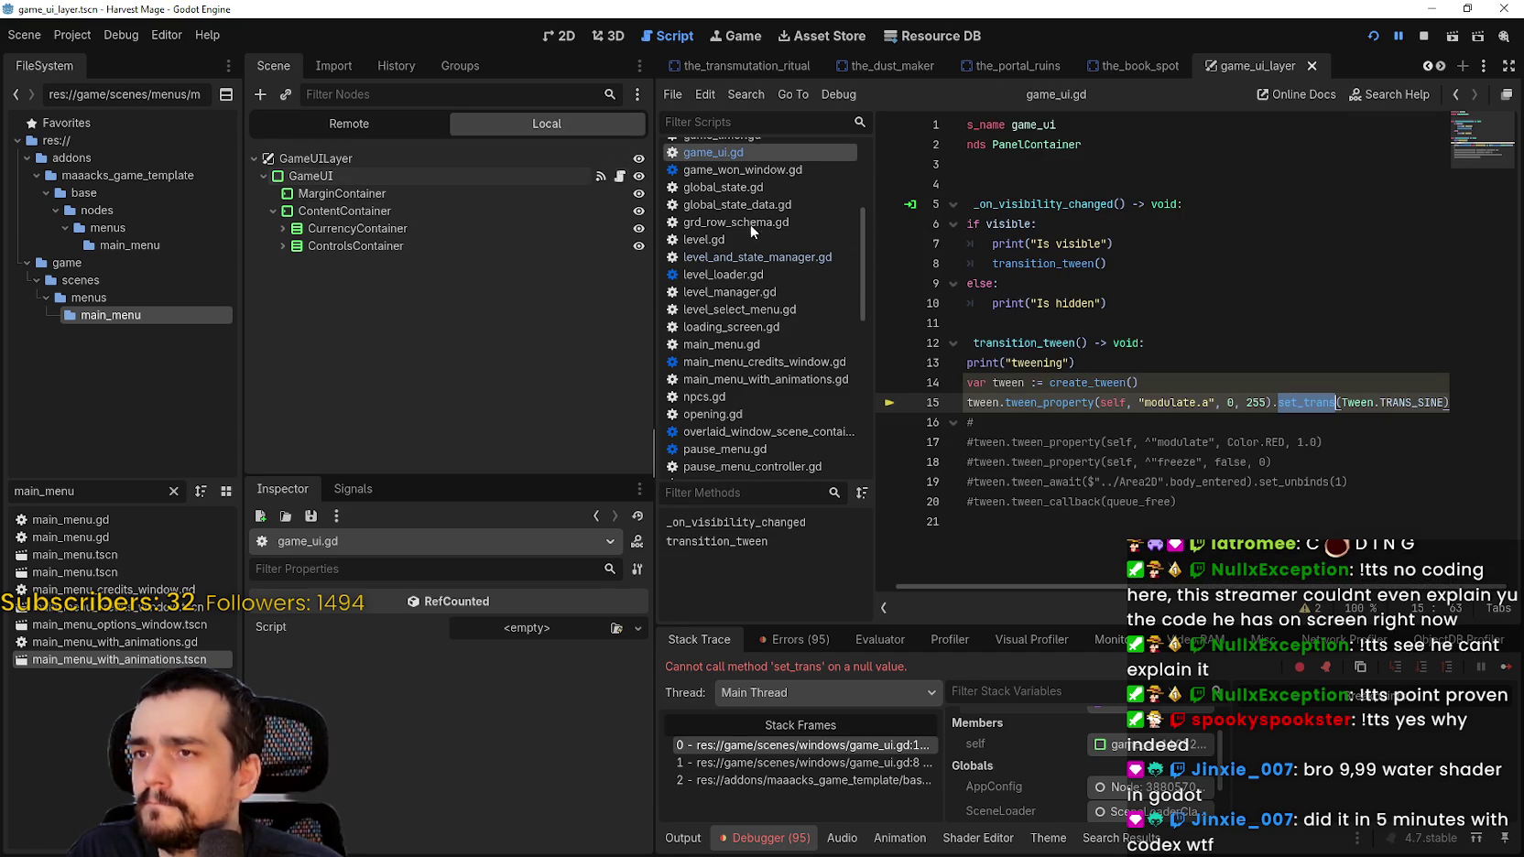
Step: Paste the docs tween example as line 16, replacing $Sprite with self
left_click(1383, 401)
key("shift+Up")
left_click(1419, 401)
key("Return")
key("ctrl+v")
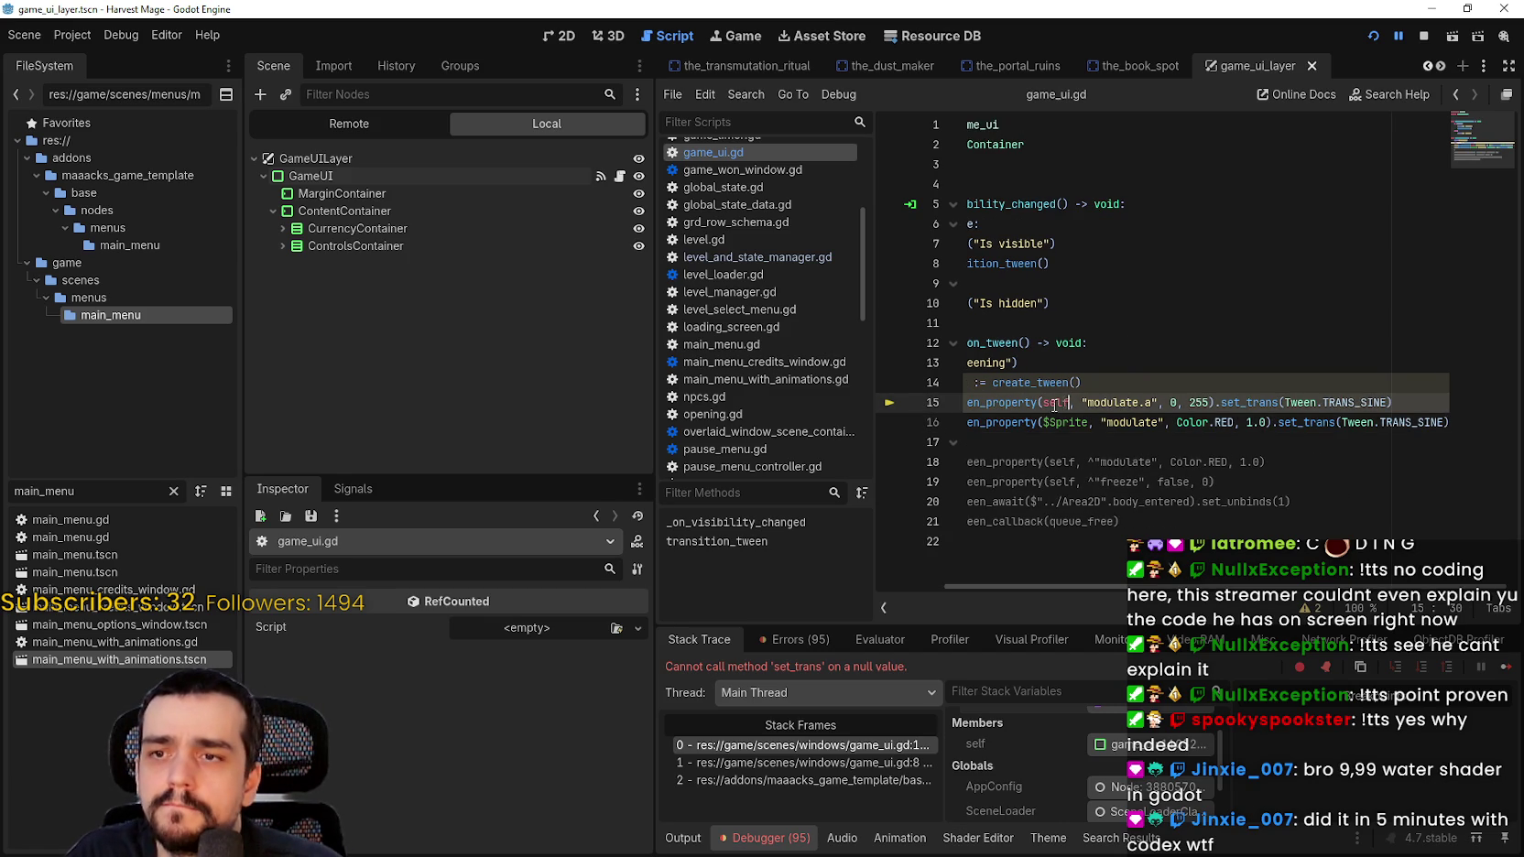
left_click(1064, 424)
left_click_drag(1088, 424, 1044, 424)
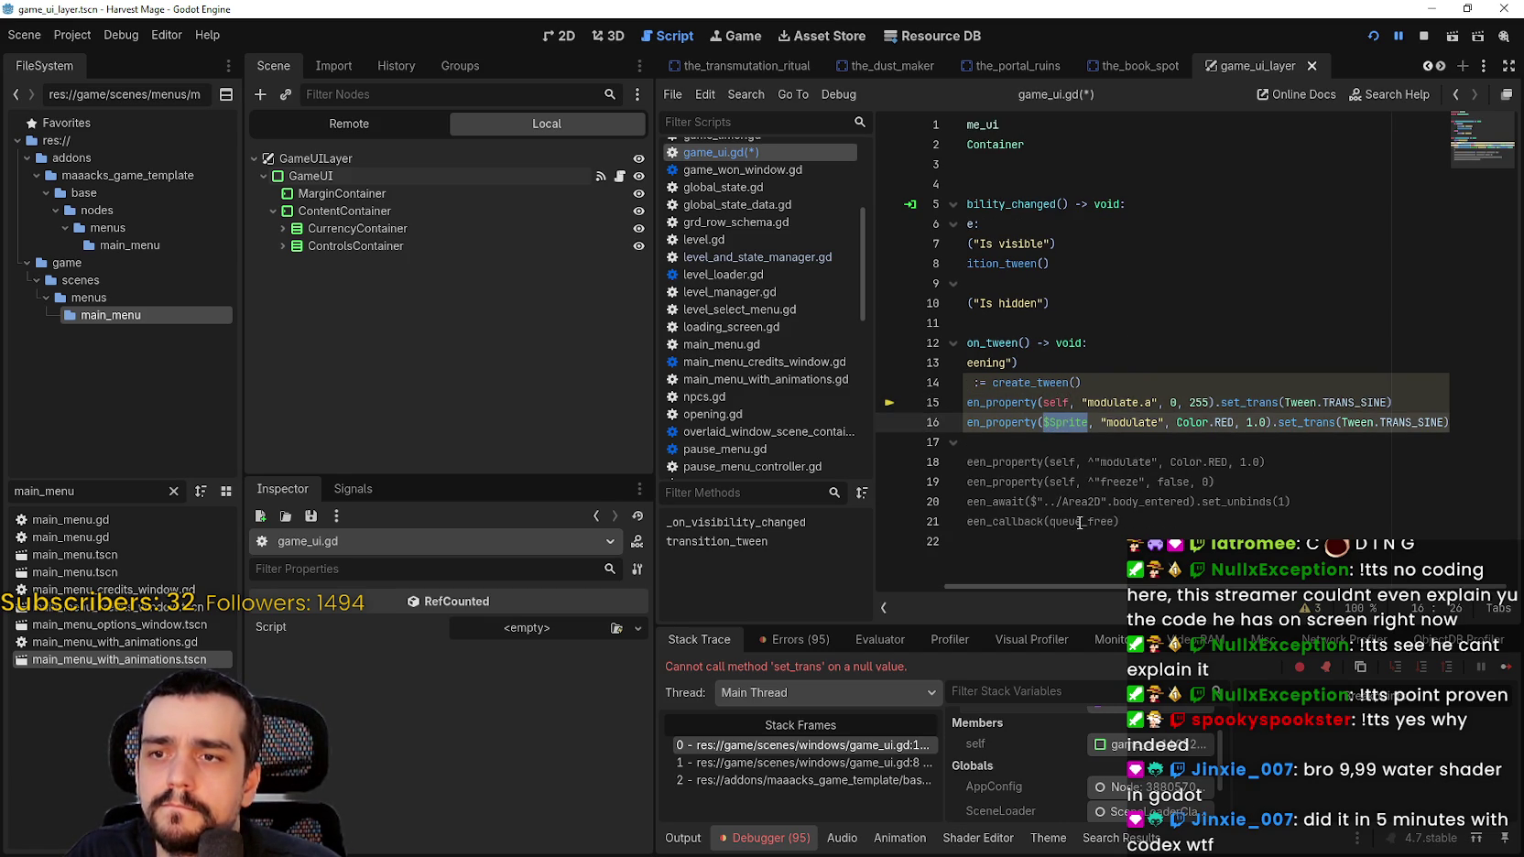
type("self")
left_click(1072, 438)
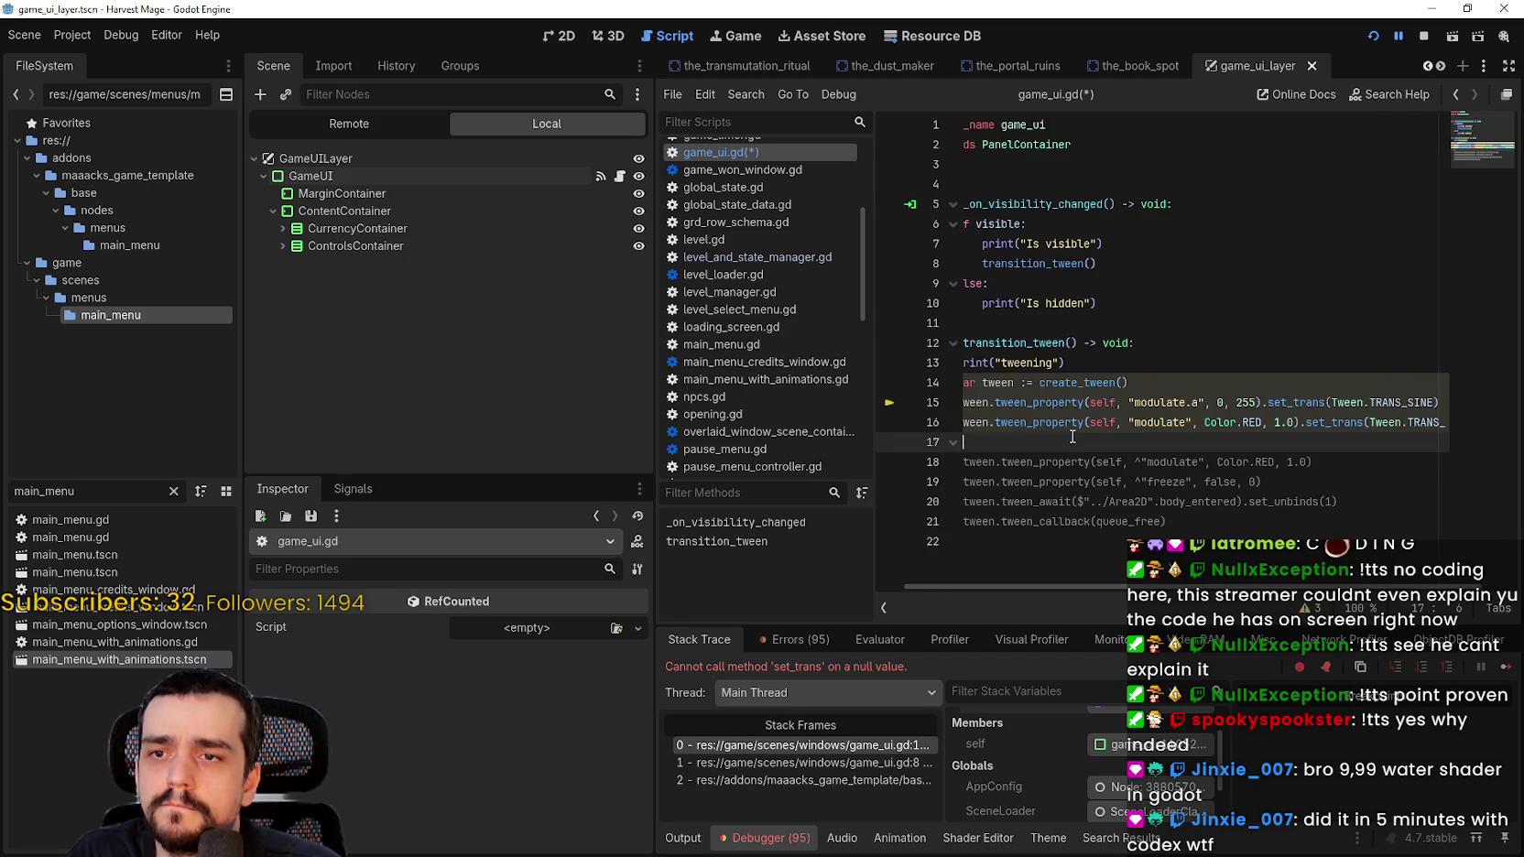
Step: Comment out line 15 with #, then run the game and enter the level from the menu
left_click(988, 402)
type("#")
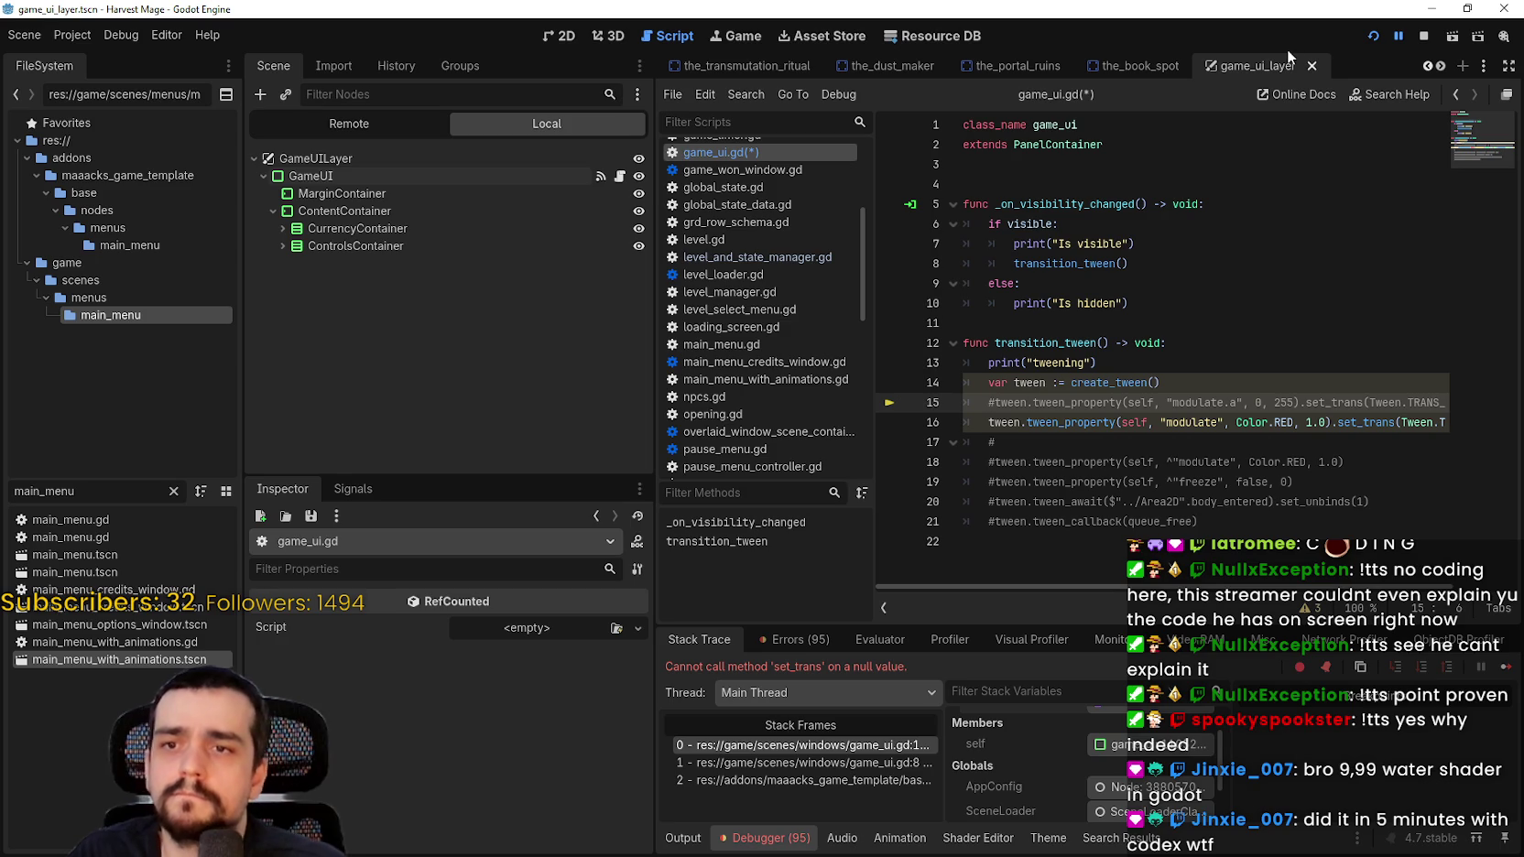
scroll("right", 3)
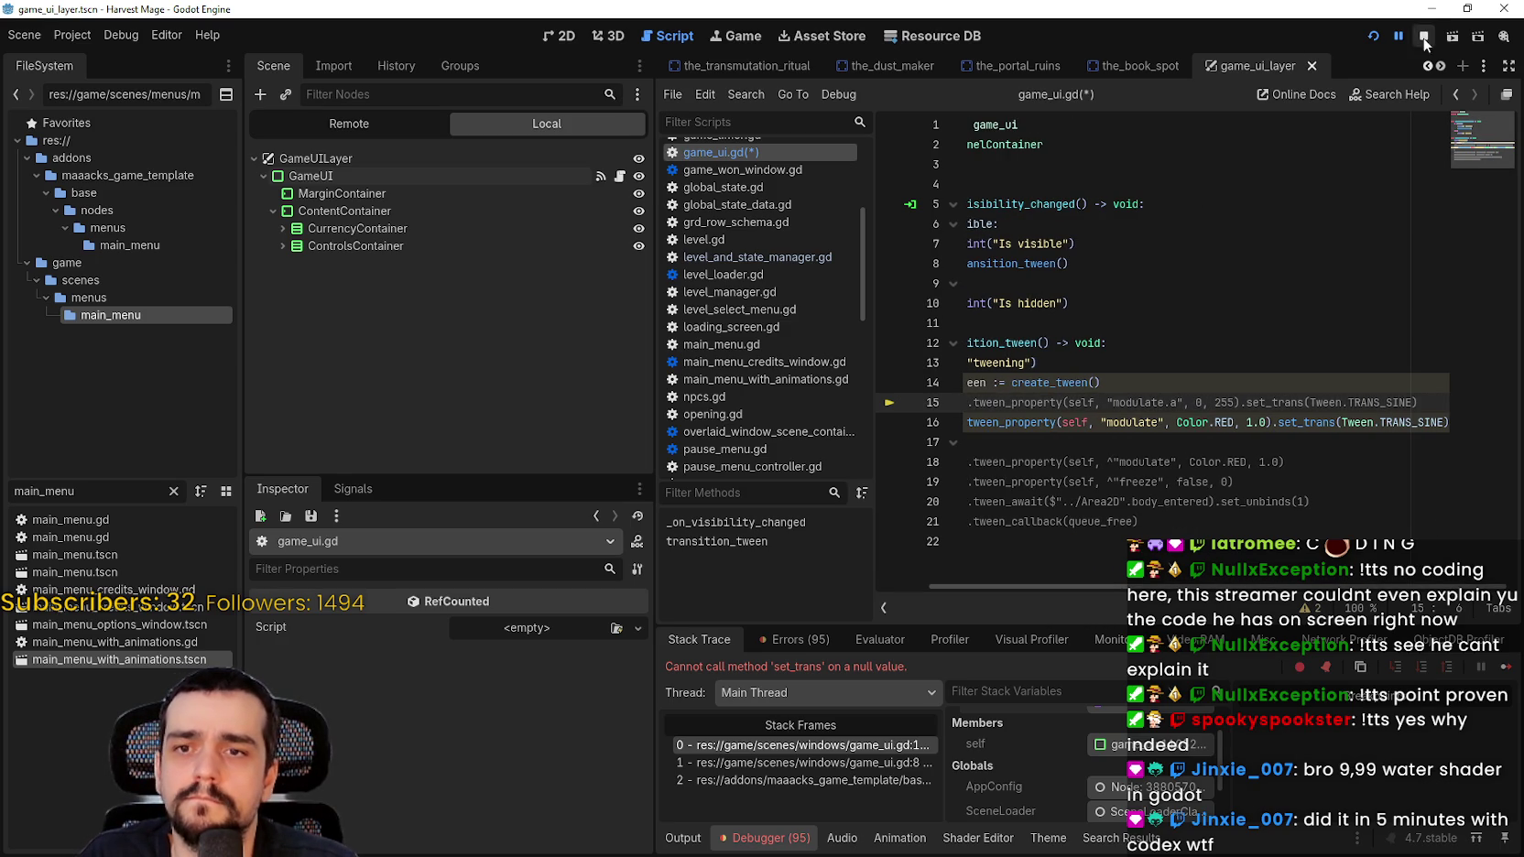
left_click(1374, 36)
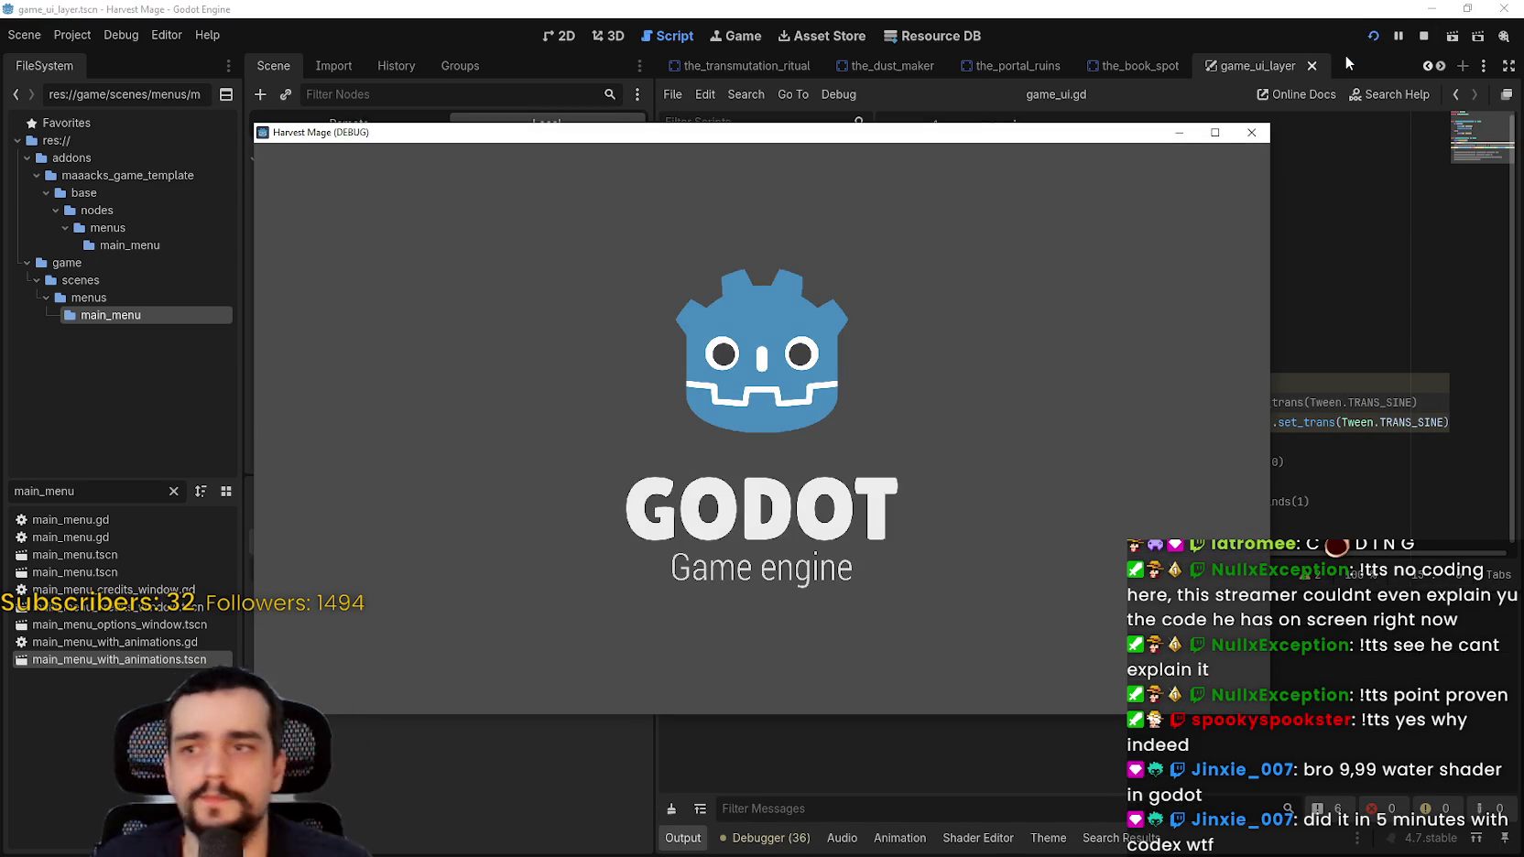
key("Down")
key("Return")
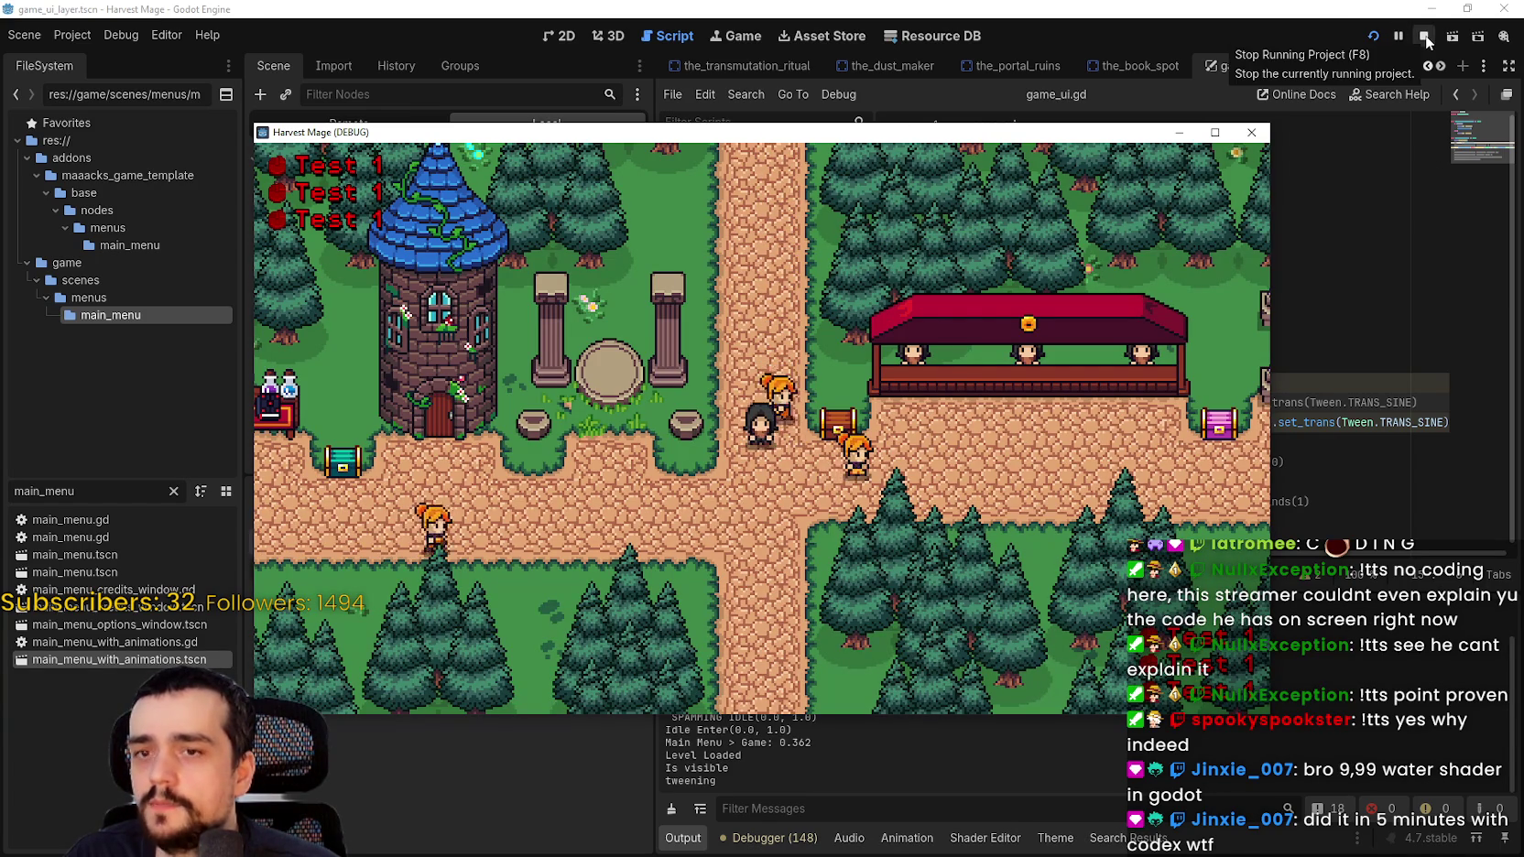
Step: Stop the game and change line 16 to tween modulate.a to 0.0 instead of Color.RED
left_click(1424, 36)
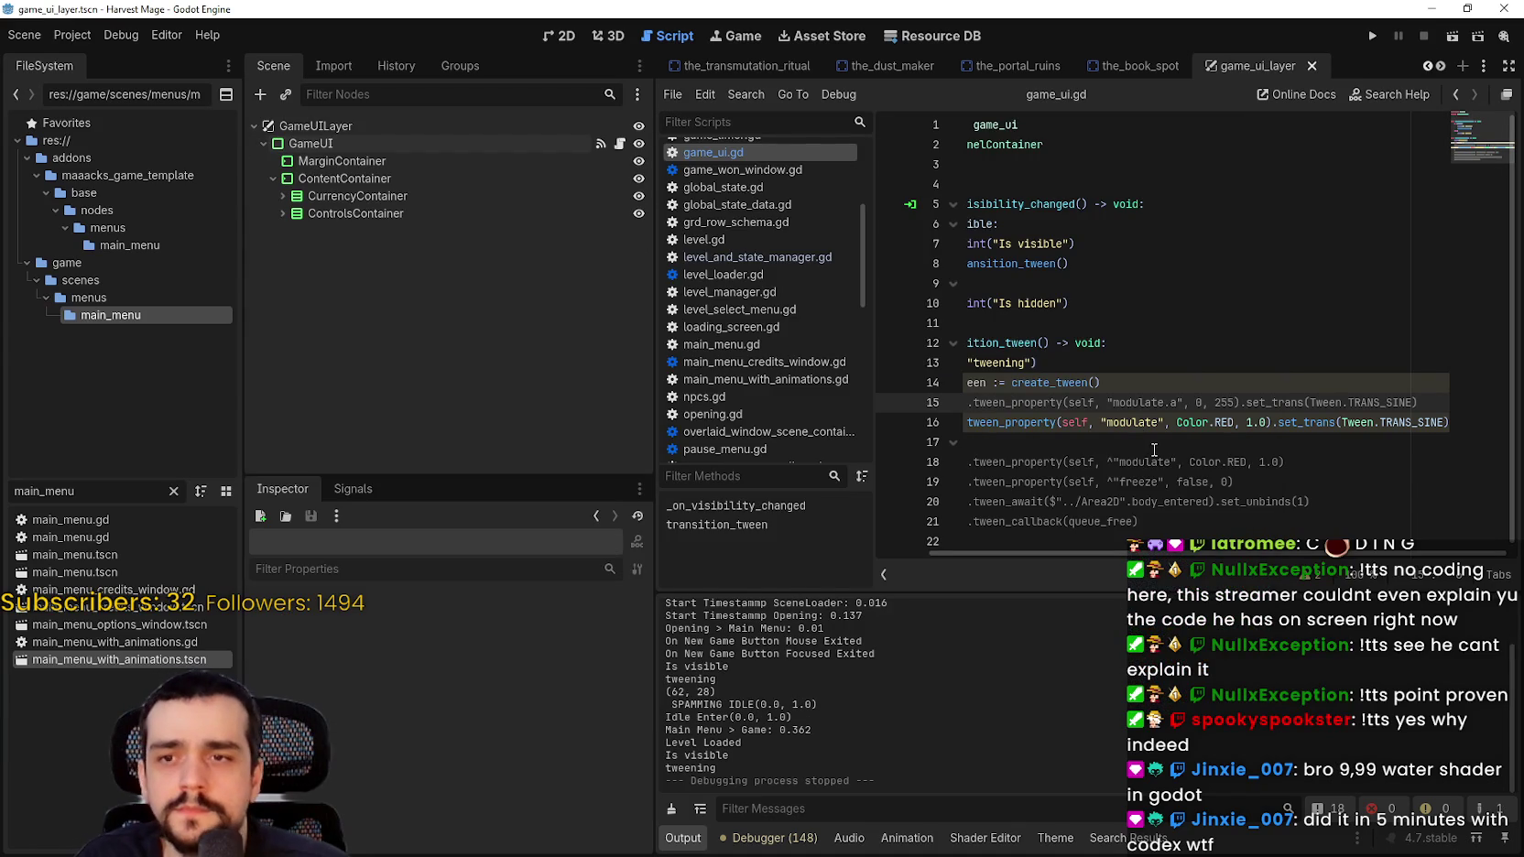
left_click(1152, 426)
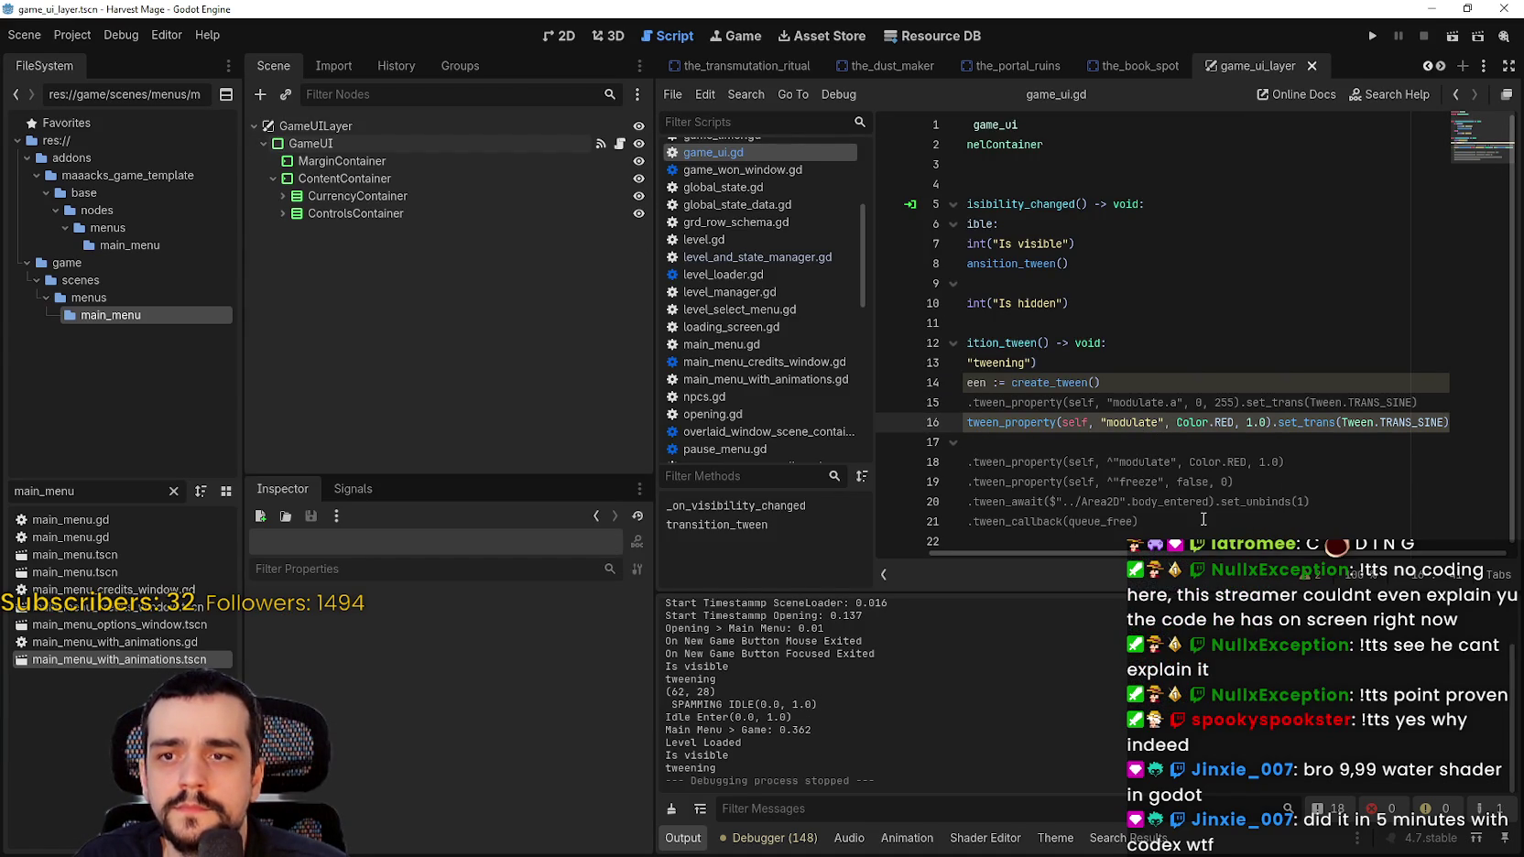
type(".a")
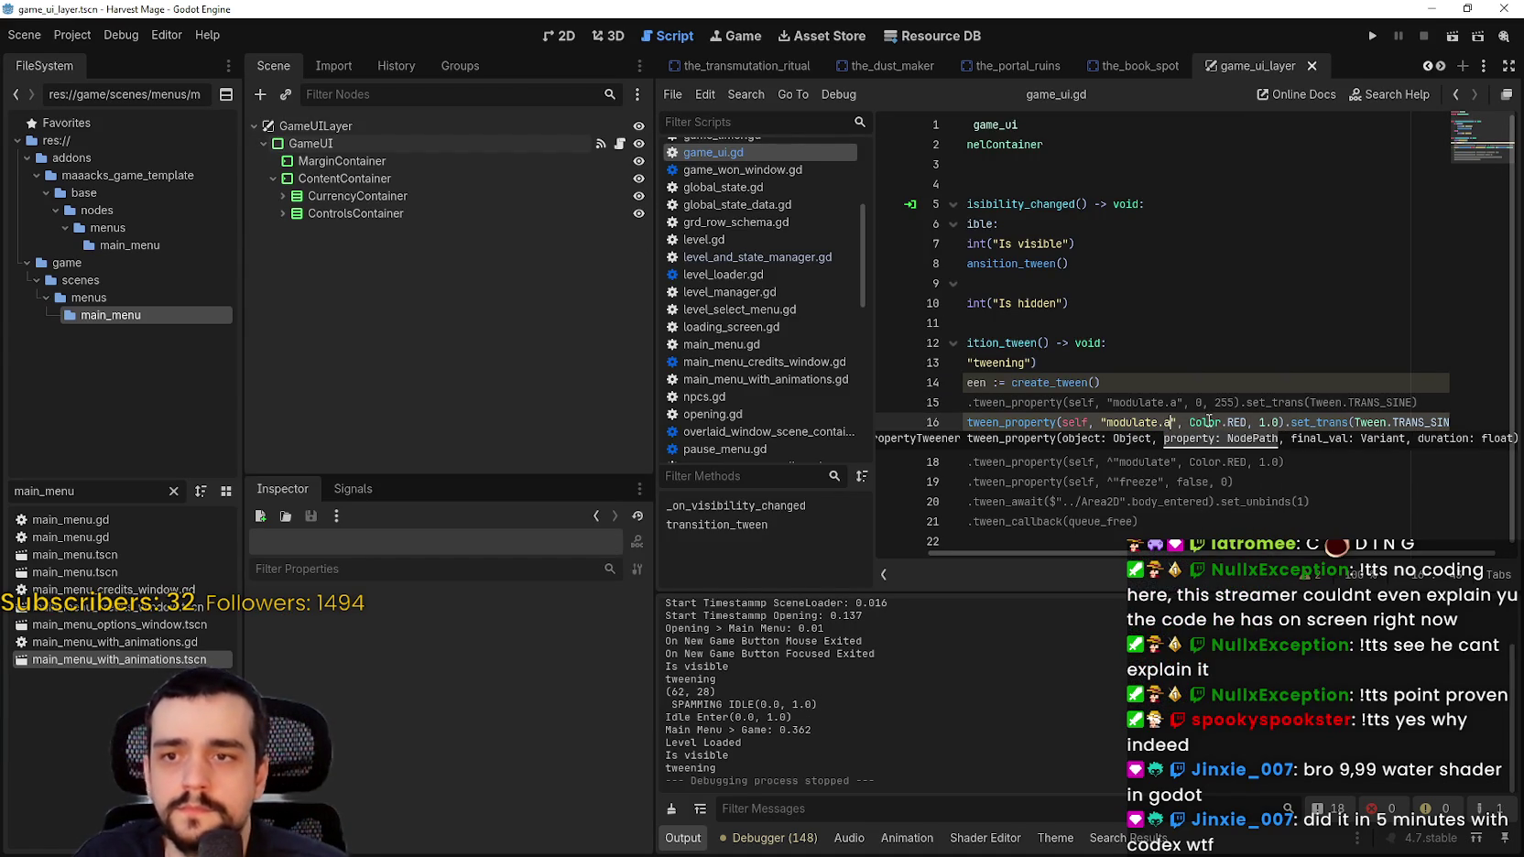
left_click_drag(1245, 422, 1190, 422)
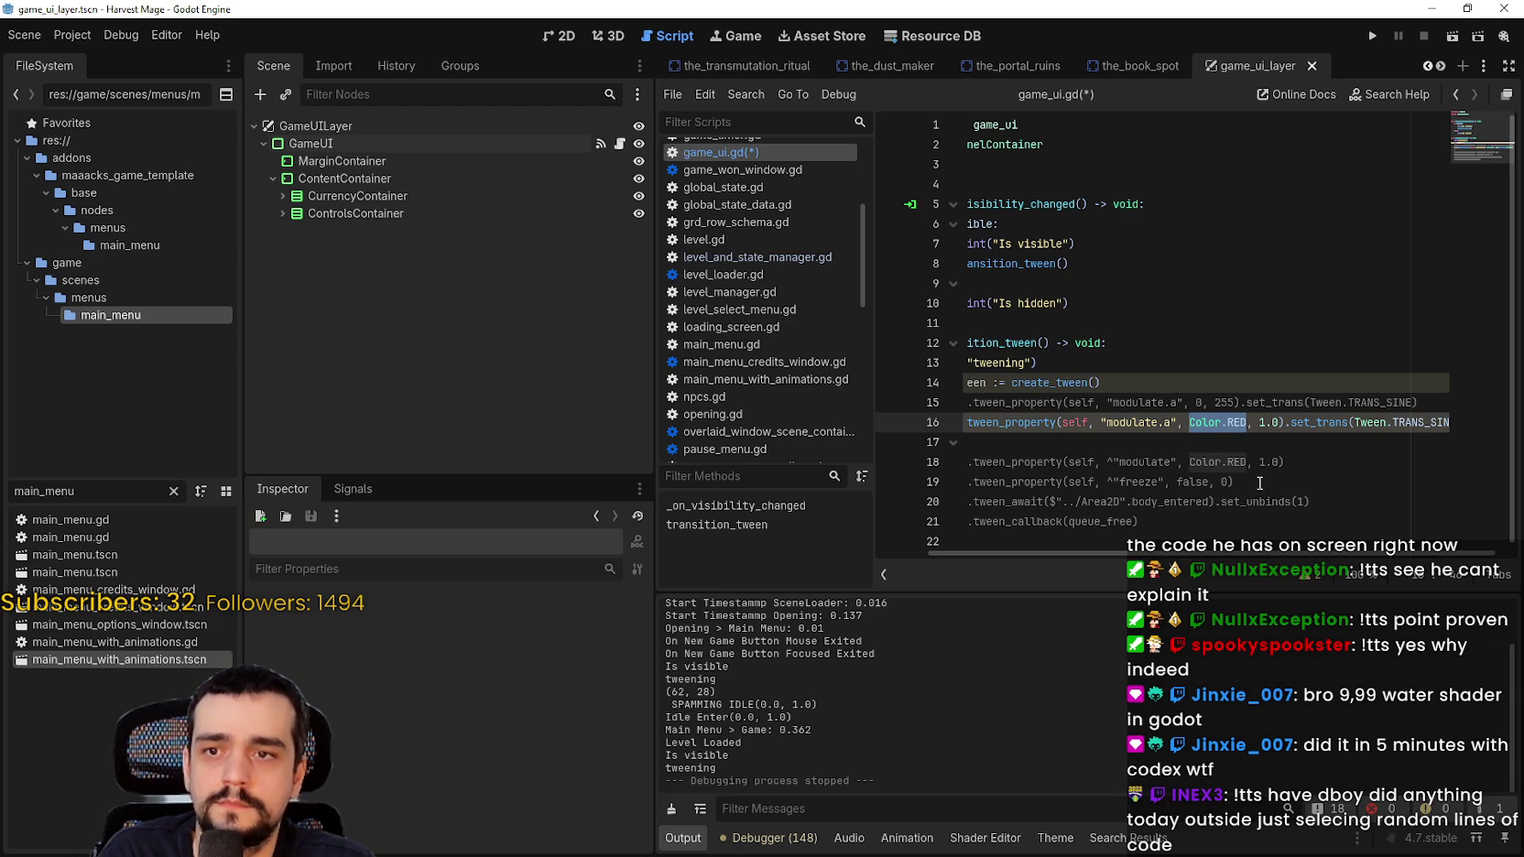
type("0")
left_click(1247, 422)
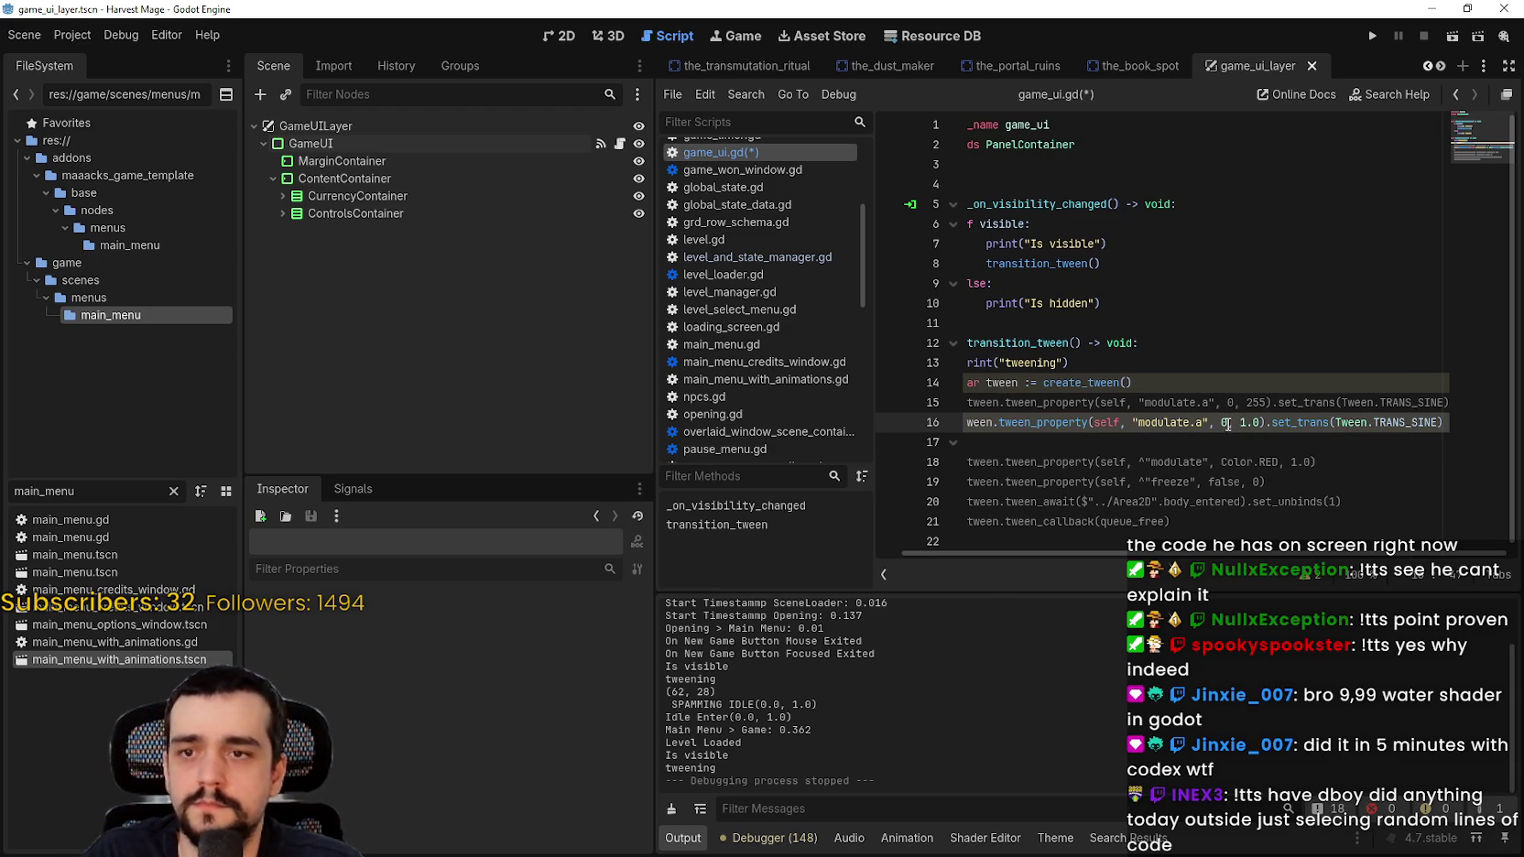
type(".0")
Step: Rerun the game to test the fade; it still hits the set_trans null-value error
left_click(1373, 35)
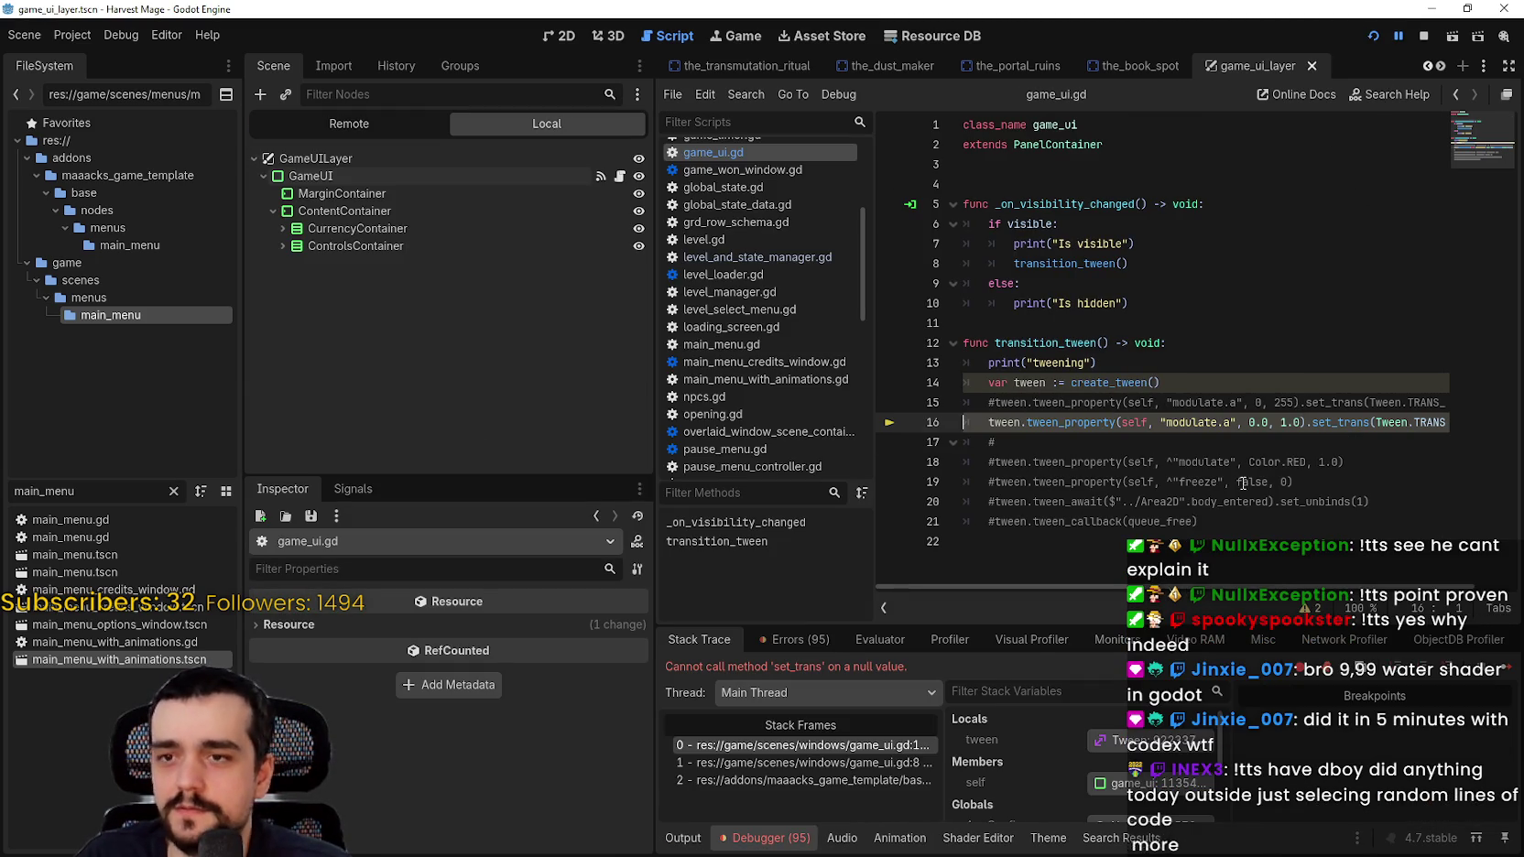
left_click(1155, 458)
left_click(1164, 438)
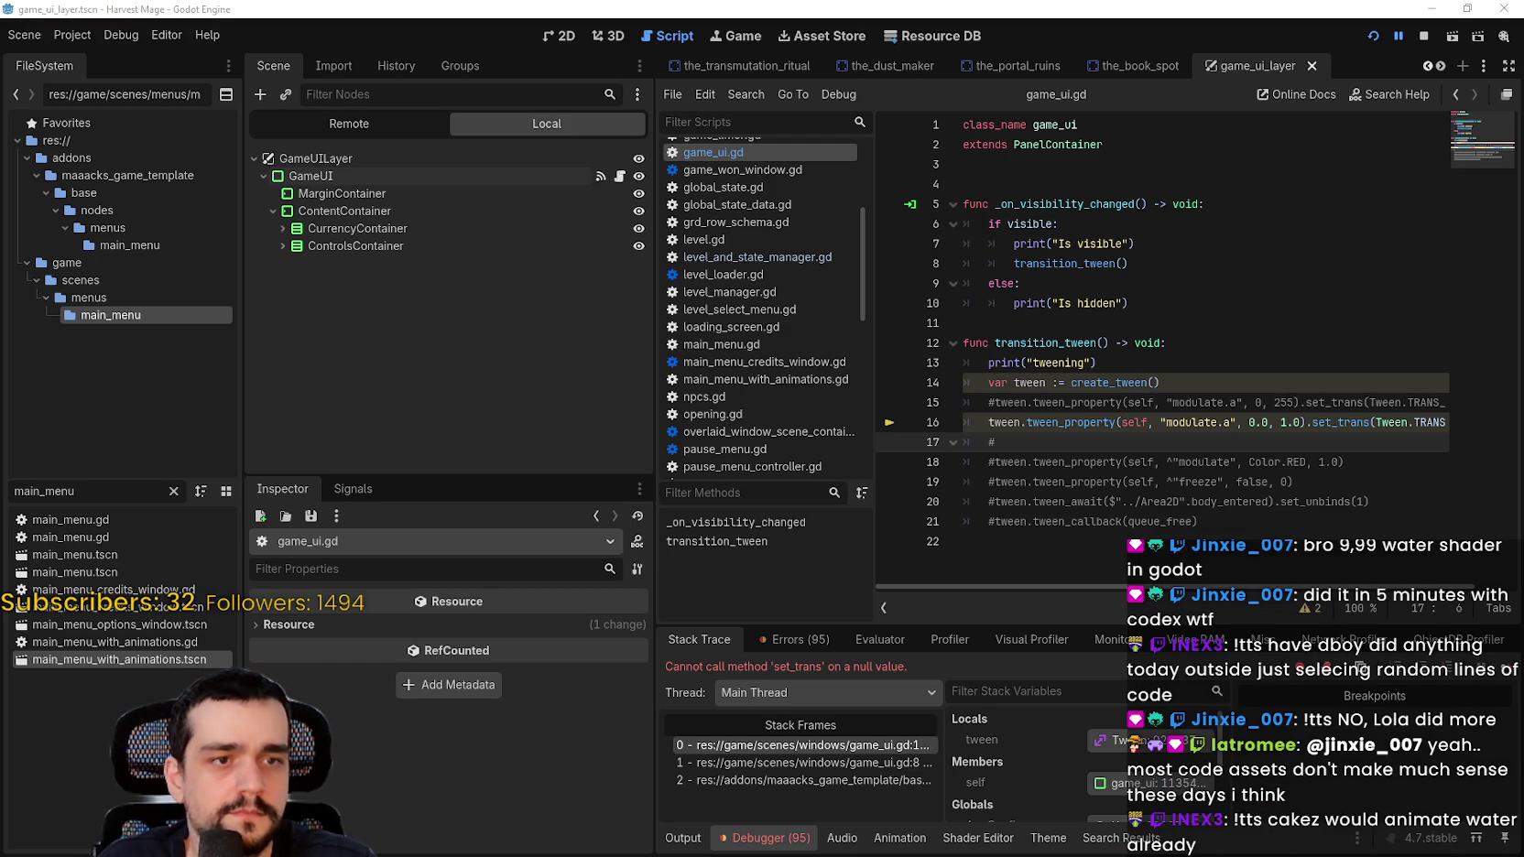
key("alt+Tab")
scroll("down", 3)
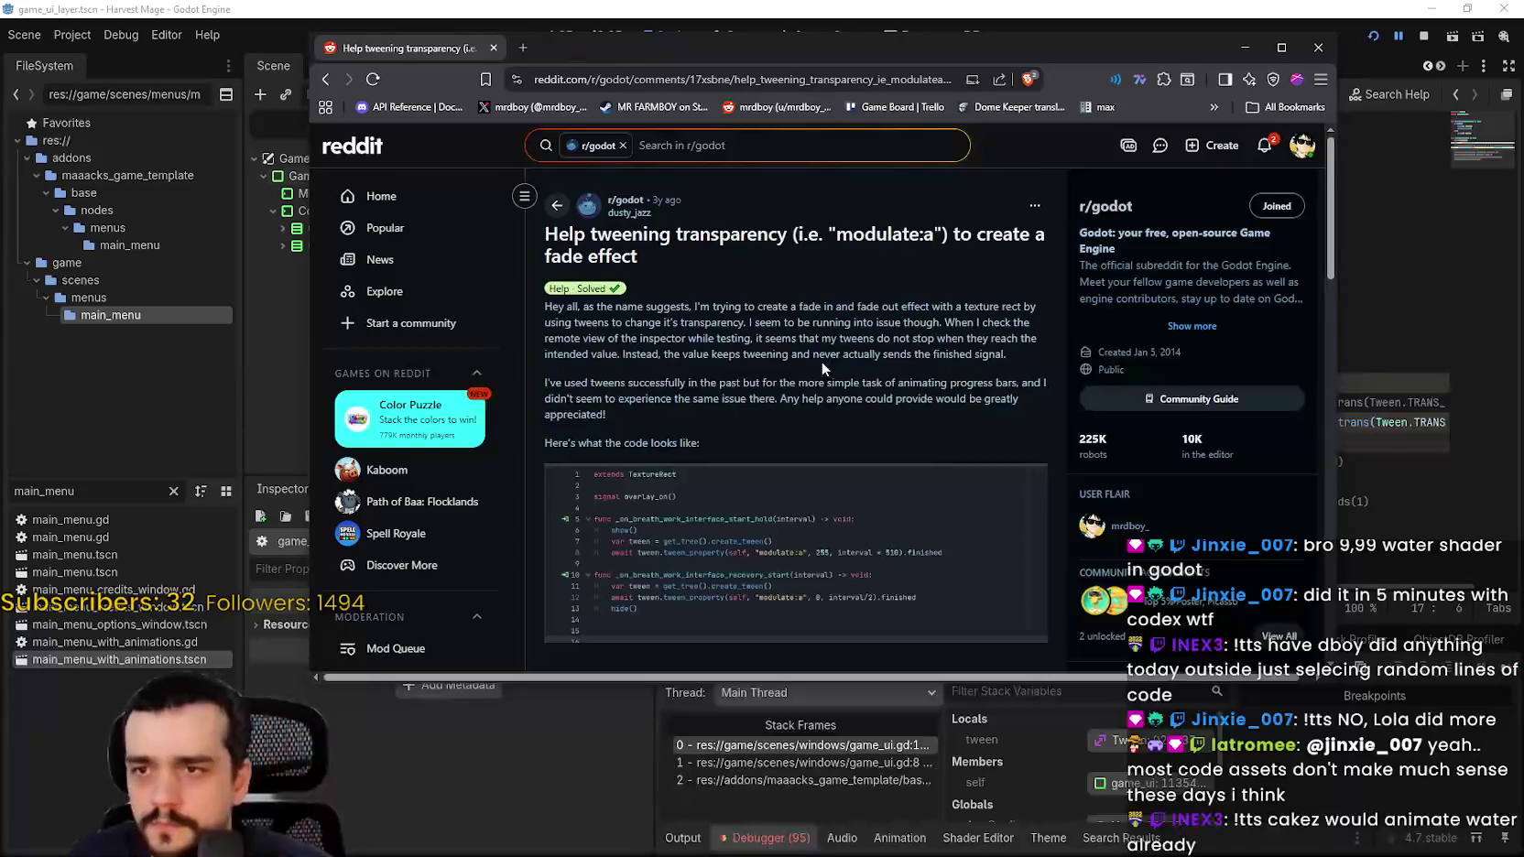
left_click(757, 444)
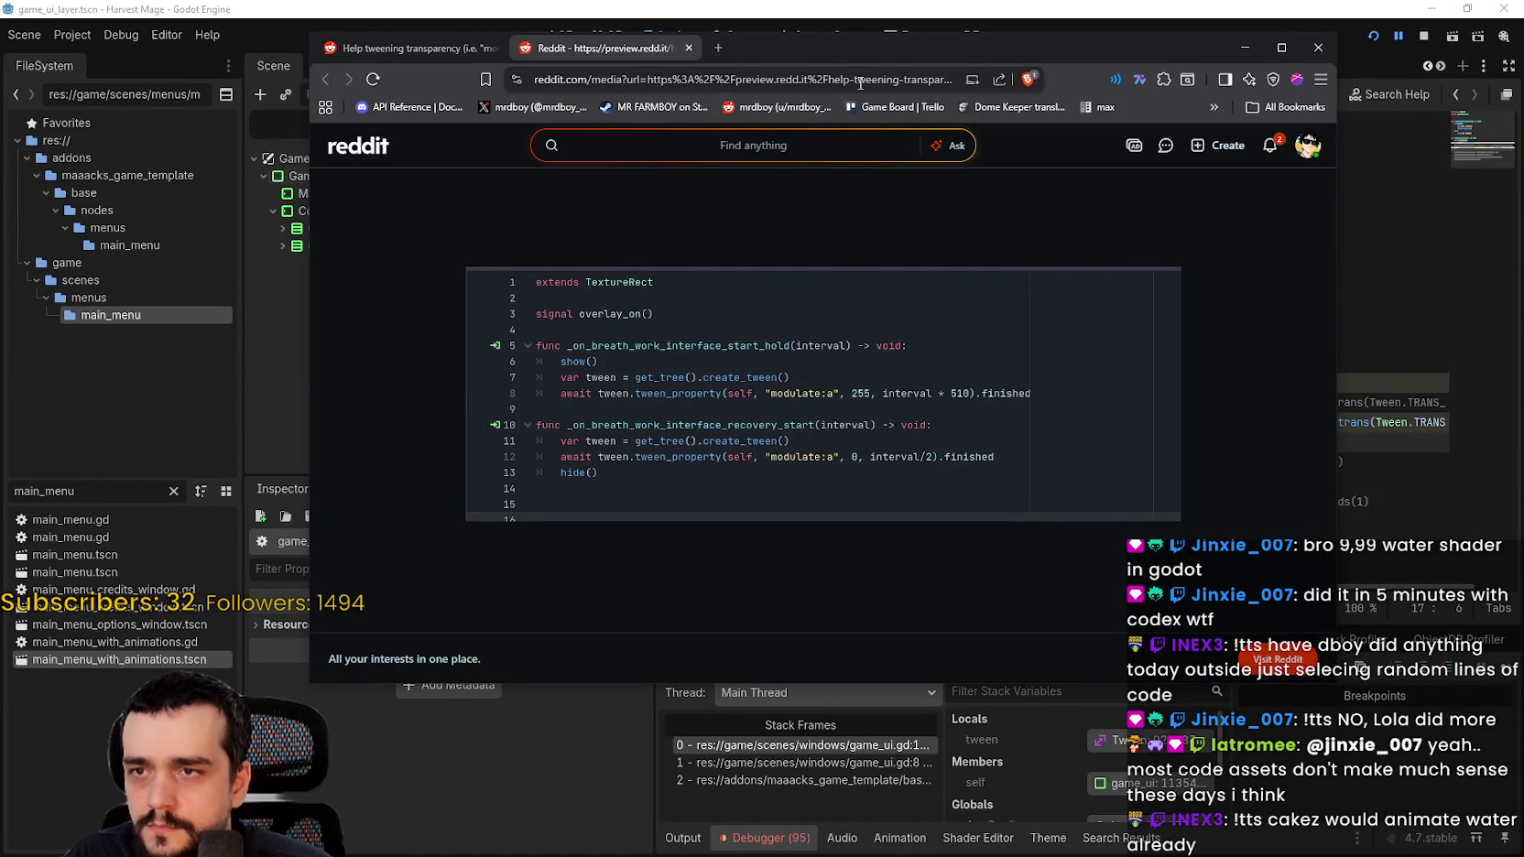
left_click_drag(831, 51, 860, 66)
key("alt+Tab")
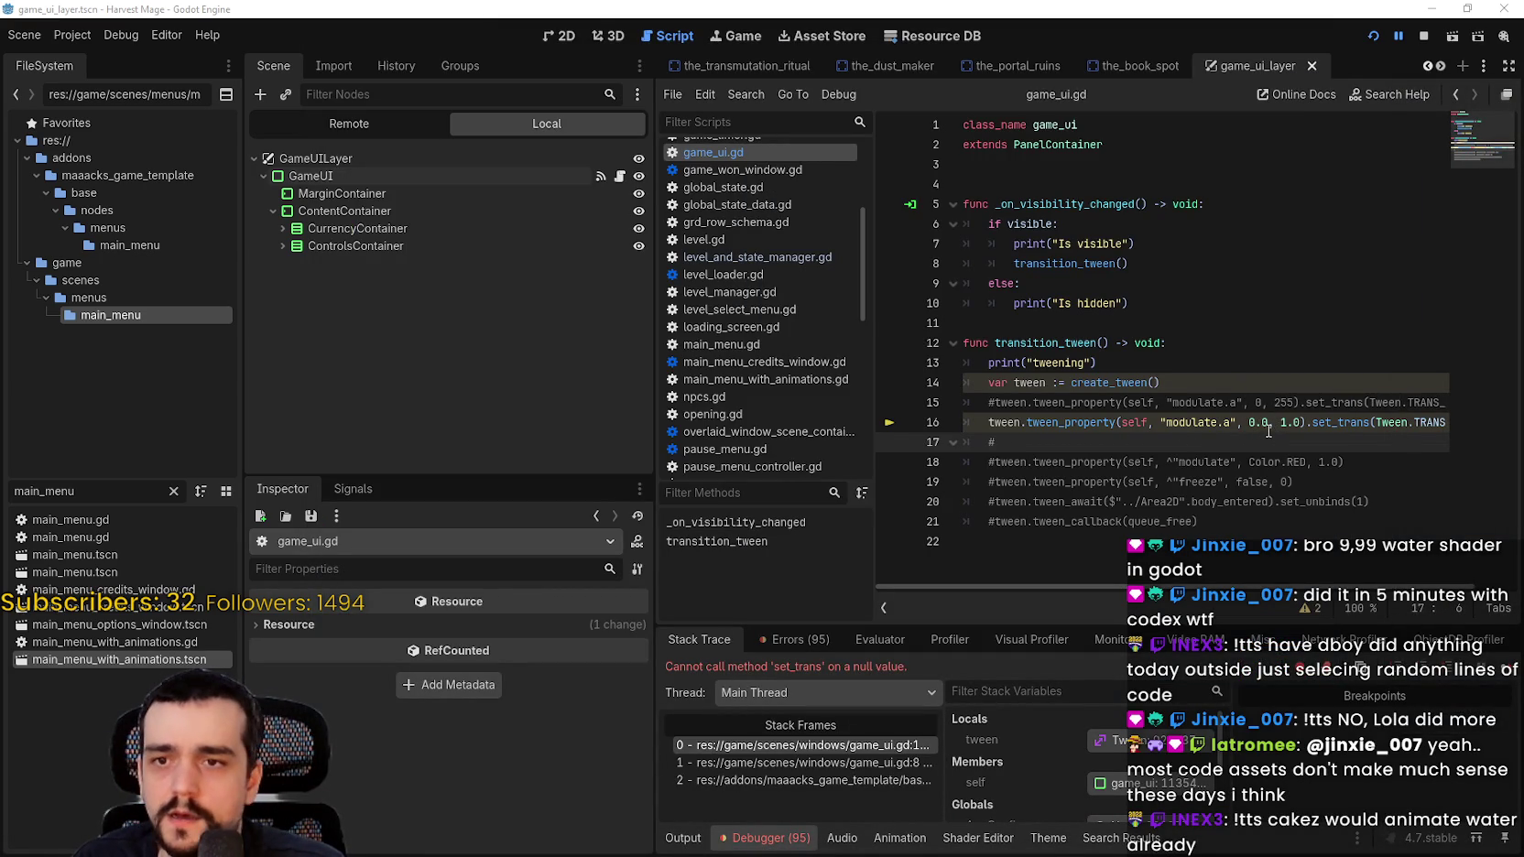
Step: Change line 16's modulate.a tween values to 0 and 255, matching commented line 15
left_click_drag(1268, 427, 1247, 423)
type("255")
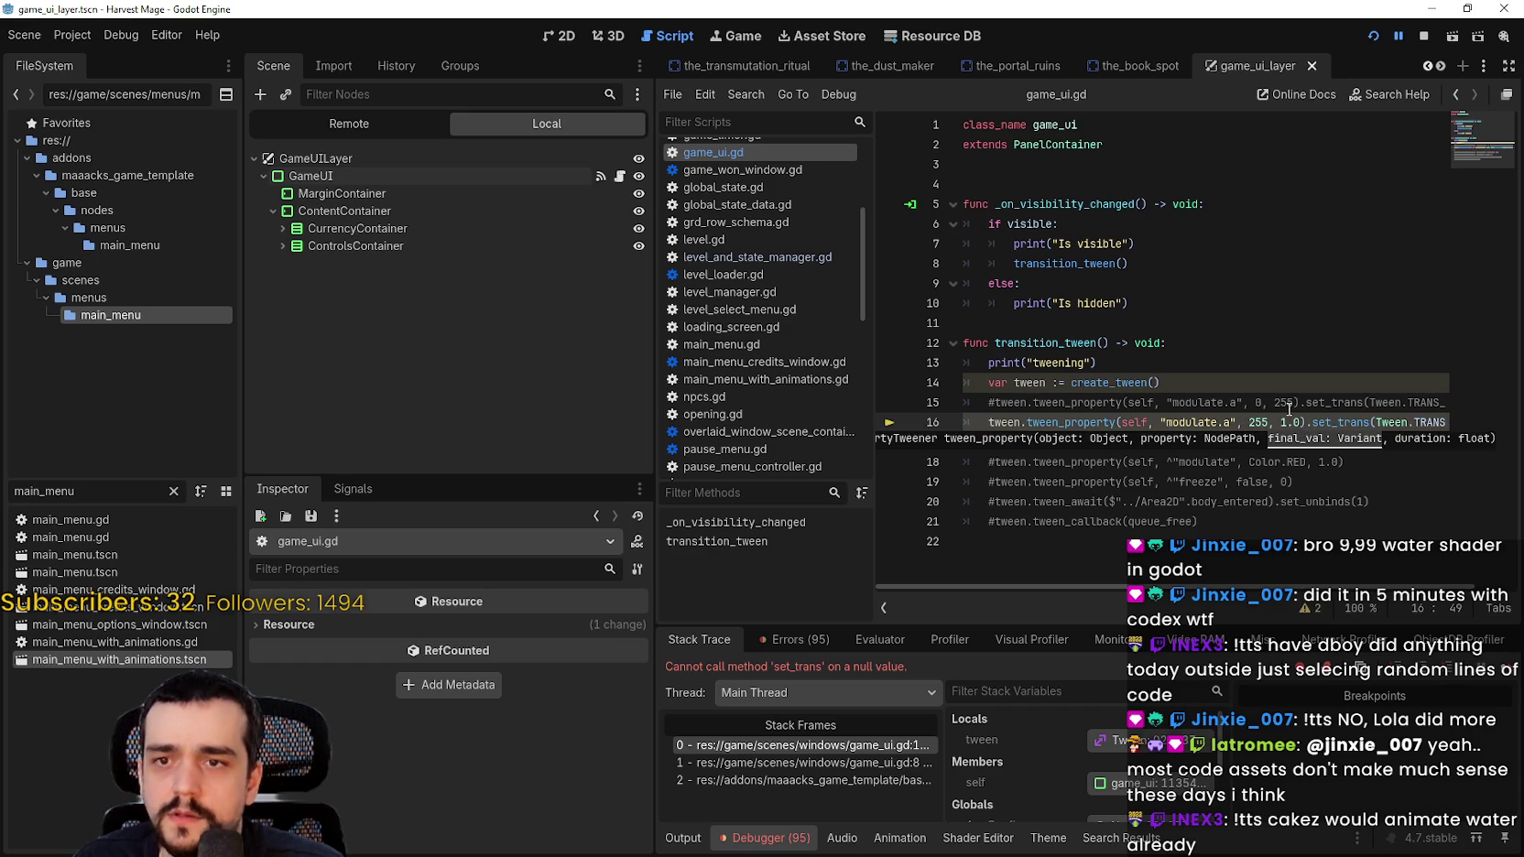
left_click(1280, 404)
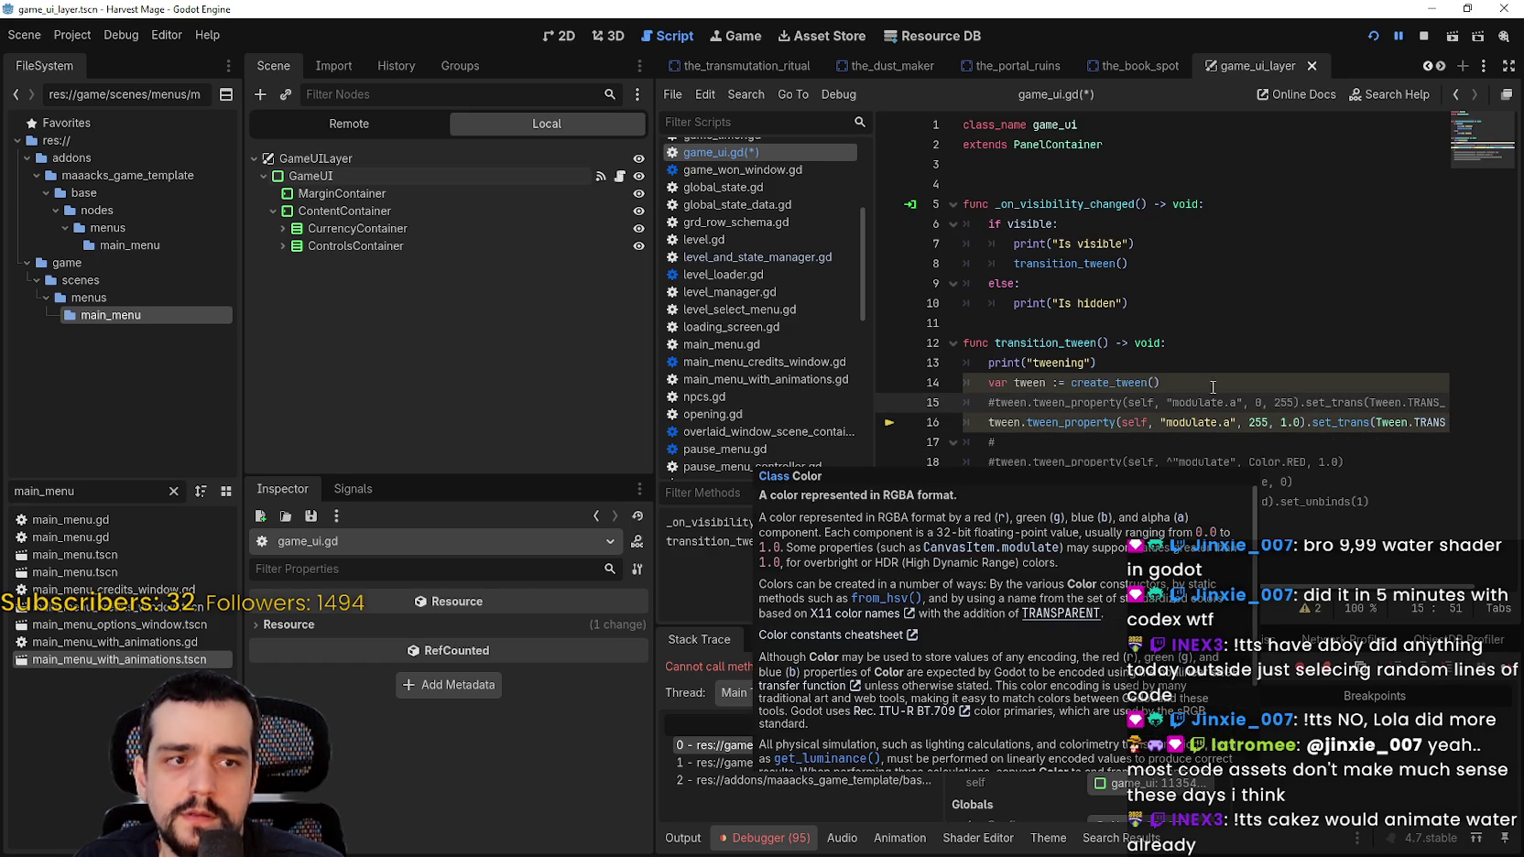
left_click(1294, 423)
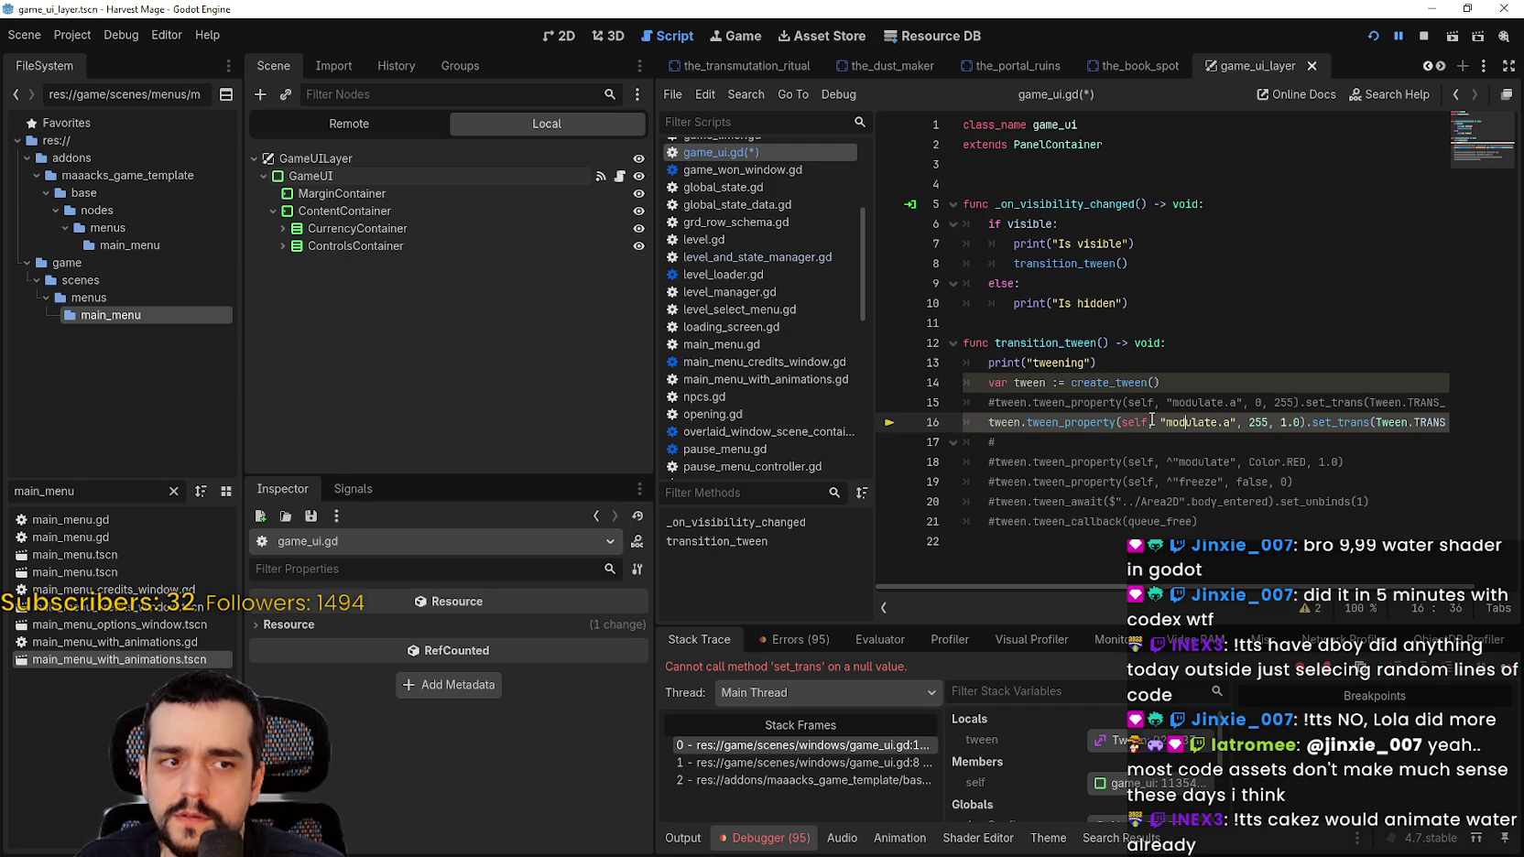
key("ctrl+z")
type("0")
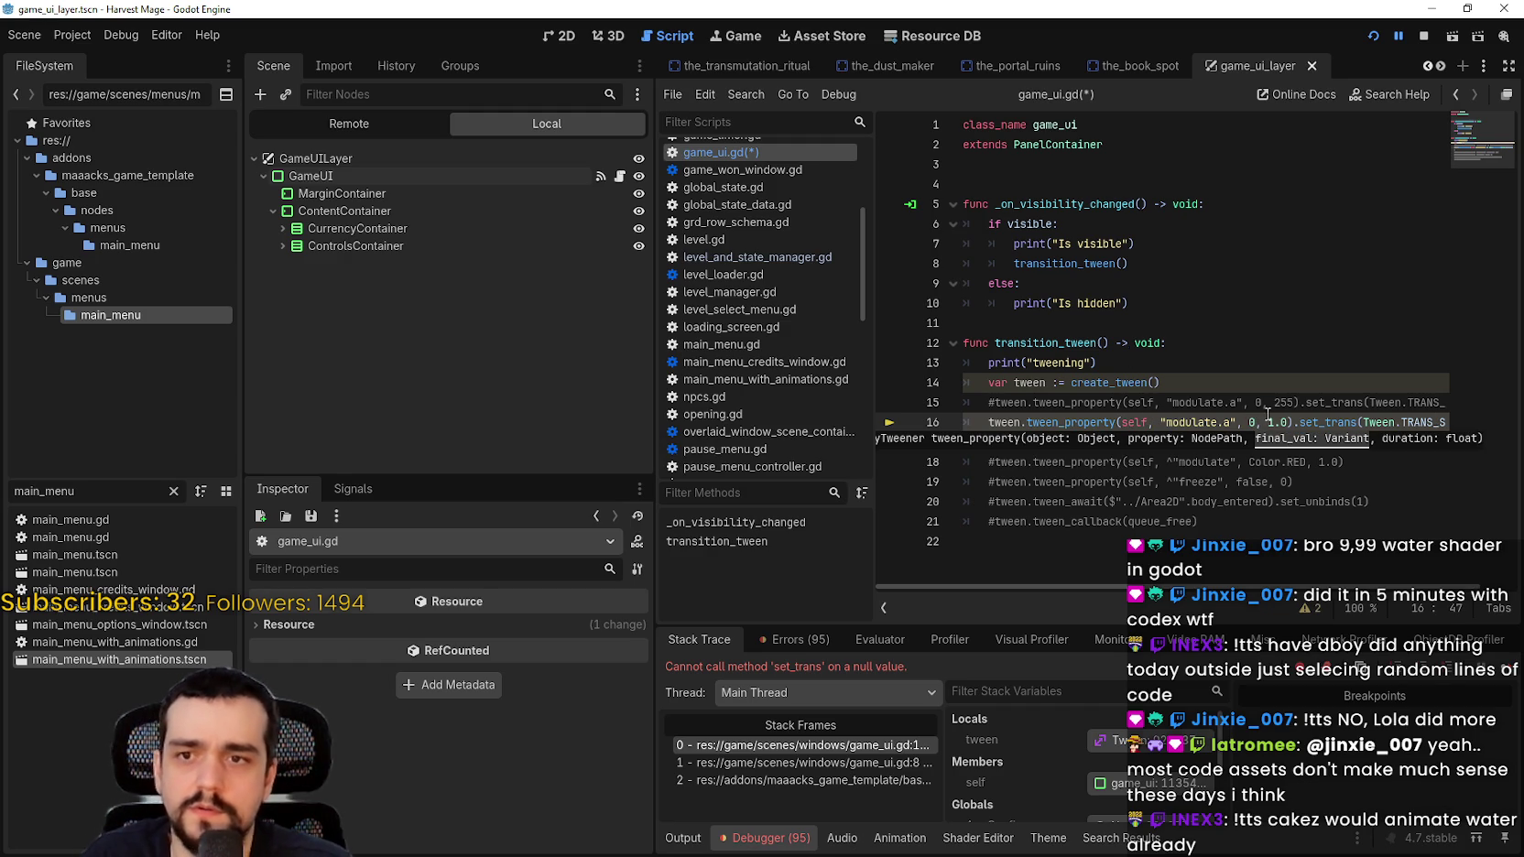
left_click(1285, 422)
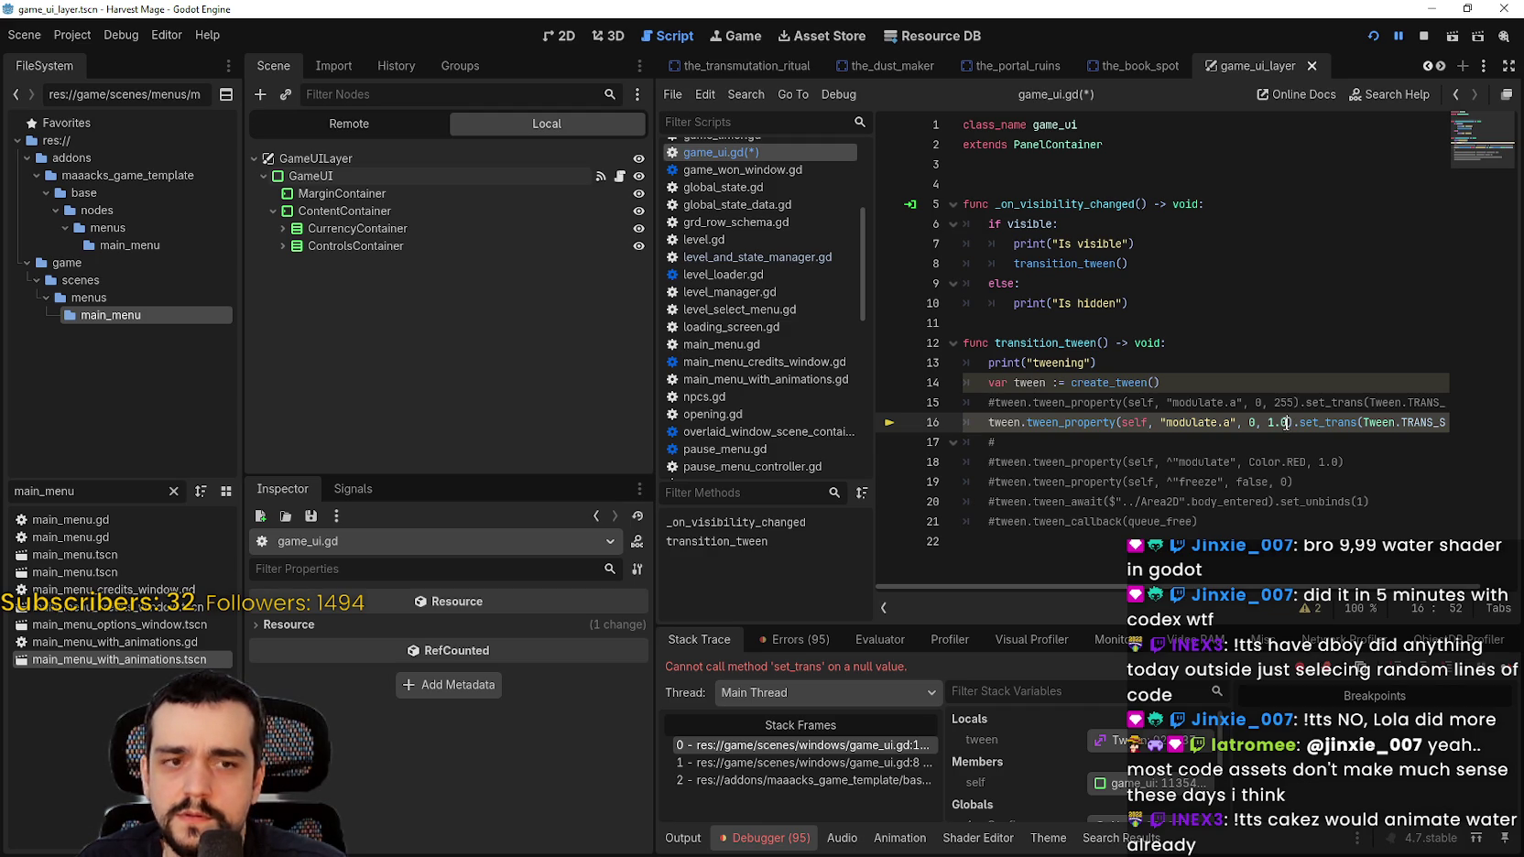
double_click(1275, 422)
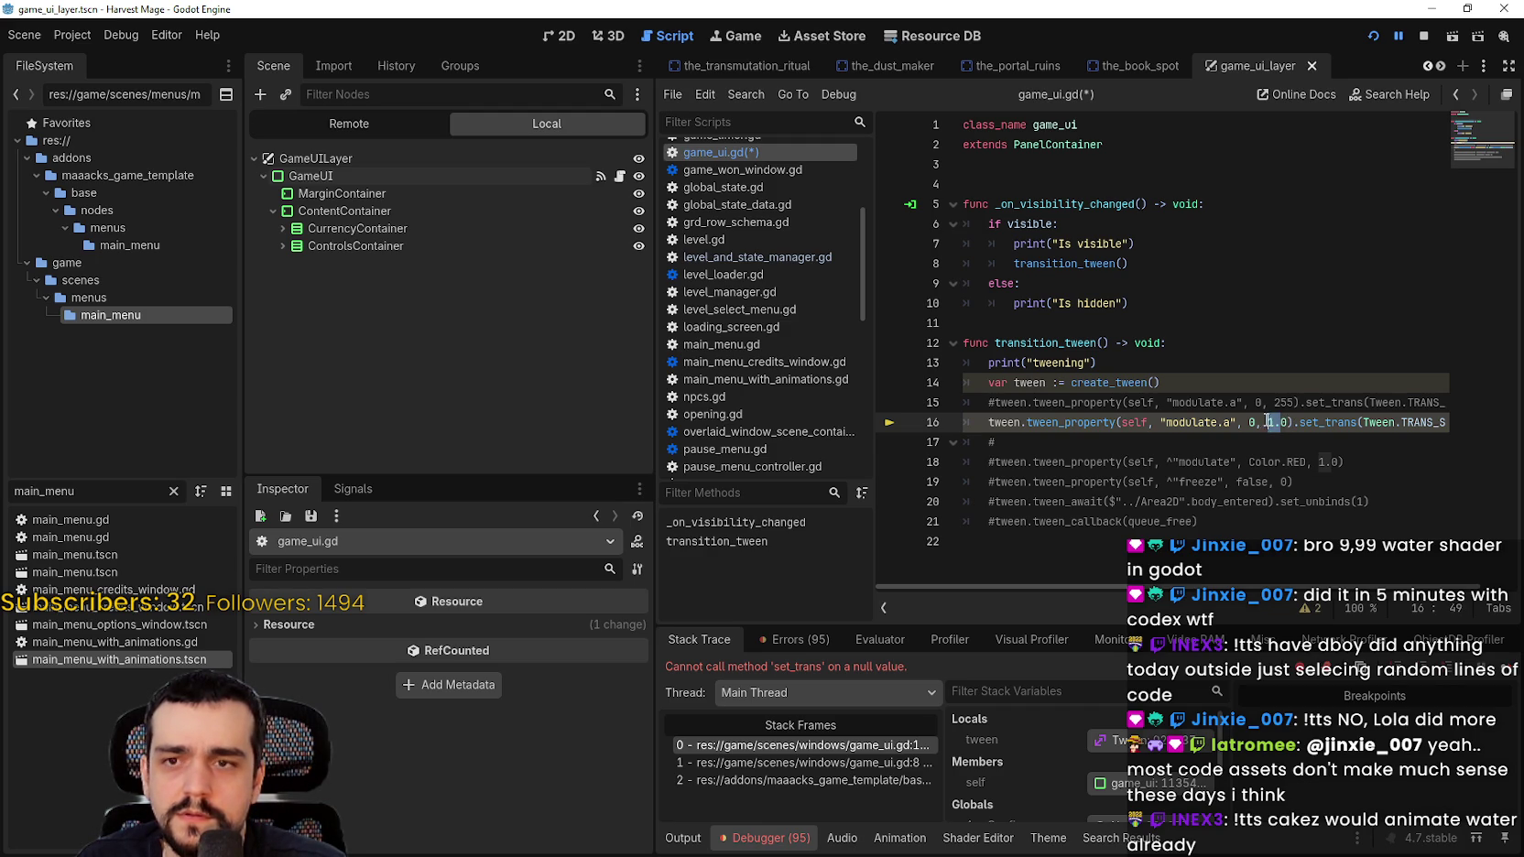
type("255")
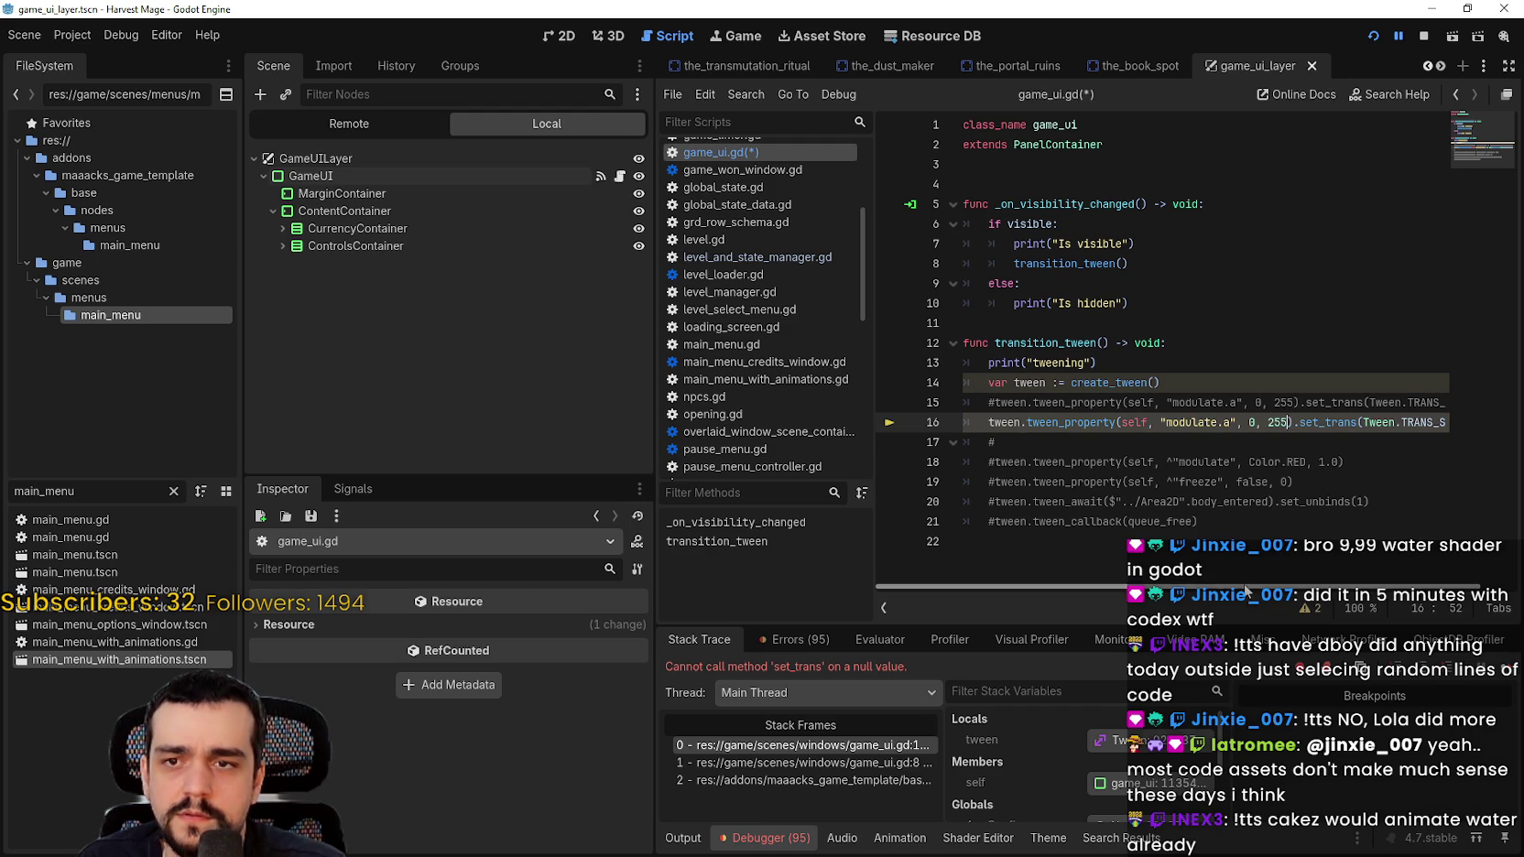